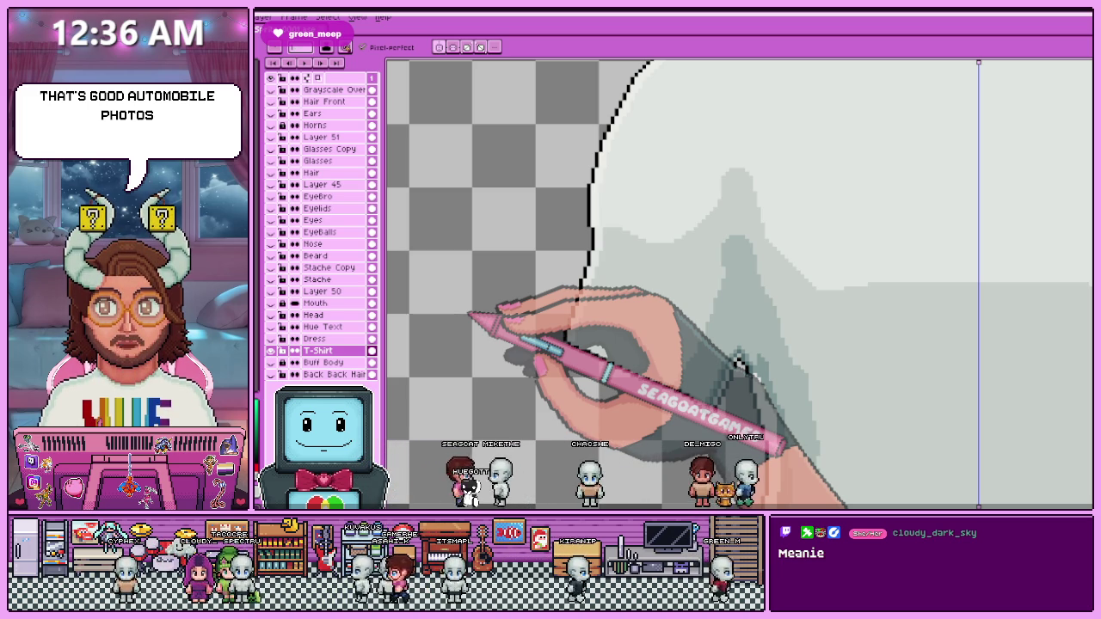
# Draw a black outline stroke down the T-shirt's side beneath the sleeve.
pyautogui.moveTo(566, 343); pyautogui.dragTo(711, 412)
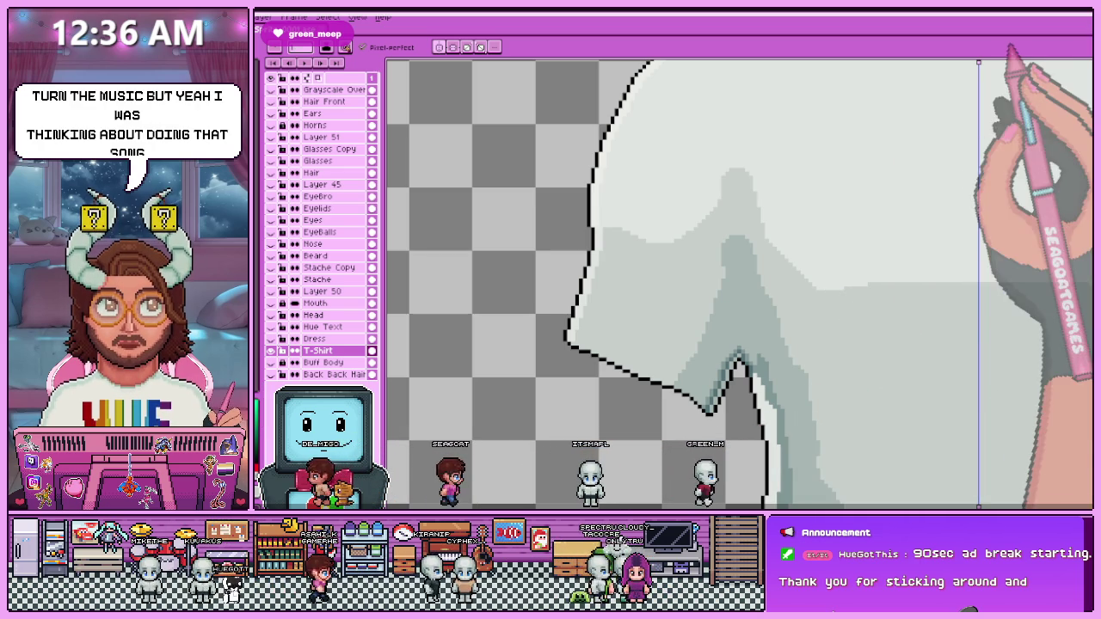
pyautogui.scroll(-2, 714, 365)
pyautogui.scroll(-3, 700, 391)
pyautogui.scroll(2, 667, 366)
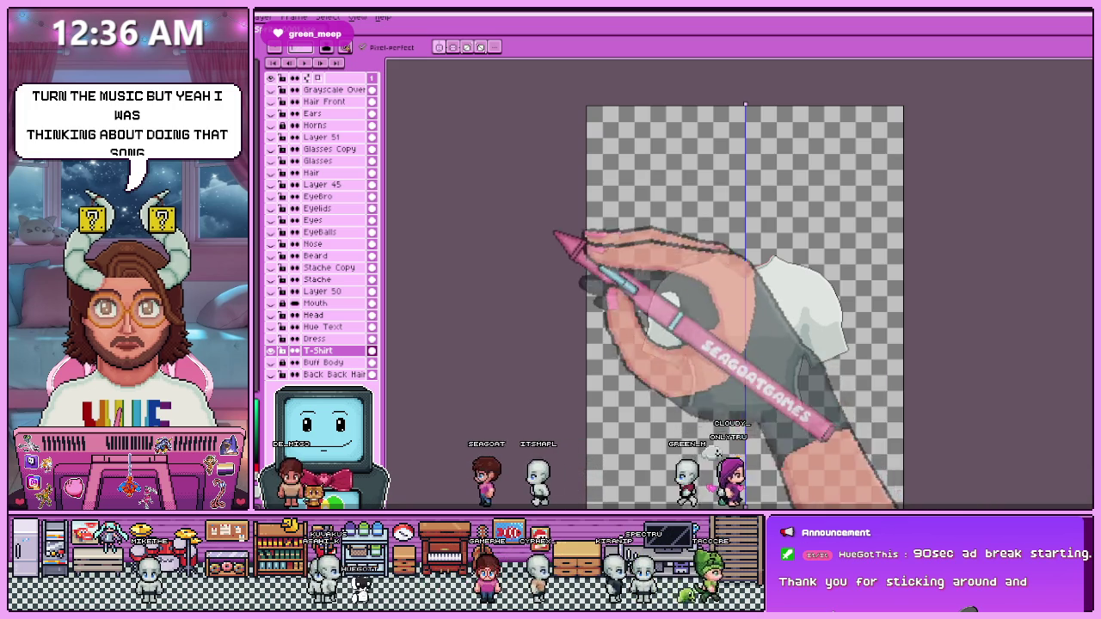
# Zoom in on the underarm area and sample a grey from the shirt for the Pencil.
pyautogui.scroll(3, 671, 344)
pyautogui.scroll(-1, 676, 245)
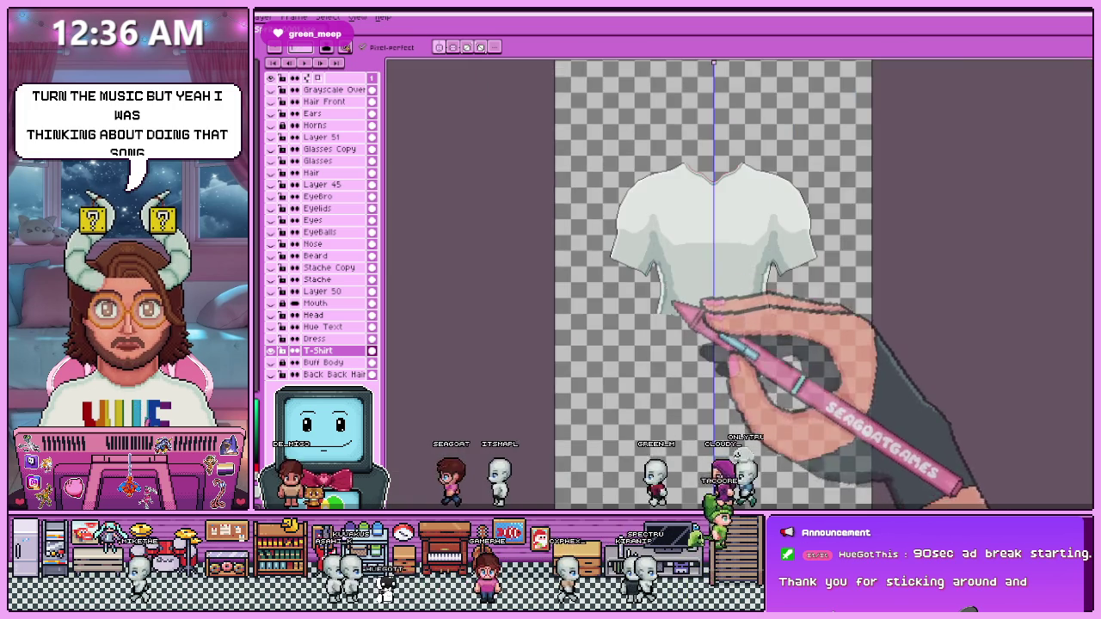
pyautogui.scroll(1, 700, 283)
pyautogui.scroll(2, 634, 239)
pyautogui.scroll(1, 648, 251)
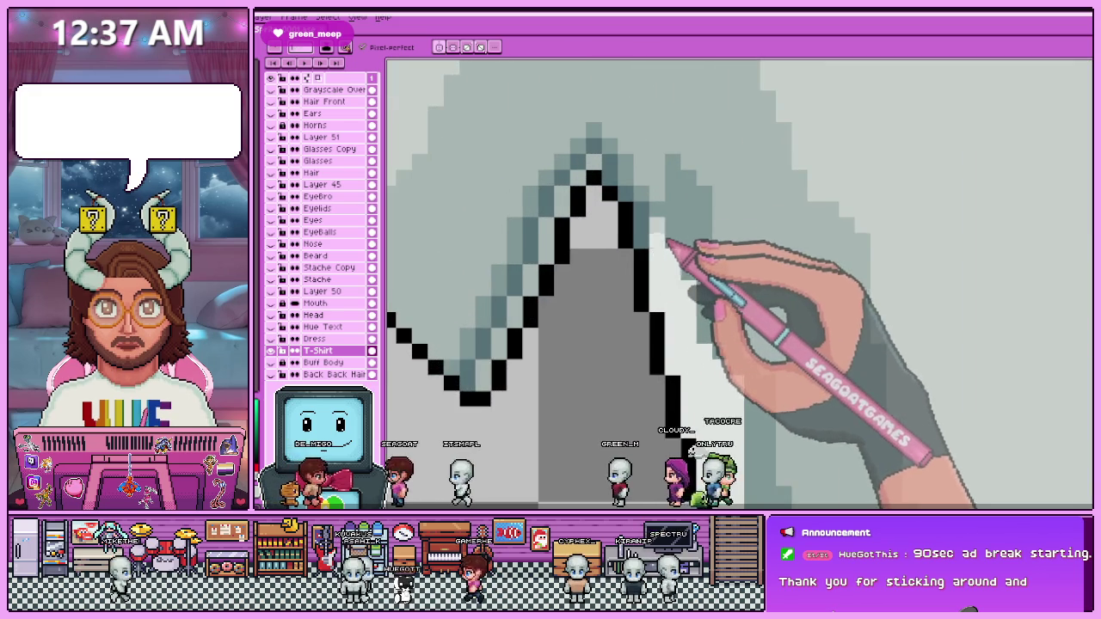
pyautogui.scroll(-1, 668, 253)
pyautogui.scroll(1, 677, 263)
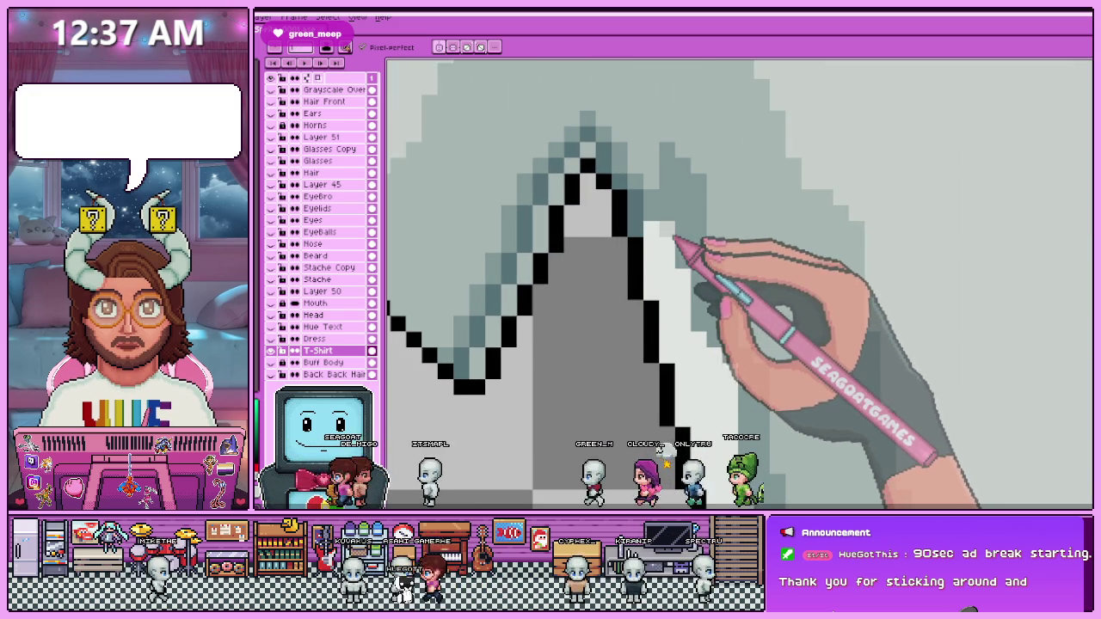
pyautogui.scroll(-1, 658, 241)
pyautogui.scroll(1, 668, 250)
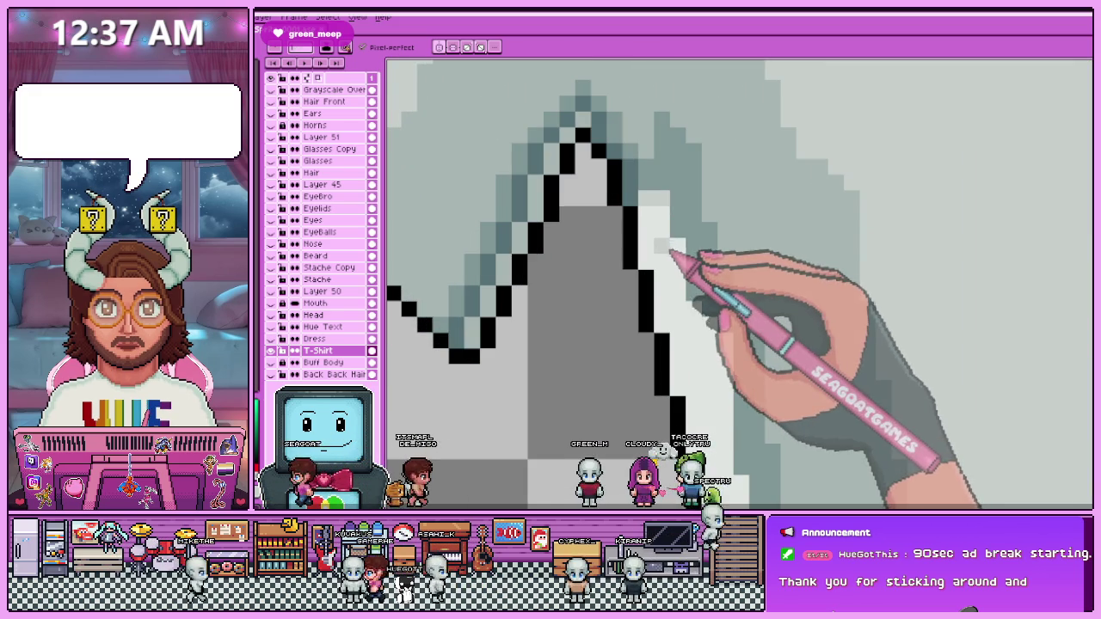
pyautogui.scroll(-1, 683, 226)
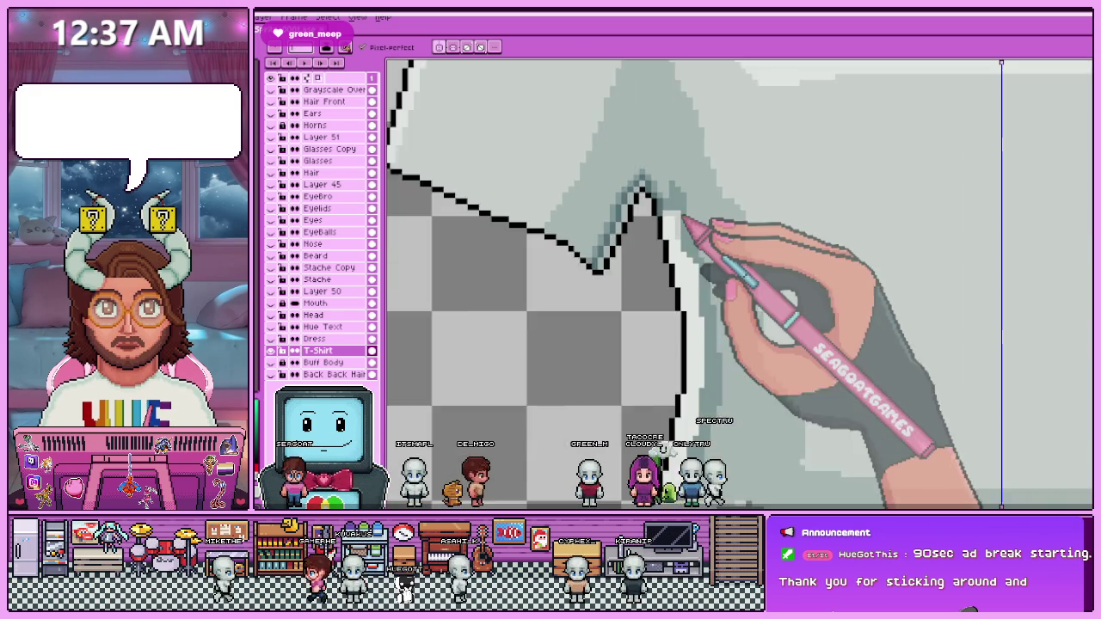
pyautogui.scroll(1, 689, 241)
pyautogui.scroll(1, 656, 172)
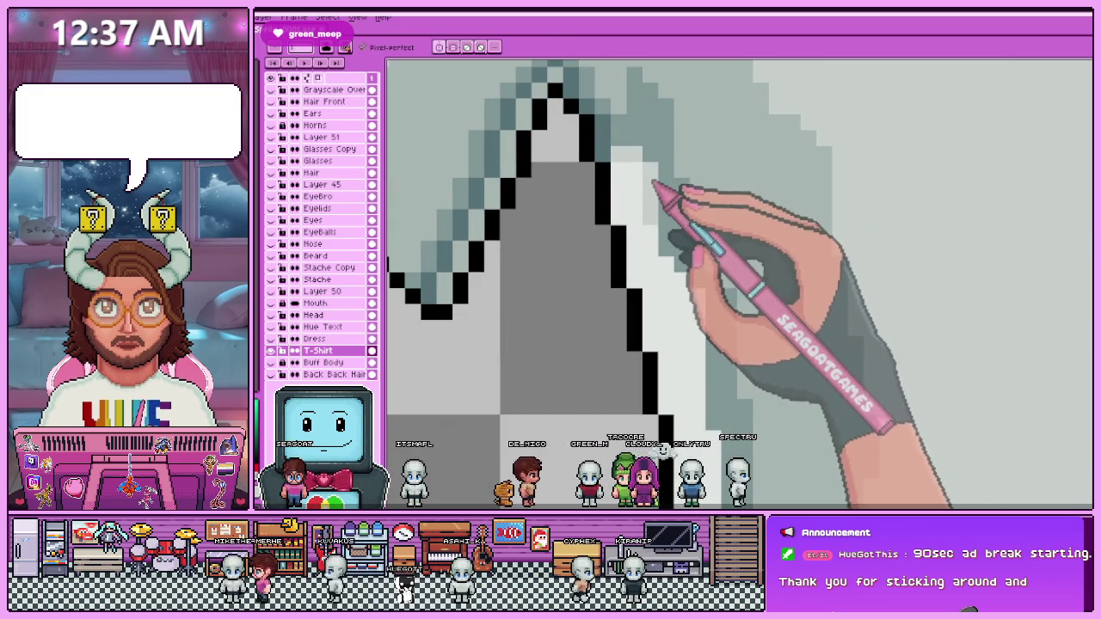
pyautogui.scroll(-1, 628, 186)
pyautogui.scroll(1, 632, 188)
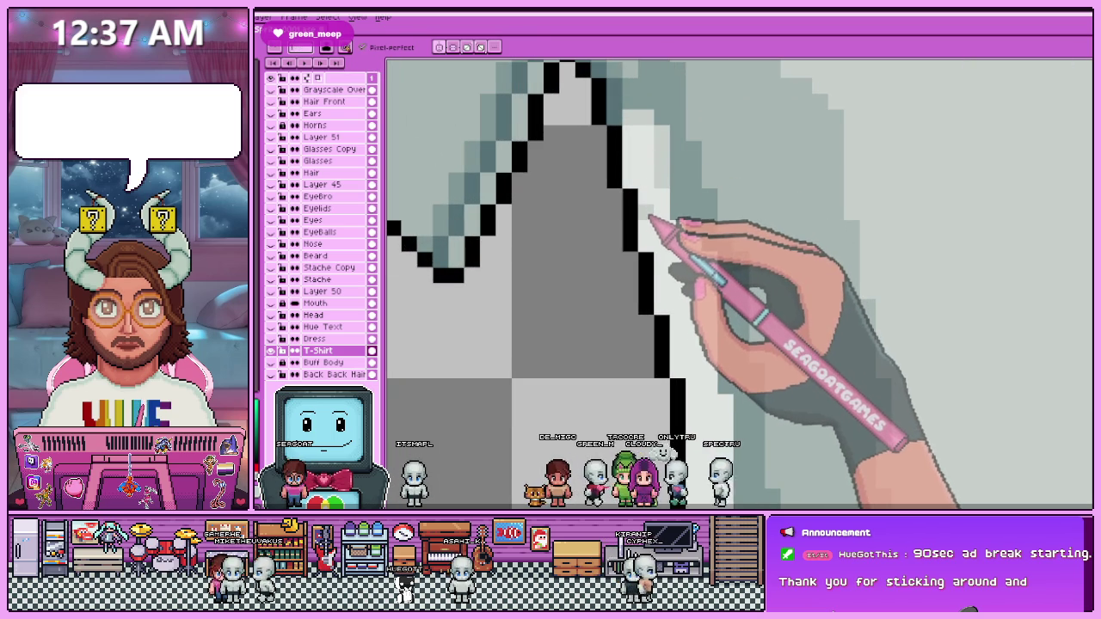
pyautogui.scroll(-1, 651, 217)
pyautogui.scroll(1, 651, 215)
pyautogui.scroll(-1, 654, 207)
pyautogui.scroll(1, 650, 189)
pyautogui.press('i')
pyautogui.press('b')
# Paint grey shading pixels down both shirt sides from the armpits, inside the outline.
pyautogui.scroll(2, 650, 189)
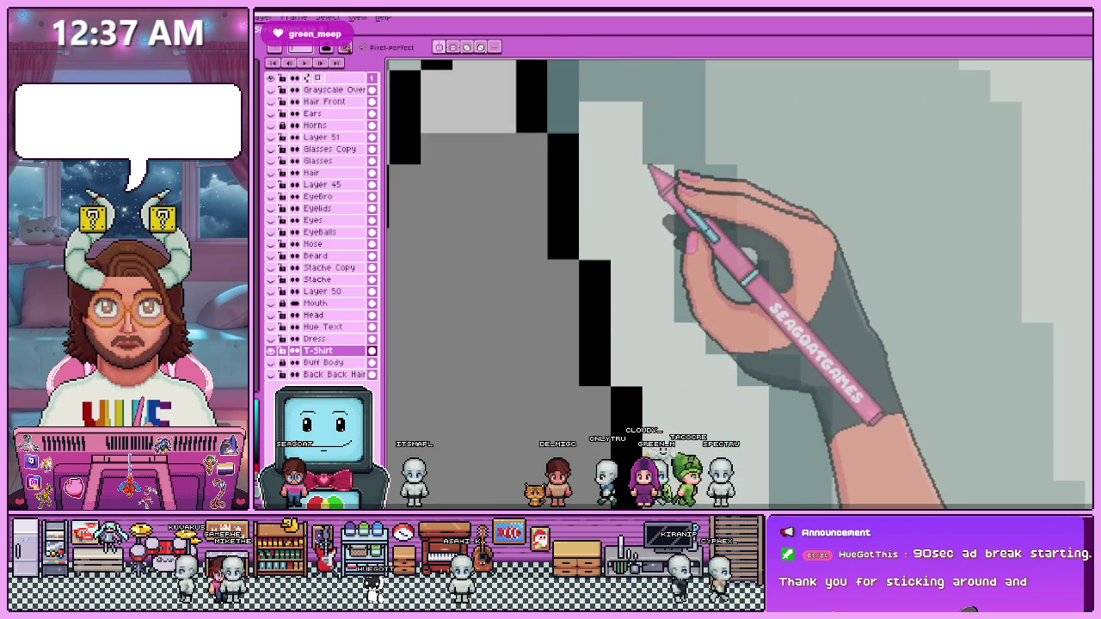
pyautogui.scroll(-1, 654, 202)
pyautogui.scroll(1, 671, 181)
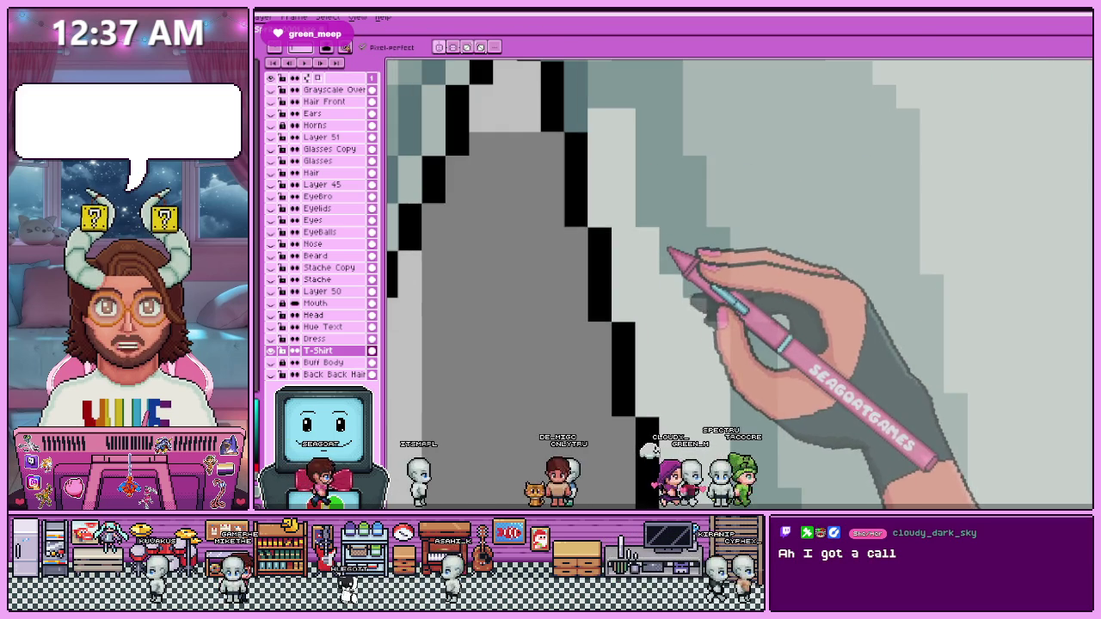
pyautogui.scroll(-1, 673, 172)
pyautogui.scroll(1, 676, 221)
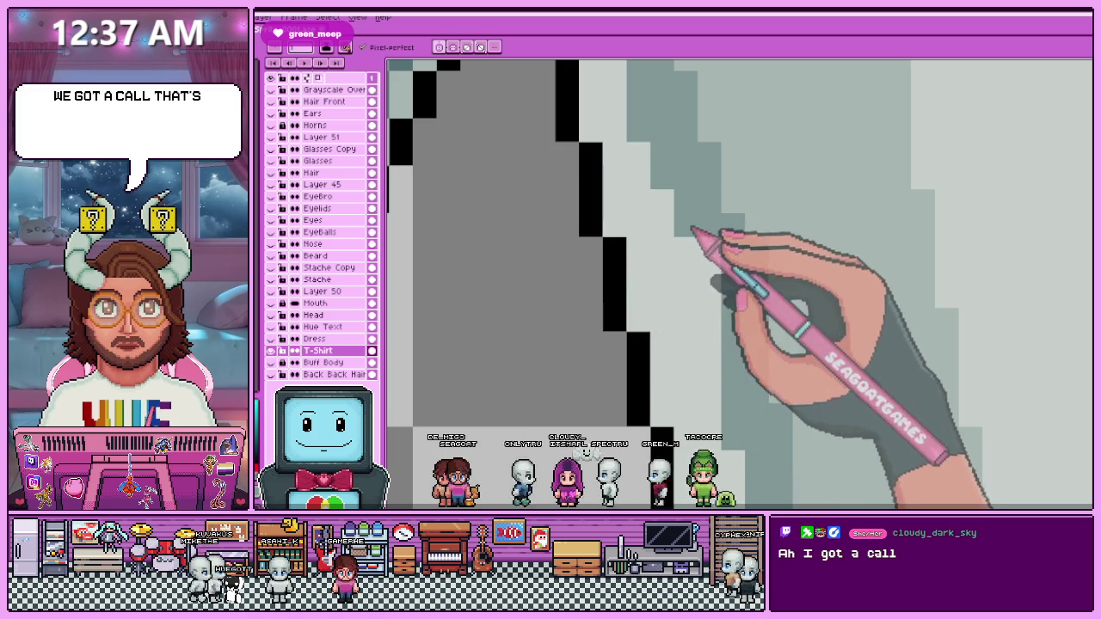
pyautogui.scroll(-1, 686, 238)
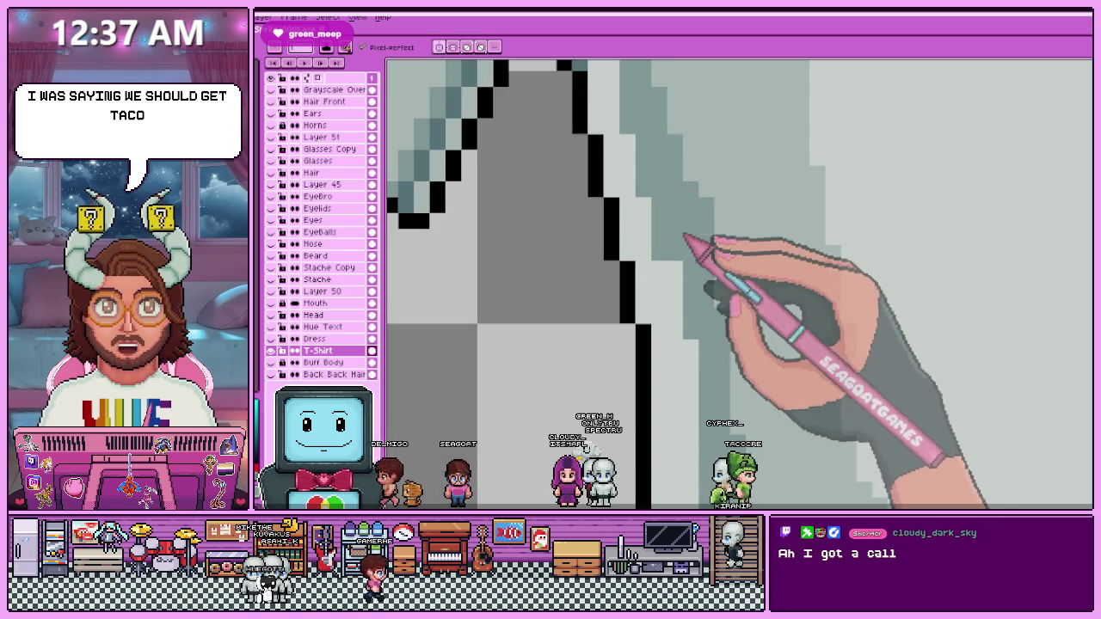
pyautogui.scroll(-1, 679, 258)
pyautogui.scroll(2, 684, 249)
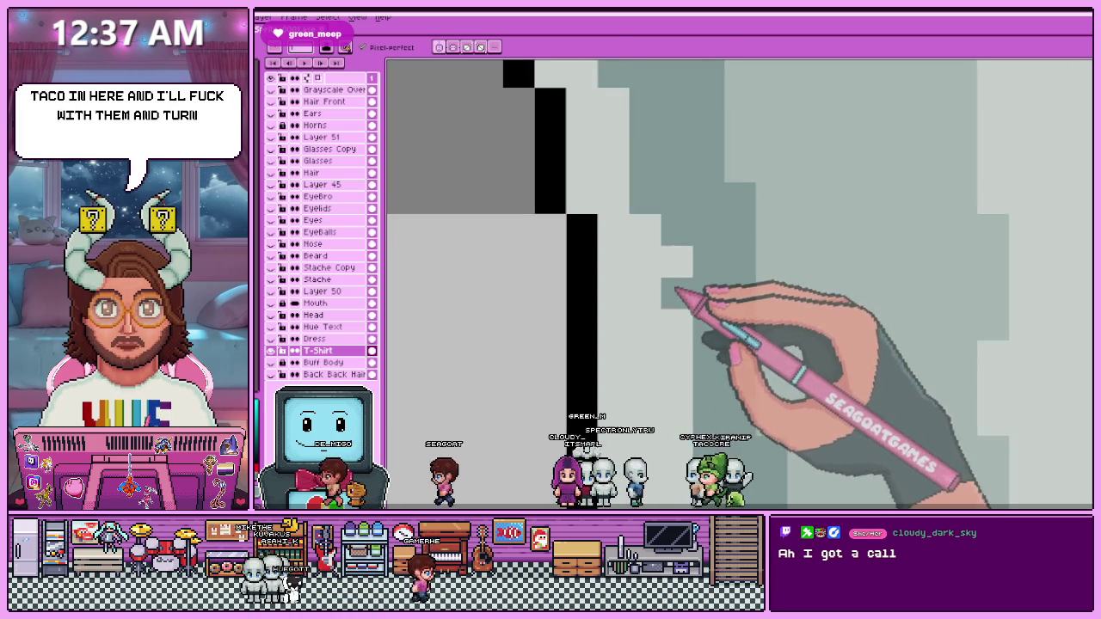
pyautogui.scroll(-1, 676, 215)
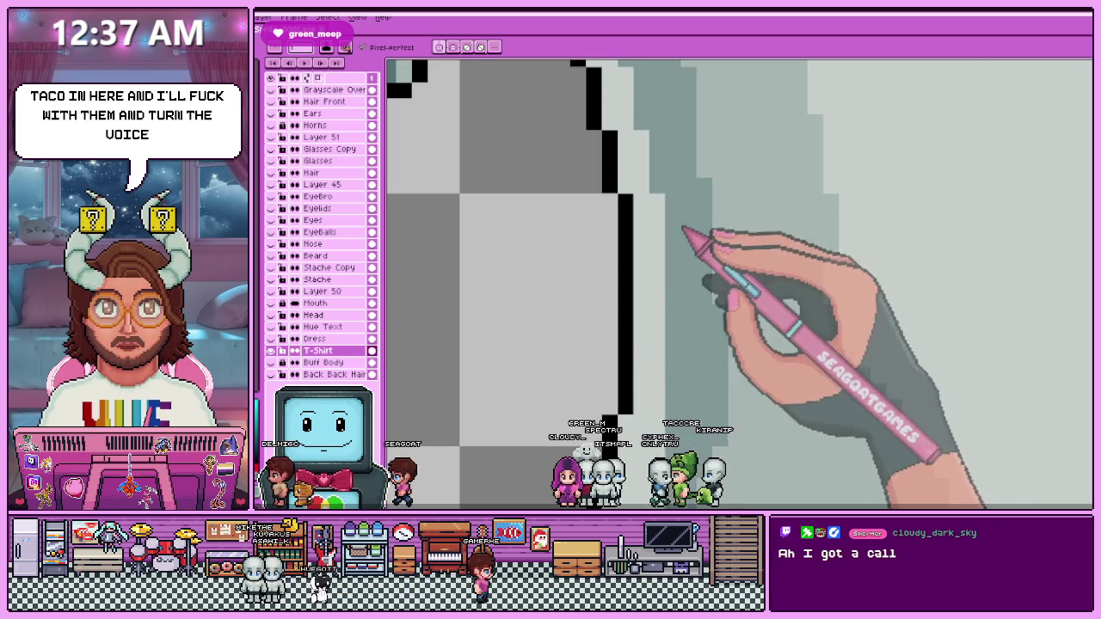
pyautogui.scroll(-1, 694, 238)
pyautogui.scroll(1, 668, 320)
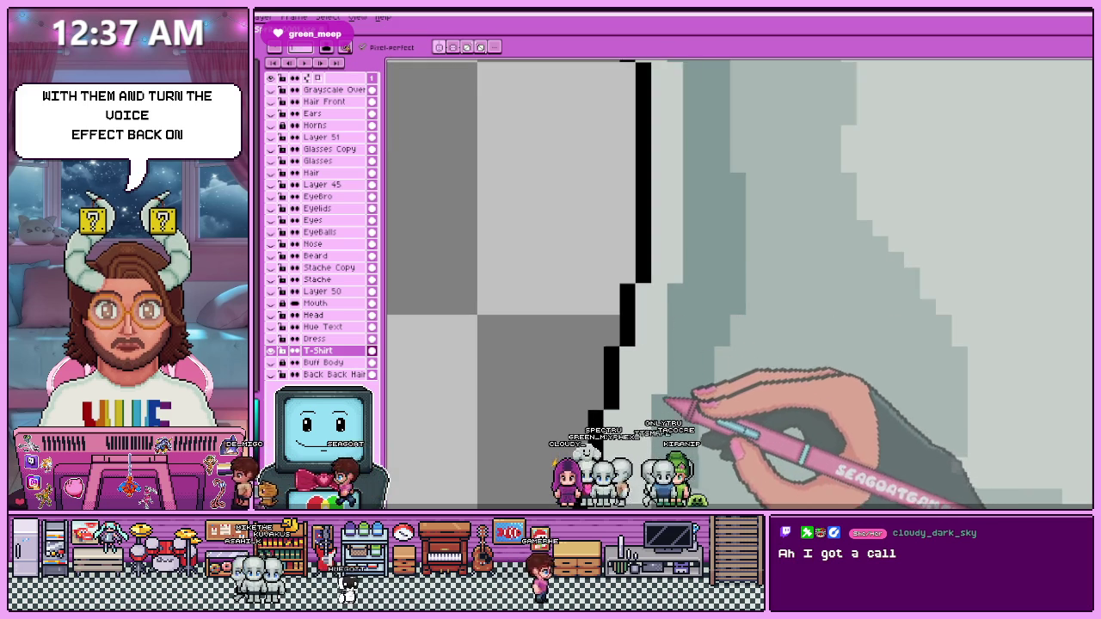
pyautogui.scroll(-1, 667, 352)
pyautogui.scroll(1, 667, 340)
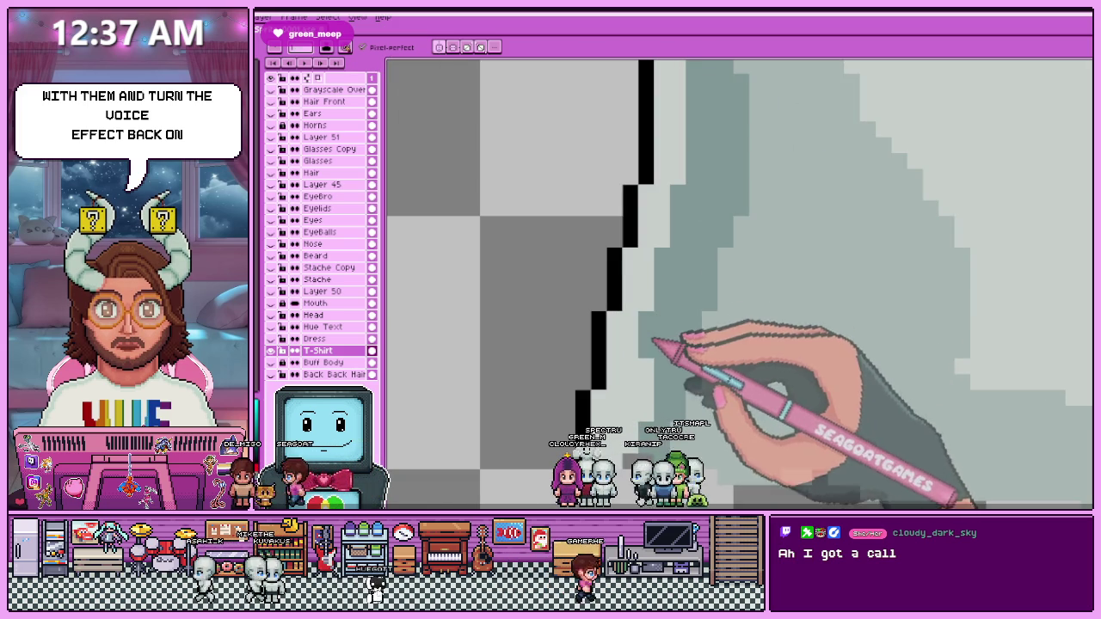
pyautogui.scroll(-1, 651, 416)
pyautogui.scroll(1, 671, 362)
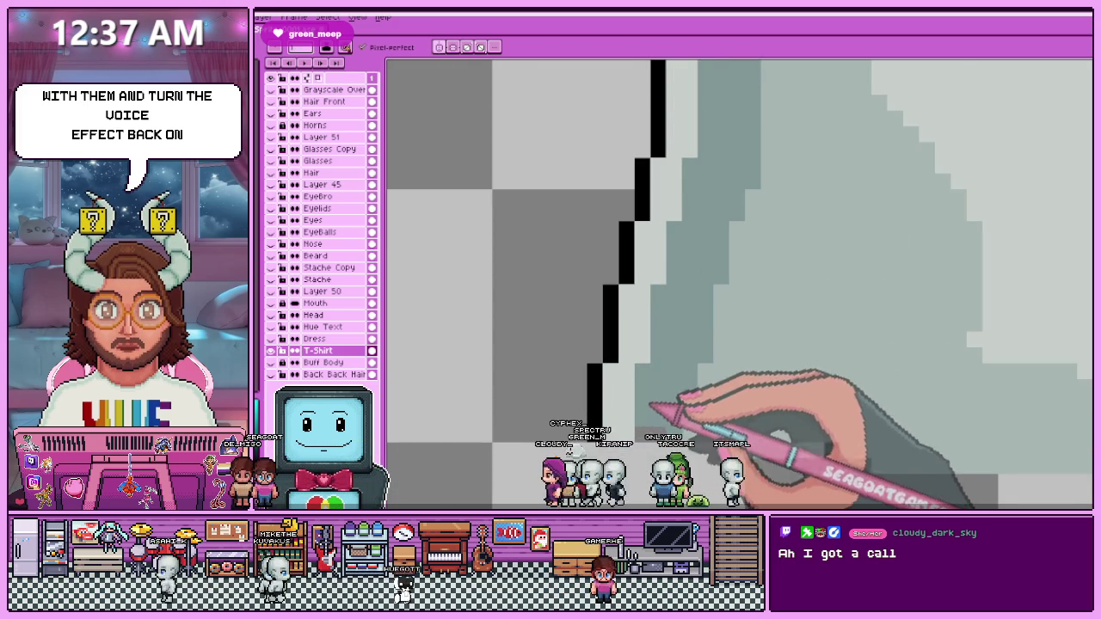
pyautogui.scroll(-1, 687, 421)
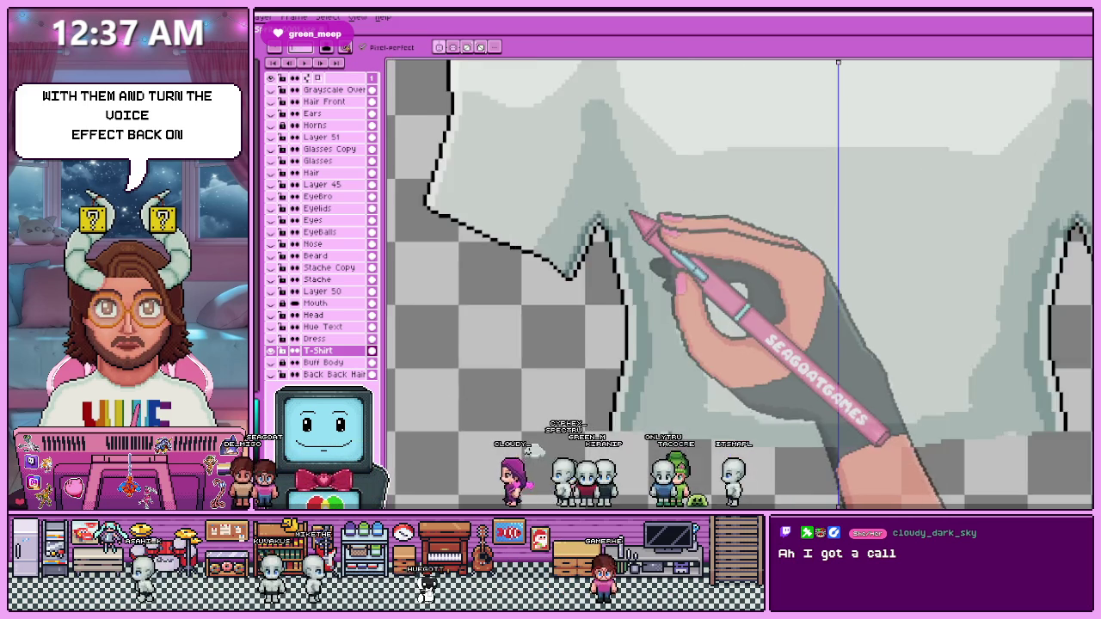
pyautogui.scroll(1, 632, 233)
pyautogui.scroll(-1, 630, 245)
pyautogui.scroll(1, 602, 206)
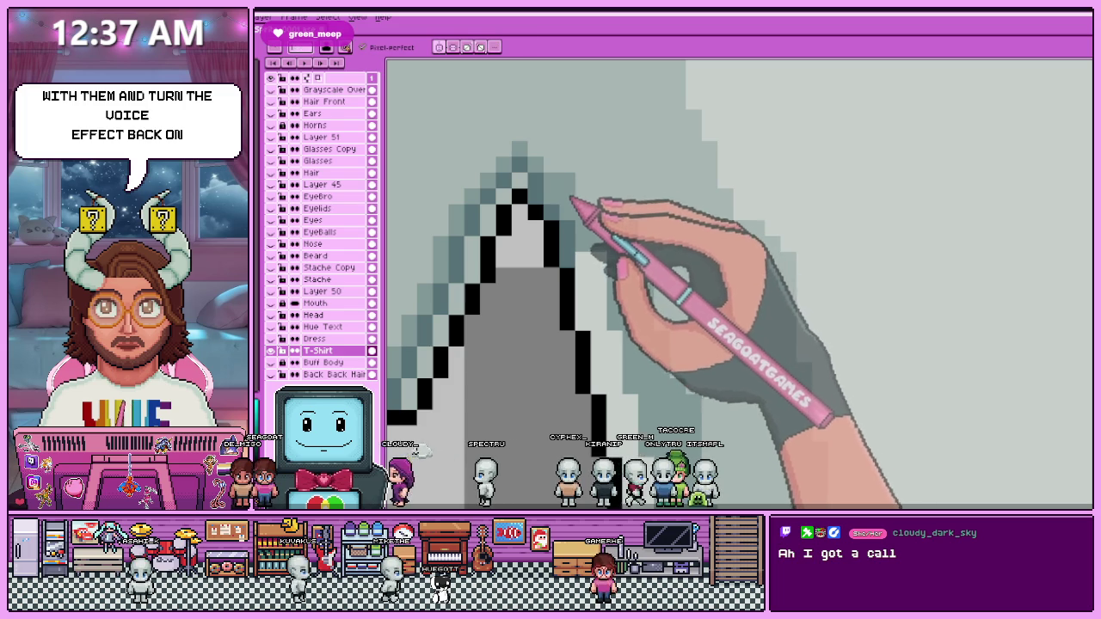
pyautogui.scroll(-1, 559, 168)
pyautogui.scroll(1, 542, 142)
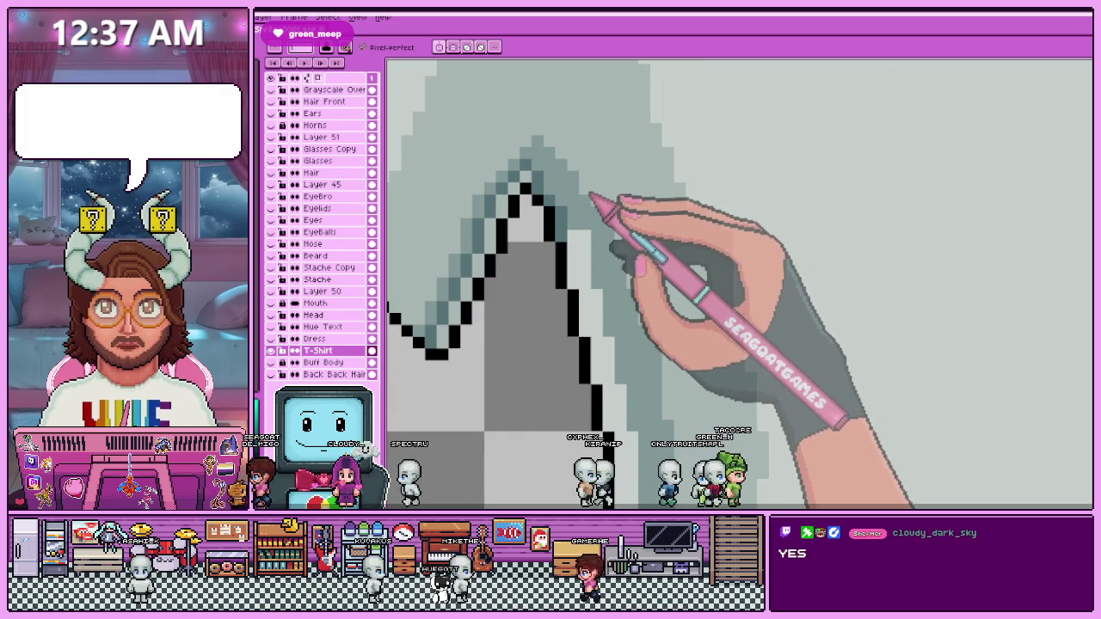
pyautogui.scroll(-1, 617, 232)
pyautogui.scroll(1, 614, 240)
pyautogui.scroll(1, 606, 228)
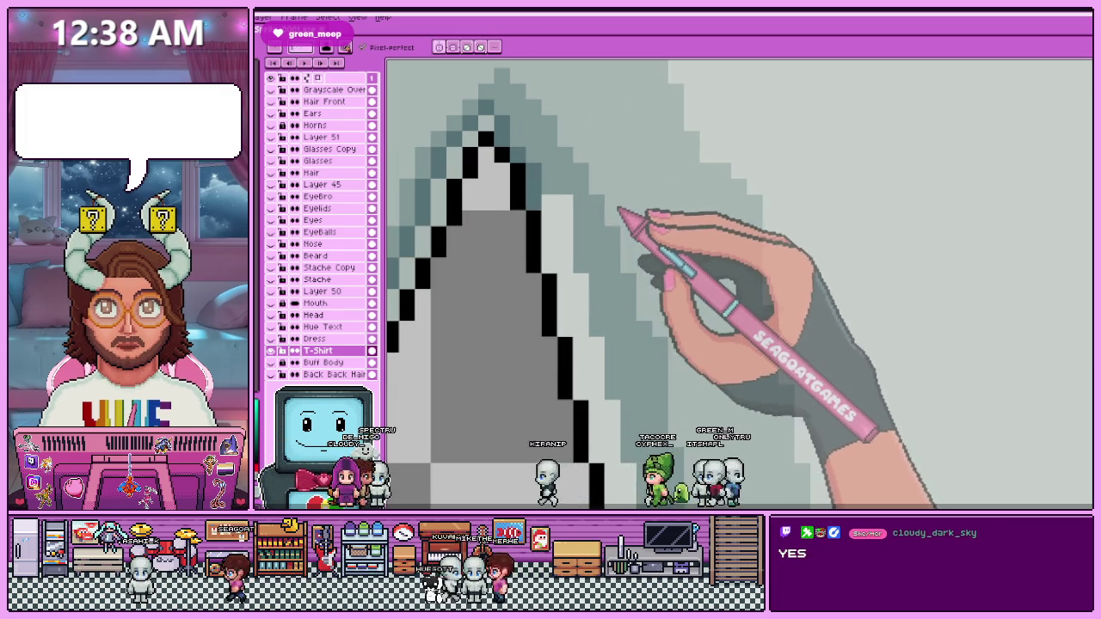
pyautogui.scroll(-1, 610, 220)
pyautogui.scroll(2, 632, 211)
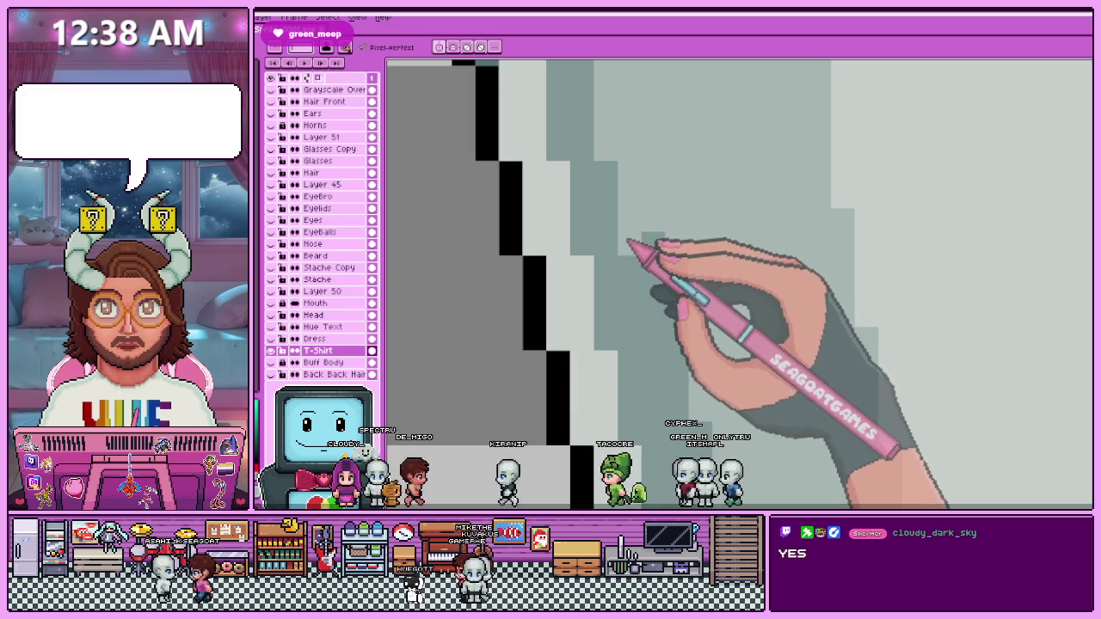
pyautogui.scroll(-1, 661, 255)
pyautogui.scroll(1, 649, 219)
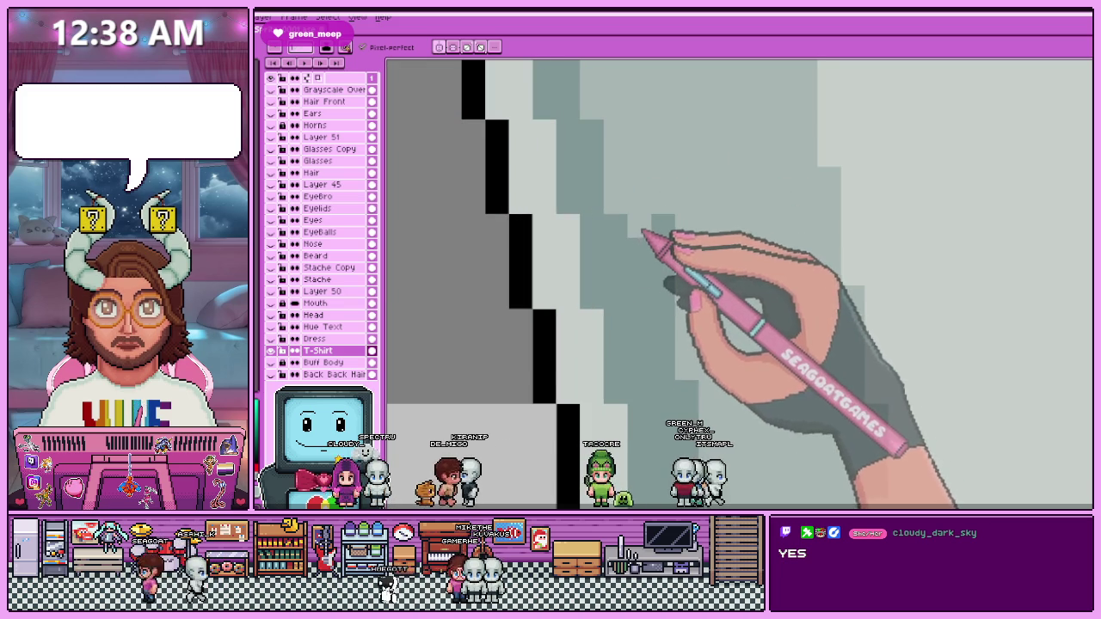
pyautogui.scroll(-1, 668, 250)
pyautogui.scroll(1, 668, 275)
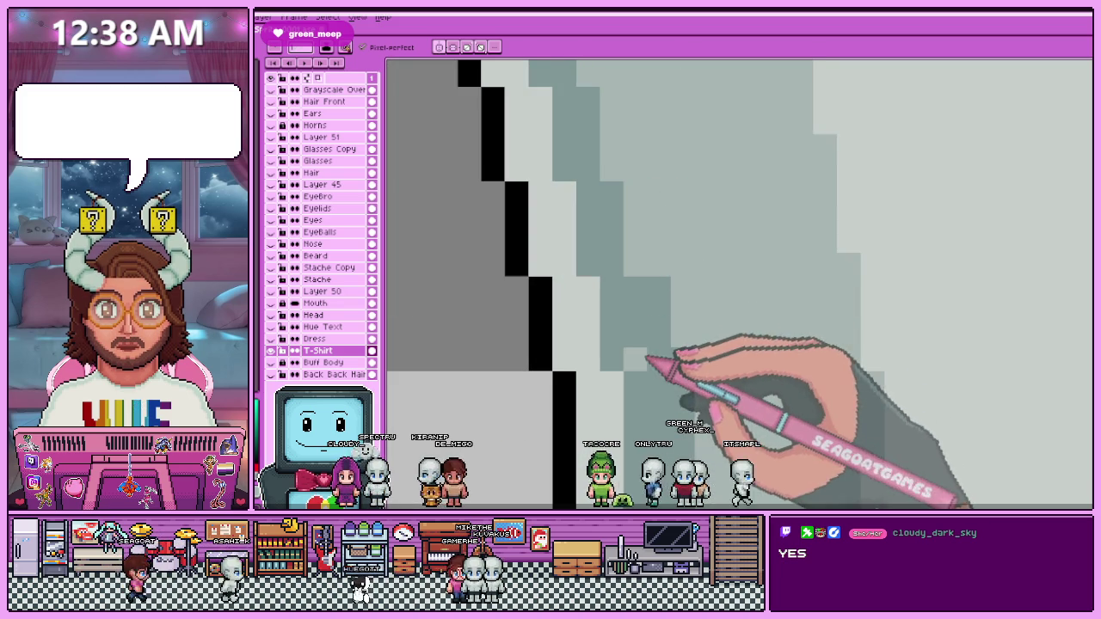
pyautogui.scroll(-2, 663, 327)
pyautogui.scroll(1, 647, 292)
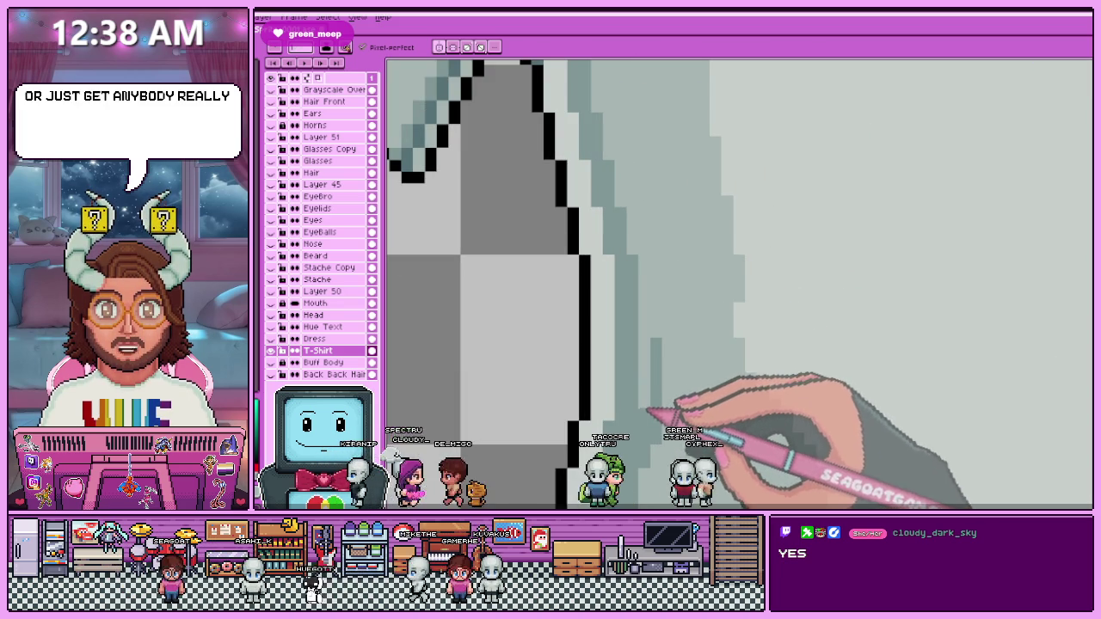
pyautogui.scroll(-2, 662, 422)
pyautogui.scroll(1, 657, 258)
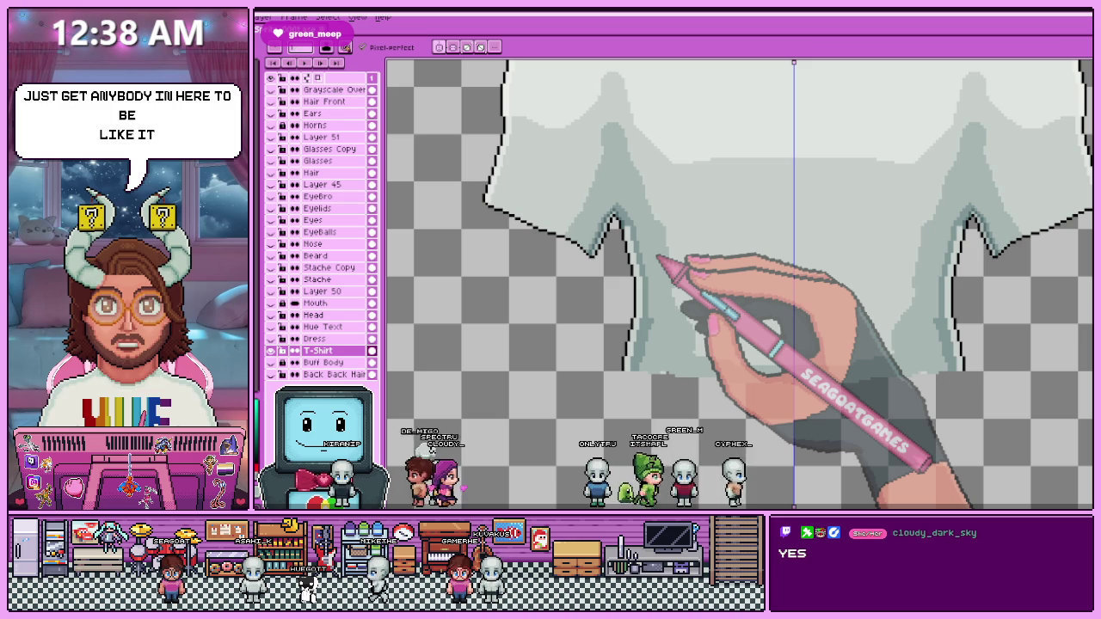
pyautogui.scroll(1, 636, 258)
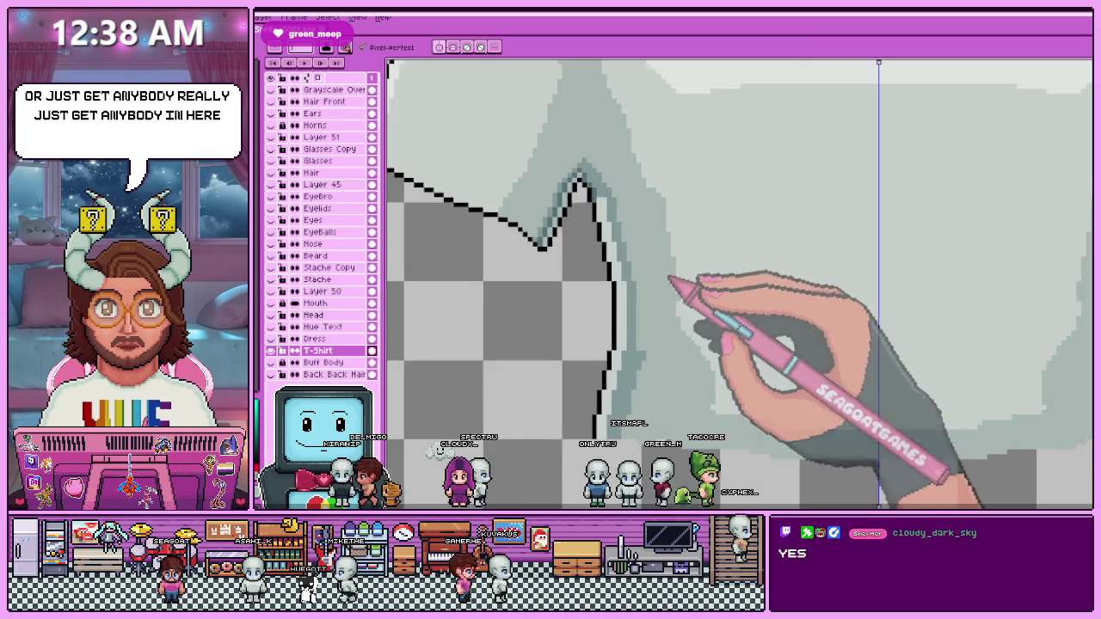
pyautogui.scroll(1, 688, 335)
pyautogui.scroll(1, 663, 361)
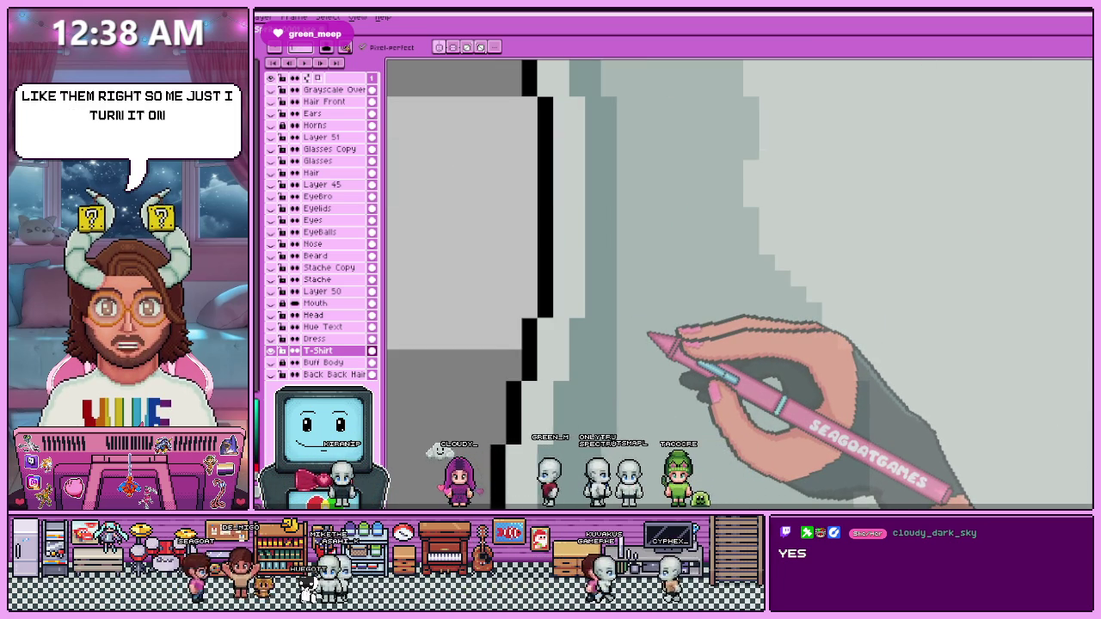
pyautogui.scroll(-2, 504, 216)
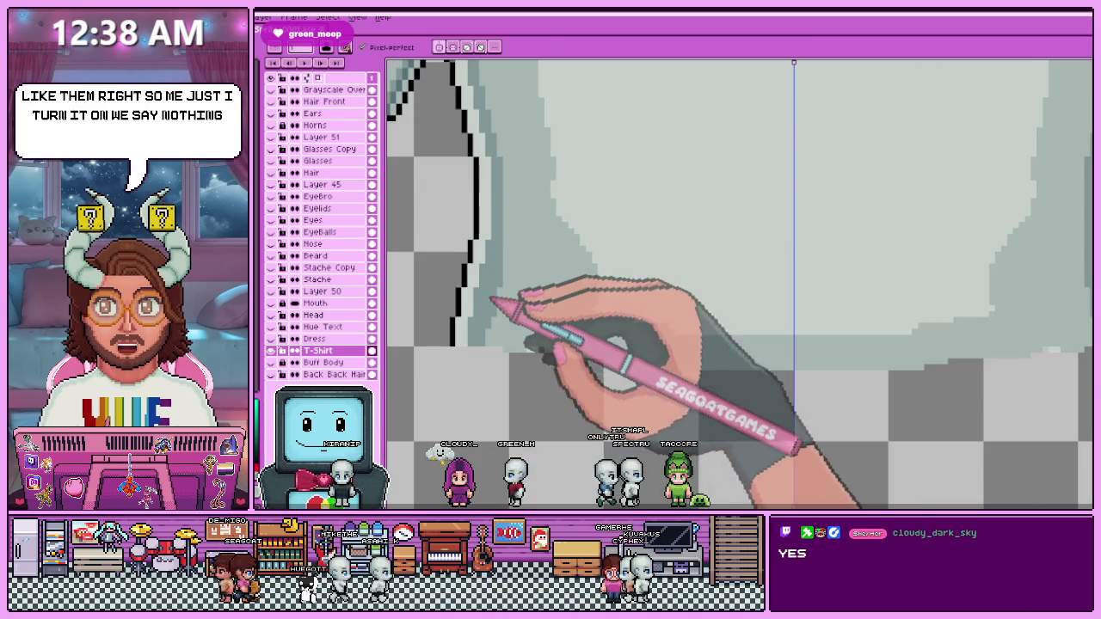
pyautogui.scroll(1, 494, 278)
pyautogui.scroll(1, 495, 278)
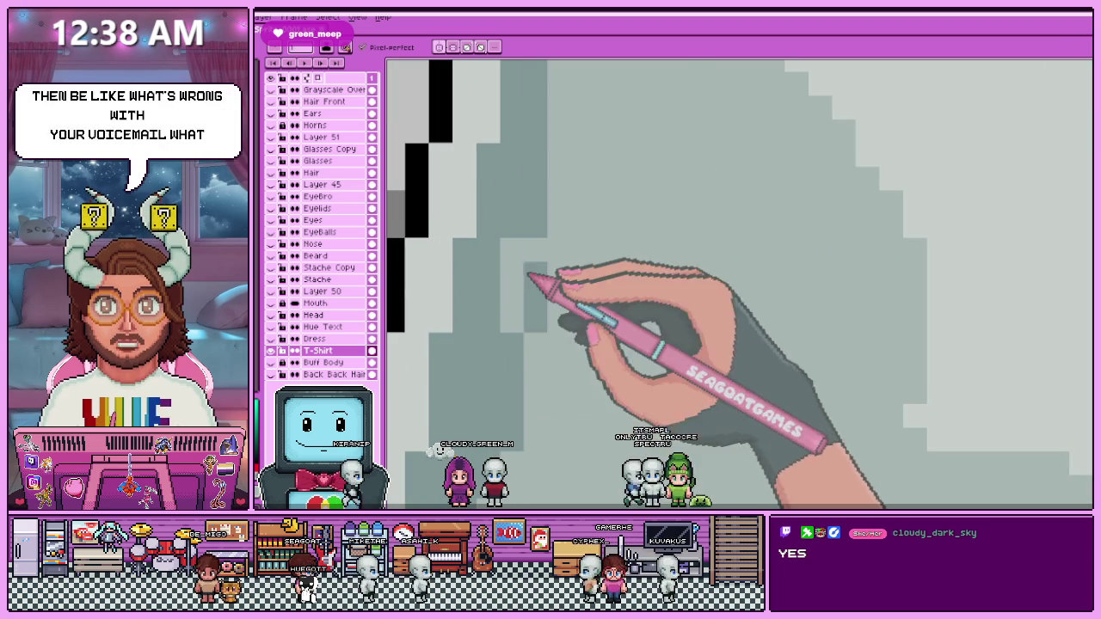
pyautogui.scroll(-1, 535, 295)
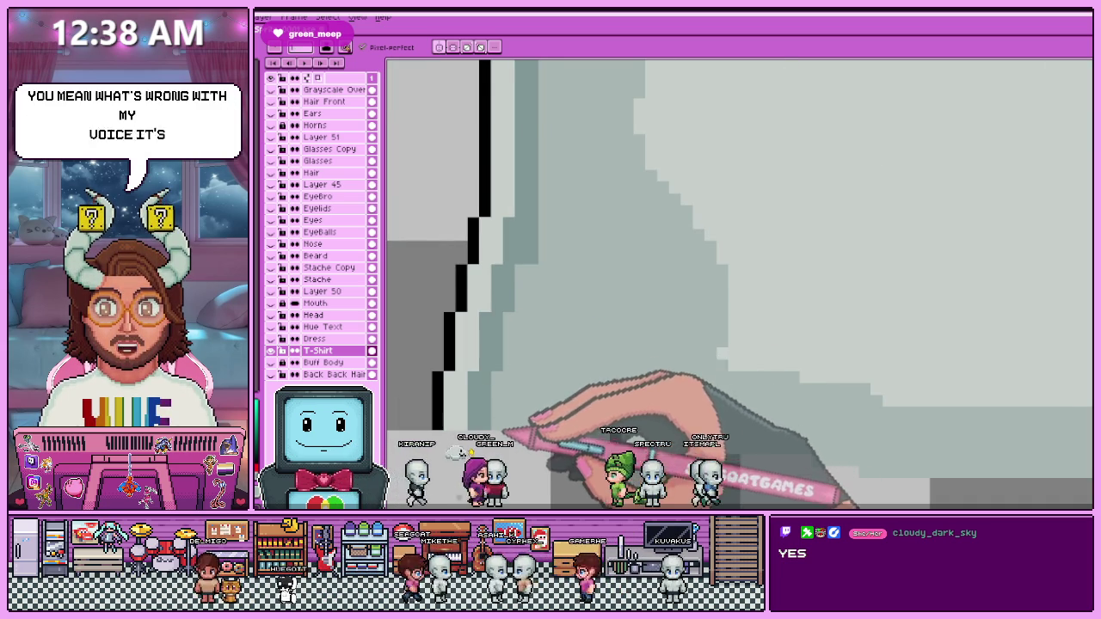
pyautogui.scroll(-1, 525, 361)
pyautogui.scroll(-1, 528, 315)
pyautogui.scroll(-1, 508, 315)
pyautogui.scroll(1, 499, 315)
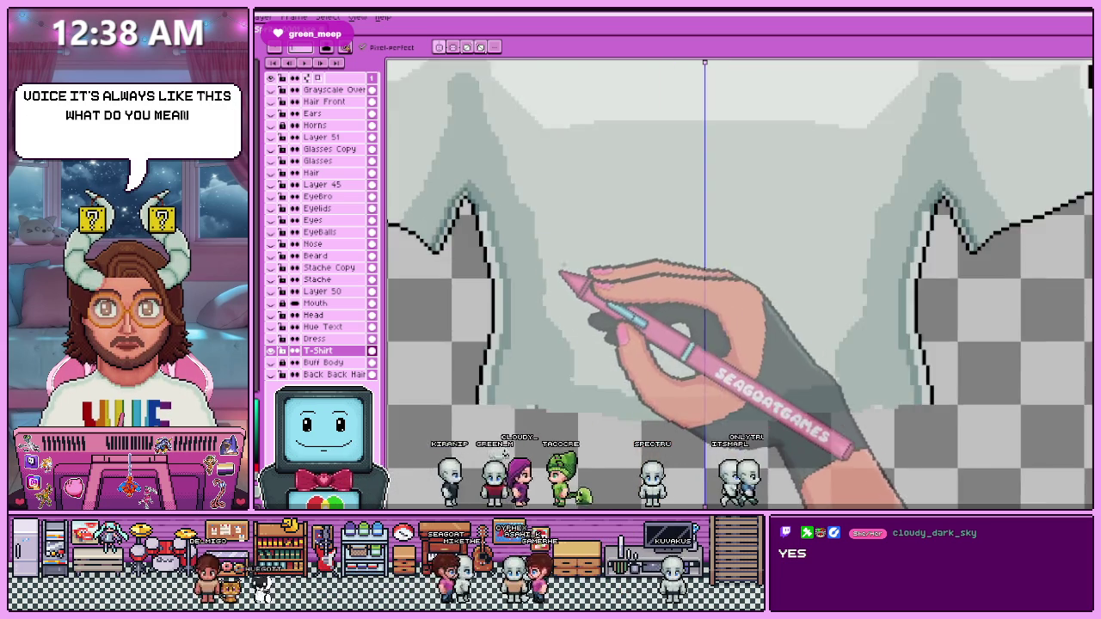
pyautogui.scroll(1, 541, 235)
pyautogui.scroll(1, 540, 234)
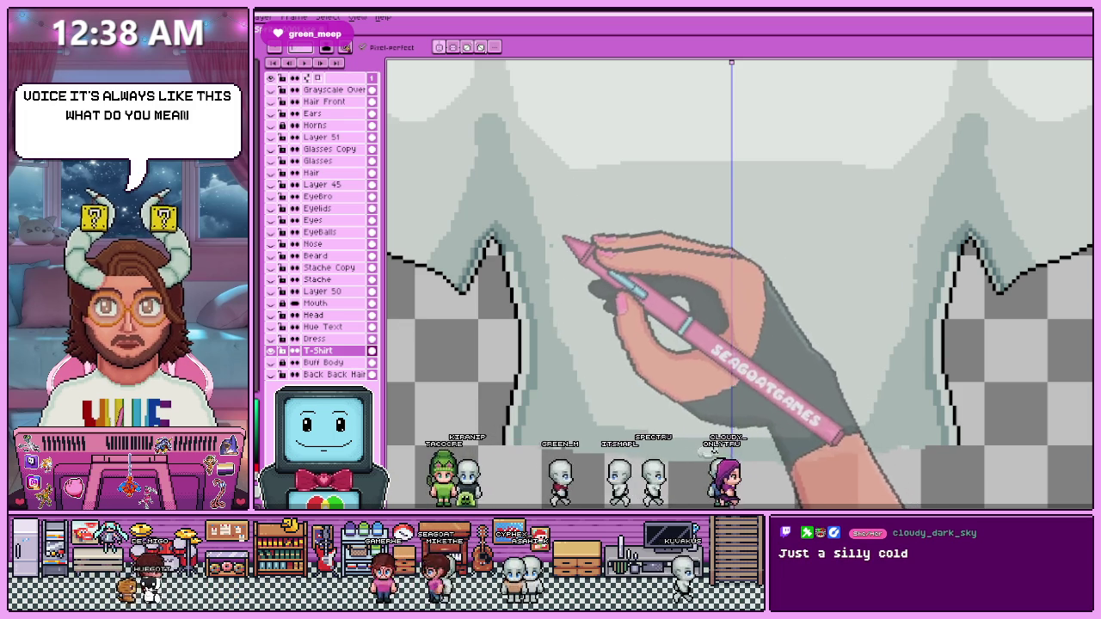
pyautogui.scroll(1, 565, 241)
pyautogui.scroll(1, 568, 258)
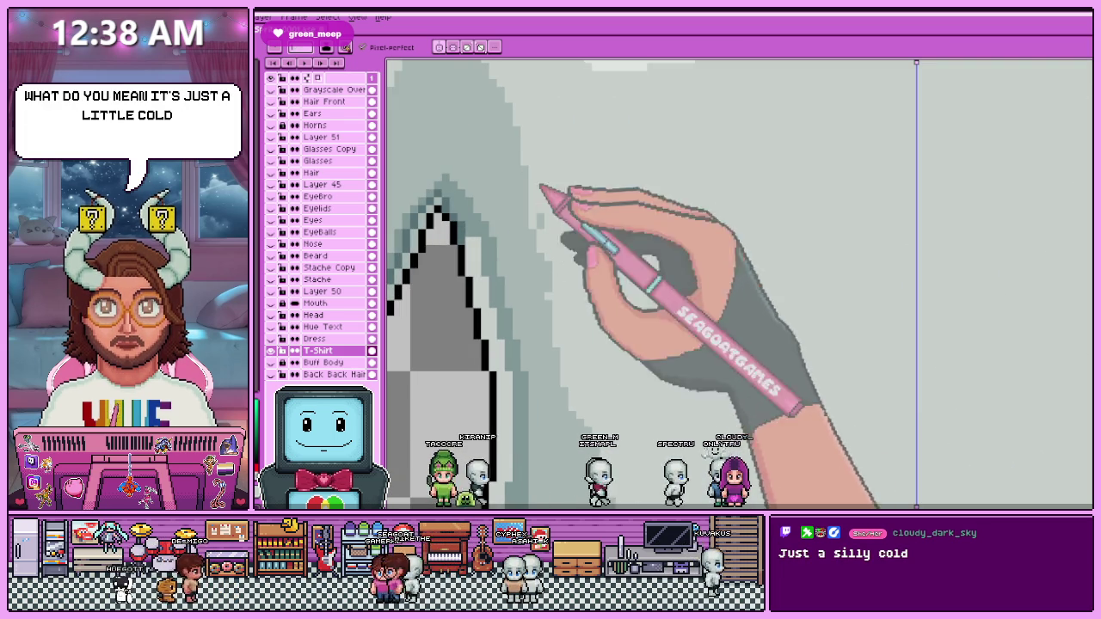
pyautogui.scroll(-1, 555, 206)
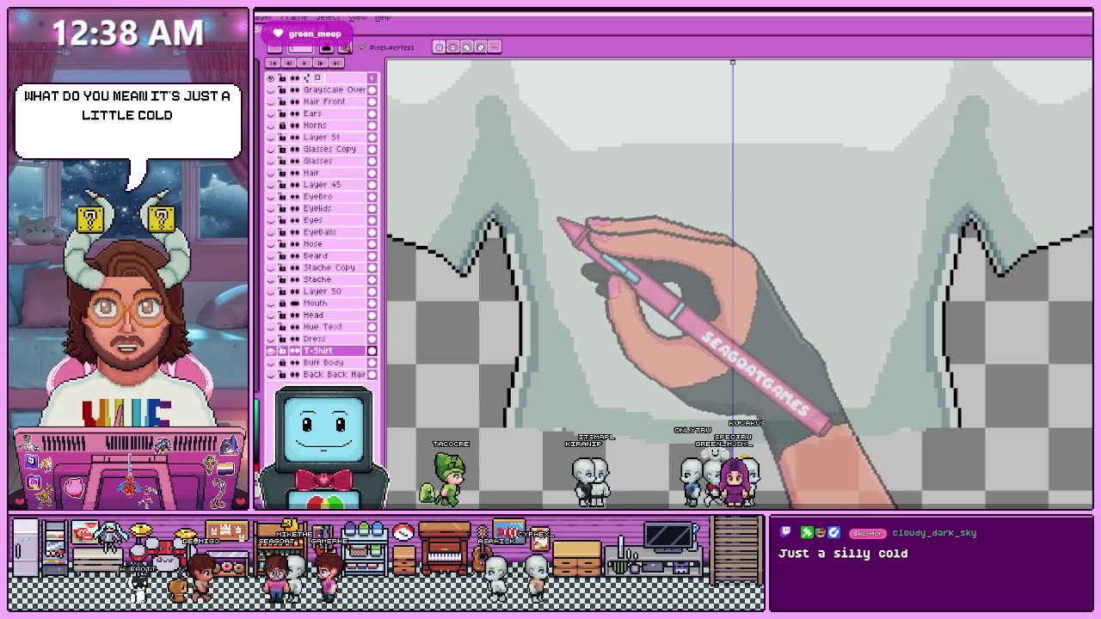
pyautogui.moveTo(566, 315); pyautogui.dragTo(570, 299)
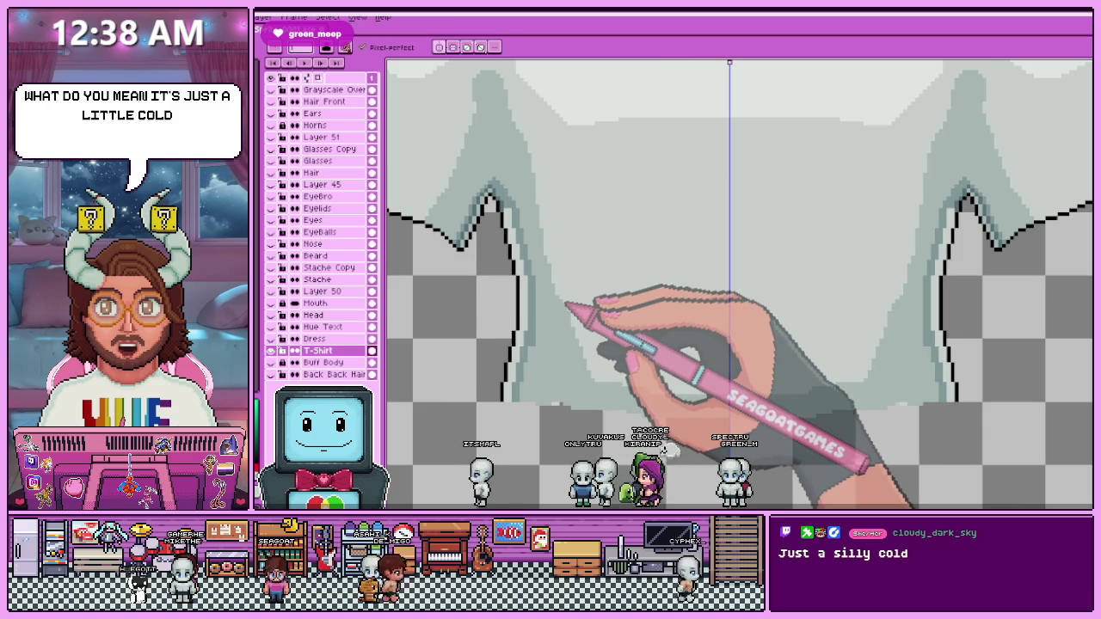
pyautogui.scroll(-2, 566, 305)
pyautogui.scroll(2, 568, 292)
pyautogui.scroll(1, 595, 324)
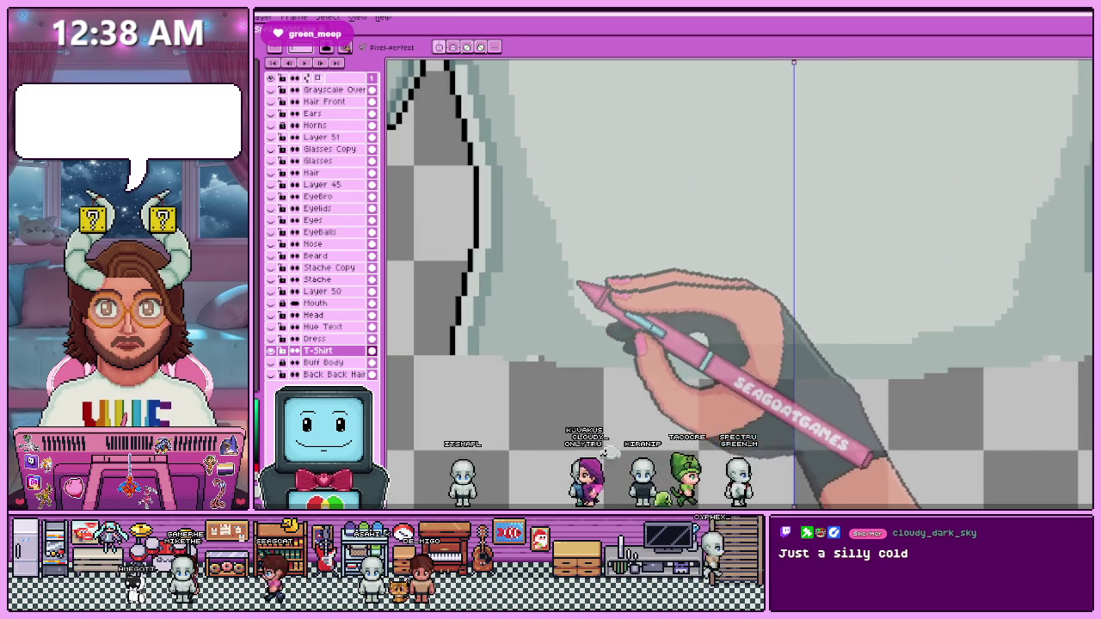
pyautogui.scroll(-1, 565, 248)
pyautogui.scroll(-2, 607, 287)
pyautogui.scroll(1, 609, 275)
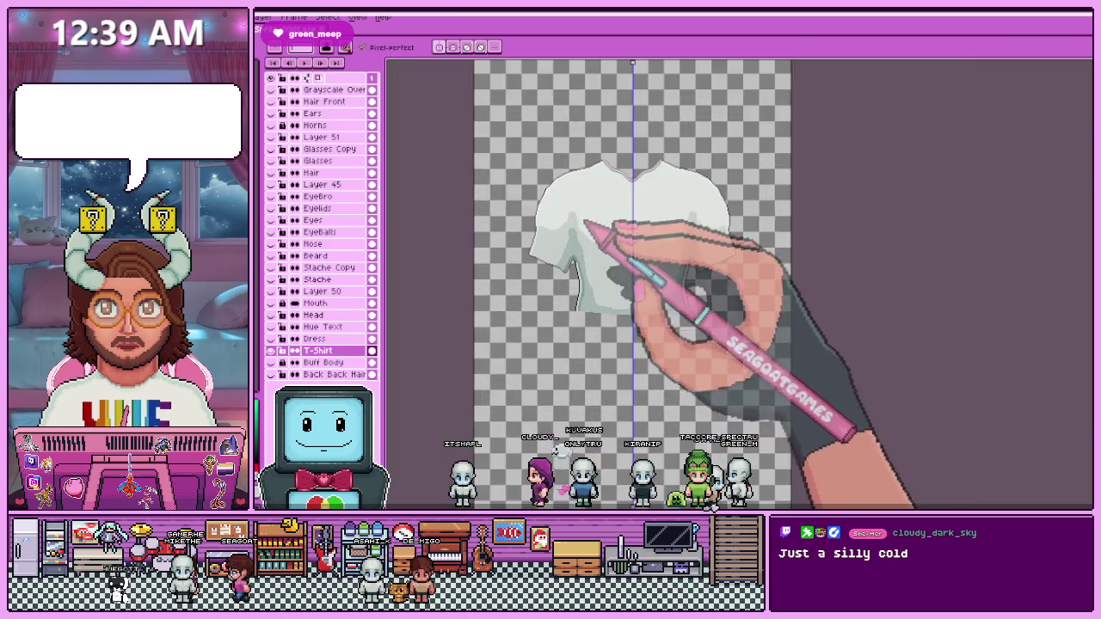
# Make the body layers beneath the T-shirt visible.
pyautogui.scroll(2, 597, 229)
pyautogui.scroll(1, 534, 241)
pyautogui.scroll(1, 540, 251)
pyautogui.scroll(1, 547, 215)
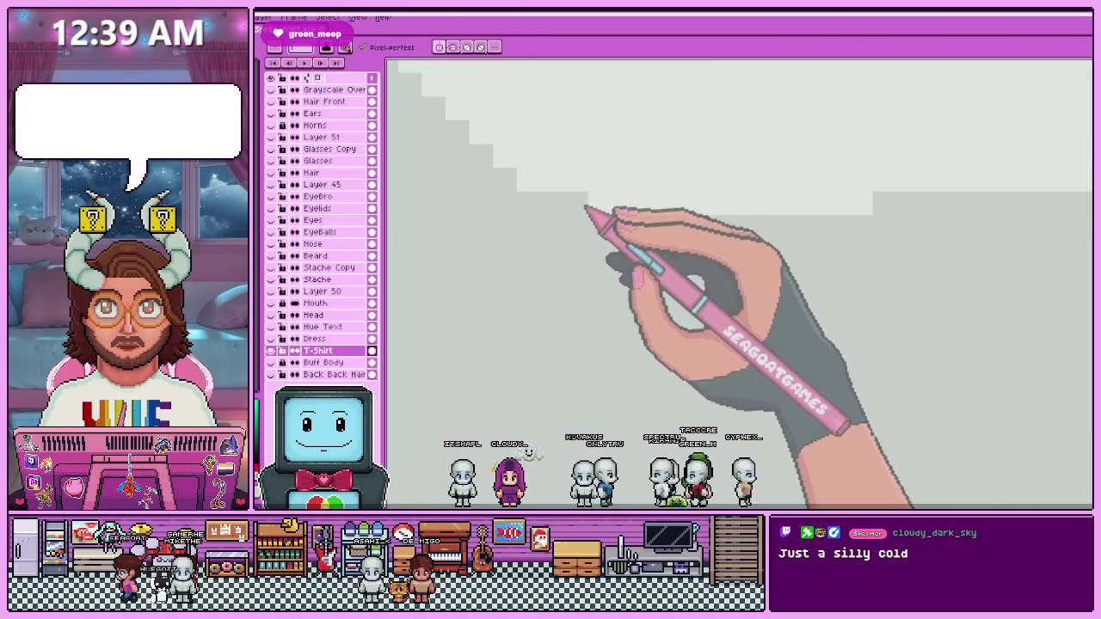
pyautogui.scroll(-1, 634, 241)
pyautogui.scroll(-1, 614, 275)
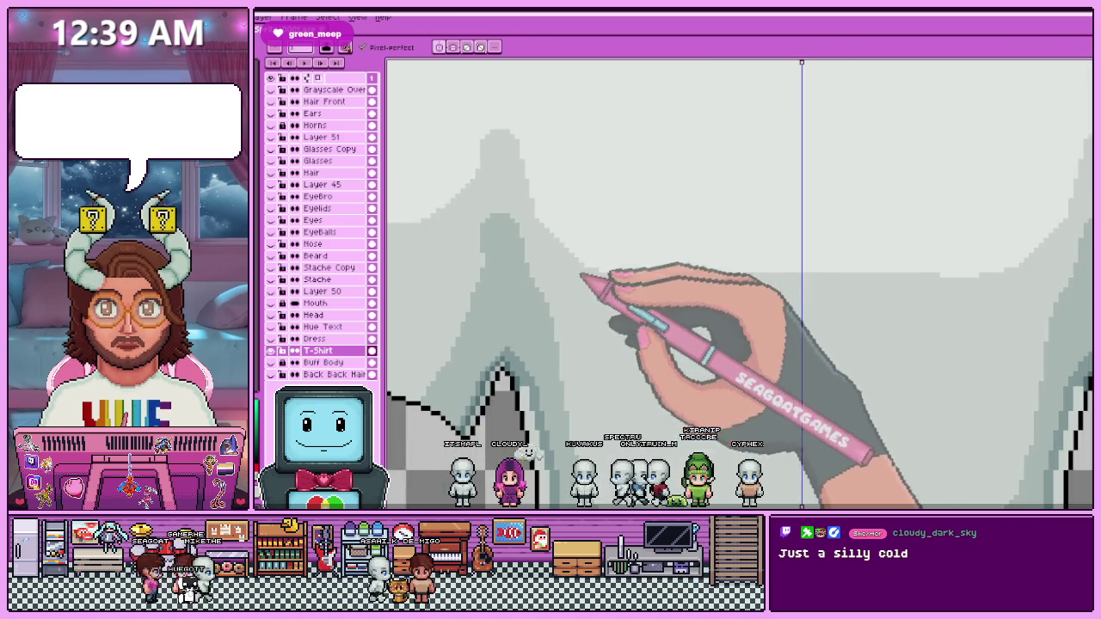
pyautogui.scroll(1, 539, 195)
pyautogui.scroll(1, 539, 197)
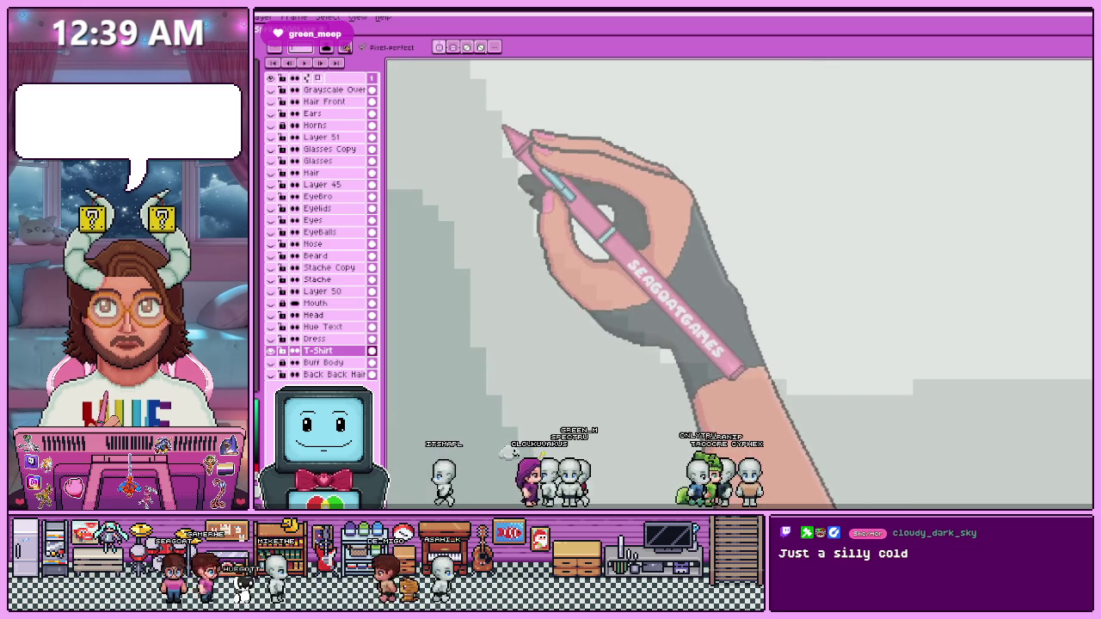
pyautogui.scroll(-1, 545, 272)
pyautogui.scroll(1, 536, 216)
pyautogui.scroll(-2, 528, 216)
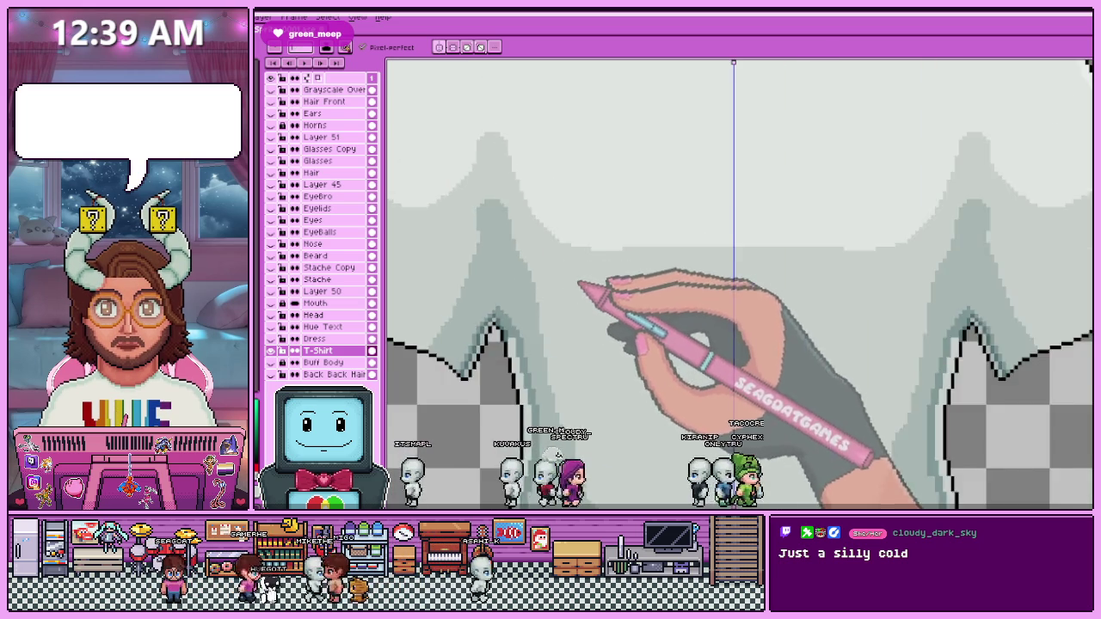
pyautogui.scroll(1, 636, 267)
pyautogui.scroll(1, 667, 266)
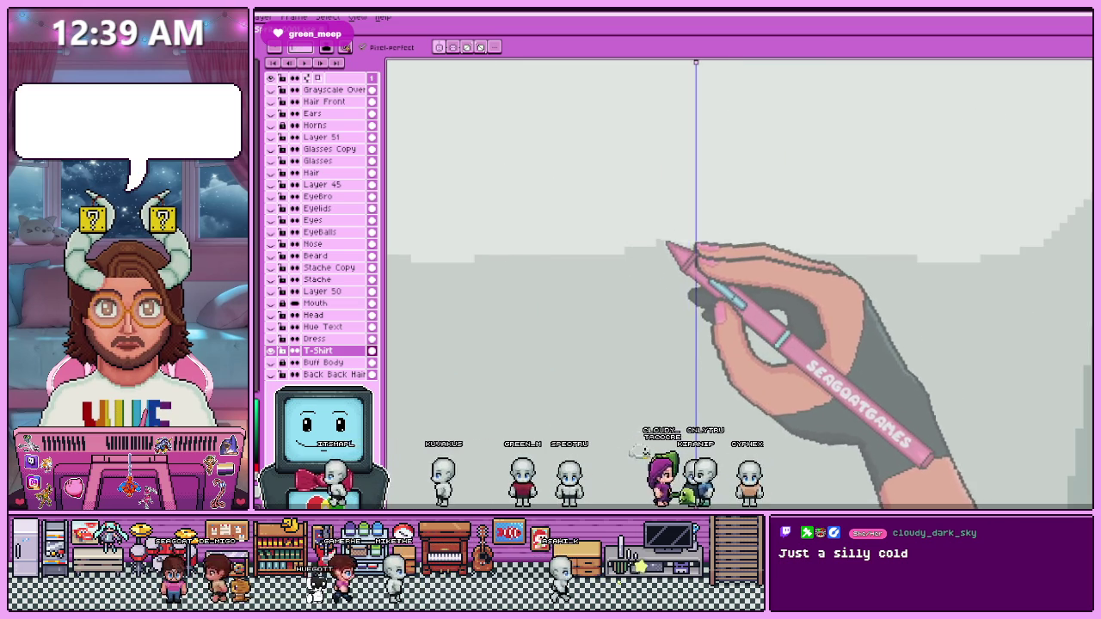
pyautogui.scroll(-2, 714, 284)
pyautogui.scroll(-1, 705, 318)
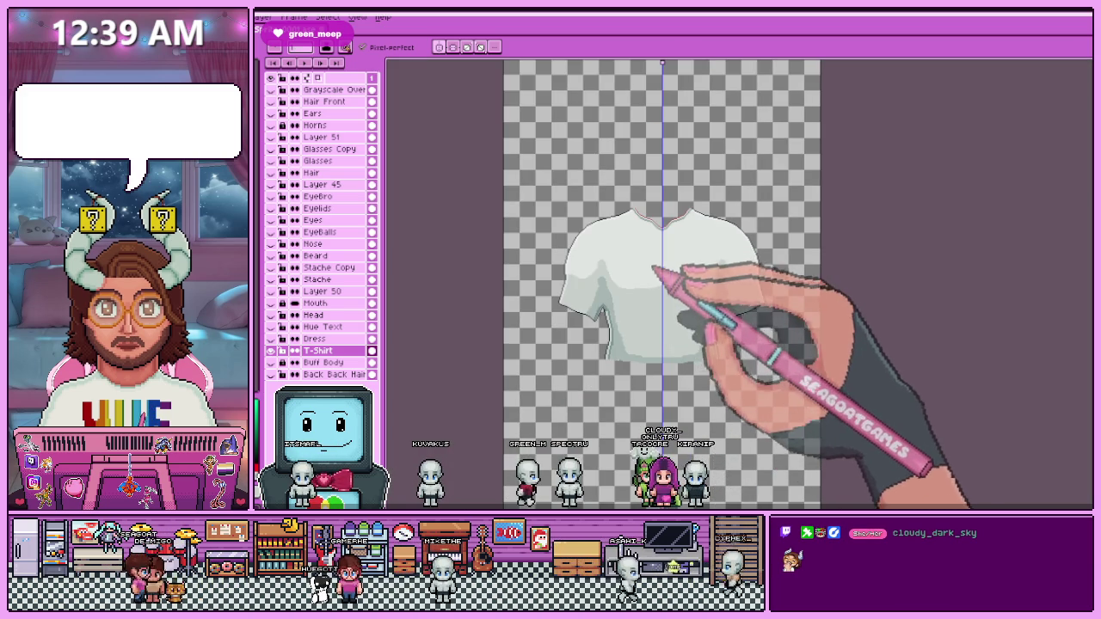
pyautogui.scroll(2, 630, 269)
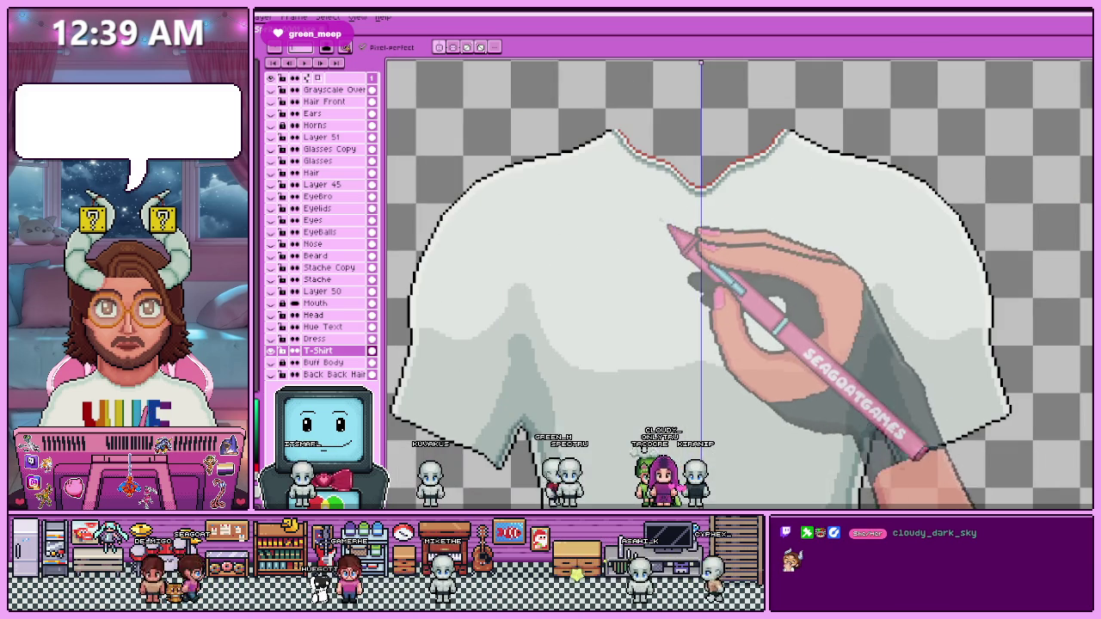
pyautogui.scroll(1, 563, 275)
pyautogui.scroll(-2, 578, 250)
pyautogui.scroll(-1, 577, 270)
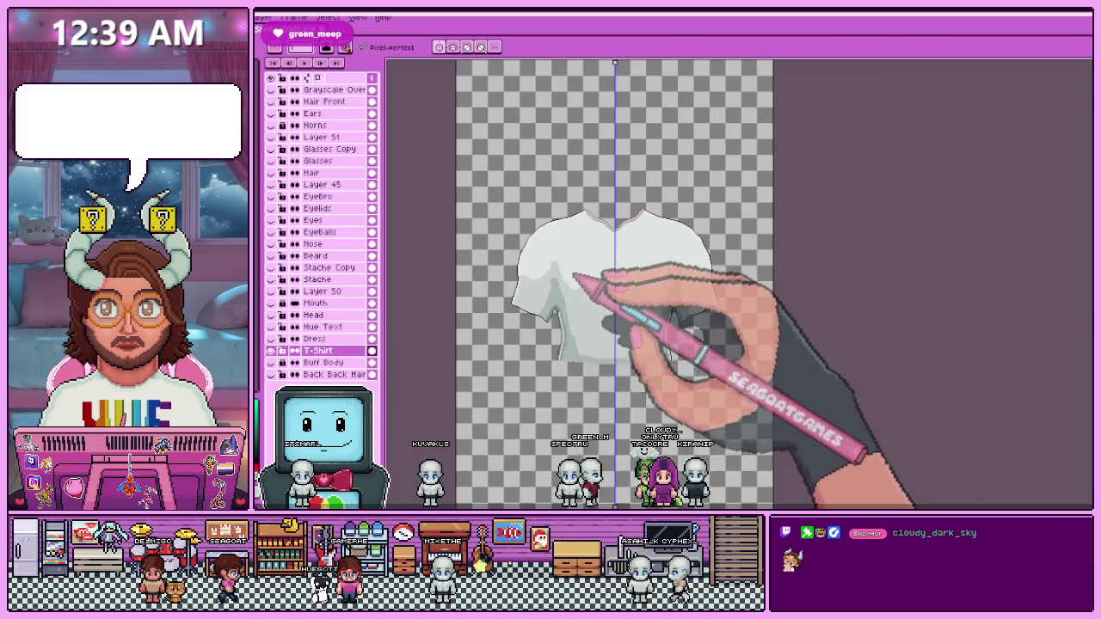
pyautogui.click(271, 362)
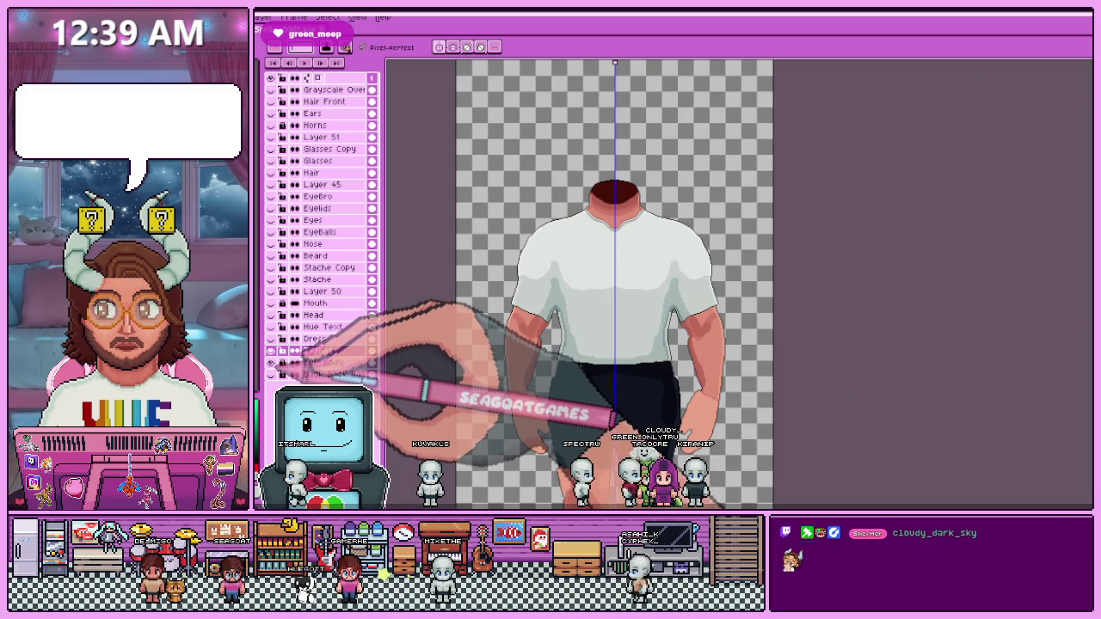
# Pick a shirt grey and draw two mirrored curved fold lines down the chest.
pyautogui.scroll(3, 634, 284)
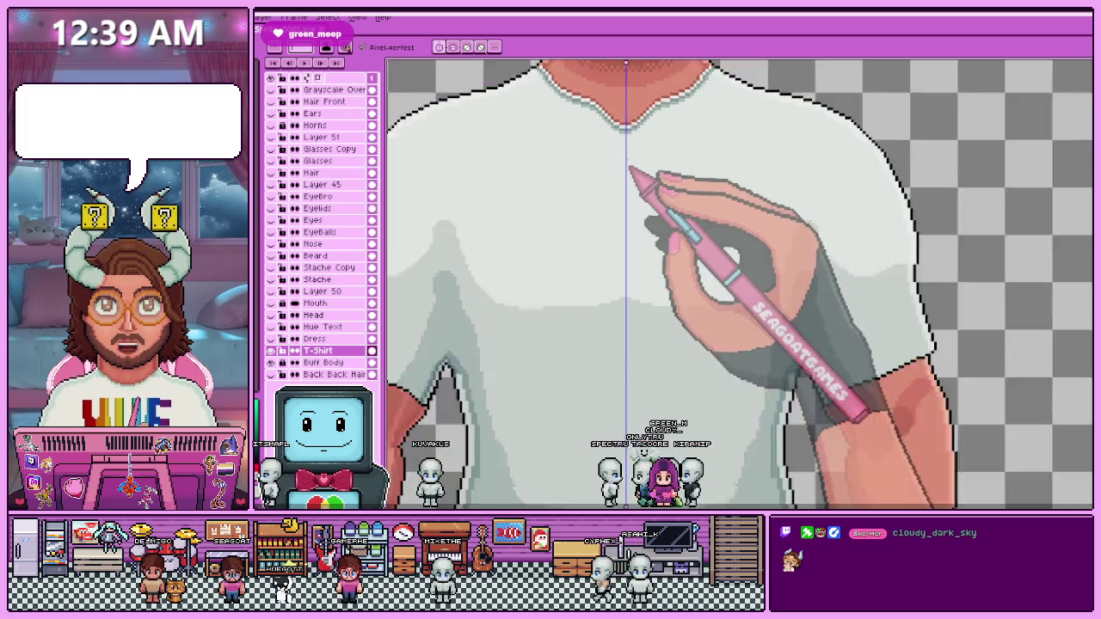
pyautogui.scroll(1, 630, 162)
pyautogui.scroll(-1, 634, 177)
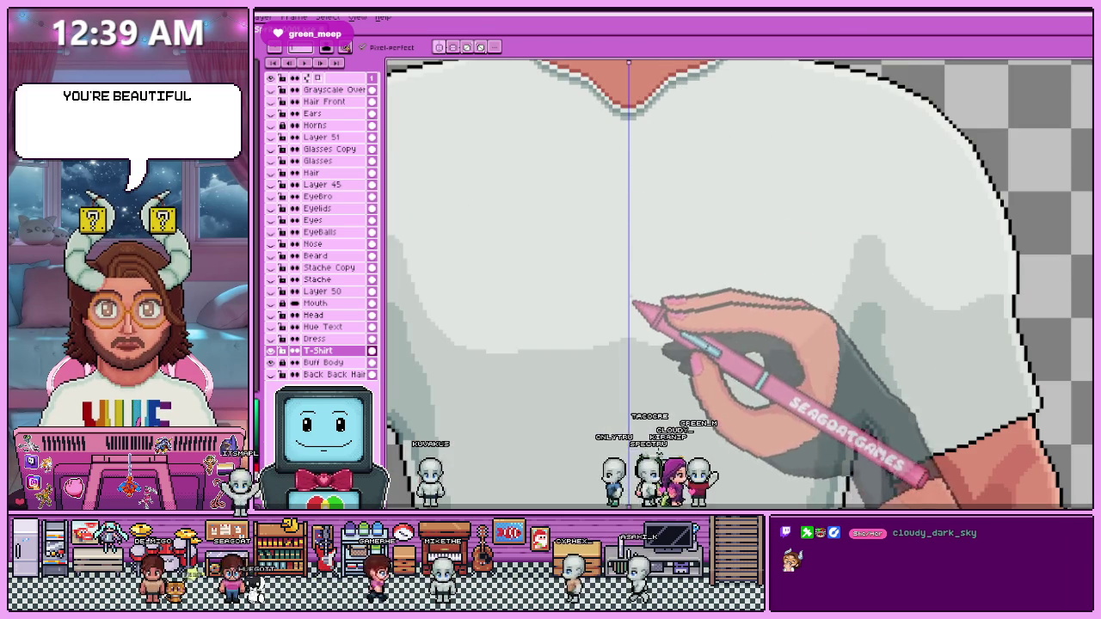
pyautogui.scroll(-1, 616, 234)
pyautogui.scroll(1, 634, 229)
pyautogui.scroll(1, 634, 152)
pyautogui.scroll(-1, 627, 216)
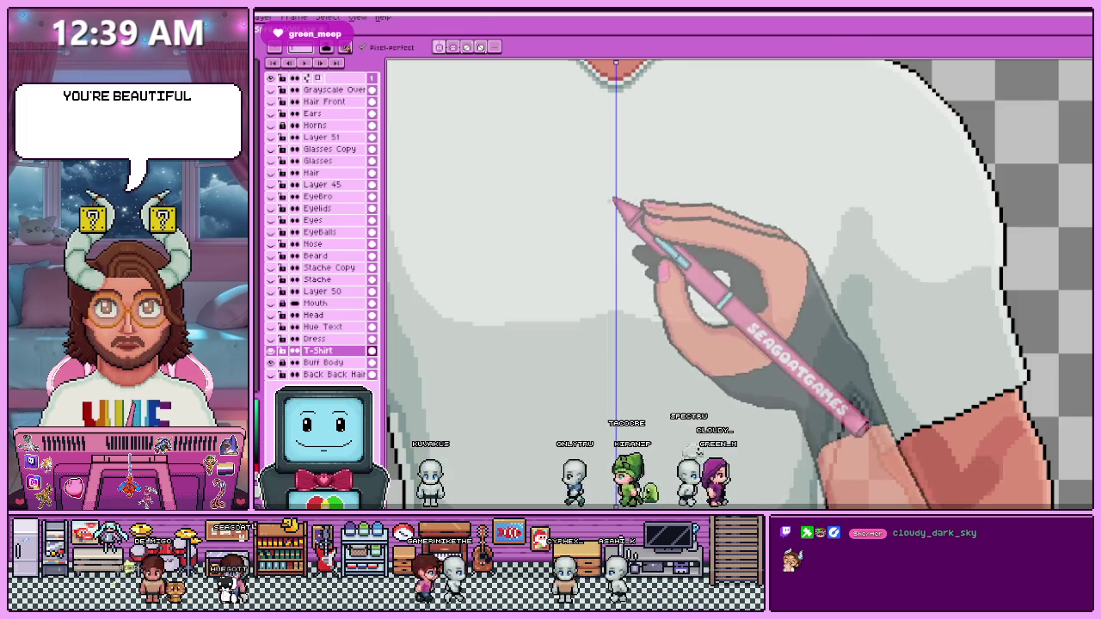
pyautogui.press('alt')
pyautogui.scroll(1, 614, 288)
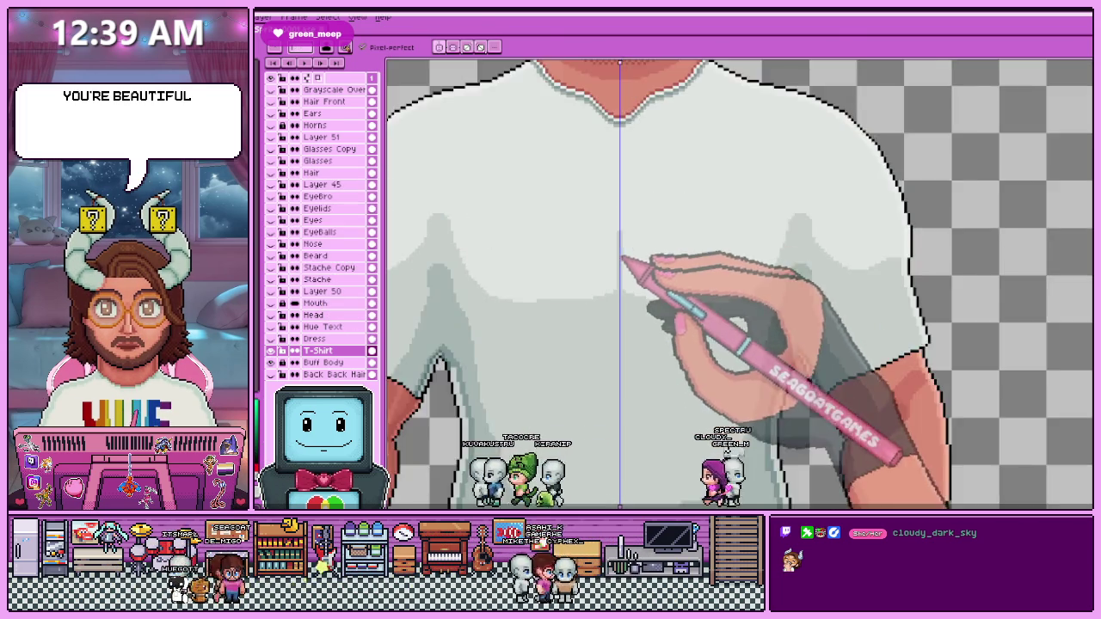
pyautogui.scroll(-2, 627, 258)
pyautogui.scroll(1, 628, 167)
pyautogui.moveTo(594, 142)
pyautogui.mouseDown()
pyautogui.moveTo(626, 228)
pyautogui.moveTo(619, 259)
pyautogui.mouseUp()
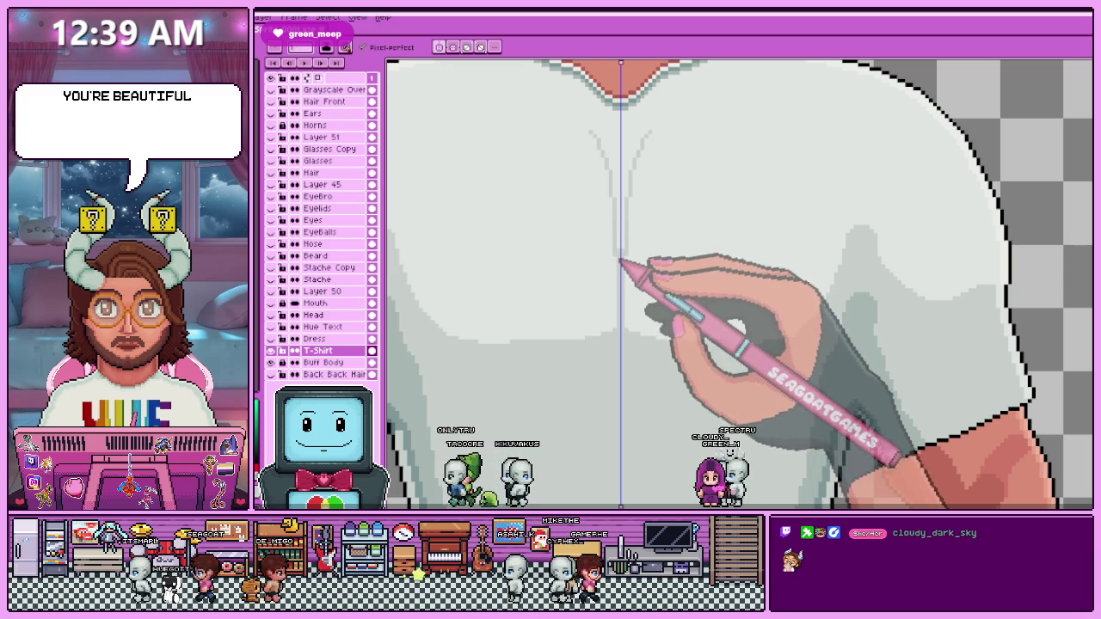
# Turn symmetry mode off and go back to the Pencil tool.
pyautogui.scroll(1, 620, 198)
pyautogui.scroll(2, 602, 151)
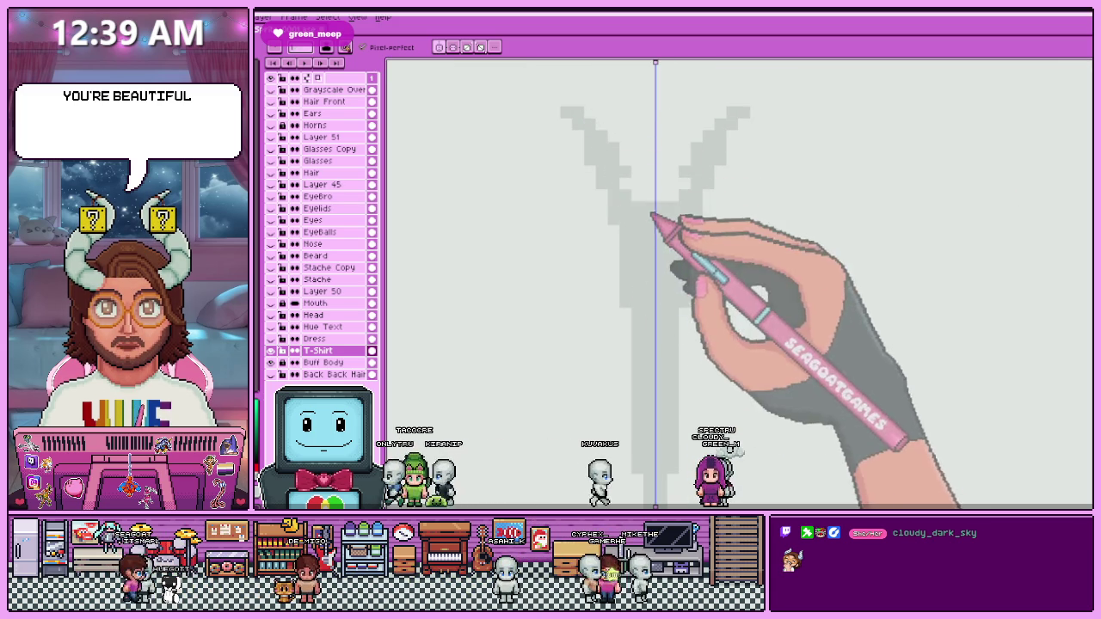
pyautogui.scroll(-2, 649, 185)
pyautogui.scroll(-2, 654, 233)
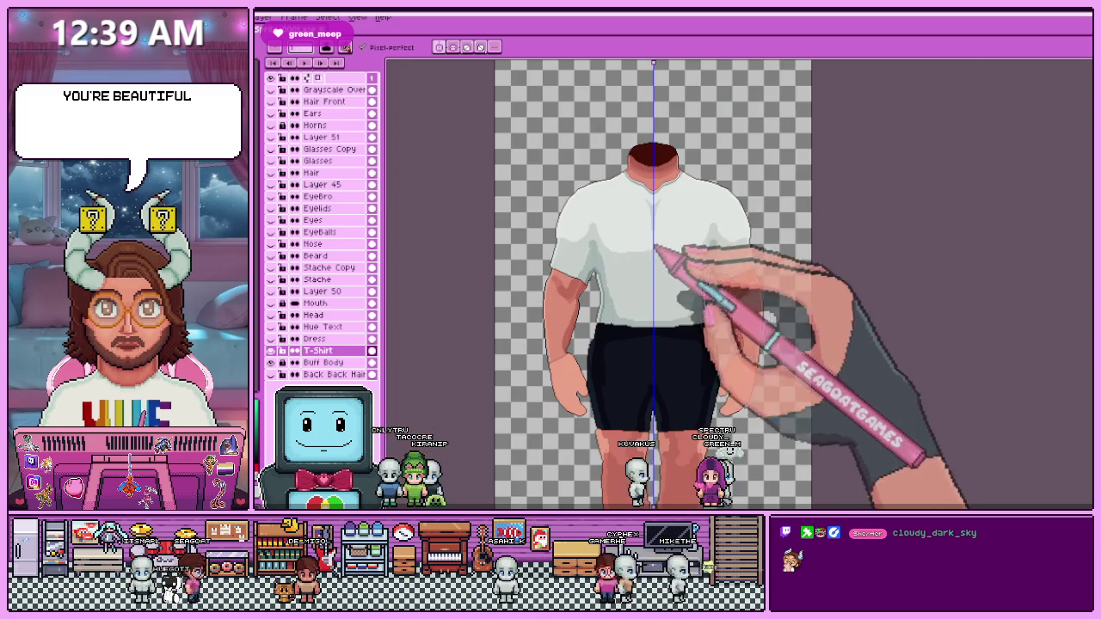
pyautogui.click(440, 47)
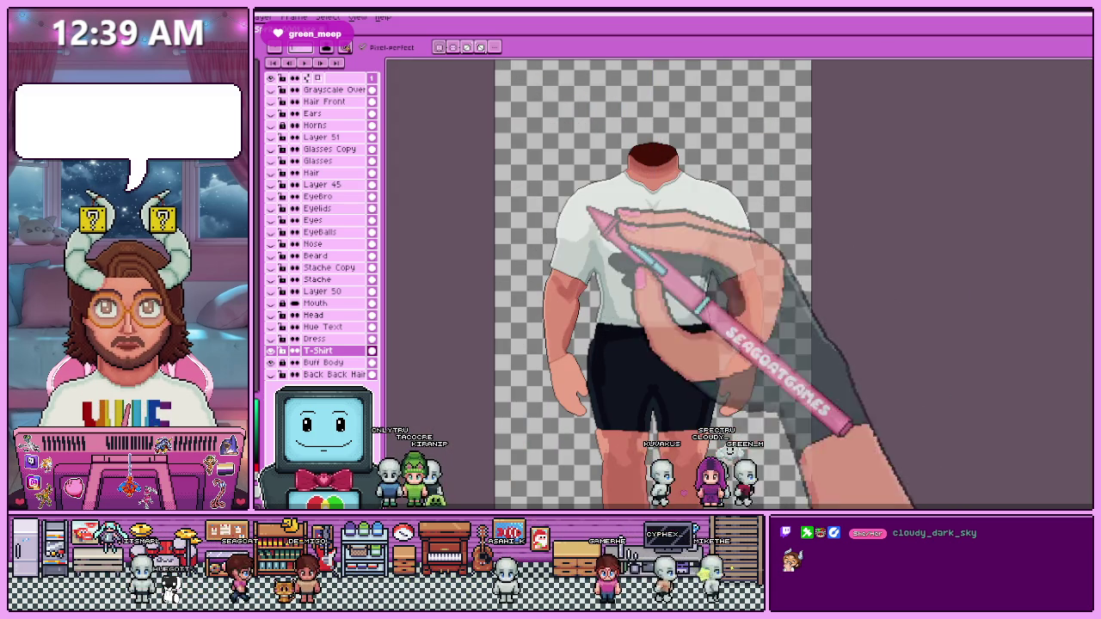
pyautogui.scroll(4, 667, 239)
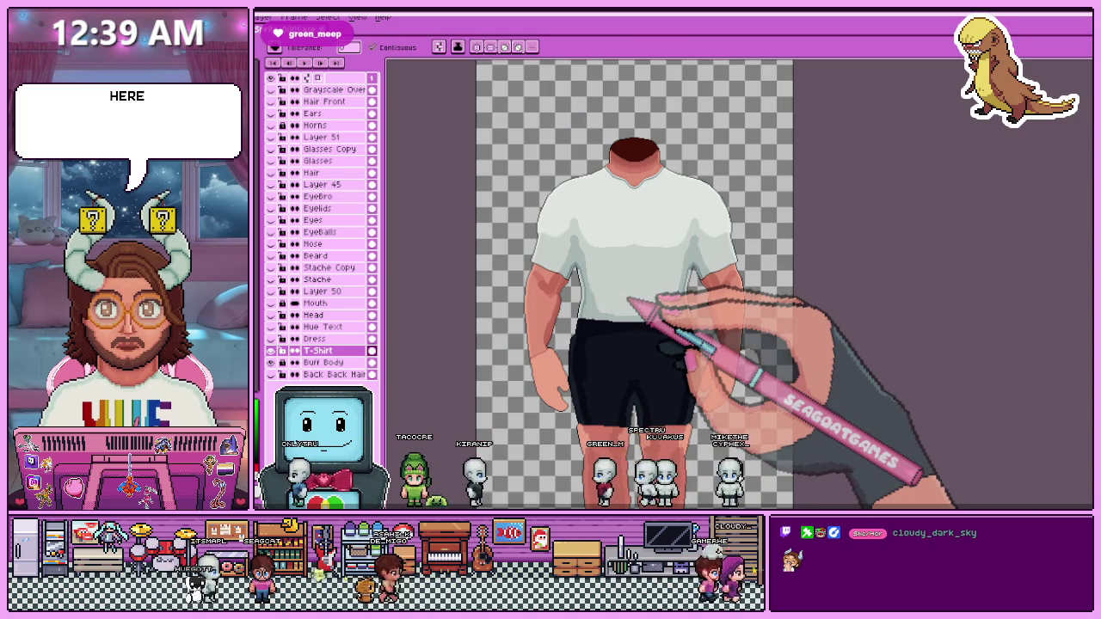
pyautogui.scroll(2, 639, 241)
pyautogui.scroll(2, 523, 221)
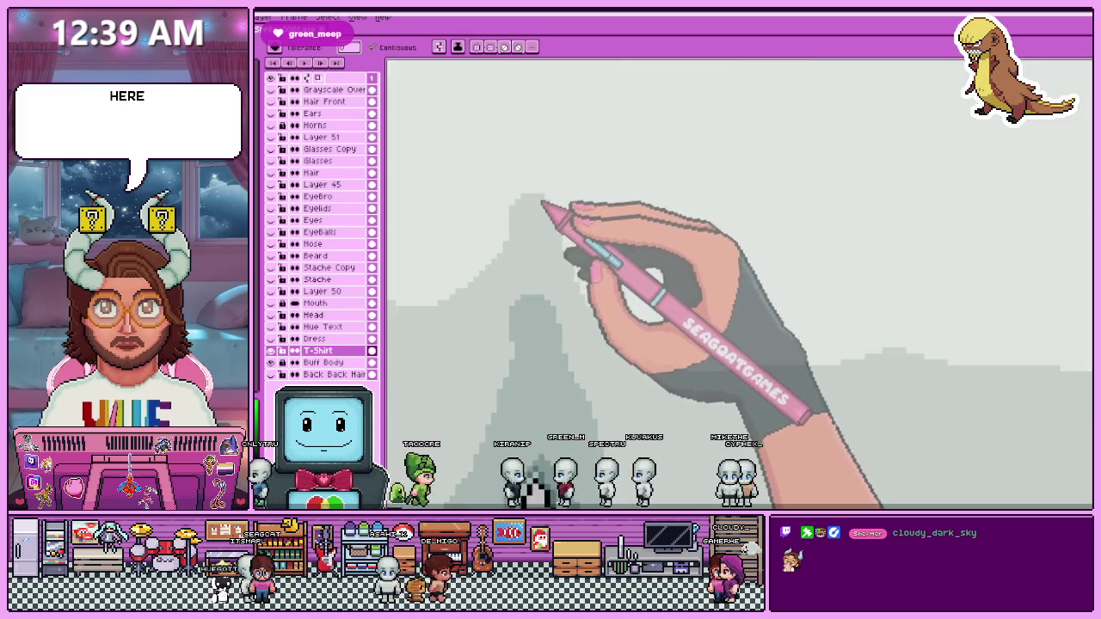
pyautogui.scroll(2, 553, 216)
pyautogui.press('b')
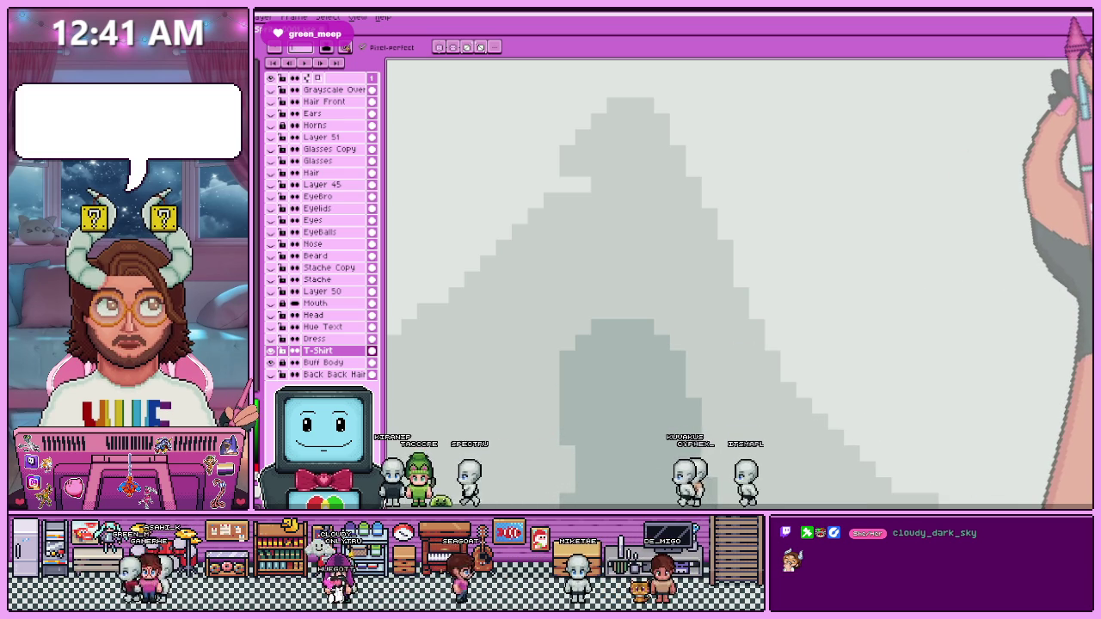
# Sample a shirt grey with Alt and repaint the chest fold pixels.
pyautogui.scroll(2, 680, 172)
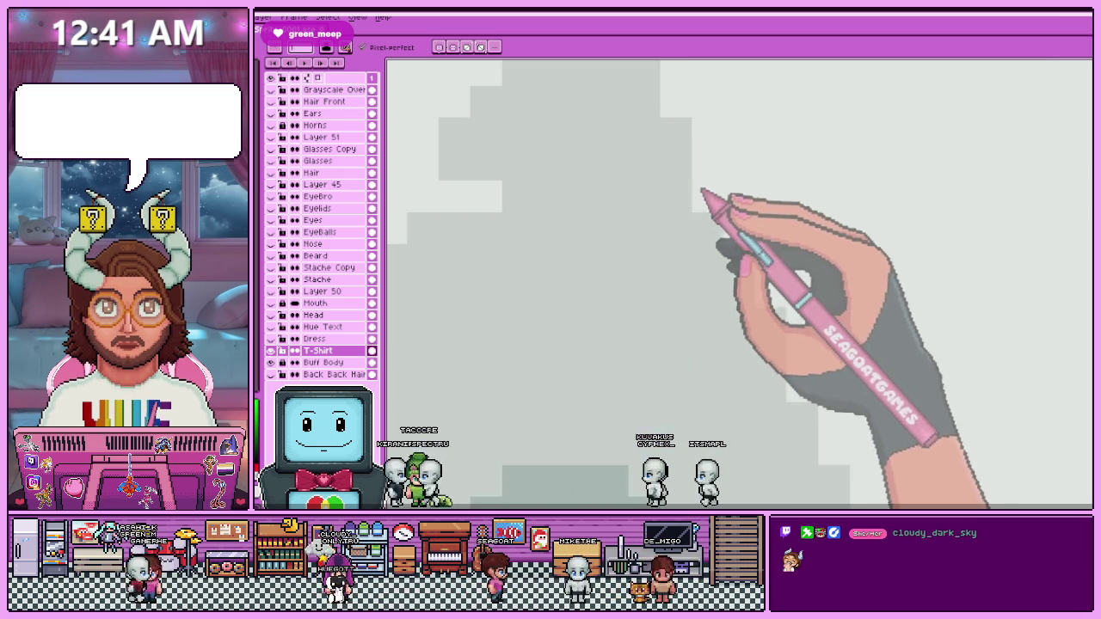
pyautogui.scroll(-1, 508, 185)
pyautogui.press('alt')
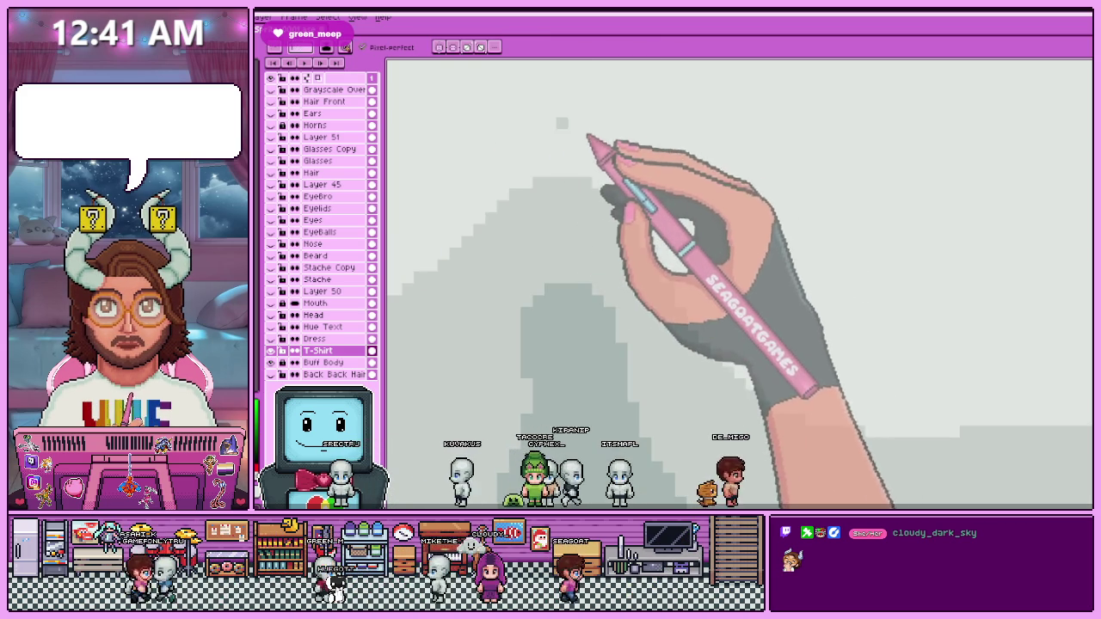
pyautogui.scroll(-2, 603, 155)
# Switch between Eyedropper, Pencil and Eraser, ending on the Rectangular Marquee tool.
pyautogui.scroll(-2, 644, 103)
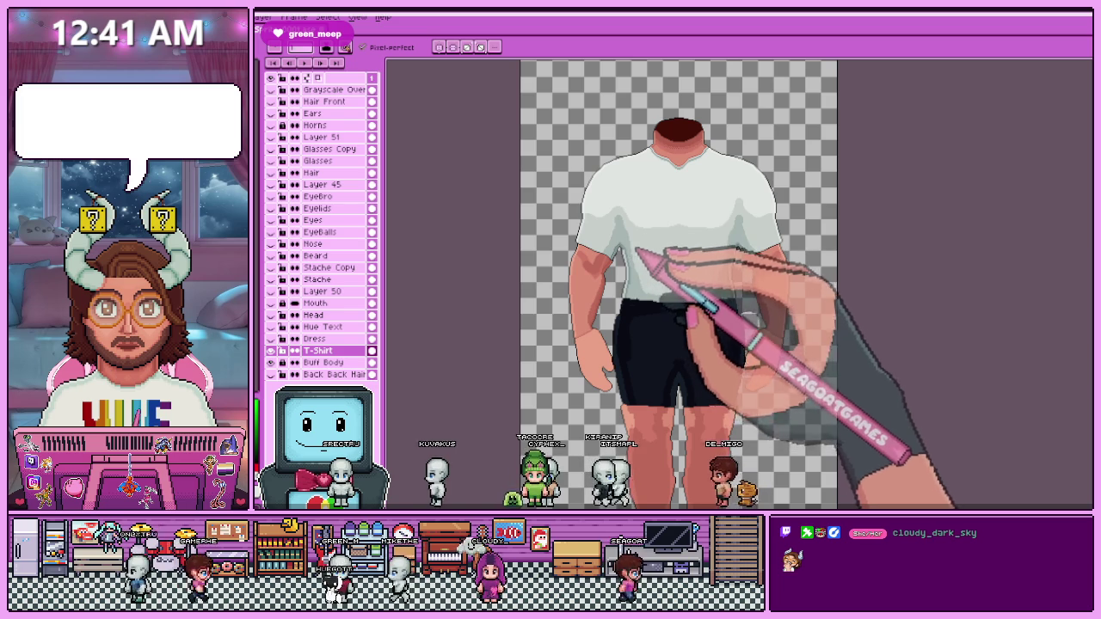
pyautogui.scroll(2, 670, 247)
pyautogui.scroll(-2, 671, 207)
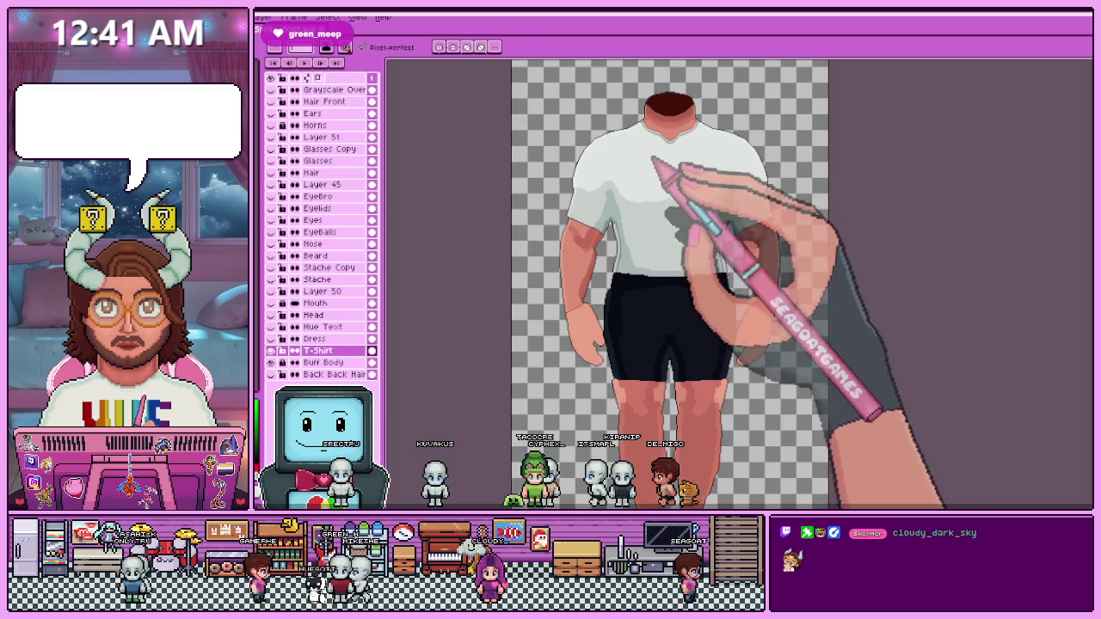
pyautogui.press('m')
pyautogui.scroll(2, 684, 153)
pyautogui.scroll(-1, 678, 177)
pyautogui.scroll(-3, 619, 129)
pyautogui.scroll(3, 679, 189)
pyautogui.scroll(2, 666, 213)
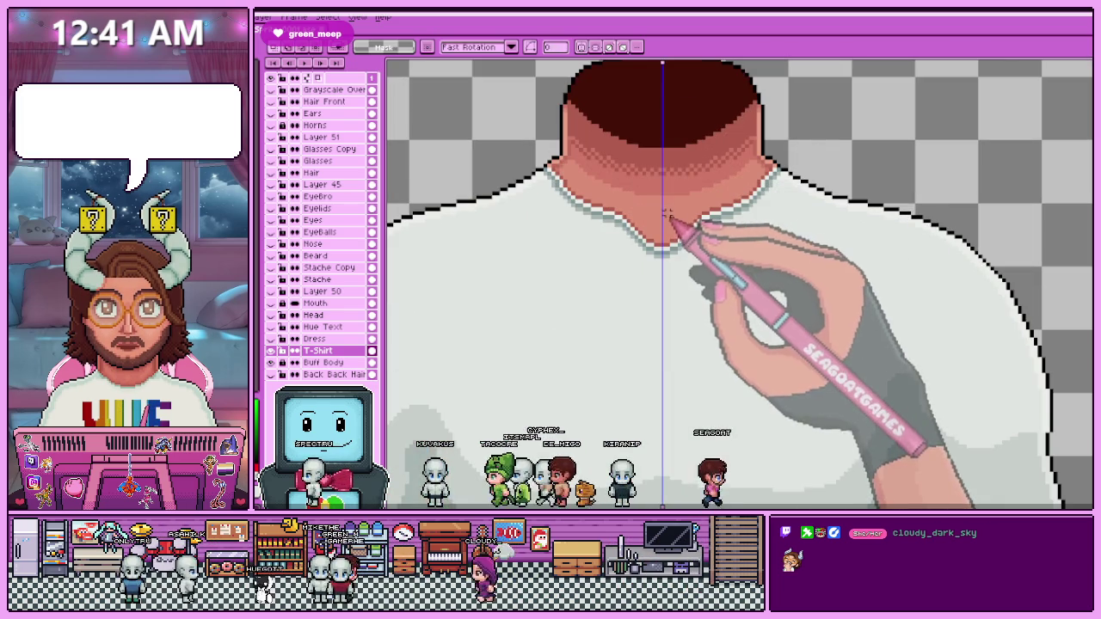
pyautogui.scroll(1, 666, 233)
pyautogui.press('i')
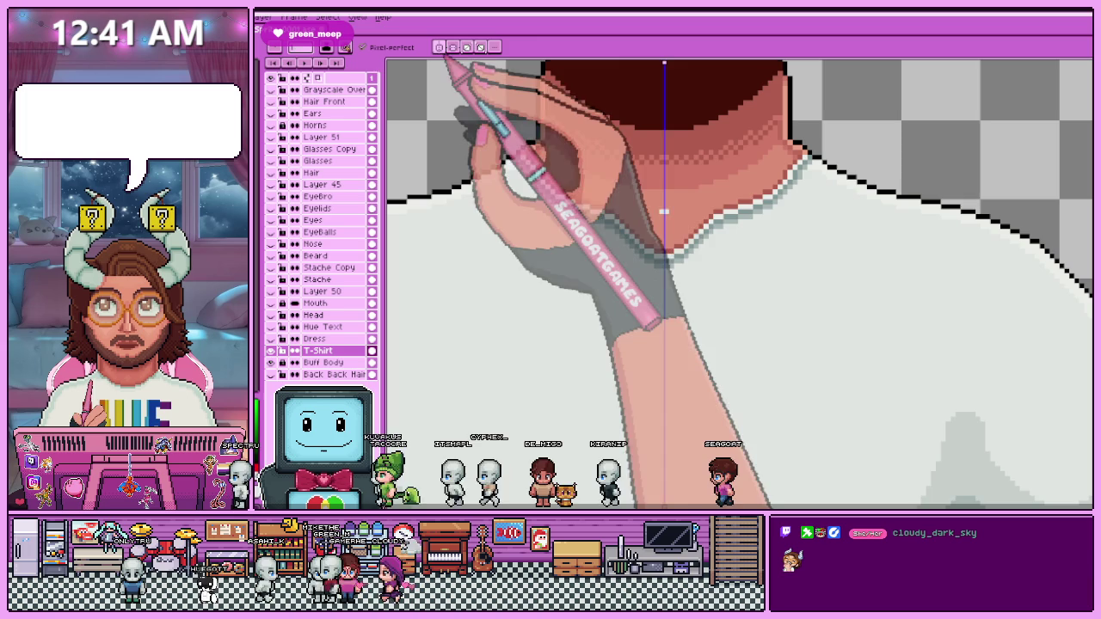
pyautogui.press('b')
pyautogui.press('e')
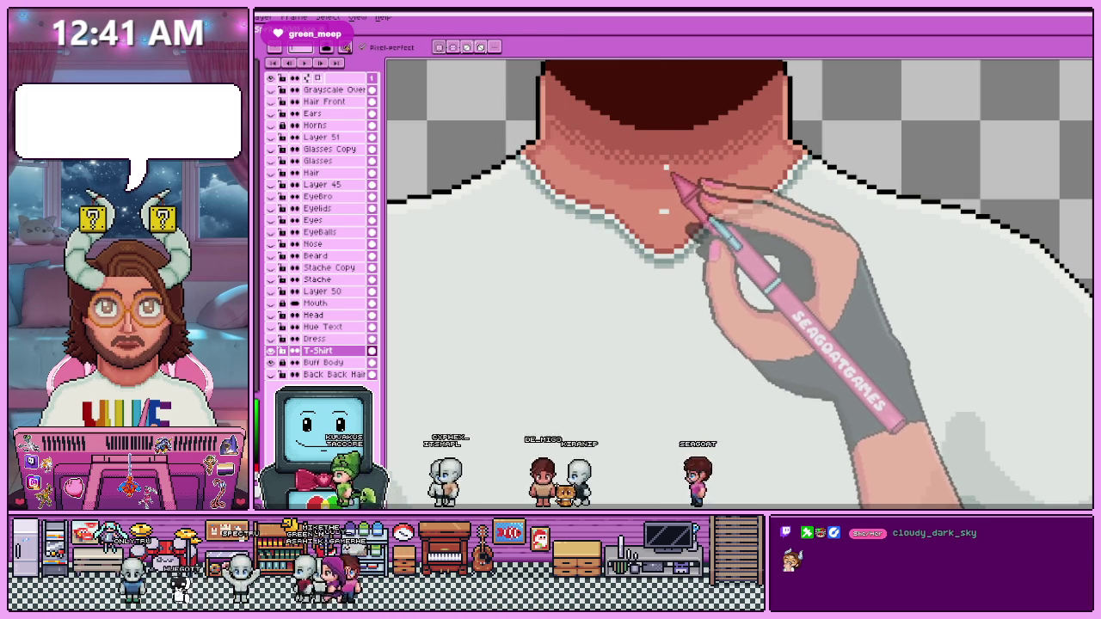
pyautogui.press('m')
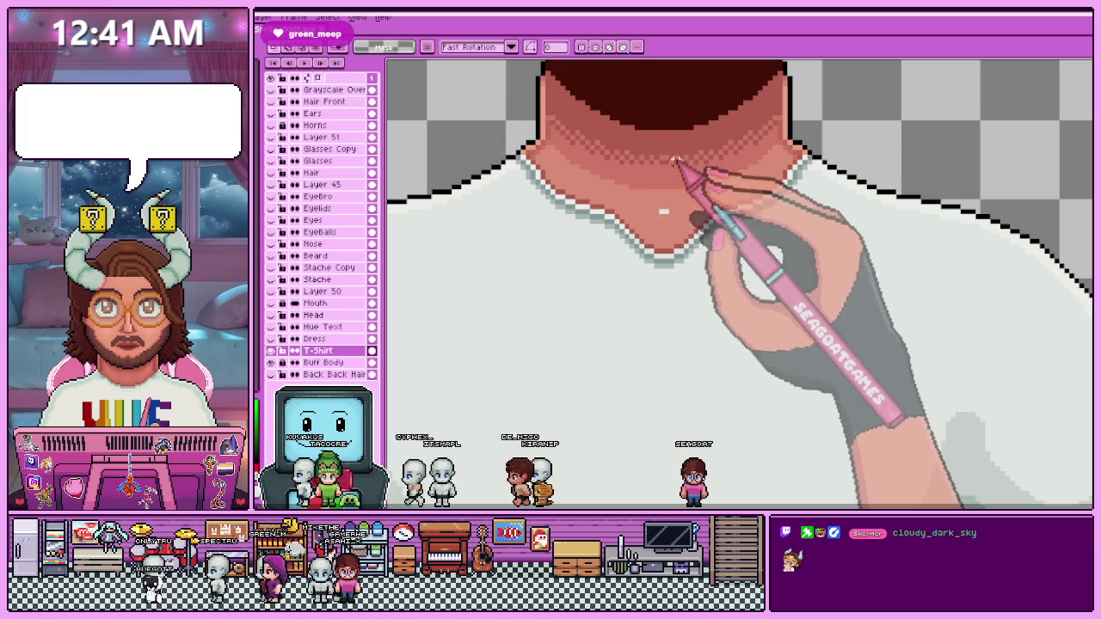
# Select a rectangle from the neck down over the T-shirt's right half.
pyautogui.scroll(-2, 663, 227)
pyautogui.moveTo(629, 192); pyautogui.dragTo(700, 258)
pyautogui.scroll(-2, 747, 318)
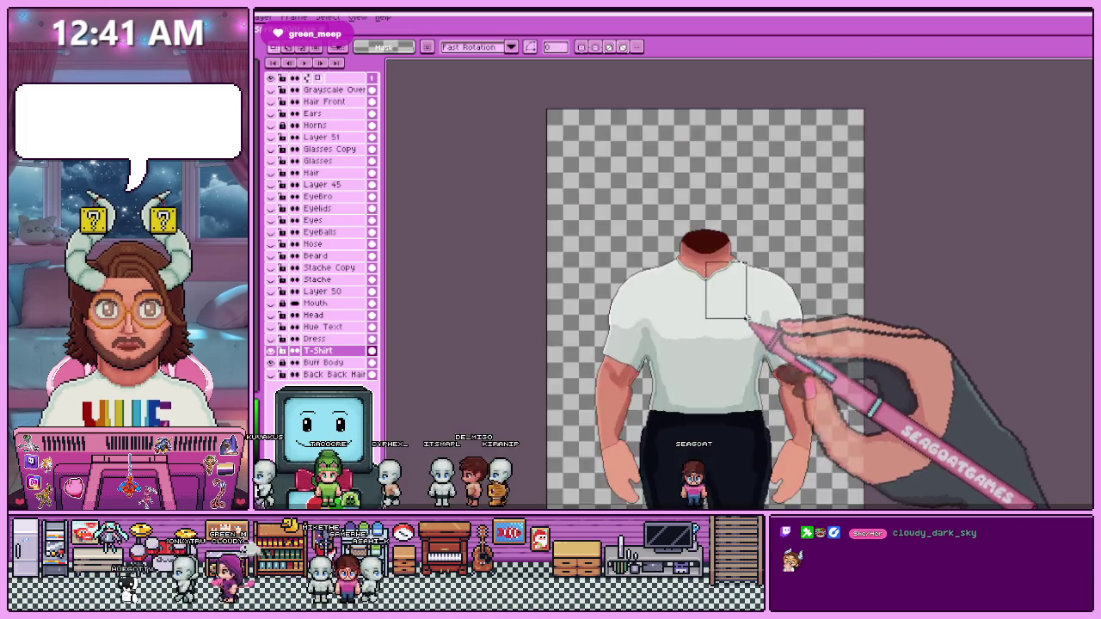
pyautogui.moveTo(747, 318); pyautogui.dragTo(799, 382)
pyautogui.press('Delete')
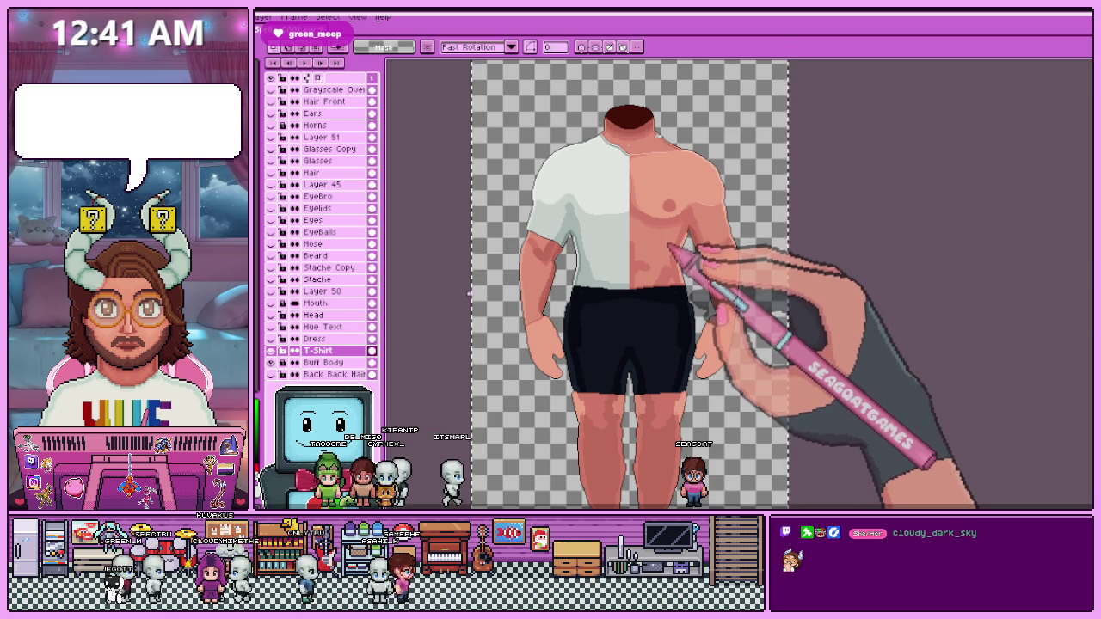
pyautogui.hotkey('ctrl', 'z')
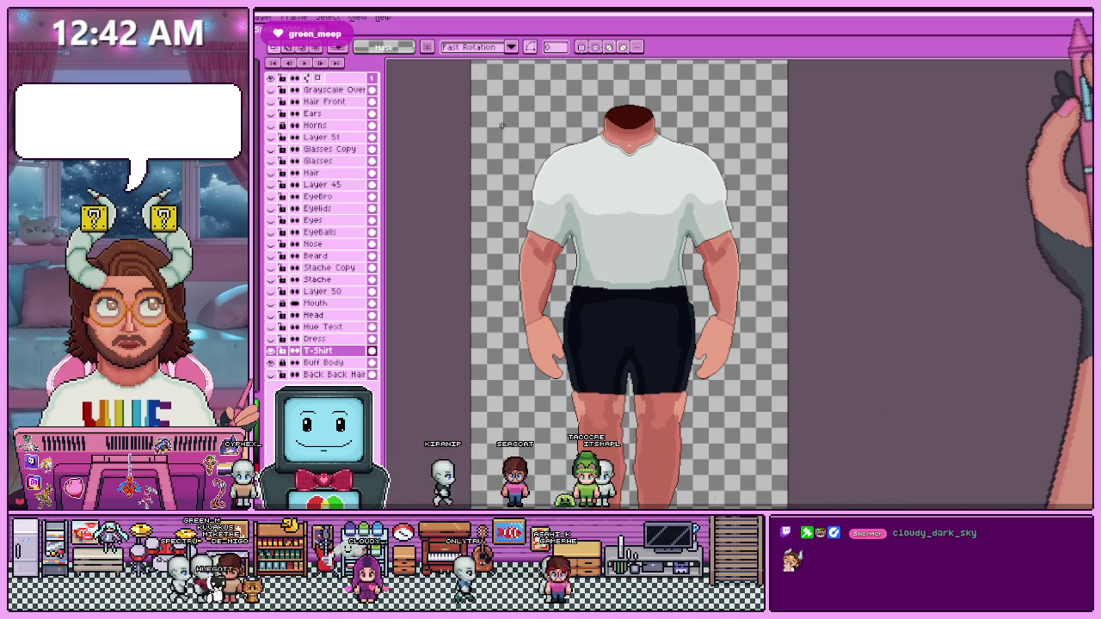
pyautogui.scroll(2, 630, 147)
pyautogui.scroll(1, 772, 167)
# Zoom into the left armpit and pencil extra grey fold pixels into the underarm crease.
pyautogui.scroll(1, 772, 167)
pyautogui.press('b')
pyautogui.scroll(-3, 772, 167)
pyautogui.scroll(2, 772, 167)
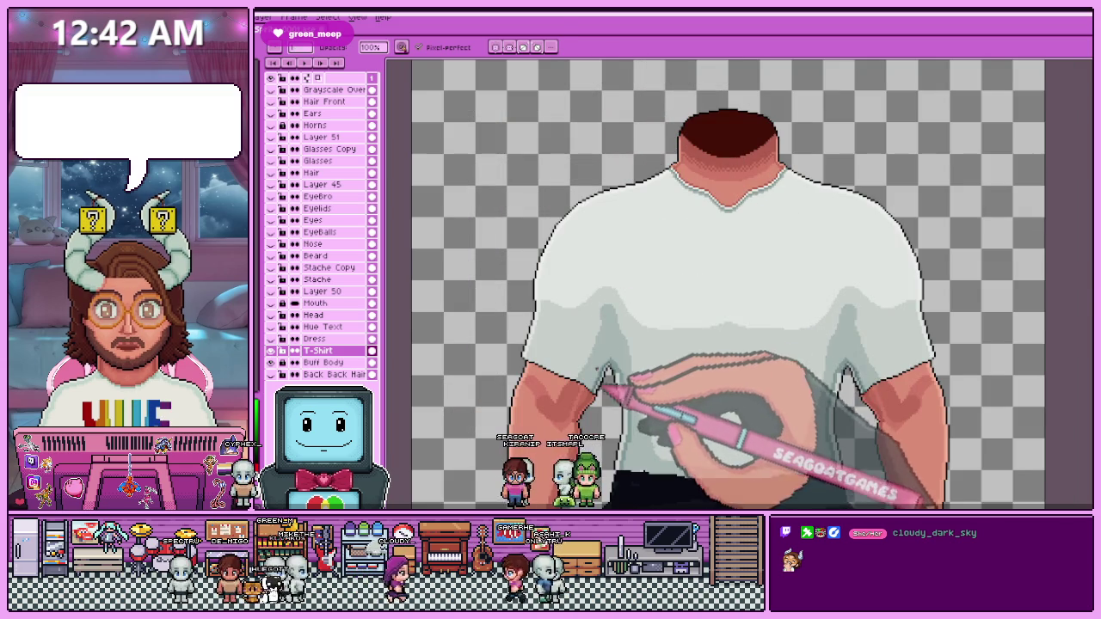
pyautogui.scroll(1, 594, 379)
pyautogui.scroll(1, 589, 362)
pyautogui.scroll(1, 587, 353)
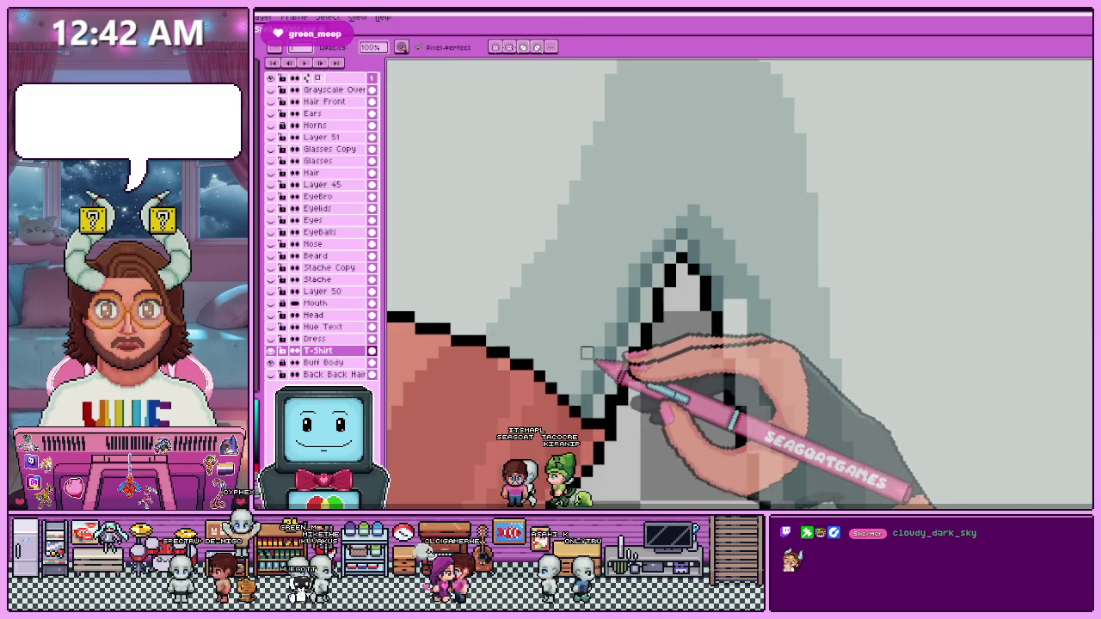
pyautogui.scroll(1, 586, 352)
pyautogui.scroll(1, 585, 344)
# Erase stray pixels to clean the black outline where the sleeve meets the arm.
pyautogui.press('e')
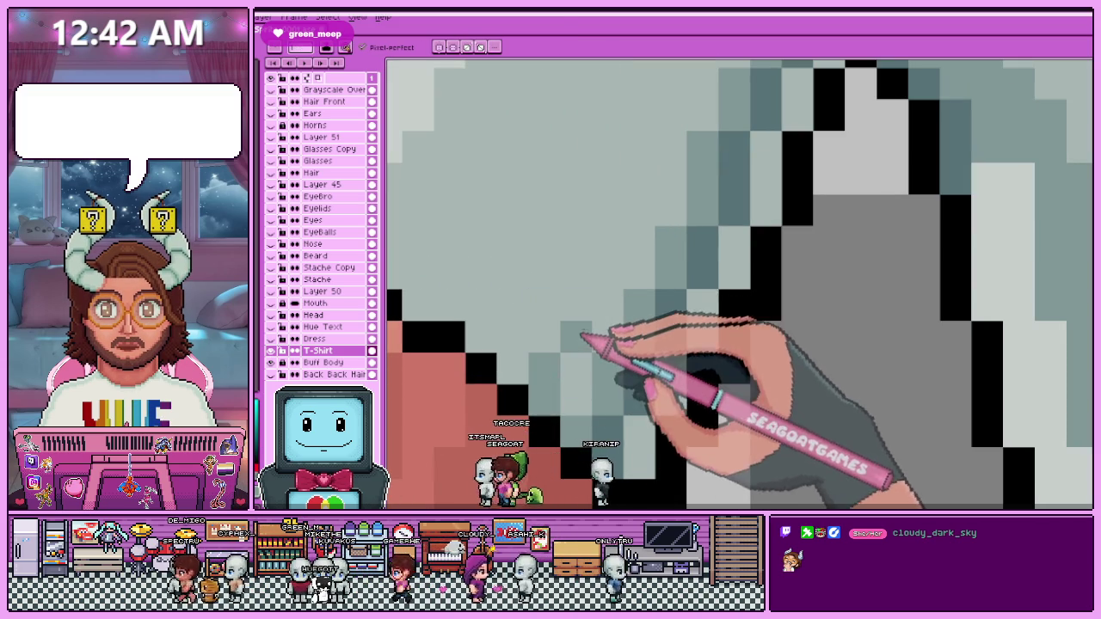
pyautogui.scroll(-1, 630, 272)
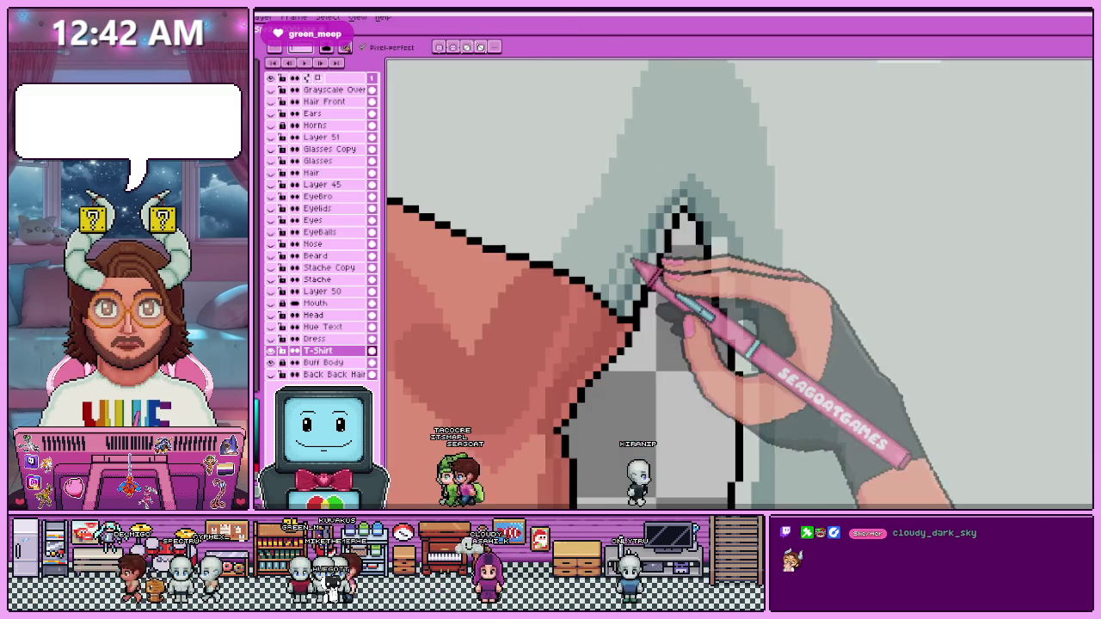
pyautogui.scroll(1, 641, 250)
pyautogui.scroll(-1, 660, 198)
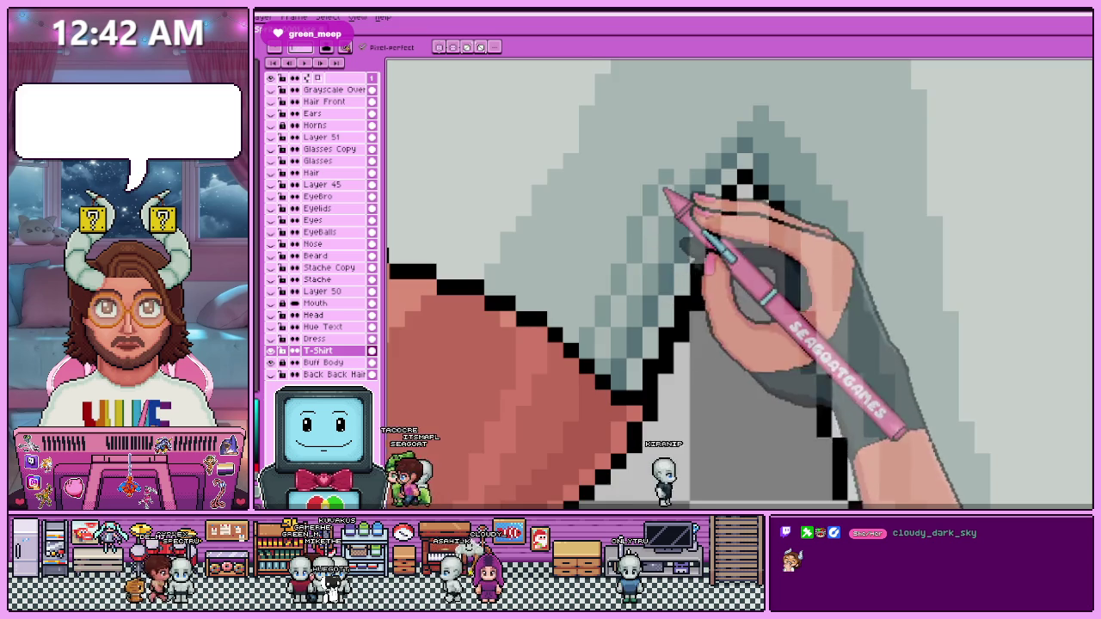
pyautogui.scroll(1, 667, 185)
pyautogui.scroll(-1, 654, 224)
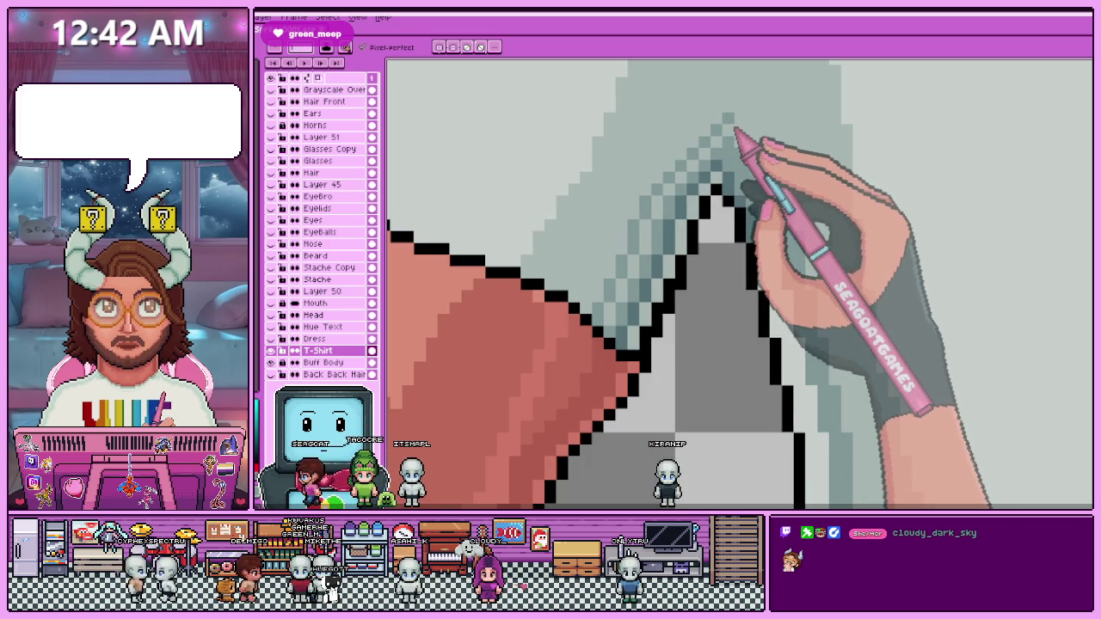
pyautogui.scroll(-1, 745, 138)
pyautogui.scroll(-1, 680, 164)
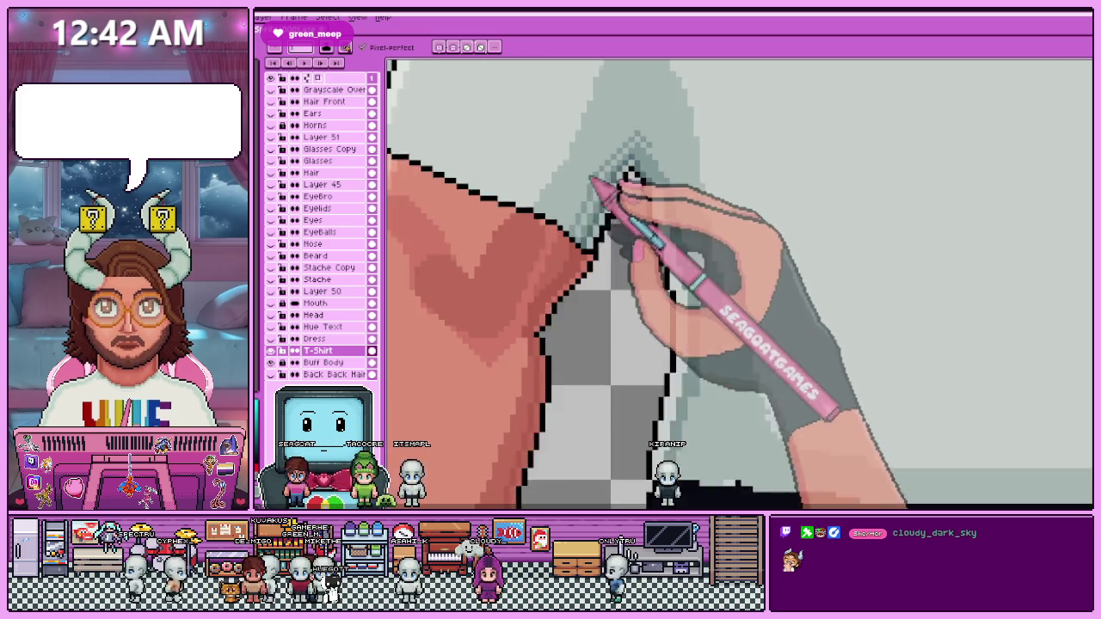
pyautogui.scroll(-1, 620, 177)
pyautogui.scroll(-1, 632, 199)
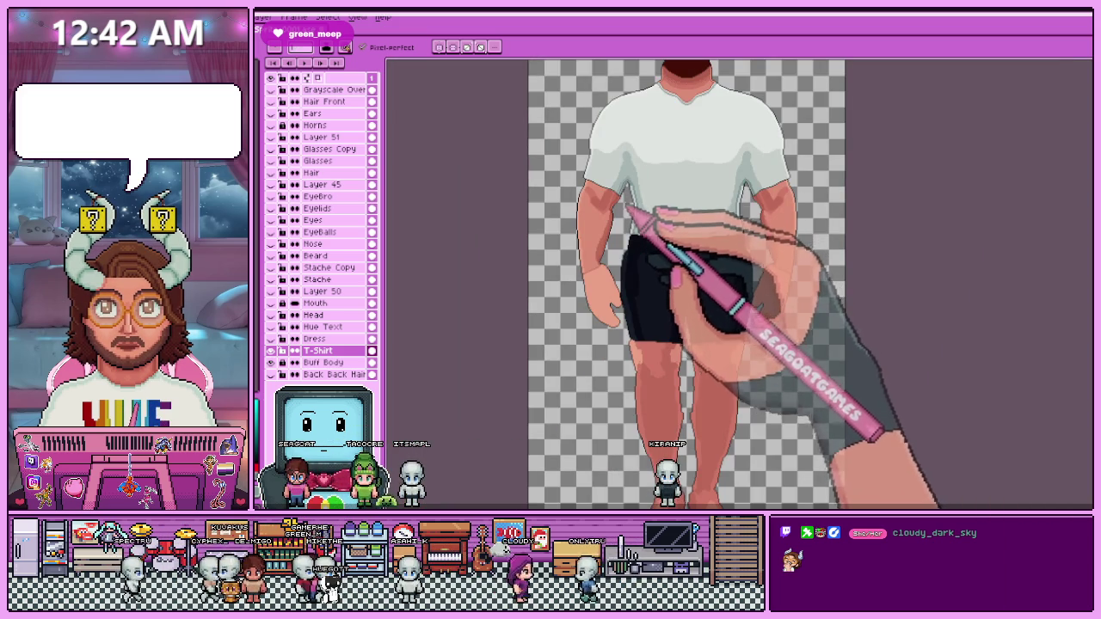
pyautogui.scroll(2, 631, 211)
pyautogui.scroll(1, 624, 219)
pyautogui.scroll(1, 606, 245)
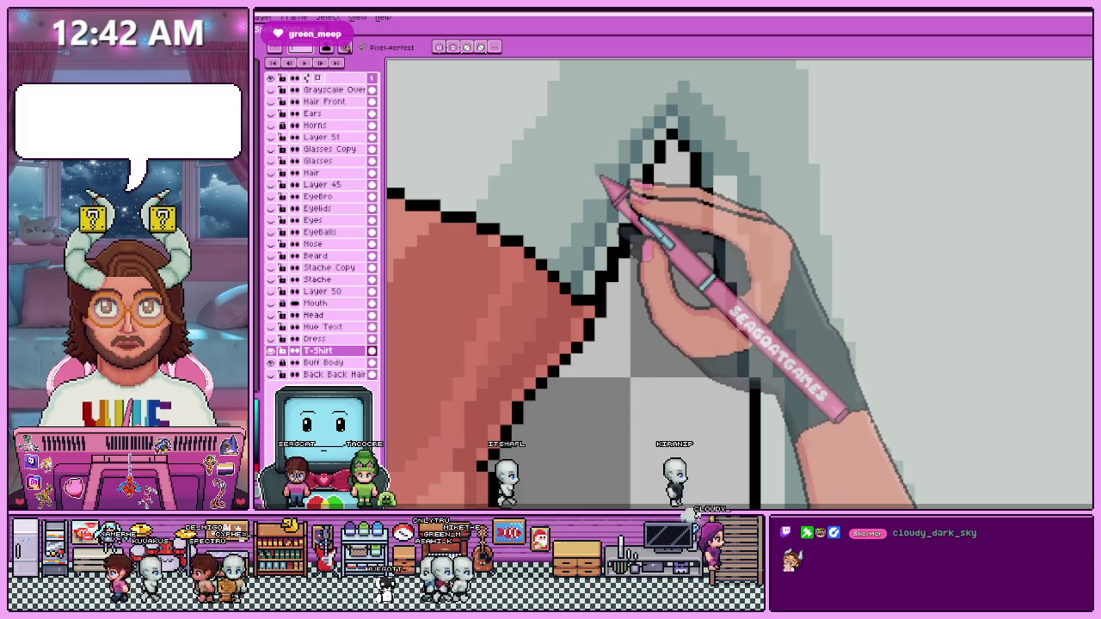
pyautogui.scroll(1, 596, 215)
pyautogui.scroll(-1, 608, 189)
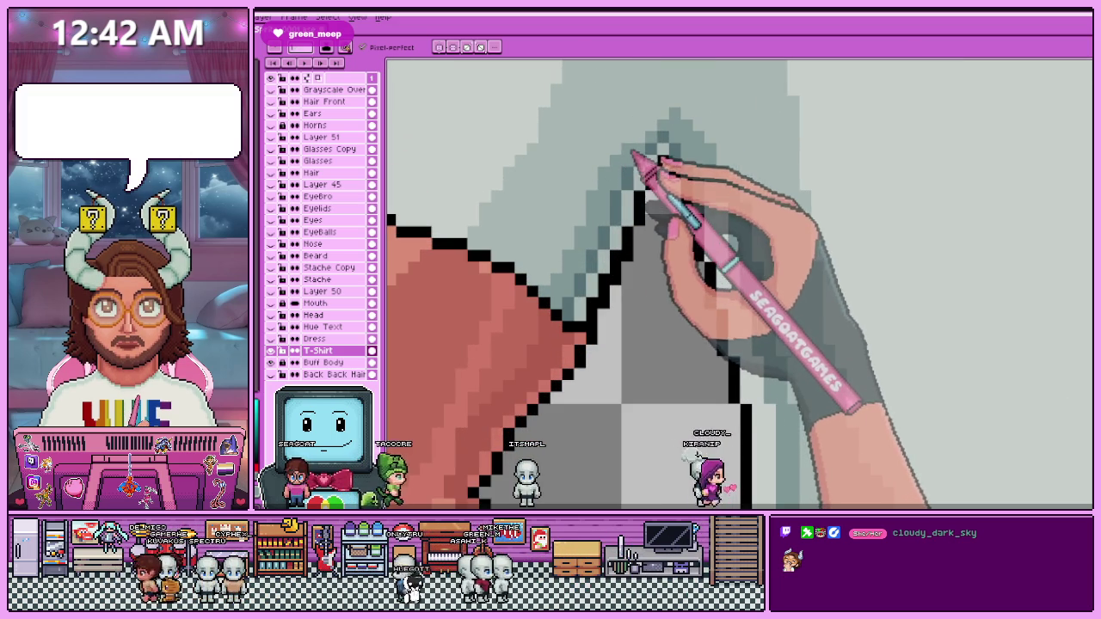
pyautogui.scroll(-1, 651, 138)
pyautogui.scroll(1, 651, 138)
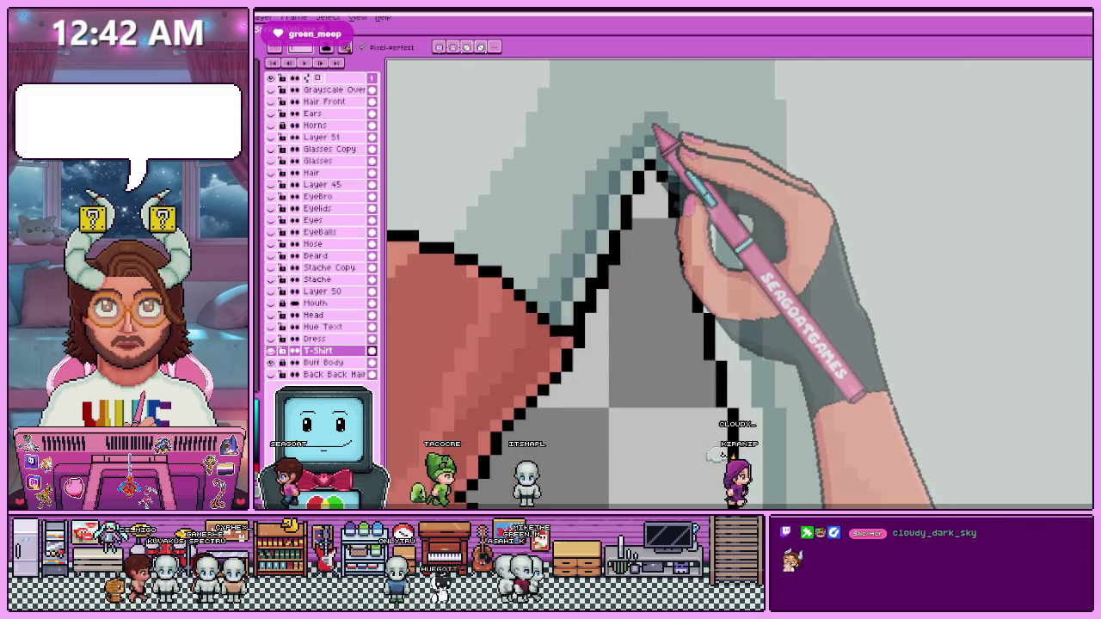
pyautogui.scroll(-1, 646, 138)
pyautogui.scroll(-1, 639, 137)
pyautogui.scroll(1, 641, 129)
pyautogui.scroll(1, 645, 103)
pyautogui.scroll(-1, 647, 98)
pyautogui.scroll(-3, 645, 101)
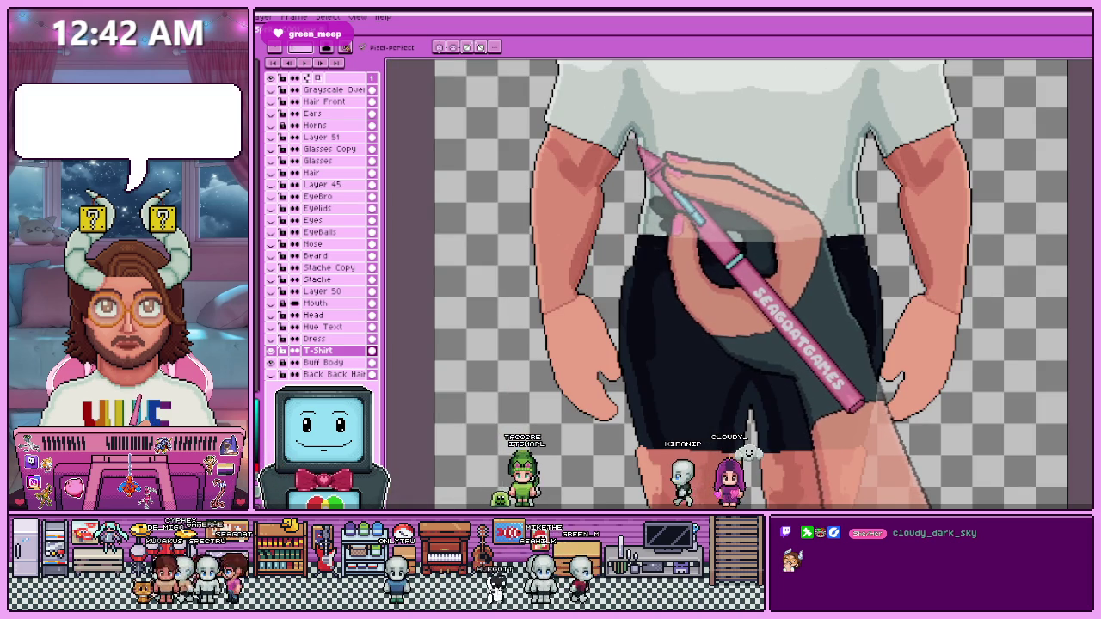
# Repaint the grey shade pixels along the shirt's bottom hem just above the black shorts.
pyautogui.scroll(2, 659, 219)
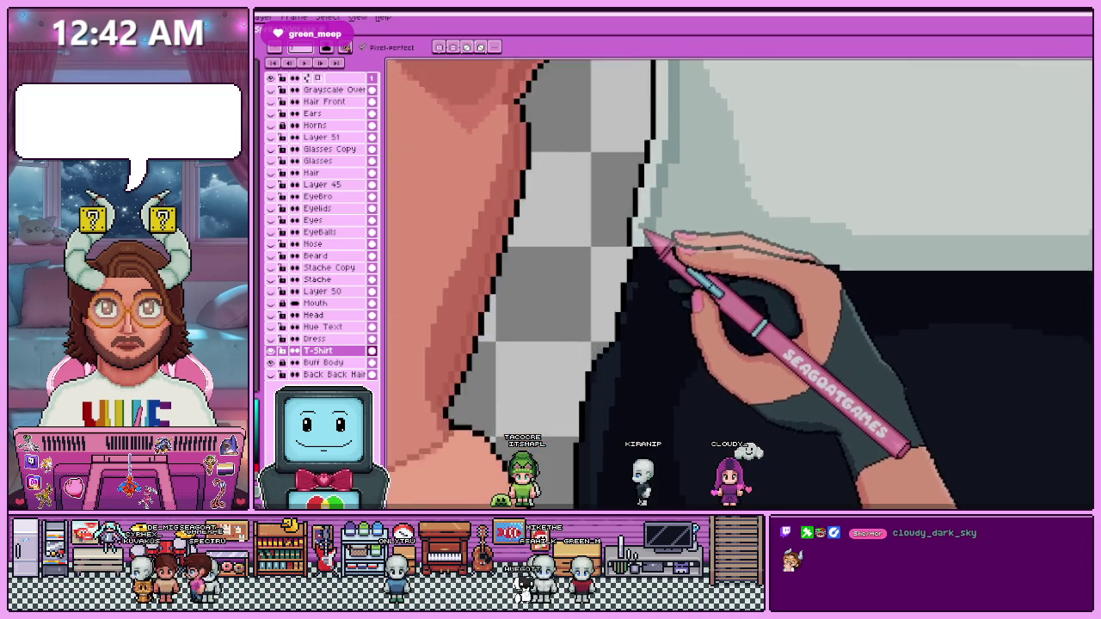
pyautogui.scroll(1, 663, 245)
pyautogui.scroll(1, 631, 209)
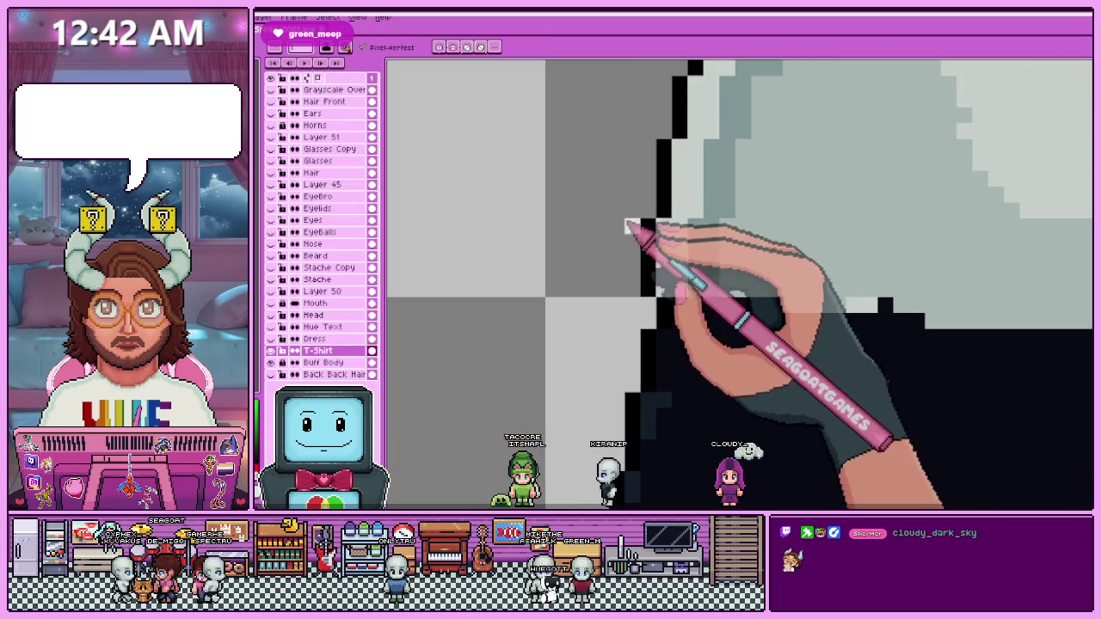
pyautogui.scroll(-1, 667, 297)
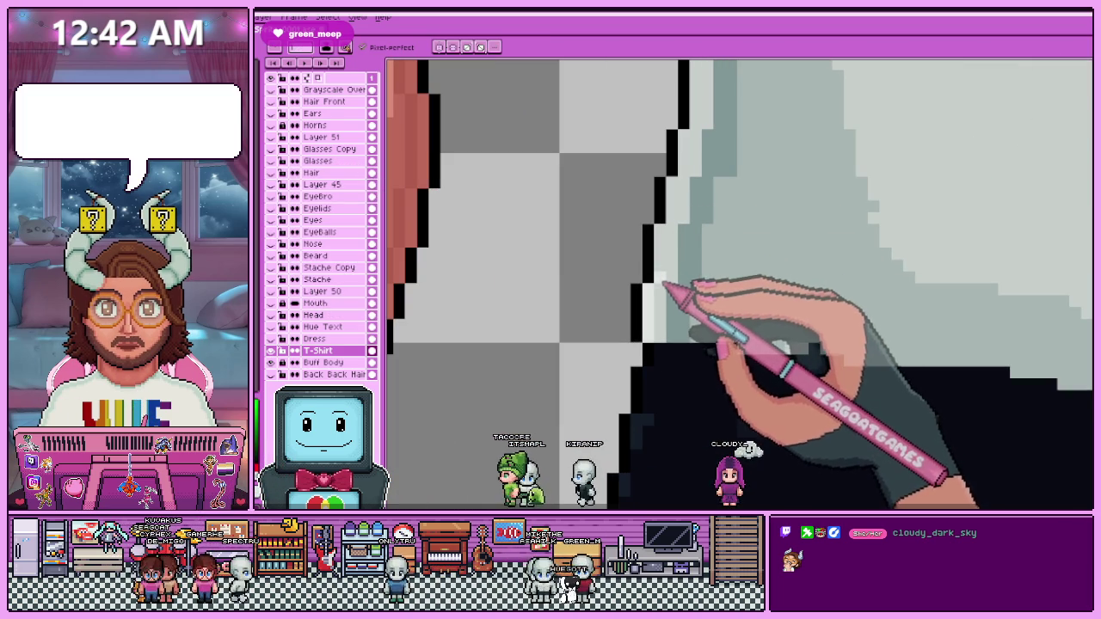
pyautogui.scroll(-2, 602, 258)
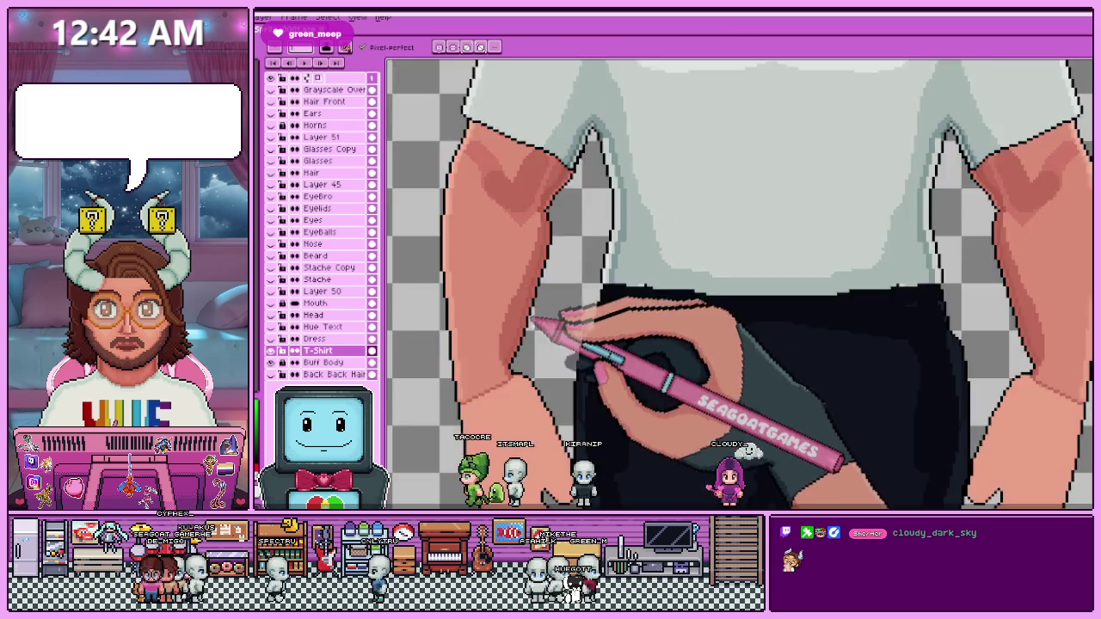
pyautogui.scroll(-1, 627, 197)
pyautogui.scroll(3, 563, 342)
pyautogui.scroll(2, 563, 343)
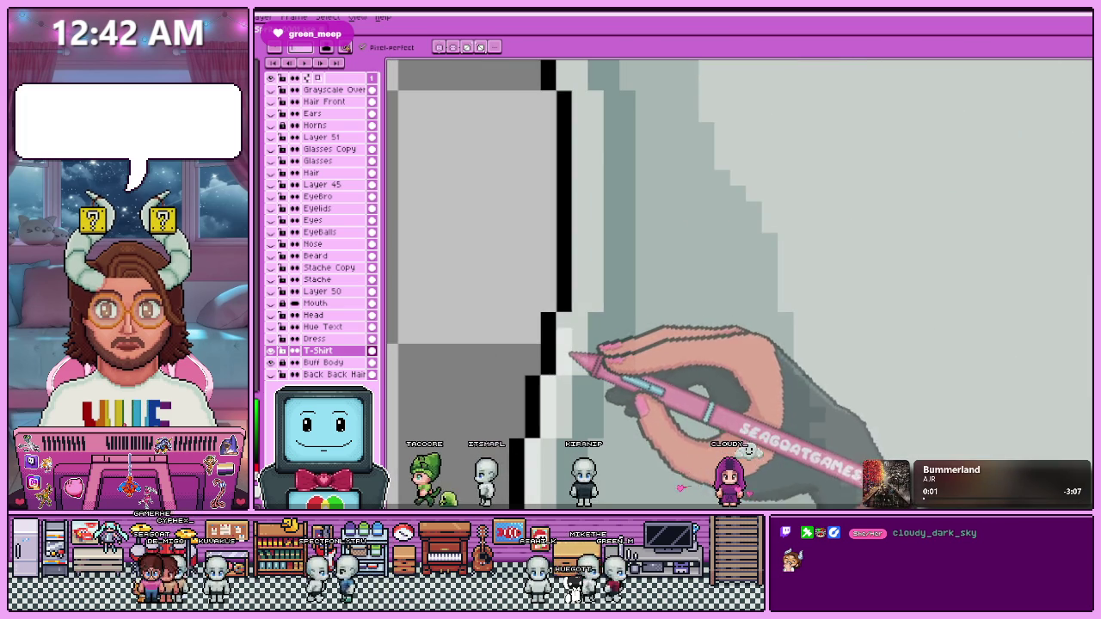
pyautogui.scroll(-2, 590, 258)
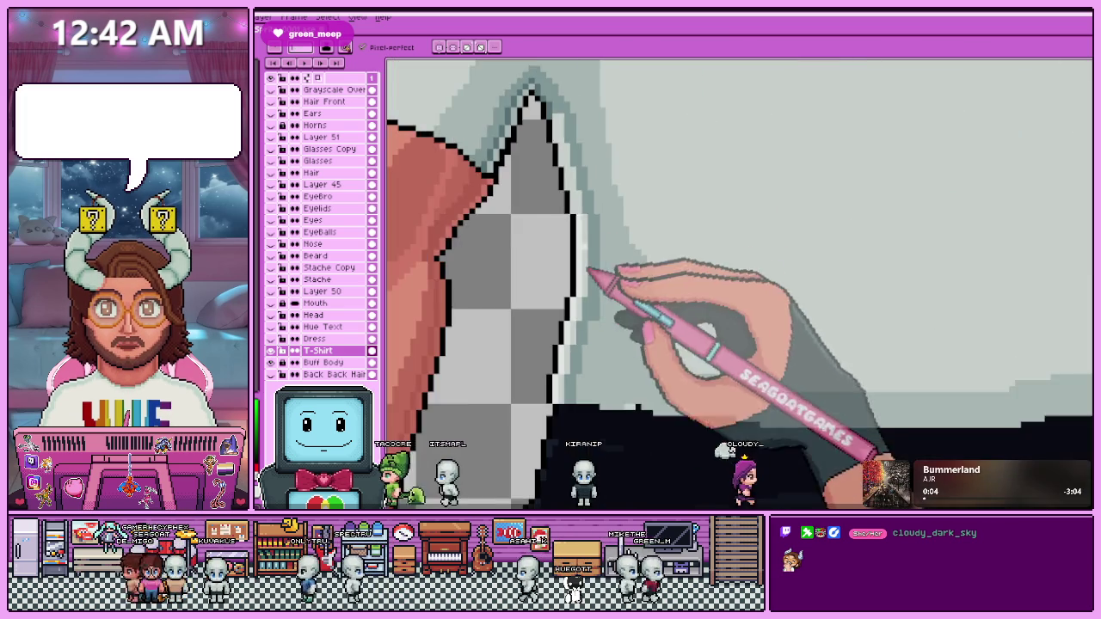
pyautogui.scroll(2, 550, 128)
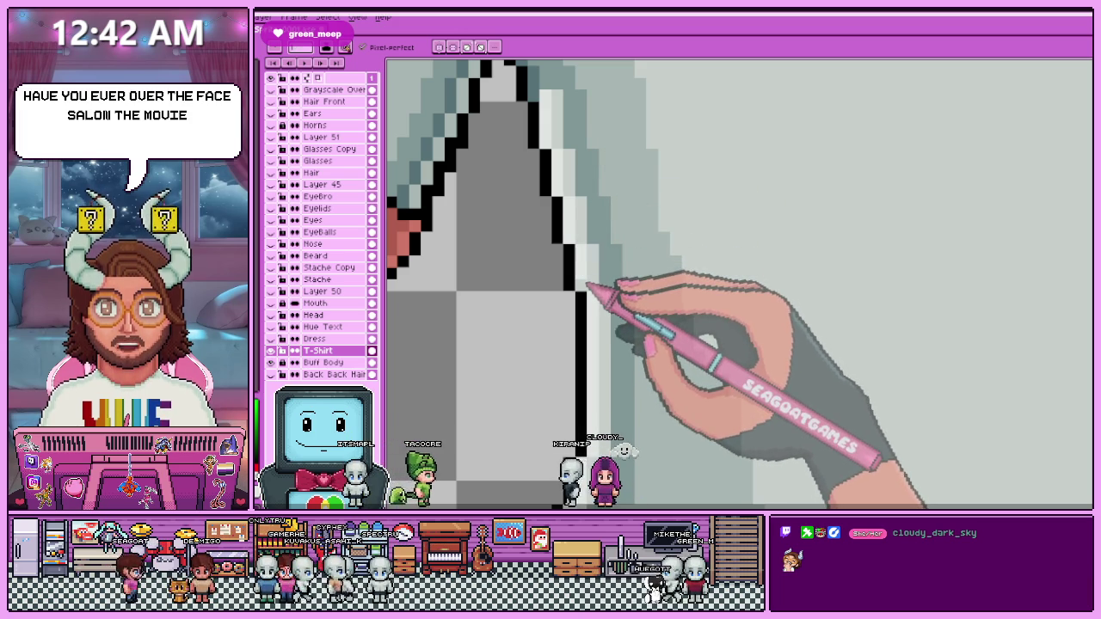
pyautogui.scroll(-2, 589, 293)
pyautogui.scroll(2, 577, 160)
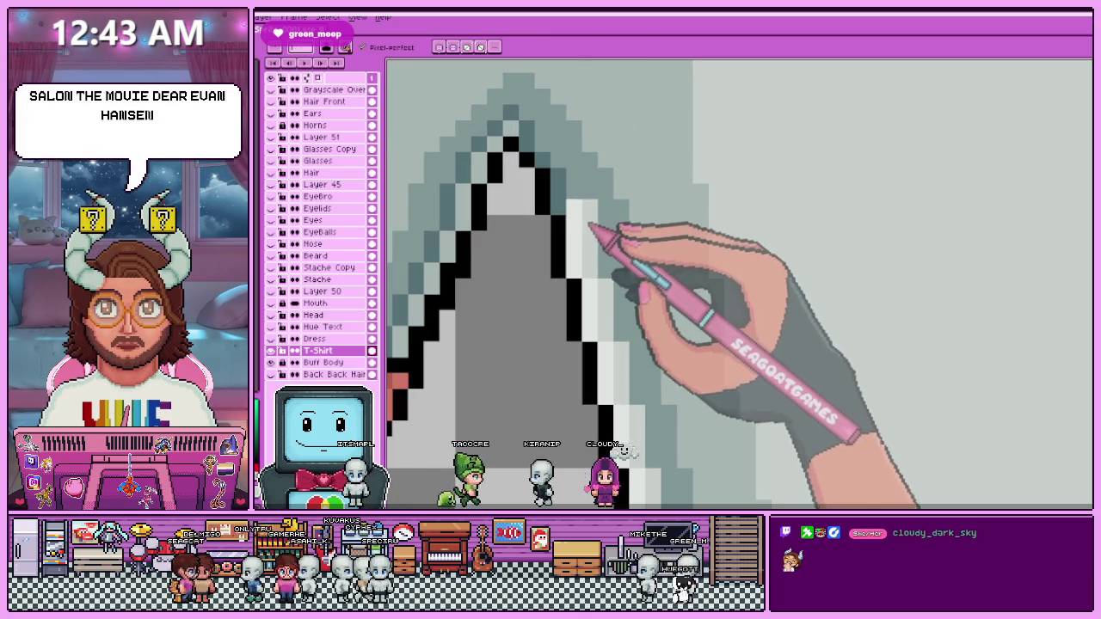
pyautogui.scroll(-2, 594, 185)
pyautogui.scroll(-2, 590, 164)
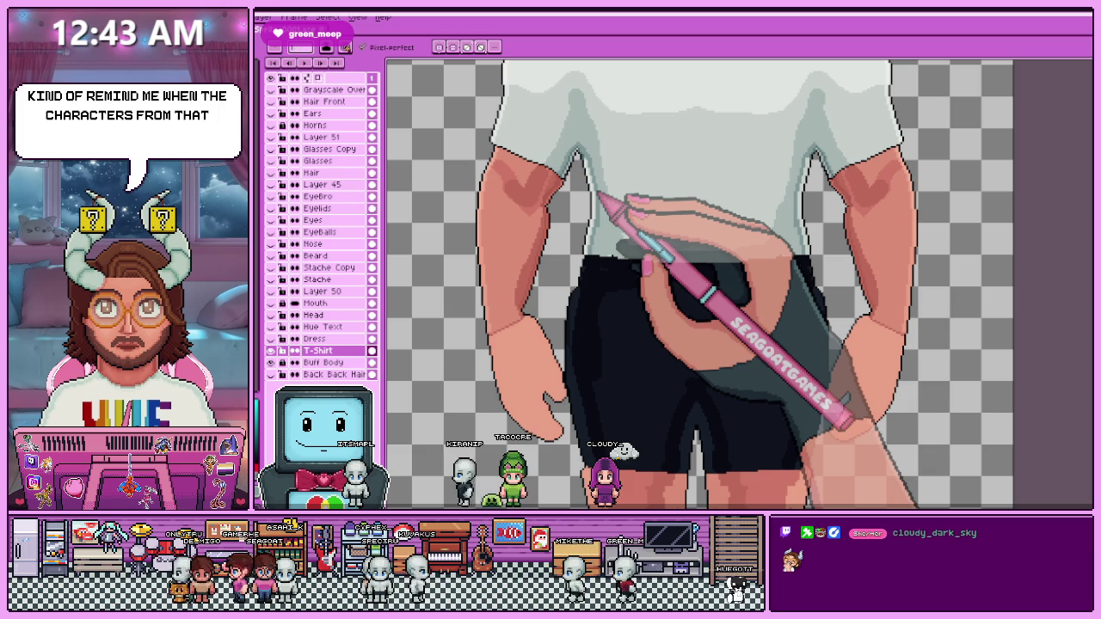
pyautogui.scroll(1, 599, 199)
pyautogui.scroll(2, 595, 245)
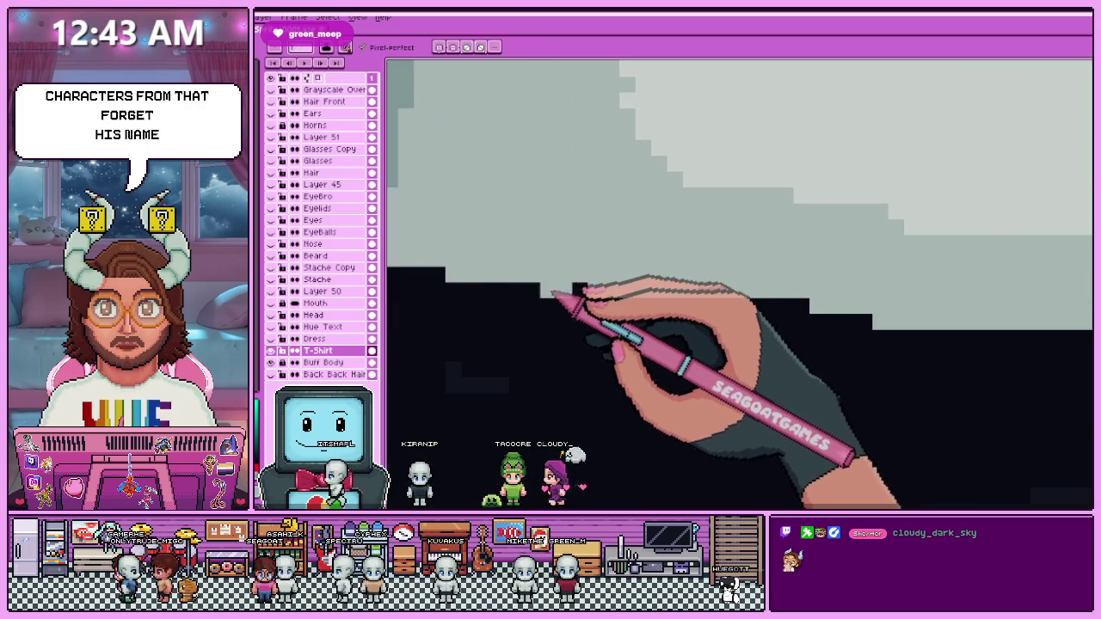
pyautogui.scroll(-1, 587, 250)
pyautogui.scroll(-1, 587, 251)
pyautogui.scroll(-2, 658, 277)
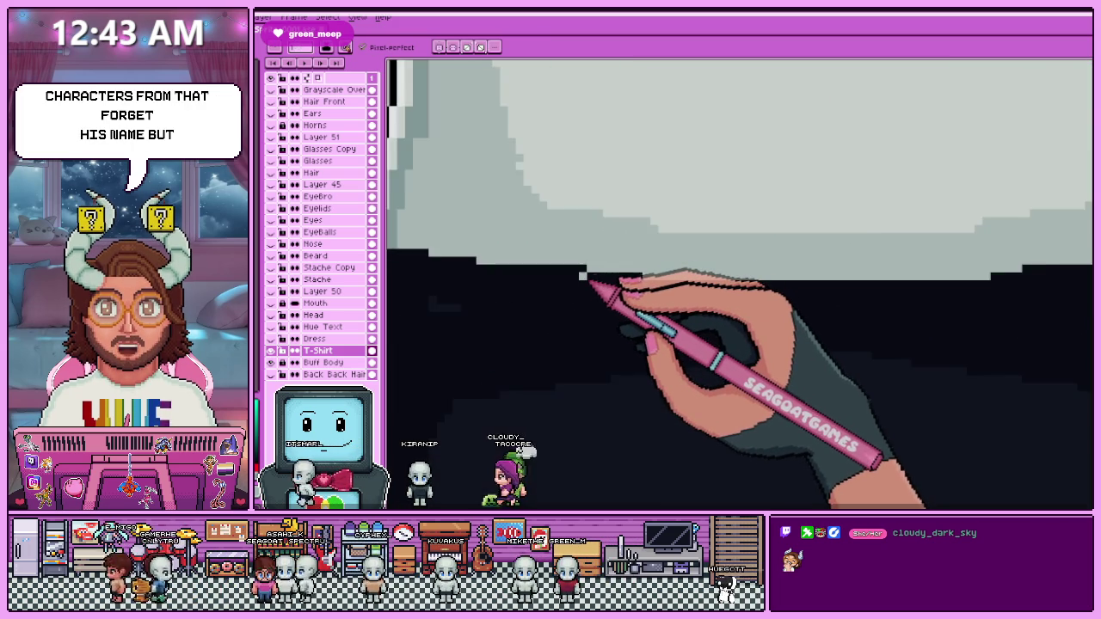
pyautogui.scroll(-3, 588, 277)
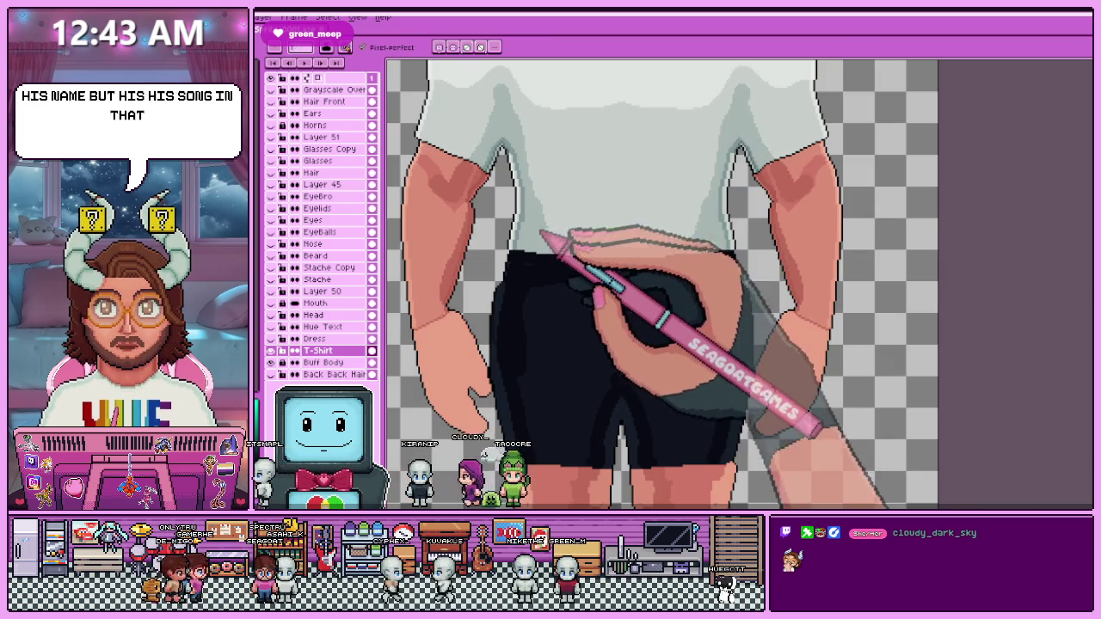
# Paint light-grey highlight pixels along the sleeve's outline at the armpit.
pyautogui.scroll(3, 540, 258)
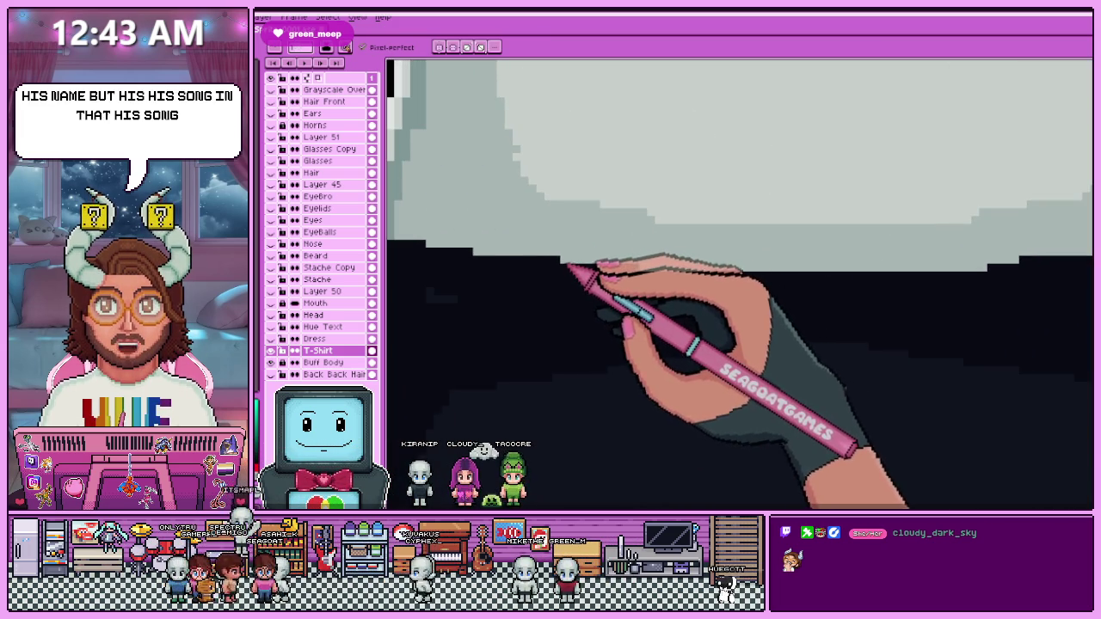
pyautogui.scroll(-3, 574, 267)
pyautogui.scroll(1, 578, 263)
pyautogui.scroll(-1, 537, 259)
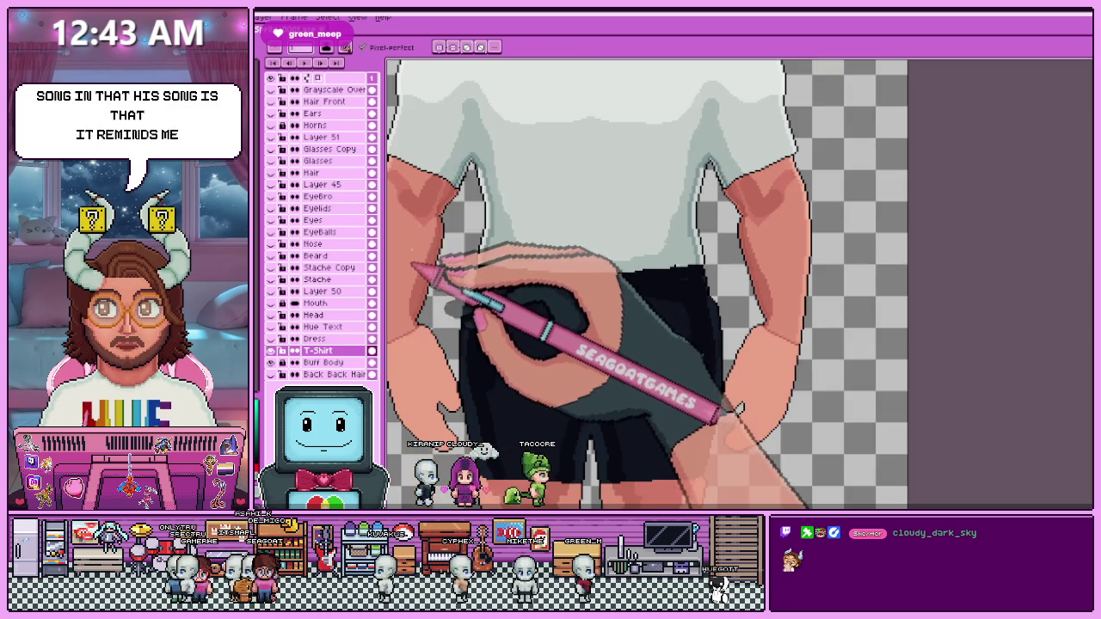
pyautogui.scroll(-3, 435, 147)
pyautogui.scroll(4, 485, 147)
pyautogui.scroll(2, 663, 369)
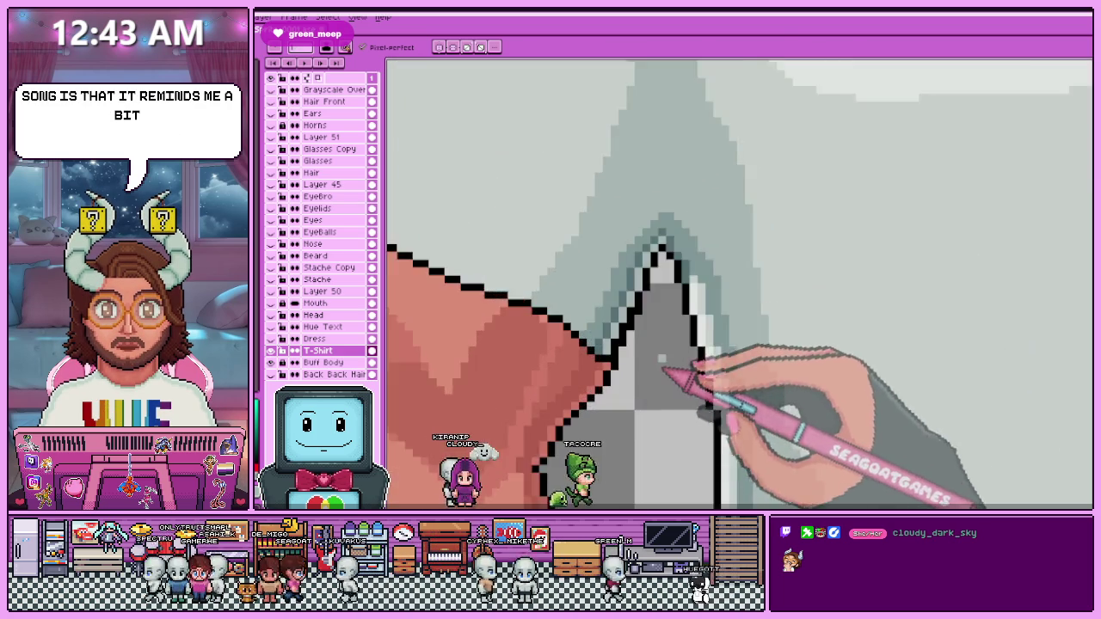
pyautogui.scroll(2, 713, 332)
pyautogui.moveTo(493, 353); pyautogui.dragTo(579, 172)
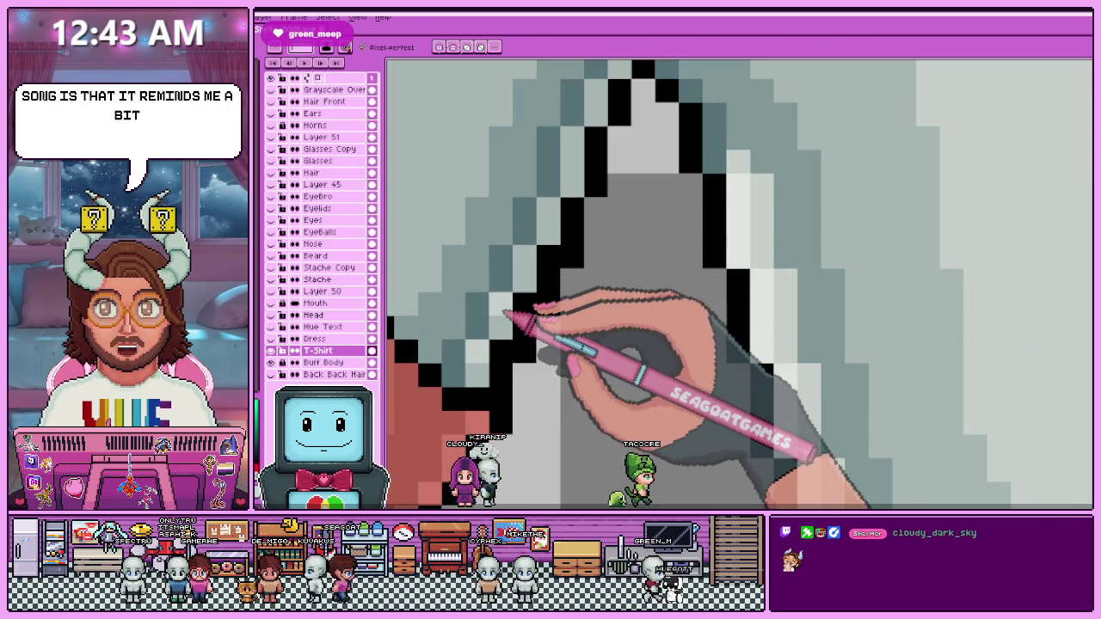
pyautogui.scroll(-2, 579, 172)
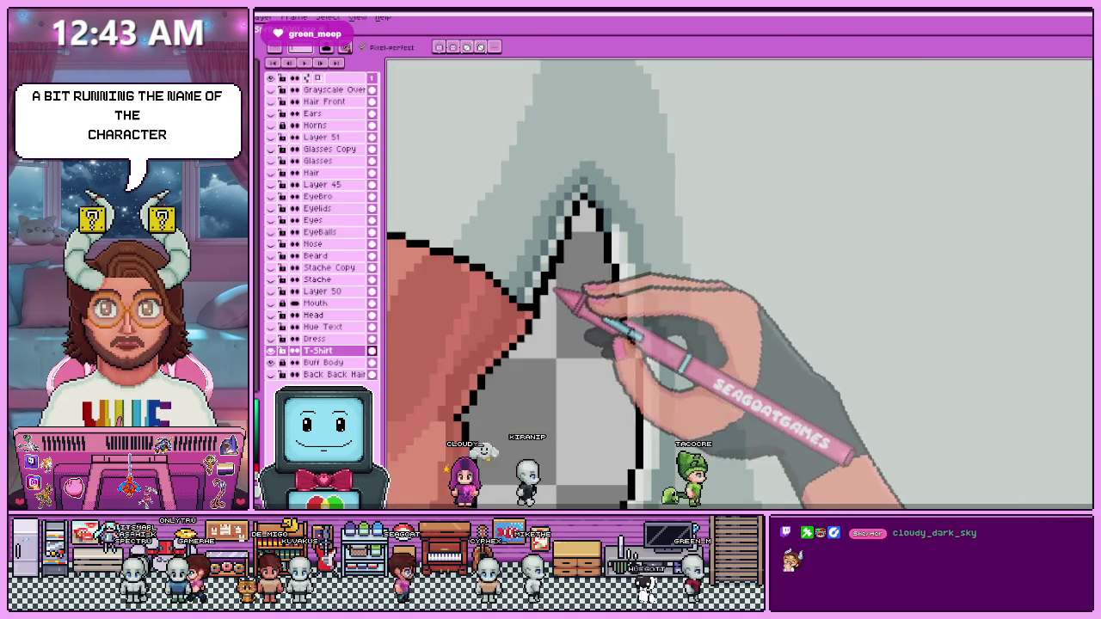
pyautogui.scroll(1, 566, 271)
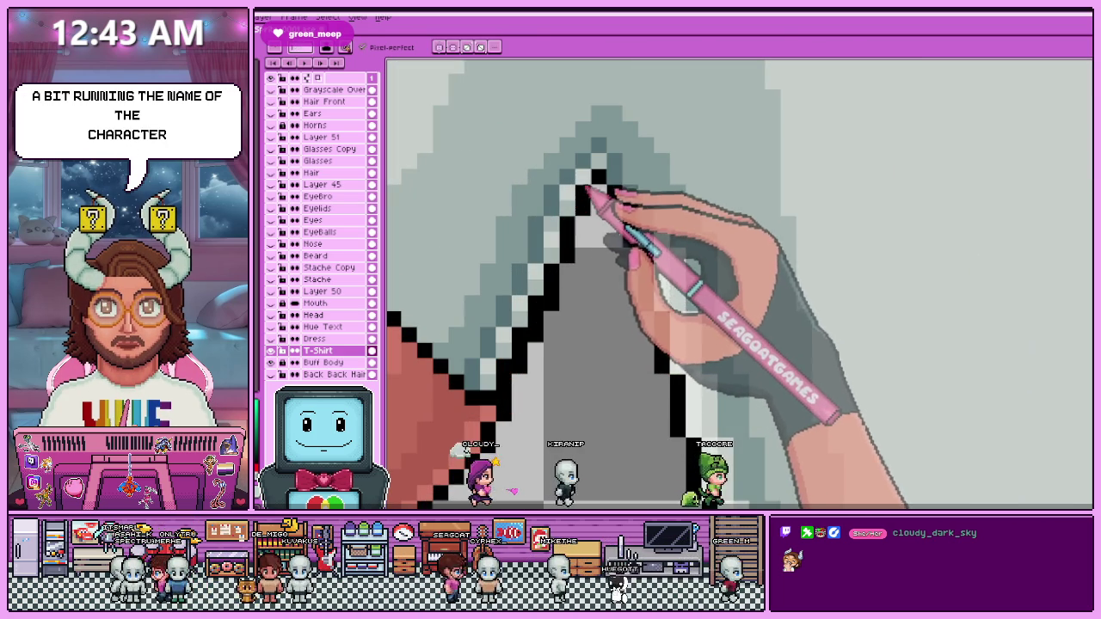
pyautogui.scroll(-1, 616, 189)
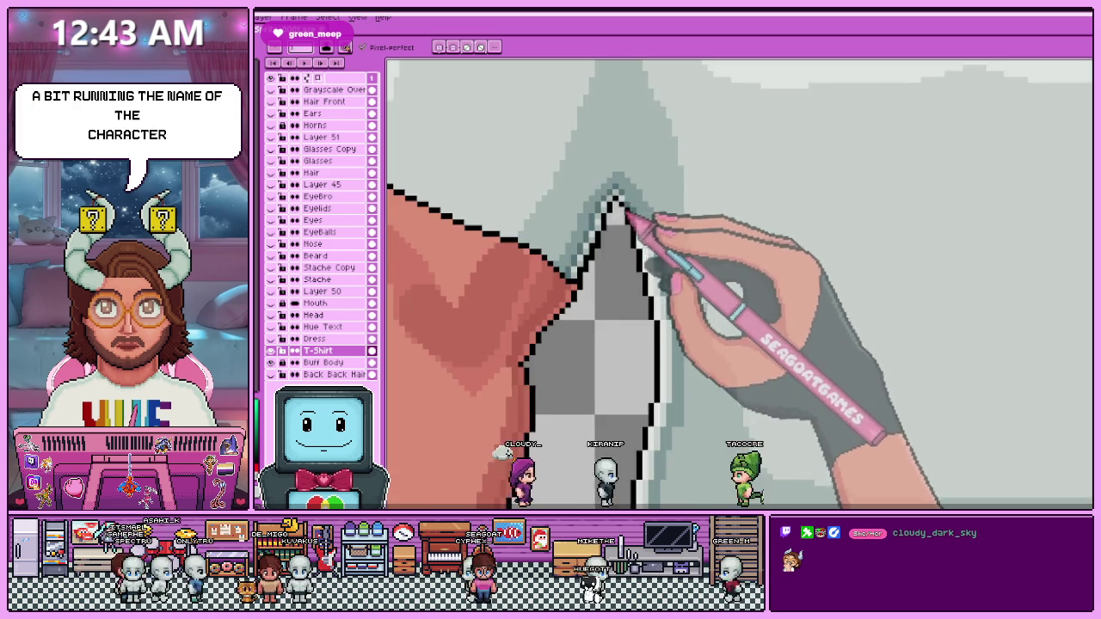
pyautogui.scroll(-1, 634, 209)
pyautogui.scroll(-1, 610, 266)
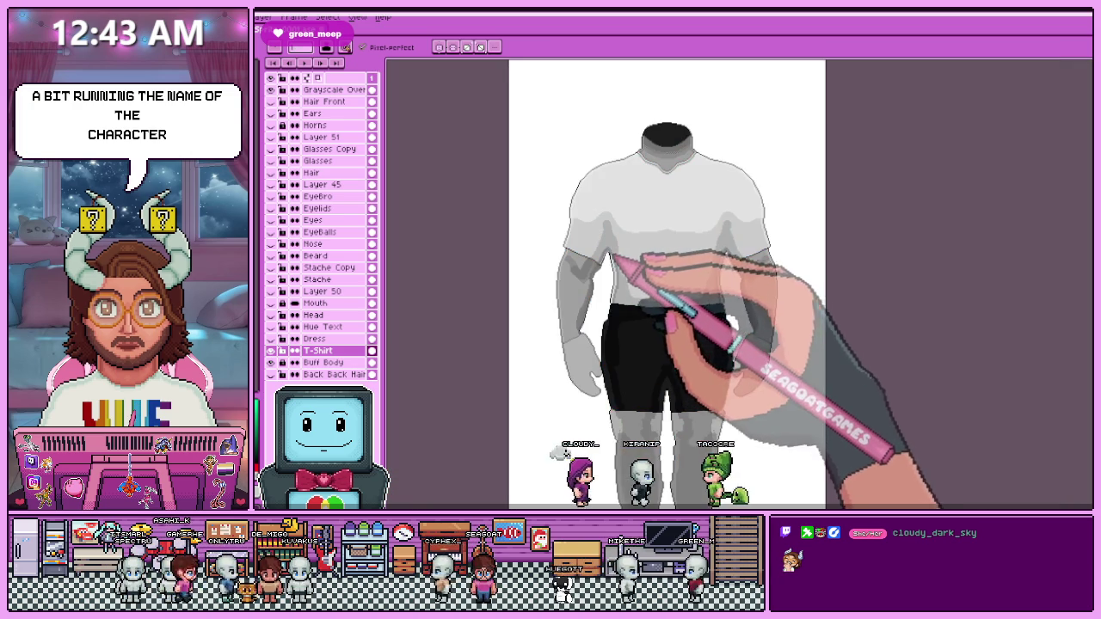
pyautogui.scroll(1, 625, 246)
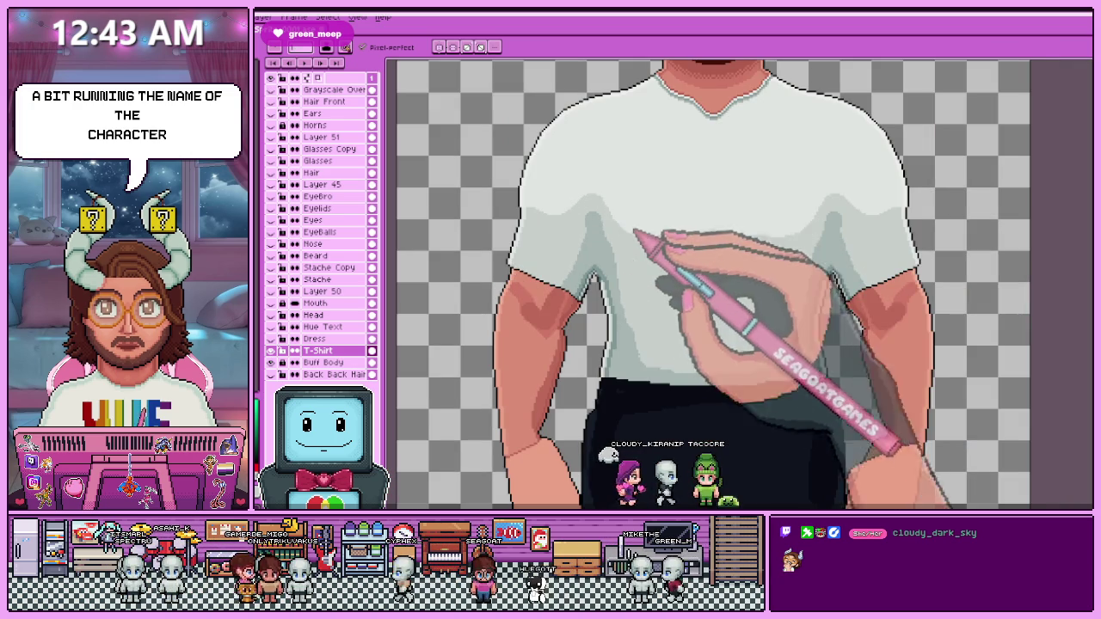
pyautogui.scroll(1, 577, 221)
pyautogui.scroll(1, 521, 266)
pyautogui.scroll(1, 540, 241)
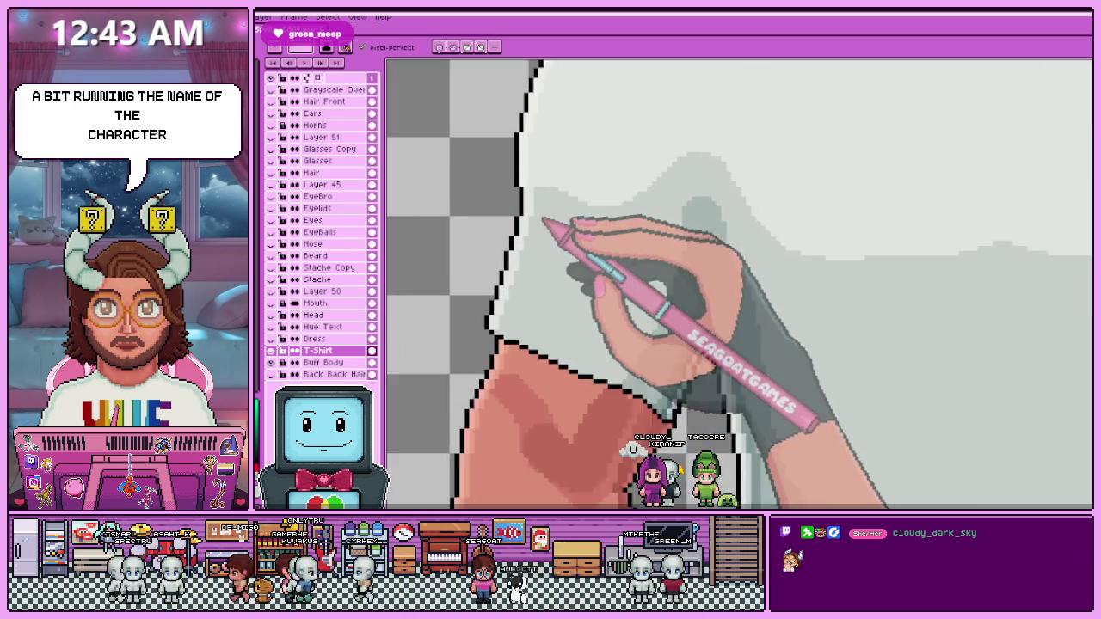
pyautogui.scroll(1, 551, 189)
# Sample a shirt shade from the canvas and continue pencilling the sleeve edge with it.
pyautogui.press('i')
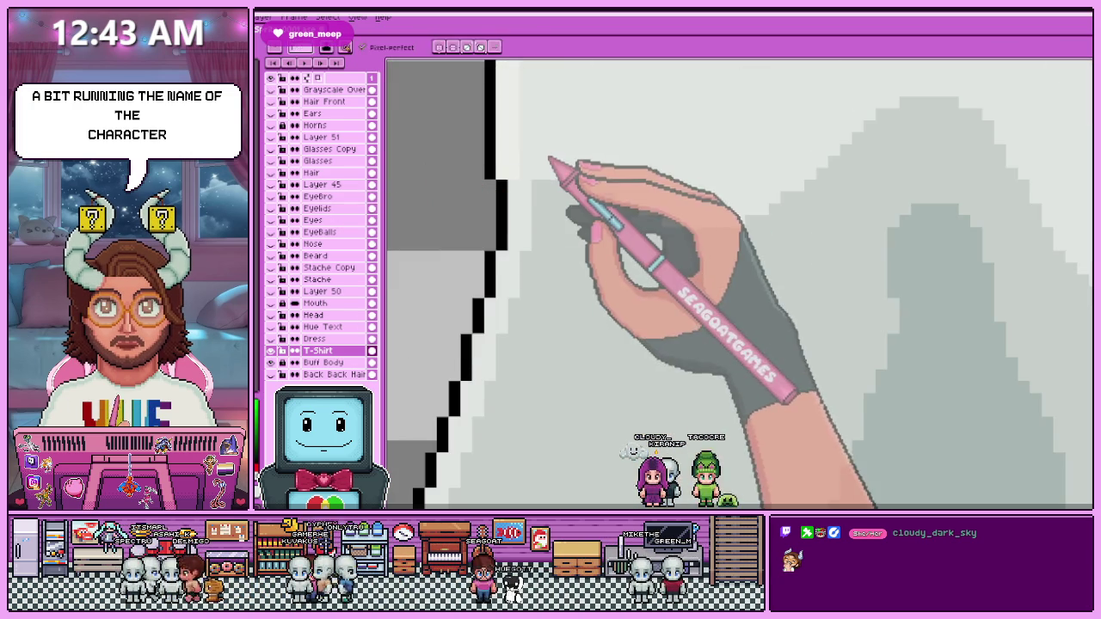
pyautogui.scroll(-2, 513, 165)
pyautogui.scroll(-1, 528, 197)
pyautogui.scroll(-2, 651, 216)
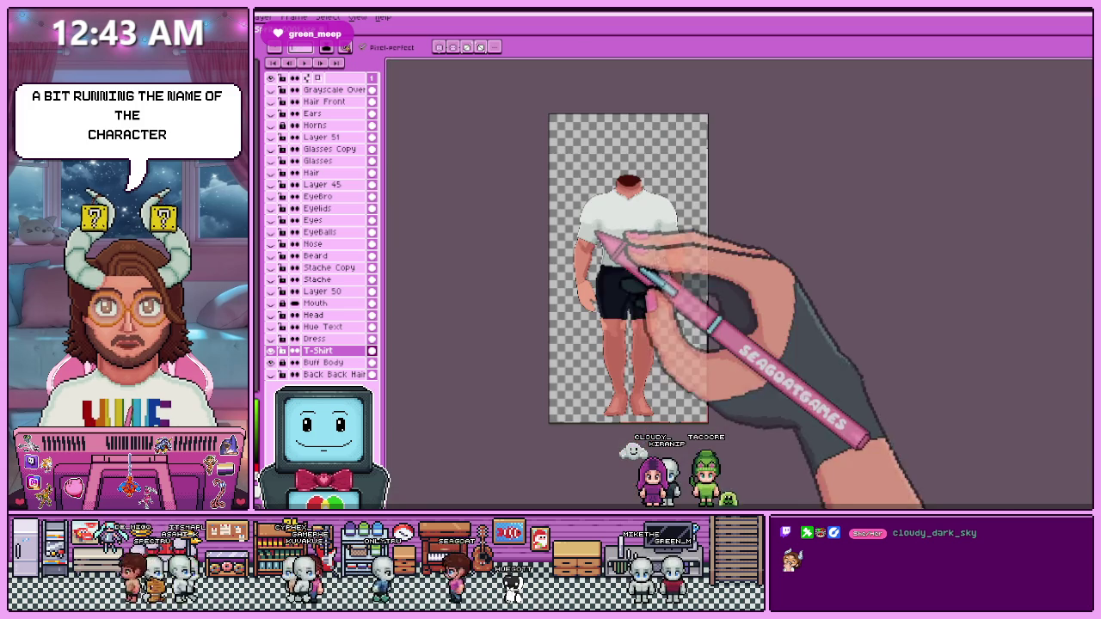
pyautogui.scroll(2, 621, 241)
pyautogui.scroll(1, 524, 238)
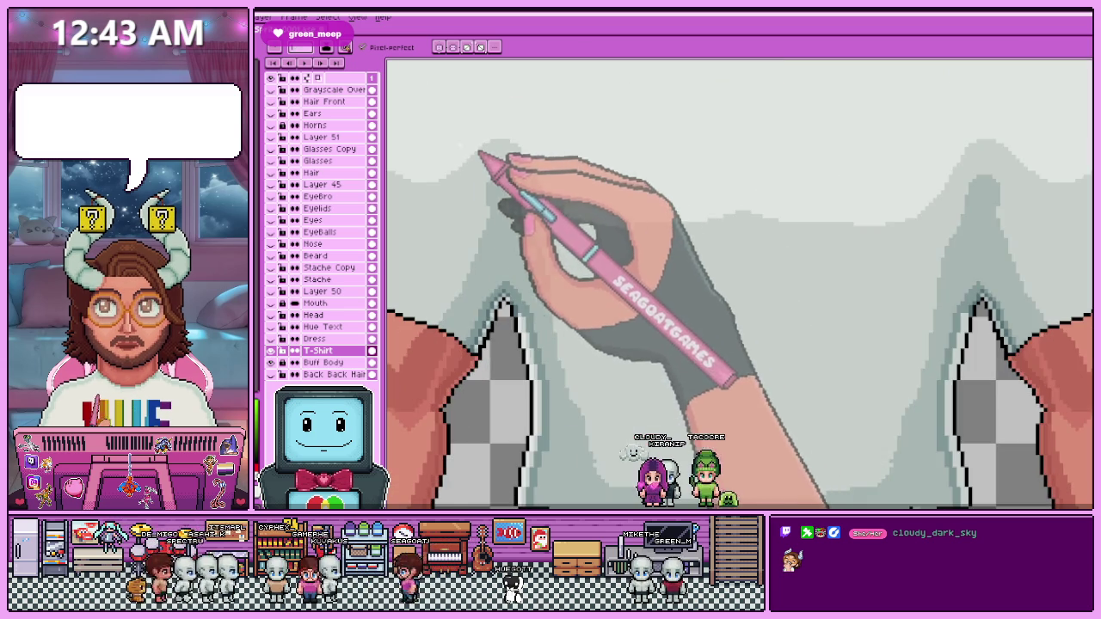
pyautogui.scroll(-1, 514, 199)
pyautogui.scroll(2, 514, 200)
pyautogui.scroll(-1, 504, 253)
pyautogui.scroll(2, 474, 229)
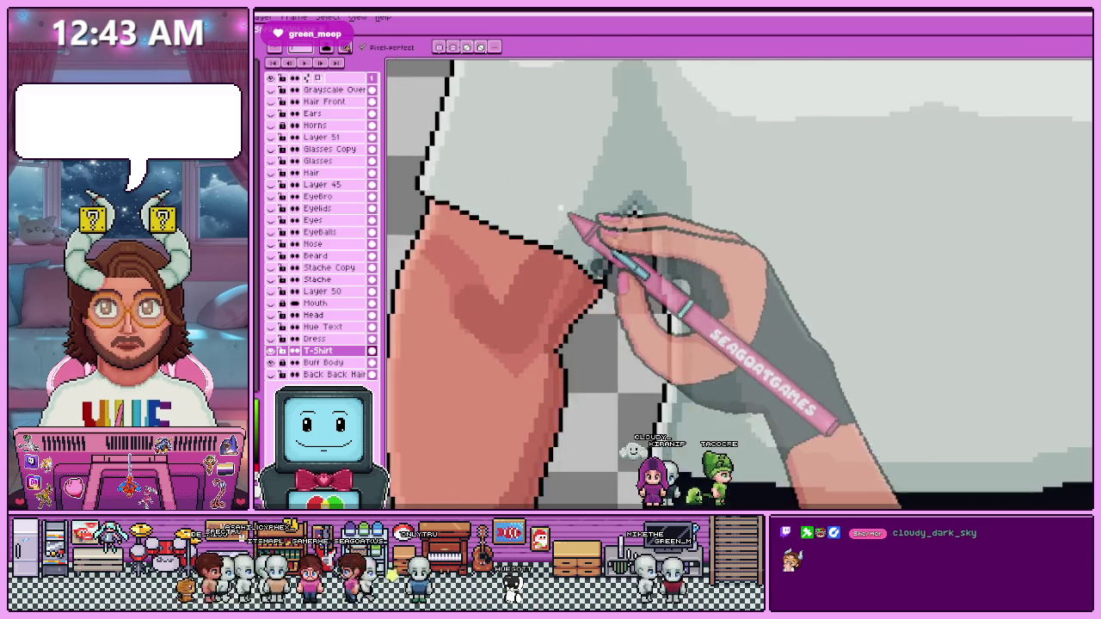
pyautogui.scroll(1, 573, 216)
pyautogui.press('i')
pyautogui.press('b')
pyautogui.scroll(1, 559, 241)
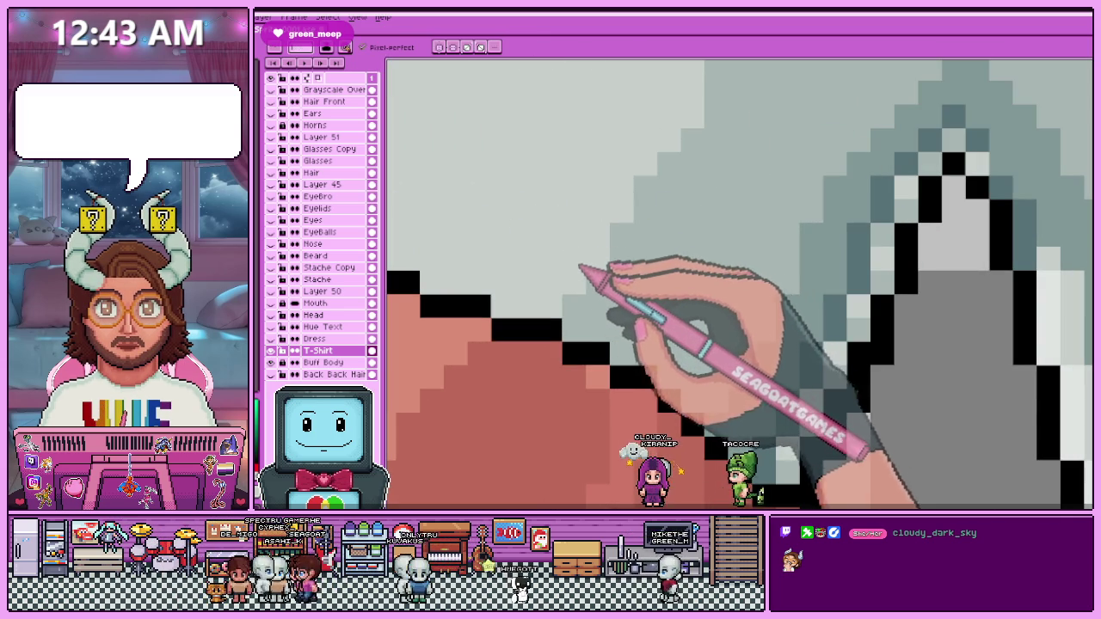
# Preview the artwork in grayscale to check the sleeve values, then restore full colour.
pyautogui.hotkey('ctrl', 'z')
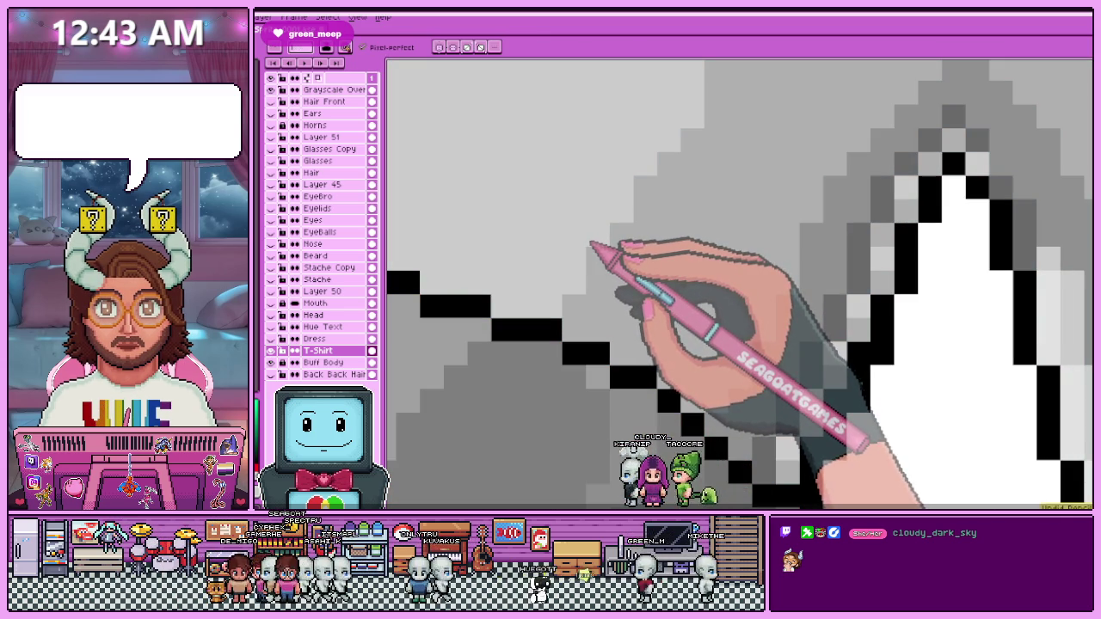
pyautogui.hotkey('ctrl', 'z')
pyautogui.scroll(-3, 585, 291)
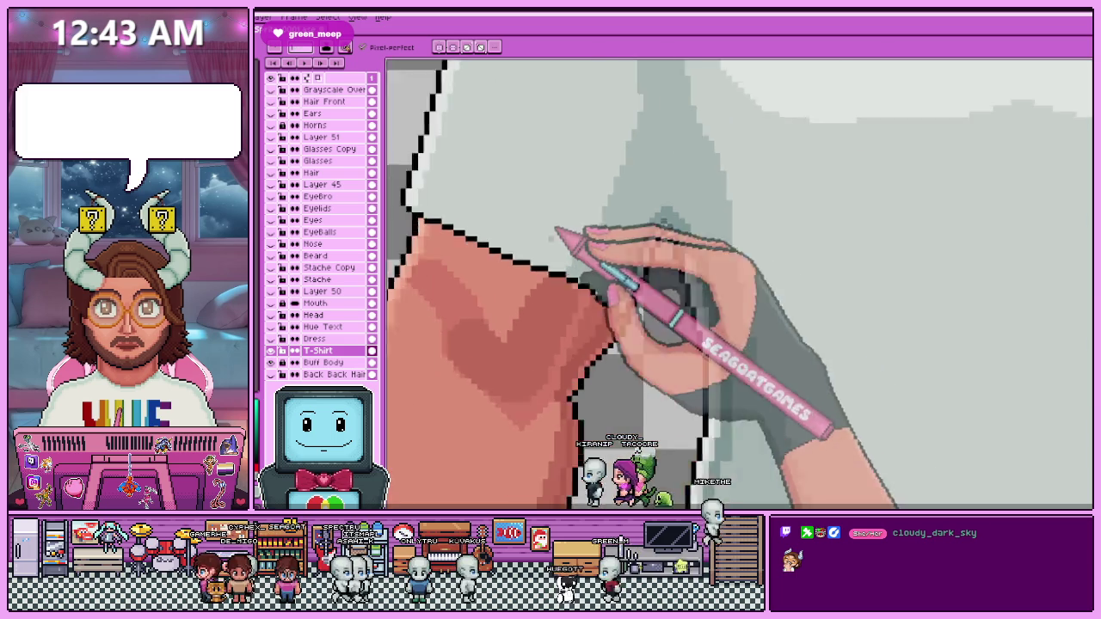
pyautogui.scroll(2, 590, 233)
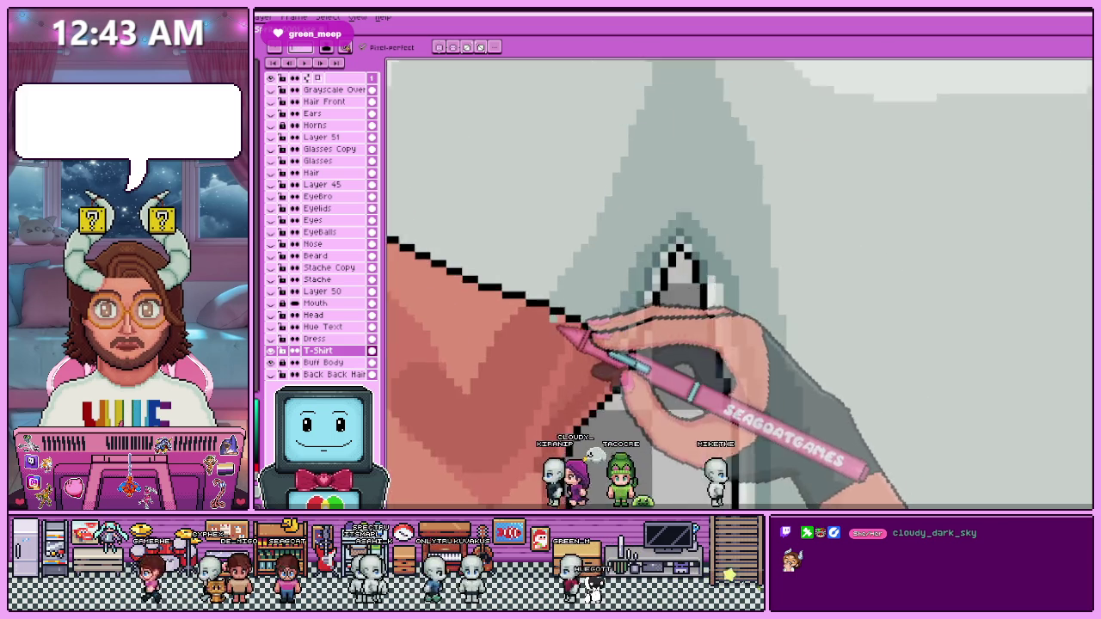
pyautogui.scroll(2, 566, 274)
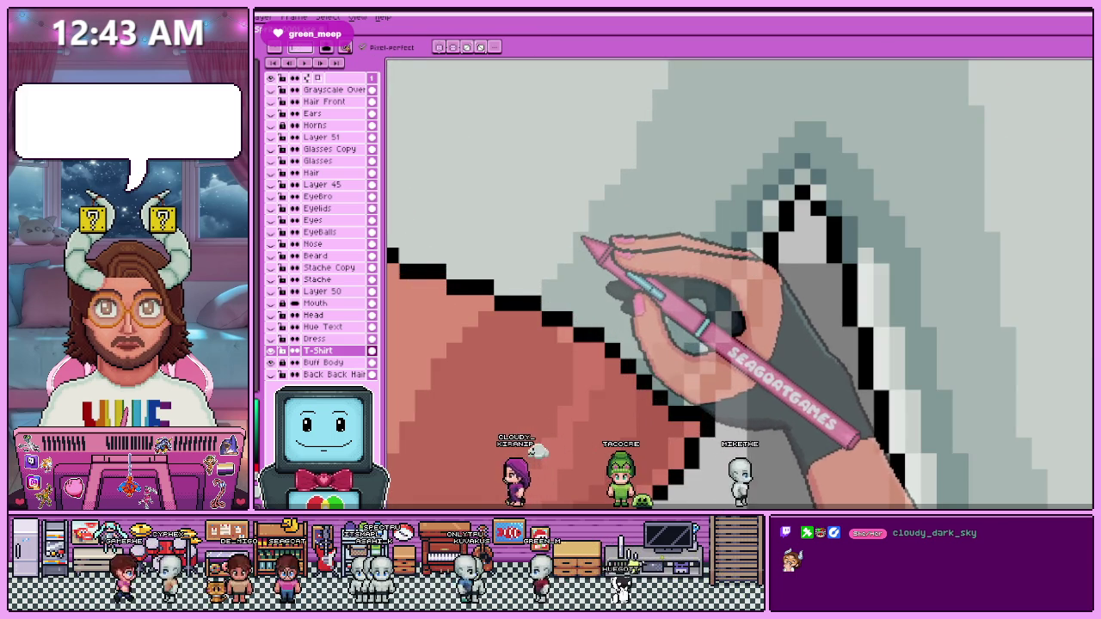
pyautogui.scroll(1, 596, 209)
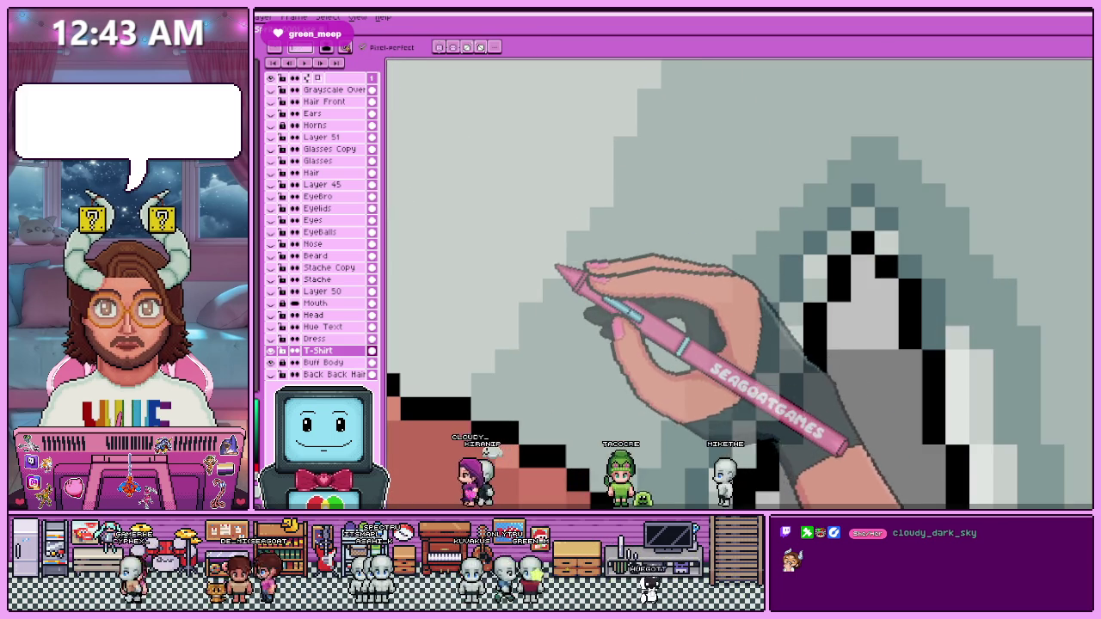
pyautogui.scroll(-1, 568, 241)
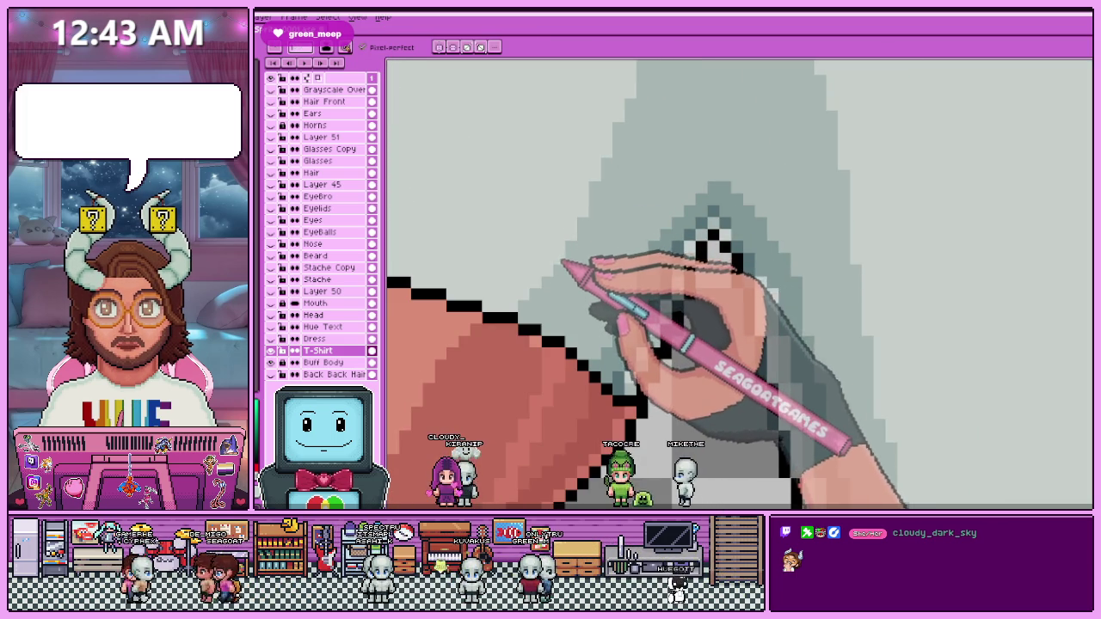
pyautogui.scroll(1, 587, 232)
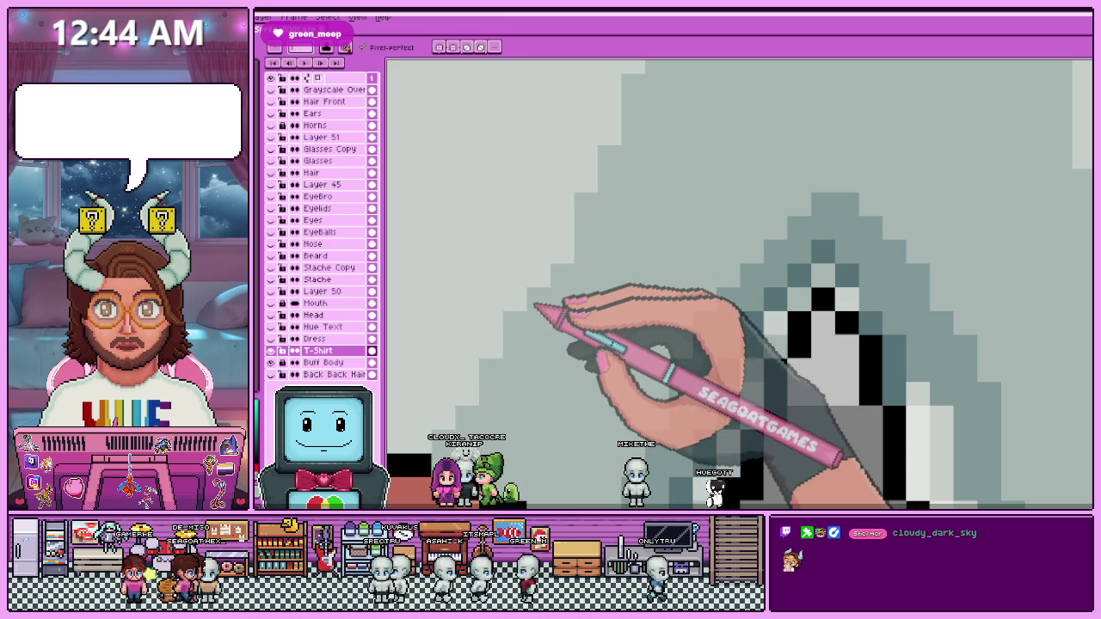
# Sample a grey from the canvas and repaint the left armpit fold pixels.
pyautogui.scroll(-2, 582, 225)
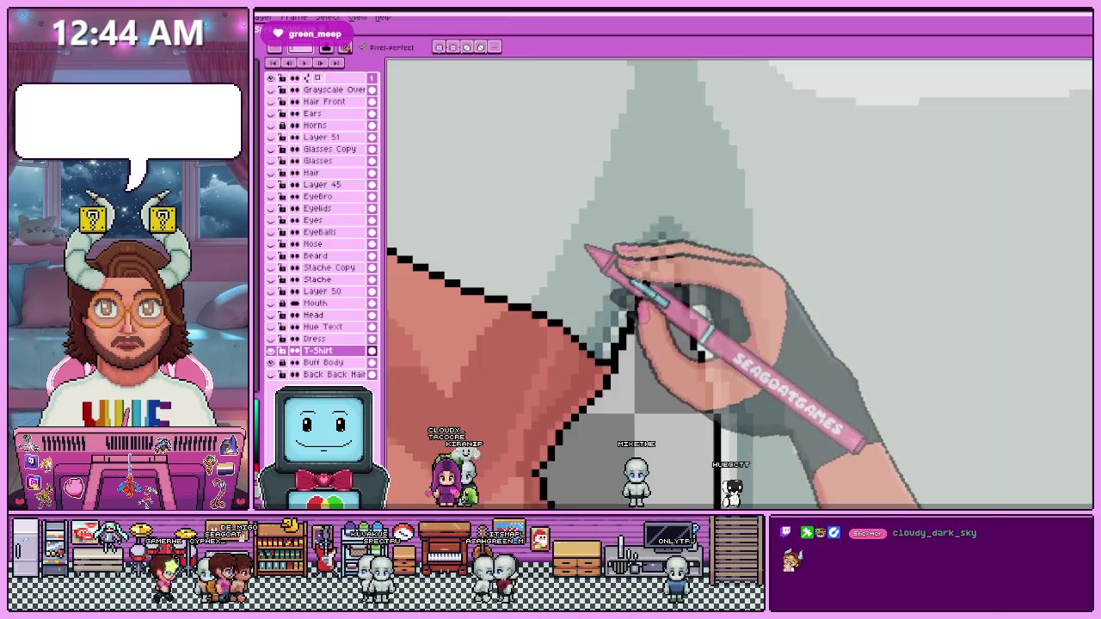
pyautogui.scroll(2, 613, 233)
pyautogui.scroll(2, 628, 233)
pyautogui.scroll(2, 620, 184)
pyautogui.scroll(2, 602, 249)
pyautogui.scroll(-1, 592, 251)
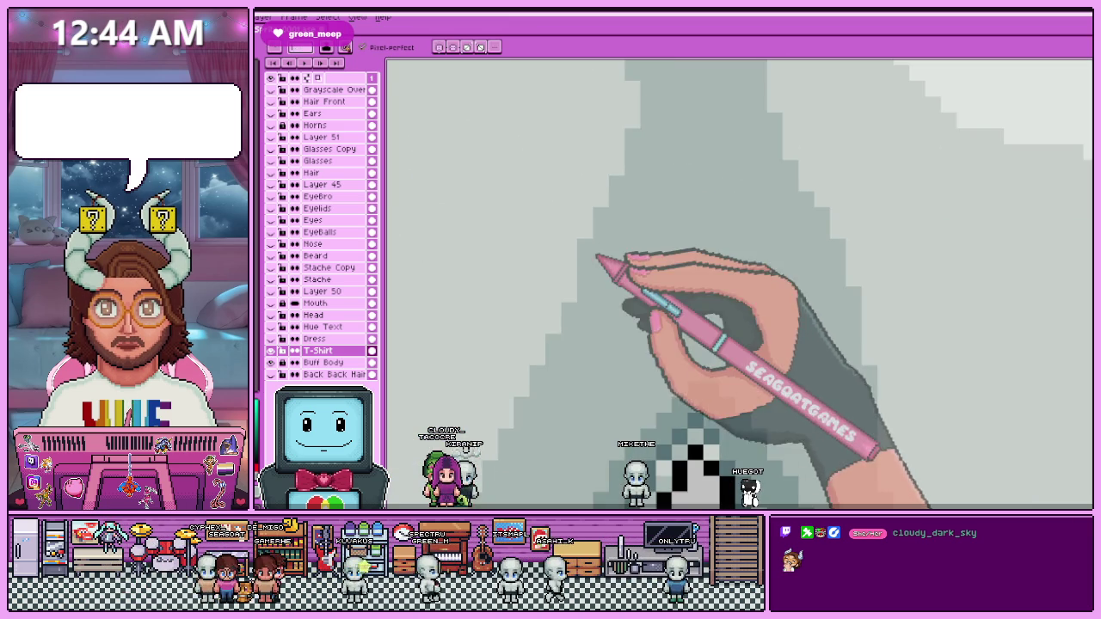
pyautogui.scroll(-1, 590, 255)
pyautogui.scroll(-1, 610, 197)
pyautogui.scroll(-1, 590, 290)
pyautogui.scroll(-1, 669, 339)
pyautogui.scroll(2, 671, 261)
pyautogui.scroll(1, 637, 233)
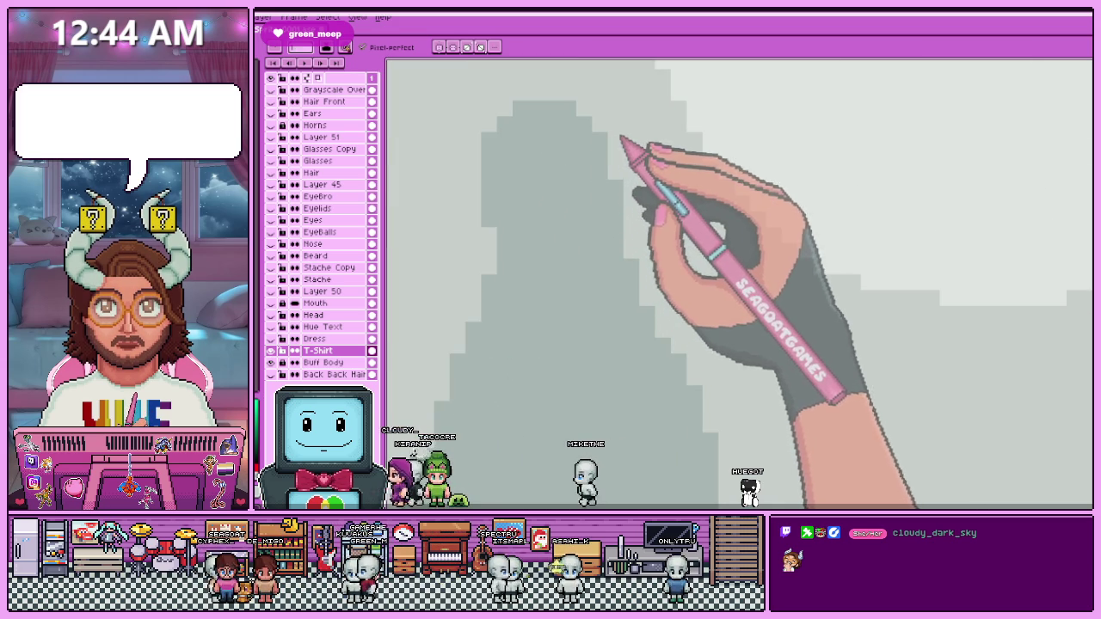
pyautogui.press('alt')
pyautogui.scroll(-2, 616, 198)
pyautogui.scroll(1, 624, 177)
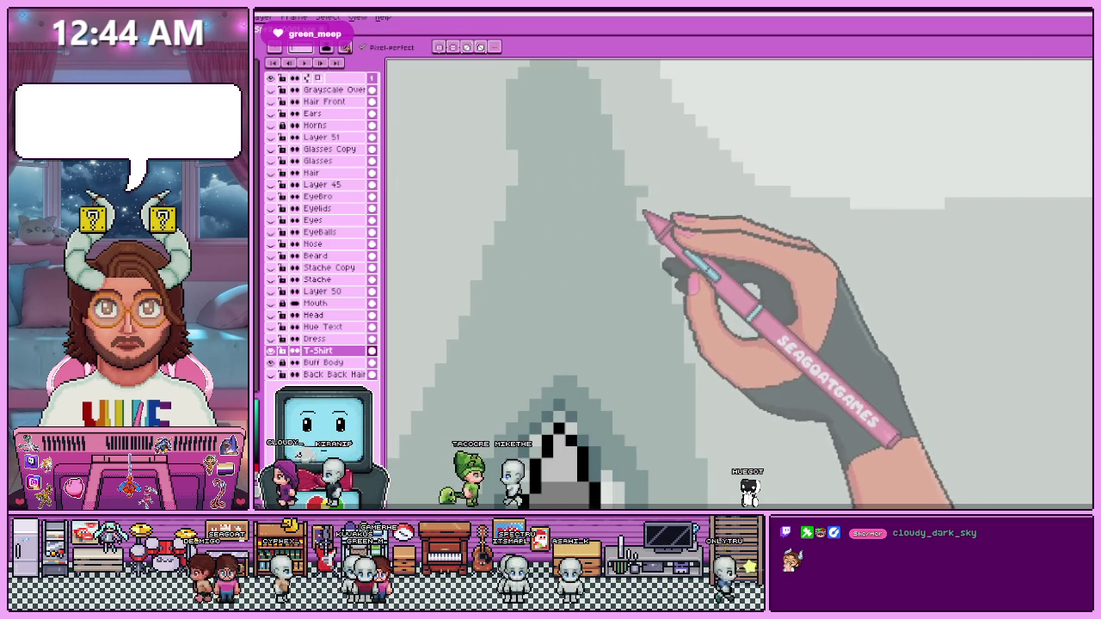
pyautogui.scroll(-2, 649, 234)
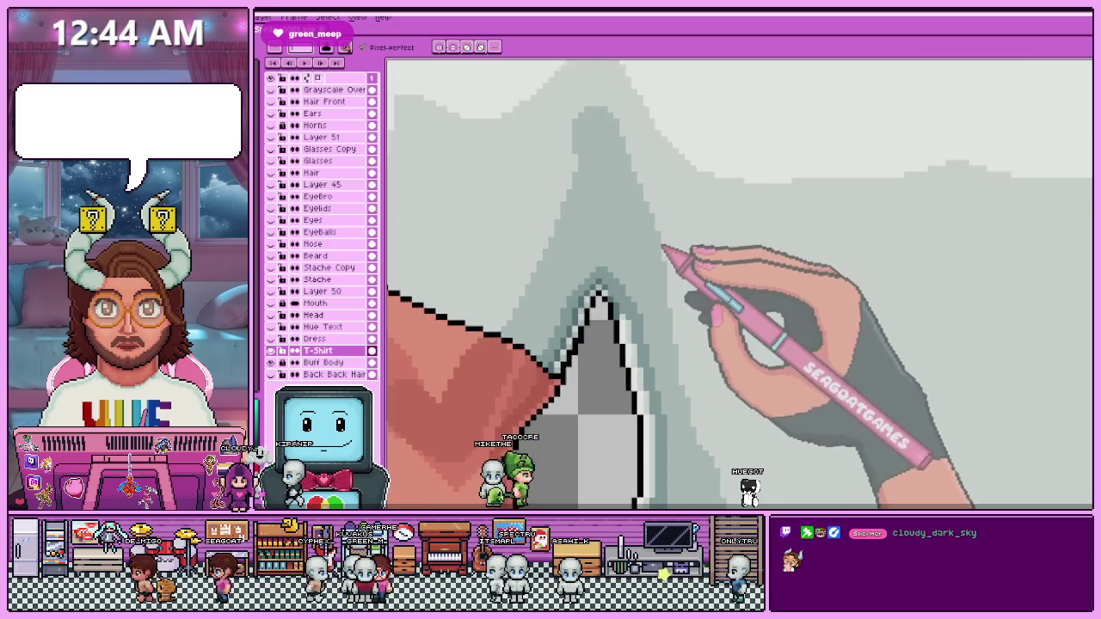
pyautogui.scroll(-1, 674, 264)
pyautogui.scroll(1, 675, 263)
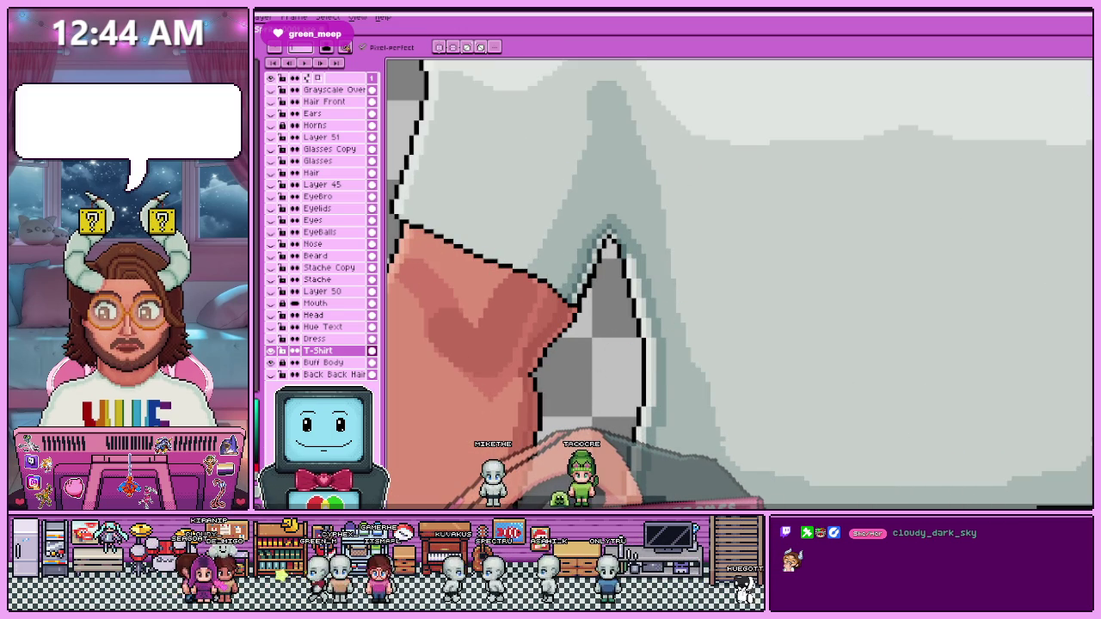
# Pick another grey from the shirt shading and layer it into the underarm folds.
pyautogui.scroll(-2, 740, 284)
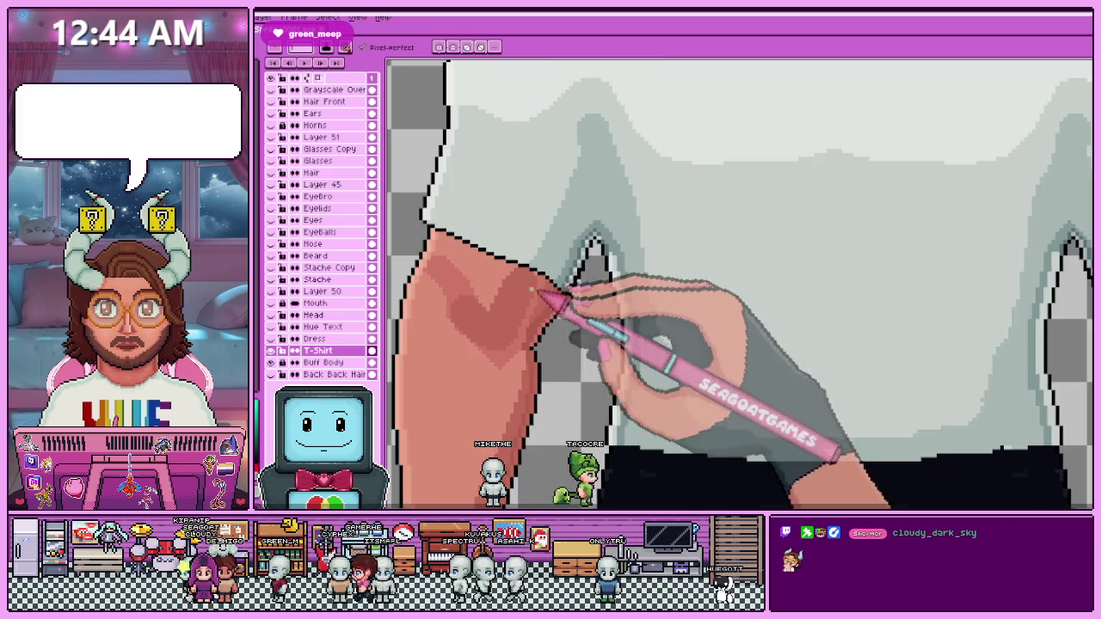
pyautogui.scroll(-1, 740, 284)
pyautogui.scroll(1, 740, 283)
pyautogui.scroll(1, 740, 284)
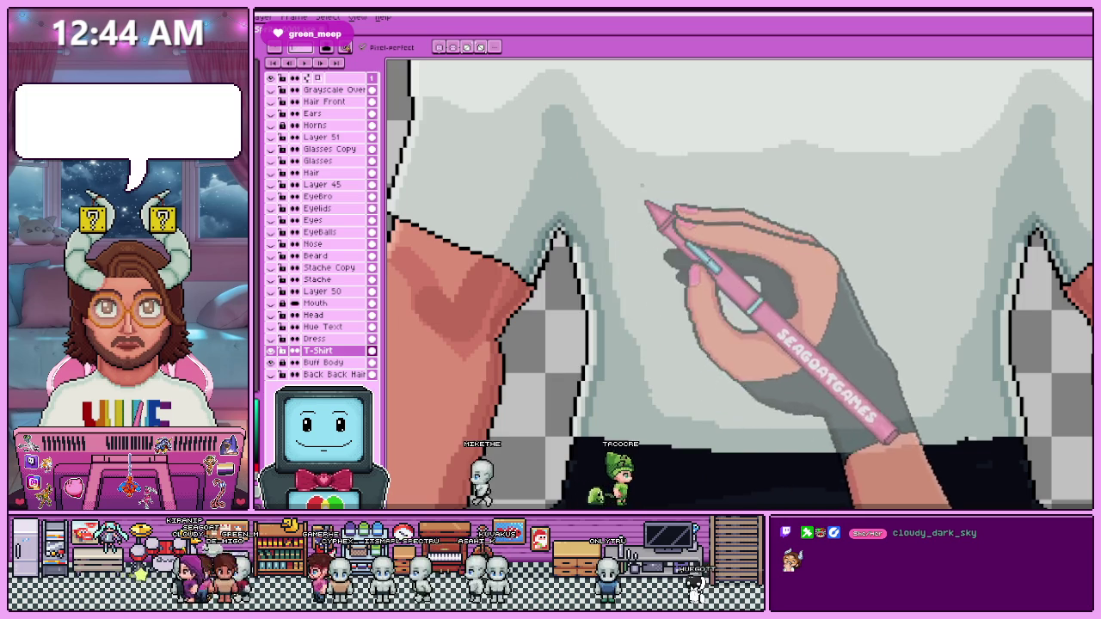
pyautogui.scroll(1, 646, 209)
pyautogui.scroll(2, 659, 300)
pyautogui.scroll(1, 641, 233)
pyautogui.press('alt')
pyautogui.scroll(1, 652, 253)
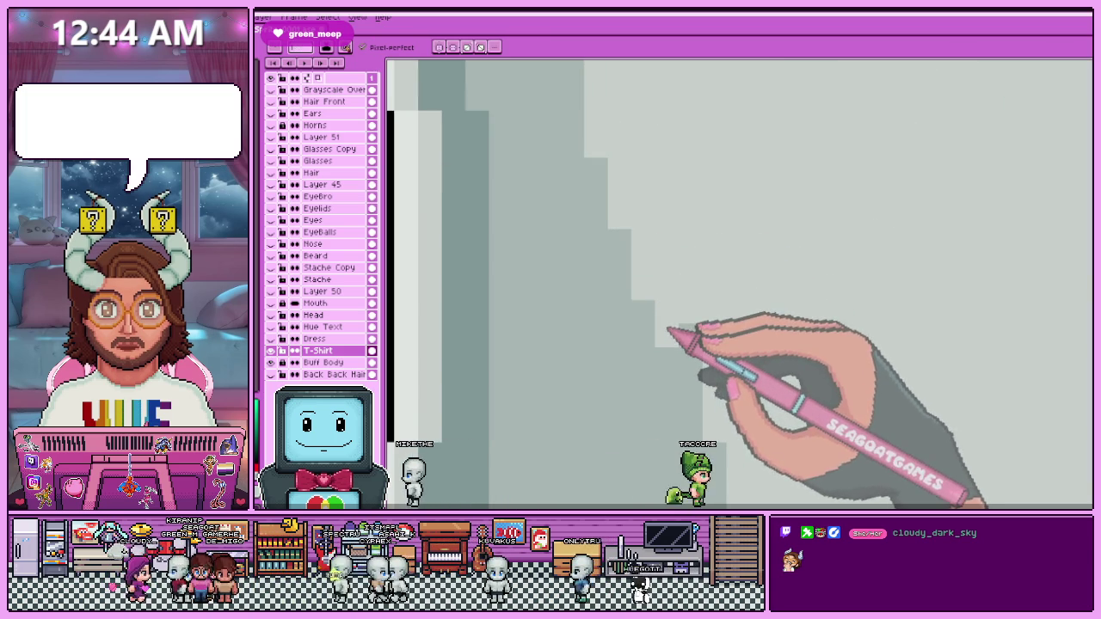
# Touch up the shading pixels along the shirt's left edge and armpit folds.
pyautogui.scroll(-1, 669, 350)
pyautogui.scroll(1, 704, 308)
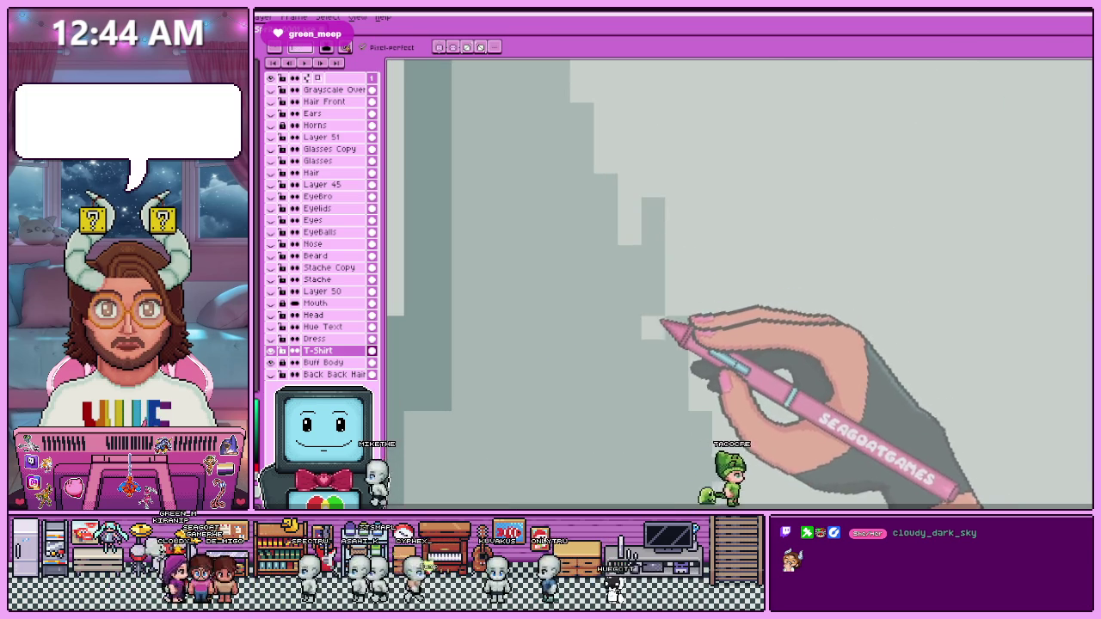
pyautogui.scroll(-1, 699, 258)
pyautogui.scroll(-1, 692, 277)
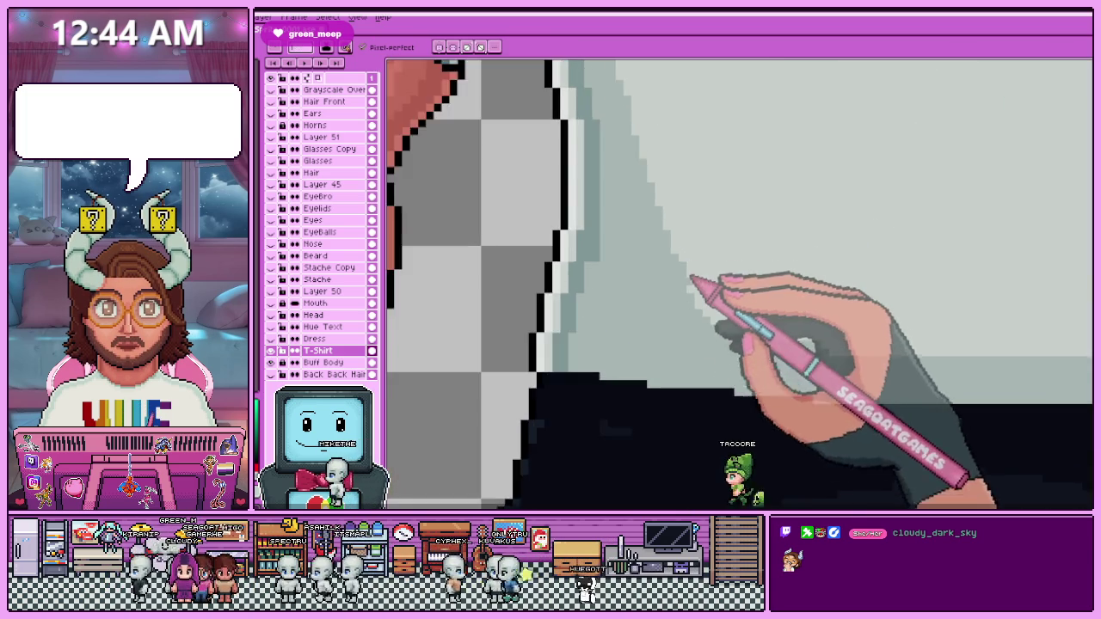
pyautogui.scroll(1, 691, 277)
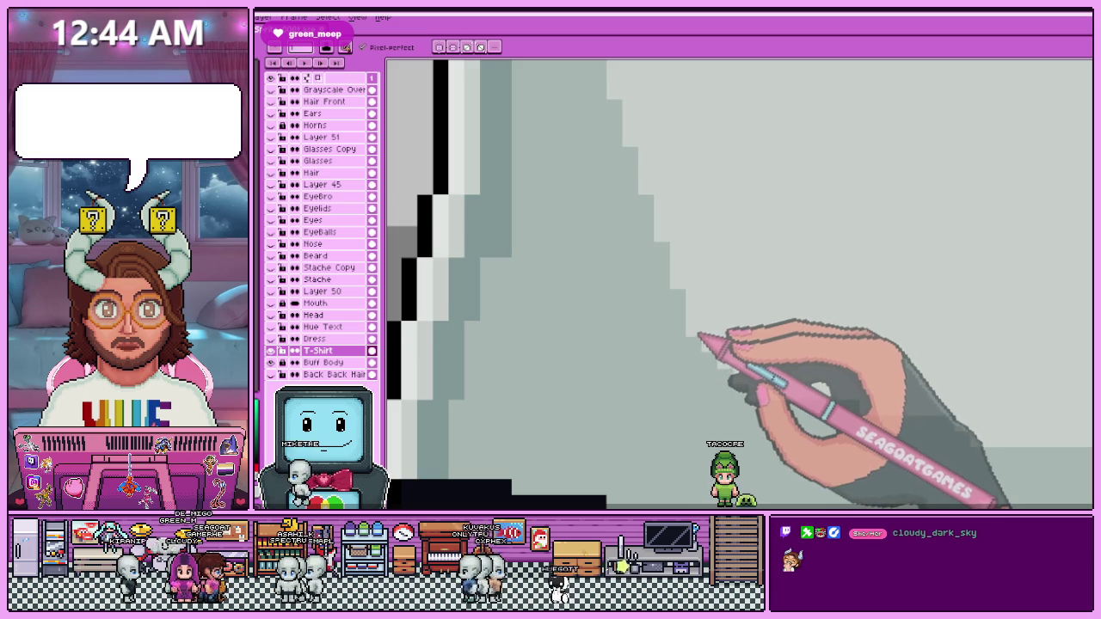
pyautogui.scroll(-1, 729, 363)
pyautogui.scroll(1, 750, 295)
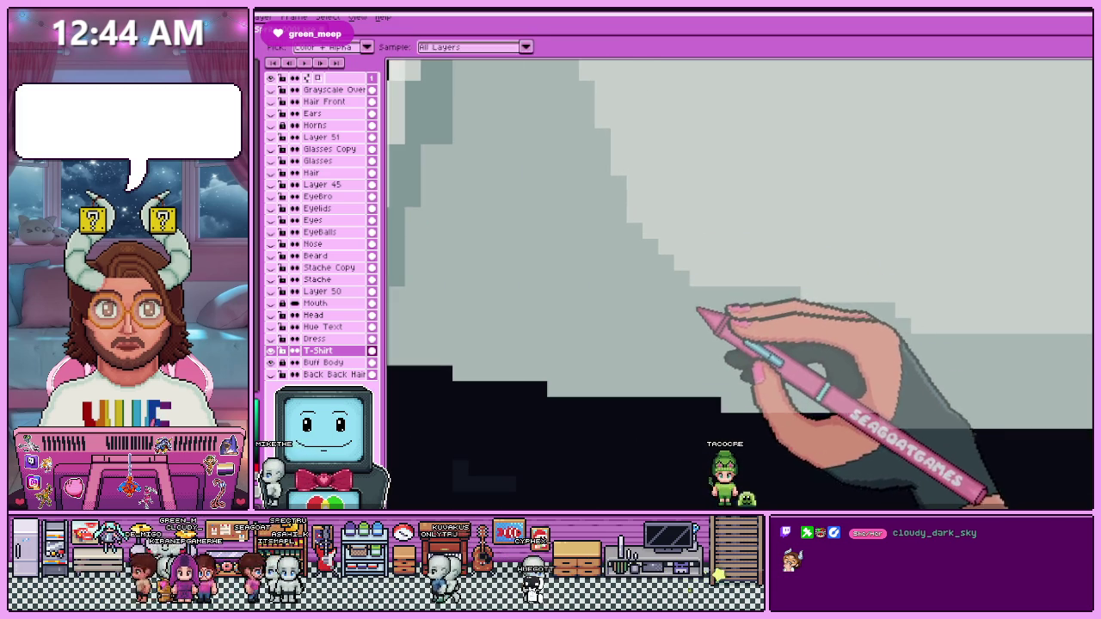
pyautogui.scroll(-1, 705, 319)
pyautogui.scroll(-1, 656, 263)
pyautogui.scroll(1, 653, 293)
pyautogui.scroll(-1, 645, 344)
pyautogui.scroll(-1, 663, 344)
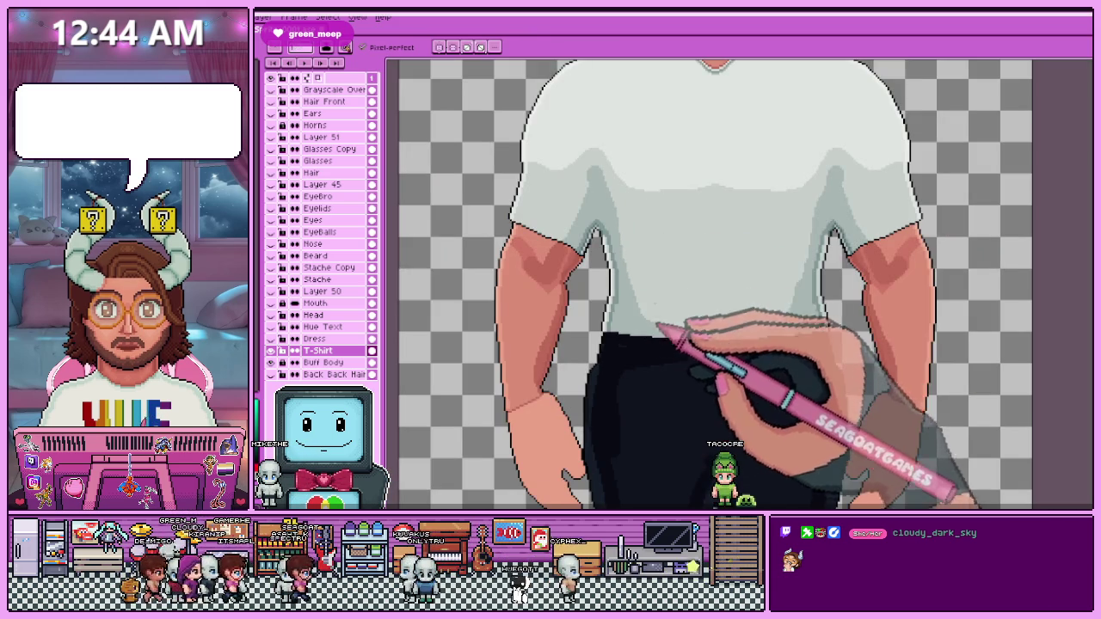
pyautogui.scroll(1, 658, 274)
pyautogui.scroll(-1, 644, 324)
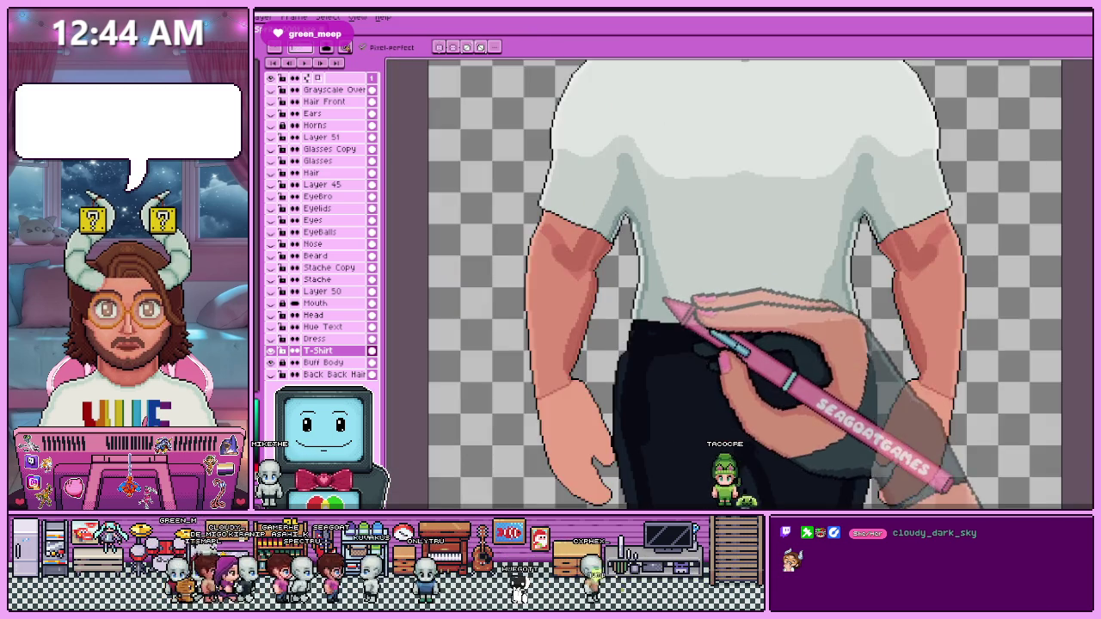
# Finish the armpit fold cleanup and make the rainbow HUE logo layer visible.
pyautogui.scroll(-1, 664, 313)
pyautogui.scroll(1, 676, 246)
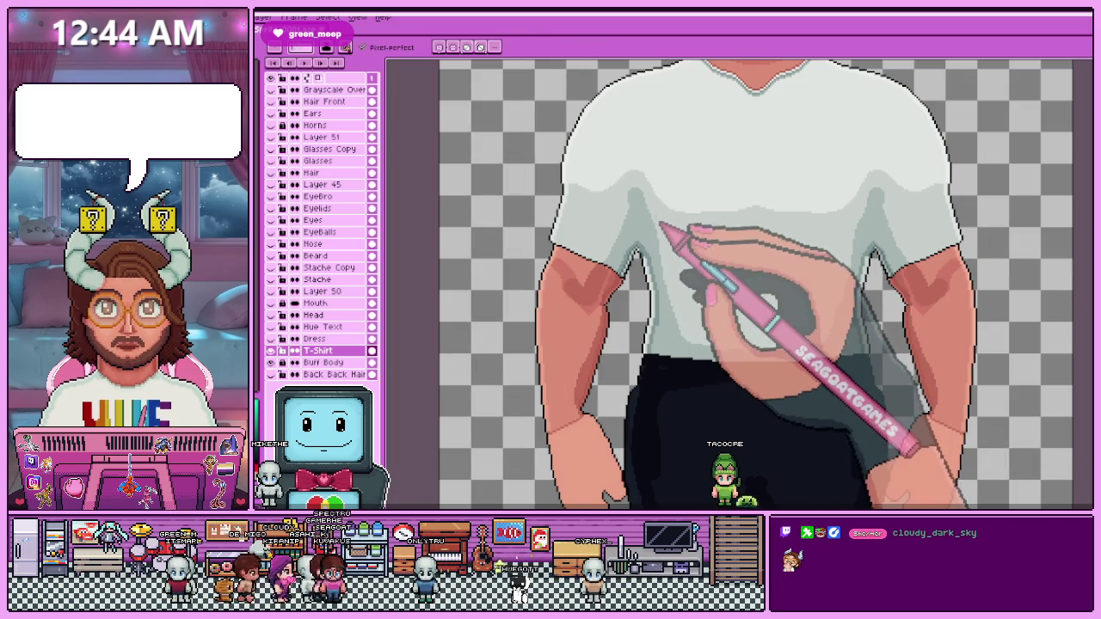
pyautogui.scroll(1, 662, 258)
pyautogui.scroll(1, 659, 233)
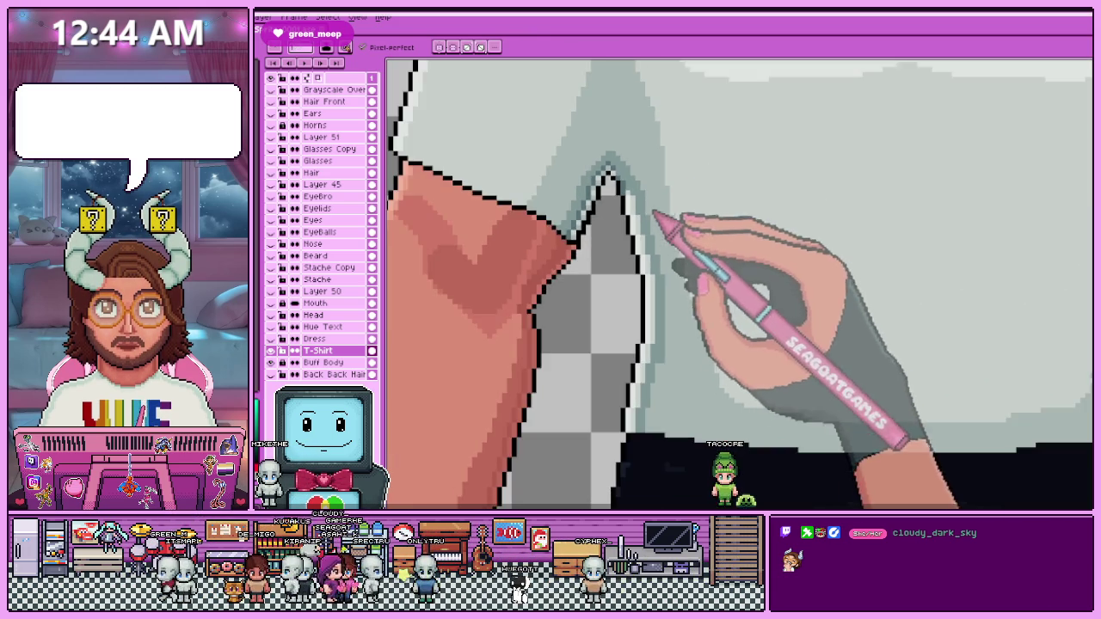
pyautogui.scroll(-2, 668, 290)
pyautogui.scroll(-1, 665, 256)
pyautogui.scroll(1, 665, 257)
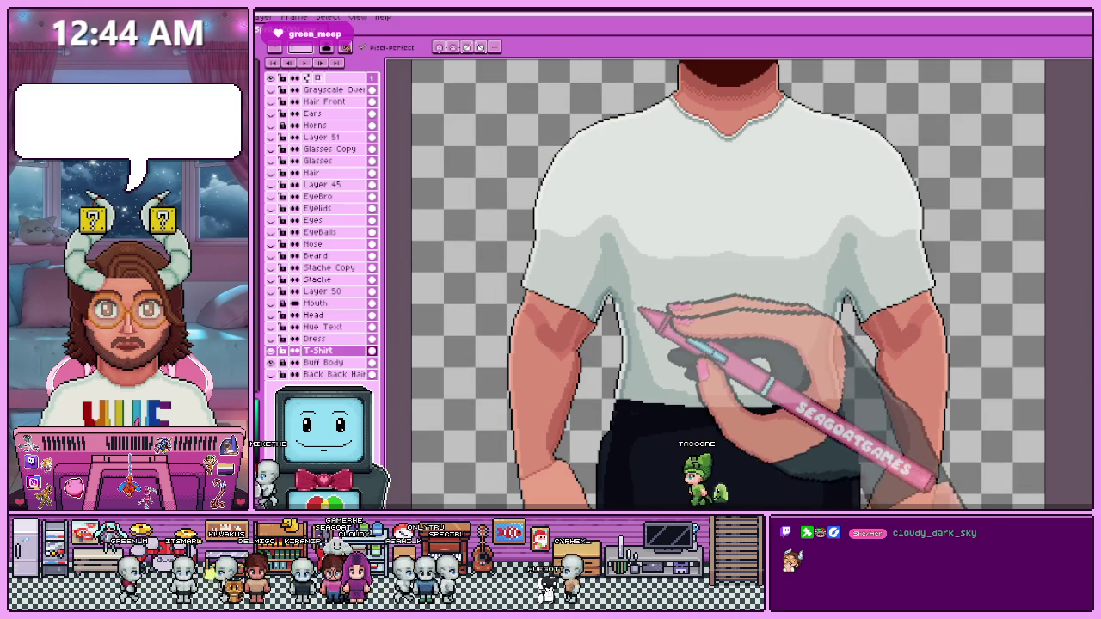
pyautogui.scroll(-1, 665, 256)
pyautogui.click(271, 327)
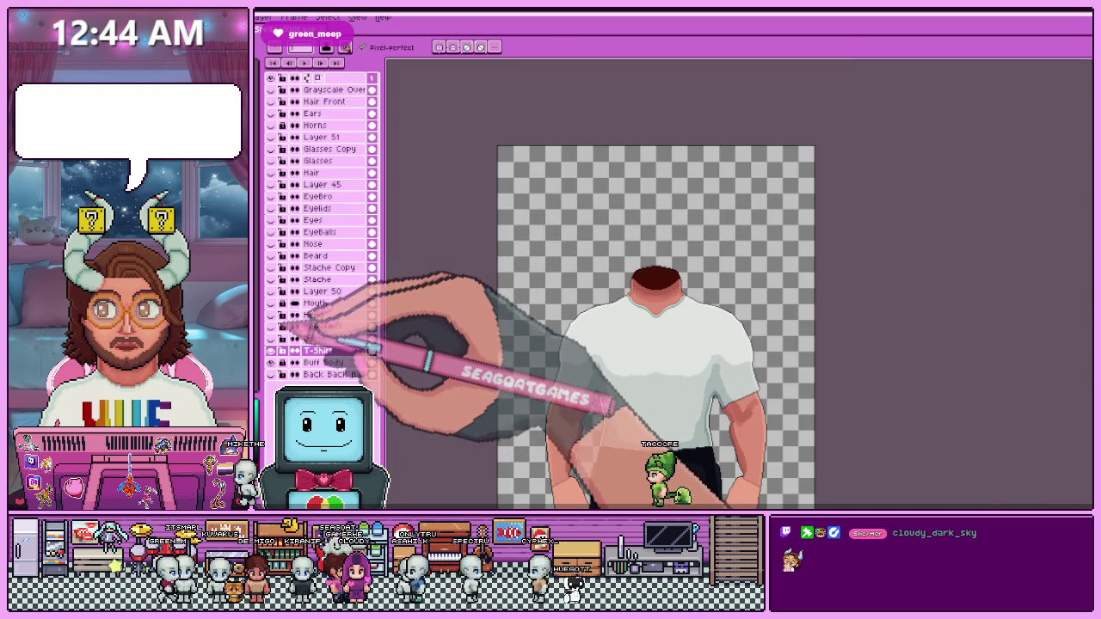
pyautogui.scroll(1, 633, 379)
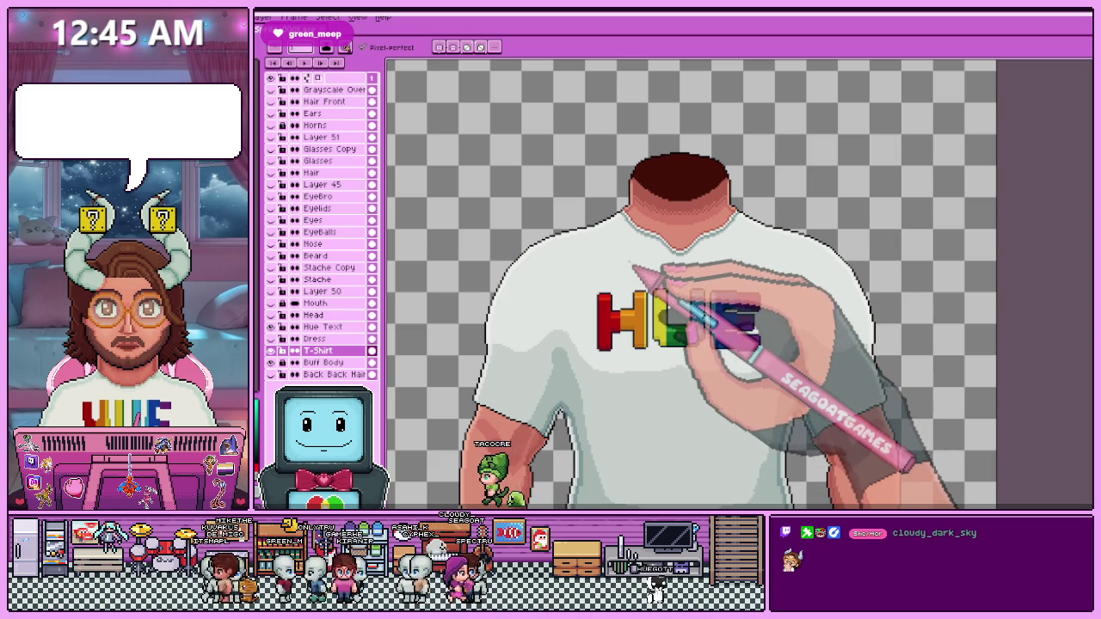
pyautogui.scroll(-2, 688, 284)
pyautogui.scroll(2, 688, 327)
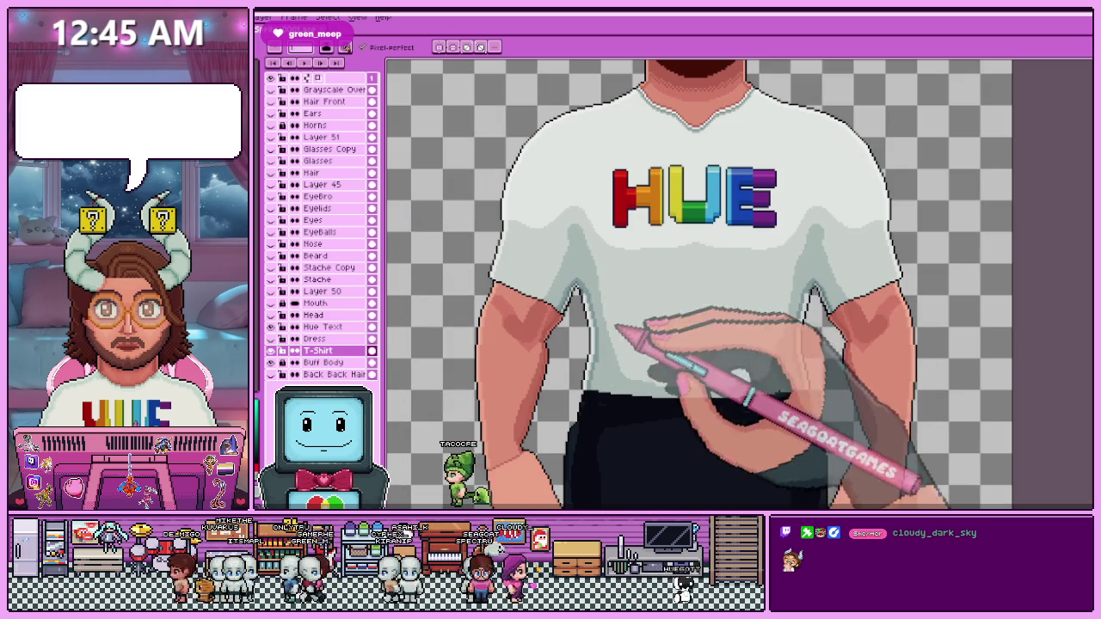
pyautogui.scroll(1, 800, 378)
pyautogui.scroll(1, 766, 346)
pyautogui.scroll(-4, 765, 345)
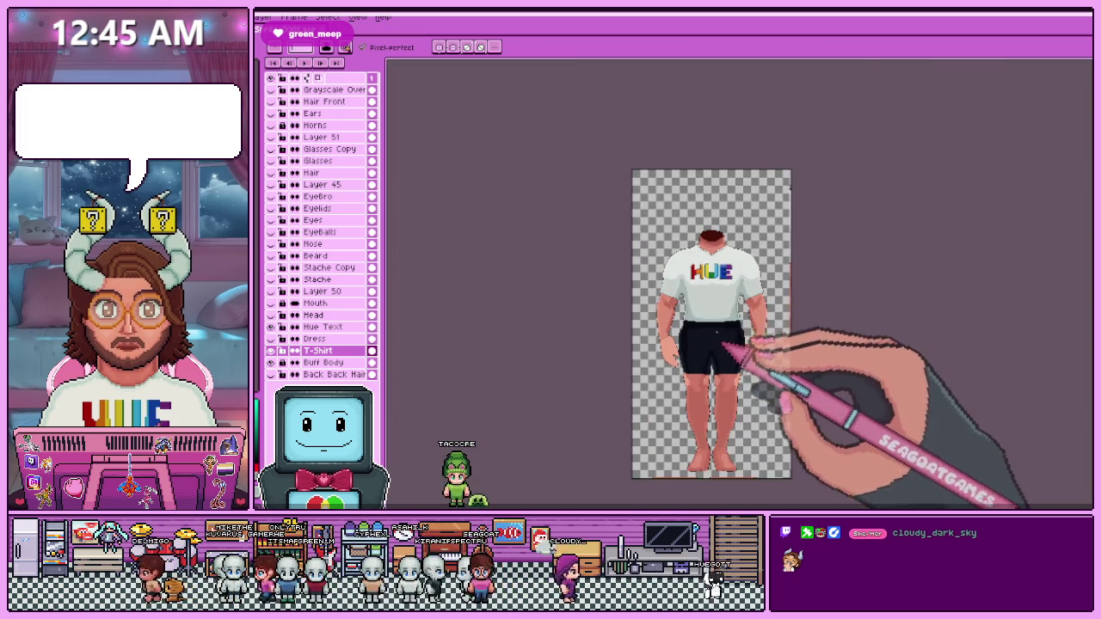
pyautogui.scroll(1, 725, 318)
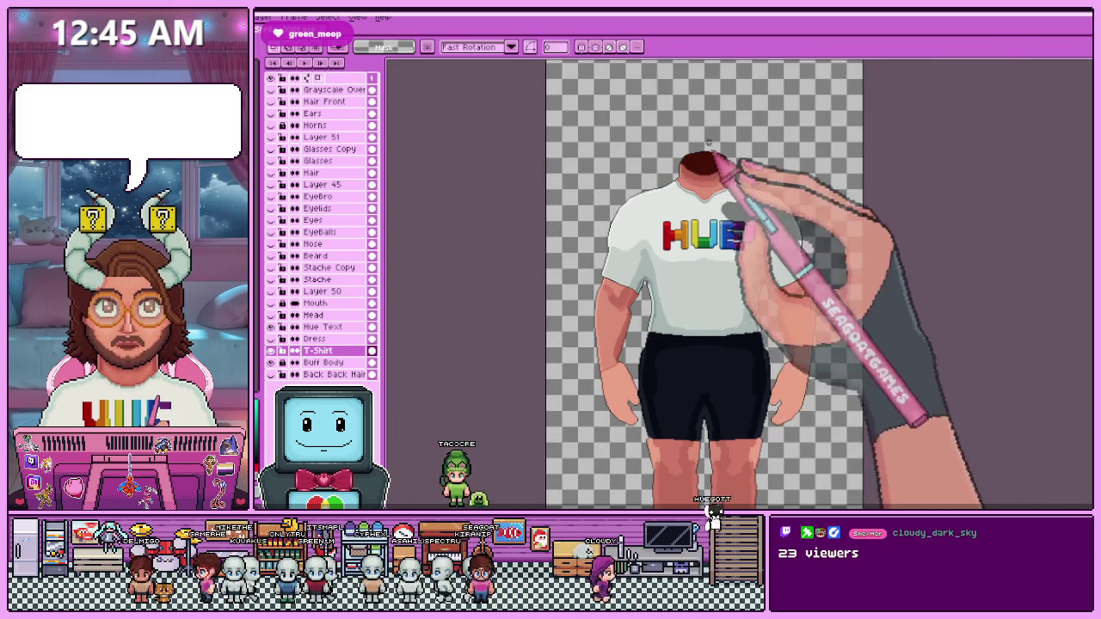
pyautogui.scroll(2, 710, 159)
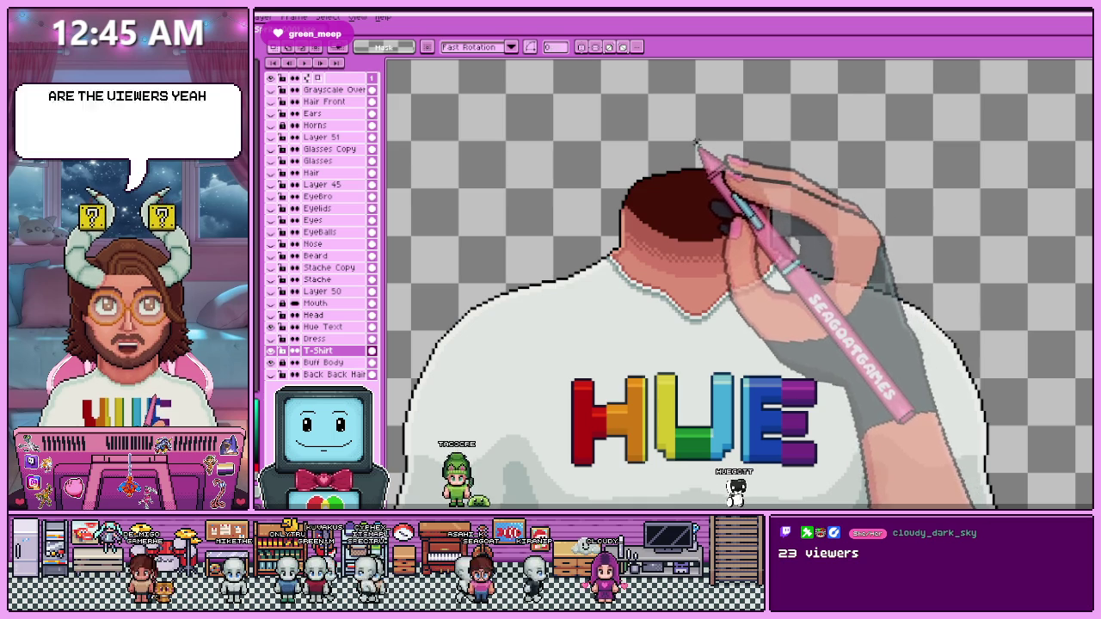
pyautogui.scroll(-2, 699, 182)
pyautogui.moveTo(747, 256); pyautogui.dragTo(829, 437)
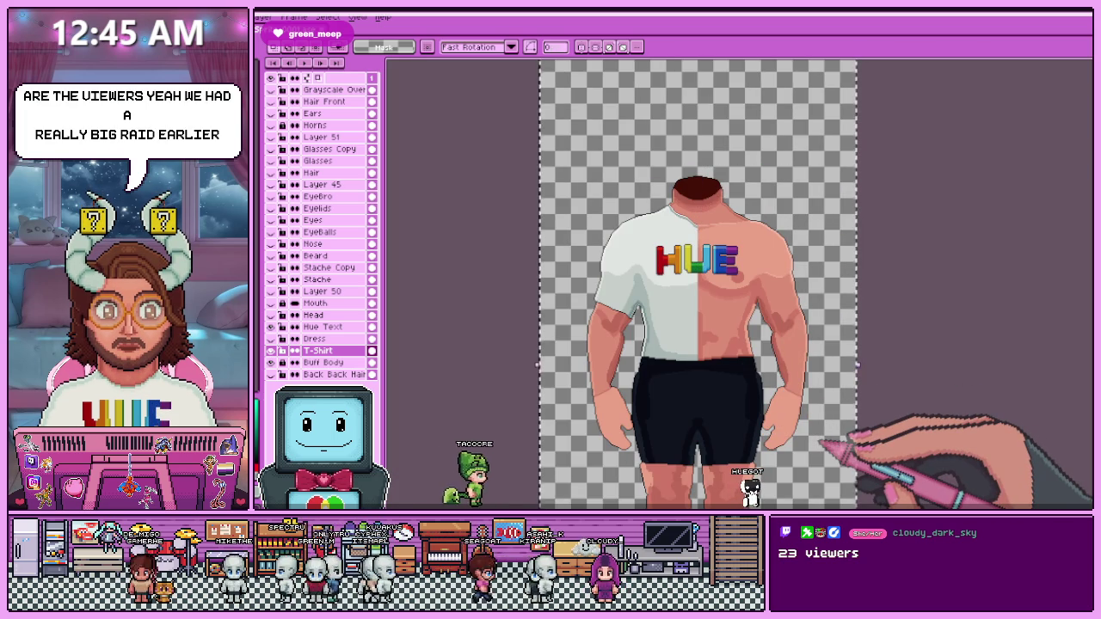
# Restore the white shirt on the right half of the figure.
pyautogui.hotkey('shift', 'h')
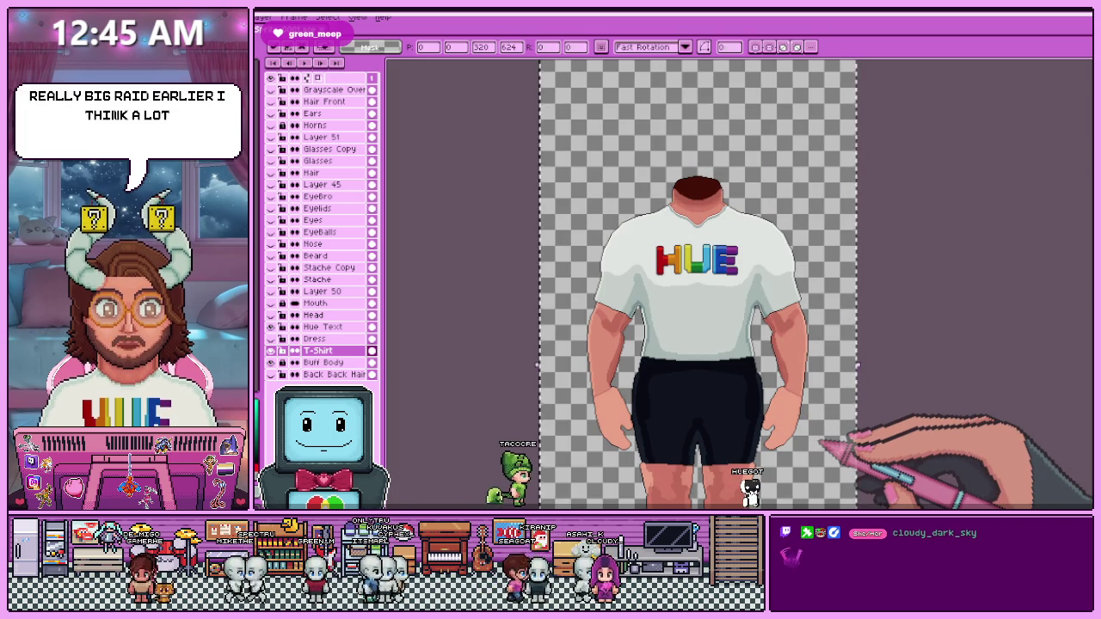
pyautogui.scroll(3, 784, 225)
pyautogui.scroll(-1, 602, 215)
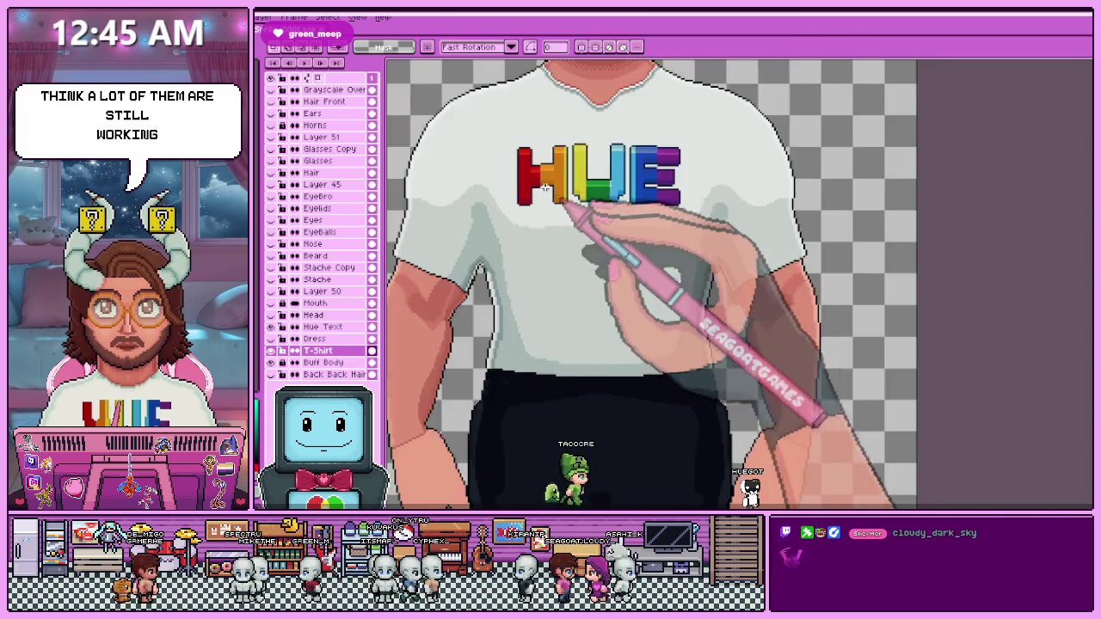
pyautogui.scroll(2, 505, 185)
pyautogui.scroll(1, 504, 185)
pyautogui.scroll(1, 504, 185)
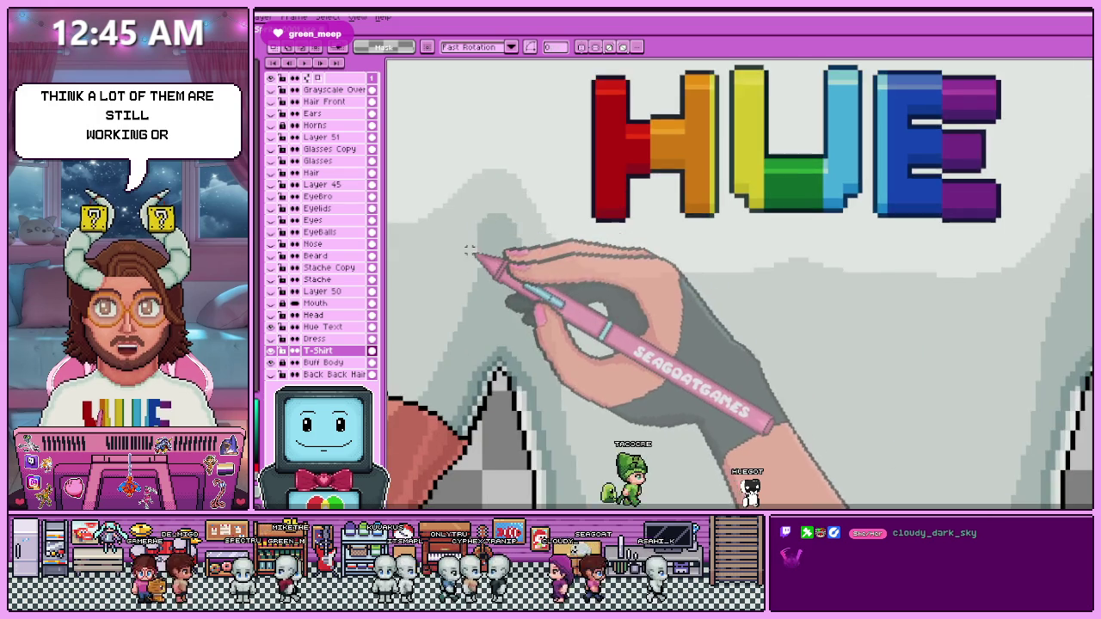
pyautogui.scroll(-2, 508, 184)
pyautogui.scroll(-1, 512, 184)
pyautogui.scroll(3, 512, 183)
# Redraw the grey shading and light edge pixels along the shirt's underarm edge, zoomed in.
pyautogui.press('b')
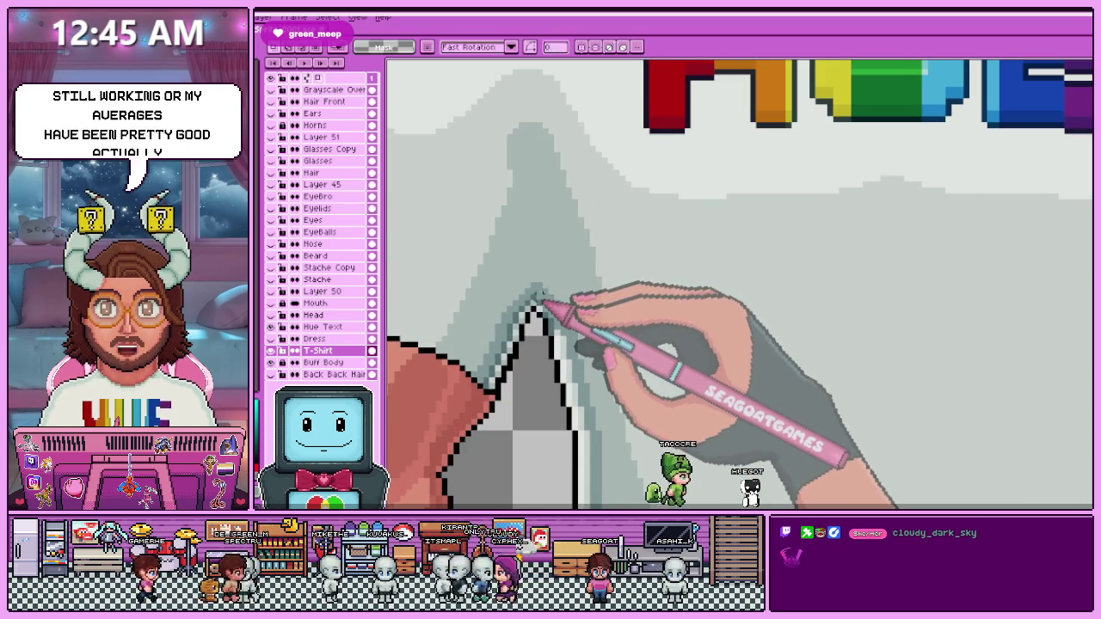
pyautogui.scroll(1, 523, 169)
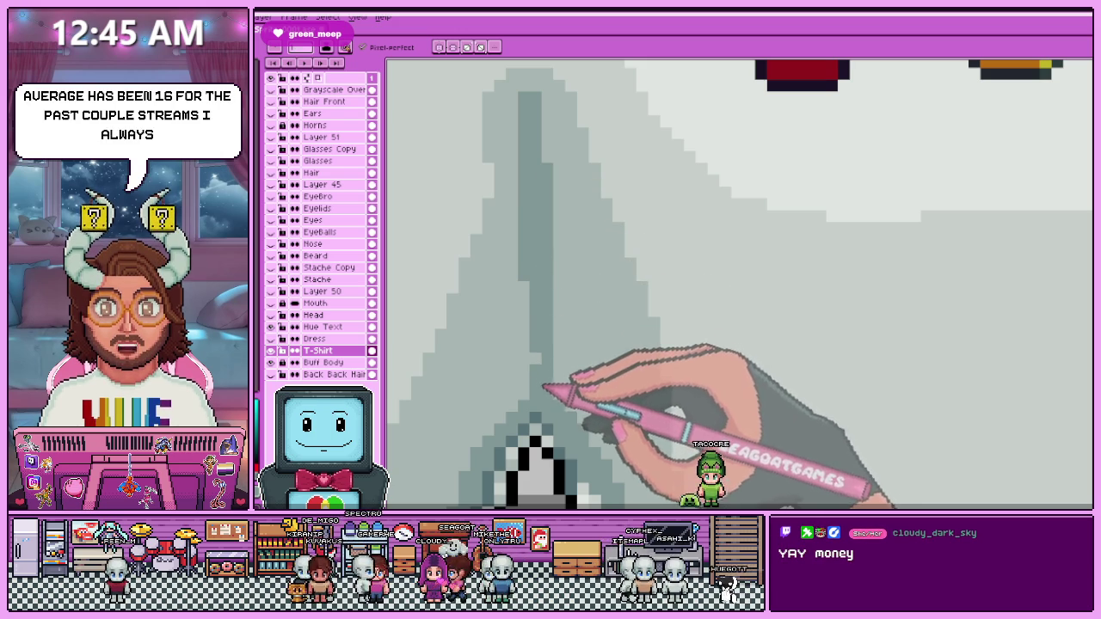
pyautogui.scroll(-1, 549, 194)
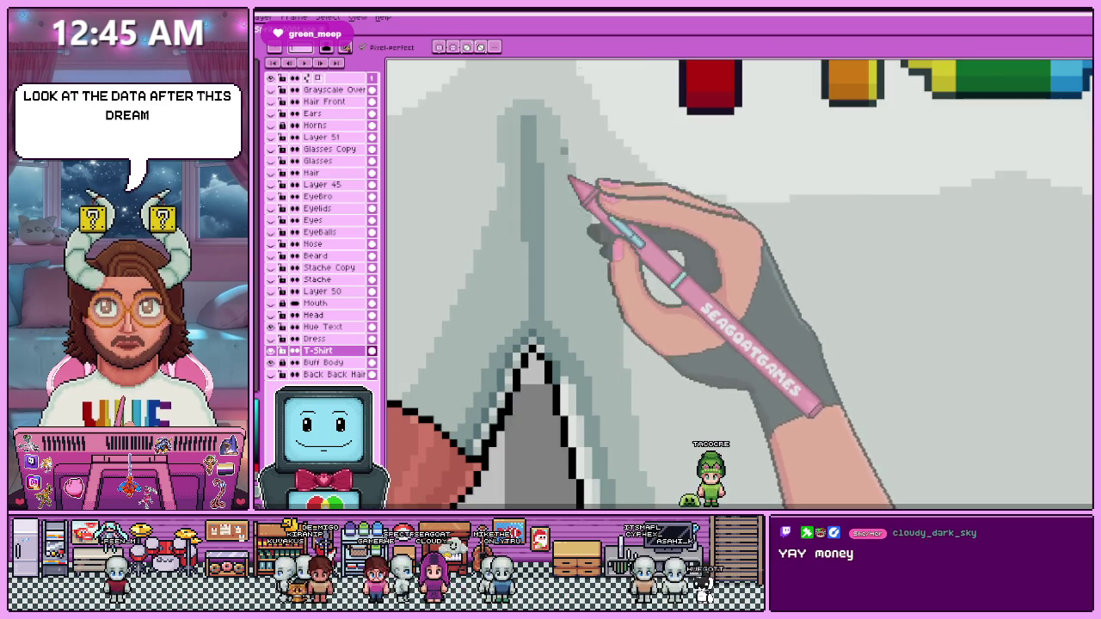
pyautogui.scroll(1, 555, 241)
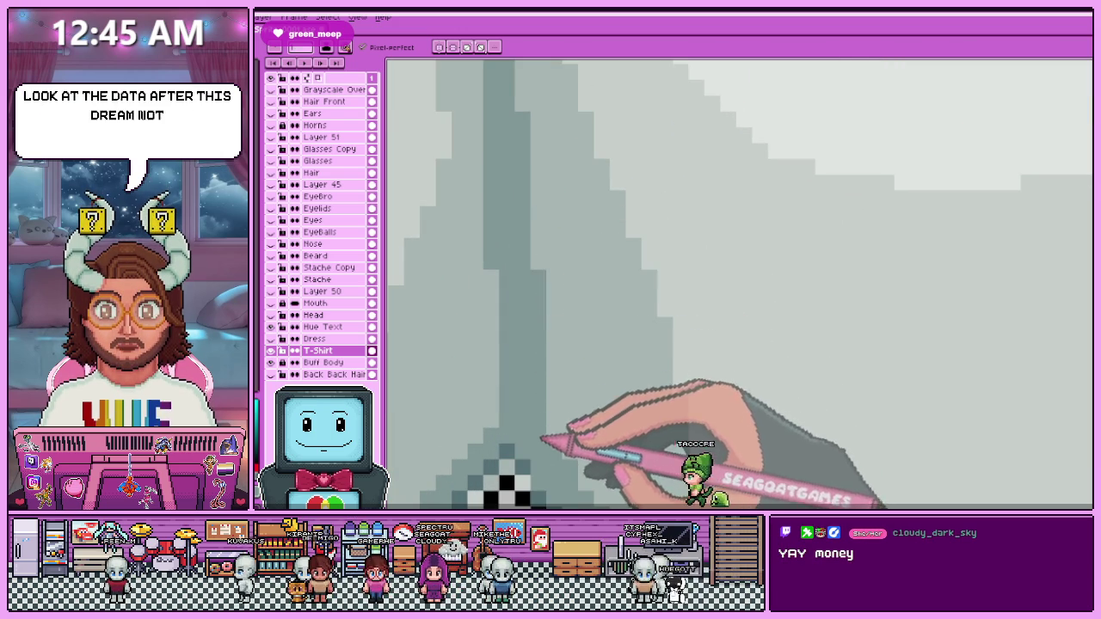
pyautogui.scroll(-1, 536, 192)
pyautogui.scroll(1, 553, 393)
pyautogui.scroll(-1, 560, 307)
pyautogui.scroll(-1, 547, 325)
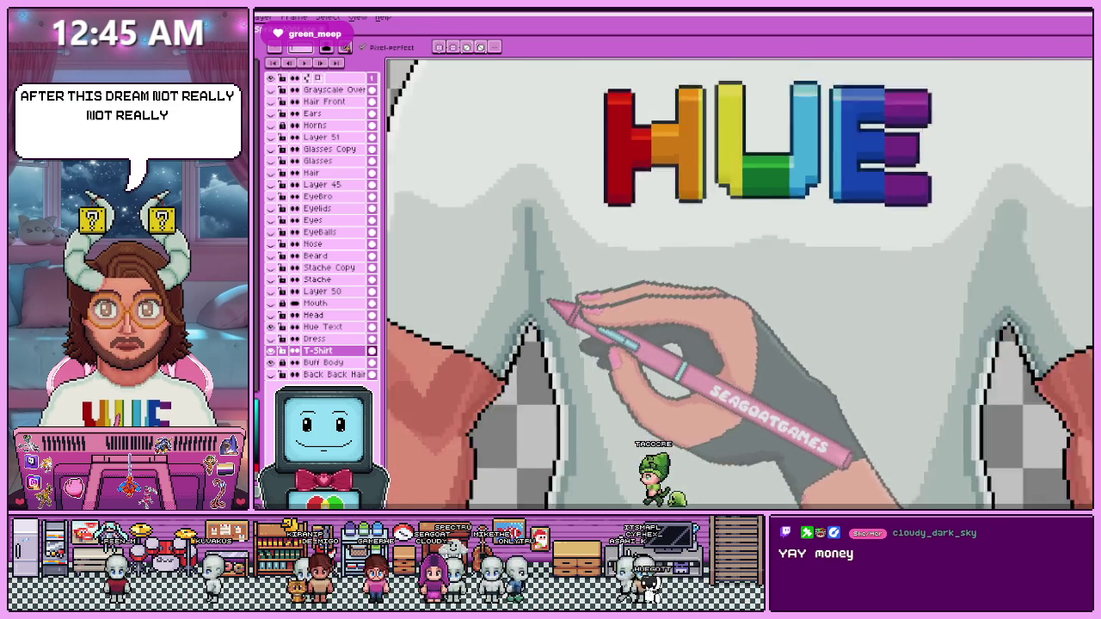
pyautogui.scroll(2, 534, 315)
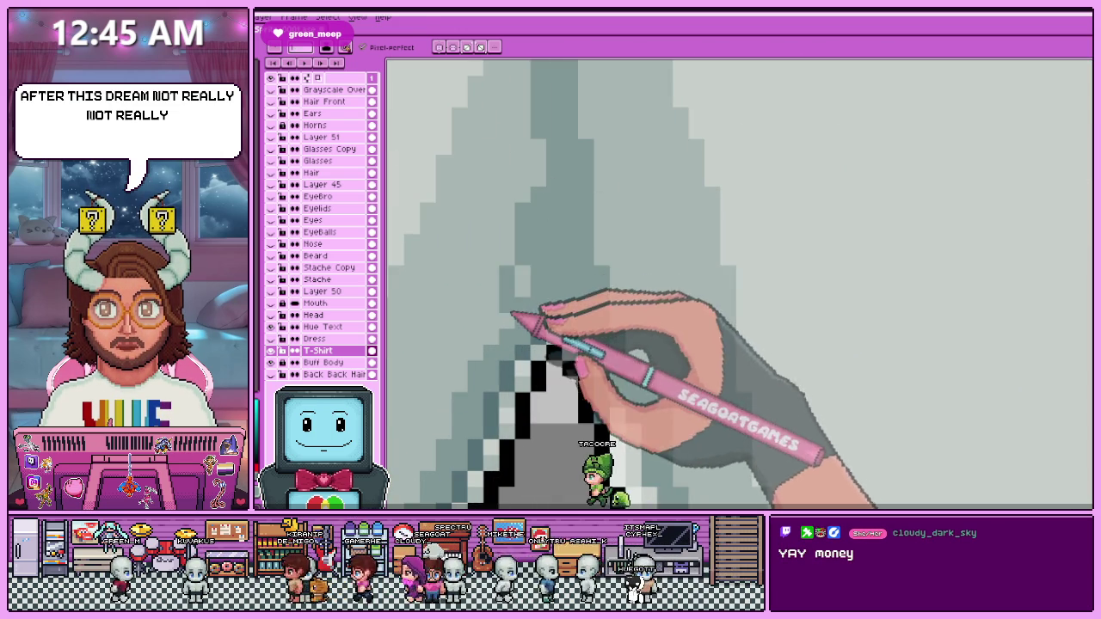
pyautogui.scroll(-2, 524, 258)
pyautogui.scroll(-1, 545, 253)
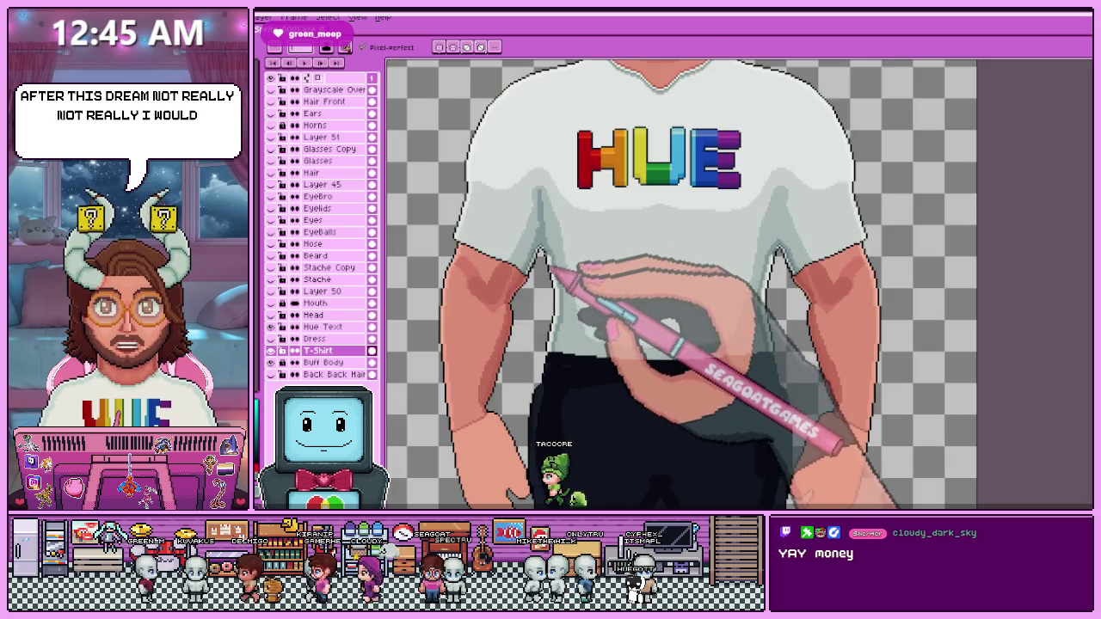
pyautogui.scroll(2, 550, 273)
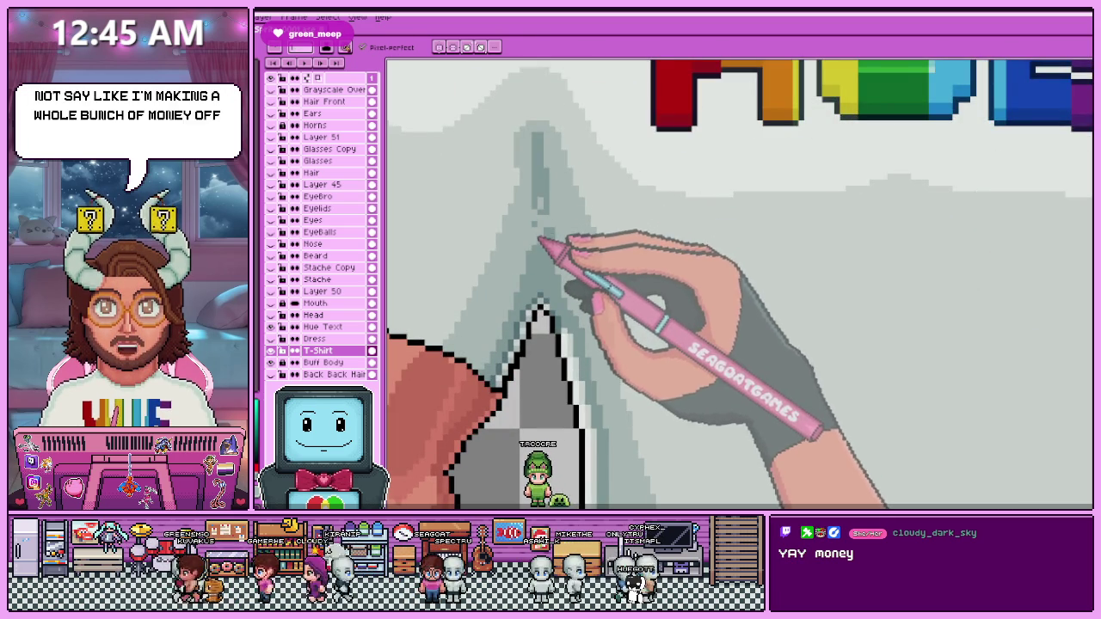
pyautogui.scroll(1, 540, 242)
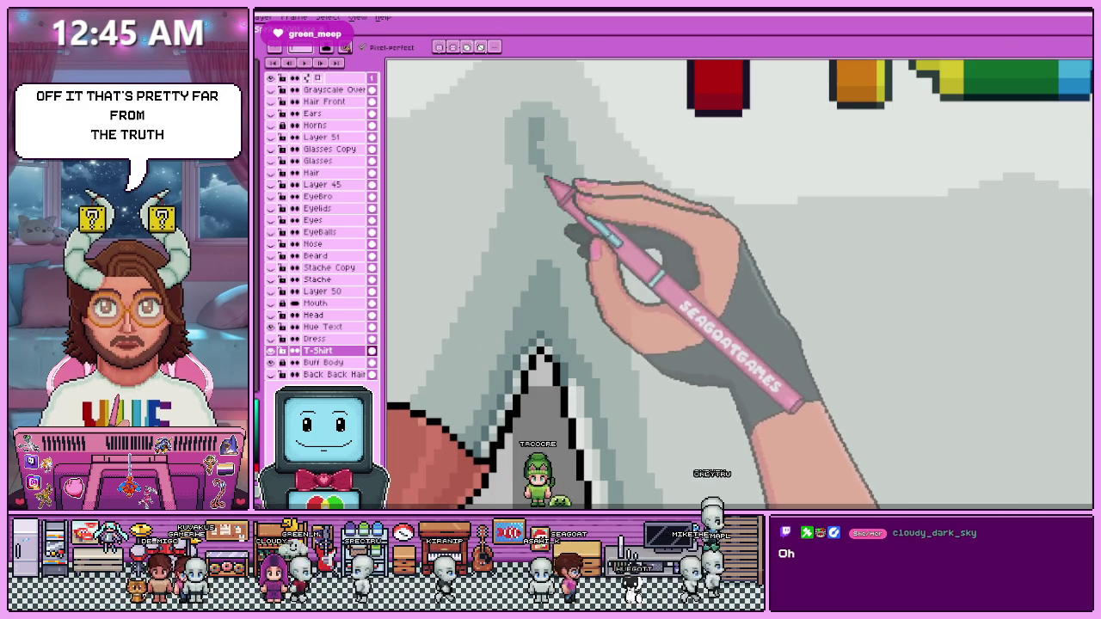
pyautogui.scroll(1, 553, 257)
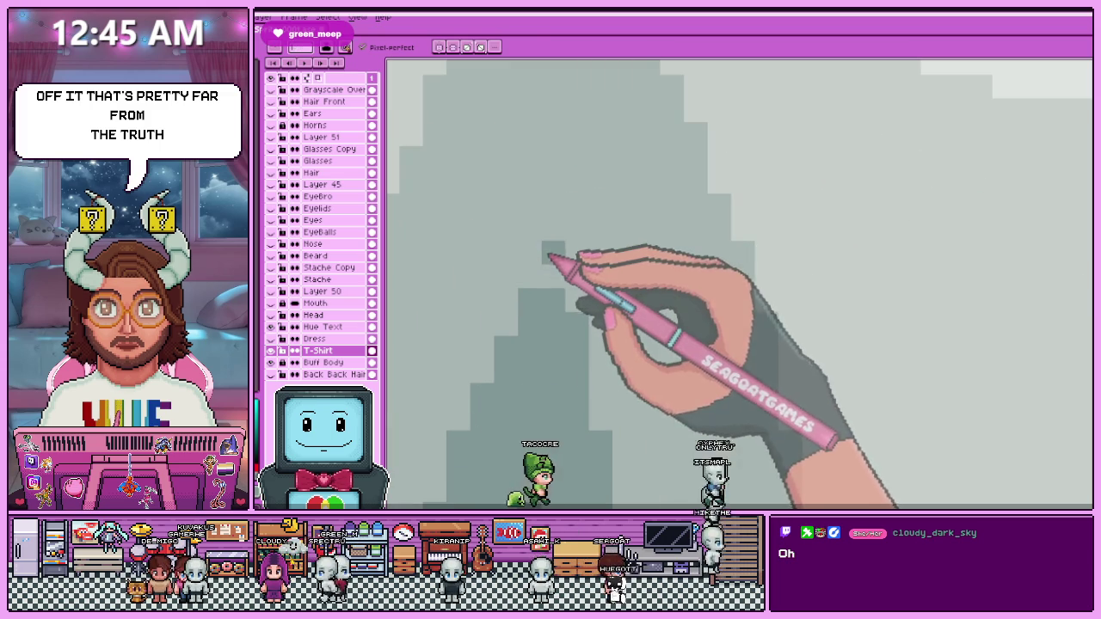
pyautogui.scroll(-2, 542, 146)
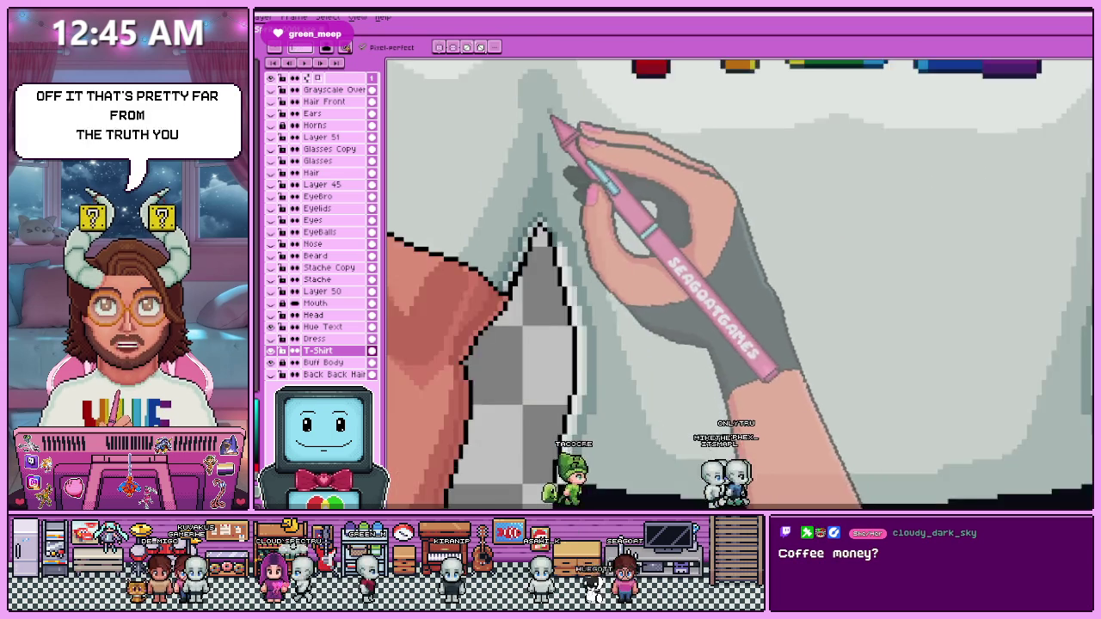
pyautogui.scroll(-2, 551, 129)
pyautogui.scroll(-2, 563, 137)
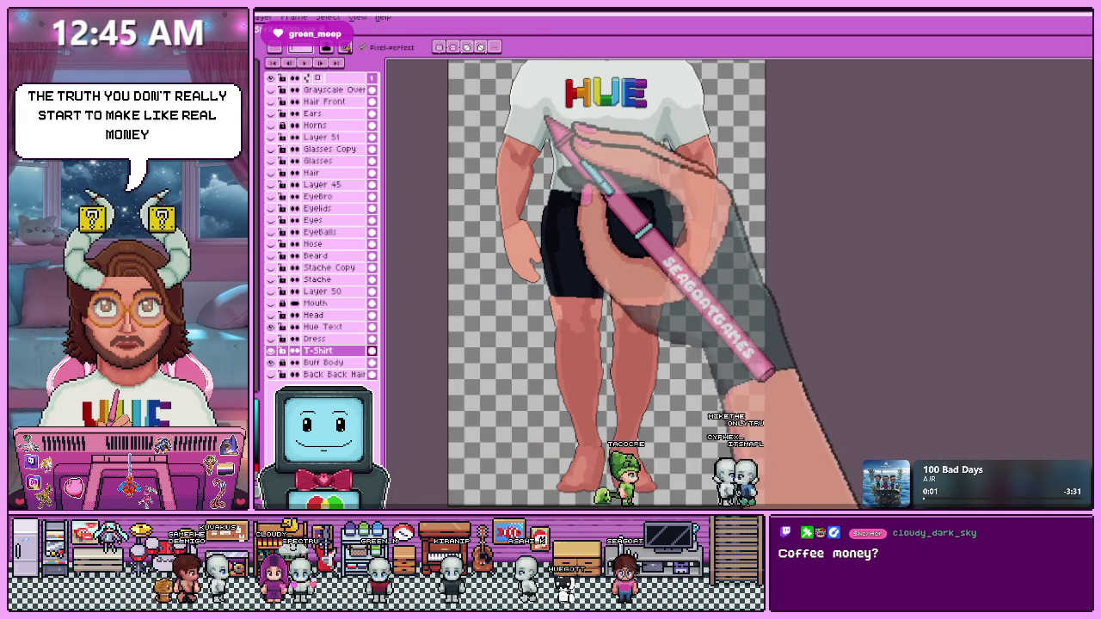
pyautogui.scroll(-1, 572, 206)
pyautogui.scroll(2, 563, 245)
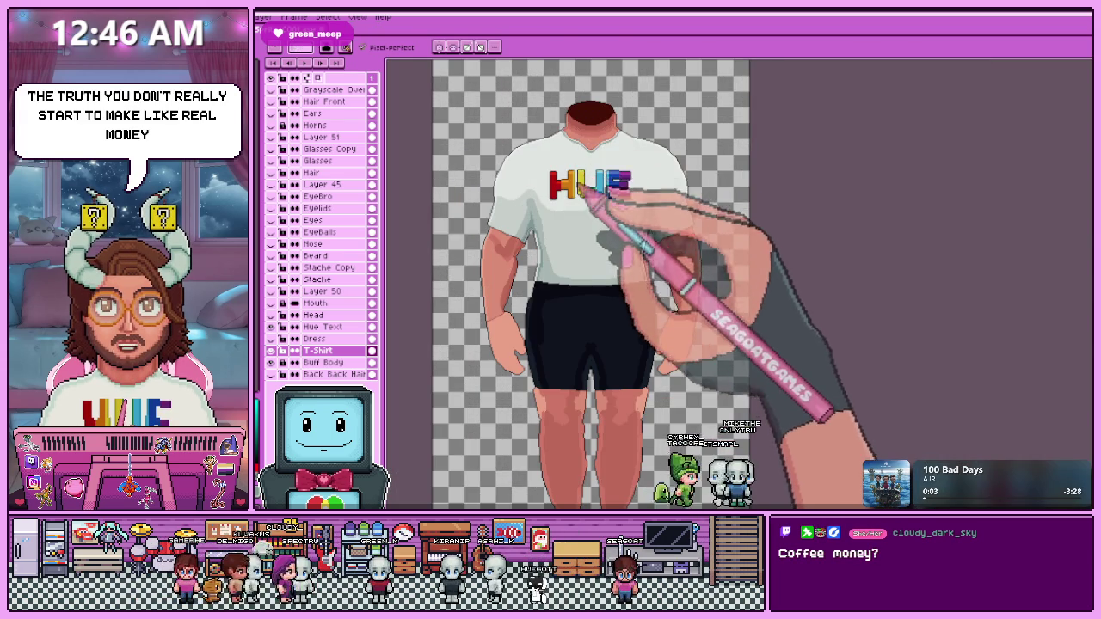
pyautogui.press('m')
pyautogui.scroll(1, 590, 167)
pyautogui.scroll(-2, 576, 146)
pyautogui.scroll(-1, 568, 133)
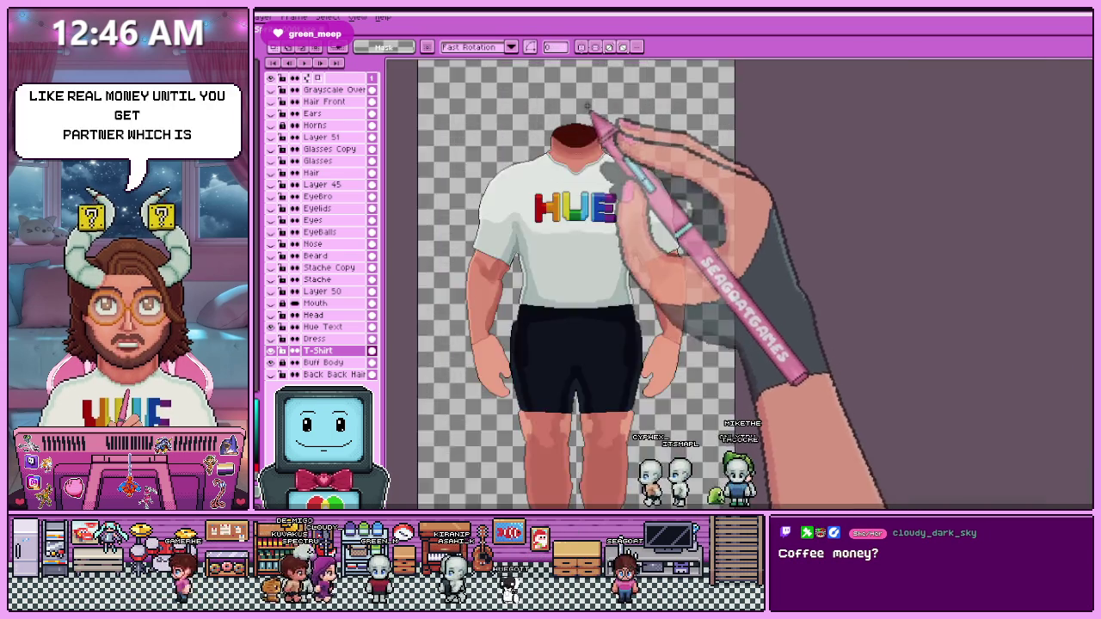
pyautogui.scroll(2, 594, 120)
pyautogui.scroll(-2, 574, 100)
pyautogui.moveTo(571, 105); pyautogui.dragTo(703, 394)
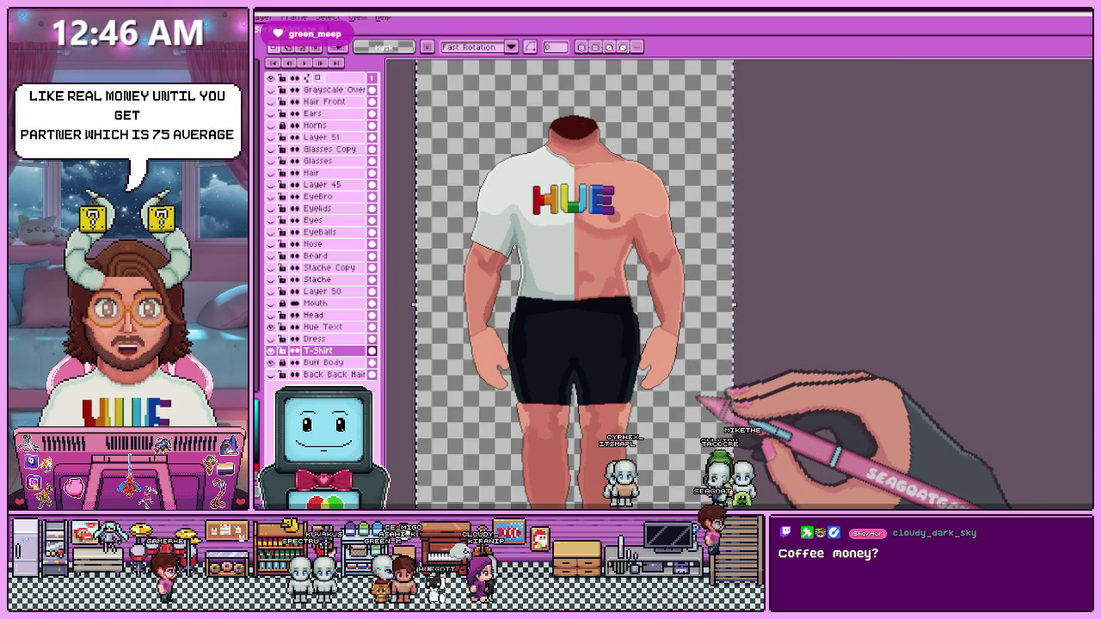
pyautogui.hotkey('ctrl', 'z')
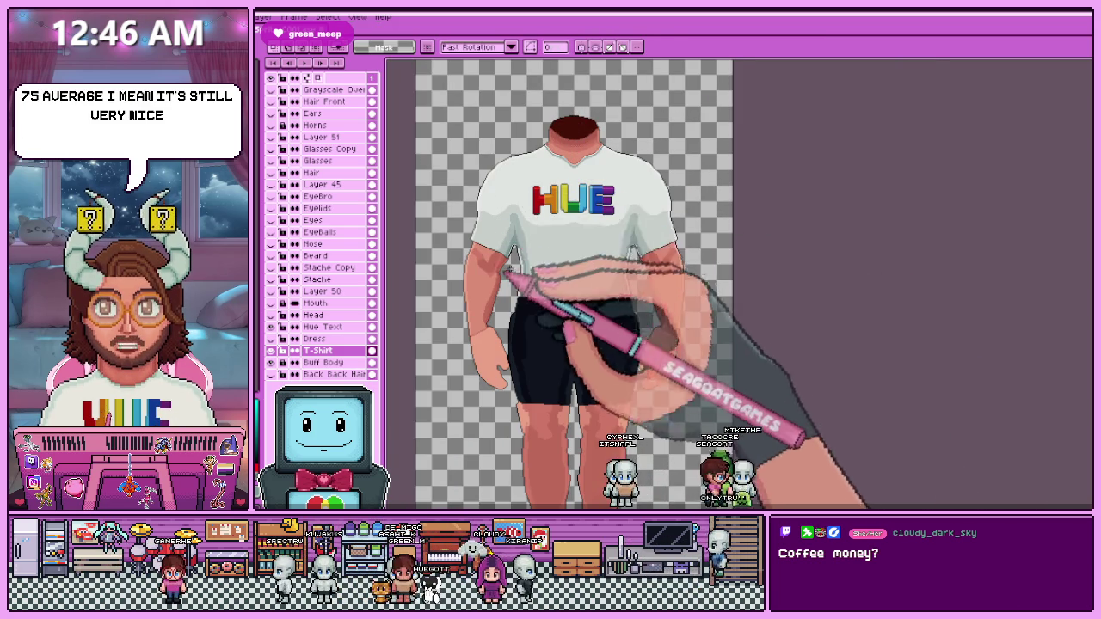
pyautogui.scroll(2, 516, 245)
pyautogui.scroll(2, 483, 244)
pyautogui.scroll(2, 483, 244)
pyautogui.press('alt')
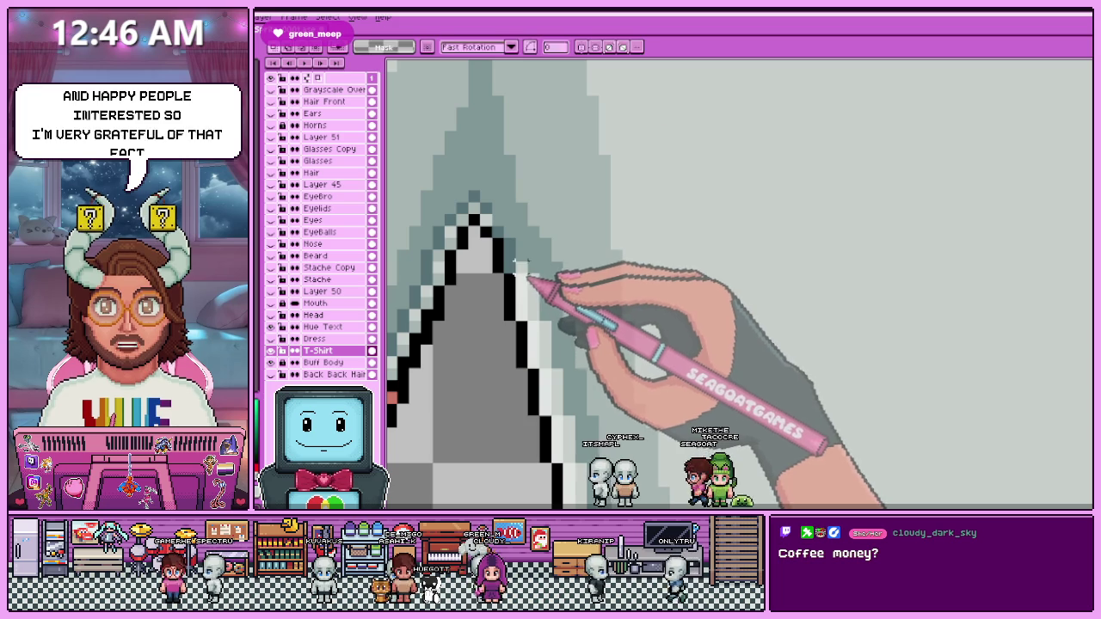
# Add light-grey highlight pixels along the underarm fold outlines with the pixel-perfect pencil.
pyautogui.scroll(1, 513, 277)
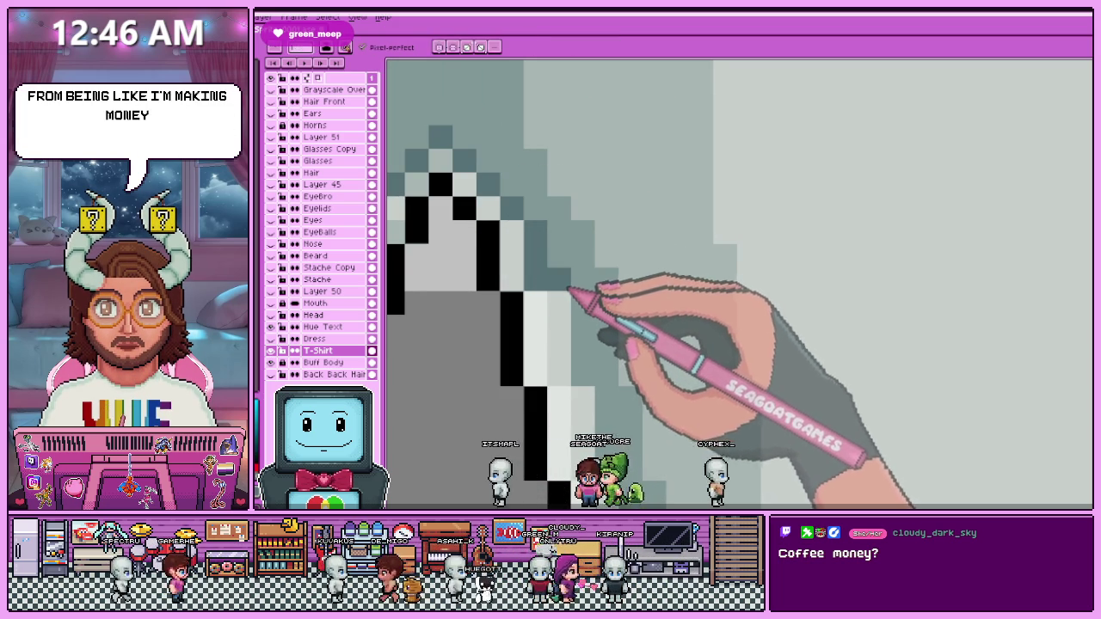
pyautogui.scroll(-1, 569, 292)
pyautogui.scroll(2, 569, 327)
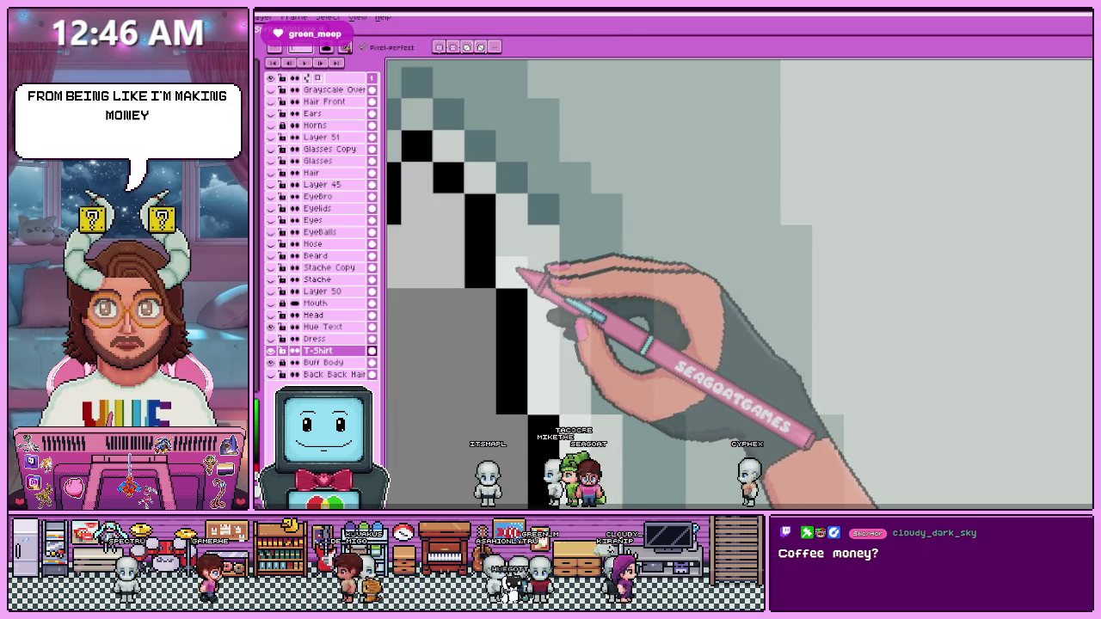
pyautogui.scroll(-1, 578, 277)
pyautogui.scroll(-2, 556, 167)
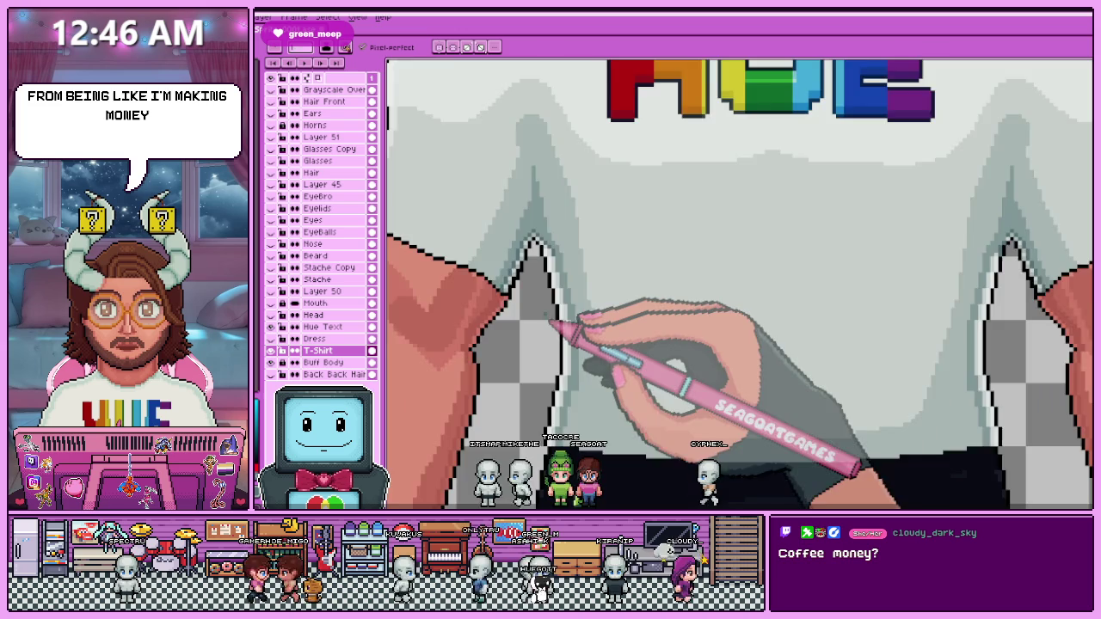
pyautogui.scroll(-1, 551, 322)
pyautogui.scroll(1, 560, 319)
pyautogui.scroll(1, 568, 348)
pyautogui.scroll(1, 560, 350)
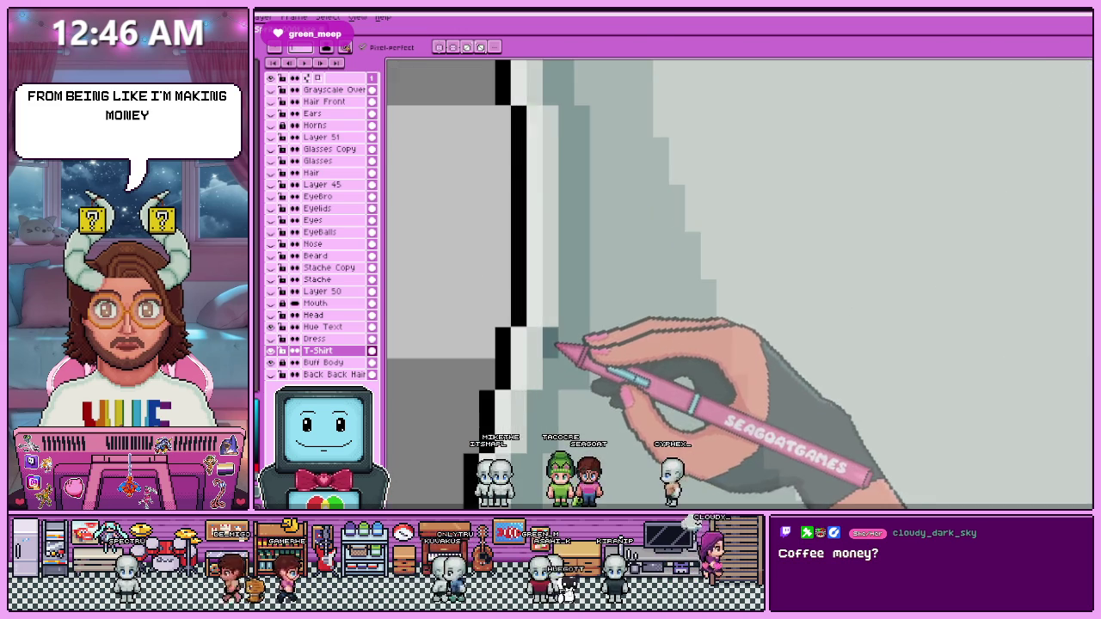
pyautogui.scroll(-1, 568, 221)
pyautogui.scroll(2, 560, 327)
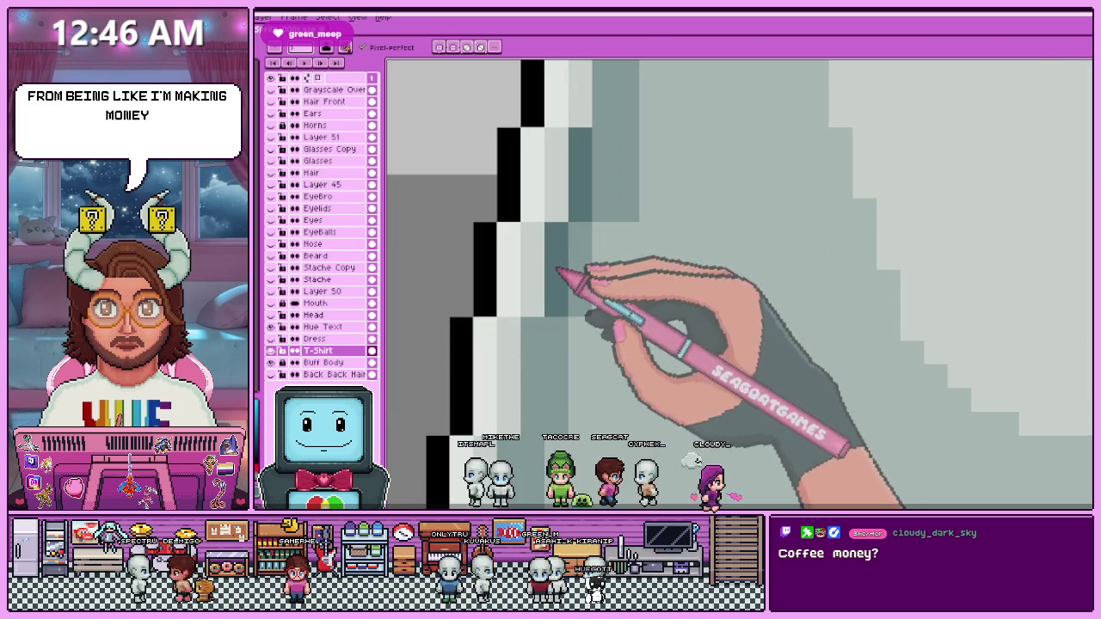
pyautogui.scroll(-1, 535, 421)
pyautogui.scroll(-2, 516, 332)
pyautogui.scroll(-2, 602, 332)
pyautogui.scroll(-1, 585, 340)
# Select the right half of the torso and shirt with the Rectangular Marquee.
pyautogui.scroll(1, 585, 340)
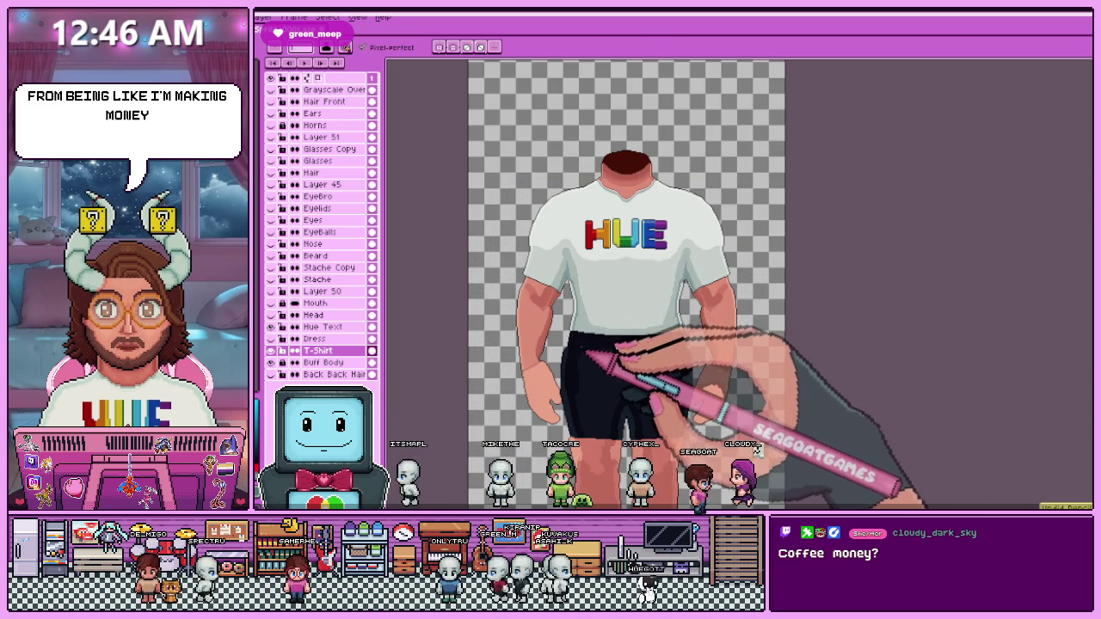
pyautogui.scroll(3, 626, 258)
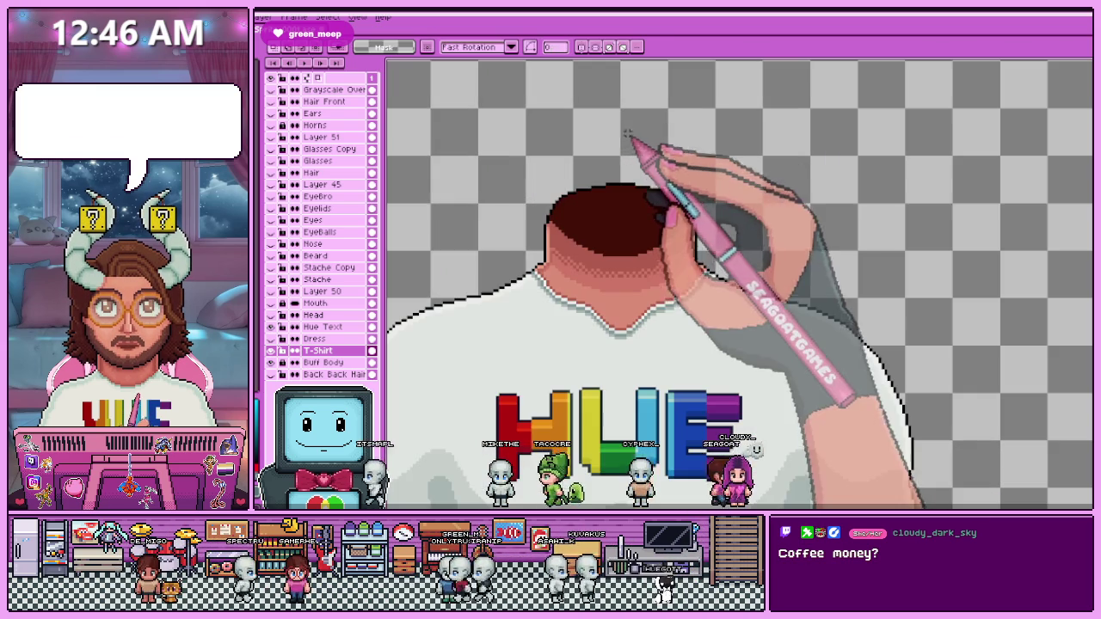
pyautogui.scroll(-4, 668, 284)
pyautogui.moveTo(668, 288); pyautogui.dragTo(705, 394)
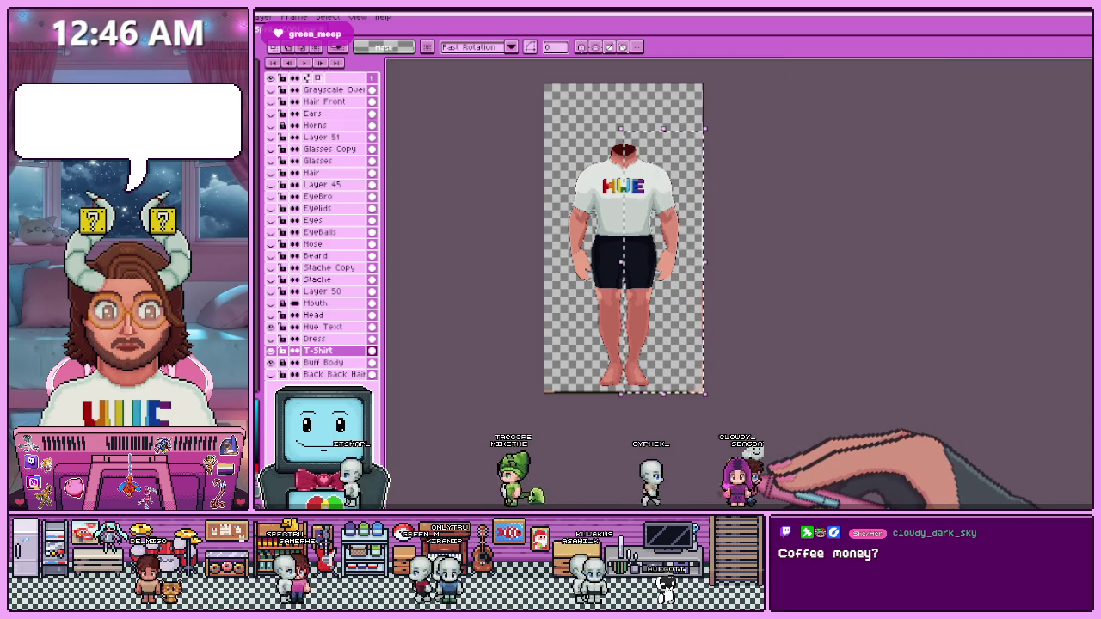
pyautogui.press('Delete')
pyautogui.hotkey('ctrl', 'd')
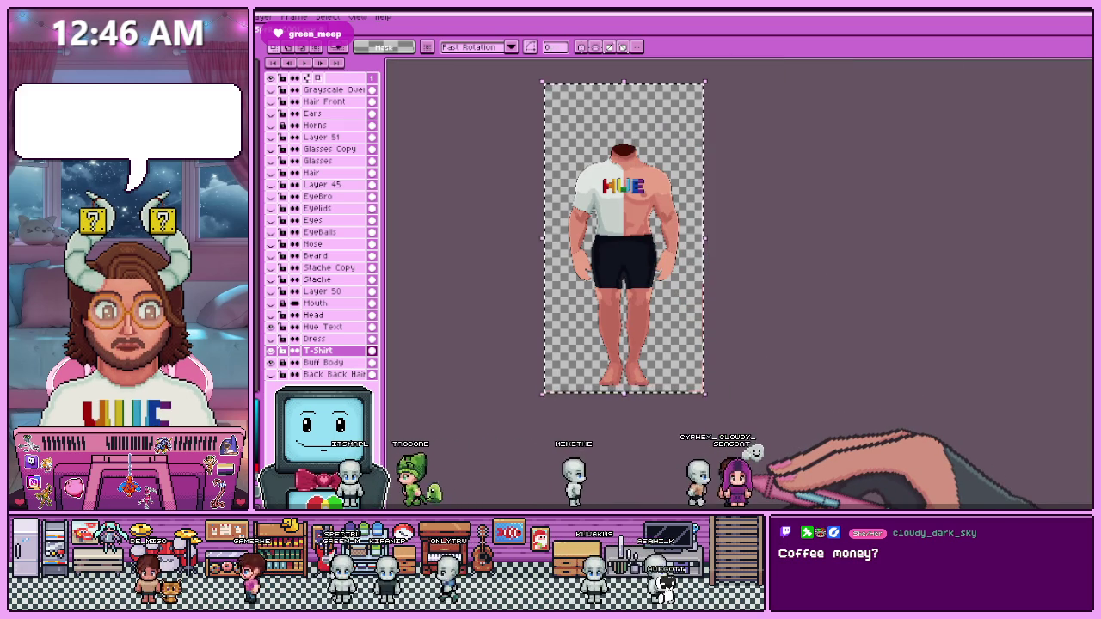
pyautogui.hotkey('ctrl', 'z')
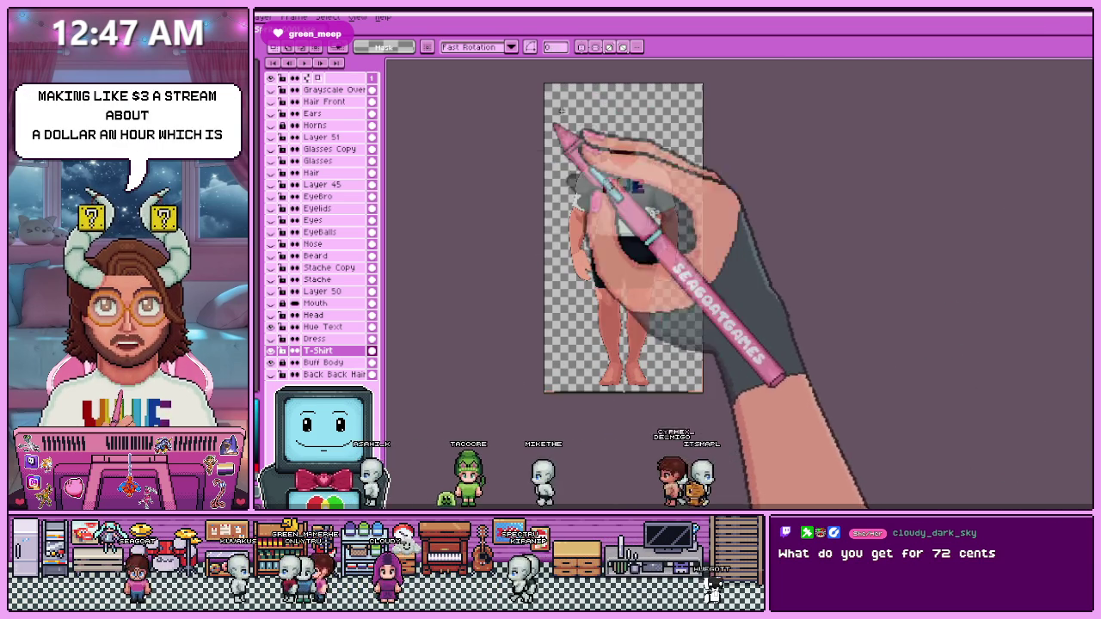
# Zoom in on the shirt's lower hem where it meets the black shorts.
pyautogui.scroll(2, 625, 142)
pyautogui.scroll(3, 602, 215)
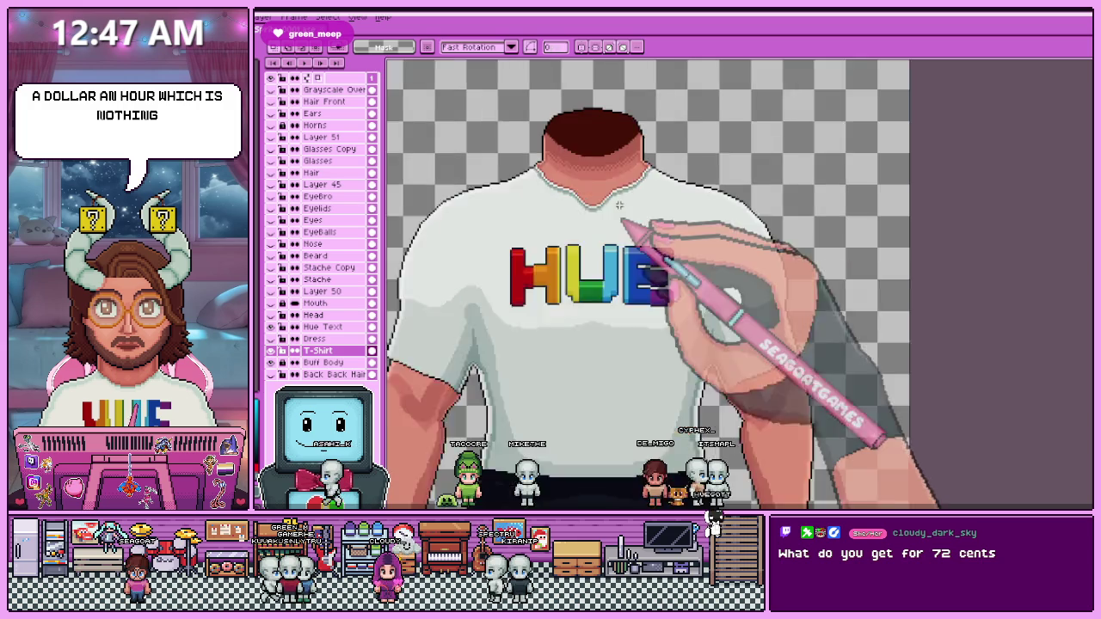
pyautogui.scroll(-1, 586, 222)
pyautogui.scroll(-1, 564, 176)
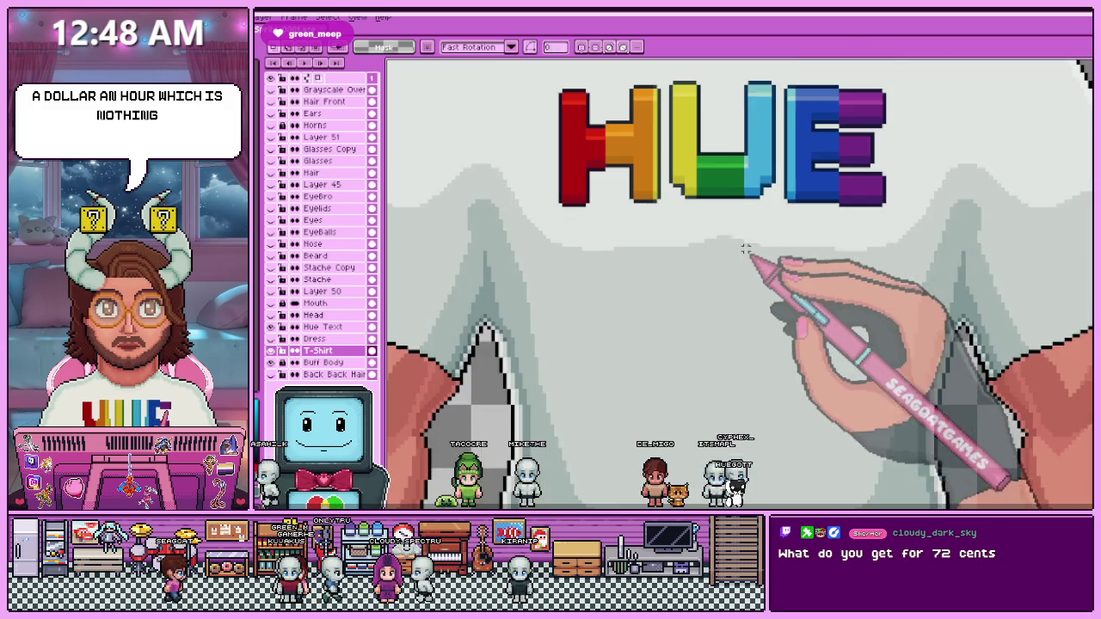
pyautogui.scroll(2, 750, 247)
pyautogui.scroll(1, 722, 215)
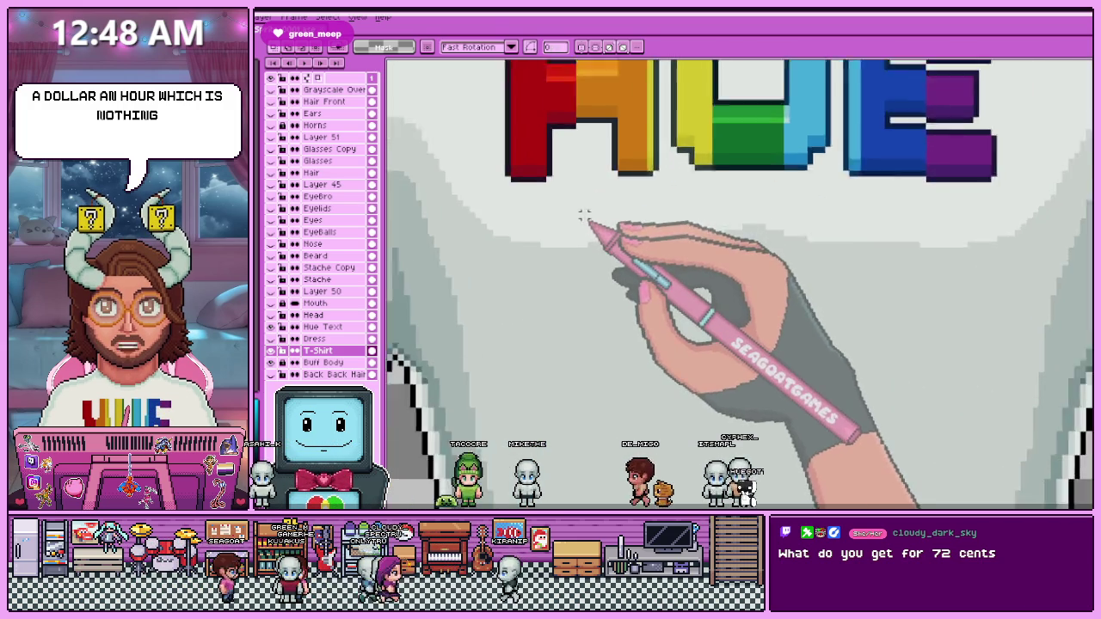
pyautogui.scroll(-1, 585, 206)
pyautogui.scroll(-2, 570, 209)
pyautogui.scroll(-2, 614, 246)
pyautogui.scroll(2, 585, 221)
pyautogui.scroll(-2, 588, 211)
pyautogui.scroll(2, 582, 205)
pyautogui.scroll(-2, 593, 344)
pyautogui.scroll(3, 570, 284)
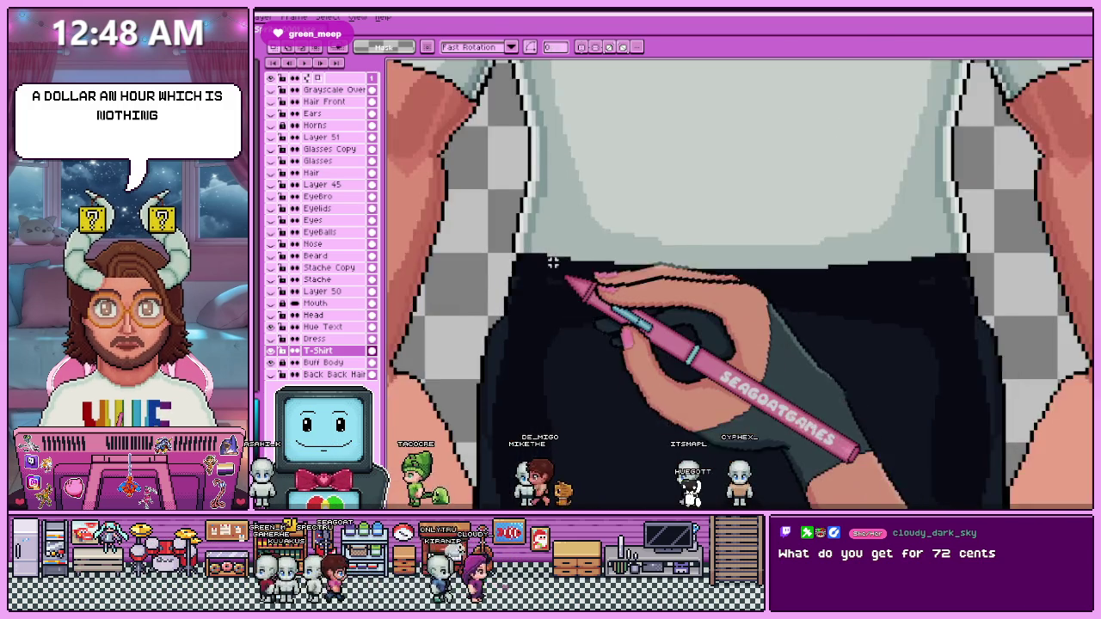
pyautogui.scroll(1, 522, 254)
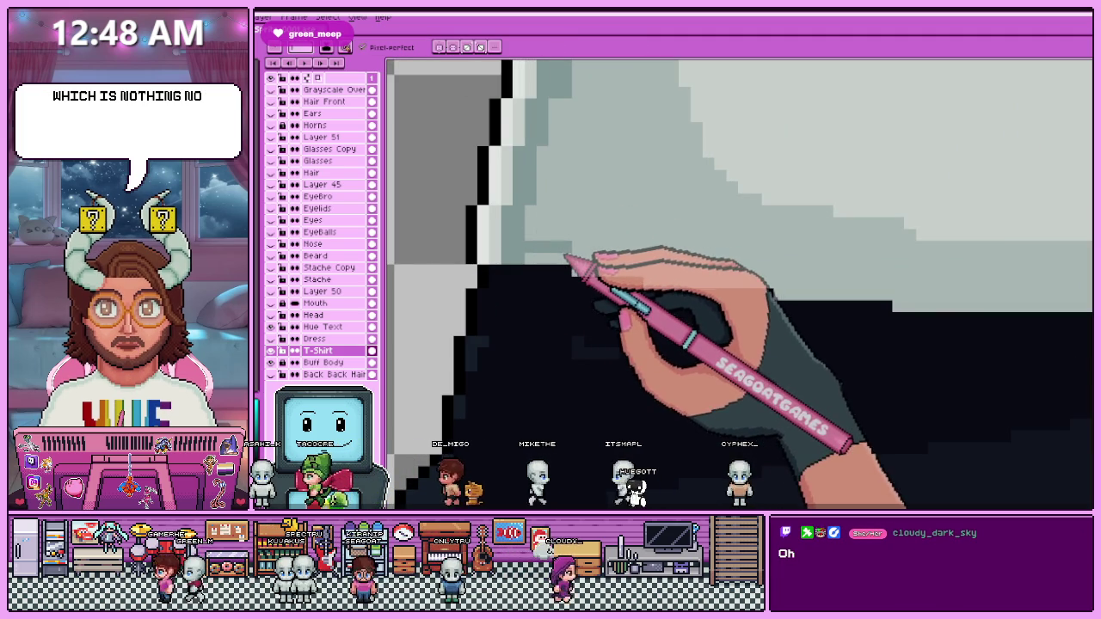
# Adjust the stepped grey shading pixels along the hem on the T-Shirt layer.
pyautogui.scroll(-2, 645, 267)
pyautogui.scroll(2, 636, 258)
pyautogui.scroll(-2, 602, 266)
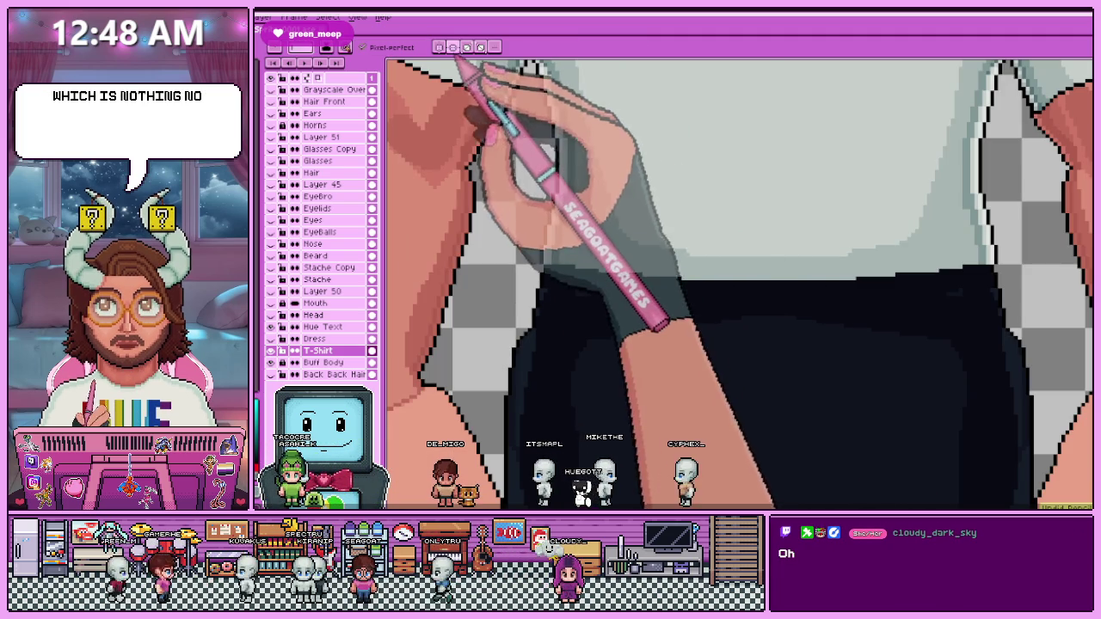
pyautogui.scroll(2, 550, 270)
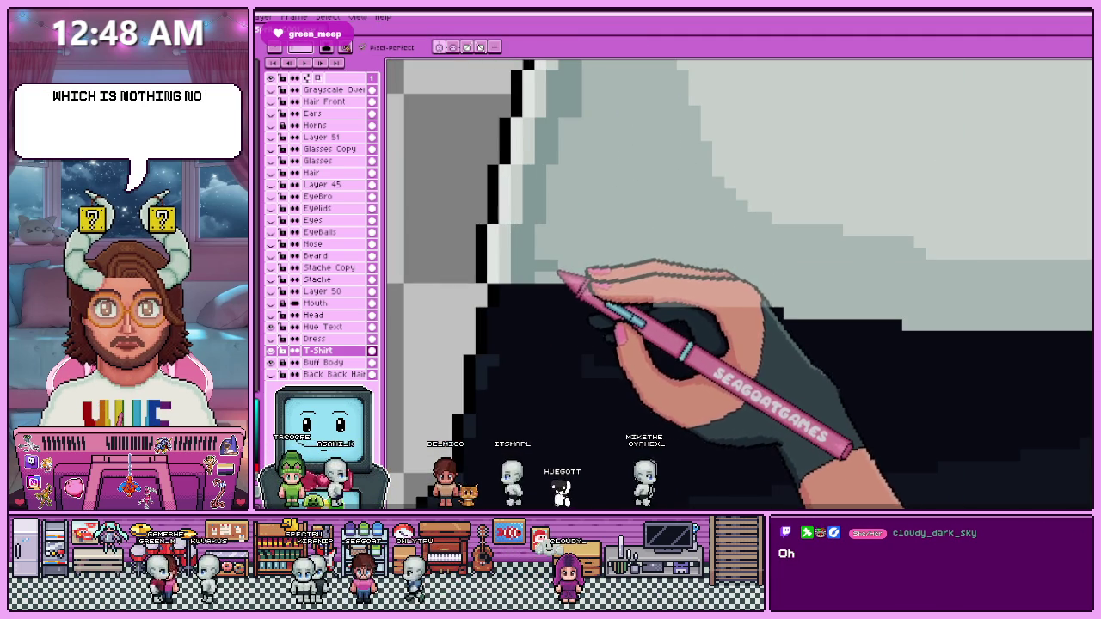
pyautogui.scroll(1, 559, 269)
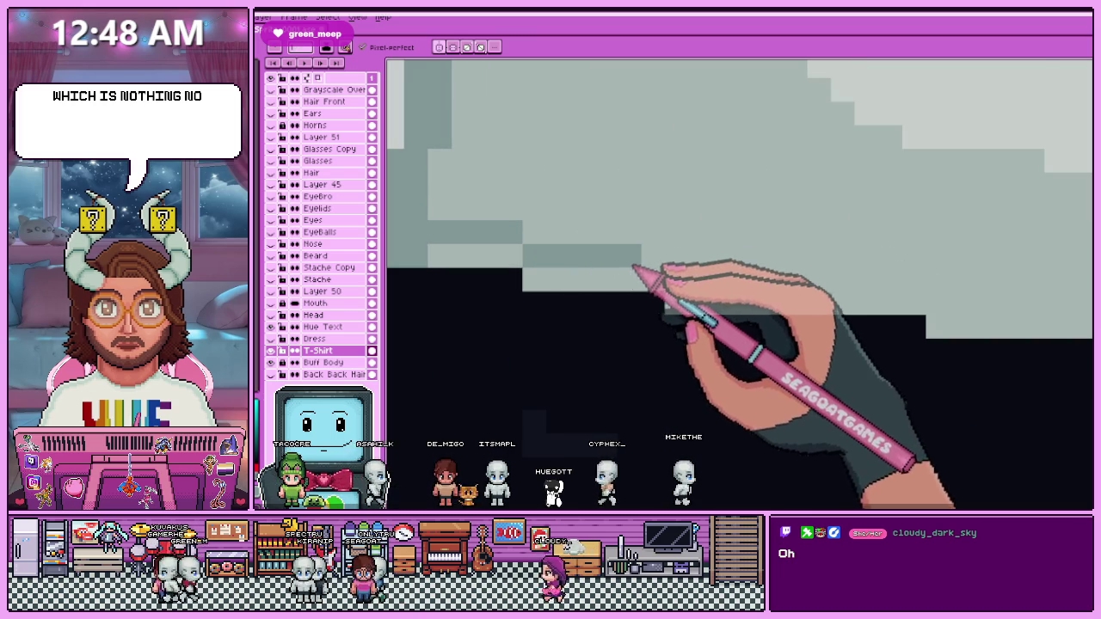
pyautogui.scroll(-1, 619, 270)
pyautogui.scroll(-1, 585, 269)
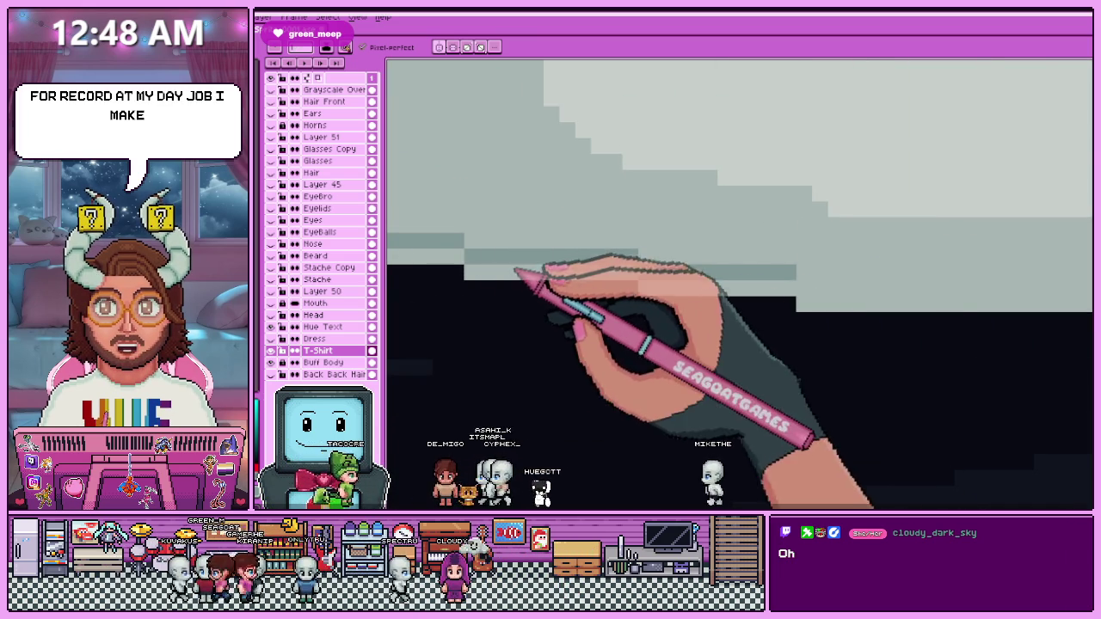
pyautogui.scroll(-1, 507, 259)
pyautogui.scroll(1, 497, 258)
pyautogui.scroll(1, 596, 273)
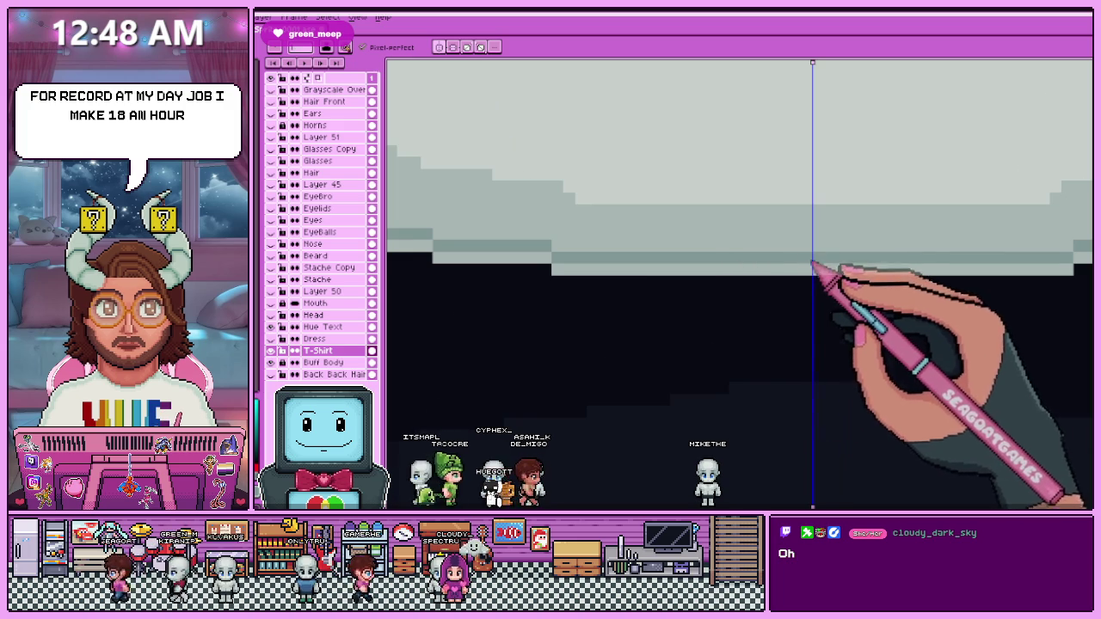
pyautogui.scroll(-1, 671, 258)
pyautogui.scroll(-1, 615, 296)
pyautogui.scroll(-1, 614, 294)
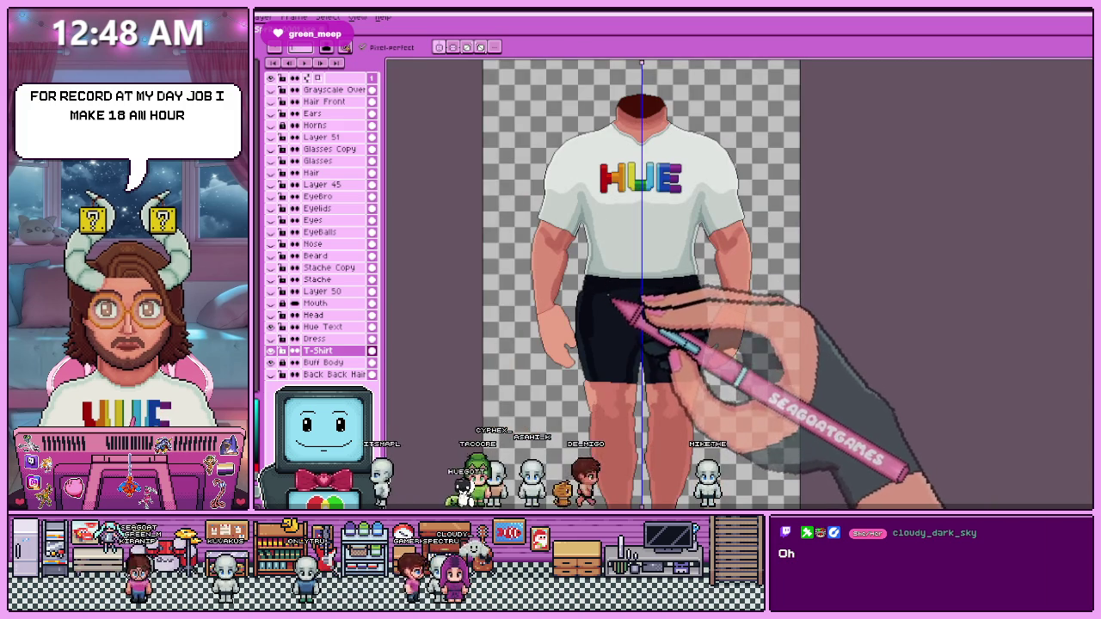
pyautogui.scroll(1, 609, 296)
pyautogui.scroll(1, 605, 290)
pyautogui.scroll(1, 577, 276)
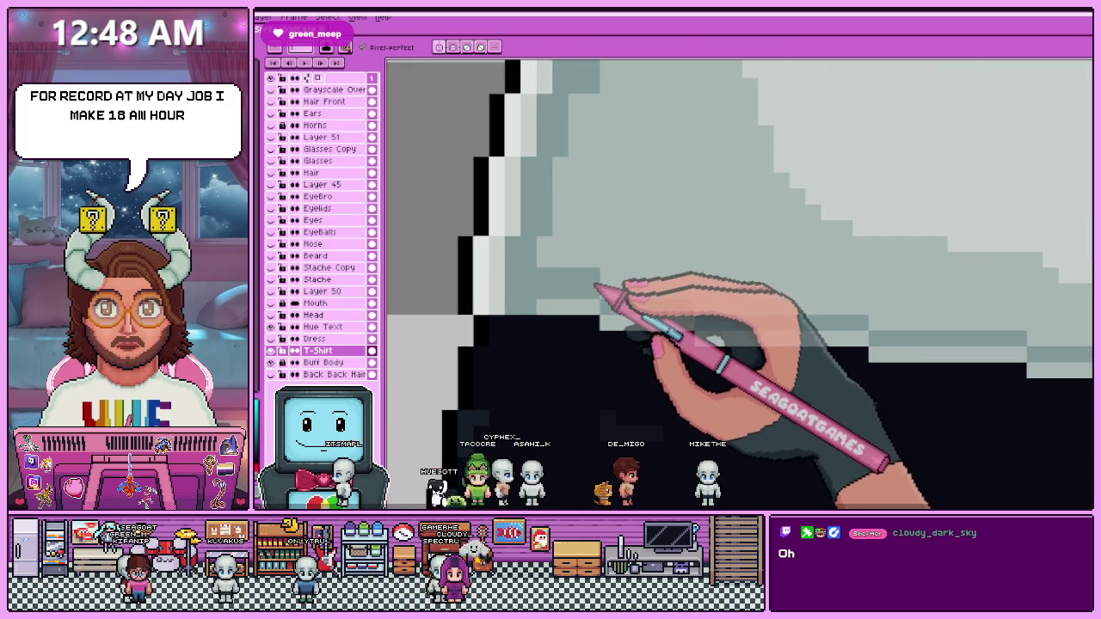
pyautogui.scroll(1, 671, 292)
pyautogui.scroll(-1, 645, 290)
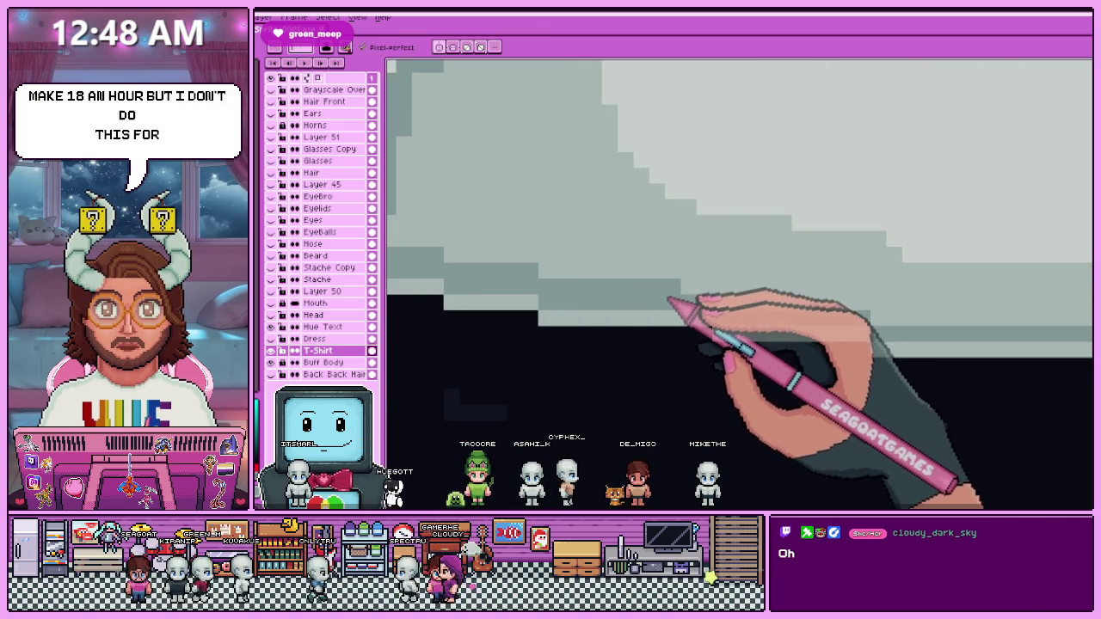
pyautogui.scroll(-1, 671, 284)
pyautogui.scroll(1, 645, 271)
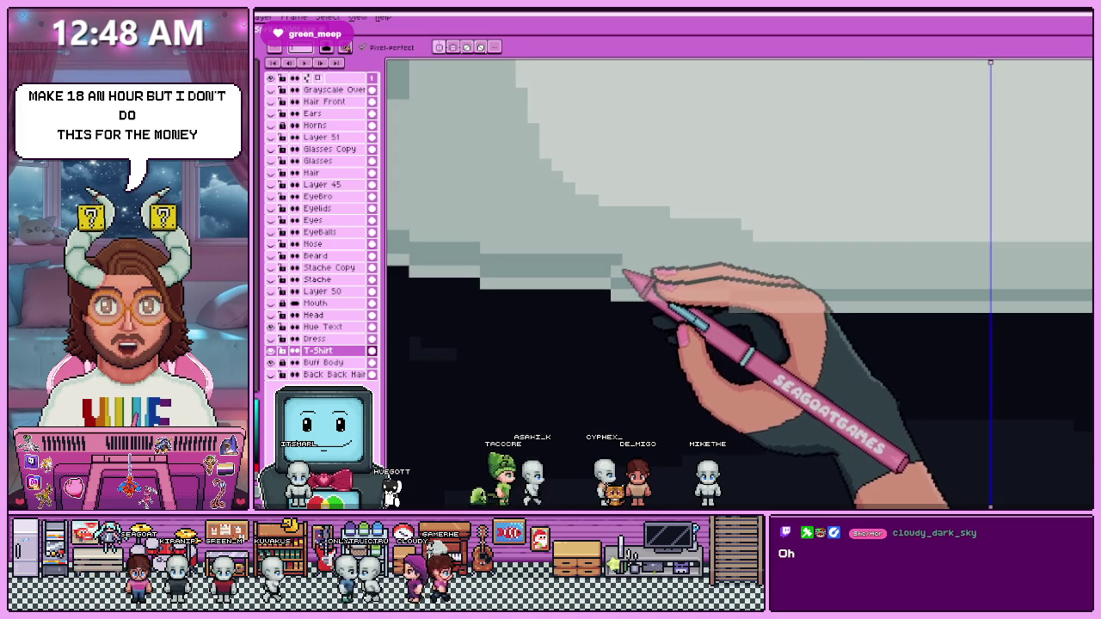
pyautogui.scroll(-1, 689, 275)
pyautogui.scroll(-1, 637, 258)
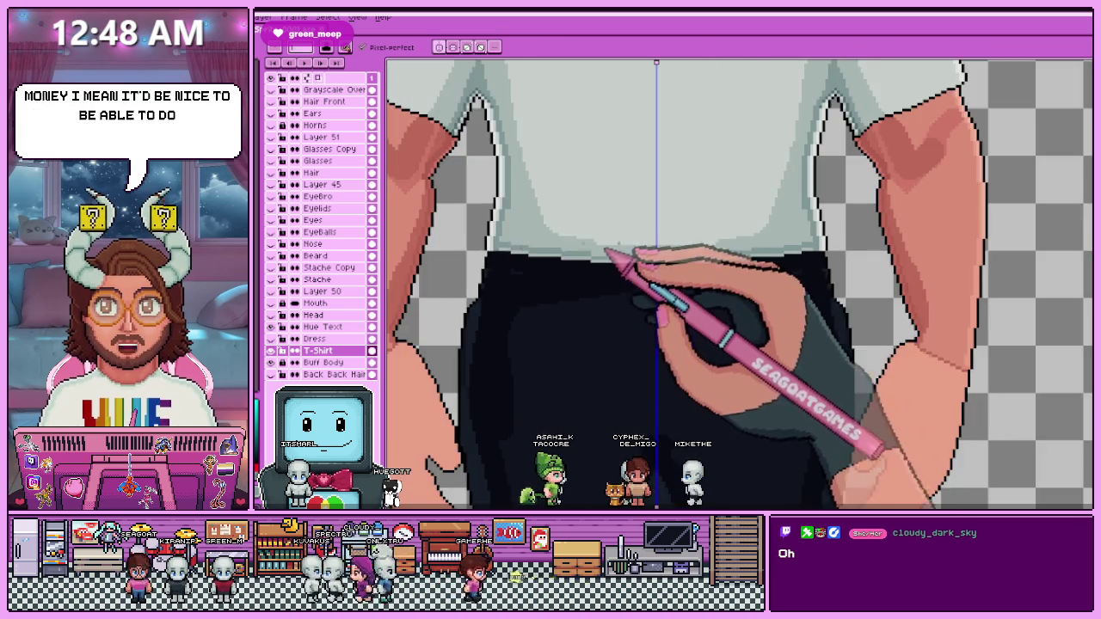
pyautogui.scroll(1, 619, 257)
pyautogui.scroll(1, 594, 265)
pyautogui.scroll(1, 559, 263)
# Alt-pick darker grey shades from the canvas and redraw the hem steps.
pyautogui.press('alt')
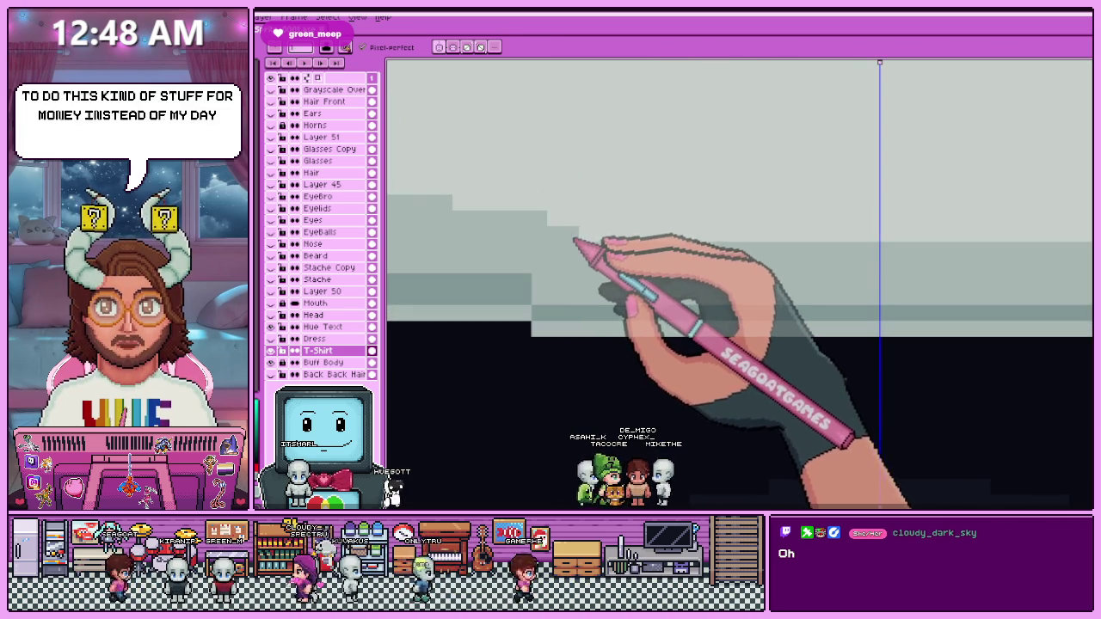
pyautogui.scroll(-1, 570, 258)
pyautogui.scroll(-1, 602, 288)
pyautogui.scroll(1, 602, 293)
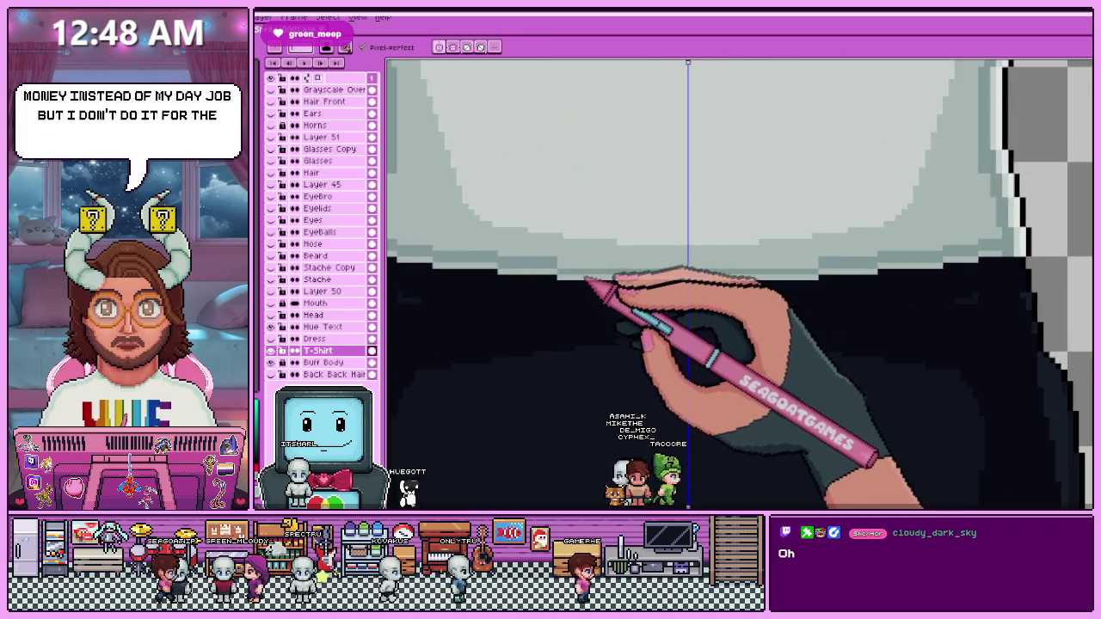
pyautogui.scroll(1, 585, 279)
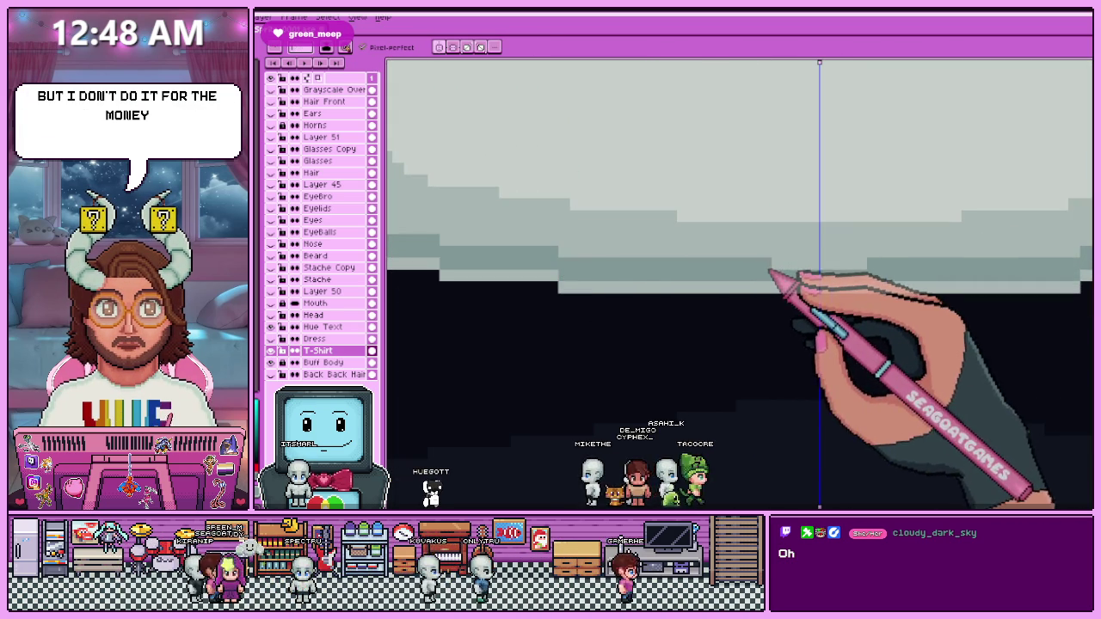
pyautogui.scroll(-1, 757, 240)
pyautogui.scroll(-1, 680, 284)
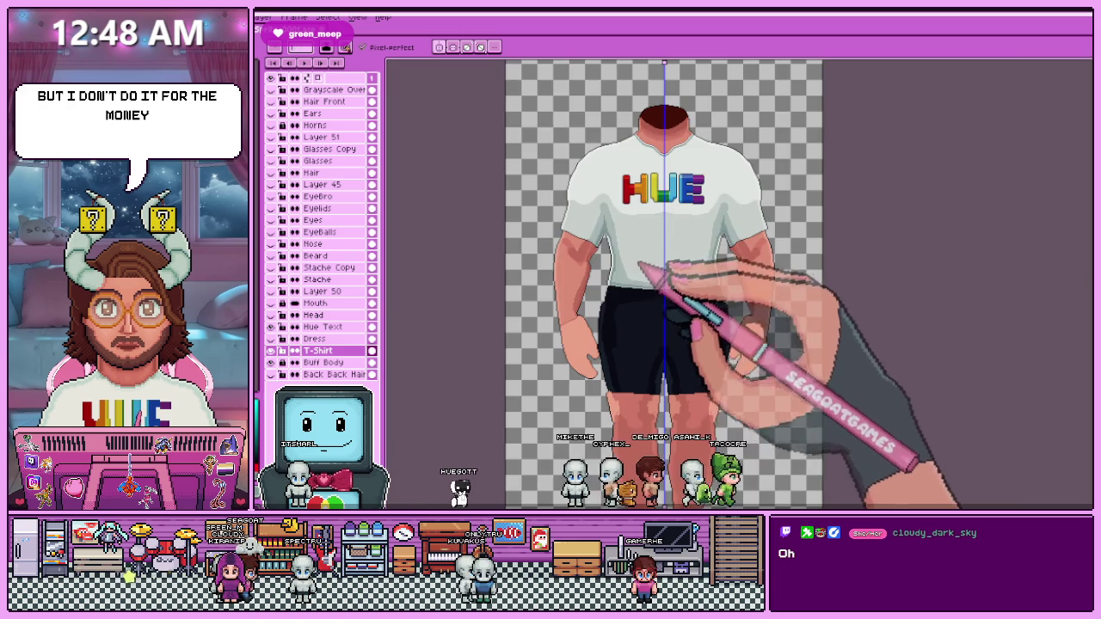
pyautogui.scroll(2, 633, 279)
pyautogui.scroll(1, 593, 293)
pyautogui.scroll(1, 564, 284)
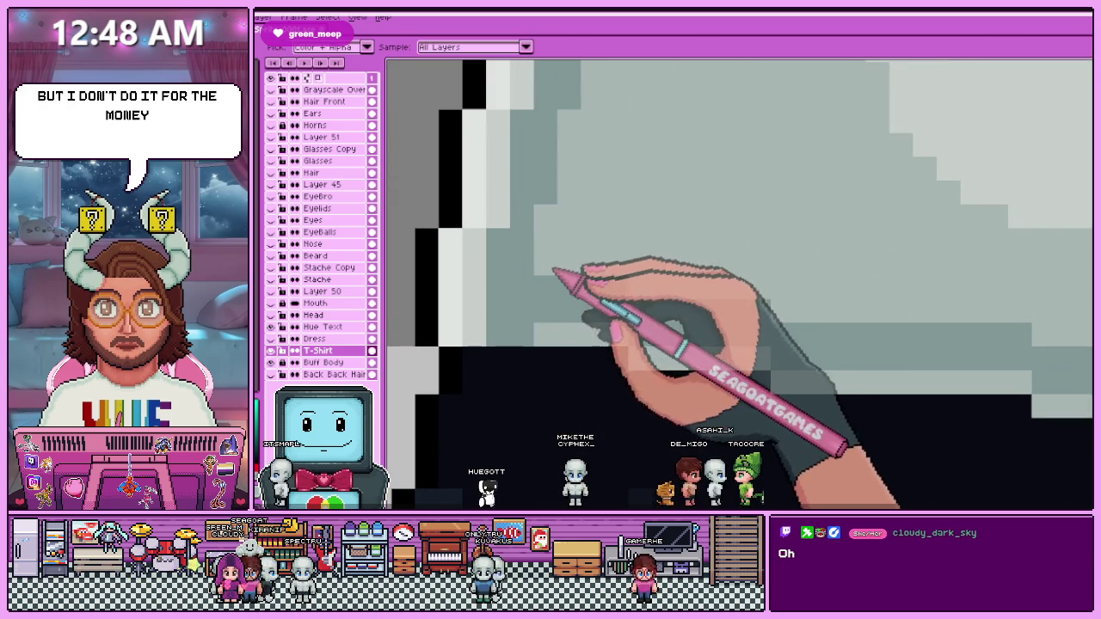
pyautogui.scroll(-1, 581, 271)
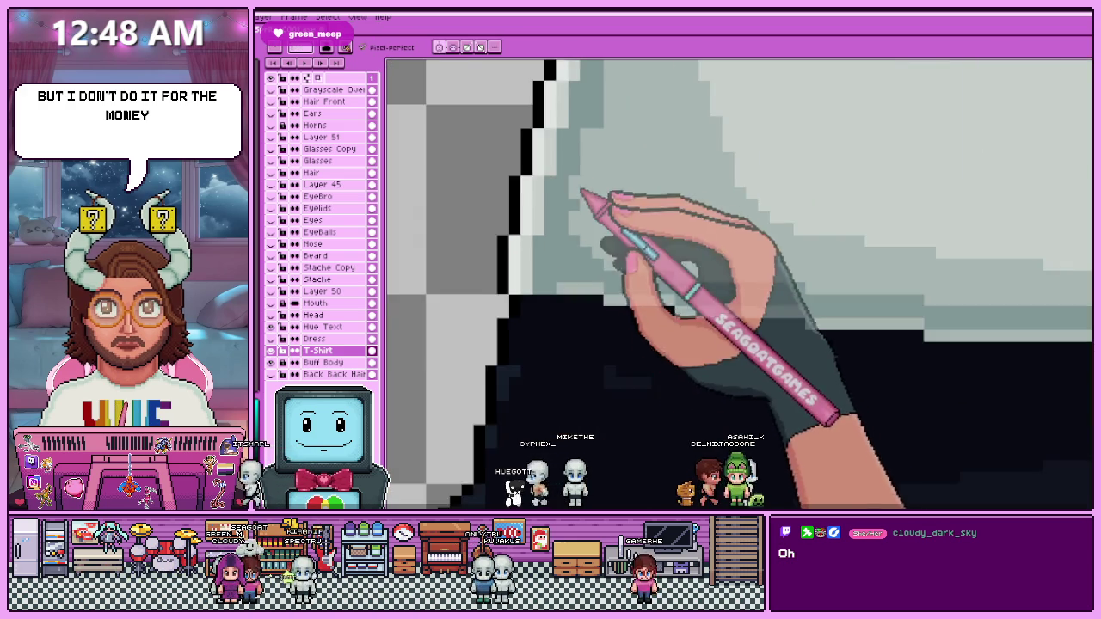
pyautogui.scroll(-1, 593, 258)
pyautogui.scroll(-1, 602, 292)
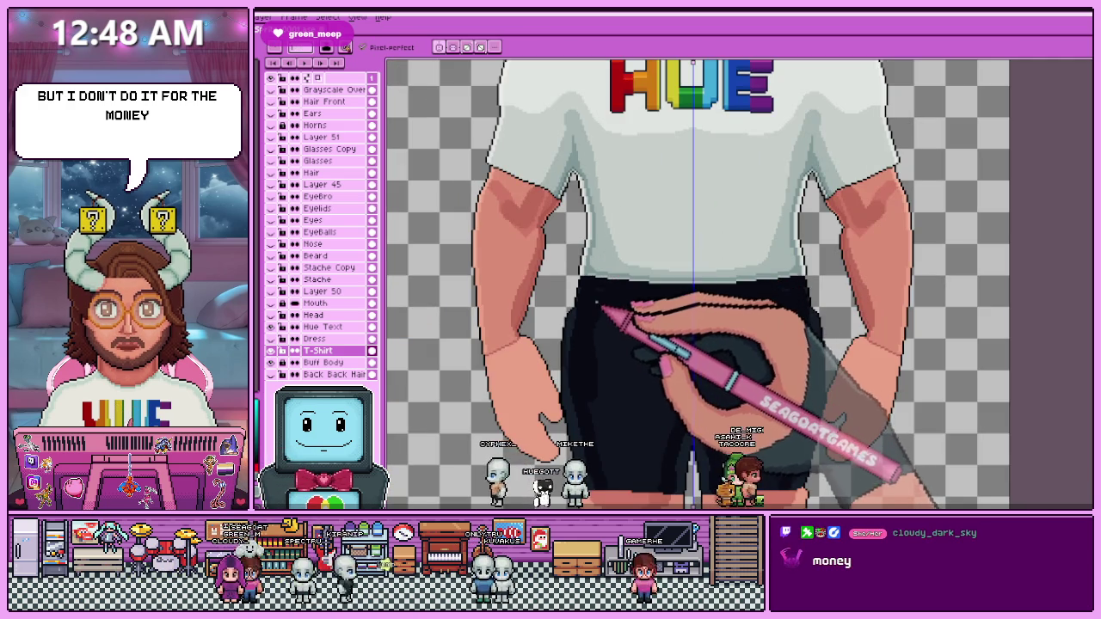
pyautogui.scroll(1, 603, 320)
pyautogui.scroll(1, 585, 296)
pyautogui.scroll(1, 567, 271)
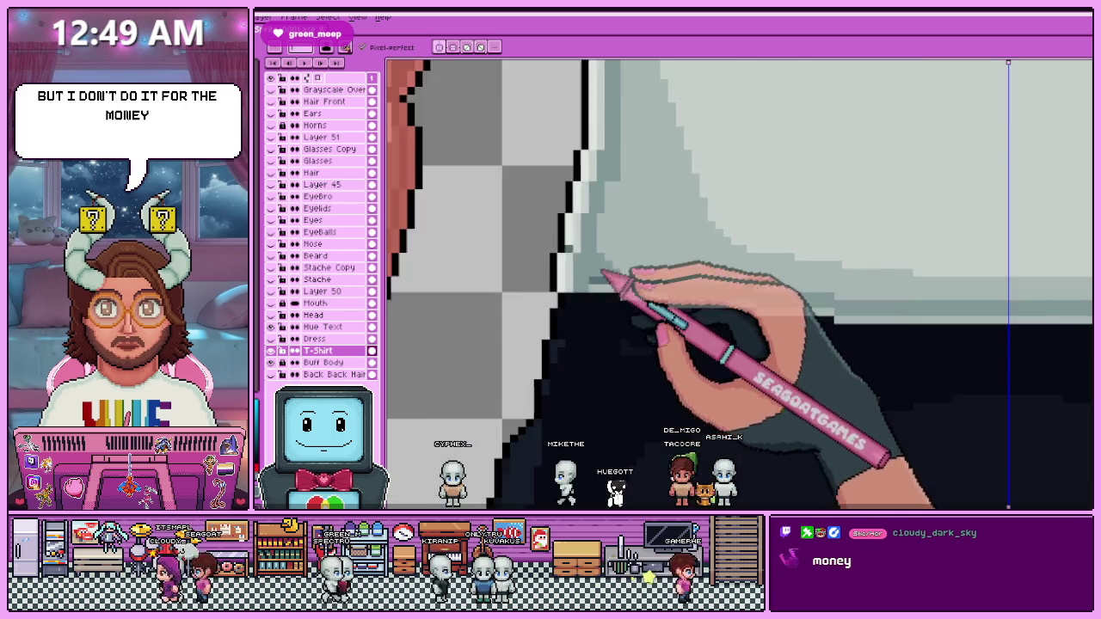
# Pan to the shirt's grey shading and finish the darker steps along the lower hem.
pyautogui.moveTo(568, 306); pyautogui.dragTo(501, 282)
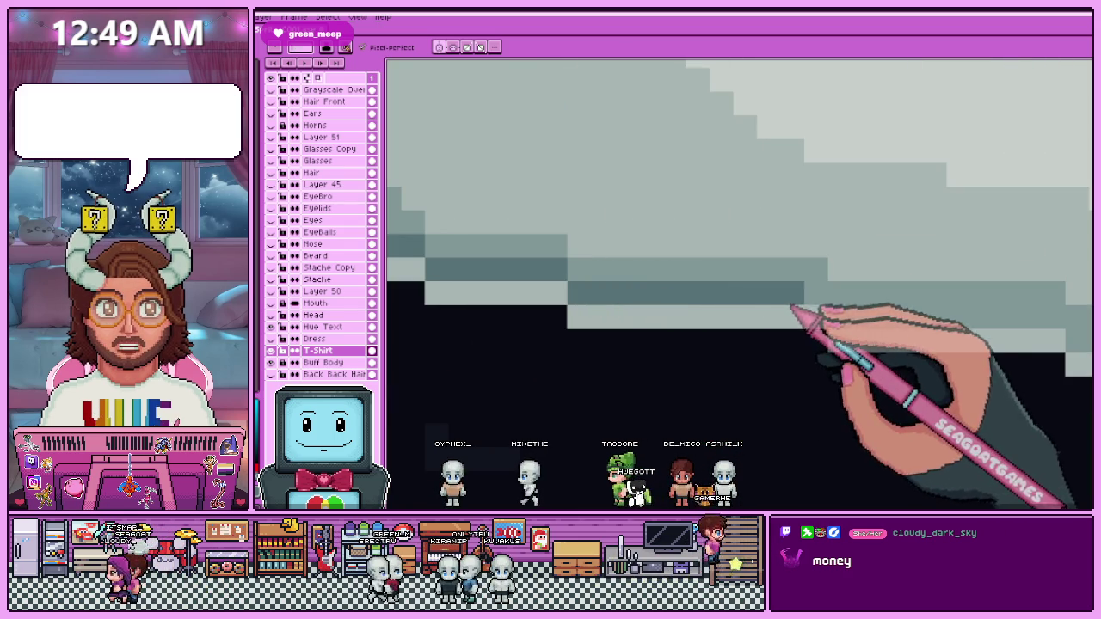
pyautogui.scroll(-2, 757, 297)
pyautogui.scroll(-1, 688, 293)
pyautogui.scroll(-2, 633, 290)
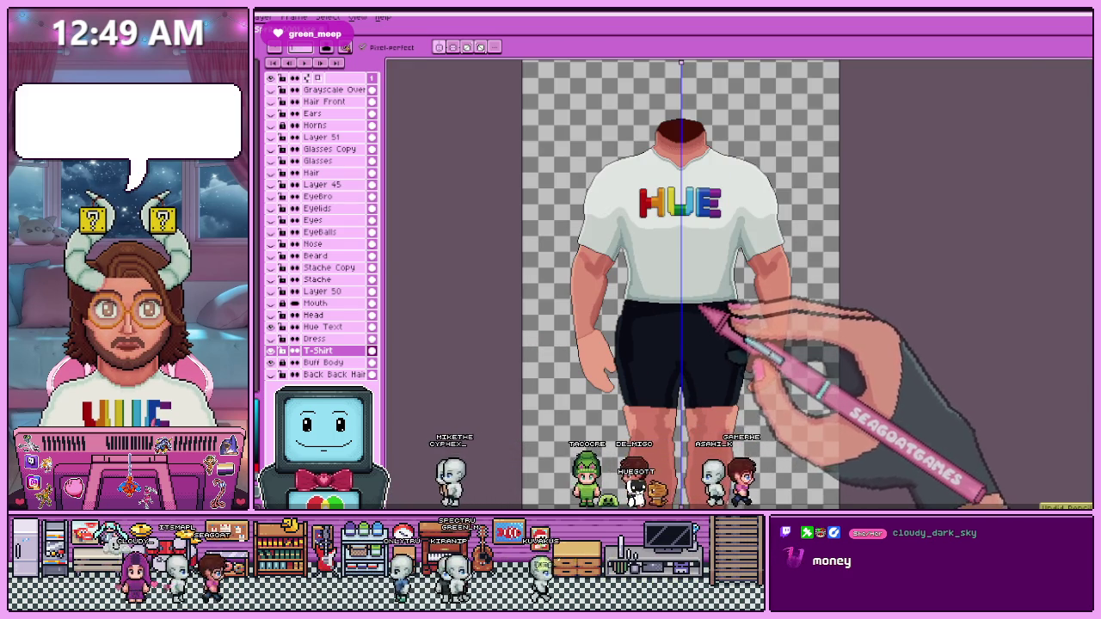
pyautogui.scroll(3, 701, 307)
pyautogui.scroll(2, 637, 314)
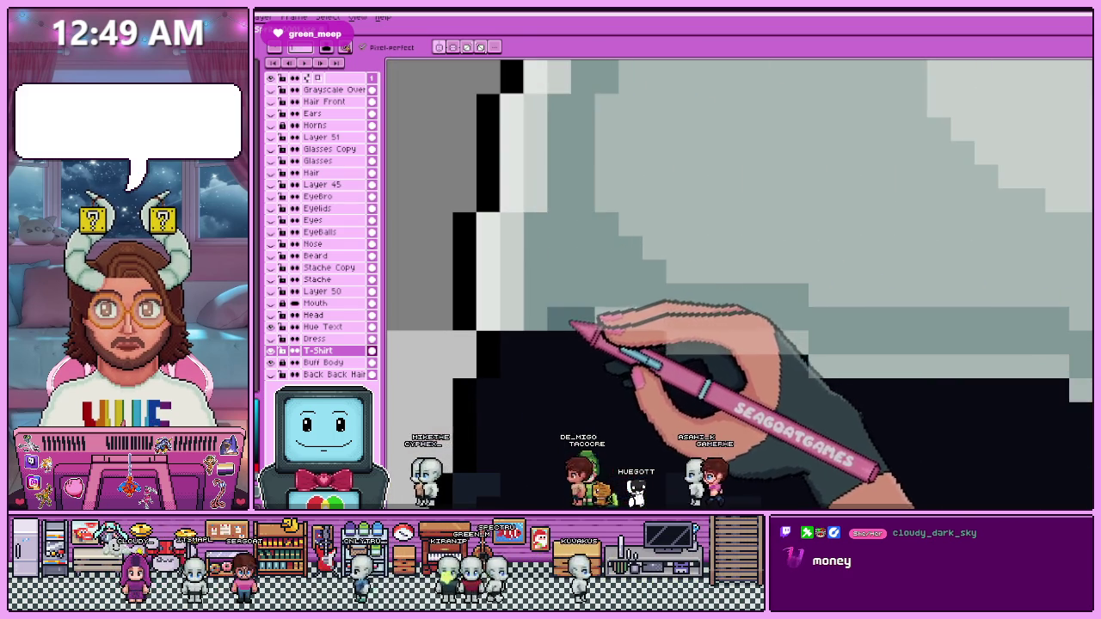
# Paint a checkered dither of darker grey pixels along the shirt's lower-left edge.
pyautogui.moveTo(571, 326); pyautogui.dragTo(540, 244)
pyautogui.moveTo(554, 297); pyautogui.dragTo(609, 303)
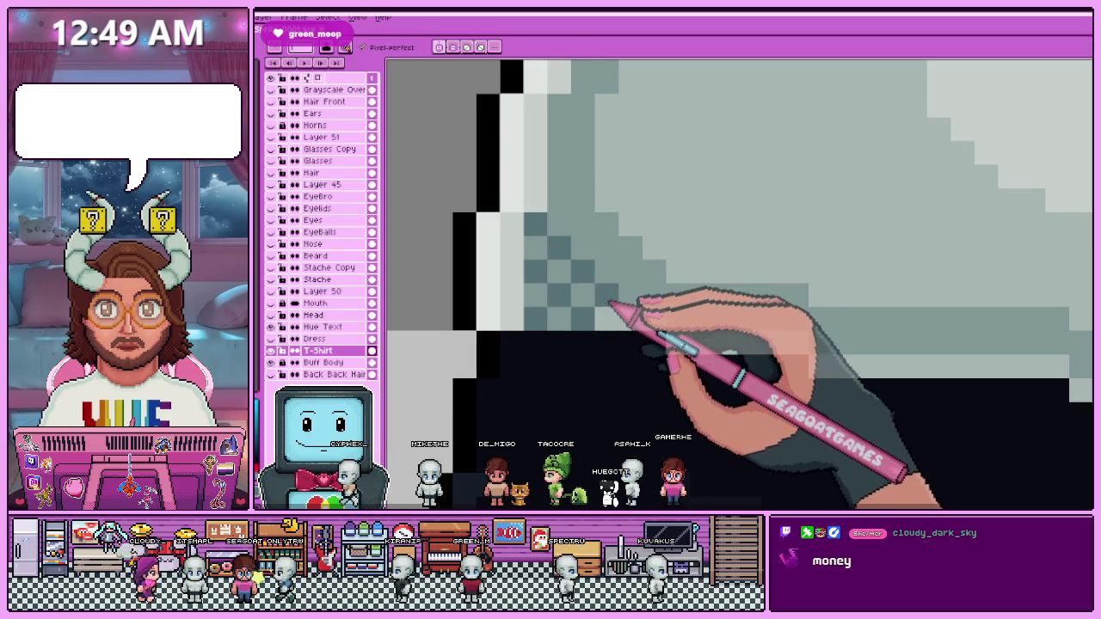
pyautogui.scroll(-2, 634, 327)
pyautogui.scroll(-2, 607, 297)
pyautogui.scroll(-1, 625, 361)
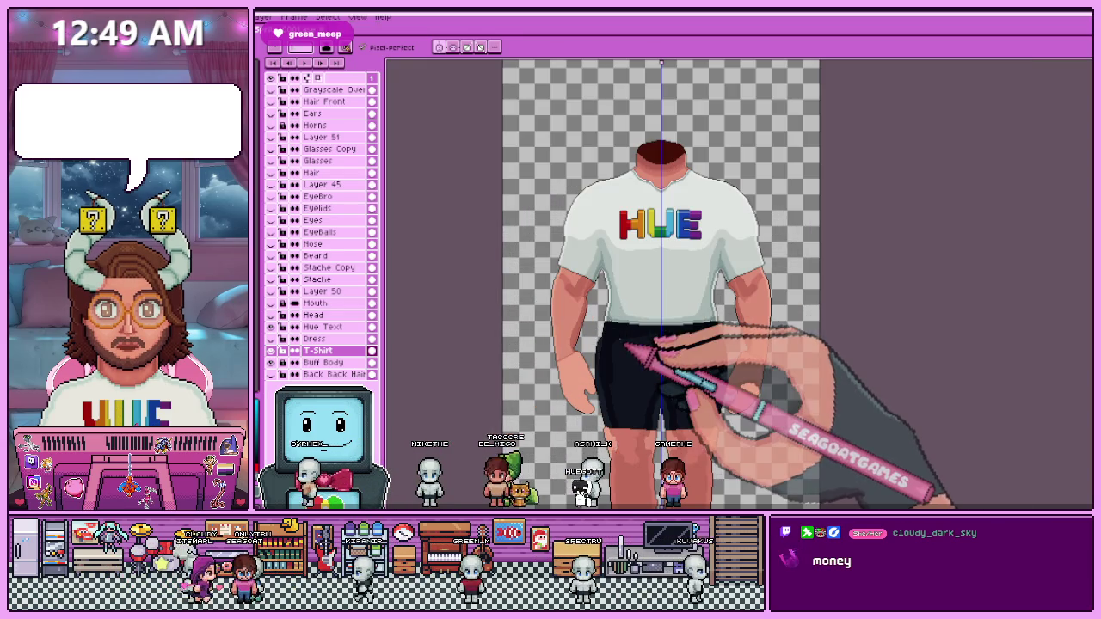
pyautogui.scroll(2, 628, 339)
pyautogui.scroll(1, 622, 337)
pyautogui.scroll(1, 591, 387)
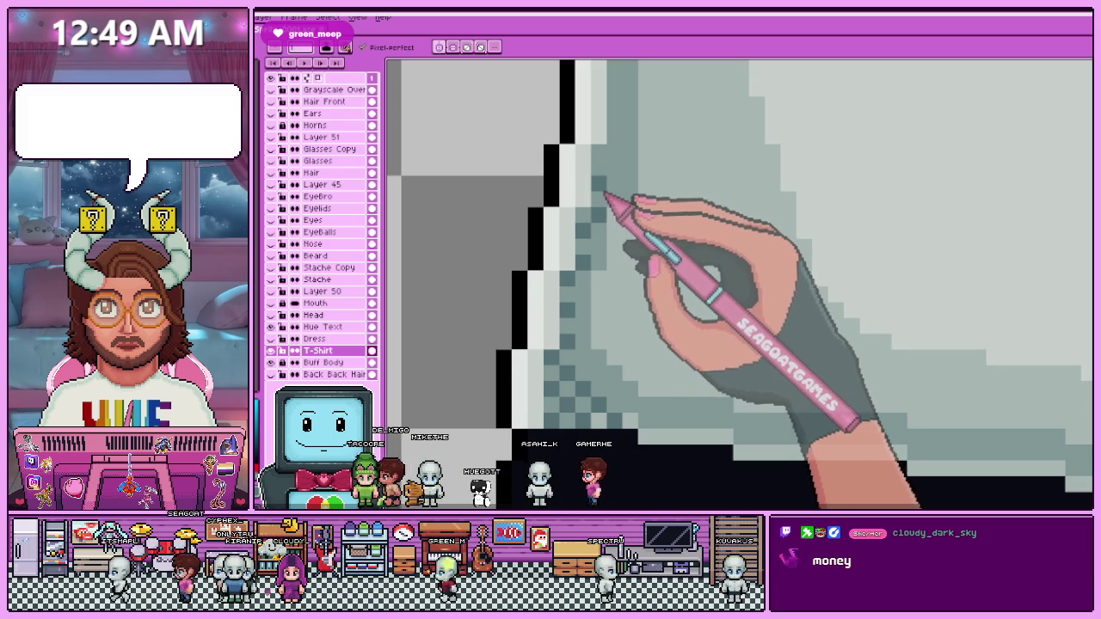
pyautogui.scroll(-1, 582, 264)
pyautogui.scroll(-2, 571, 295)
pyautogui.scroll(-1, 608, 228)
pyautogui.scroll(2, 610, 228)
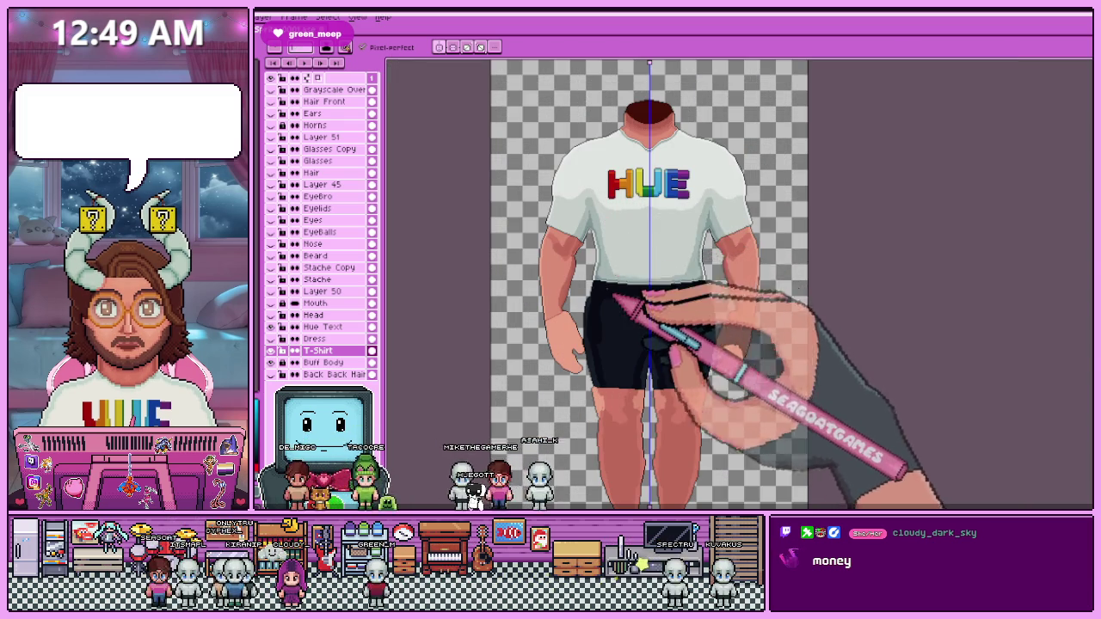
pyautogui.scroll(3, 603, 267)
pyautogui.scroll(1, 563, 241)
pyautogui.scroll(1, 569, 234)
# Eyedrop a darker grey shading colour from the canvas and zoom to inspect the dithered edge.
pyautogui.press('alt')
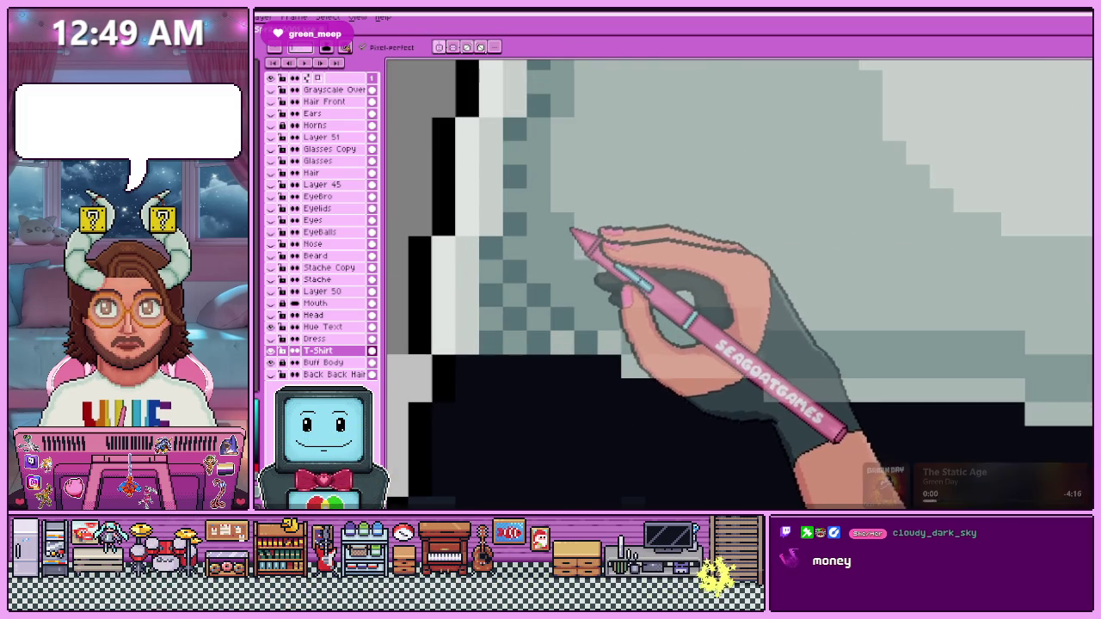
pyautogui.scroll(-1, 637, 306)
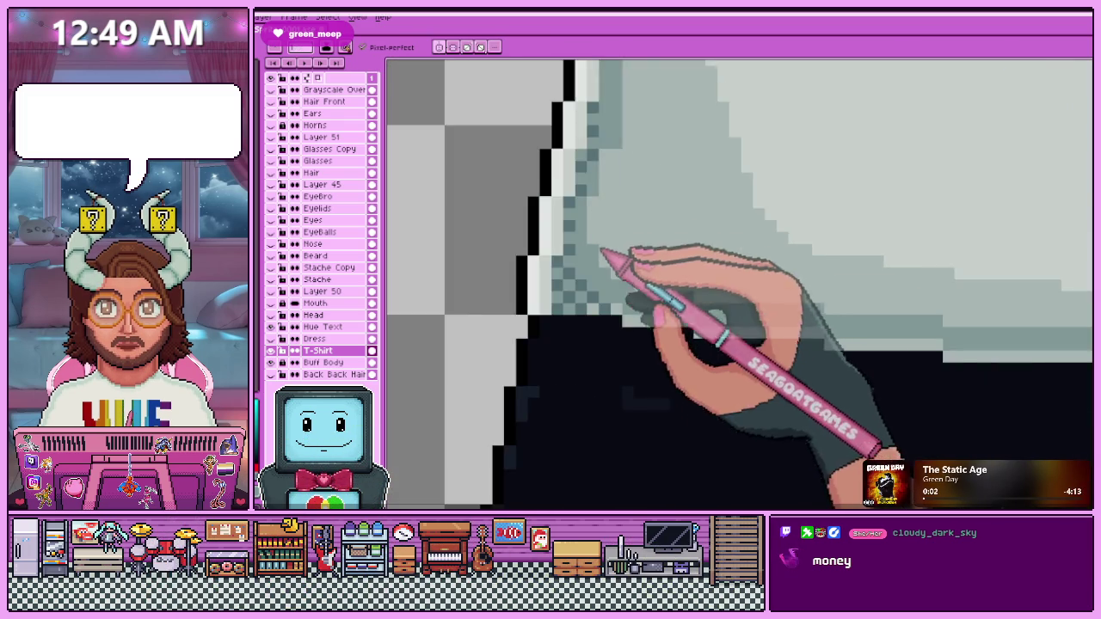
pyautogui.scroll(-2, 602, 253)
pyautogui.scroll(-3, 607, 231)
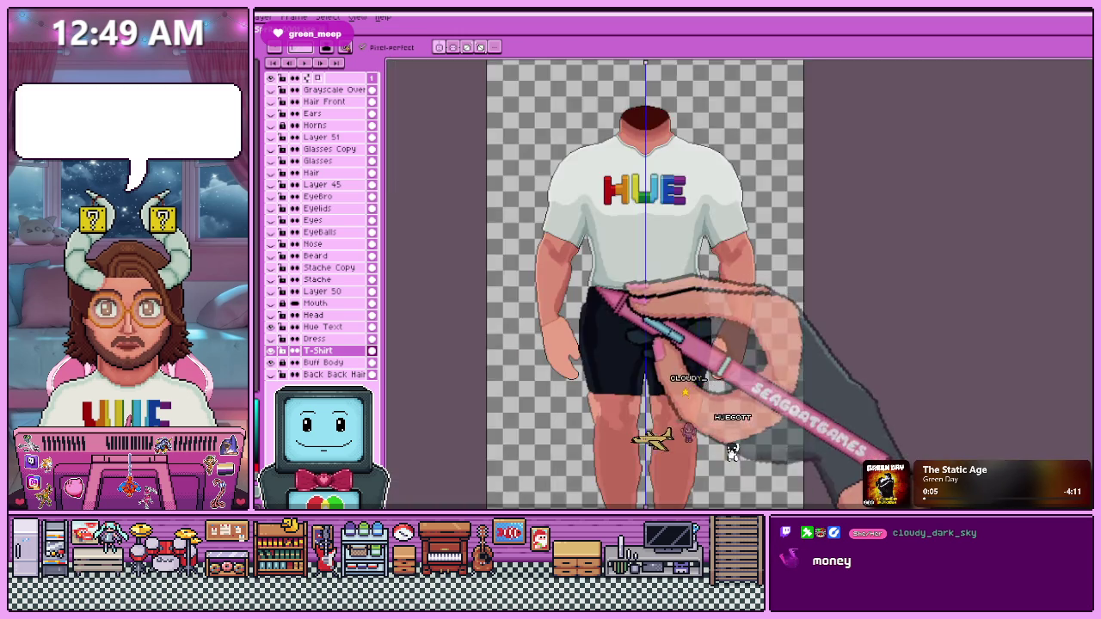
pyautogui.scroll(1, 590, 246)
pyautogui.scroll(1, 595, 221)
pyautogui.scroll(1, 588, 253)
pyautogui.scroll(1, 588, 251)
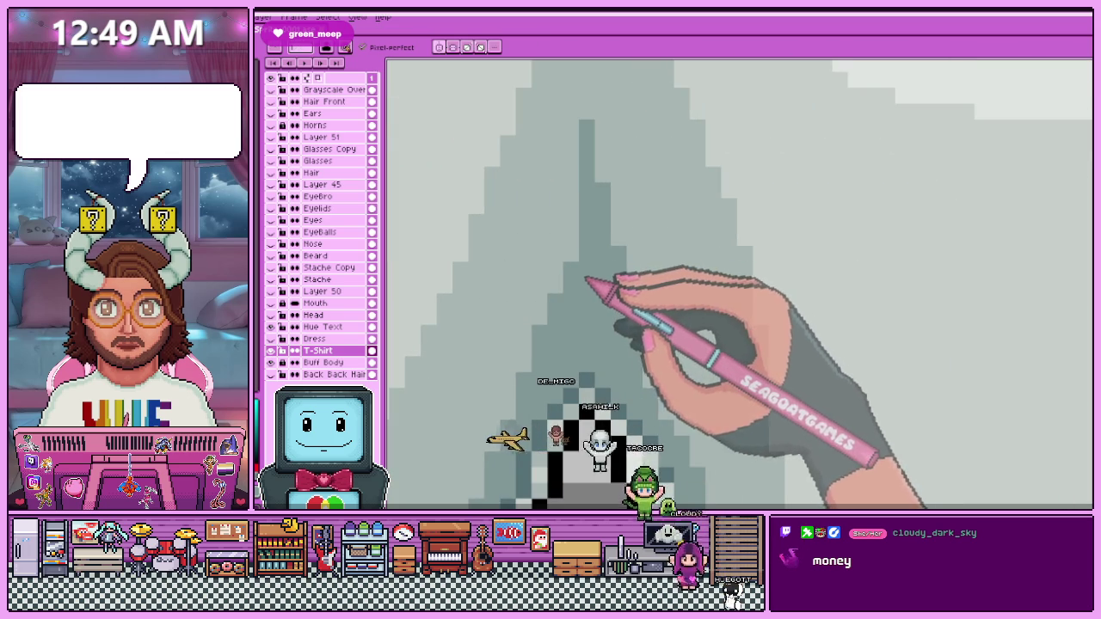
pyautogui.scroll(-2, 584, 258)
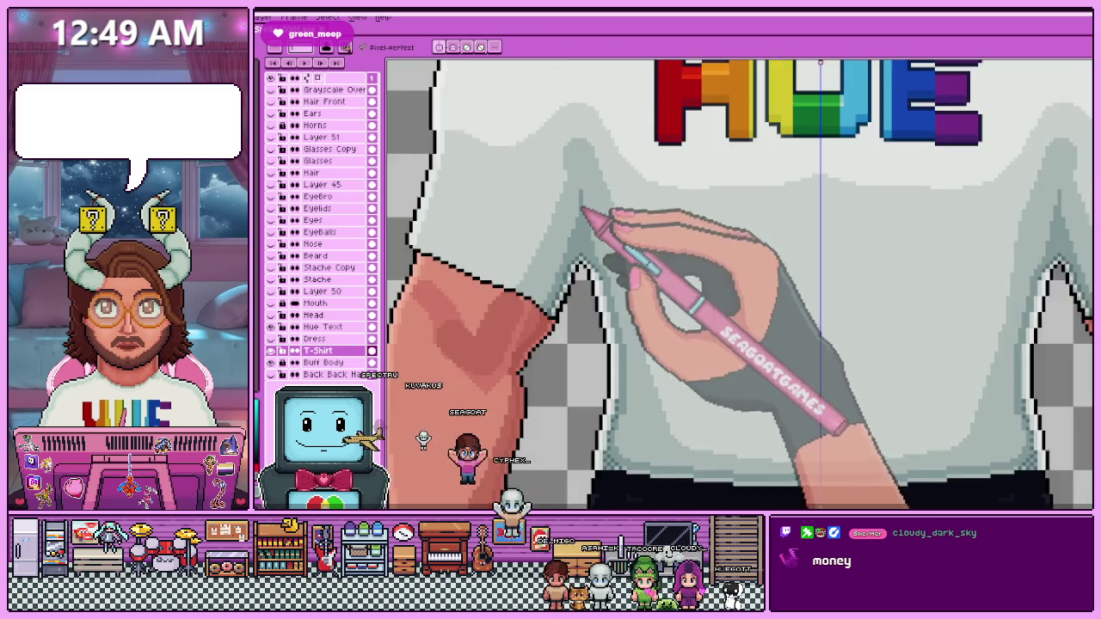
pyautogui.scroll(-2, 614, 209)
pyautogui.scroll(2, 645, 283)
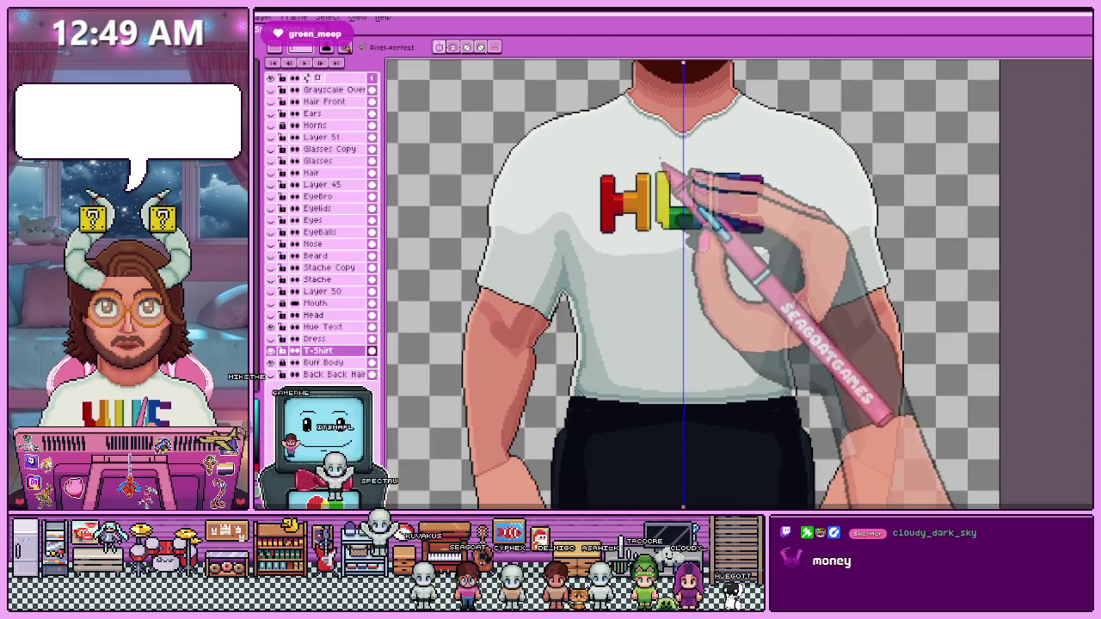
pyautogui.scroll(-3, 740, 259)
pyautogui.scroll(1, 641, 258)
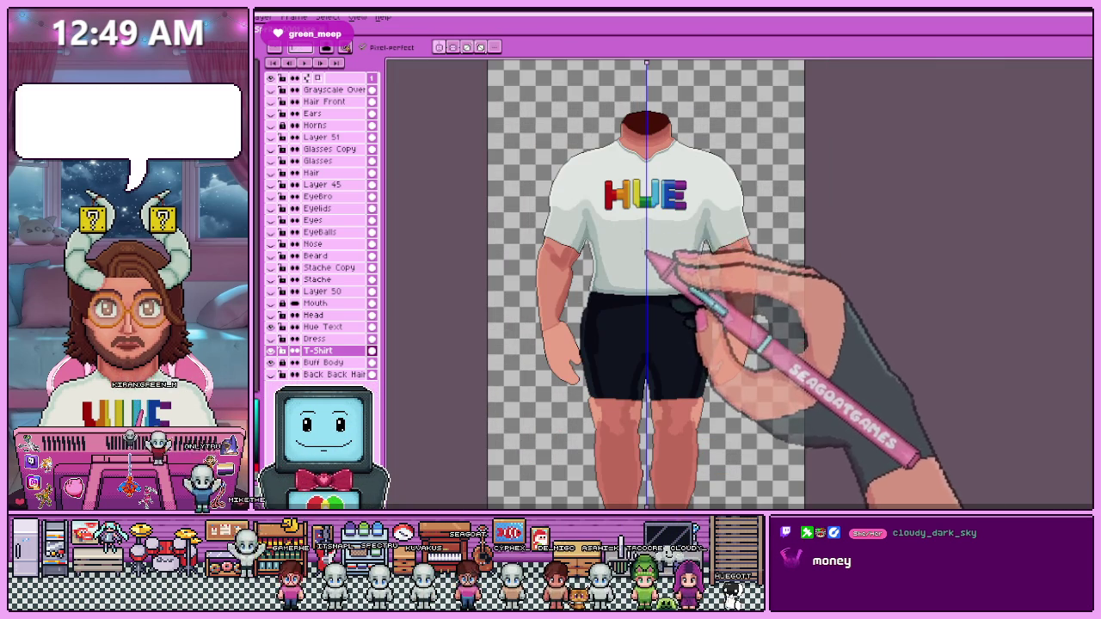
pyautogui.scroll(-1, 654, 198)
pyautogui.scroll(2, 644, 185)
pyautogui.scroll(-2, 637, 182)
pyautogui.scroll(1, 628, 211)
pyautogui.scroll(2, 593, 284)
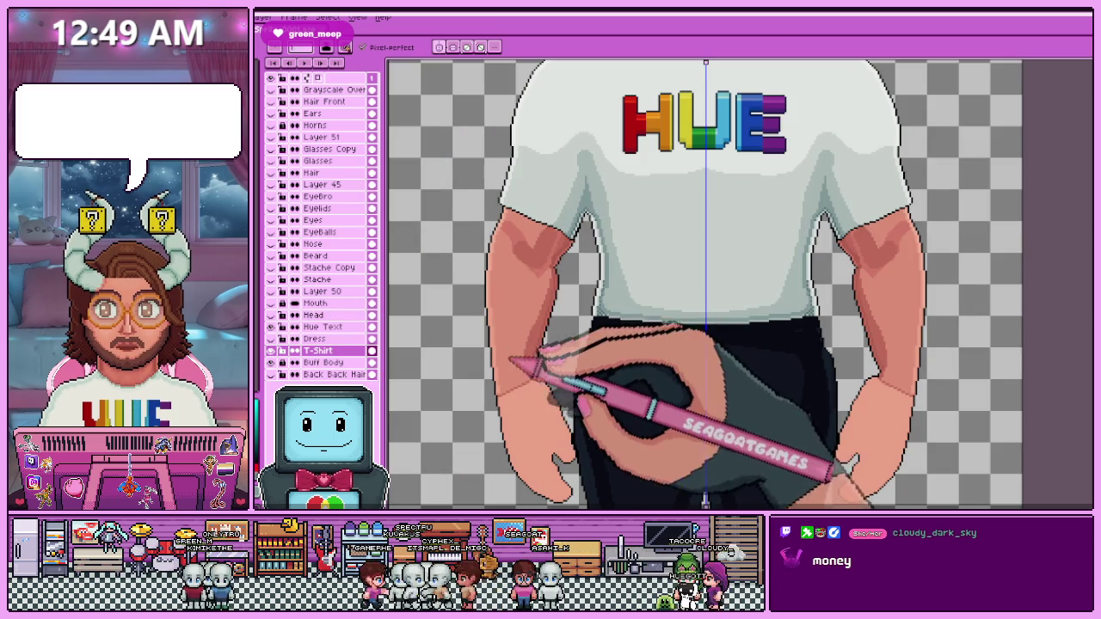
pyautogui.scroll(-2, 525, 318)
pyautogui.scroll(2, 544, 244)
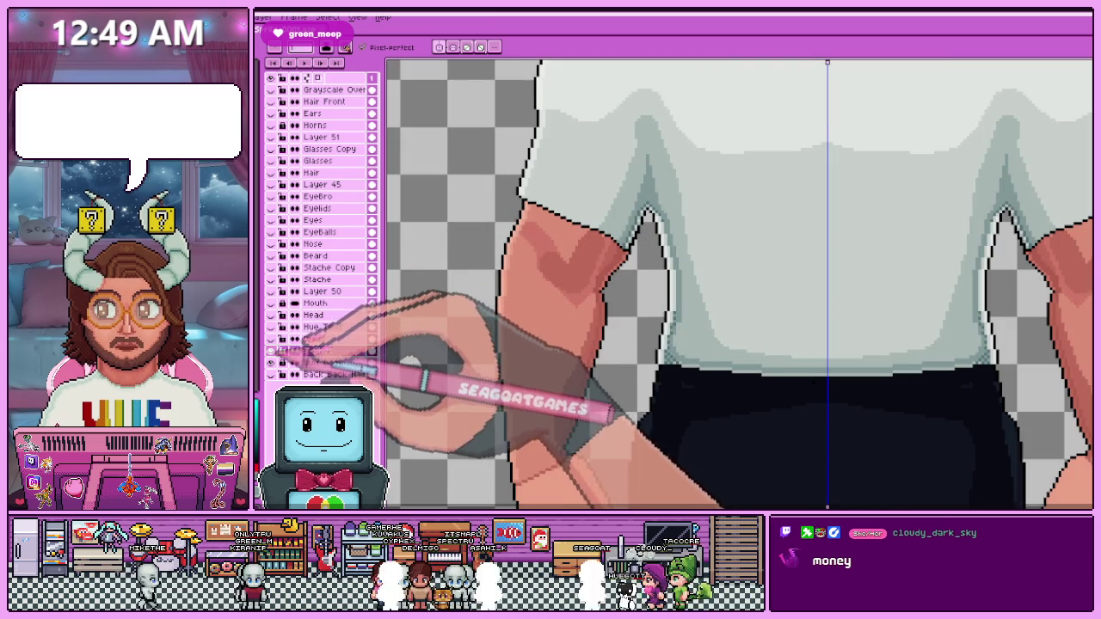
# Select the Buff Body layer and zoom in on the underarm of the torso.
pyautogui.scroll(-1, 707, 425)
pyautogui.scroll(-1, 707, 425)
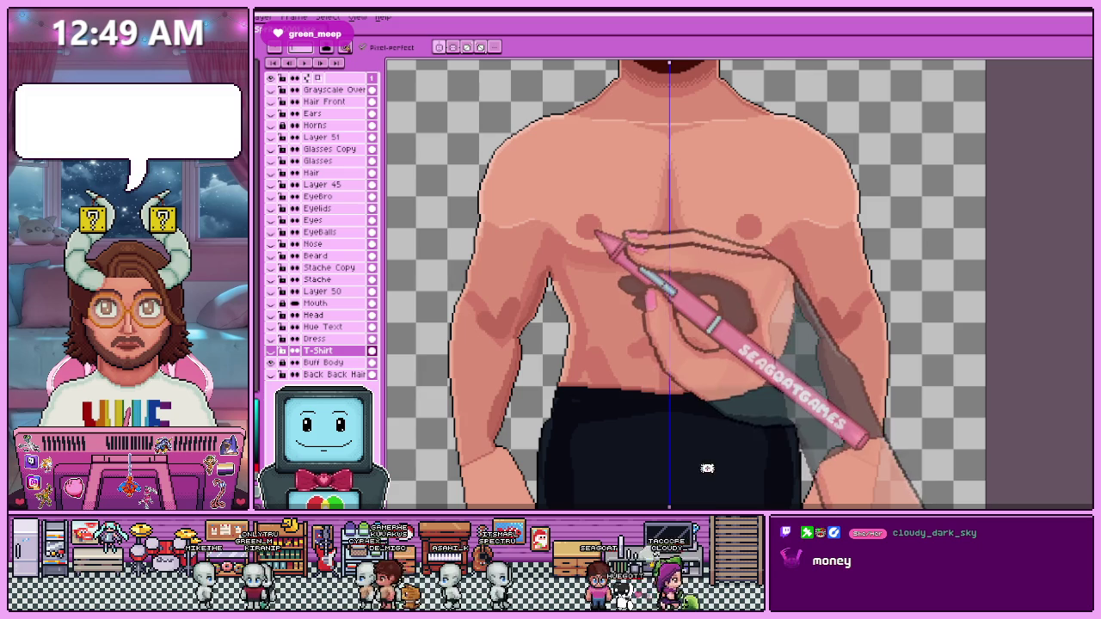
pyautogui.click(320, 362)
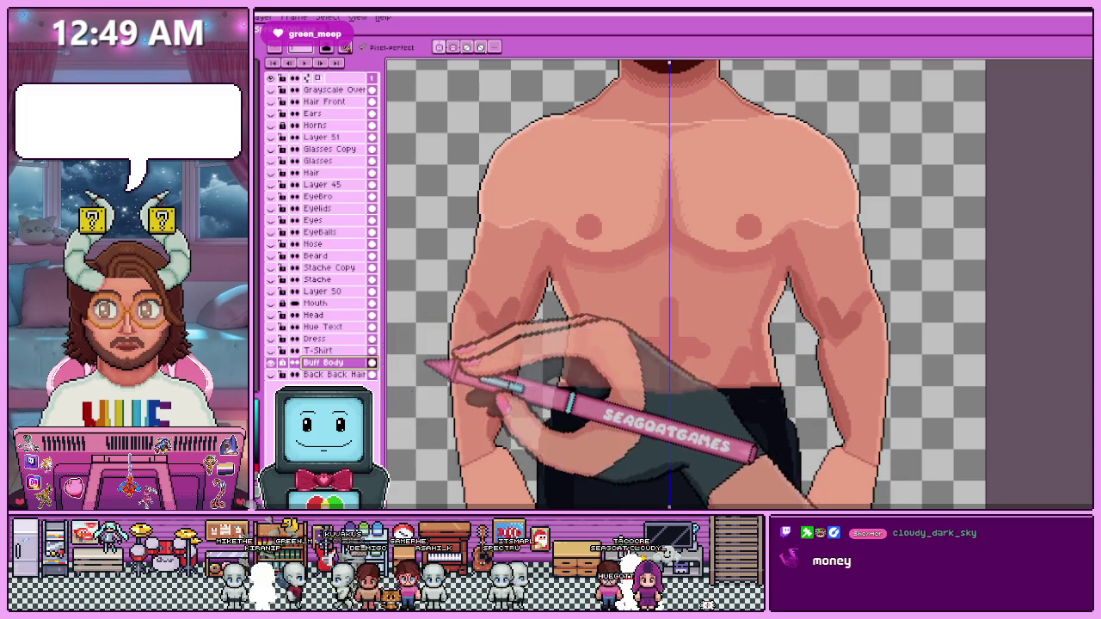
pyautogui.scroll(3, 567, 344)
pyautogui.scroll(1, 568, 344)
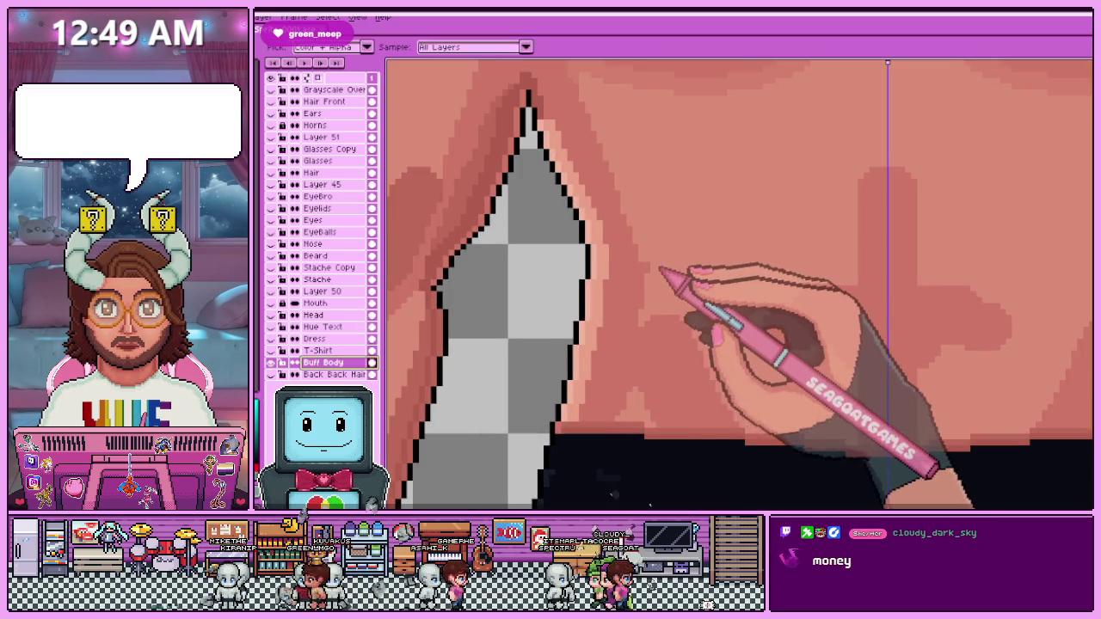
pyautogui.scroll(1, 568, 345)
pyautogui.scroll(-1, 614, 460)
pyautogui.scroll(-1, 559, 460)
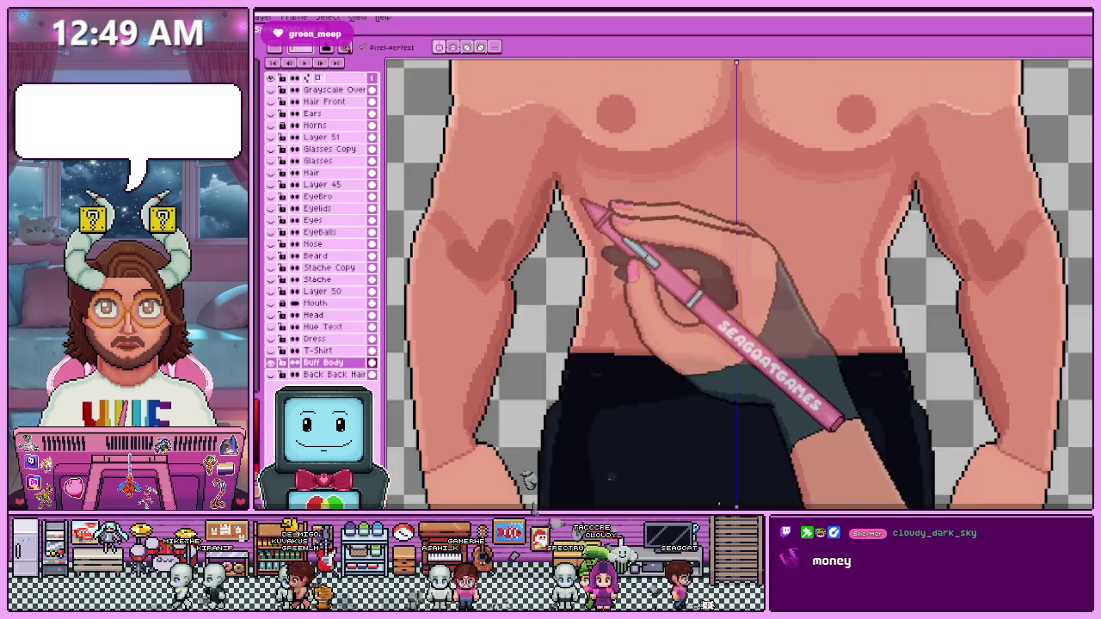
pyautogui.scroll(1, 514, 459)
pyautogui.scroll(1, 514, 459)
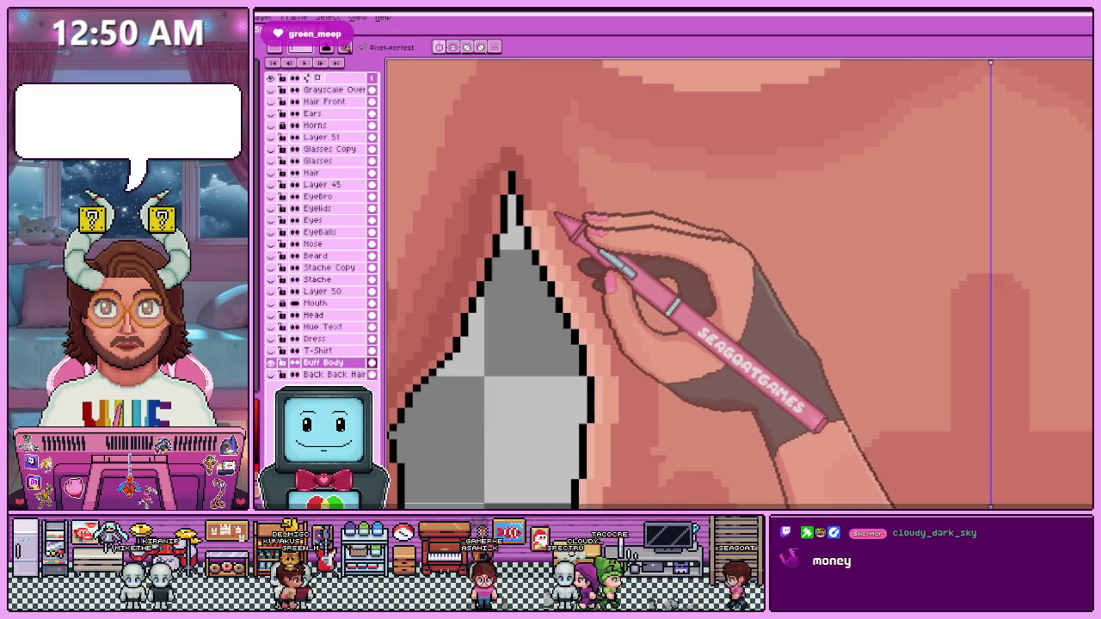
pyautogui.scroll(1, 557, 217)
pyautogui.scroll(1, 555, 218)
pyautogui.scroll(-1, 550, 220)
pyautogui.scroll(1, 545, 222)
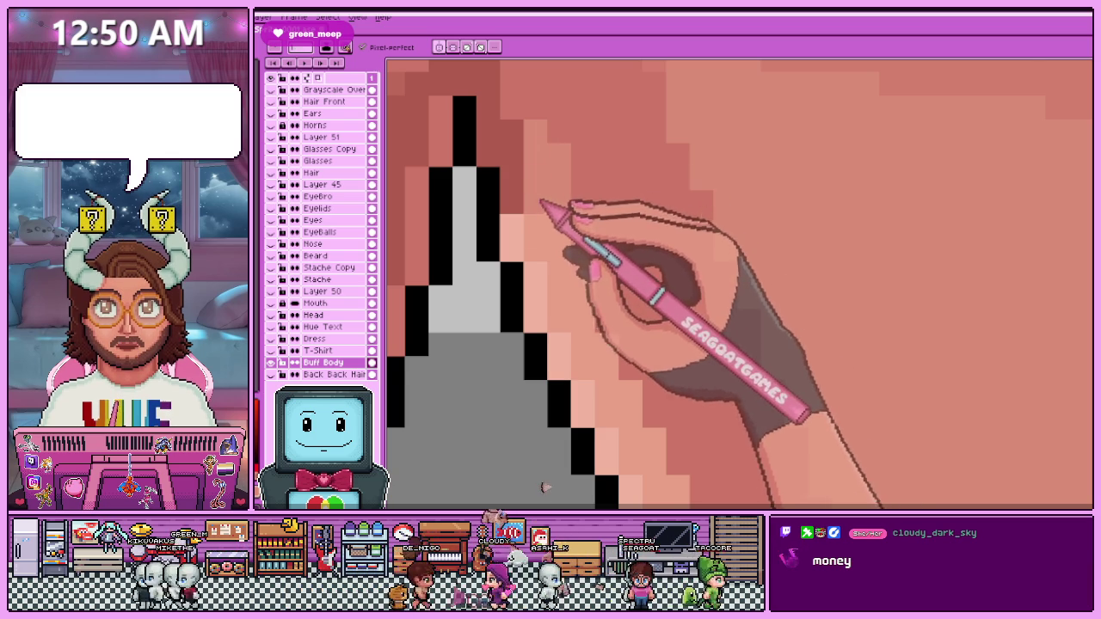
# Show the T-Shirt layer over the torso again and zoom out to the whole figure.
pyautogui.scroll(-1, 538, 172)
pyautogui.scroll(-1, 508, 160)
pyautogui.scroll(-1, 539, 147)
pyautogui.scroll(-1, 565, 233)
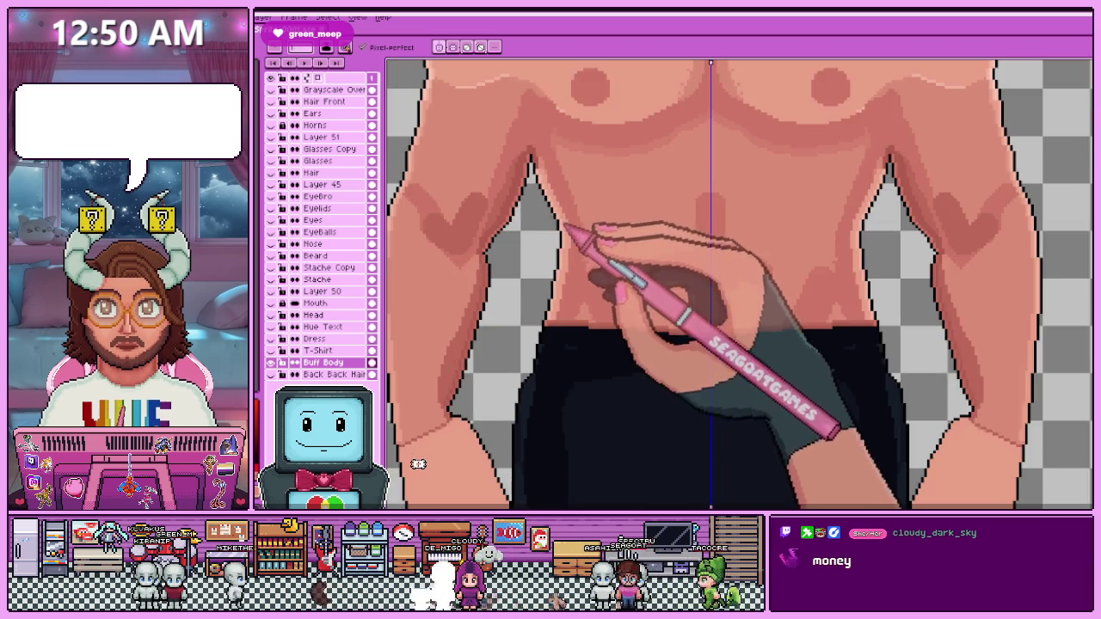
pyautogui.scroll(-1, 578, 200)
pyautogui.click(271, 350)
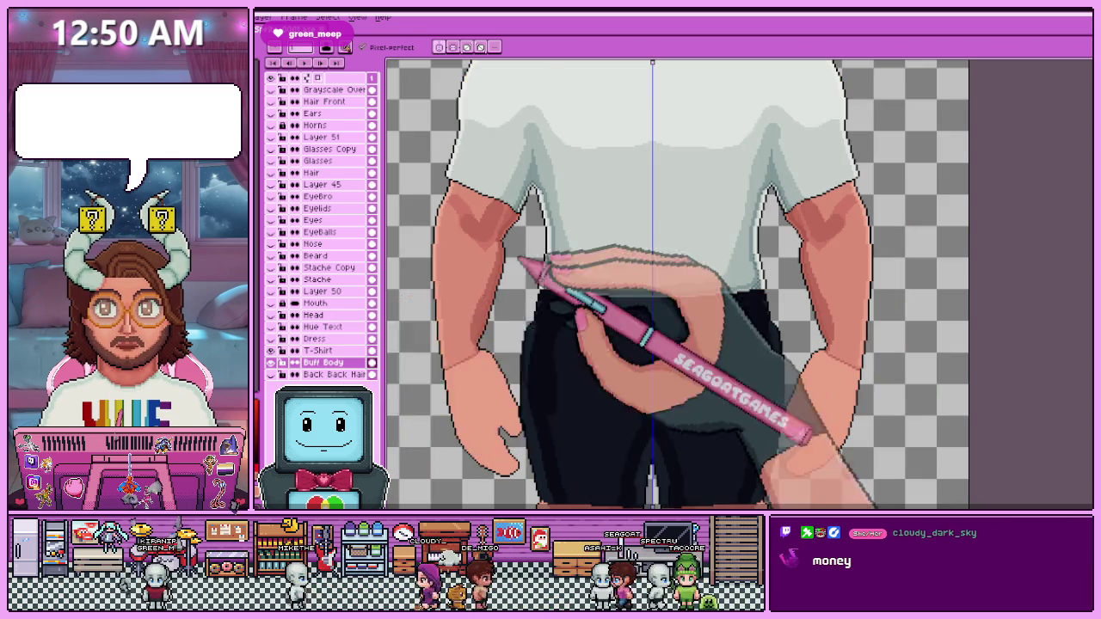
pyautogui.scroll(-1, 592, 221)
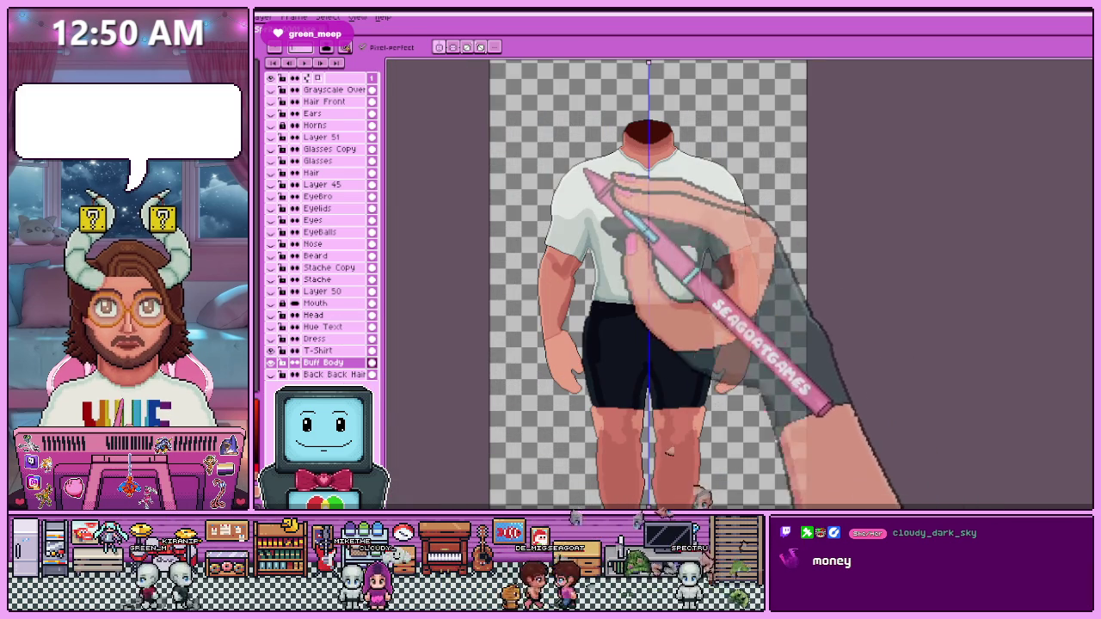
# Add Layer 52 above the T-Shirt layer, hide the shirt, and return to the Buff Body layer.
pyautogui.click(357, 350)
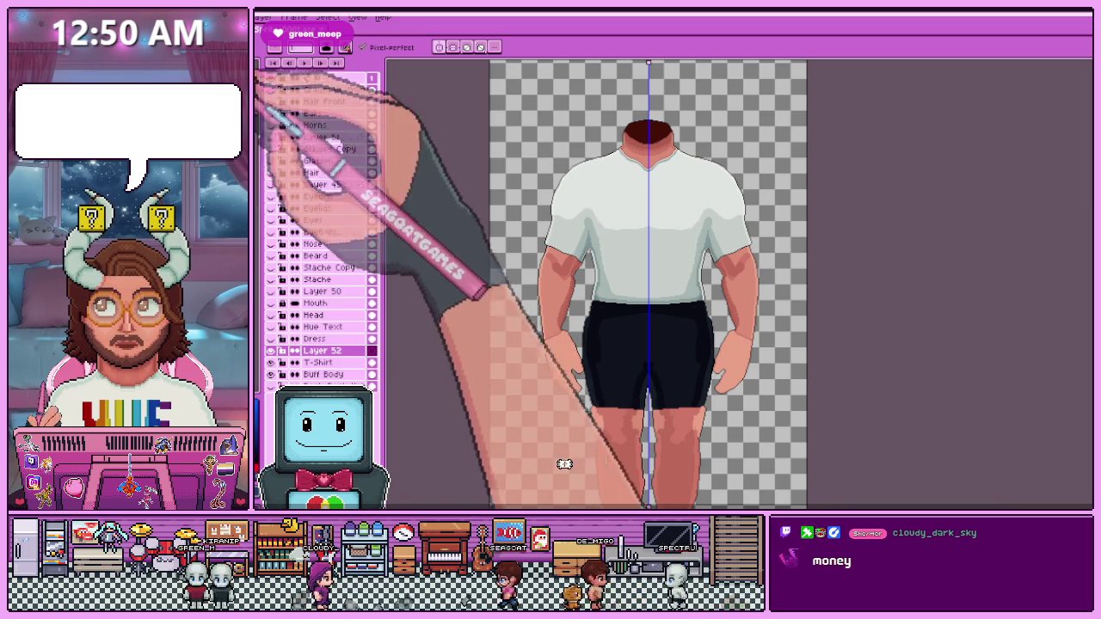
pyautogui.scroll(2, 602, 329)
pyautogui.scroll(-1, 570, 238)
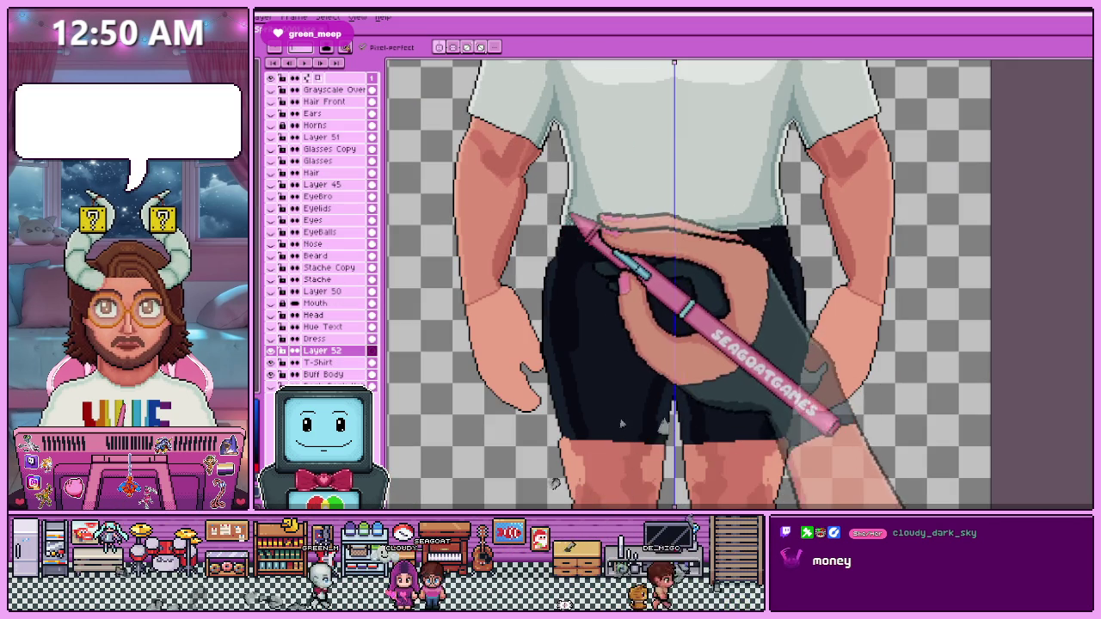
pyautogui.scroll(1, 573, 258)
pyautogui.scroll(-1, 567, 216)
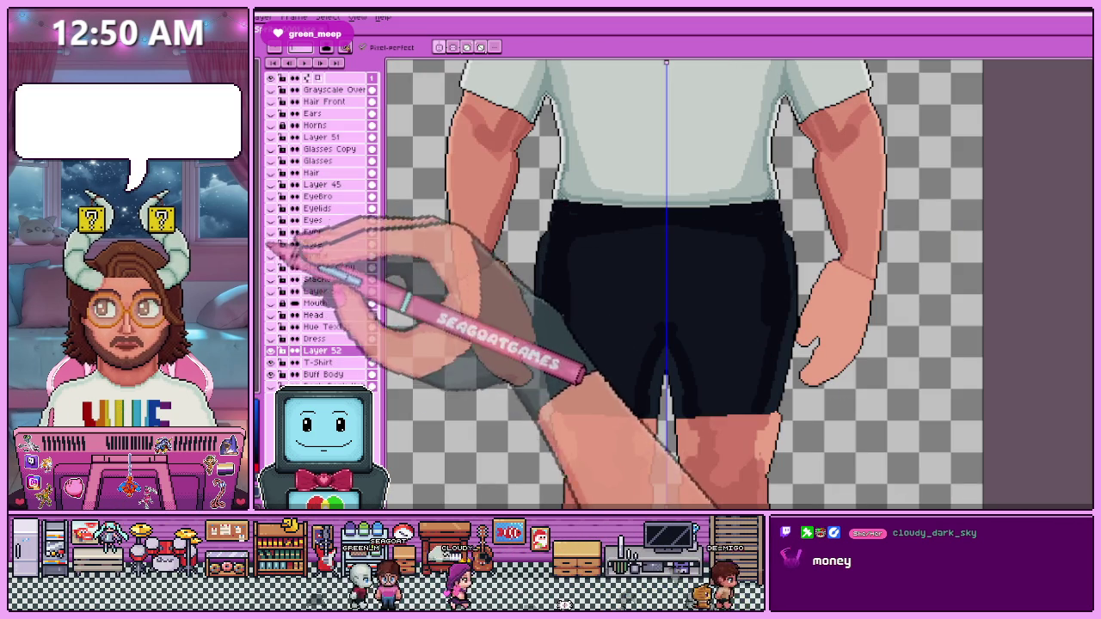
pyautogui.click(272, 362)
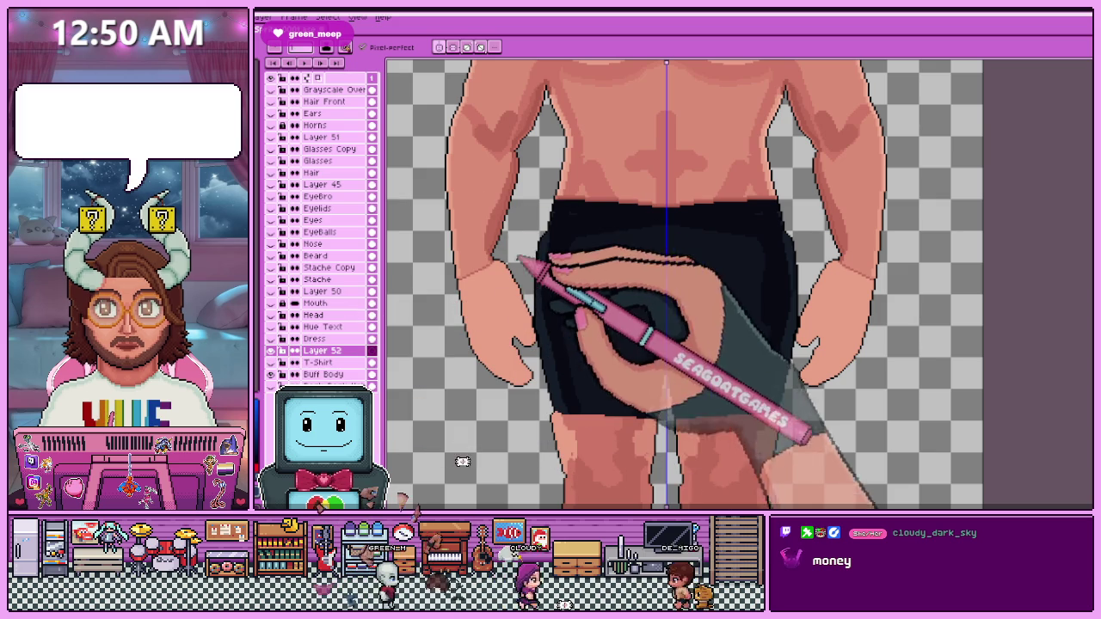
pyautogui.click(323, 374)
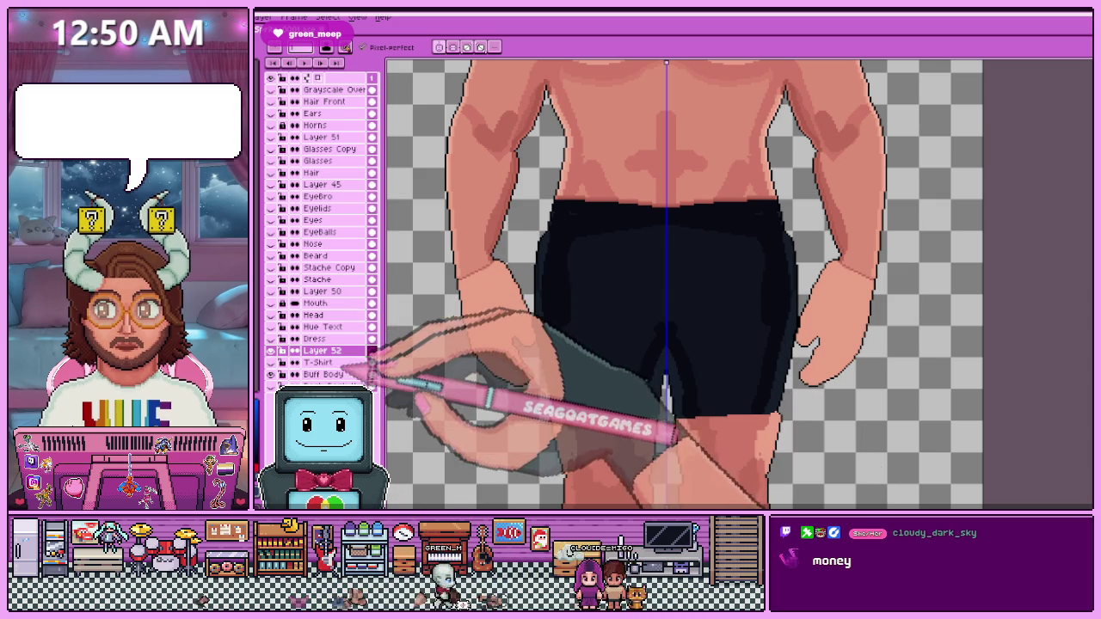
pyautogui.scroll(3, 491, 322)
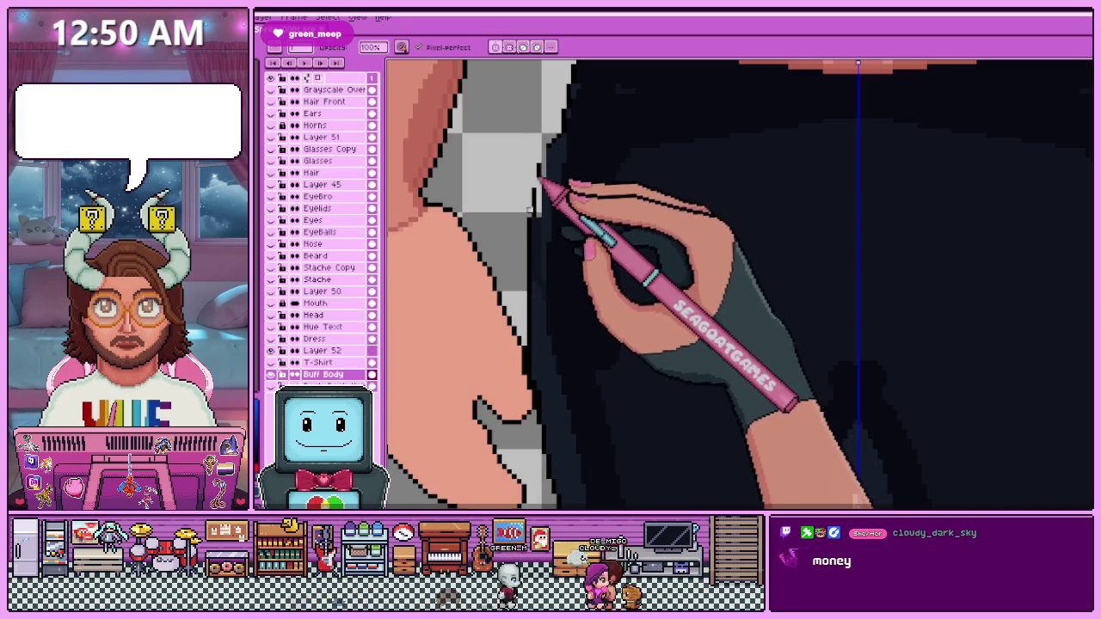
# Sample dark grey from the artwork and paint it beside the shorts' outline near the hand.
pyautogui.scroll(-3, 528, 319)
pyautogui.scroll(2, 528, 292)
pyautogui.scroll(2, 528, 284)
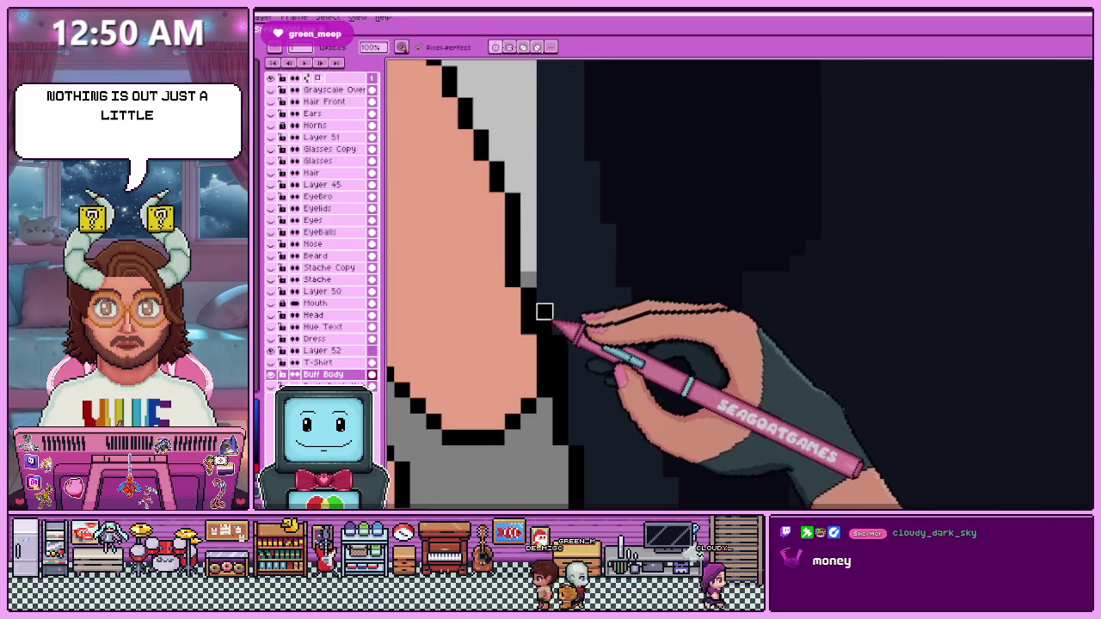
pyautogui.scroll(-3, 547, 233)
pyautogui.scroll(-2, 548, 336)
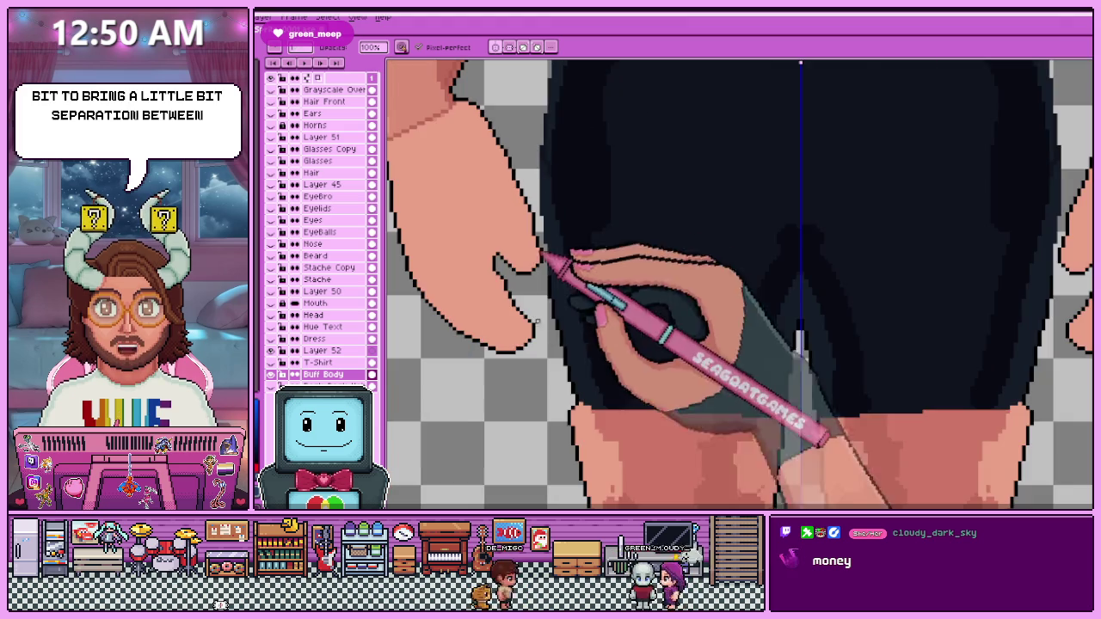
pyautogui.scroll(1, 542, 290)
pyautogui.scroll(-4, 540, 230)
pyautogui.scroll(1, 560, 209)
pyautogui.scroll(2, 565, 177)
pyautogui.scroll(1, 553, 221)
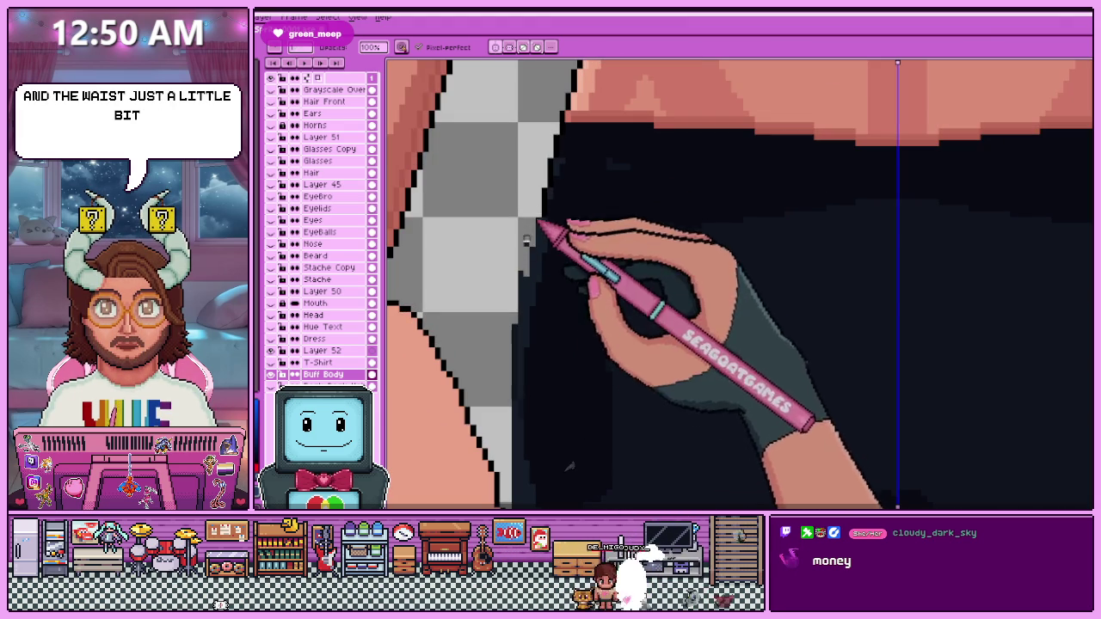
pyautogui.scroll(-2, 527, 242)
pyautogui.scroll(-3, 527, 289)
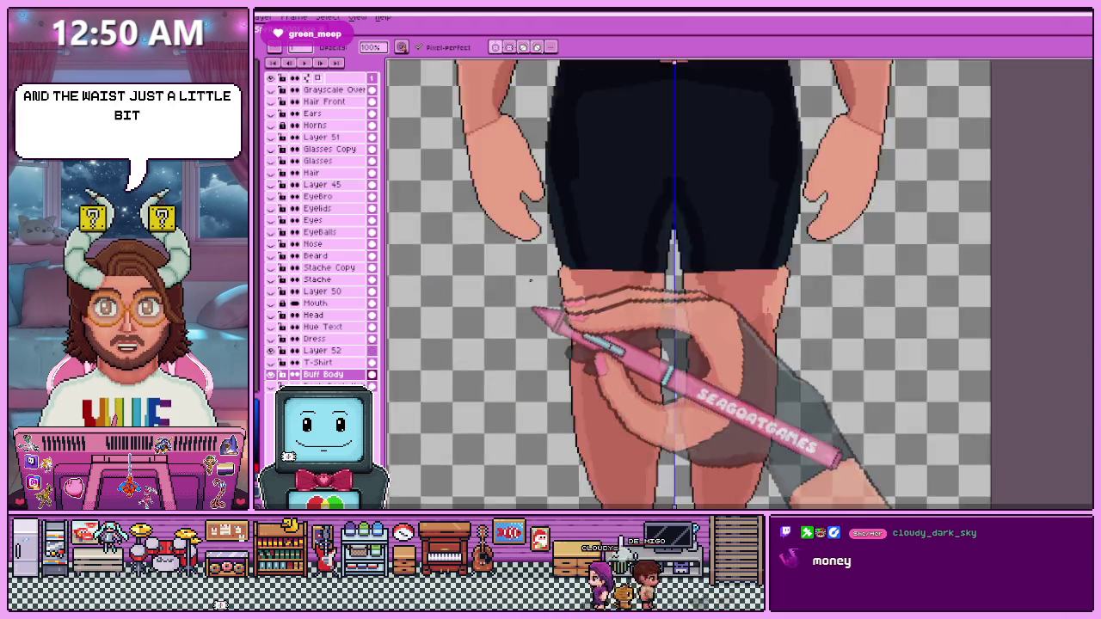
pyautogui.scroll(1, 525, 246)
pyautogui.scroll(2, 527, 219)
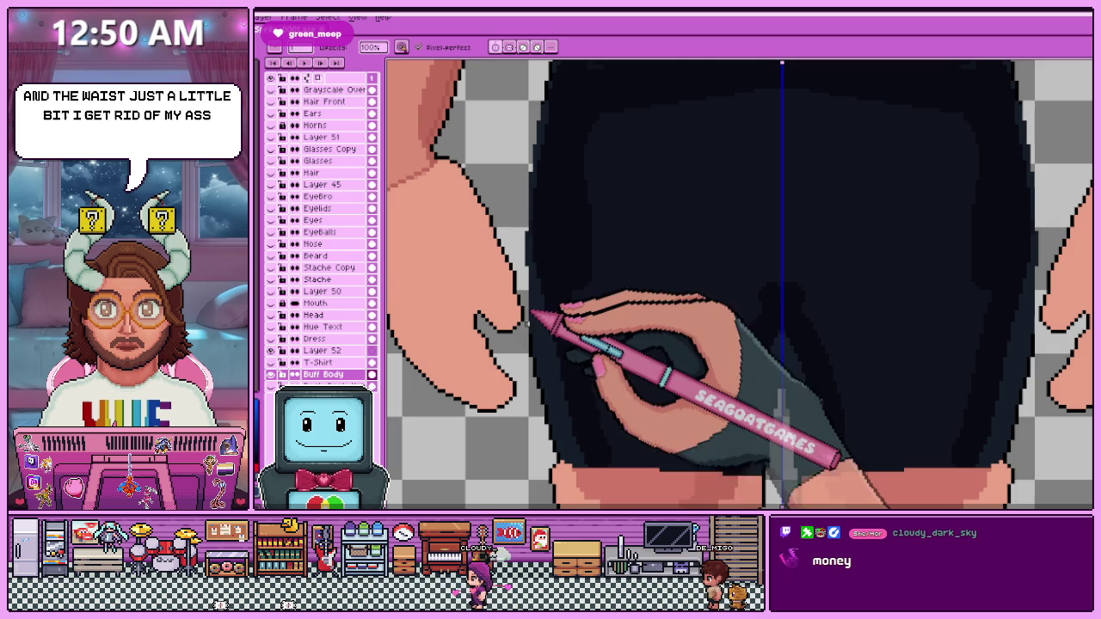
pyautogui.scroll(-1, 530, 332)
pyautogui.scroll(-1, 534, 352)
pyautogui.scroll(1, 551, 258)
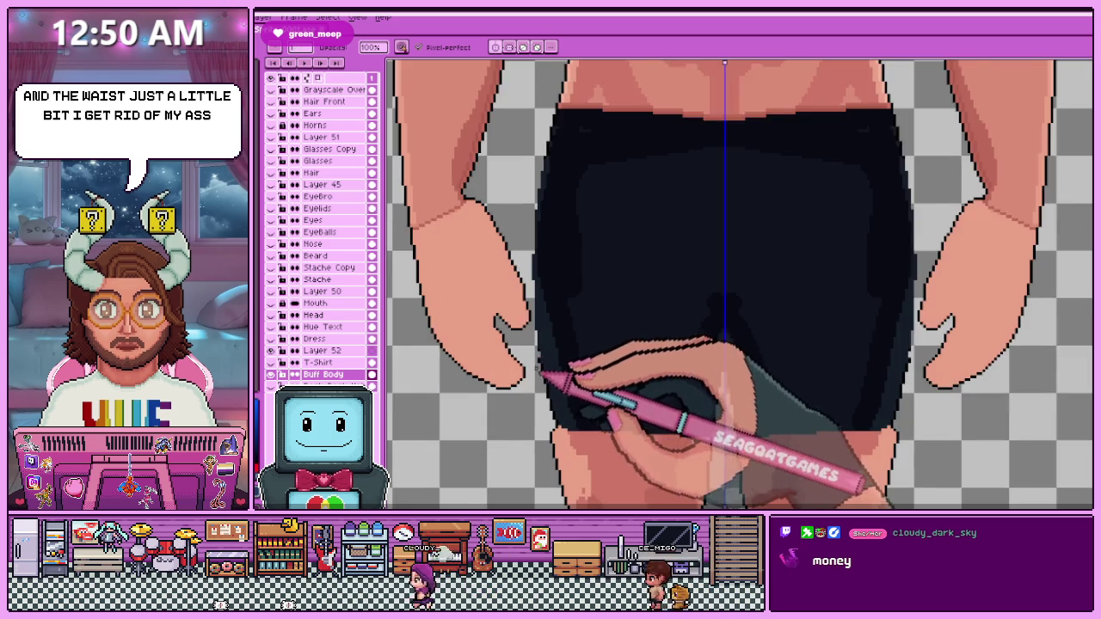
pyautogui.scroll(-3, 559, 210)
pyautogui.scroll(2, 561, 323)
pyautogui.scroll(1, 554, 250)
pyautogui.scroll(-1, 559, 353)
pyautogui.scroll(2, 549, 359)
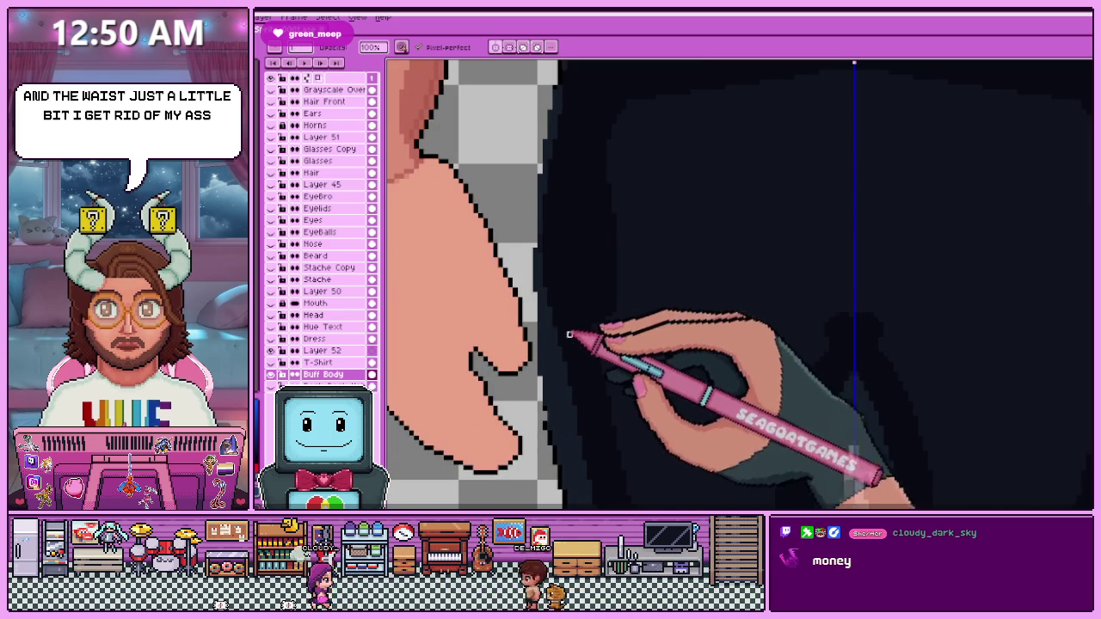
pyautogui.scroll(-2, 559, 327)
pyautogui.scroll(-1, 561, 250)
pyautogui.scroll(2, 597, 186)
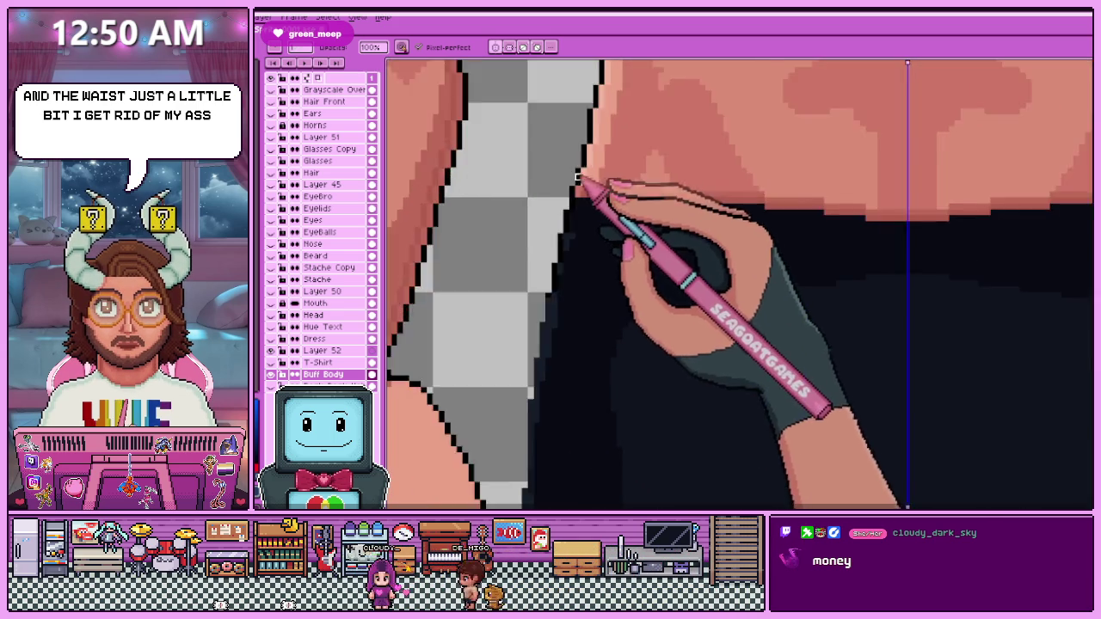
pyautogui.scroll(1, 571, 232)
pyautogui.scroll(1, 569, 144)
pyautogui.scroll(-2, 555, 258)
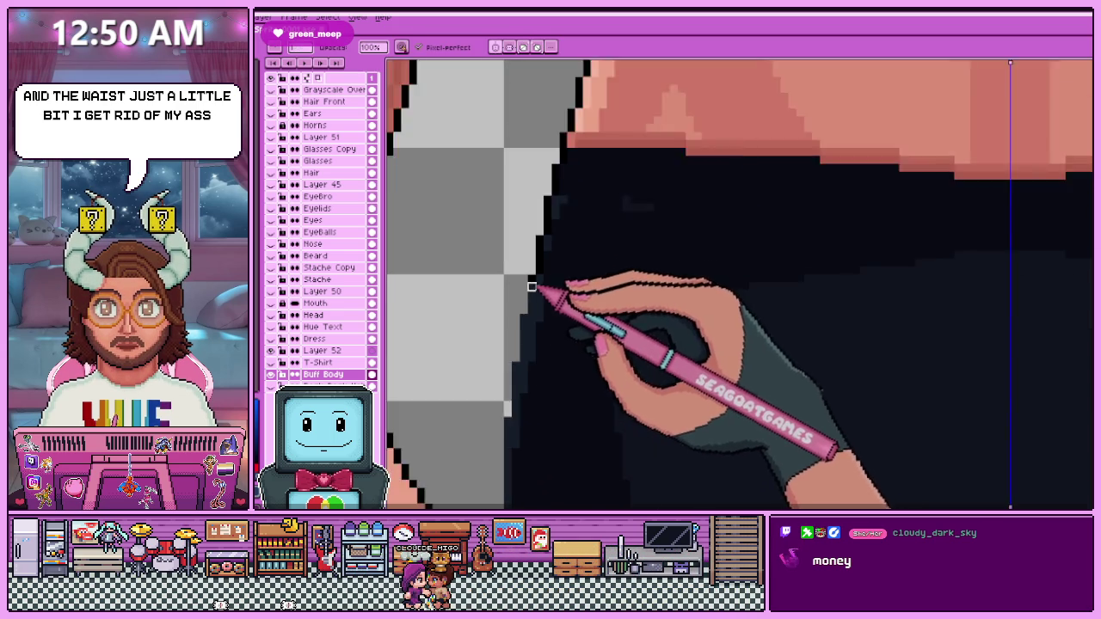
pyautogui.press('alt')
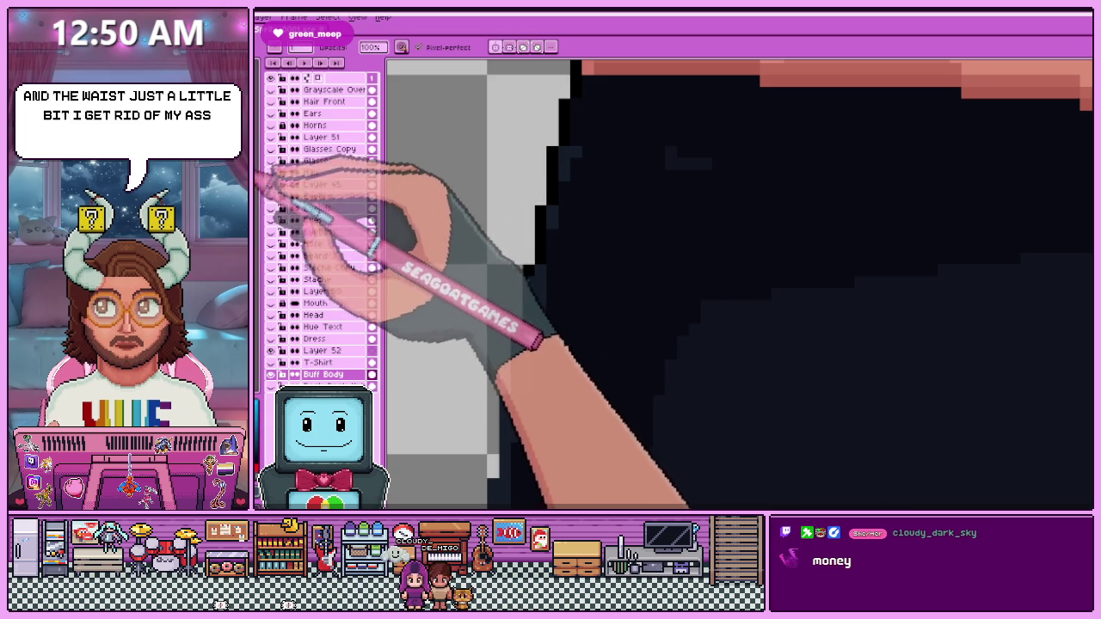
pyautogui.scroll(1, 552, 234)
pyautogui.scroll(1, 556, 230)
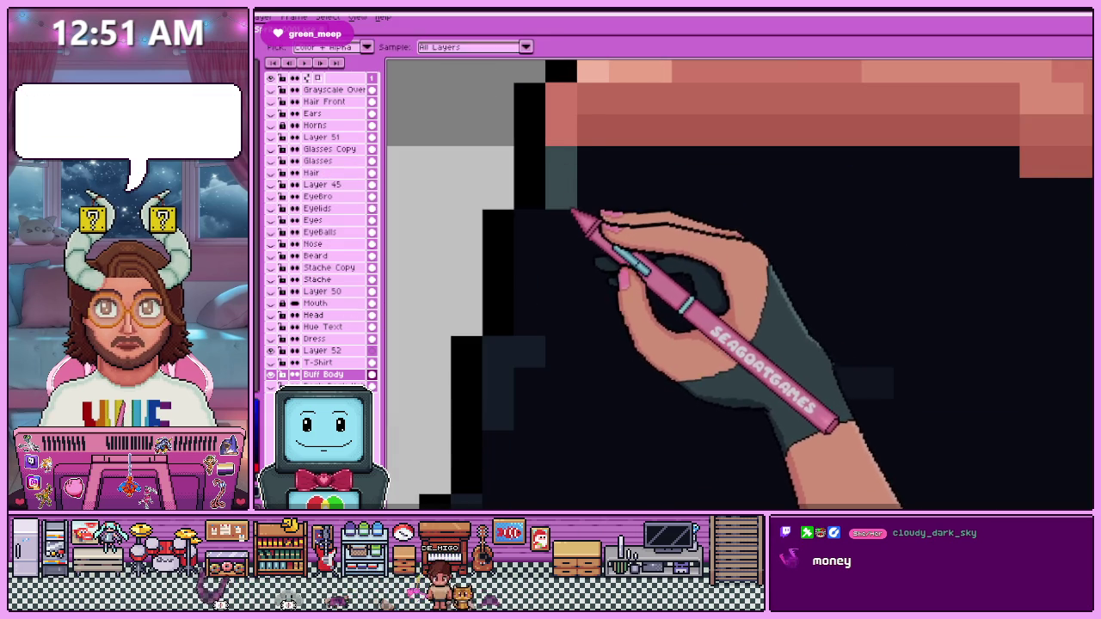
pyautogui.moveTo(536, 246); pyautogui.dragTo(537, 301)
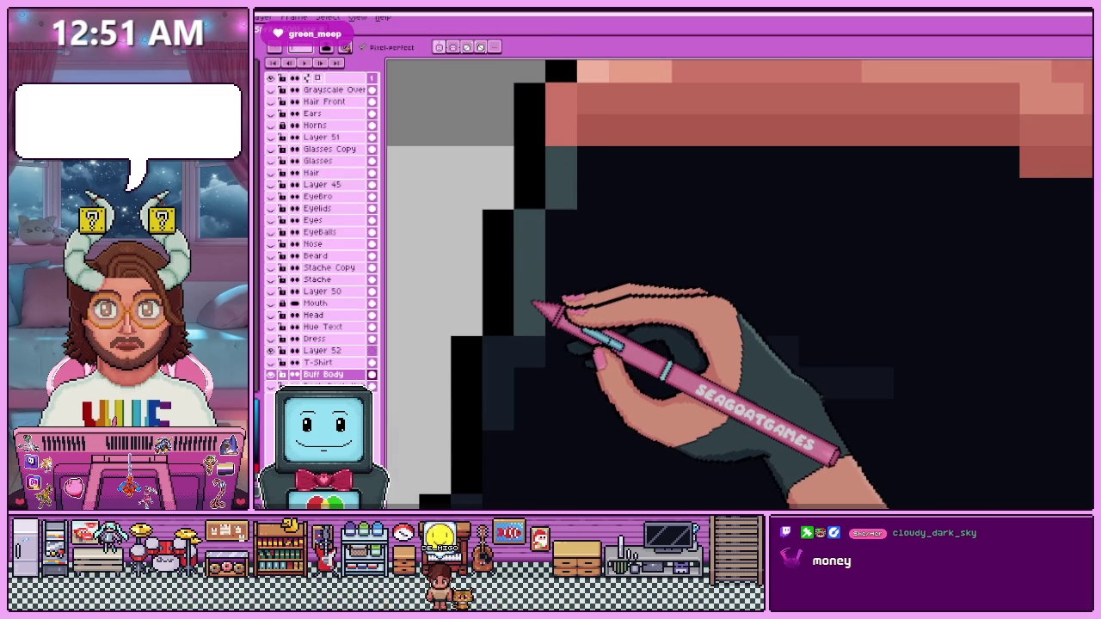
# Sample black and paint it along the shorts' stair-stepped edge.
pyautogui.scroll(-1, 531, 305)
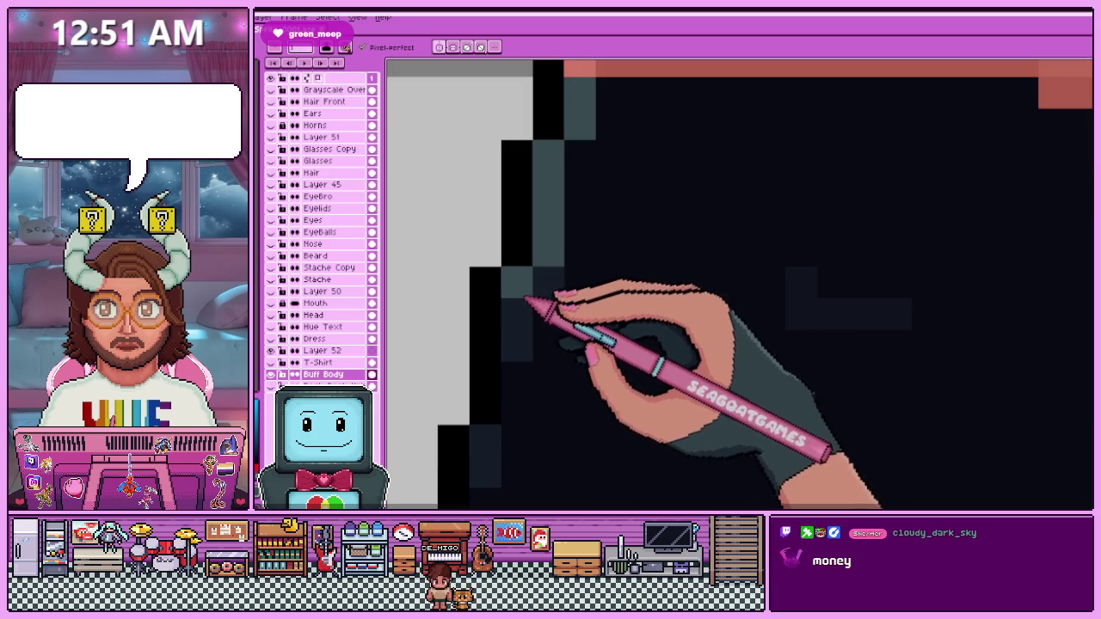
pyautogui.scroll(-1, 535, 293)
pyautogui.scroll(-1, 538, 275)
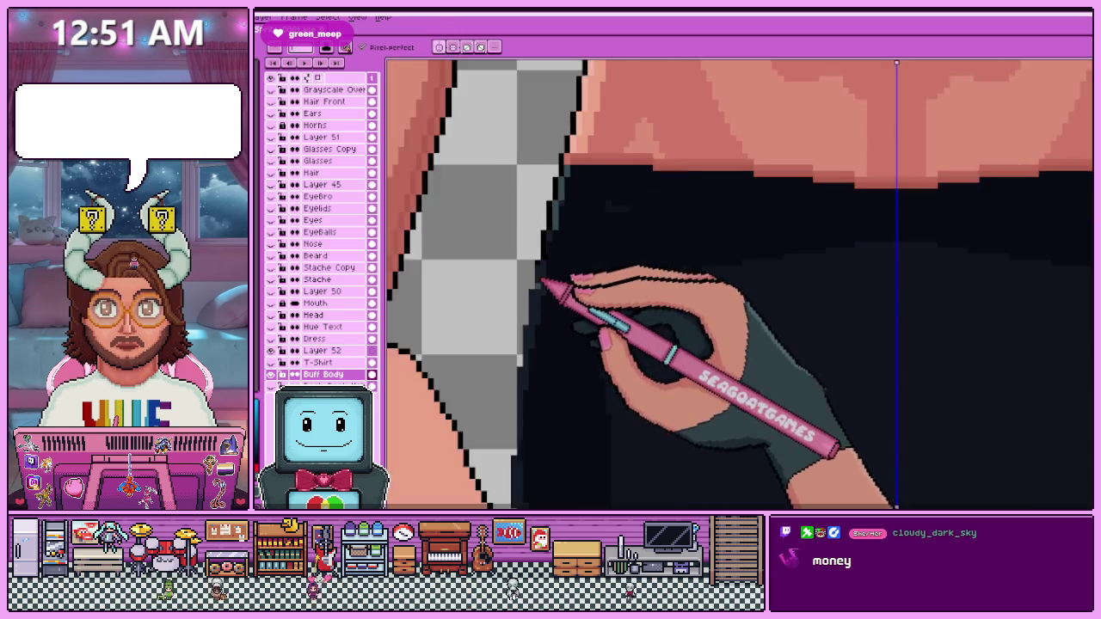
pyautogui.scroll(1, 554, 219)
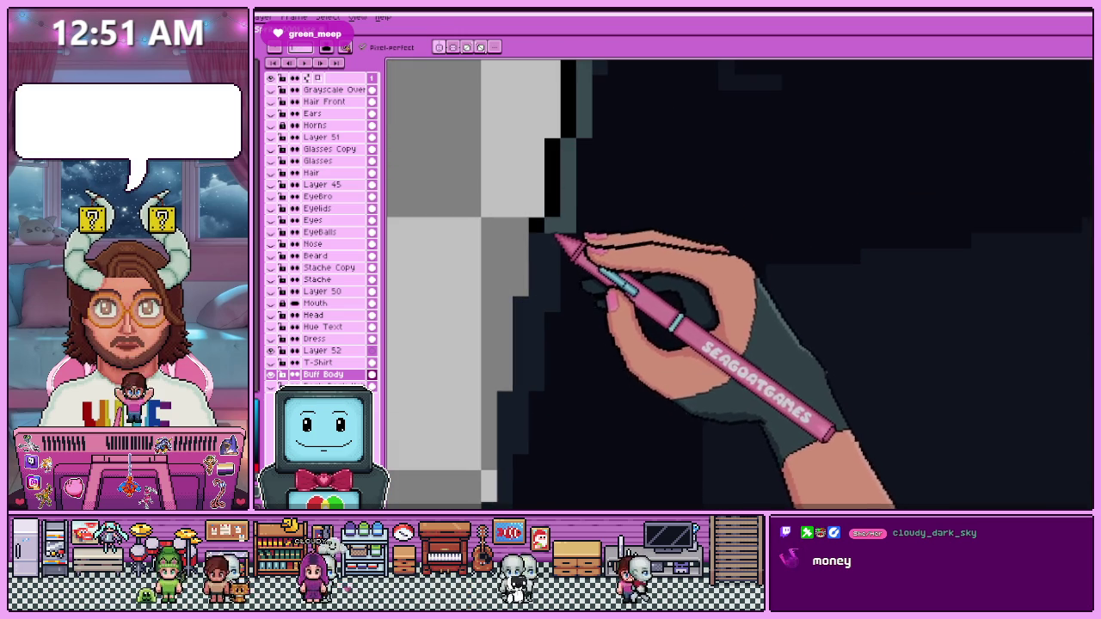
pyautogui.press('alt')
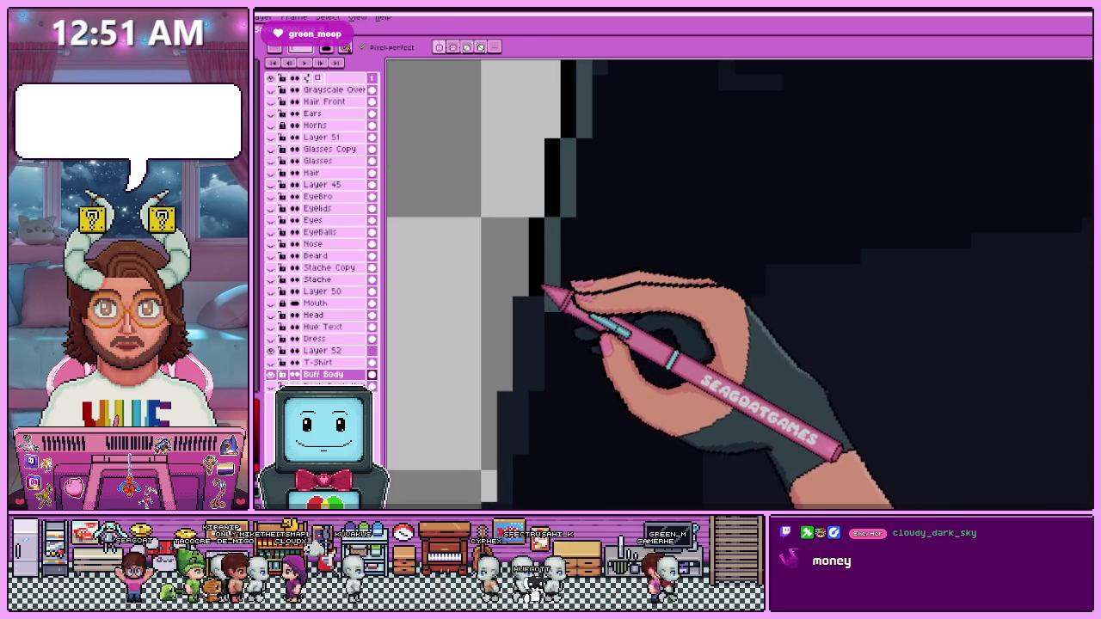
pyautogui.scroll(-1, 551, 262)
pyautogui.scroll(-1, 559, 275)
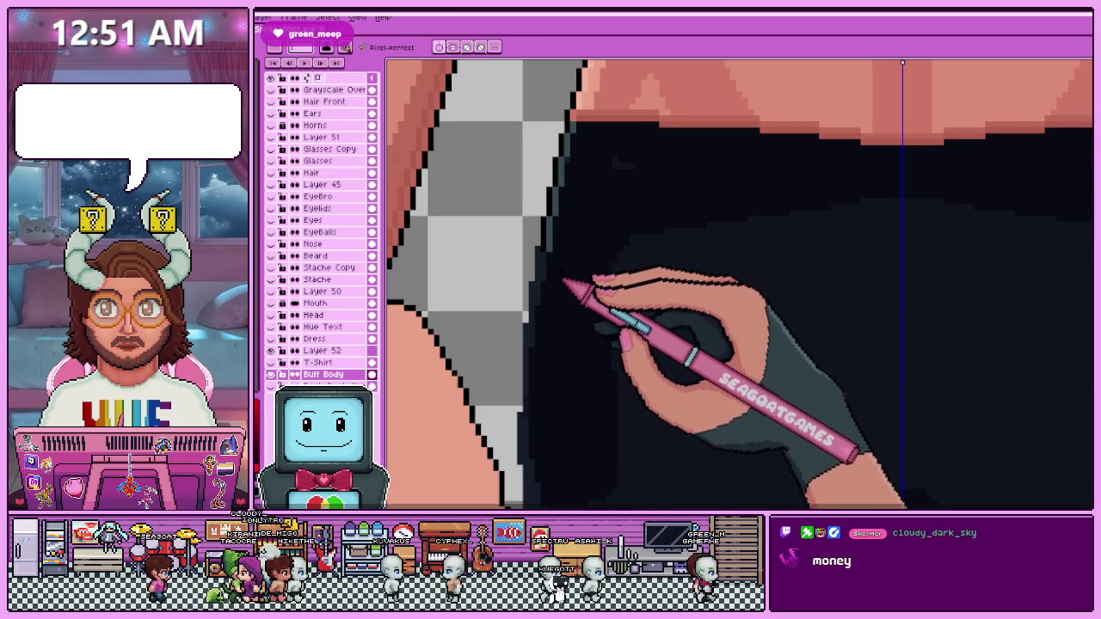
pyautogui.scroll(2, 558, 258)
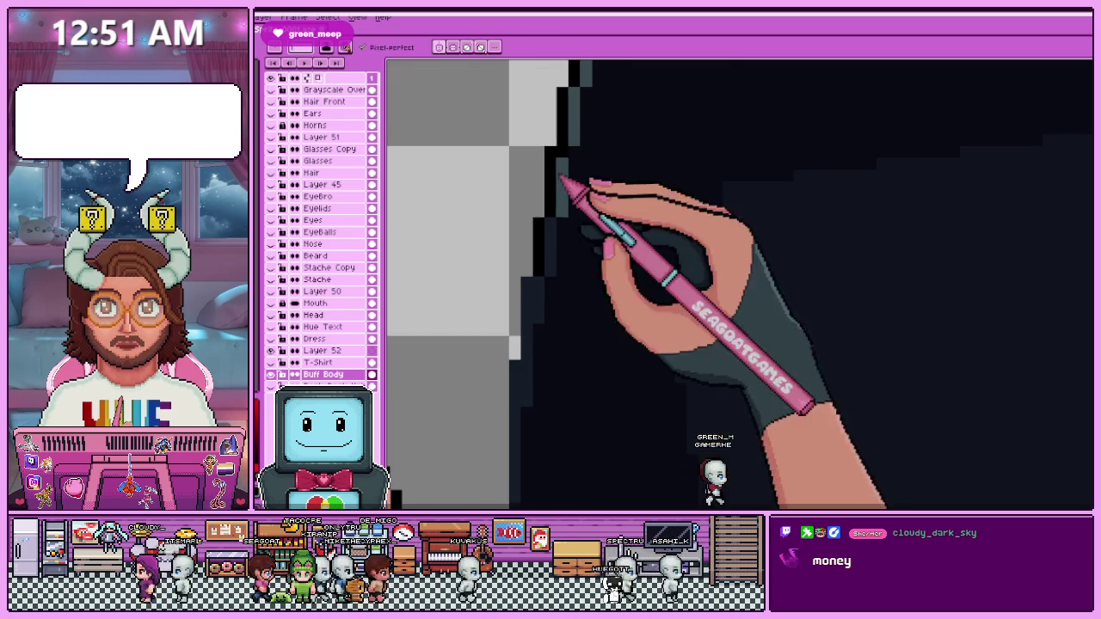
pyautogui.moveTo(526, 295); pyautogui.dragTo(534, 370)
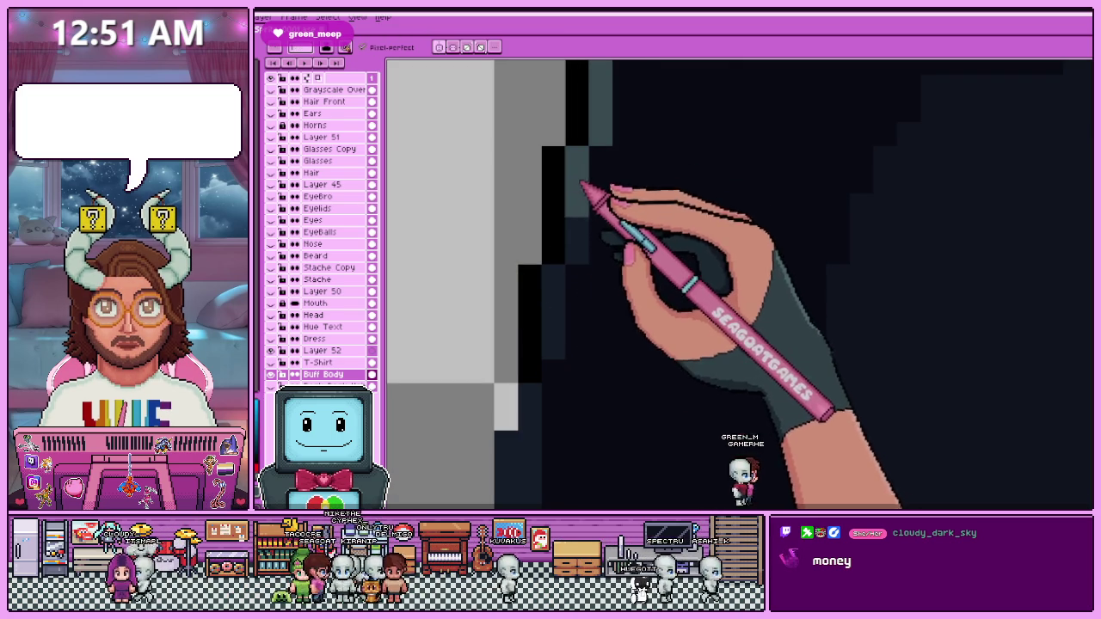
# Return to the Pencil and work on another part of the shorts' edge.
pyautogui.scroll(-2, 557, 325)
pyautogui.scroll(2, 557, 325)
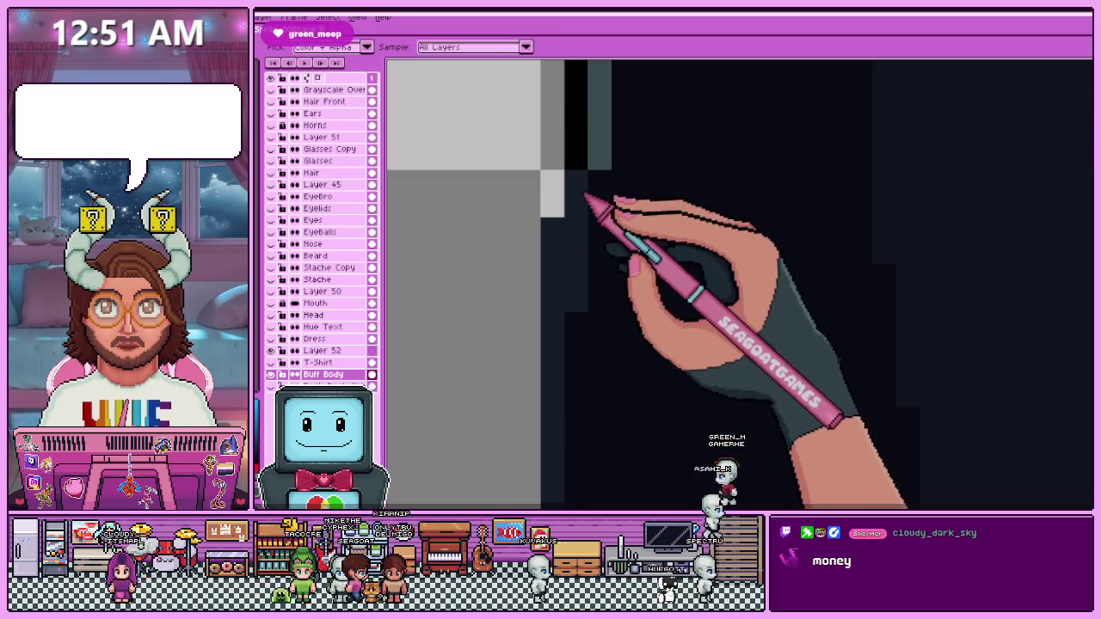
pyautogui.press('b')
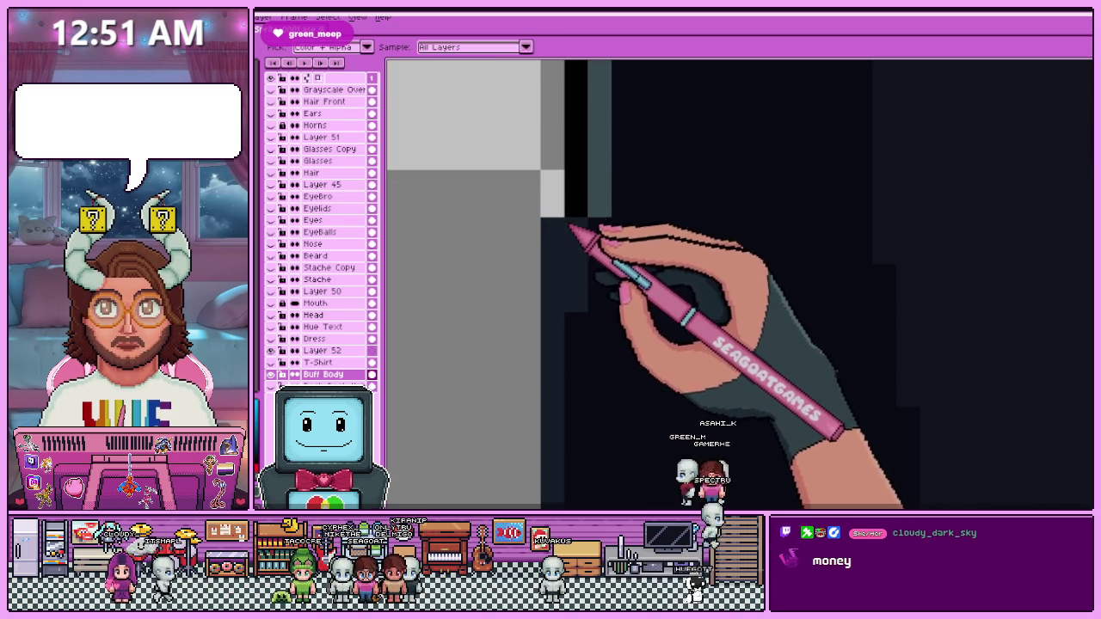
pyautogui.scroll(-2, 561, 262)
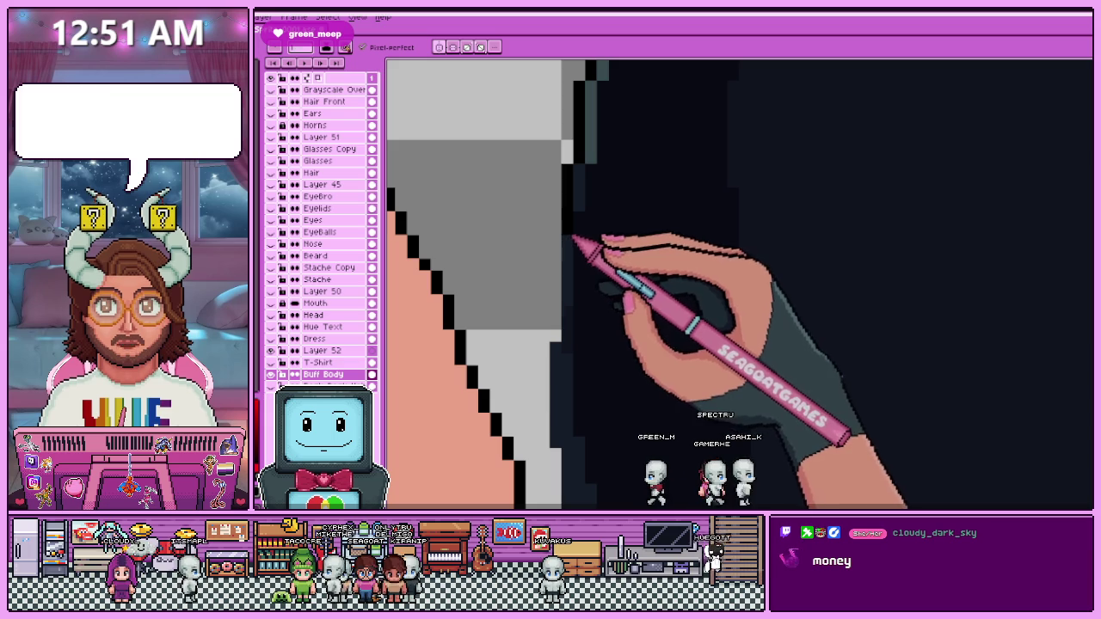
pyautogui.press('b')
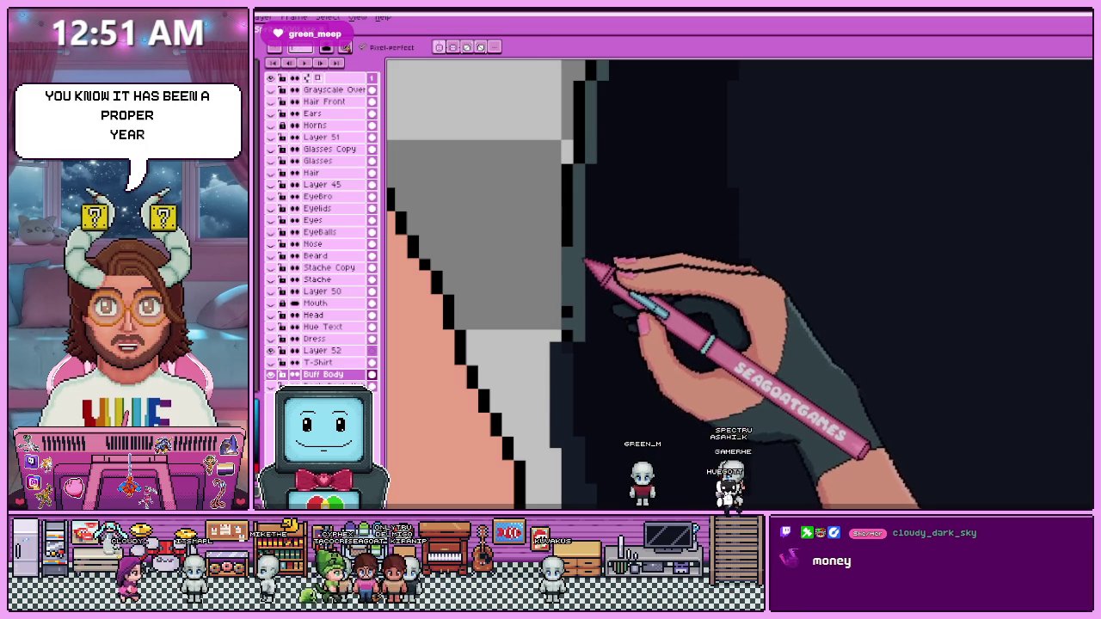
pyautogui.moveTo(573, 330); pyautogui.dragTo(577, 246)
pyautogui.scroll(-3, 570, 246)
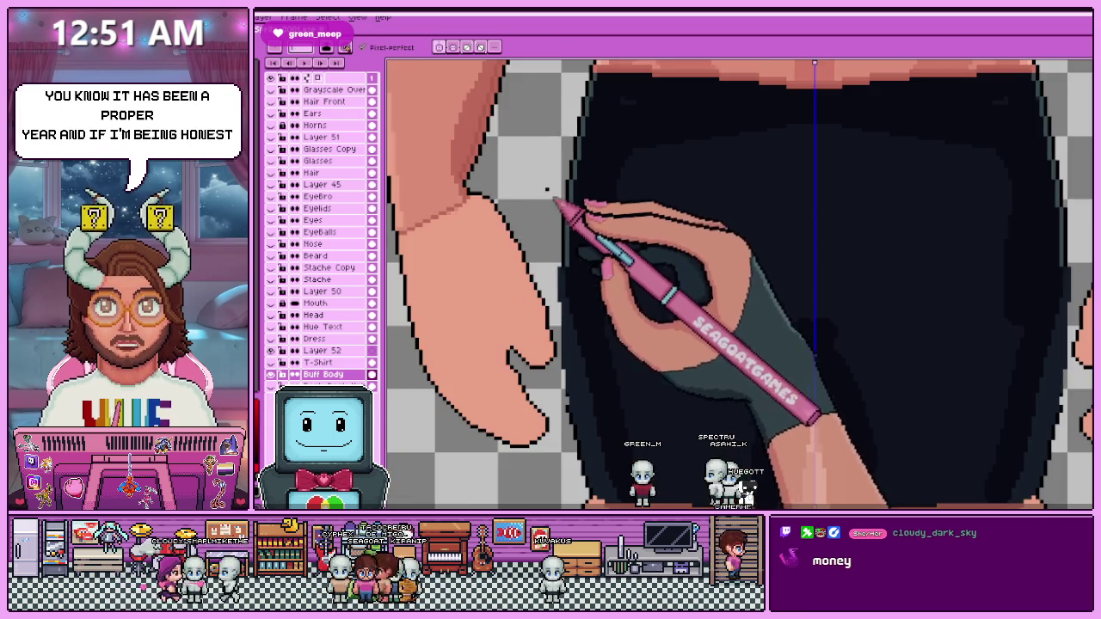
pyautogui.scroll(1, 570, 246)
pyautogui.scroll(2, 553, 243)
pyautogui.scroll(1, 554, 243)
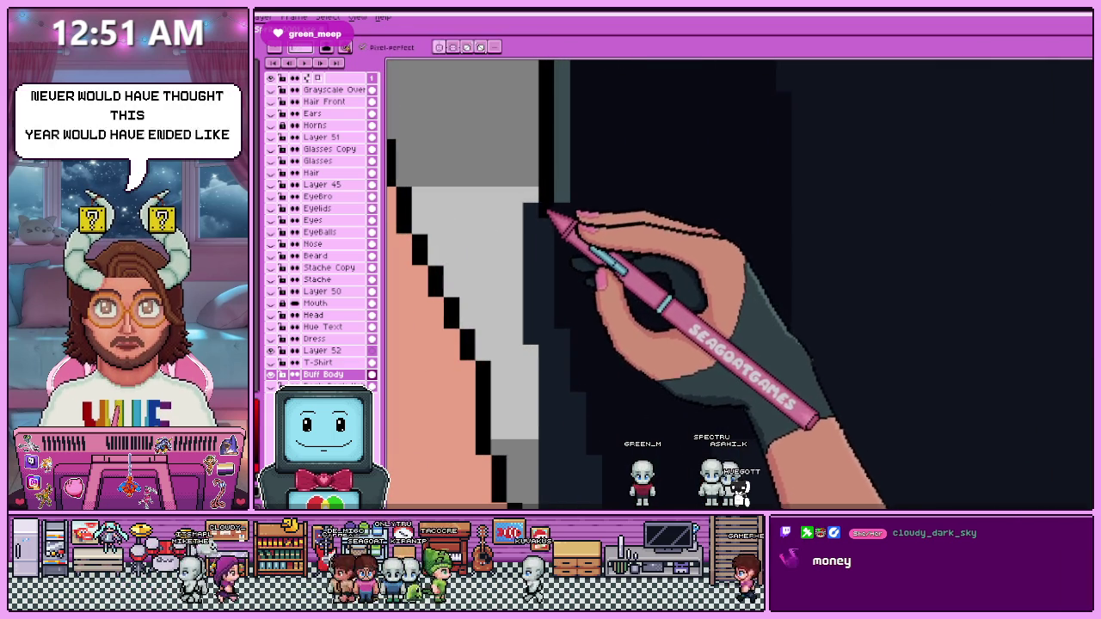
pyautogui.scroll(-1, 542, 224)
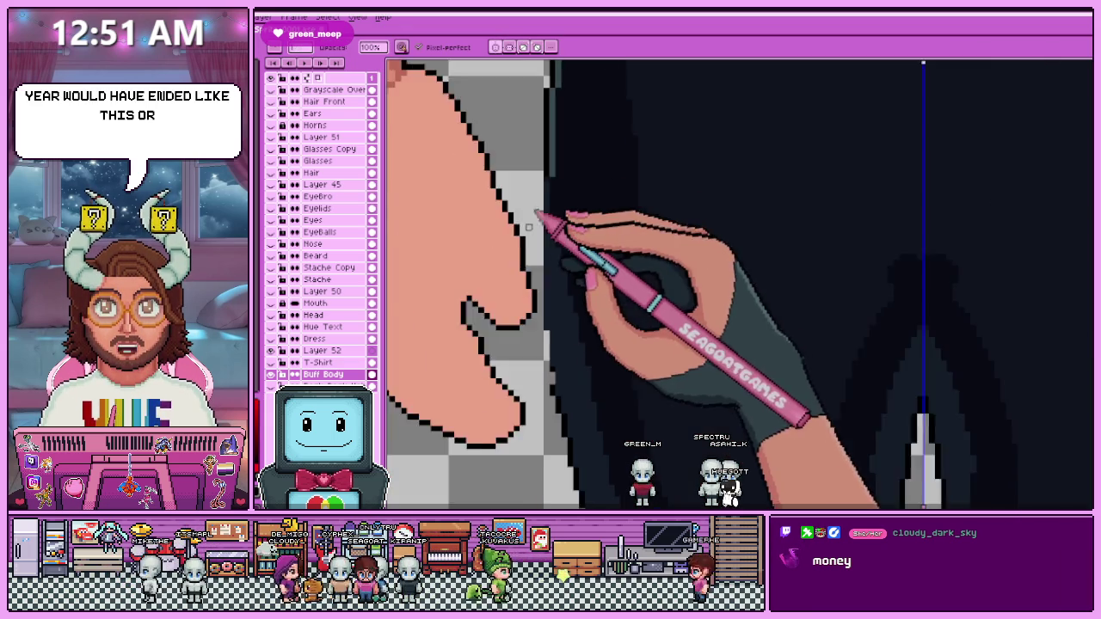
pyautogui.scroll(-2, 542, 258)
pyautogui.scroll(2, 542, 226)
pyautogui.scroll(1, 542, 218)
pyautogui.scroll(1, 541, 218)
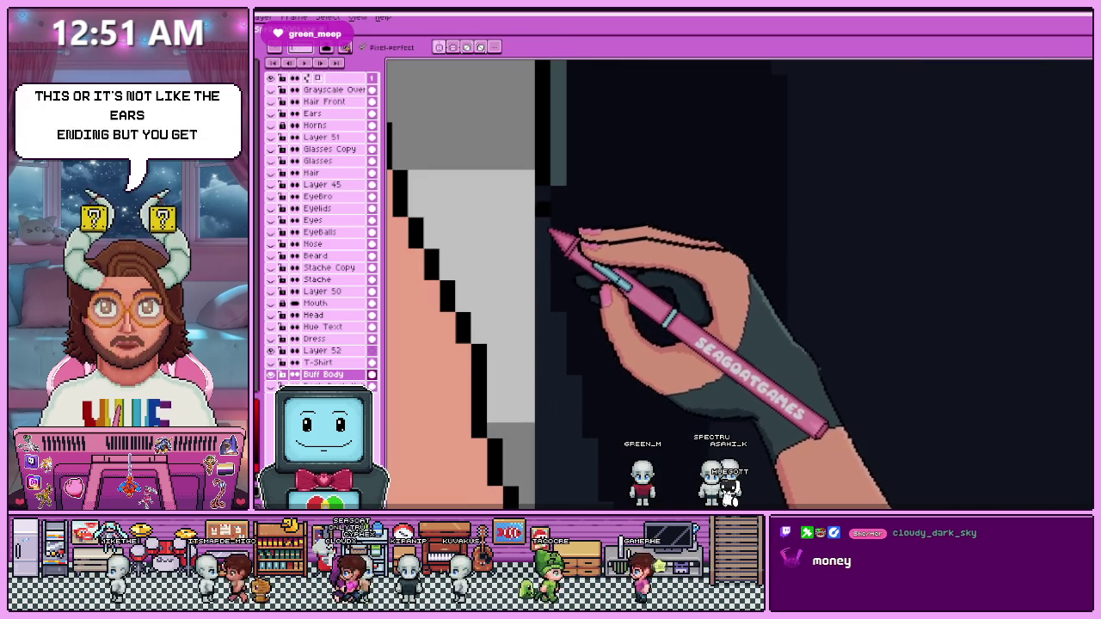
pyautogui.scroll(-2, 549, 215)
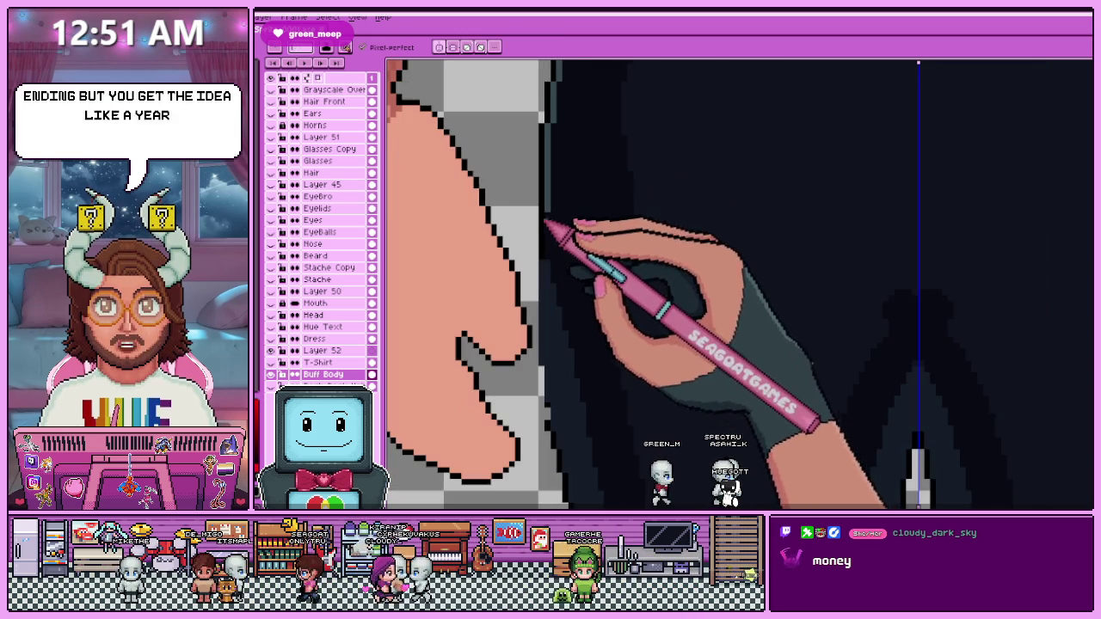
pyautogui.scroll(1, 547, 222)
pyautogui.scroll(-1, 559, 172)
pyautogui.scroll(1, 556, 344)
pyautogui.scroll(-1, 550, 344)
pyautogui.scroll(-1, 547, 327)
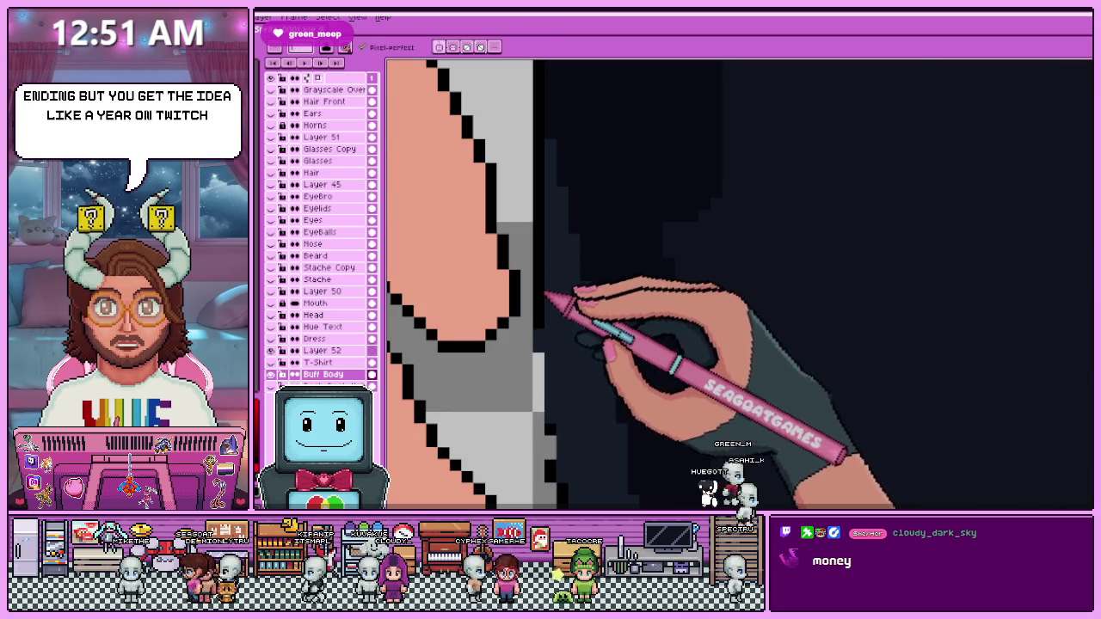
pyautogui.scroll(1, 551, 224)
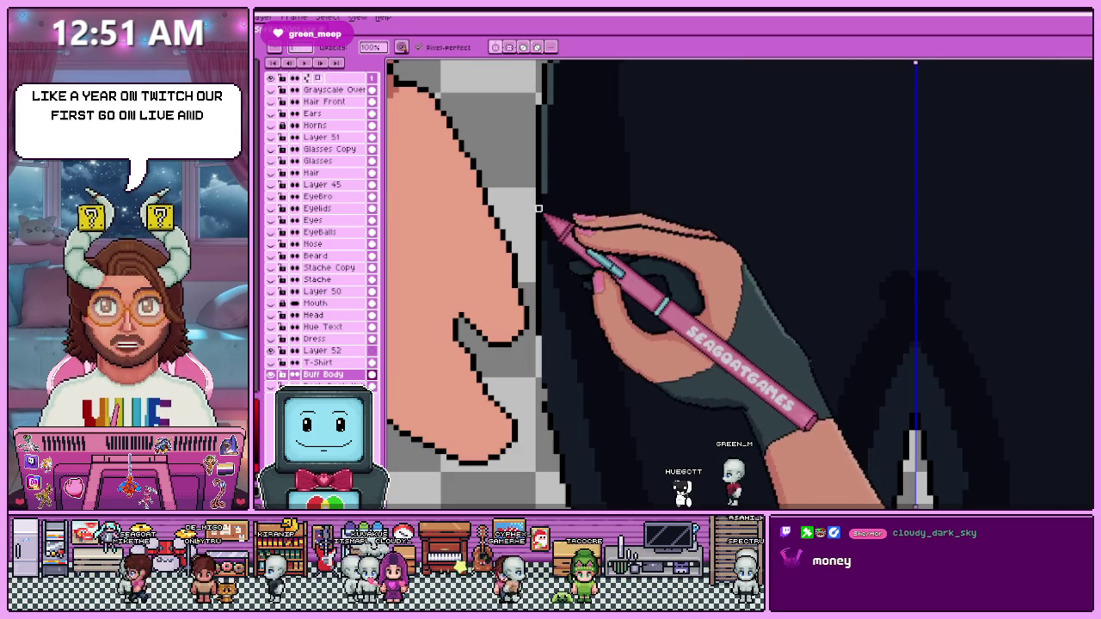
pyautogui.scroll(1, 542, 199)
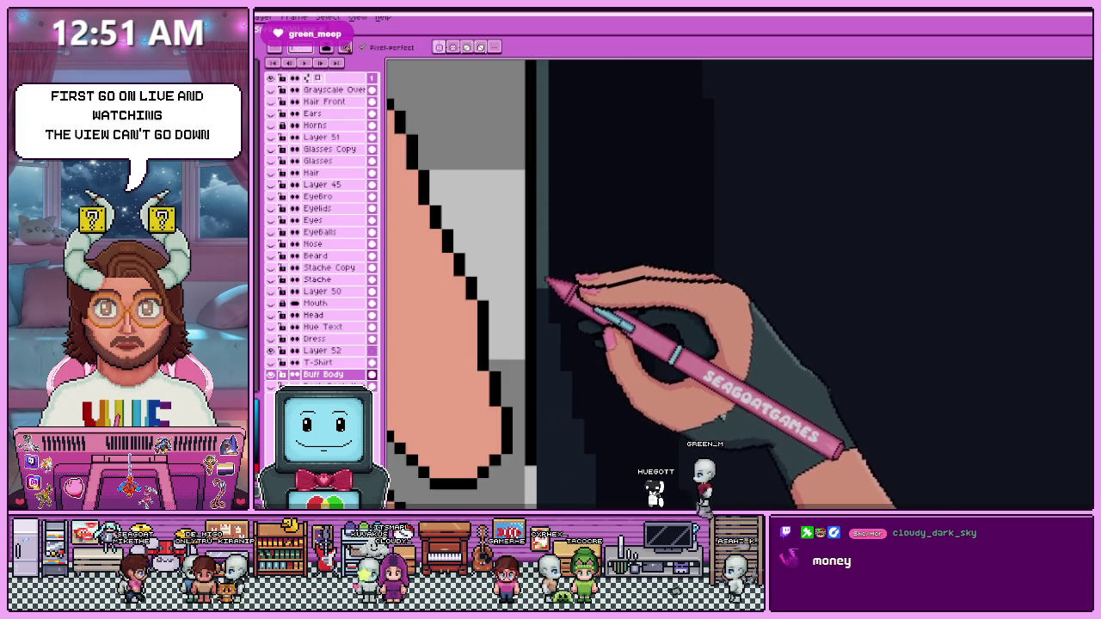
pyautogui.scroll(-1, 547, 284)
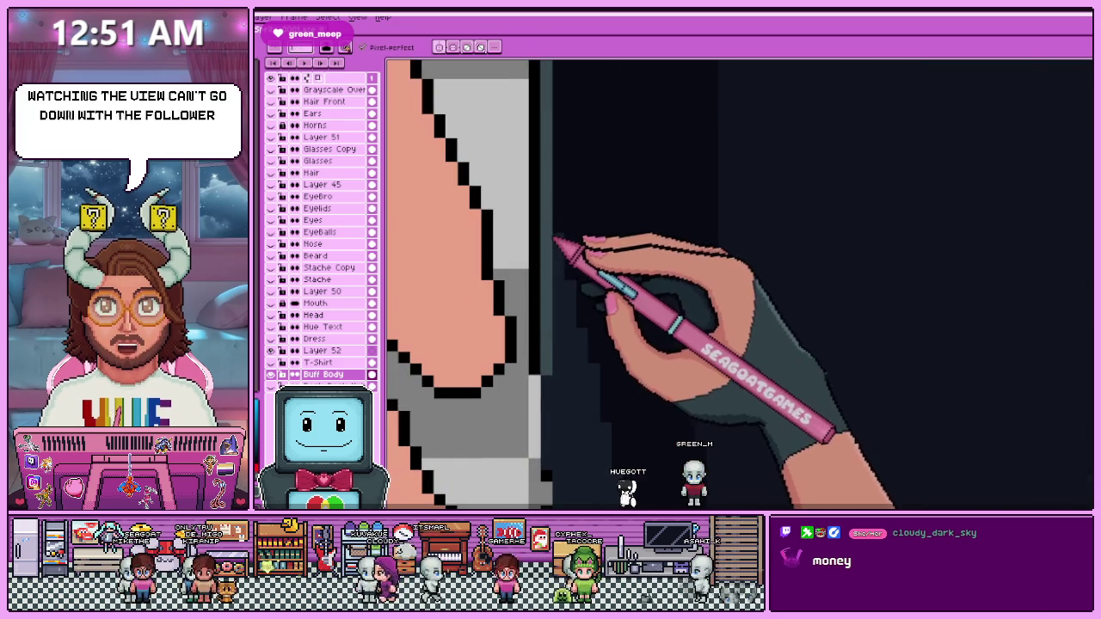
pyautogui.scroll(-1, 557, 250)
pyautogui.press('alt')
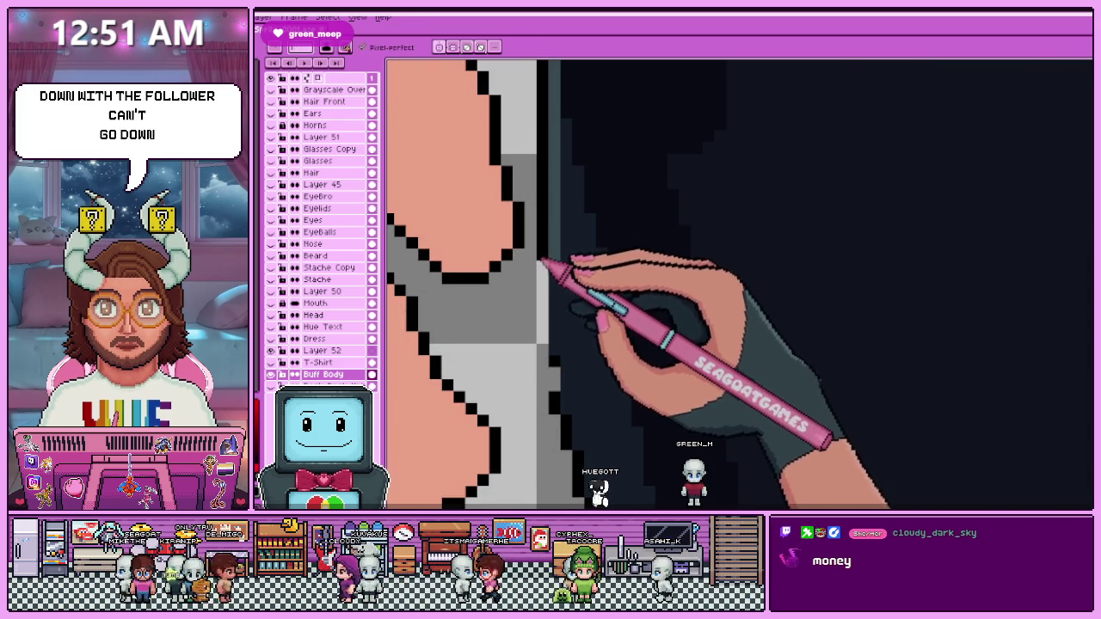
pyautogui.scroll(1, 554, 279)
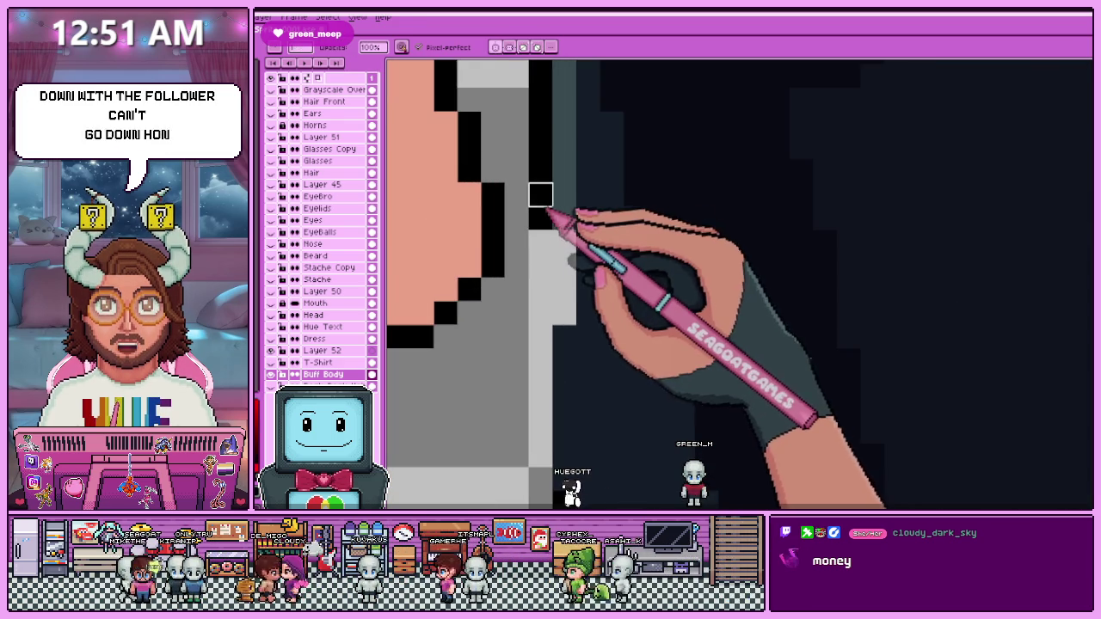
pyautogui.scroll(-1, 564, 219)
pyautogui.press('alt')
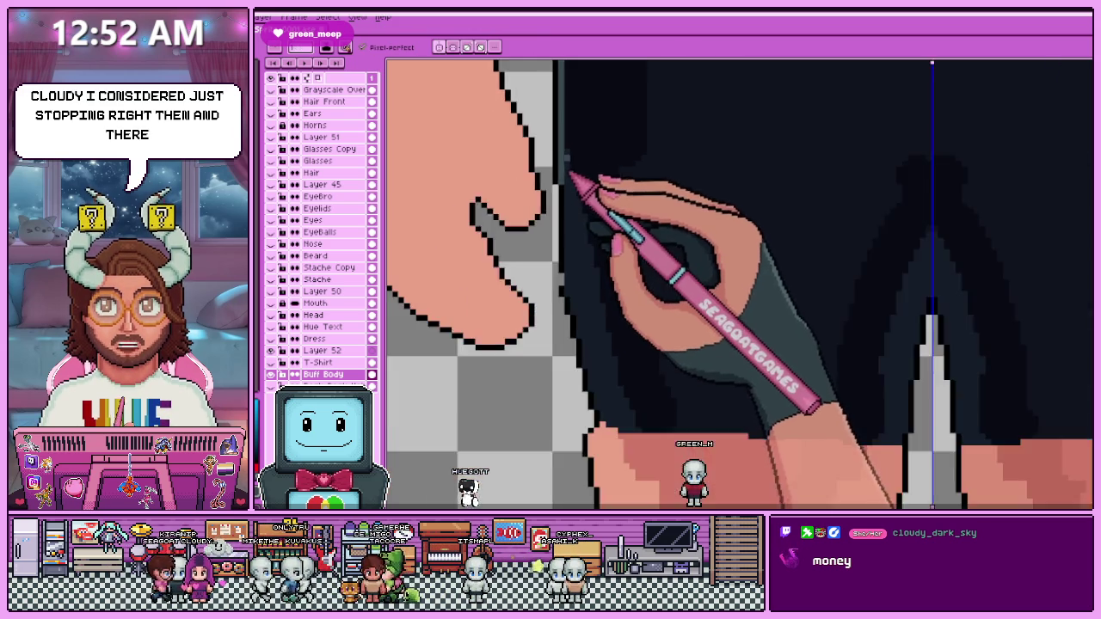
pyautogui.moveTo(561, 258); pyautogui.dragTo(574, 198)
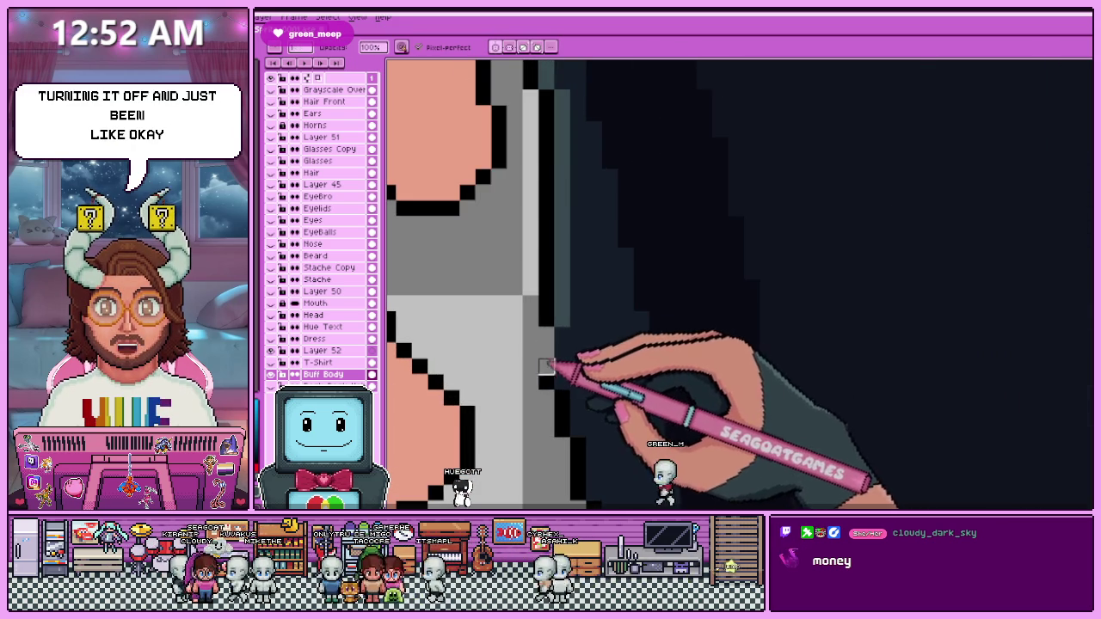
pyautogui.moveTo(561, 368); pyautogui.dragTo(570, 161)
pyautogui.scroll(-1, 570, 161)
pyautogui.scroll(2, 563, 180)
pyautogui.scroll(1, 554, 203)
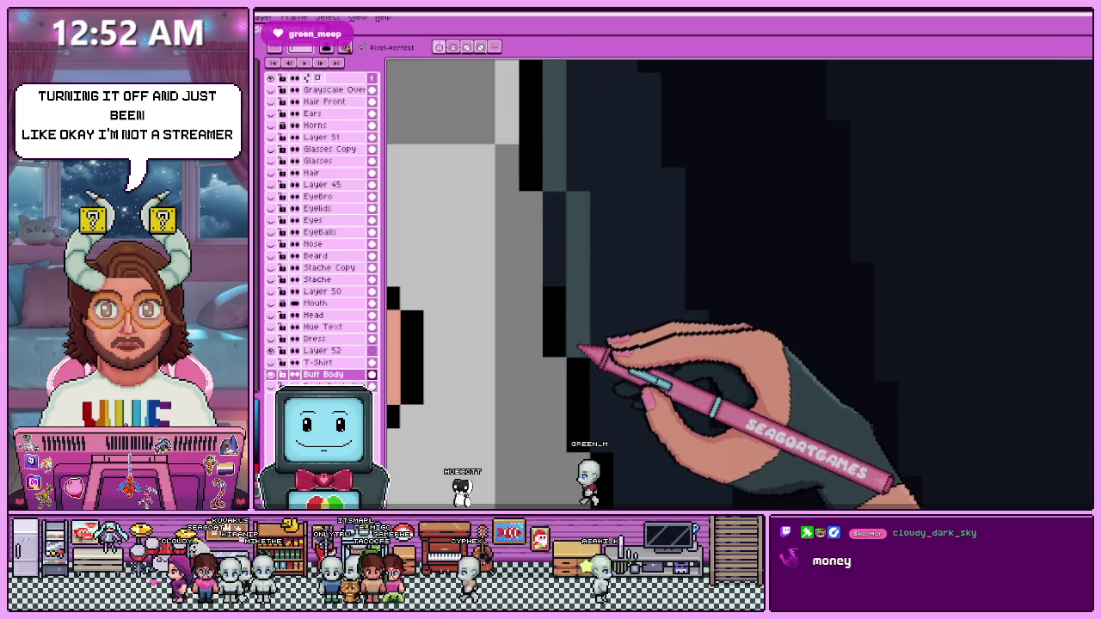
pyautogui.press('i')
pyautogui.scroll(-1, 573, 319)
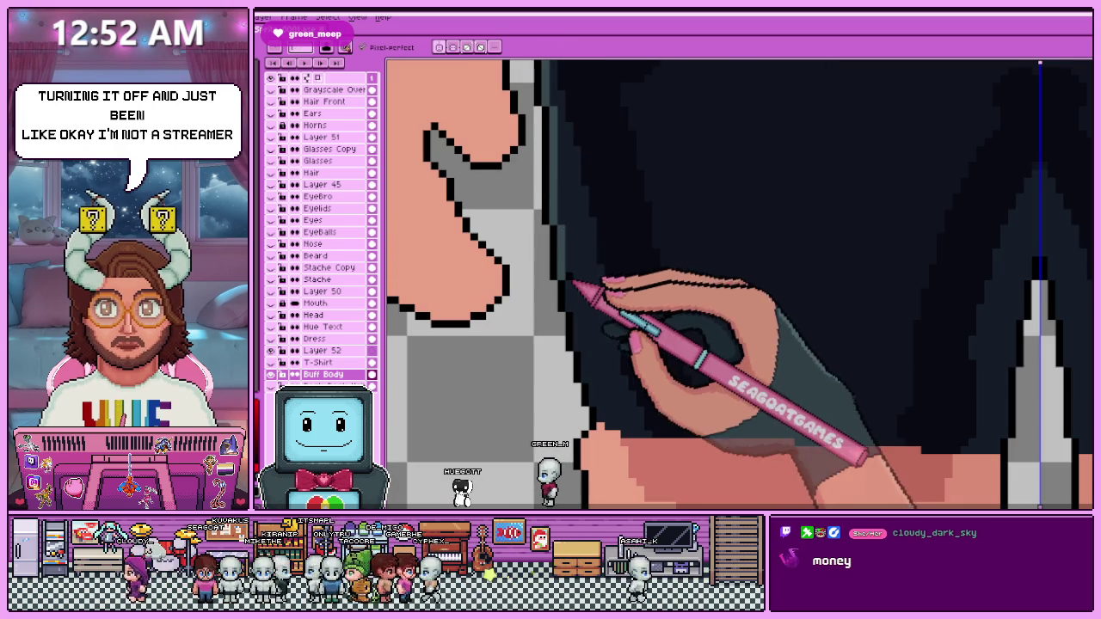
pyautogui.scroll(1, 564, 282)
pyautogui.press('i')
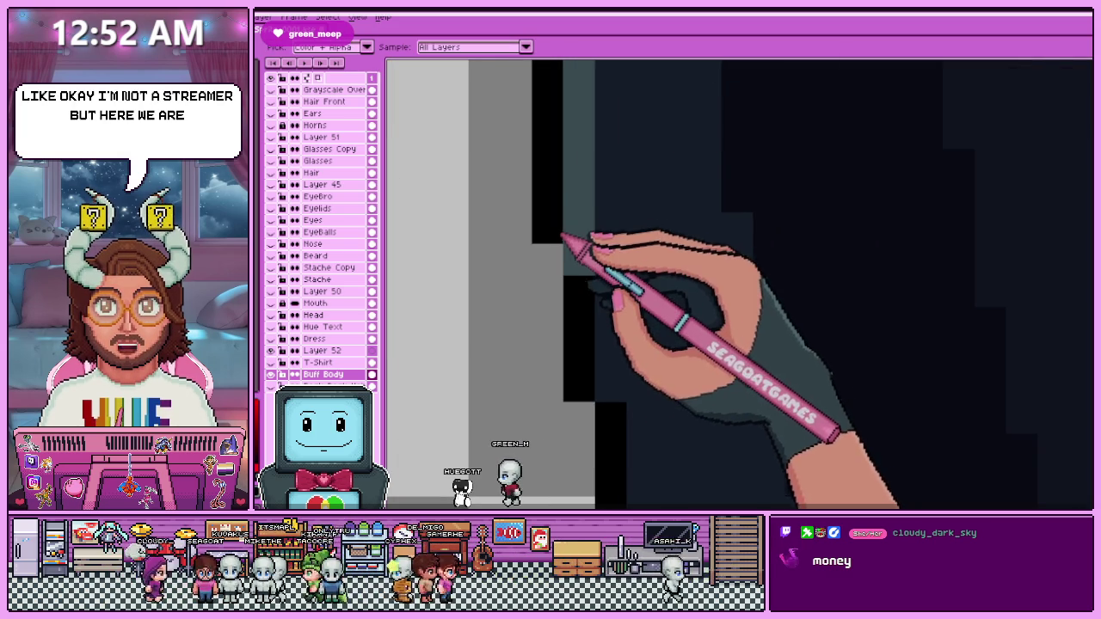
pyautogui.press('b')
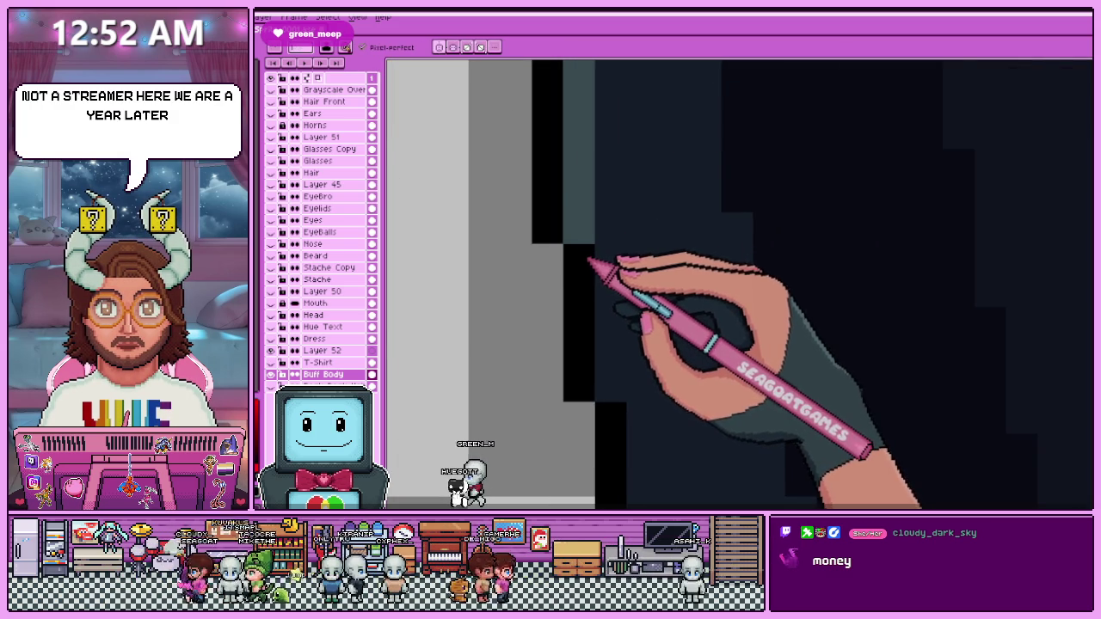
pyautogui.scroll(-2, 592, 222)
pyautogui.scroll(-6, 594, 253)
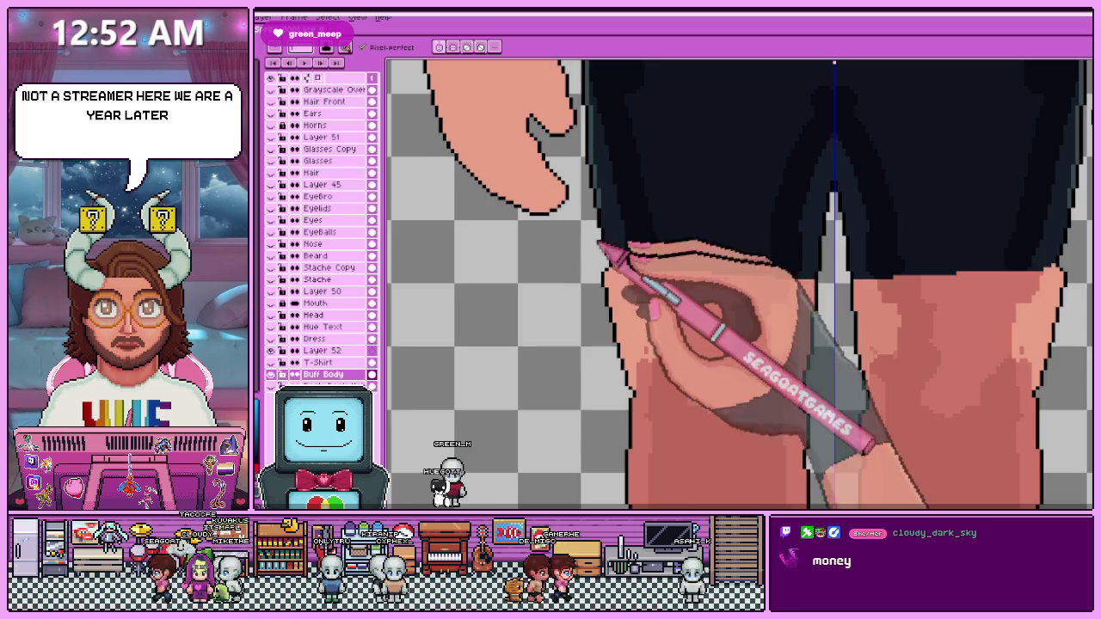
# Sample grey-teal and outline shades and paint them into the shorts' stair-stepped edge.
pyautogui.scroll(2, 565, 99)
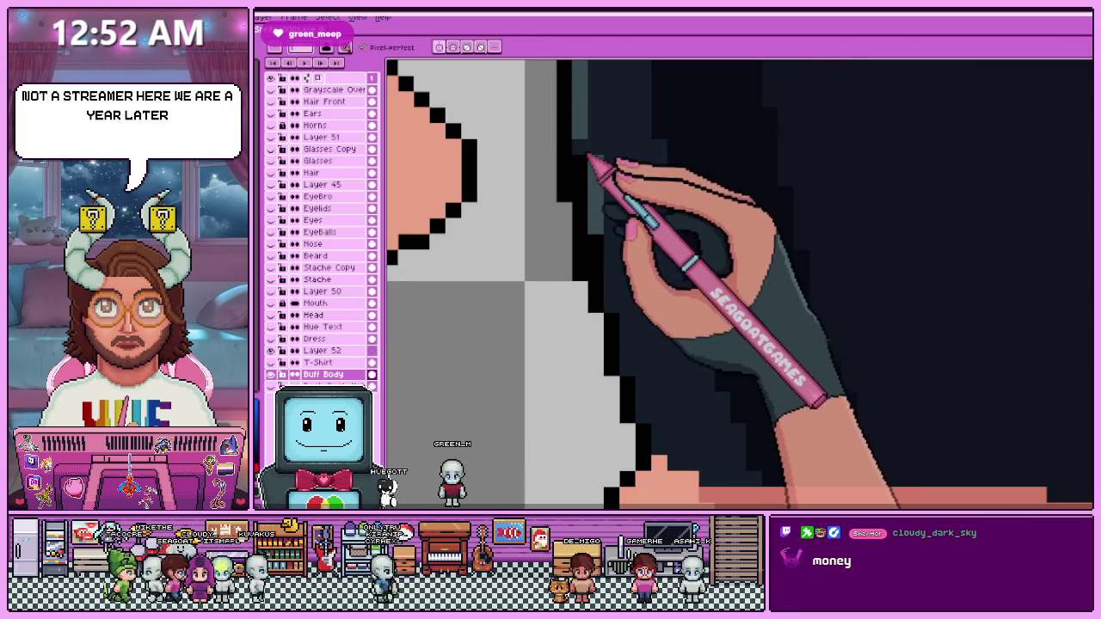
pyautogui.press('alt')
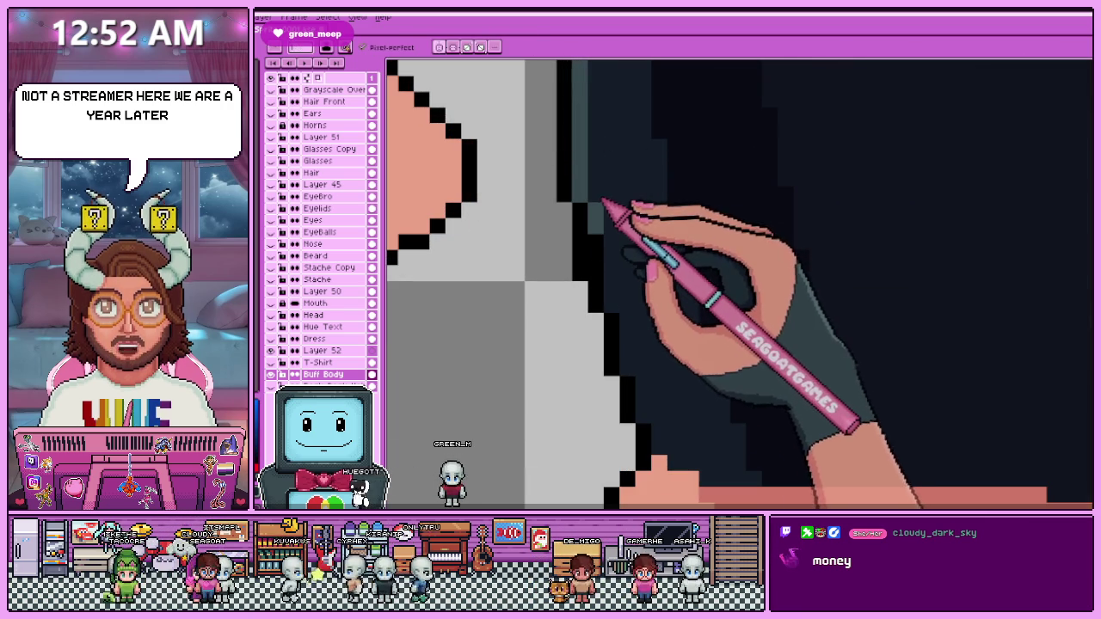
pyautogui.keyDown('alt'); pyautogui.click(595, 217); pyautogui.keyUp('alt')
pyautogui.click(605, 230)
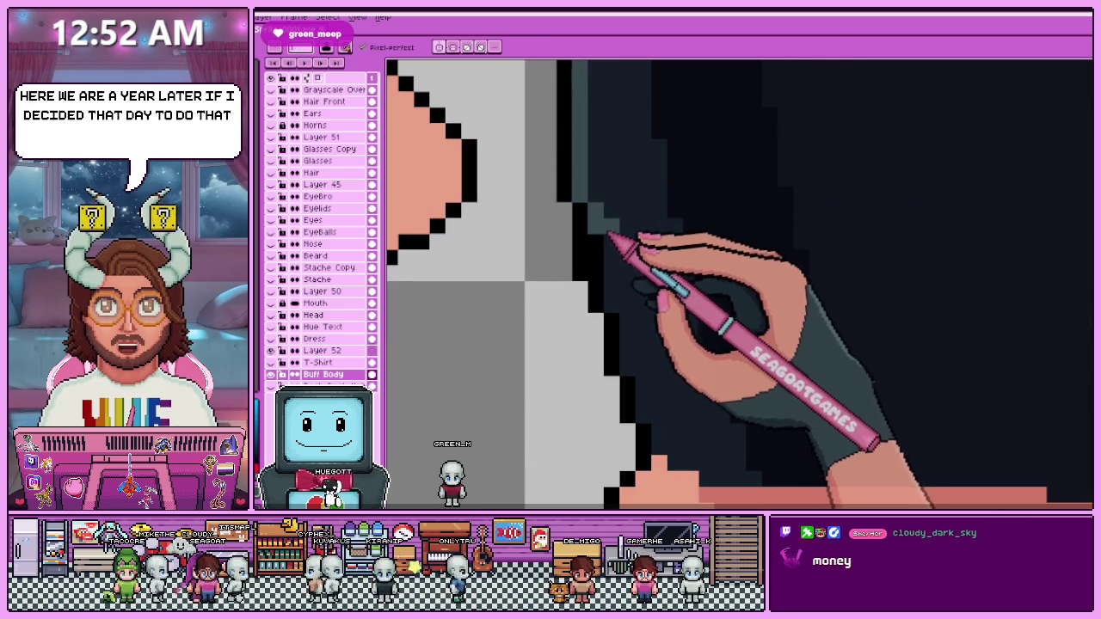
pyautogui.scroll(-2, 593, 277)
pyautogui.keyDown('alt'); pyautogui.click(587, 239); pyautogui.keyUp('alt')
pyautogui.click(626, 393)
# Sample another colour, then zoom out to check the whole figure and back in on the shorts.
pyautogui.scroll(-3, 622, 416)
pyautogui.press('alt')
pyautogui.keyDown('alt'); pyautogui.click(591, 175); pyautogui.keyUp('alt')
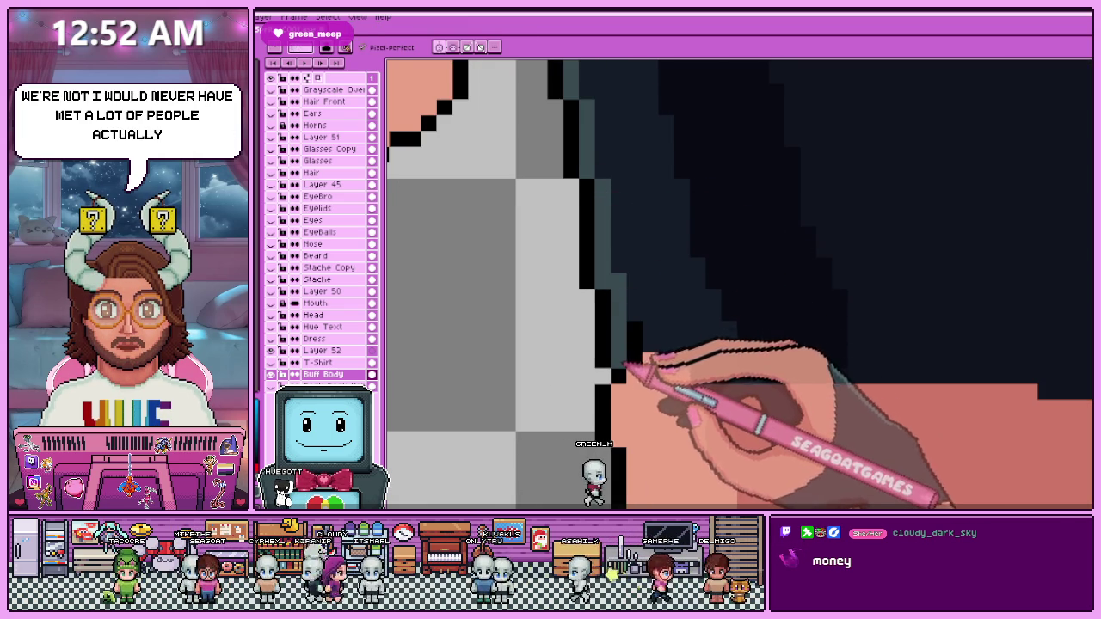
pyautogui.scroll(-2, 659, 186)
pyautogui.scroll(2, 610, 277)
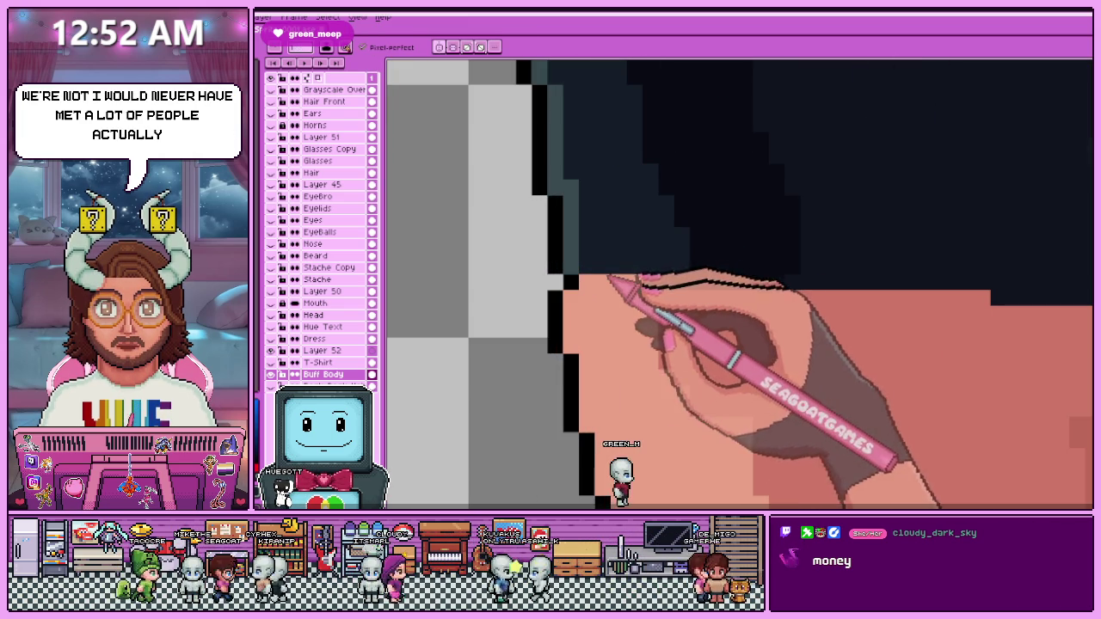
pyautogui.scroll(-1, 637, 293)
pyautogui.scroll(-1, 637, 307)
pyautogui.scroll(-2, 640, 307)
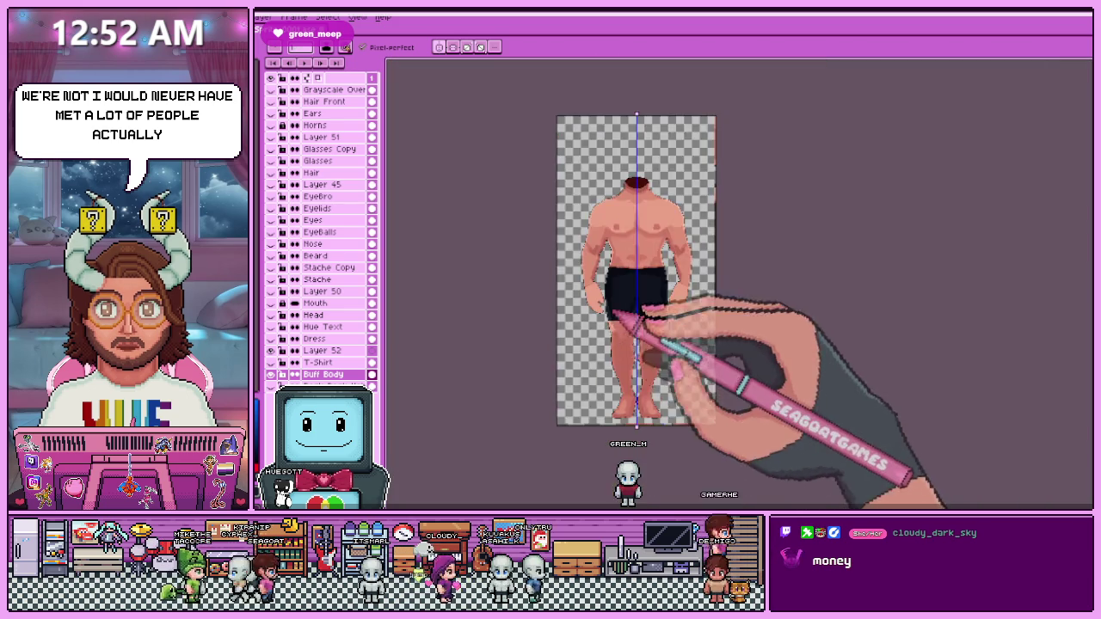
pyautogui.scroll(2, 637, 327)
pyautogui.scroll(1, 607, 301)
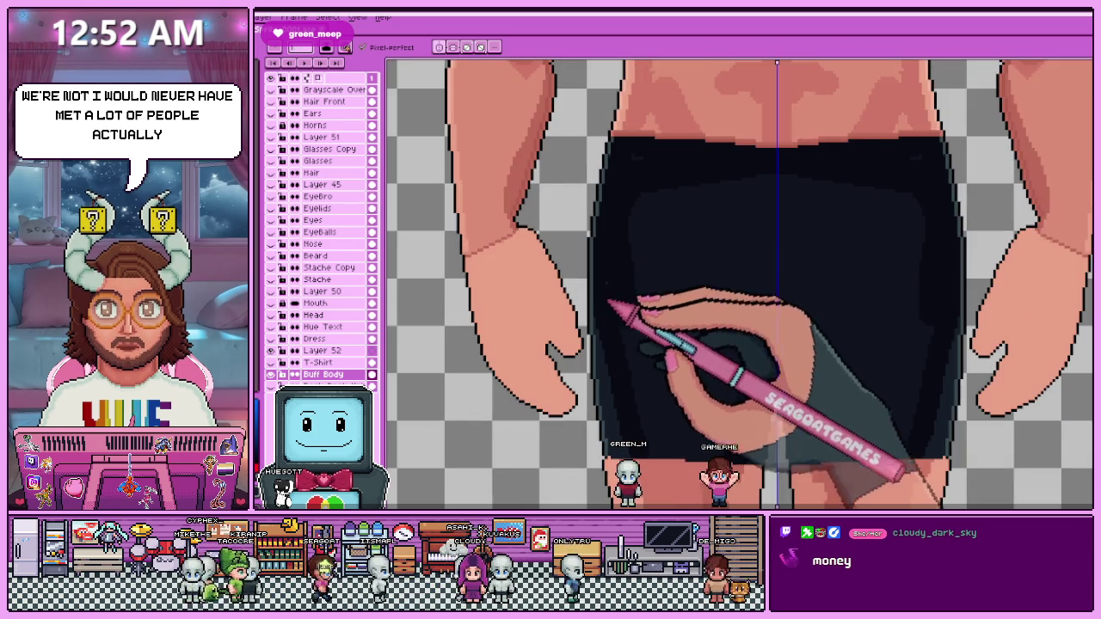
pyautogui.scroll(2, 626, 246)
pyautogui.scroll(-1, 626, 206)
pyautogui.scroll(1, 626, 196)
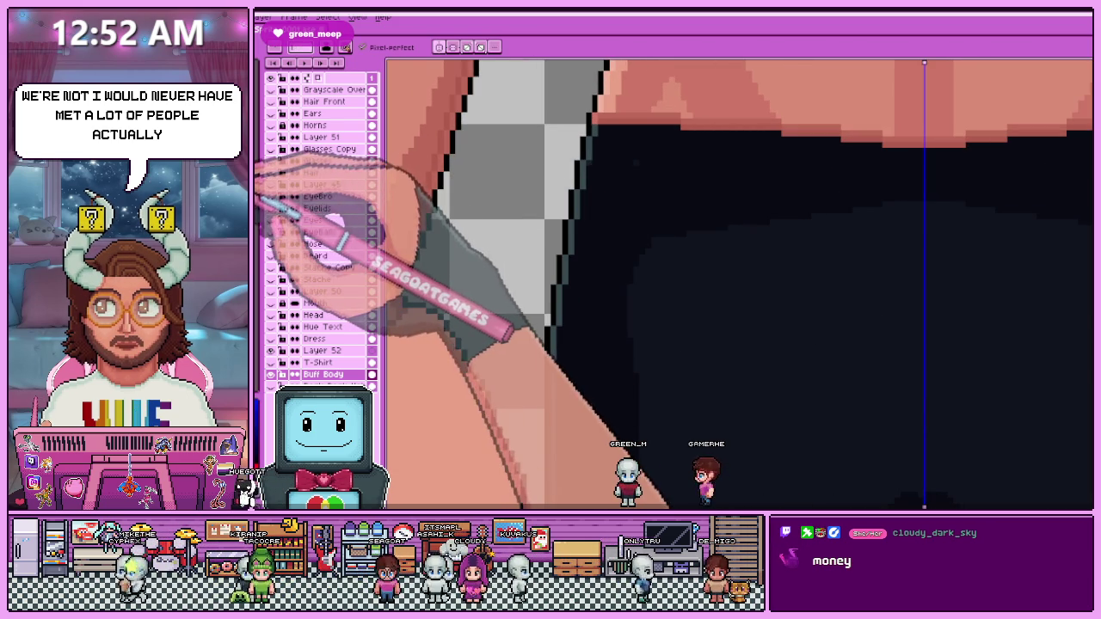
pyautogui.scroll(1, 567, 189)
pyautogui.scroll(1, 573, 192)
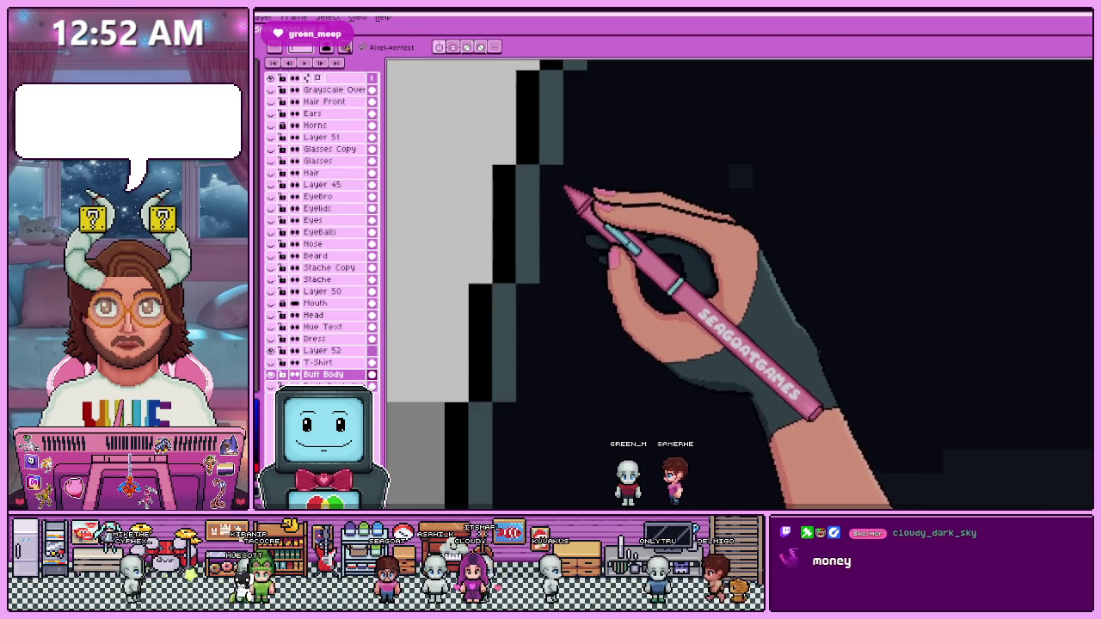
pyautogui.scroll(-2, 553, 197)
pyautogui.scroll(-1, 575, 222)
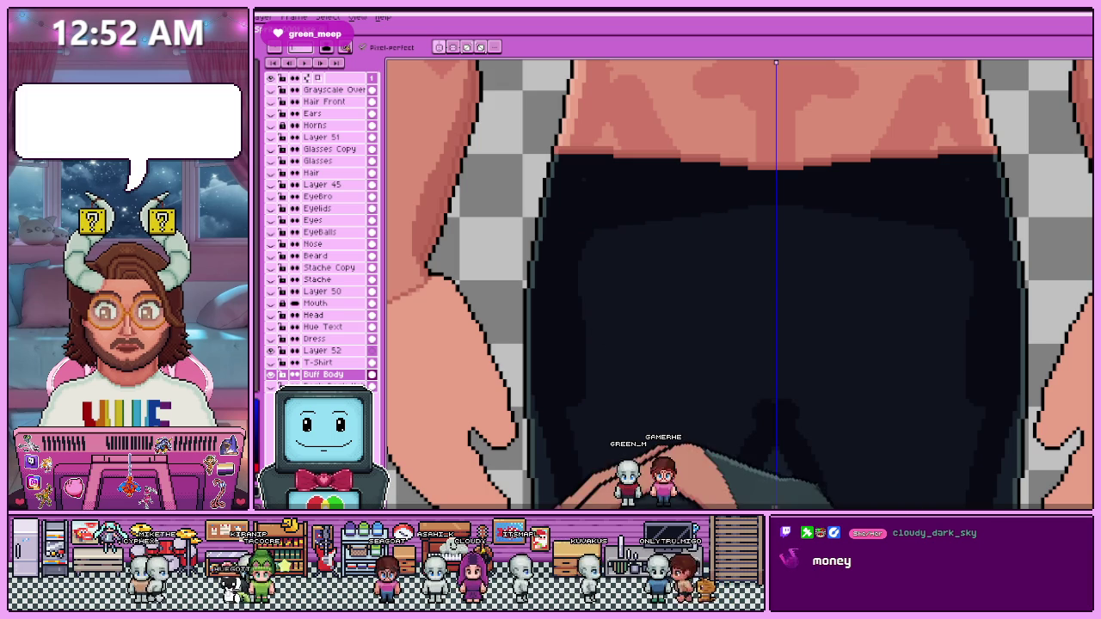
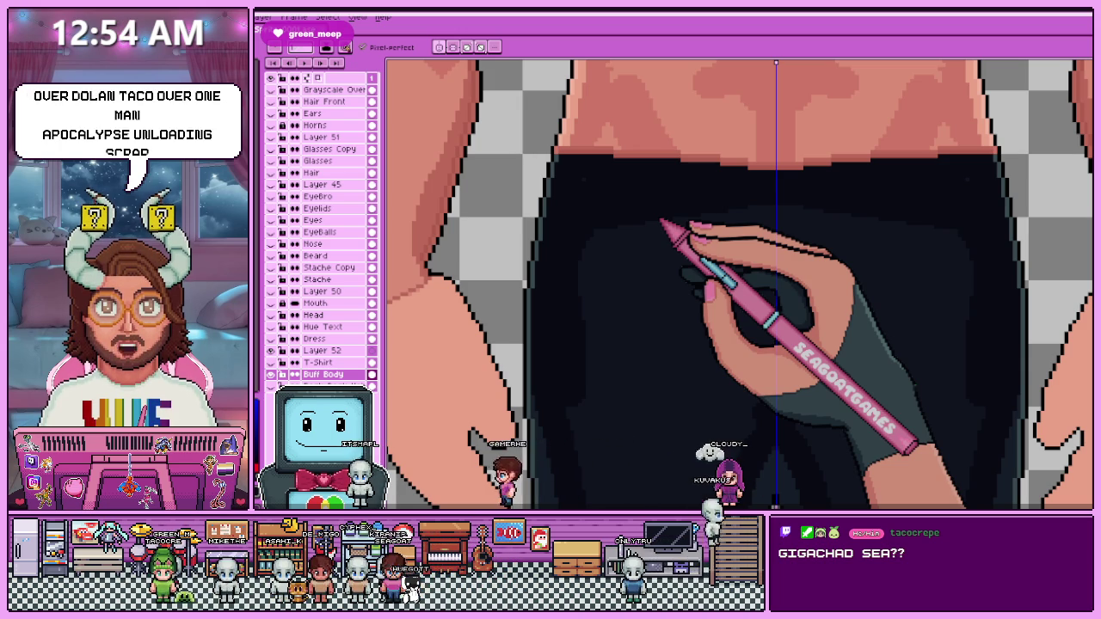
# Paint a magenta stroke along the top edge of the black shorts.
pyautogui.scroll(-2, 559, 228)
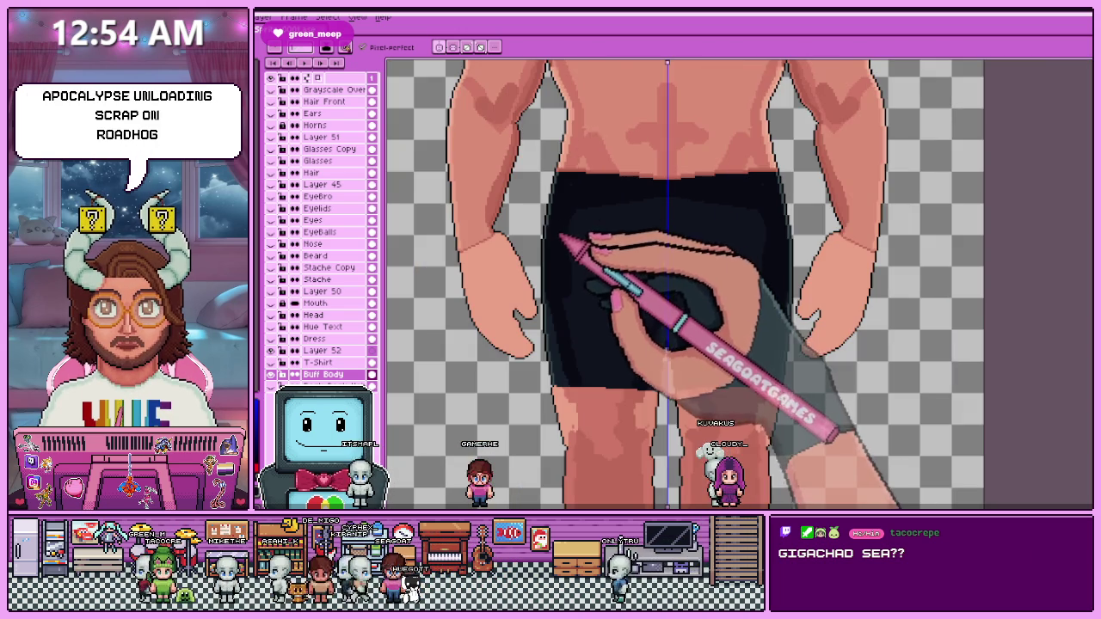
pyautogui.scroll(2, 567, 226)
pyautogui.scroll(-2, 627, 187)
pyautogui.scroll(2, 602, 186)
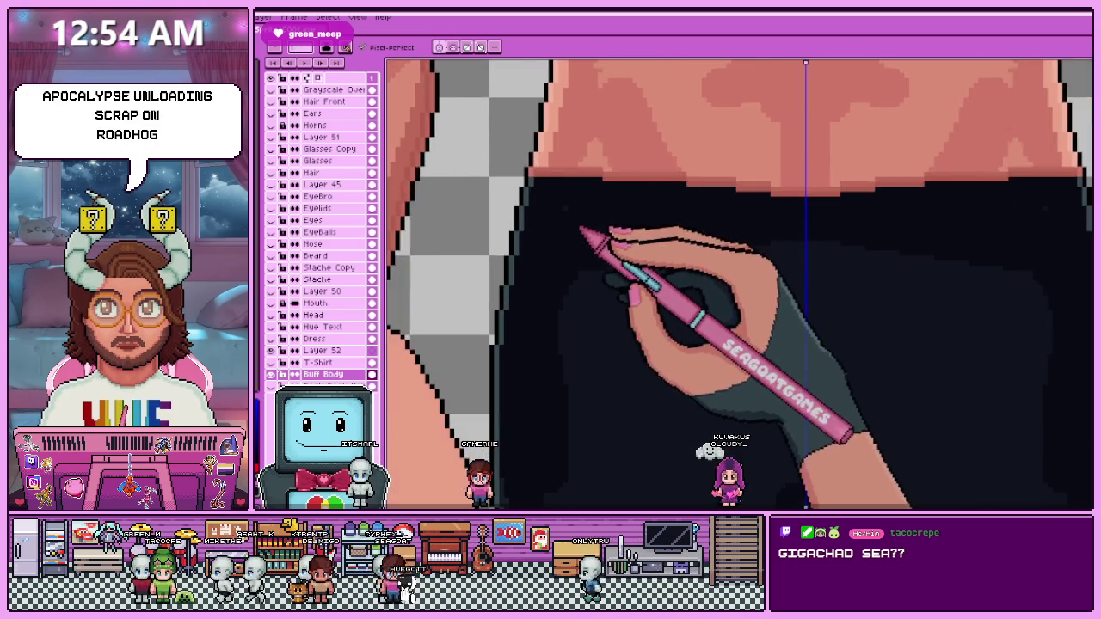
pyautogui.scroll(2, 516, 172)
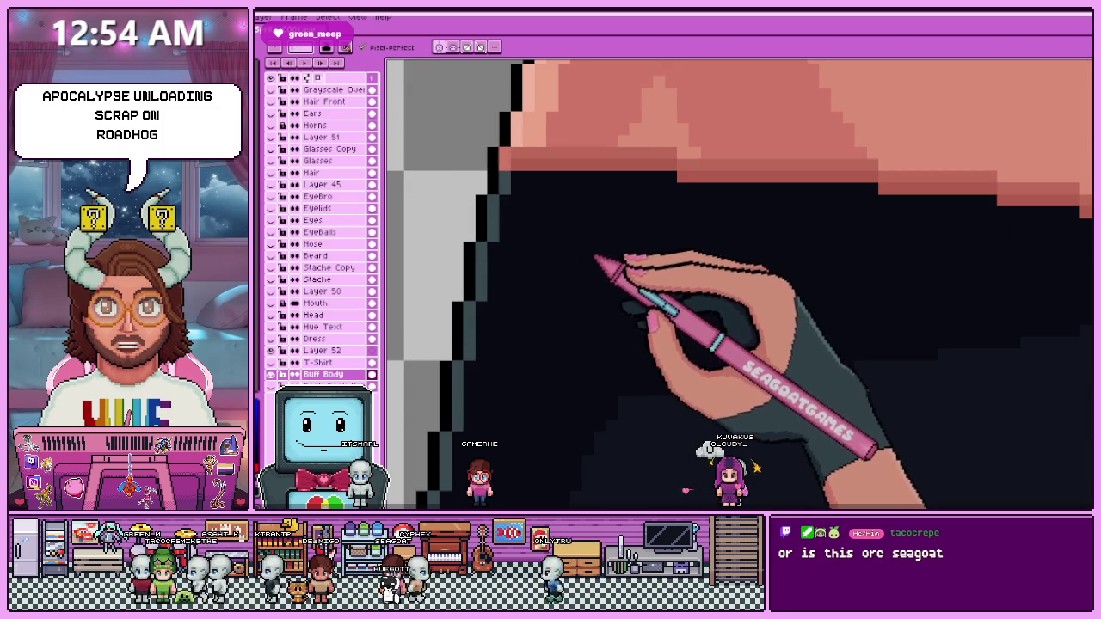
pyautogui.scroll(-2, 584, 209)
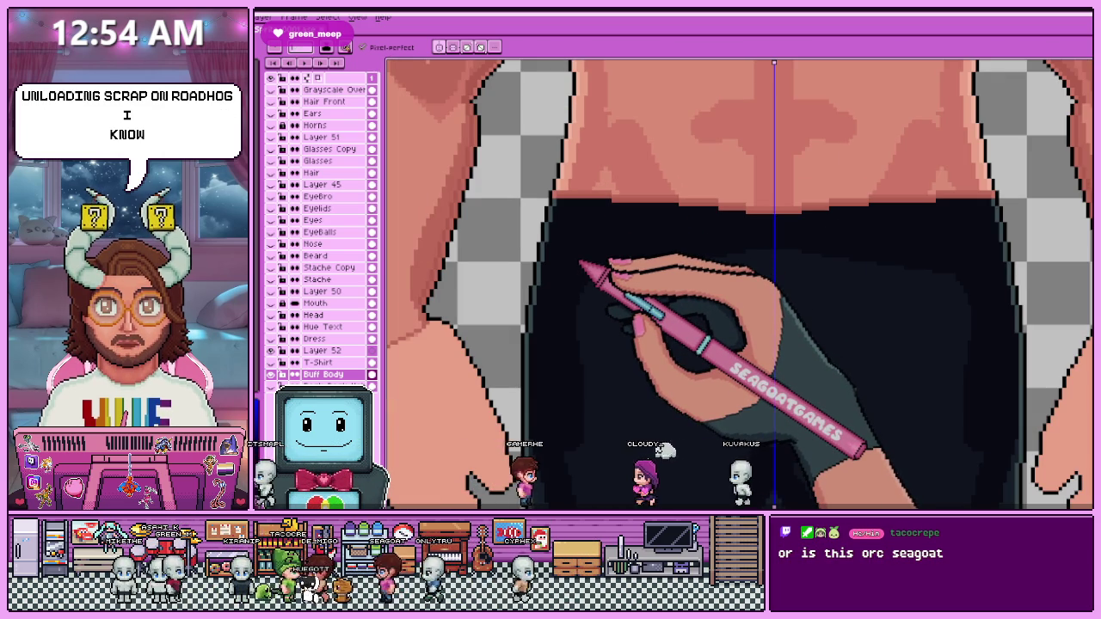
pyautogui.scroll(2, 581, 265)
pyautogui.scroll(1, 564, 202)
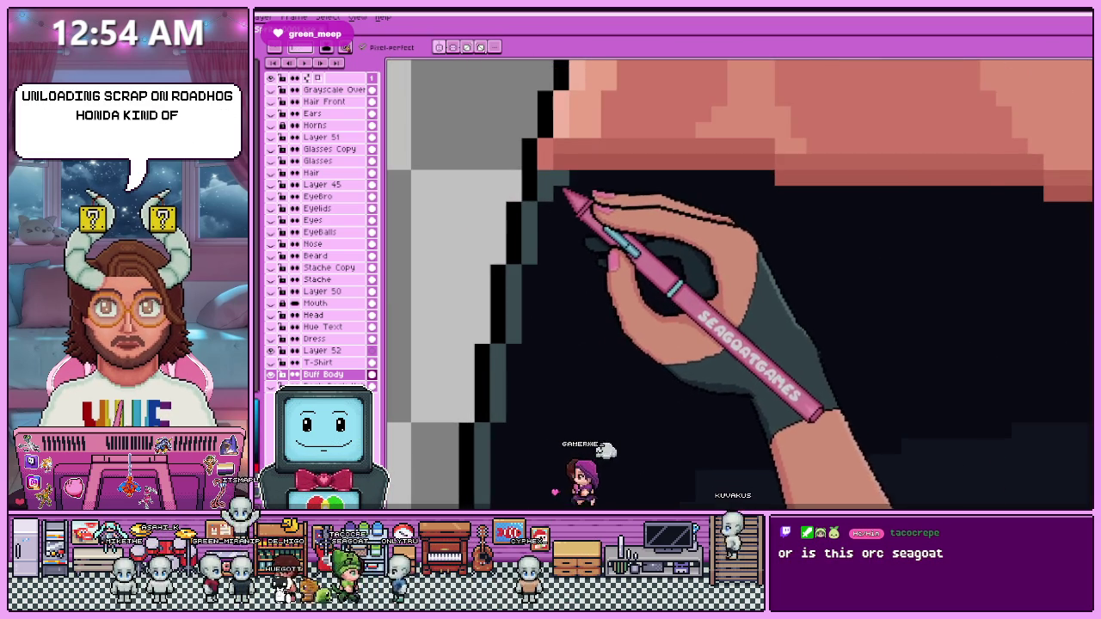
pyautogui.scroll(1, 570, 203)
pyautogui.scroll(-1, 895, 196)
pyautogui.scroll(-1, 585, 221)
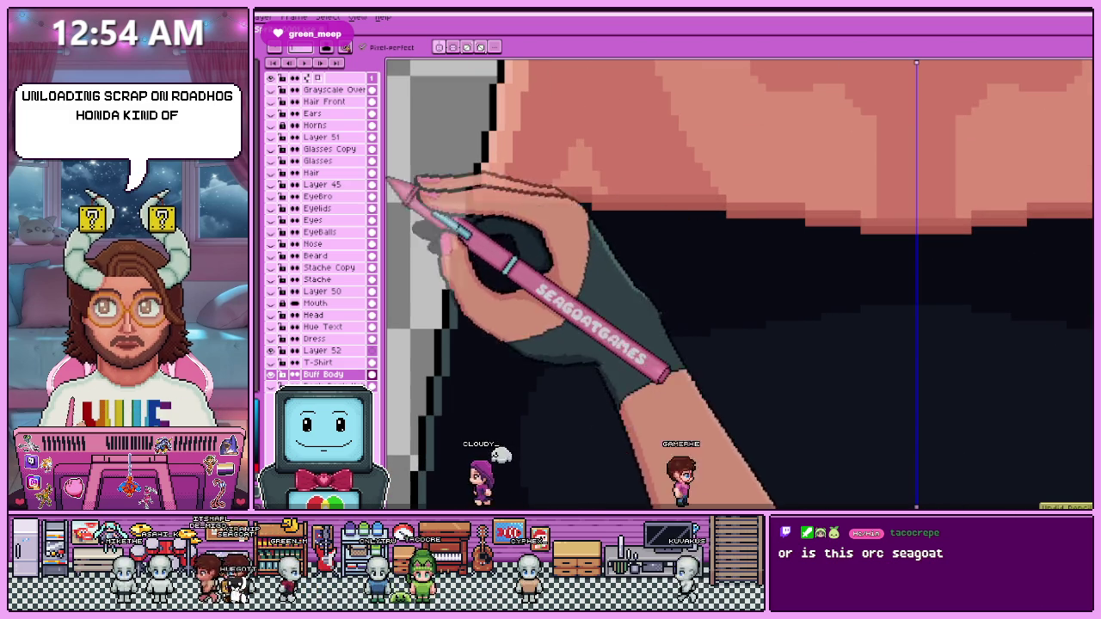
pyautogui.scroll(1, 488, 205)
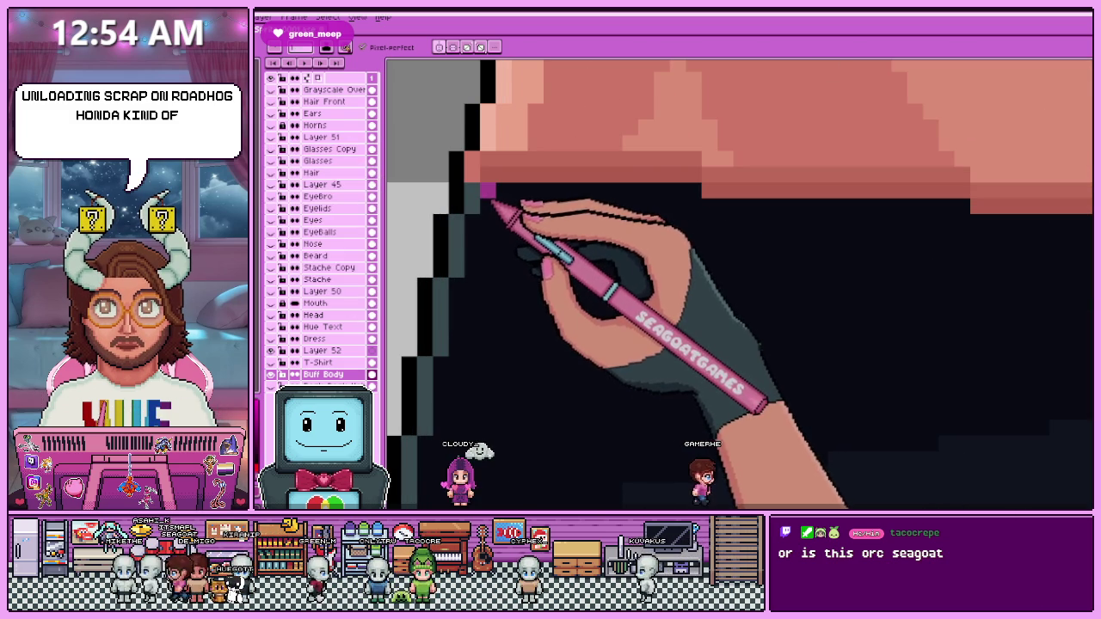
pyautogui.moveTo(506, 199); pyautogui.dragTo(701, 205)
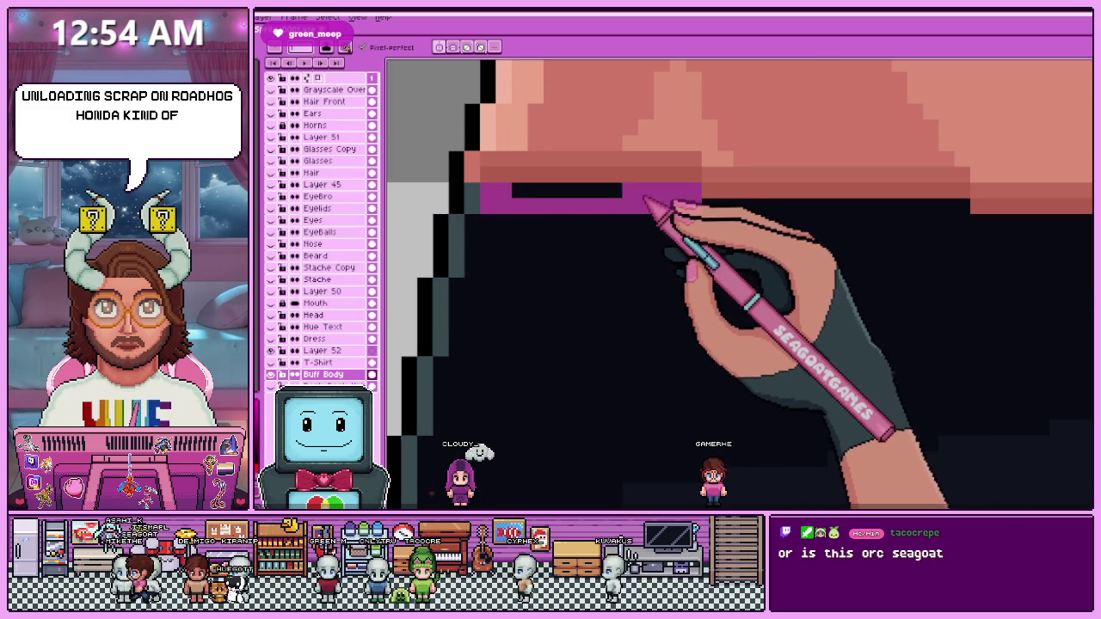
pyautogui.moveTo(619, 197); pyautogui.dragTo(522, 209)
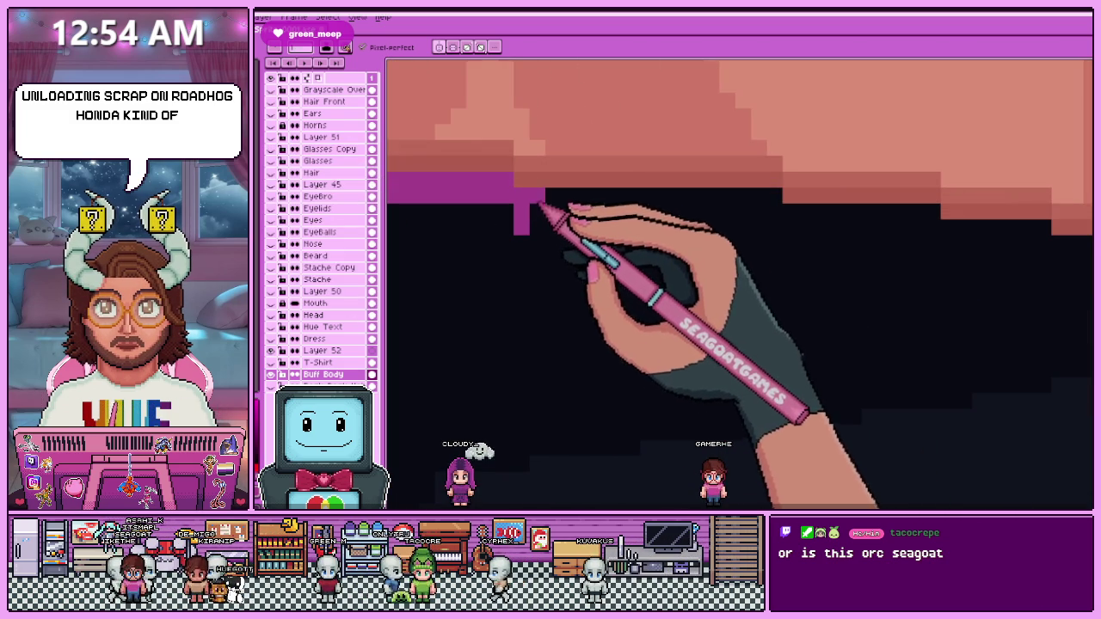
pyautogui.moveTo(546, 218)
pyautogui.mouseDown()
pyautogui.moveTo(777, 222)
pyautogui.moveTo(560, 202)
pyautogui.mouseUp()
# Sample the magenta, fill the leftover black strip and add a pixel stepping the band up.
pyautogui.press('i')
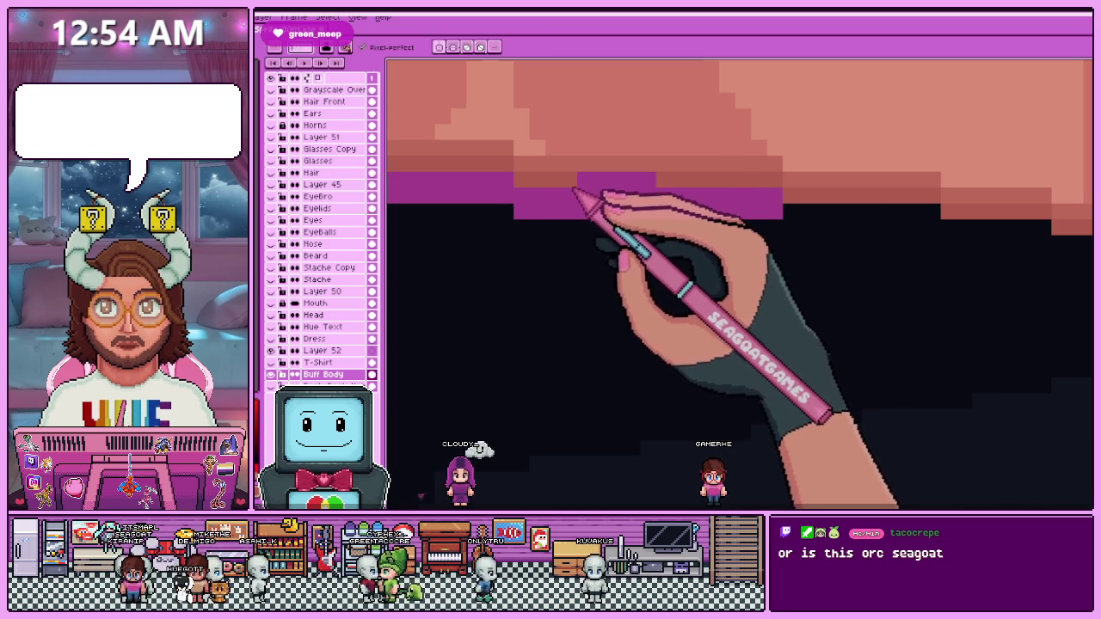
pyautogui.scroll(-2, 717, 216)
pyautogui.scroll(-2, 719, 230)
pyautogui.scroll(4, 721, 234)
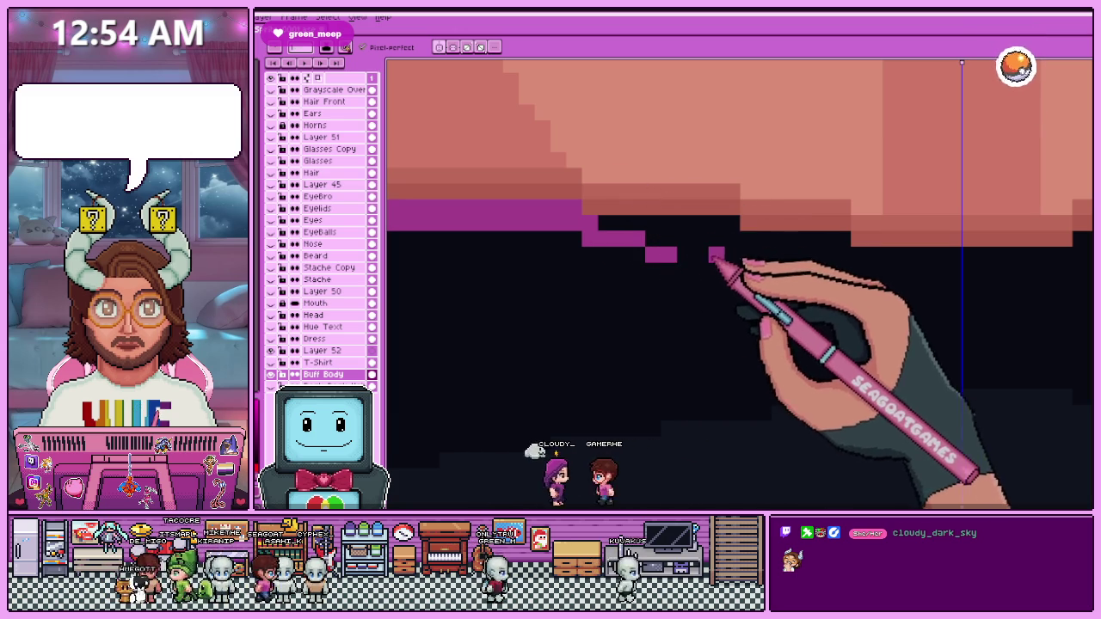
pyautogui.moveTo(734, 234)
pyautogui.mouseDown()
pyautogui.moveTo(621, 230)
pyautogui.moveTo(734, 255)
pyautogui.mouseUp()
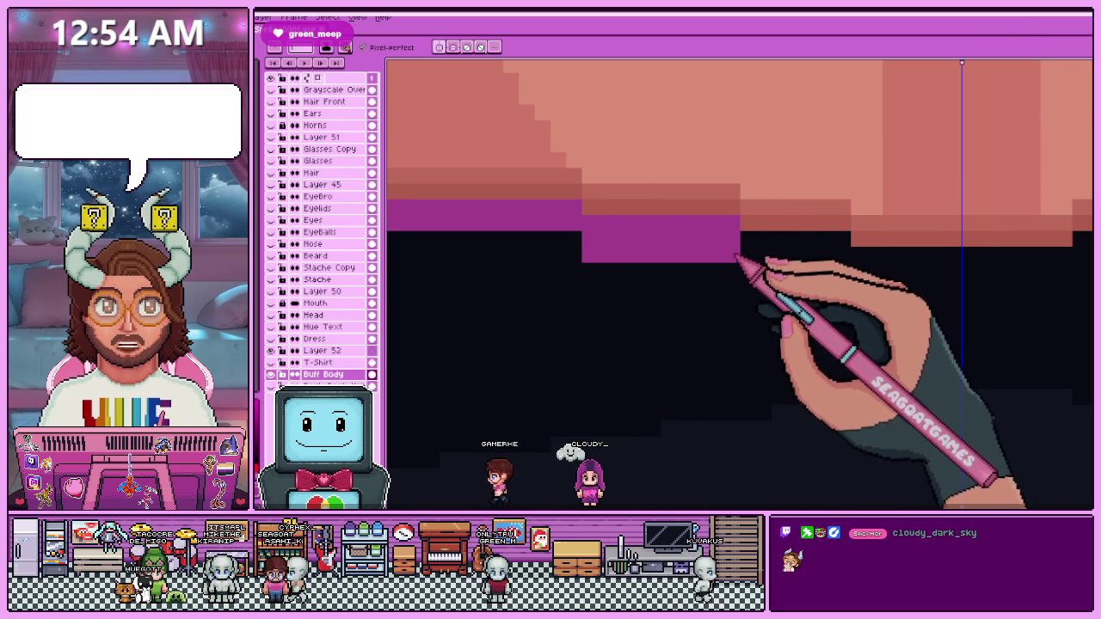
pyautogui.hscroll(-5, 671, 232)
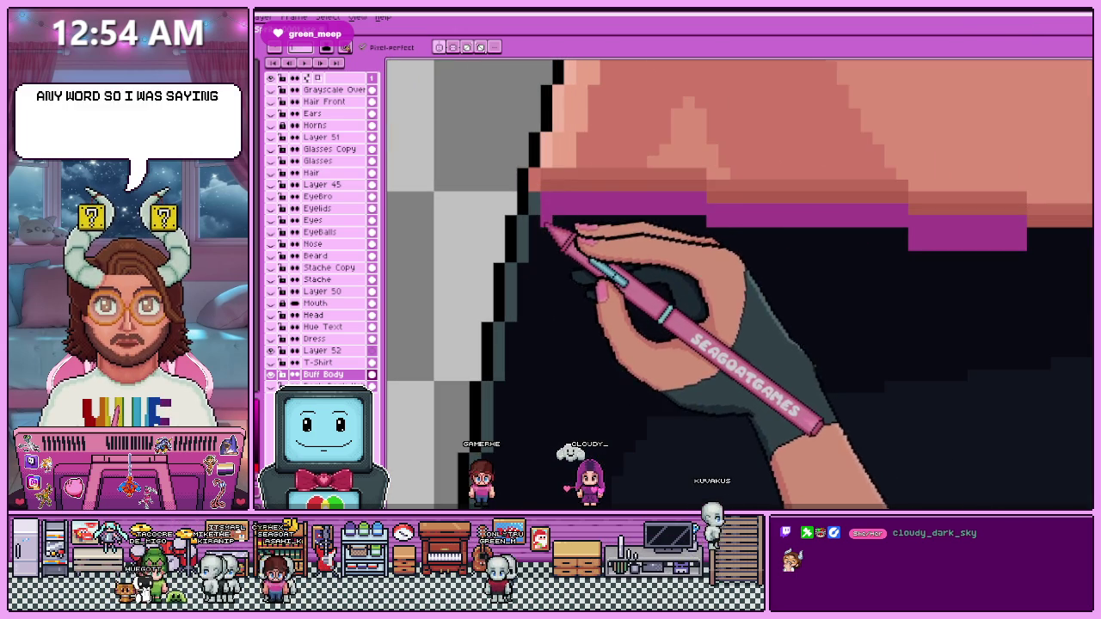
pyautogui.click(596, 176)
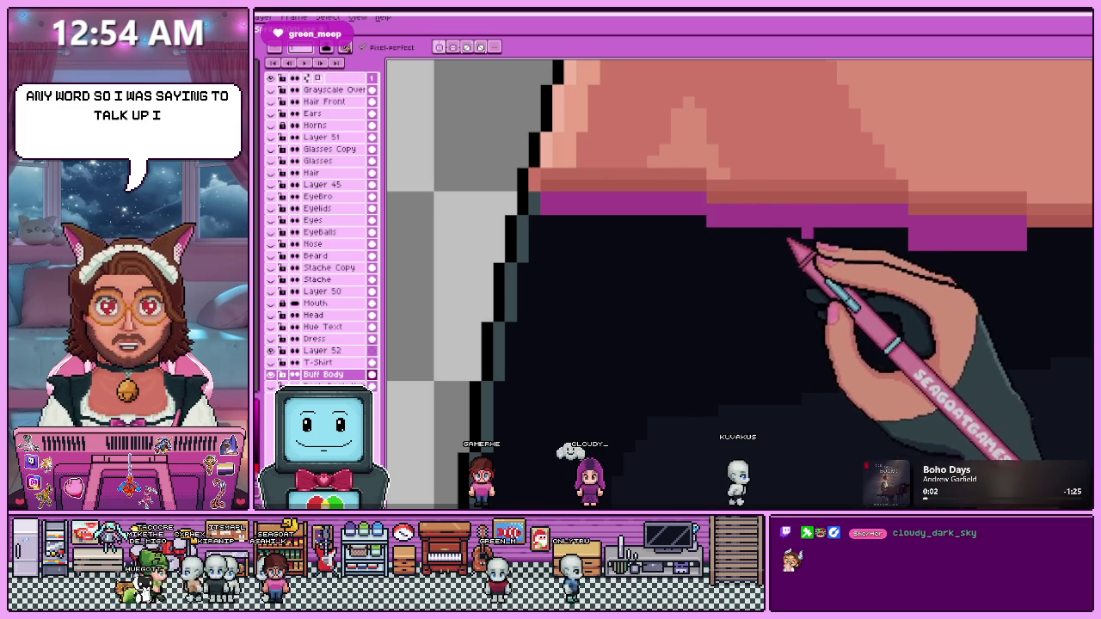
# Extend the magenta band further right and add a magenta pixel above it.
pyautogui.scroll(1, 563, 228)
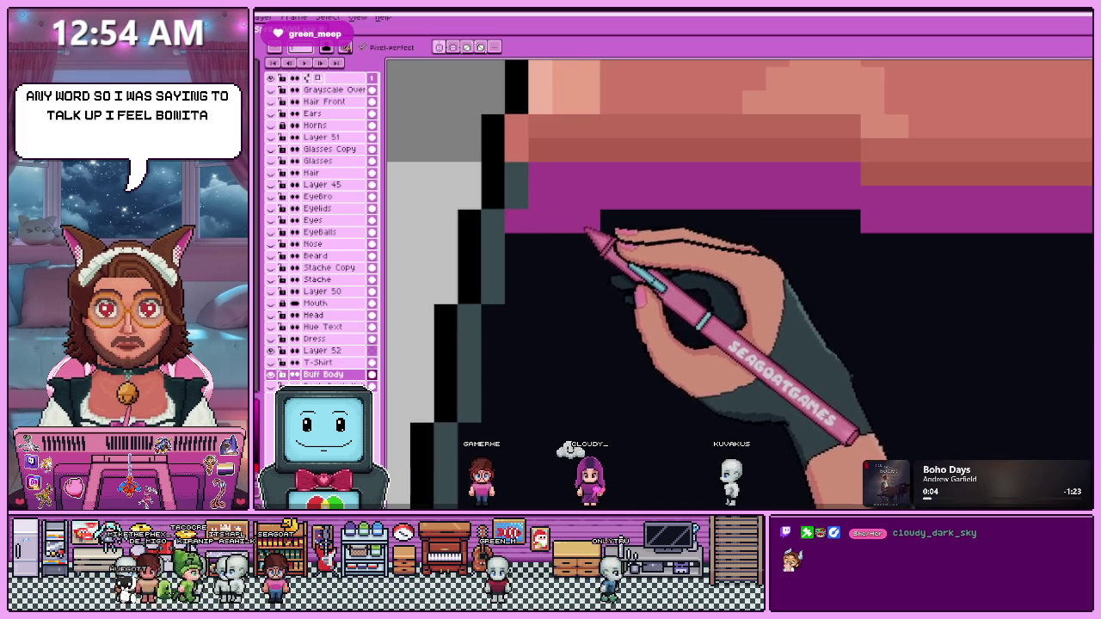
pyautogui.scroll(-1, 843, 216)
pyautogui.scroll(-1, 866, 238)
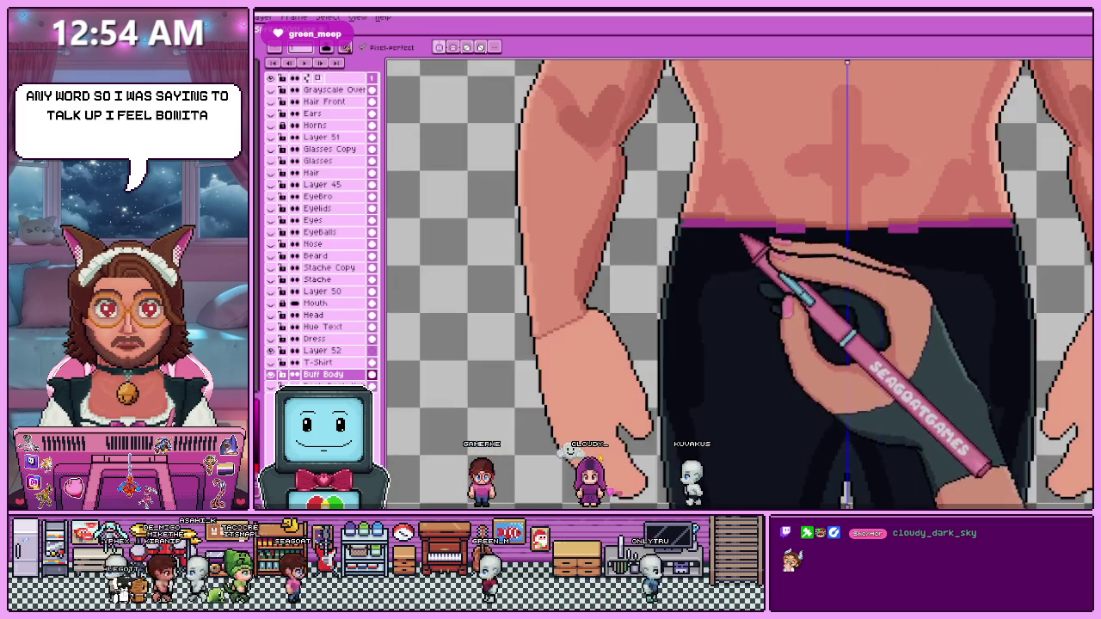
pyautogui.scroll(1, 753, 242)
pyautogui.scroll(1, 757, 245)
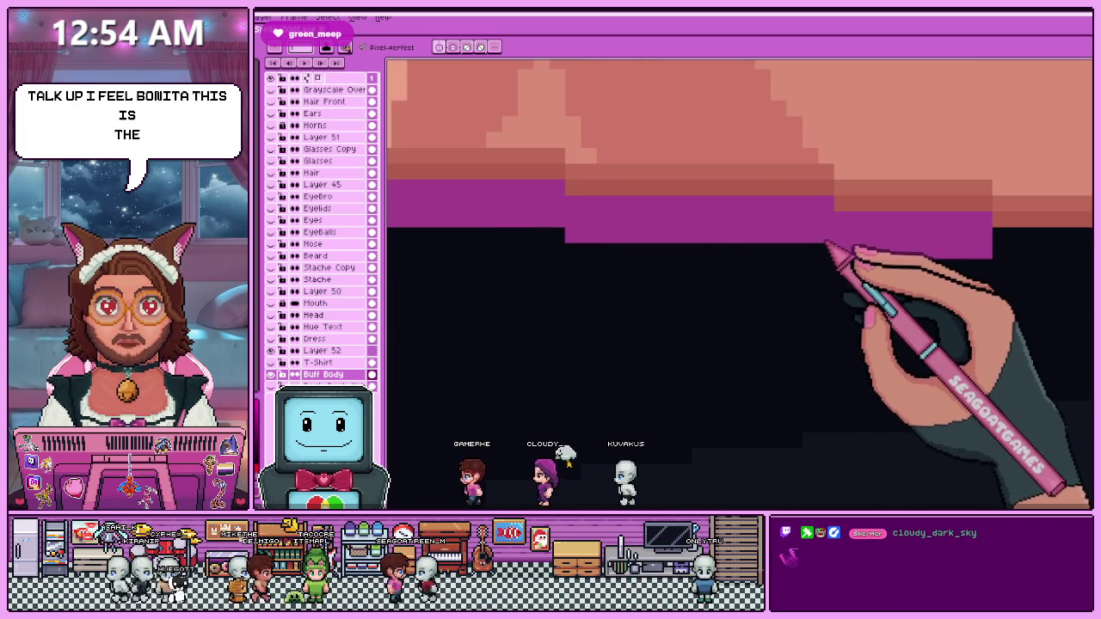
pyautogui.scroll(-2, 757, 243)
pyautogui.scroll(1, 737, 239)
pyautogui.scroll(1, 662, 262)
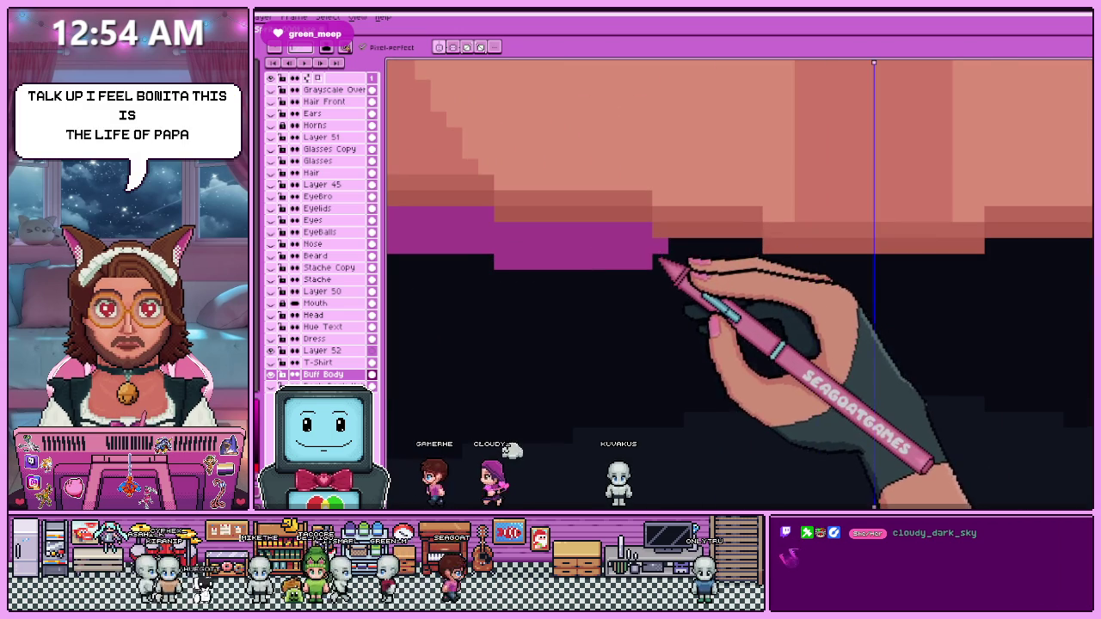
pyautogui.moveTo(718, 284)
pyautogui.mouseDown()
pyautogui.moveTo(772, 296)
pyautogui.moveTo(671, 258)
pyautogui.mouseUp()
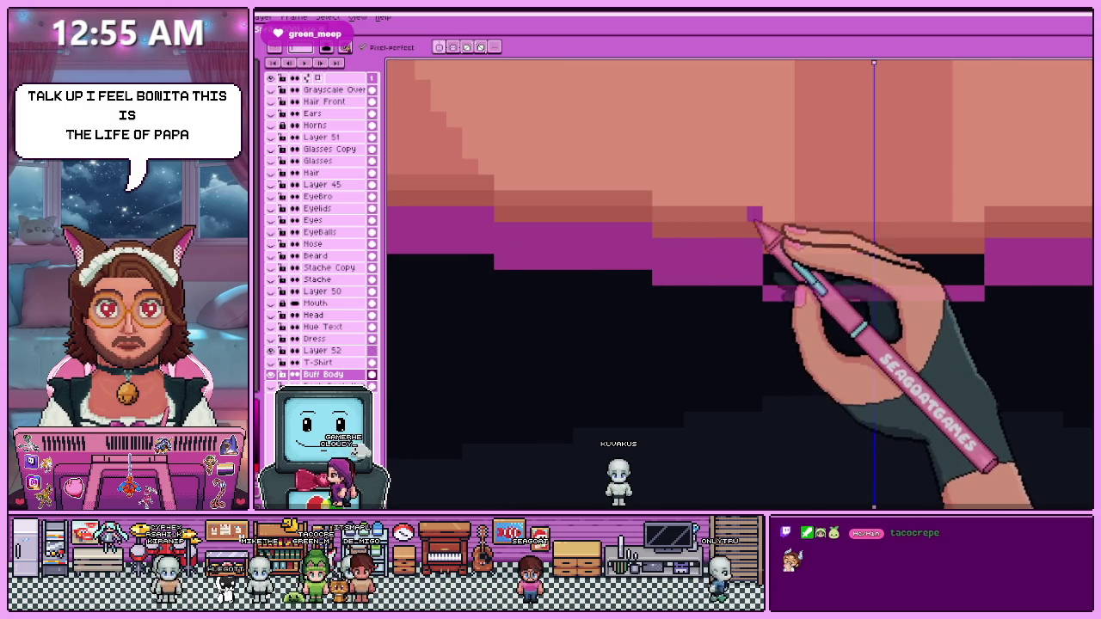
pyautogui.click(802, 261)
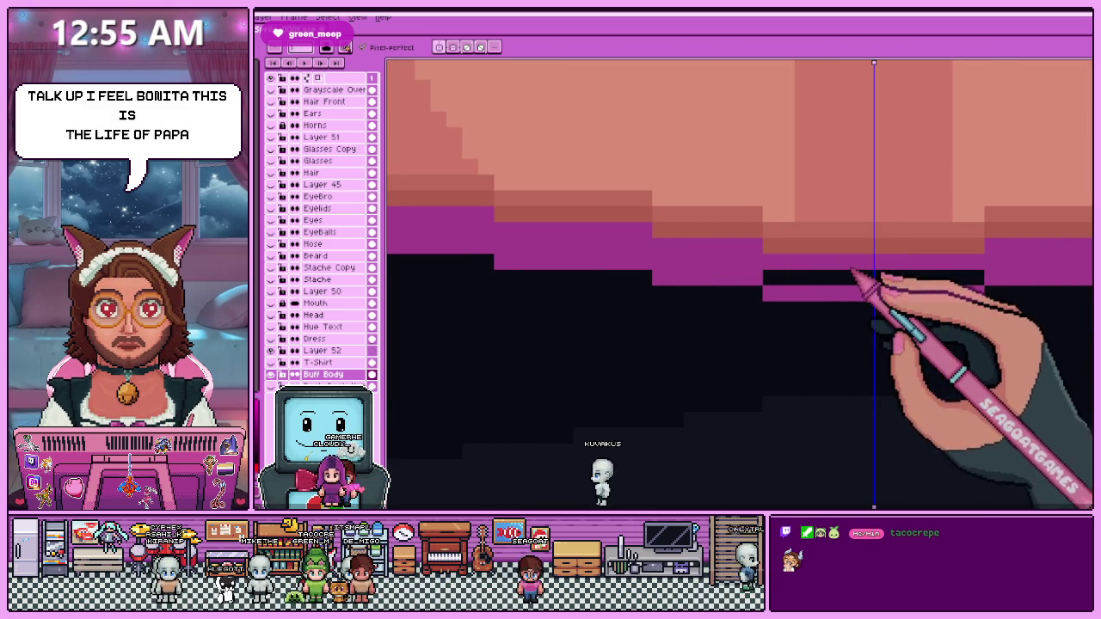
# Bring the left outline into view and start dotting dark purple pixels into the waistband.
pyautogui.scroll(-1, 766, 267)
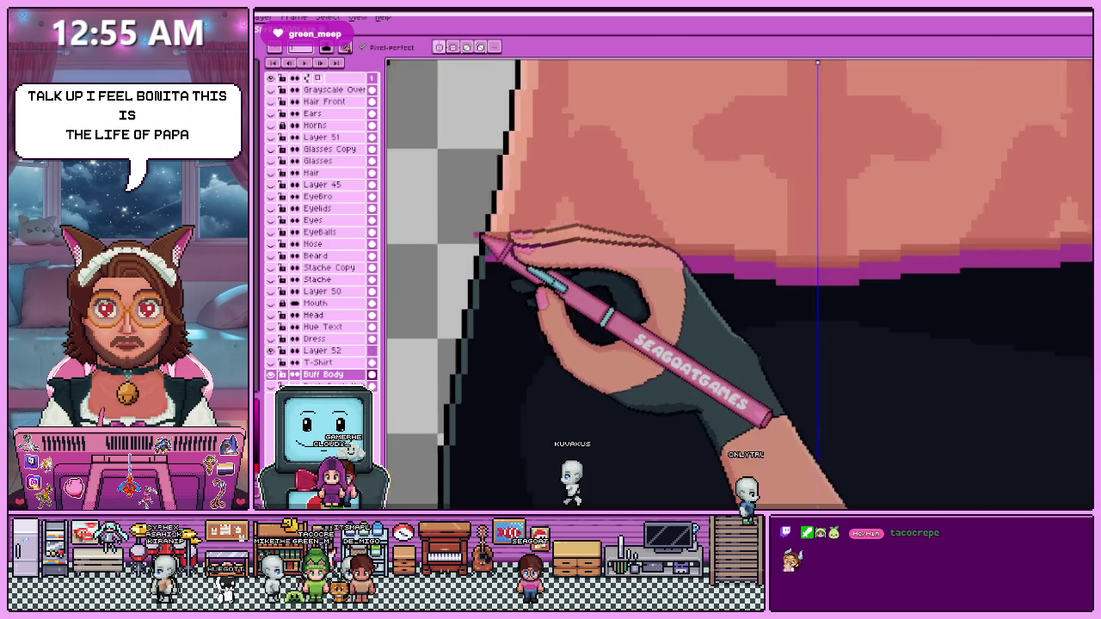
pyautogui.scroll(2, 507, 250)
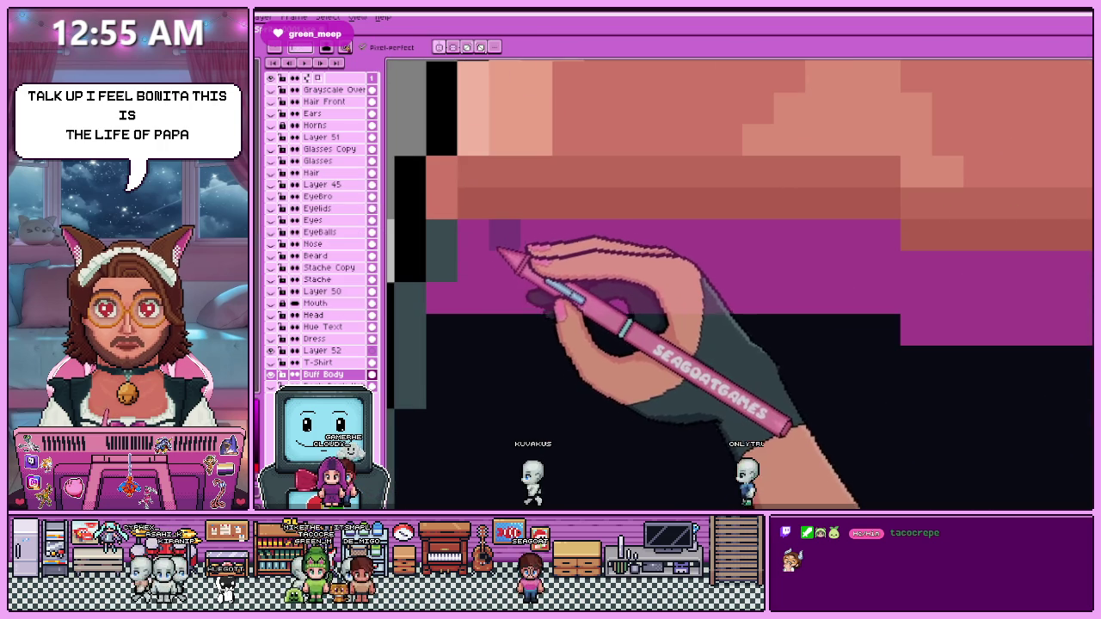
pyautogui.moveTo(487, 293); pyautogui.dragTo(506, 296)
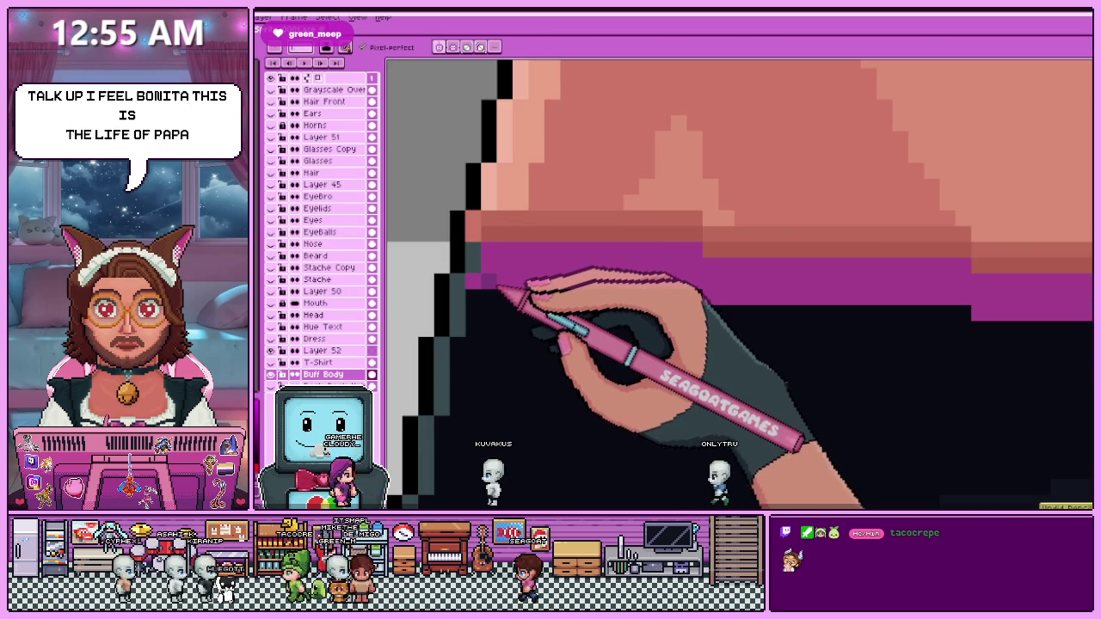
pyautogui.moveTo(494, 258); pyautogui.dragTo(555, 267)
# Click alternating dark purple pixels along the magenta waistband's lower edge to dither it.
pyautogui.click(597, 255)
pyautogui.click(585, 282)
pyautogui.click(632, 284)
pyautogui.click(645, 256)
pyautogui.click(678, 281)
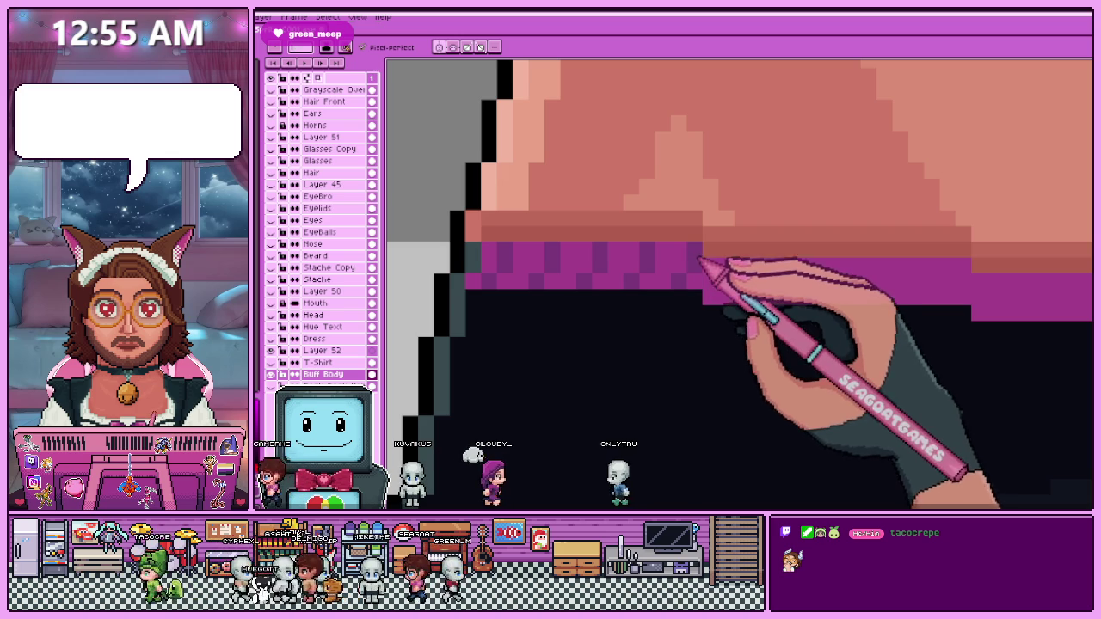
pyautogui.scroll(-2, 692, 284)
pyautogui.scroll(2, 697, 277)
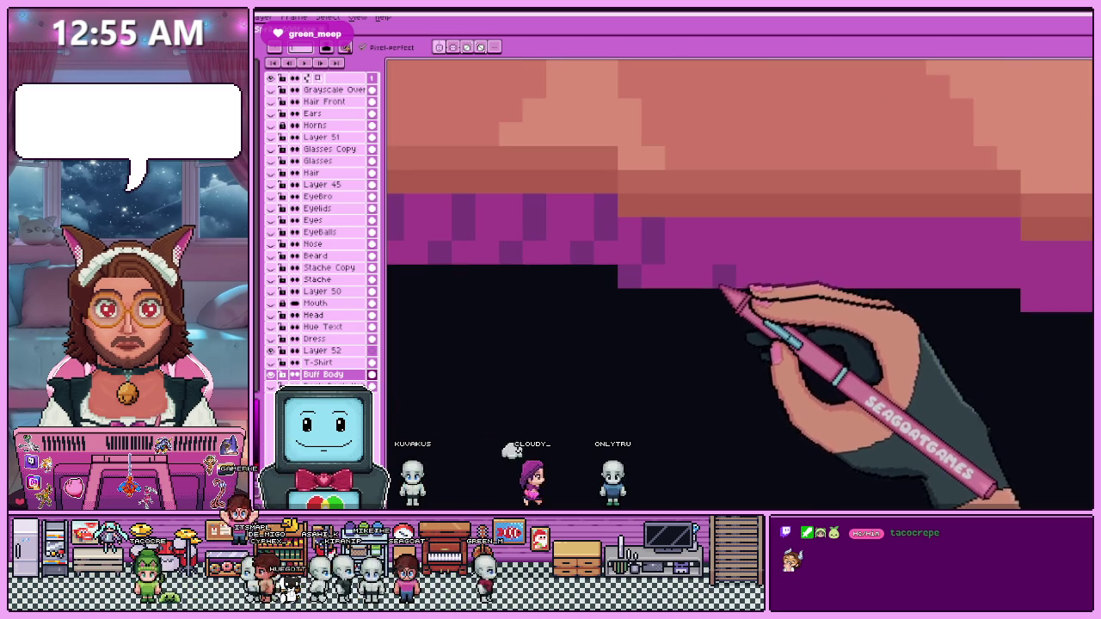
pyautogui.click(724, 258)
pyautogui.scroll(-2, 651, 292)
pyautogui.scroll(-2, 651, 294)
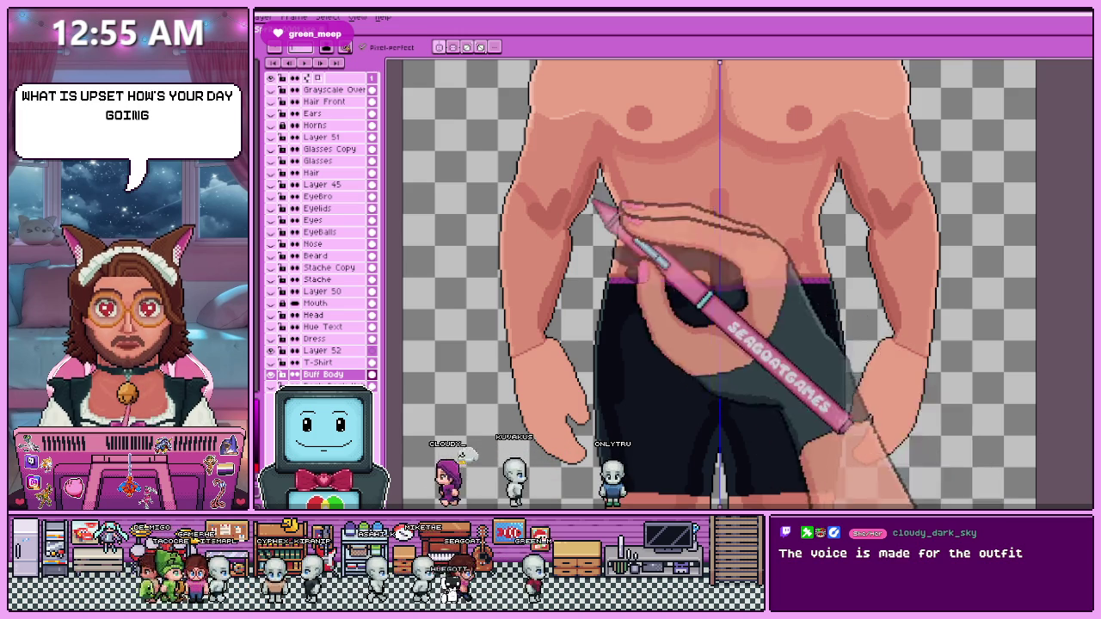
pyautogui.scroll(2, 698, 324)
pyautogui.scroll(1, 701, 292)
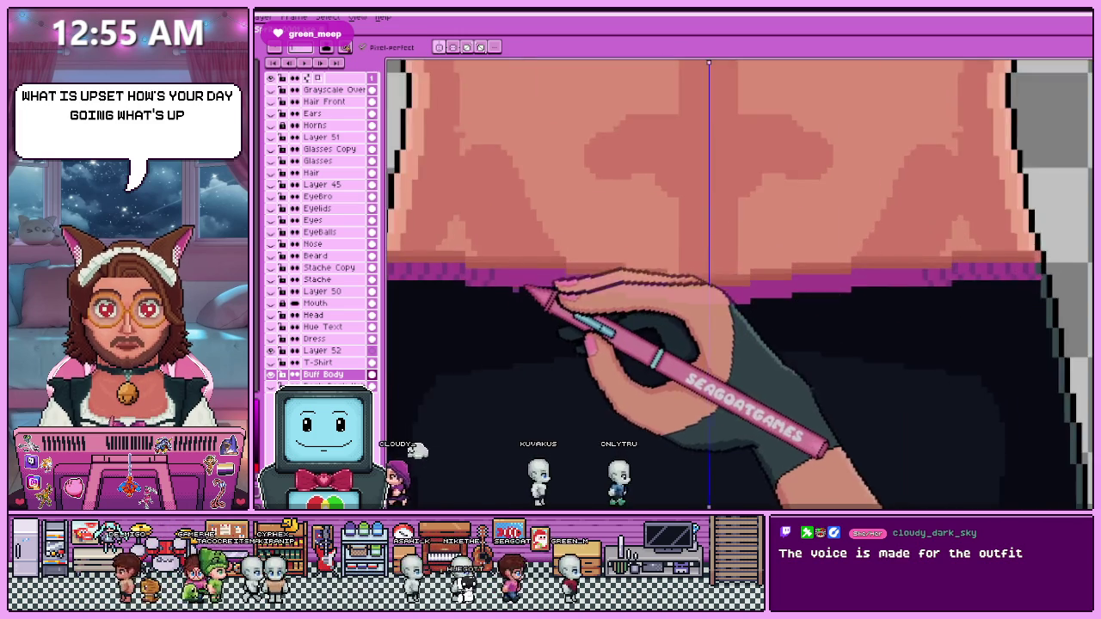
pyautogui.scroll(1, 516, 288)
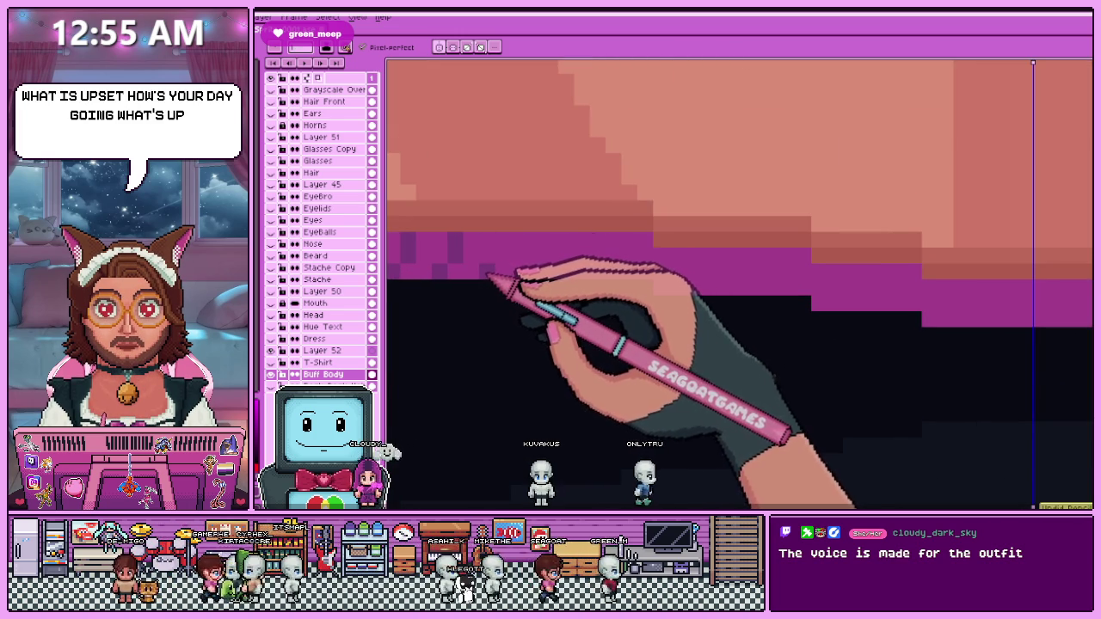
pyautogui.click(501, 245)
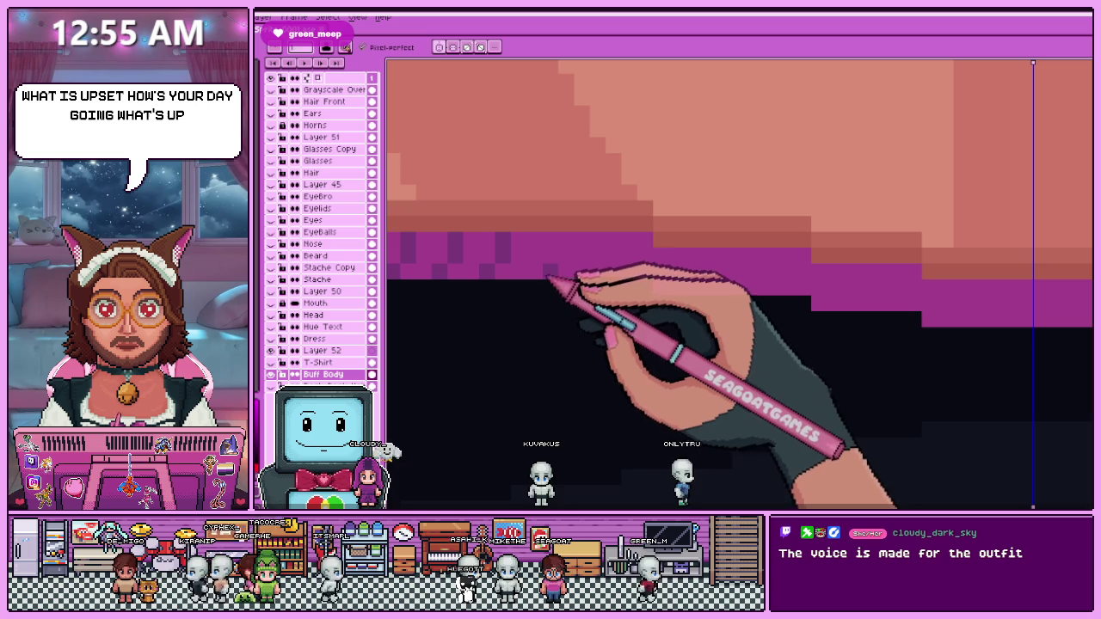
# Add one more dark purple pixel to the waistband's checkered pattern.
pyautogui.press('i')
pyautogui.press('b')
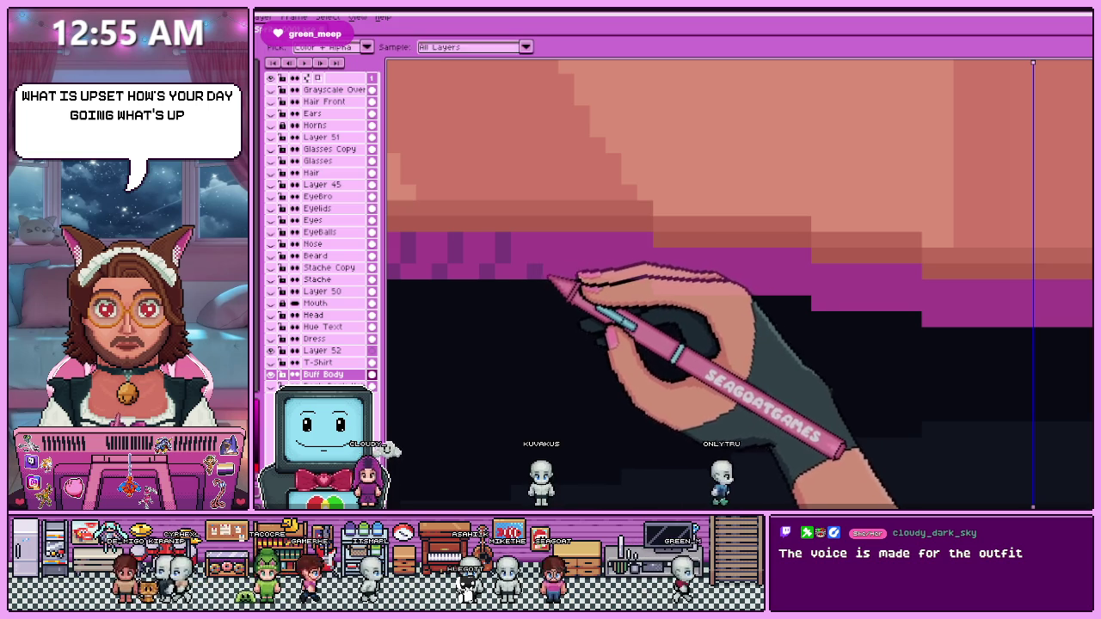
pyautogui.click(550, 246)
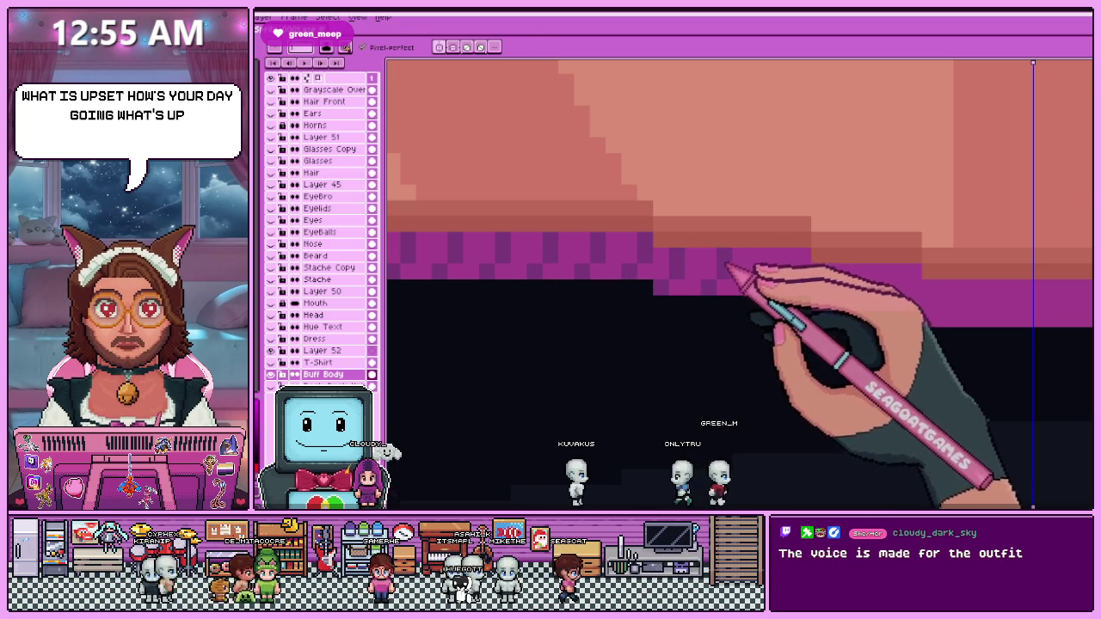
pyautogui.scroll(-2, 602, 310)
pyautogui.scroll(2, 559, 318)
pyautogui.scroll(1, 632, 293)
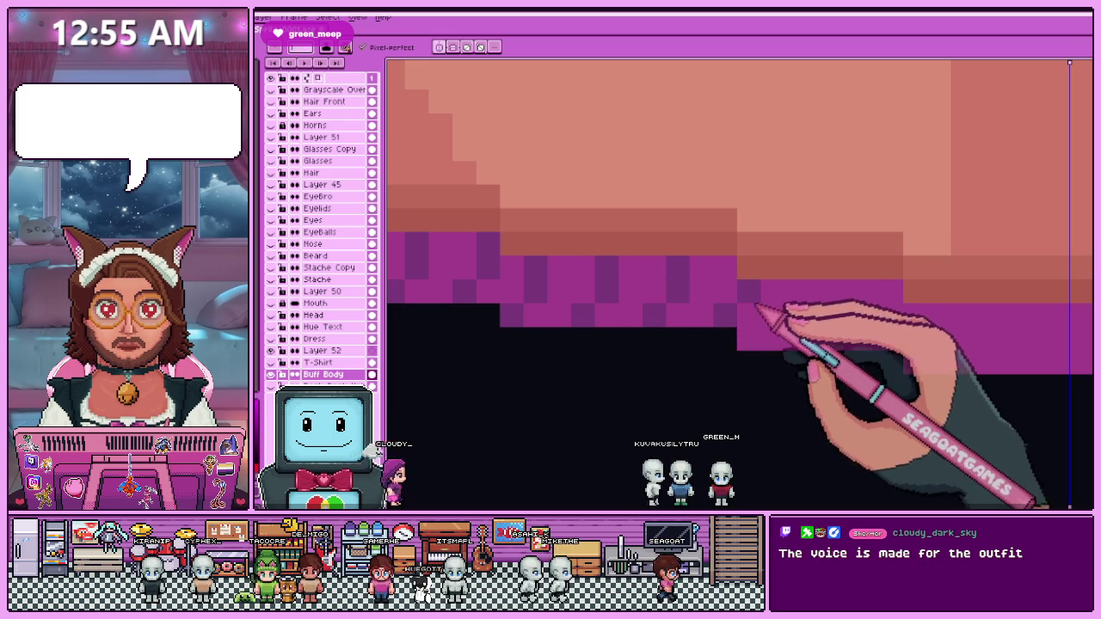
pyautogui.scroll(-1, 714, 293)
pyautogui.scroll(1, 748, 310)
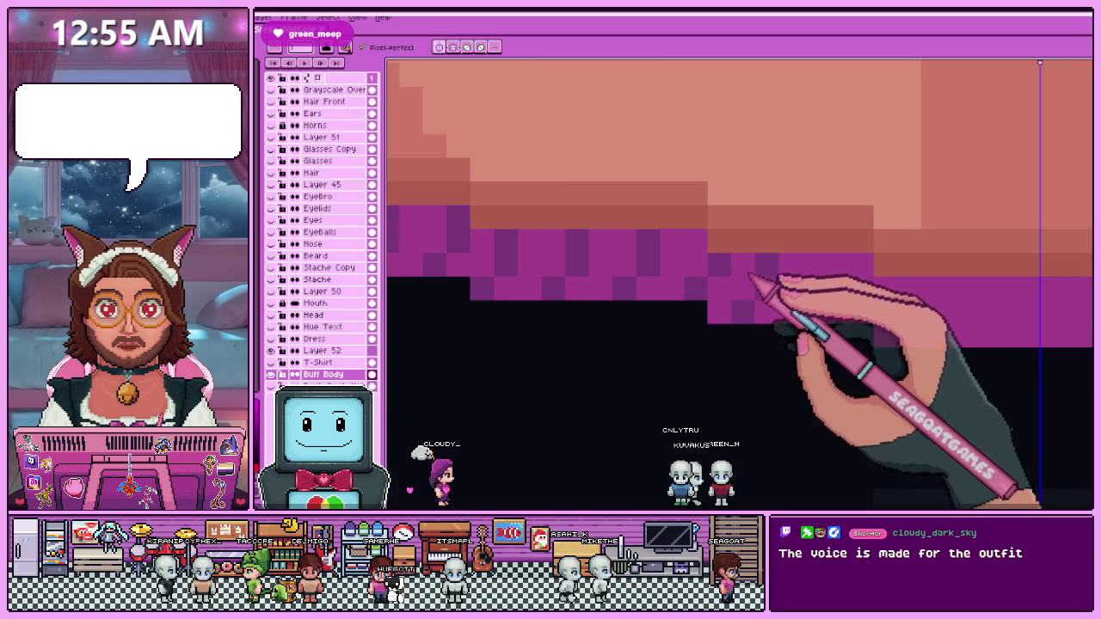
pyautogui.scroll(-2, 774, 297)
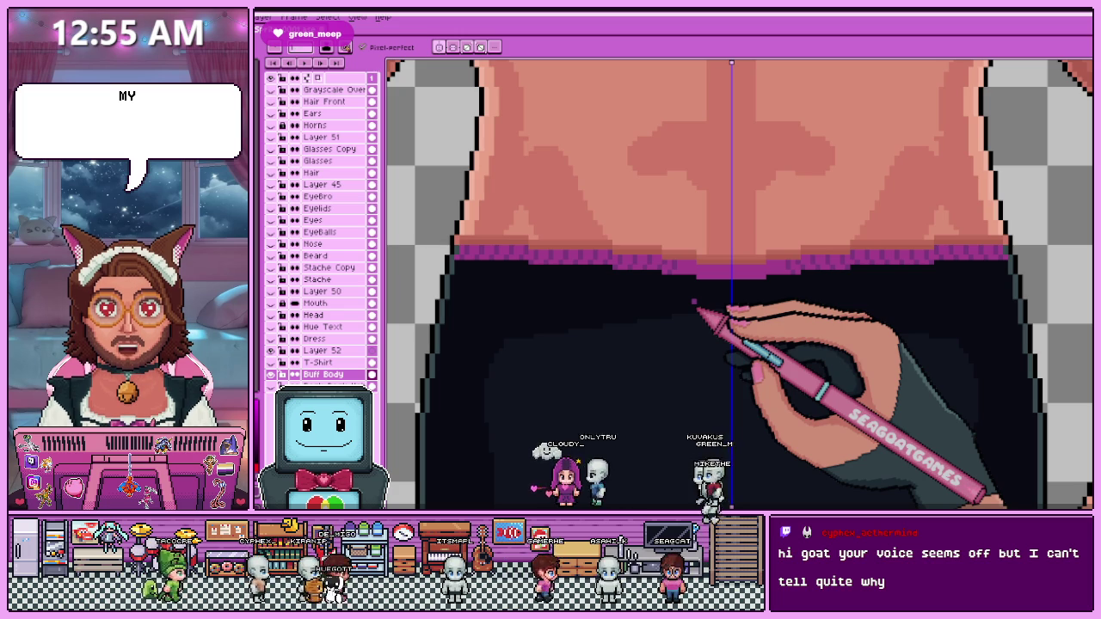
# Zoom in and out to review the patterned waistband, then switch to the eyedropper.
pyautogui.scroll(1, 693, 301)
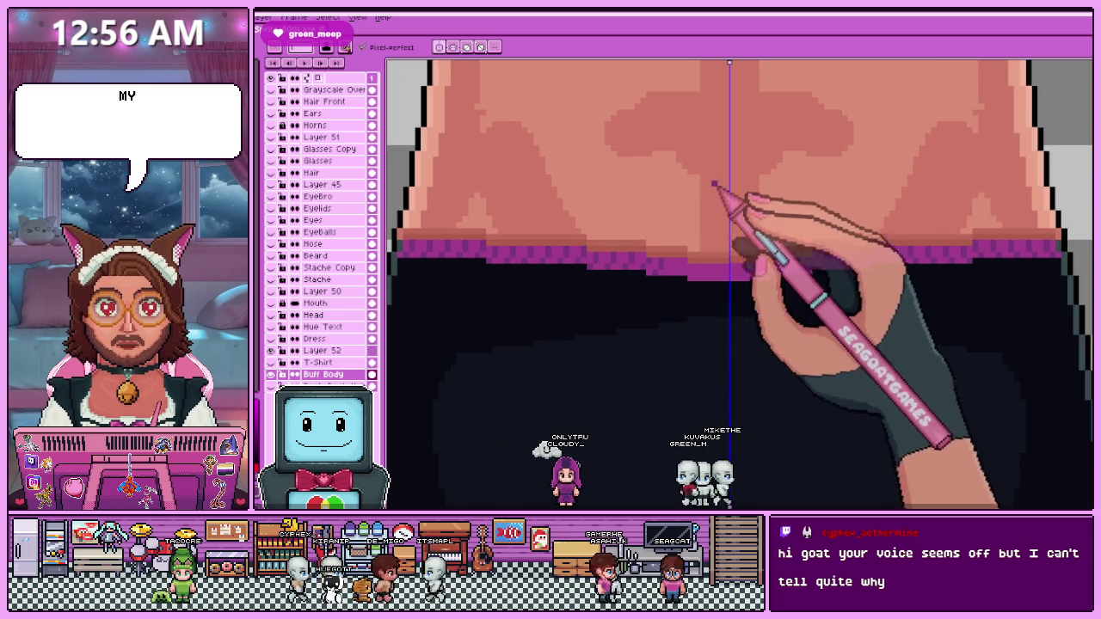
pyautogui.scroll(1, 689, 280)
pyautogui.scroll(1, 679, 278)
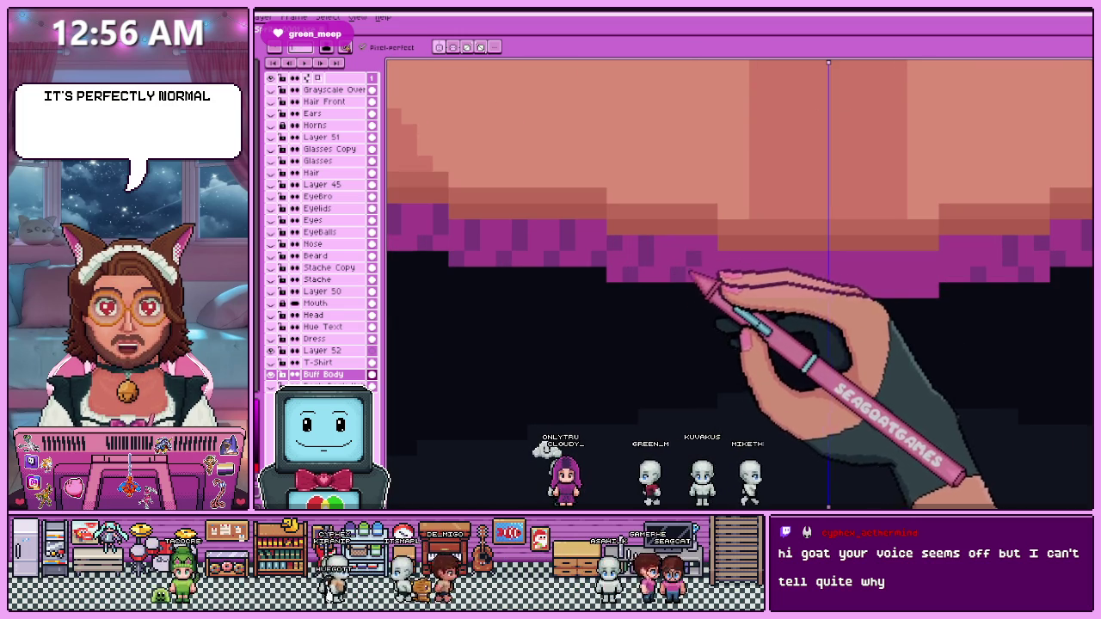
pyautogui.scroll(1, 685, 278)
pyautogui.scroll(1, 688, 291)
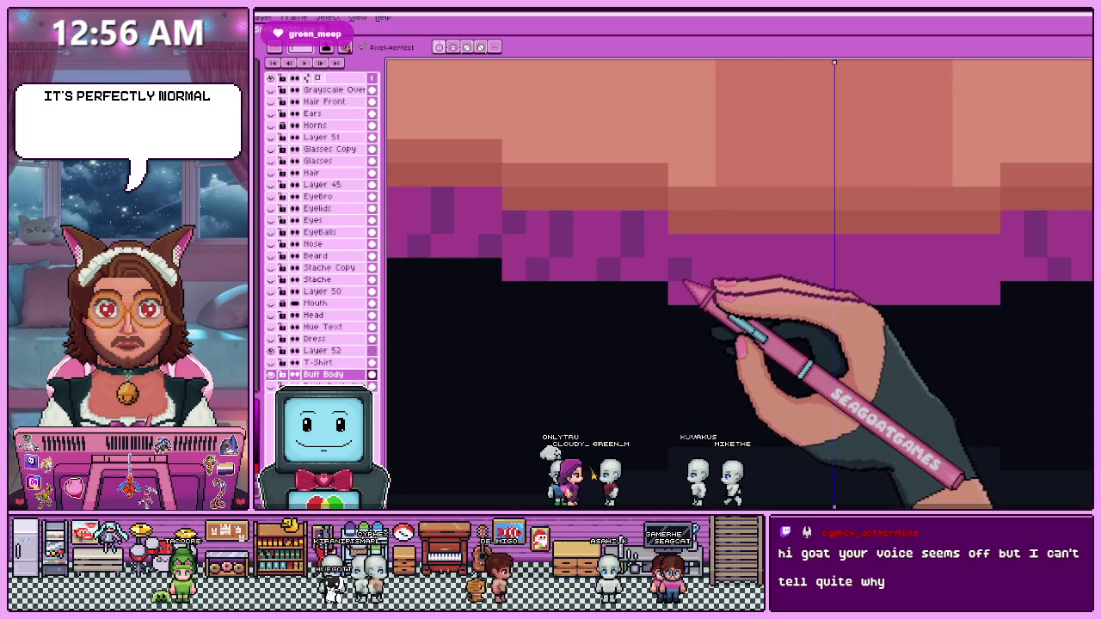
pyautogui.scroll(1, 704, 258)
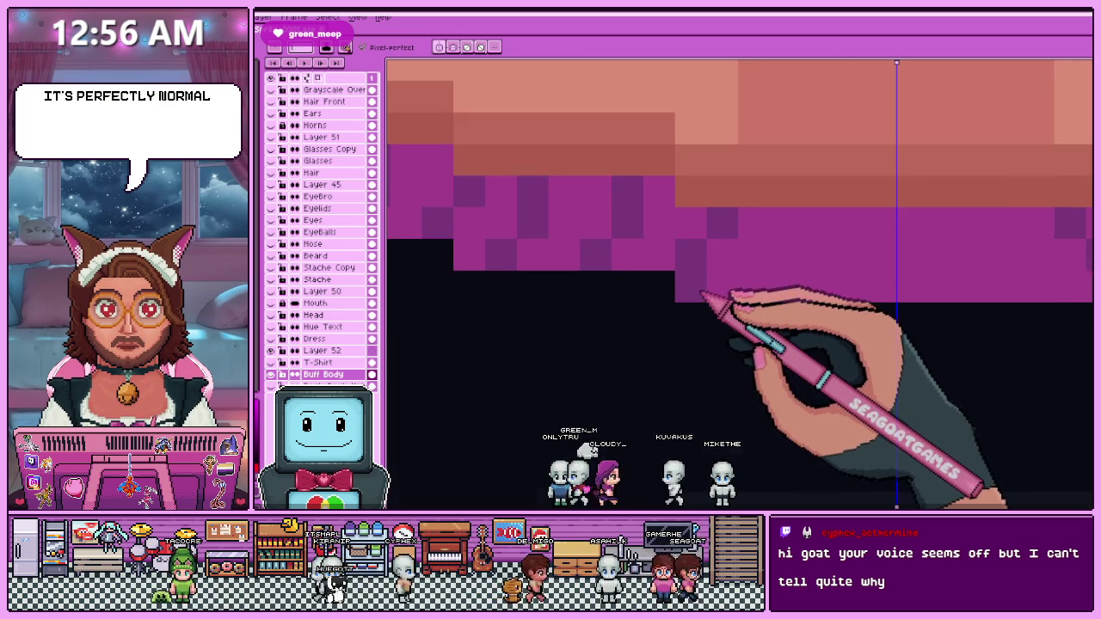
pyautogui.scroll(1, 729, 287)
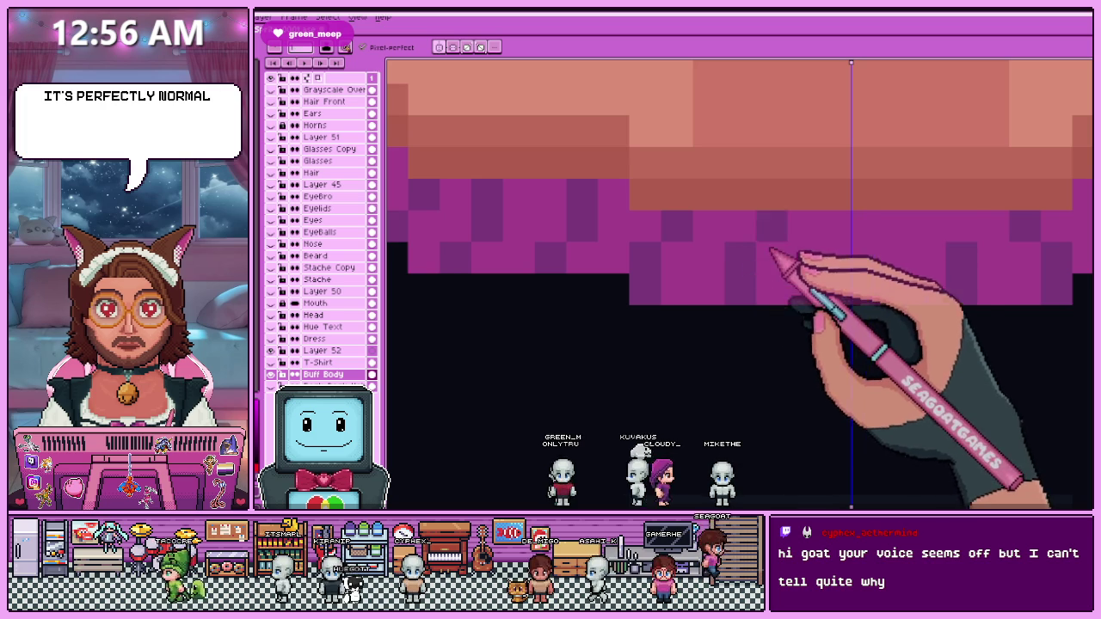
pyautogui.scroll(-1, 740, 297)
pyautogui.scroll(-1, 756, 284)
pyautogui.scroll(-1, 754, 287)
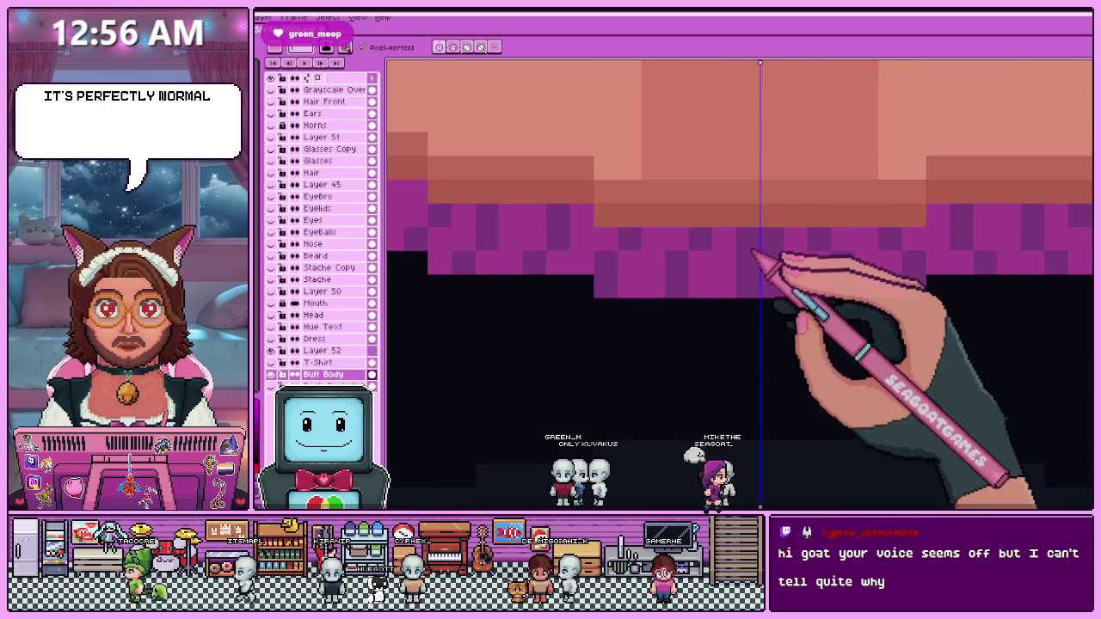
pyautogui.scroll(-1, 750, 280)
pyautogui.scroll(-1, 730, 308)
pyautogui.scroll(-1, 710, 317)
pyautogui.scroll(2, 699, 327)
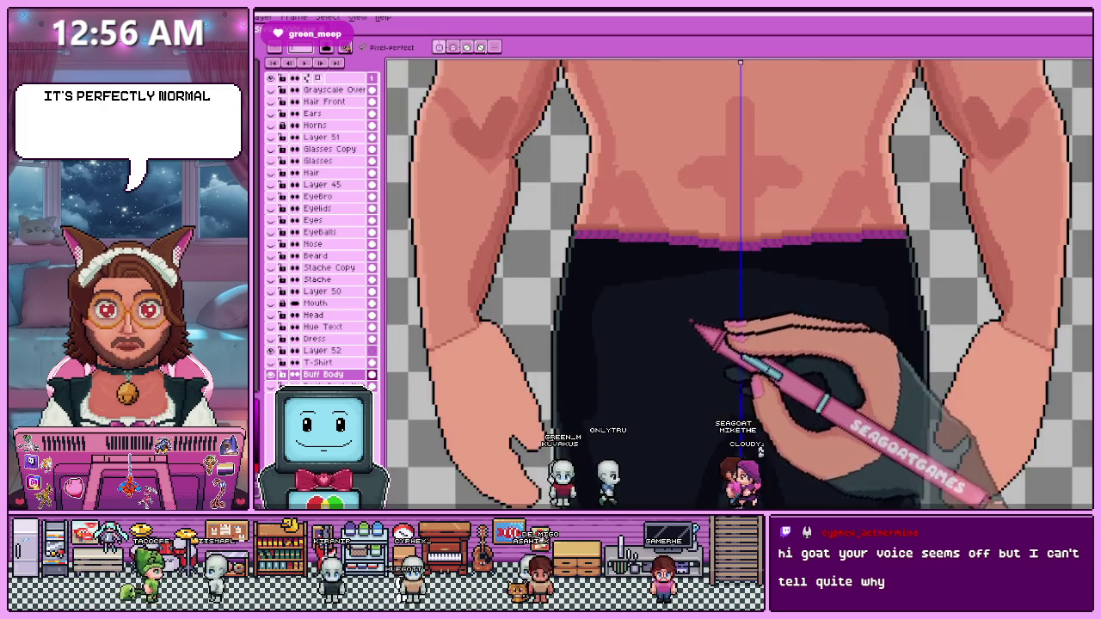
pyautogui.scroll(1, 654, 293)
pyautogui.scroll(1, 595, 252)
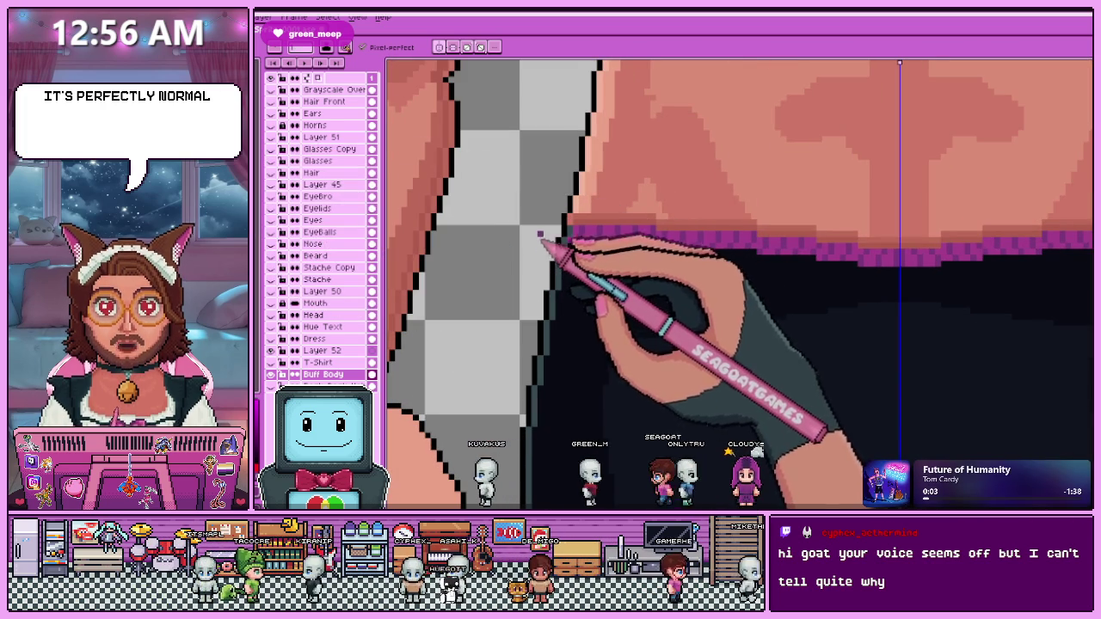
pyautogui.scroll(1, 534, 252)
pyautogui.scroll(1, 535, 252)
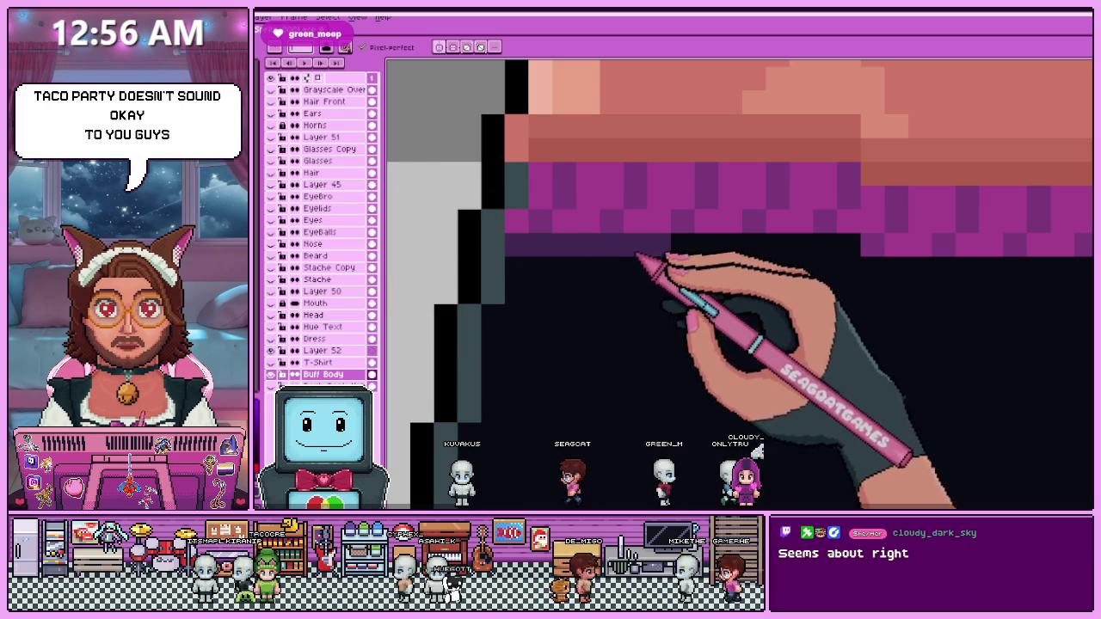
pyautogui.scroll(-1, 542, 276)
pyautogui.scroll(-1, 542, 276)
pyautogui.scroll(-1, 542, 275)
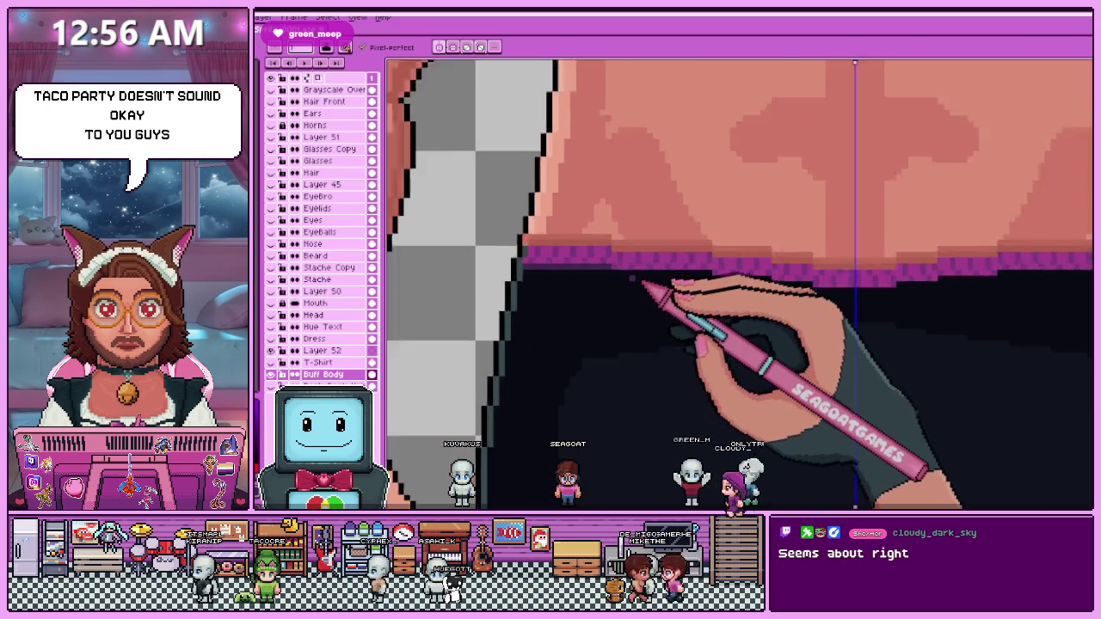
pyautogui.scroll(1, 633, 278)
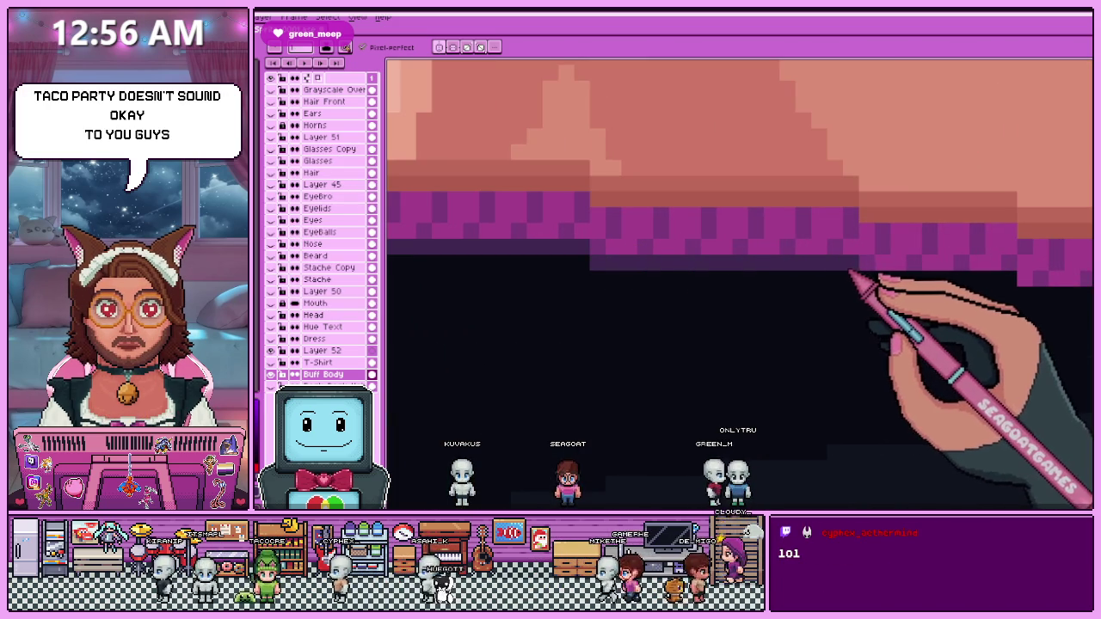
pyautogui.scroll(-1, 507, 254)
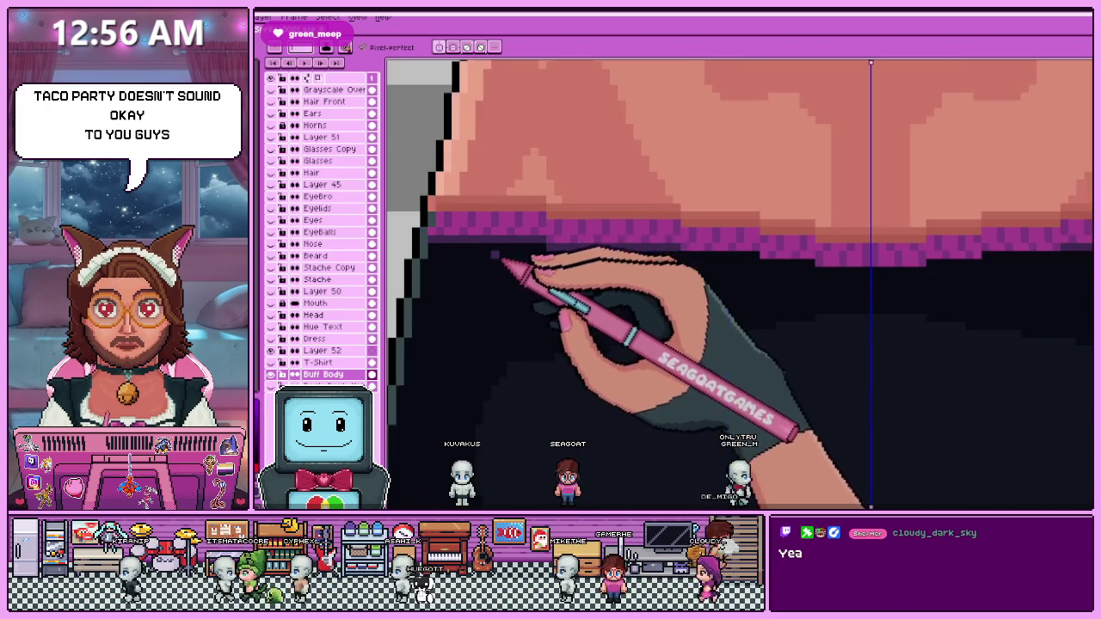
pyautogui.scroll(1, 775, 258)
pyautogui.scroll(1, 533, 250)
pyautogui.scroll(-1, 530, 251)
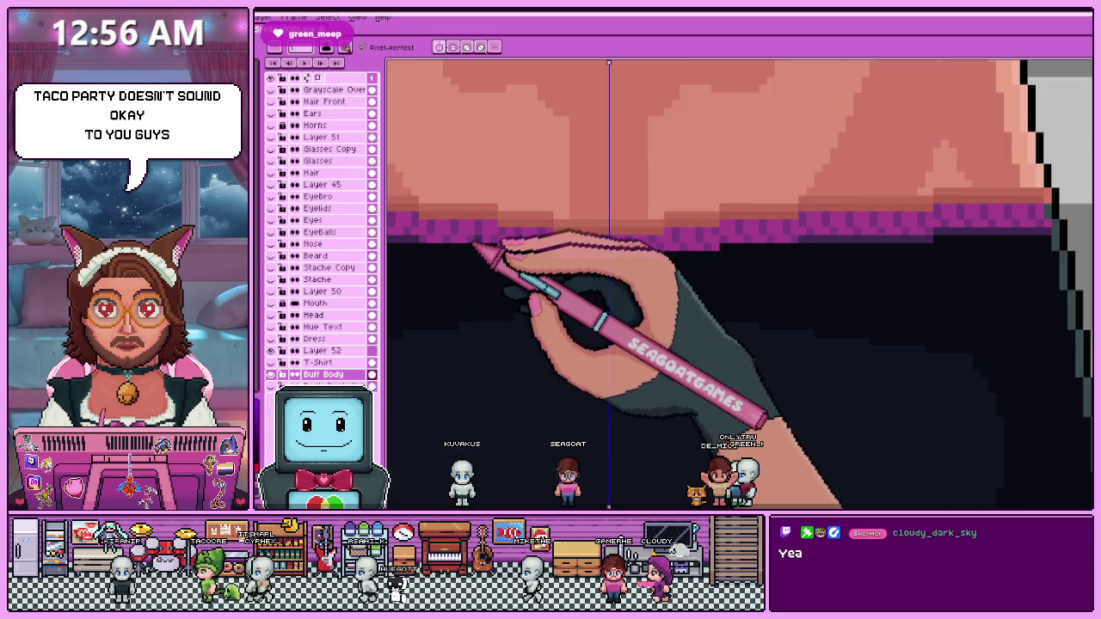
pyautogui.scroll(-1, 533, 250)
pyautogui.scroll(2, 550, 247)
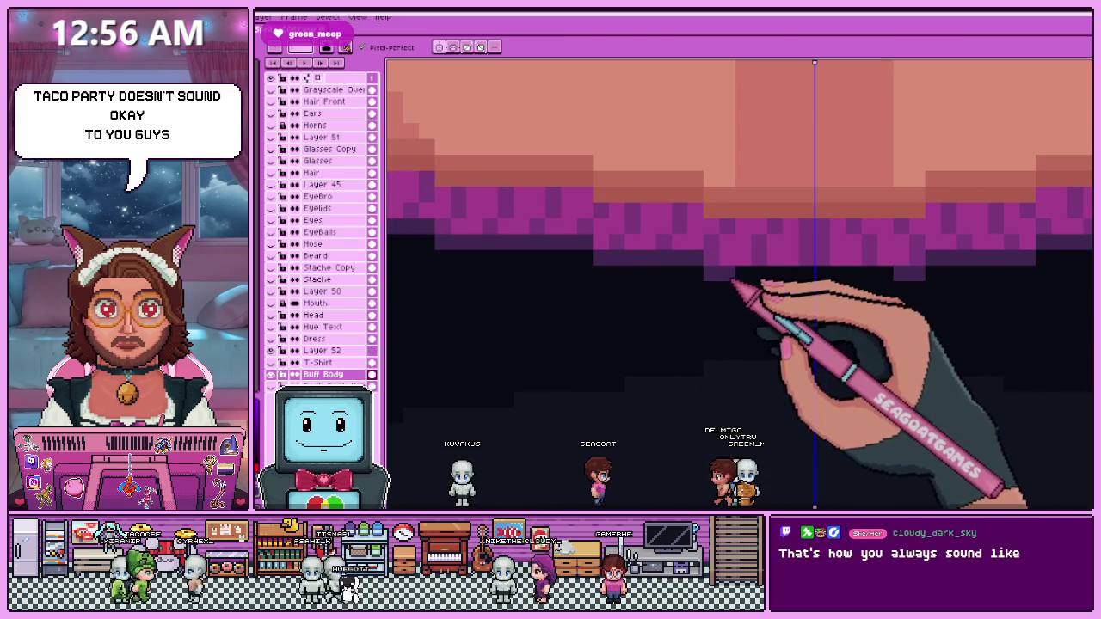
pyautogui.scroll(-3, 774, 290)
pyautogui.scroll(-2, 654, 302)
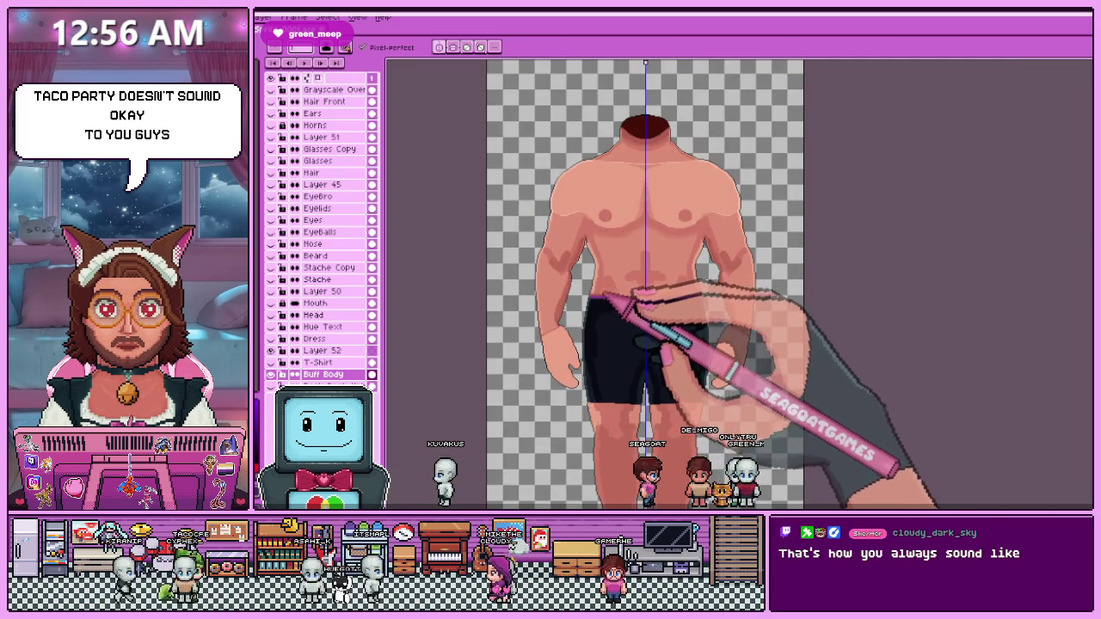
pyautogui.scroll(2, 608, 296)
pyautogui.scroll(2, 585, 301)
pyautogui.scroll(1, 542, 305)
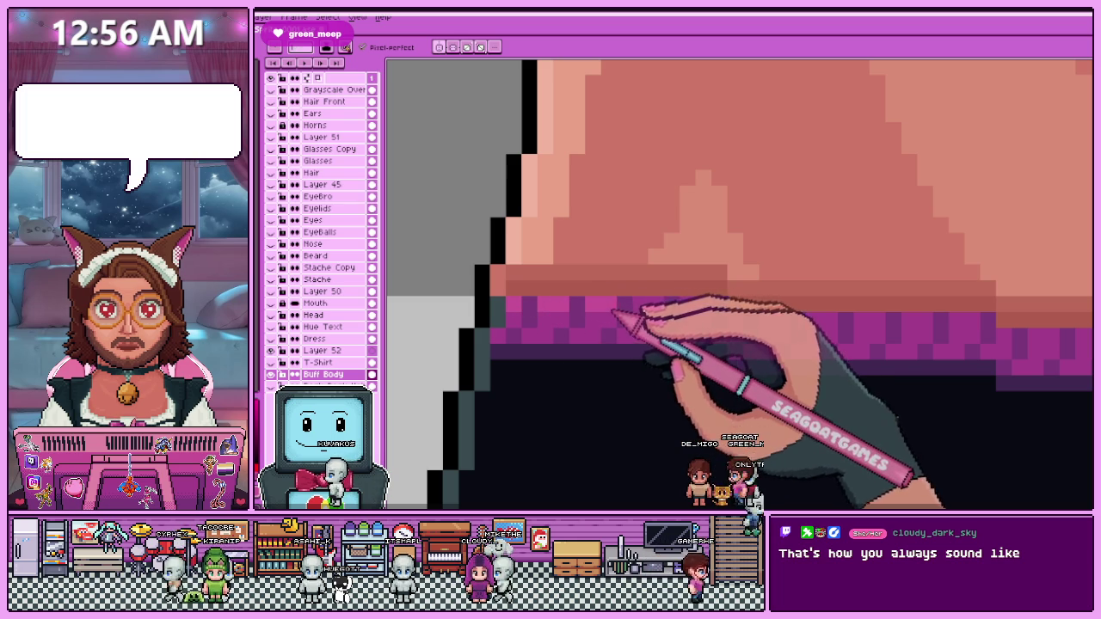
pyautogui.scroll(2, 698, 308)
pyautogui.scroll(-2, 627, 283)
pyautogui.scroll(2, 545, 278)
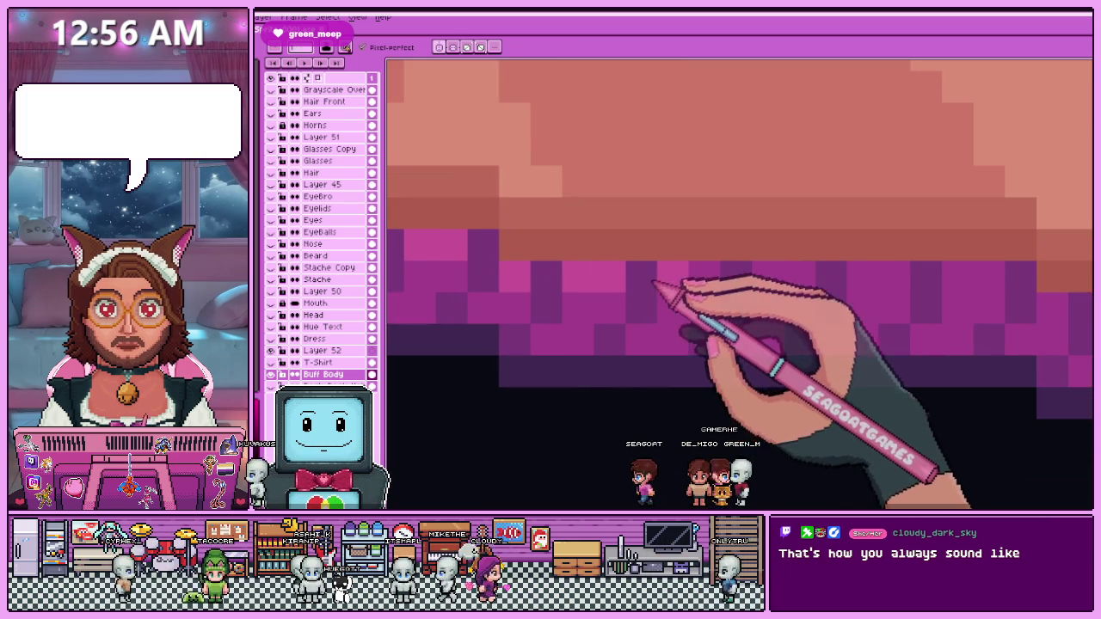
pyautogui.scroll(-2, 714, 286)
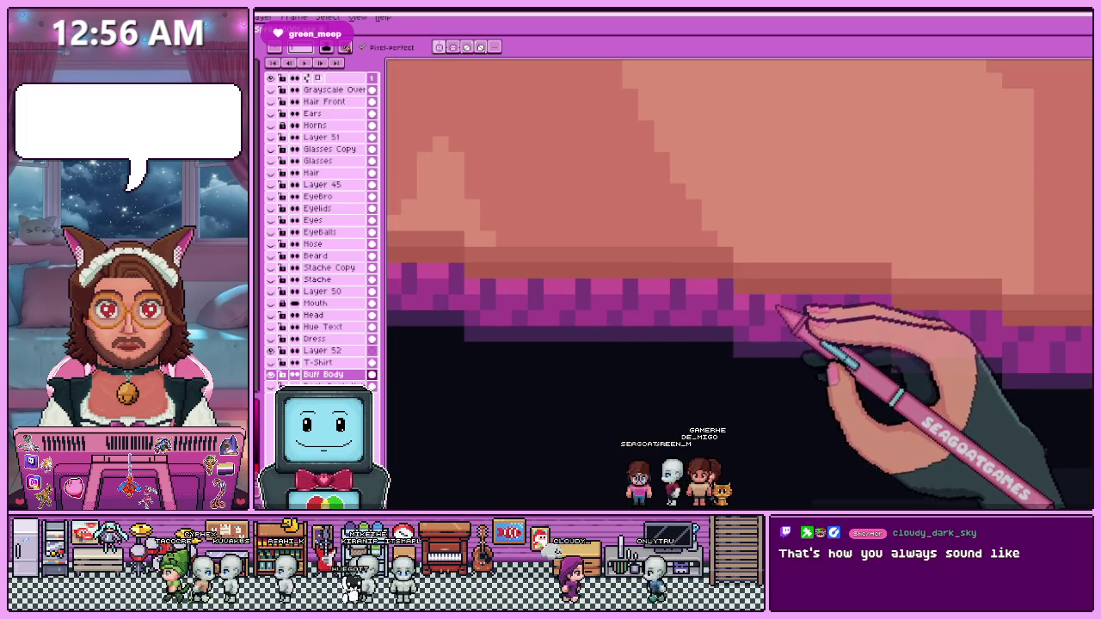
pyautogui.scroll(-2, 634, 283)
pyautogui.scroll(-1, 733, 294)
pyautogui.scroll(-2, 731, 292)
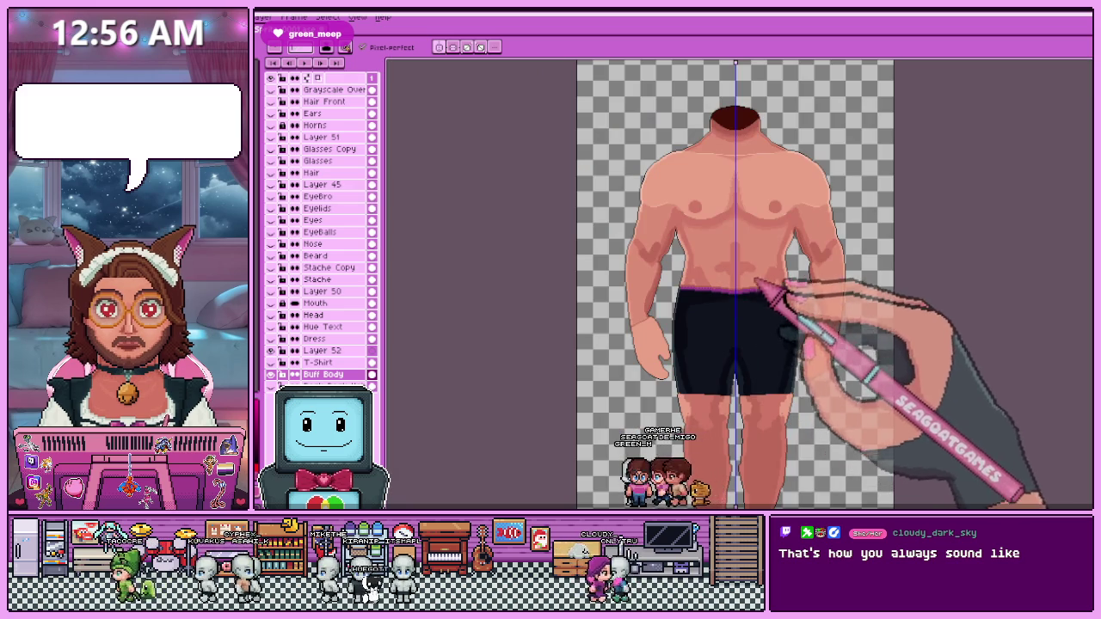
pyautogui.scroll(2, 757, 284)
pyautogui.scroll(2, 679, 289)
pyautogui.scroll(1, 645, 280)
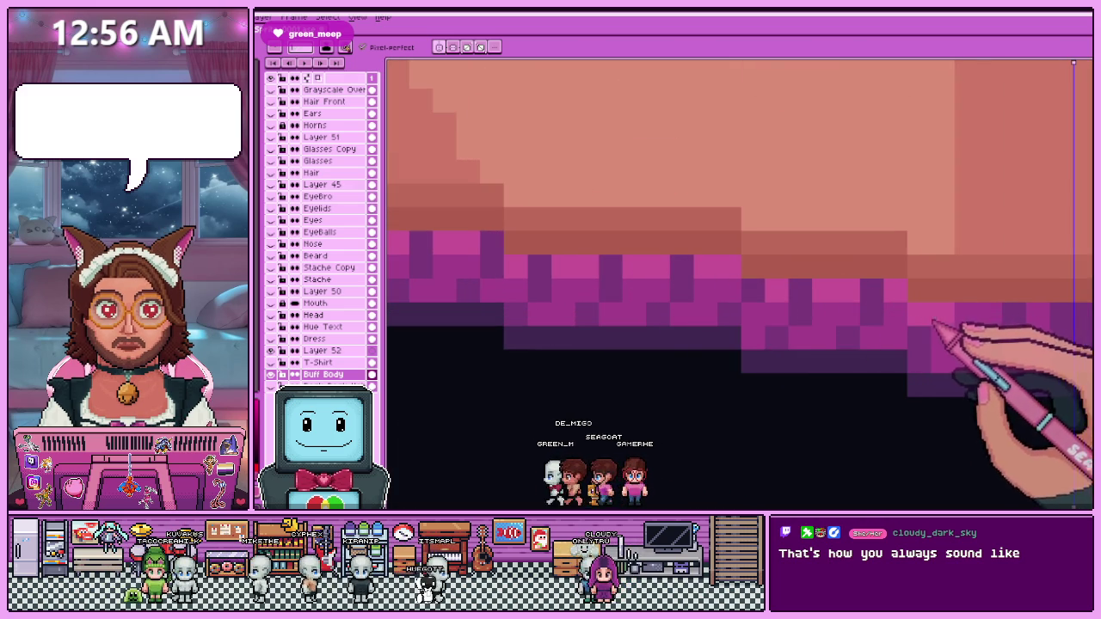
pyautogui.scroll(-1, 1075, 336)
pyautogui.scroll(-2, 732, 320)
pyautogui.scroll(-2, 774, 301)
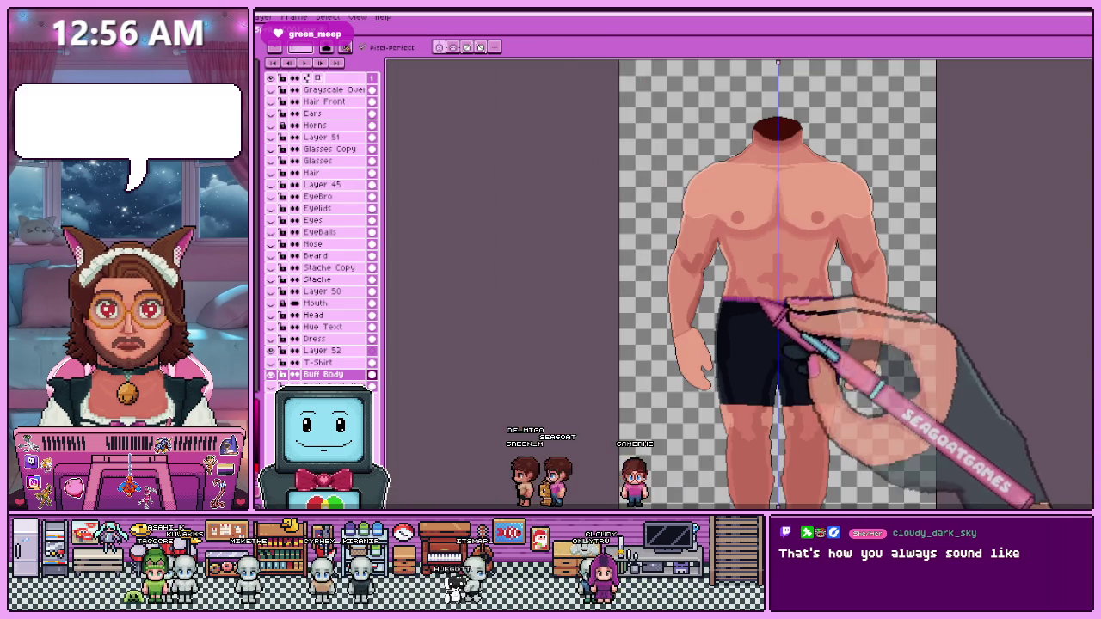
pyautogui.scroll(2, 778, 305)
pyautogui.scroll(1, 781, 327)
pyautogui.scroll(2, 700, 302)
pyautogui.scroll(1, 713, 290)
pyautogui.press('alt')
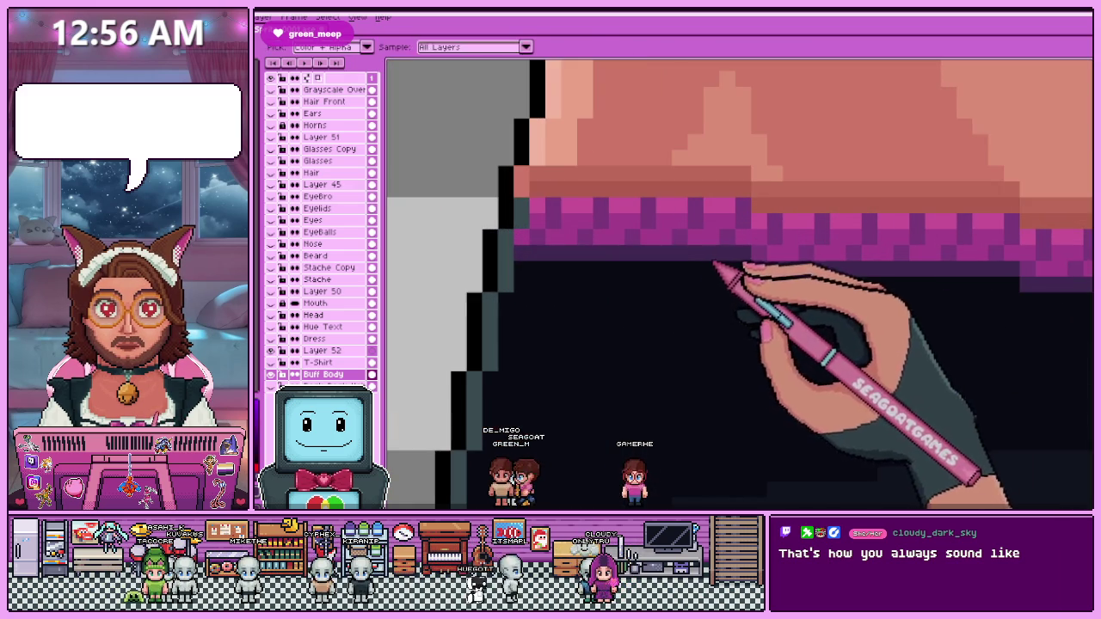
# Zoom and pan around the waistband and the shorts' left edge where they meet the thigh.
pyautogui.scroll(1, 550, 273)
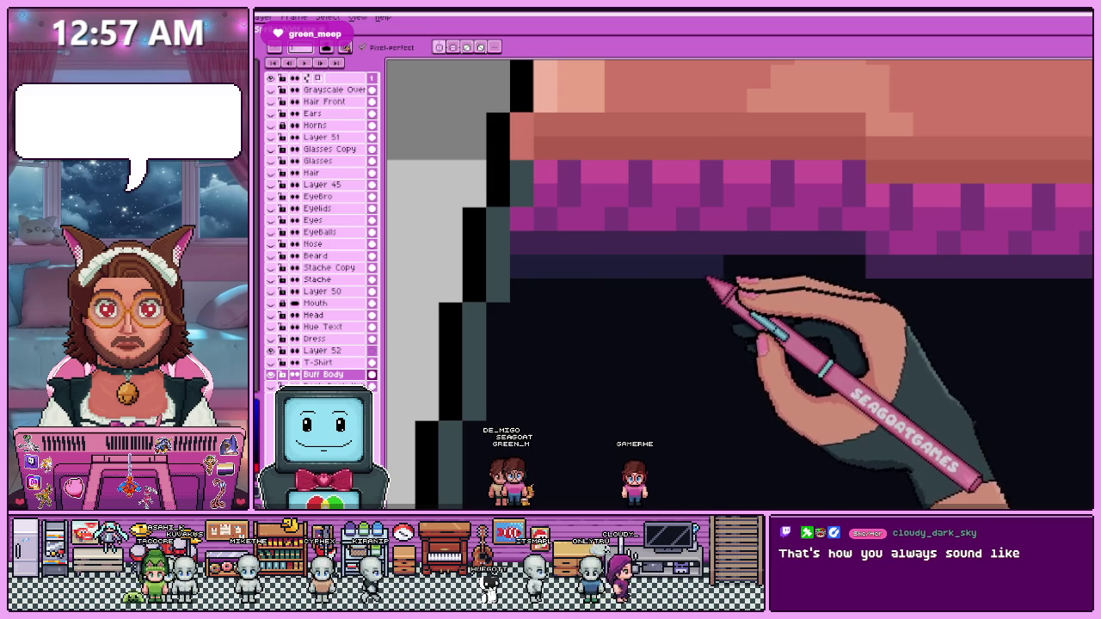
pyautogui.scroll(-1, 524, 253)
pyautogui.scroll(-1, 702, 283)
pyautogui.scroll(1, 590, 253)
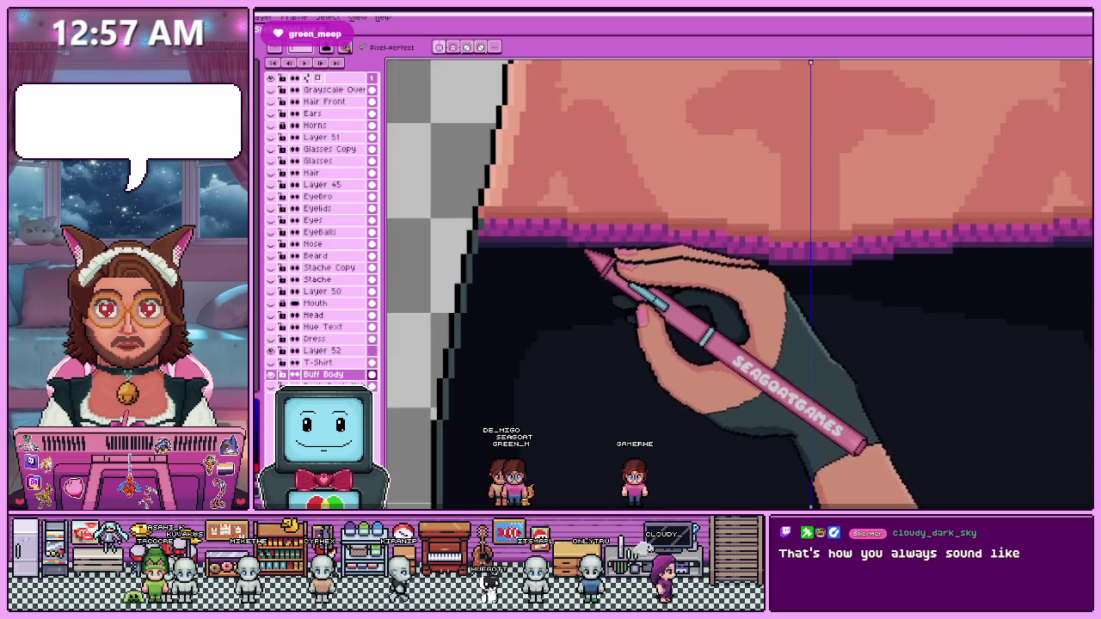
pyautogui.scroll(1, 576, 265)
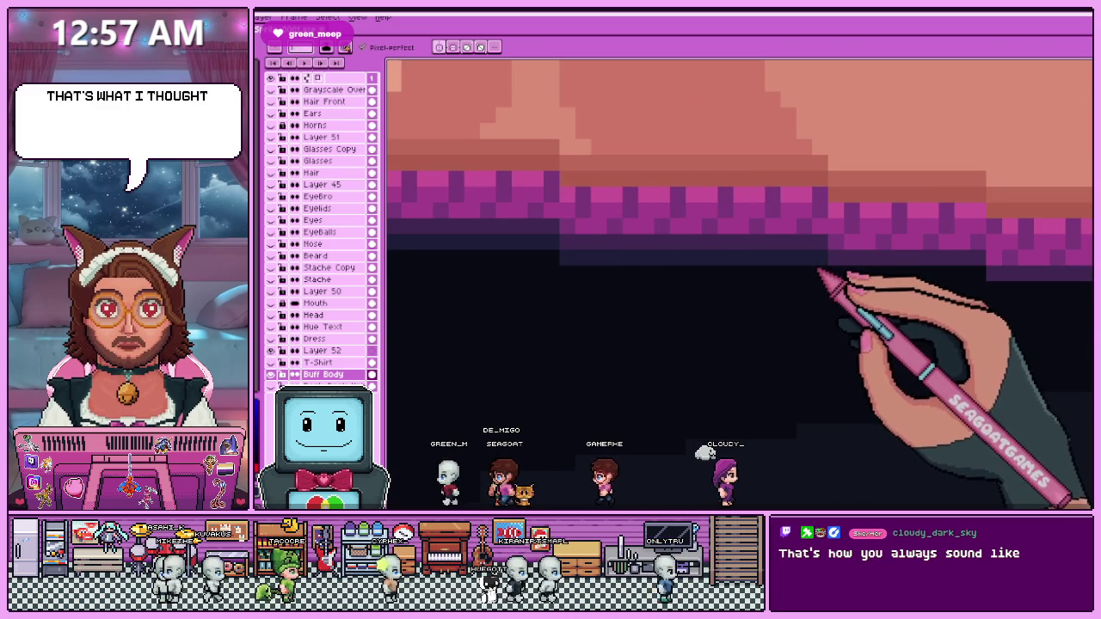
pyautogui.hscroll(-5, 731, 284)
pyautogui.hscroll(3, 774, 276)
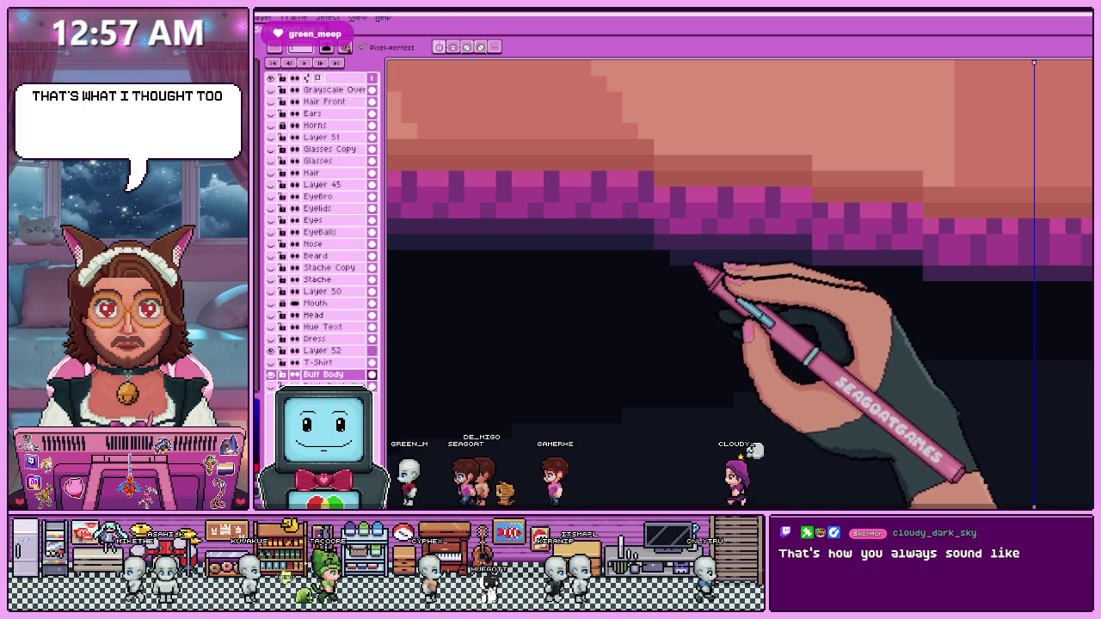
pyautogui.hscroll(-5, 860, 288)
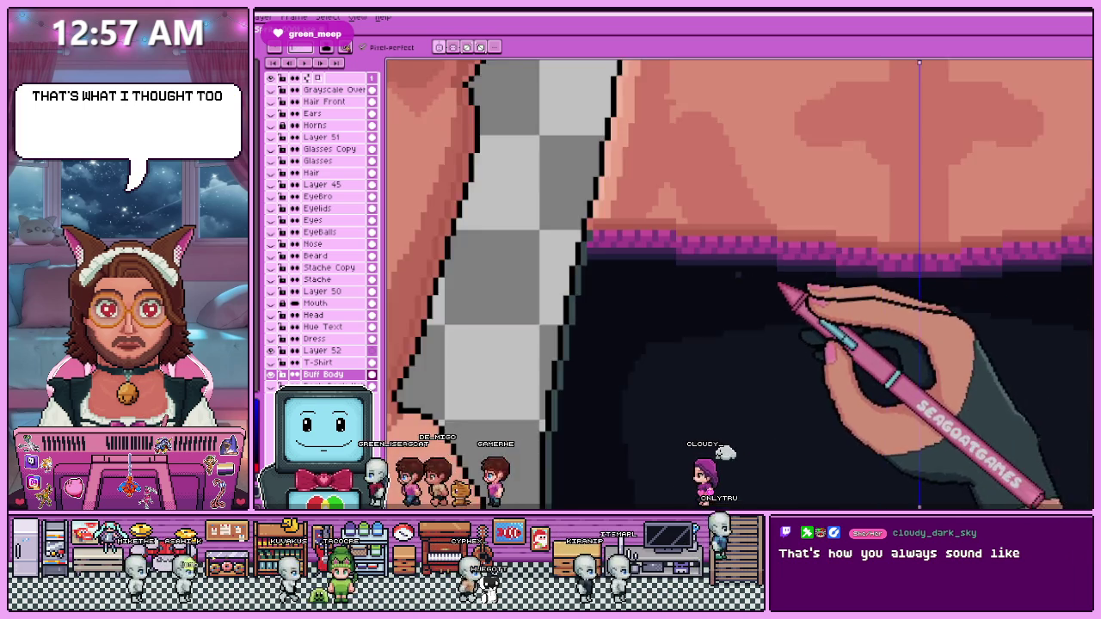
pyautogui.hscroll(5, 817, 292)
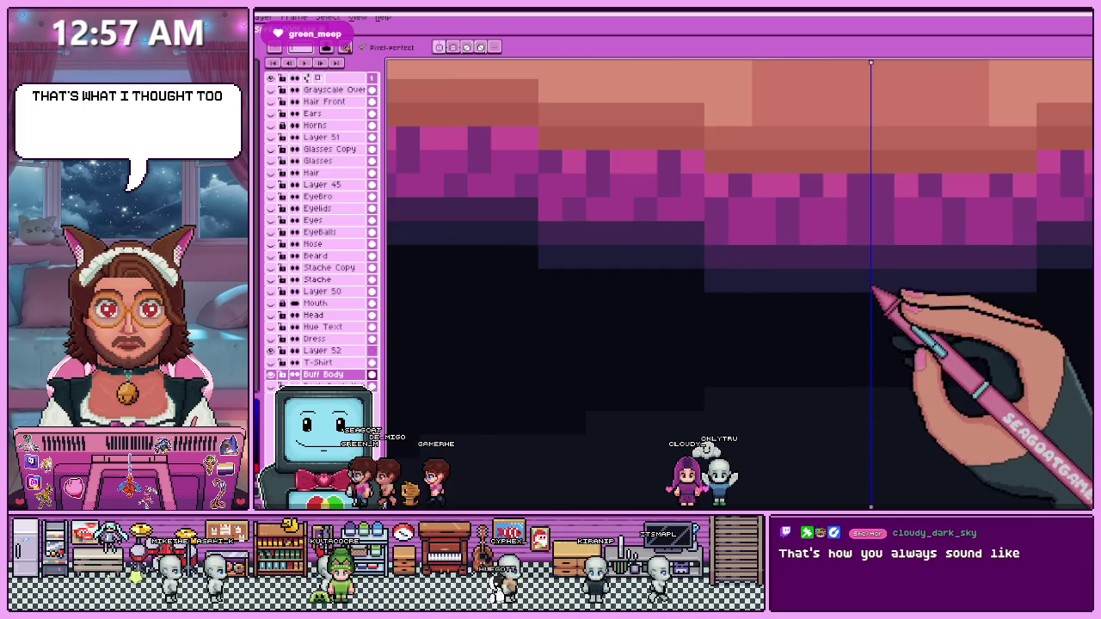
pyautogui.scroll(-3, 740, 288)
pyautogui.scroll(-3, 688, 275)
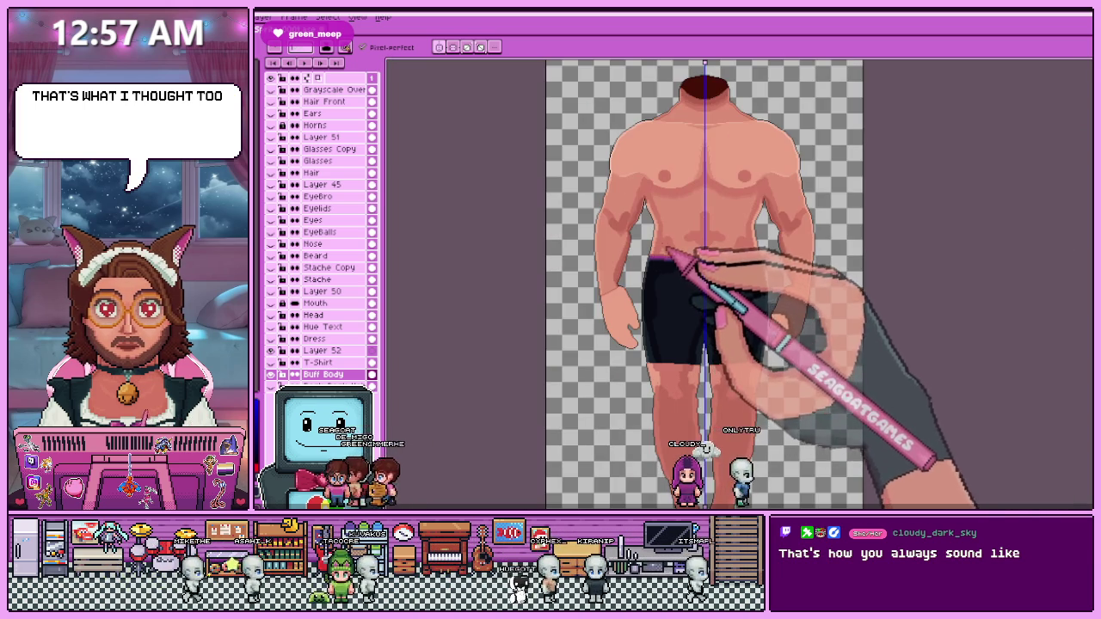
pyautogui.scroll(3, 669, 253)
pyautogui.scroll(2, 654, 258)
pyautogui.scroll(1, 641, 267)
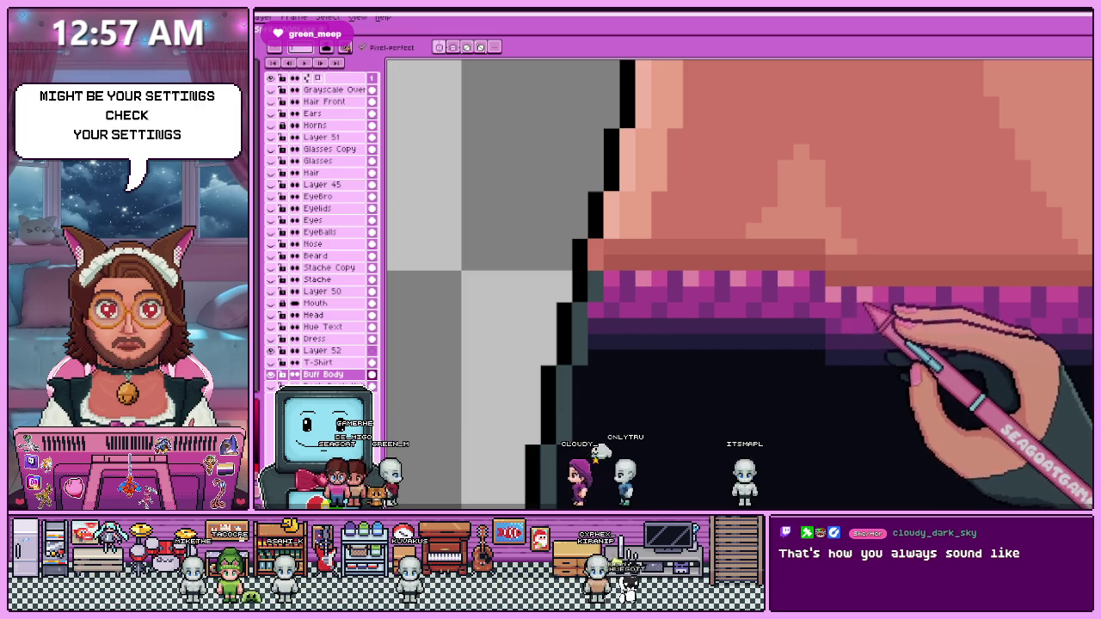
pyautogui.scroll(-5, 861, 310)
pyautogui.scroll(5, 865, 307)
pyautogui.hscroll(3, 808, 308)
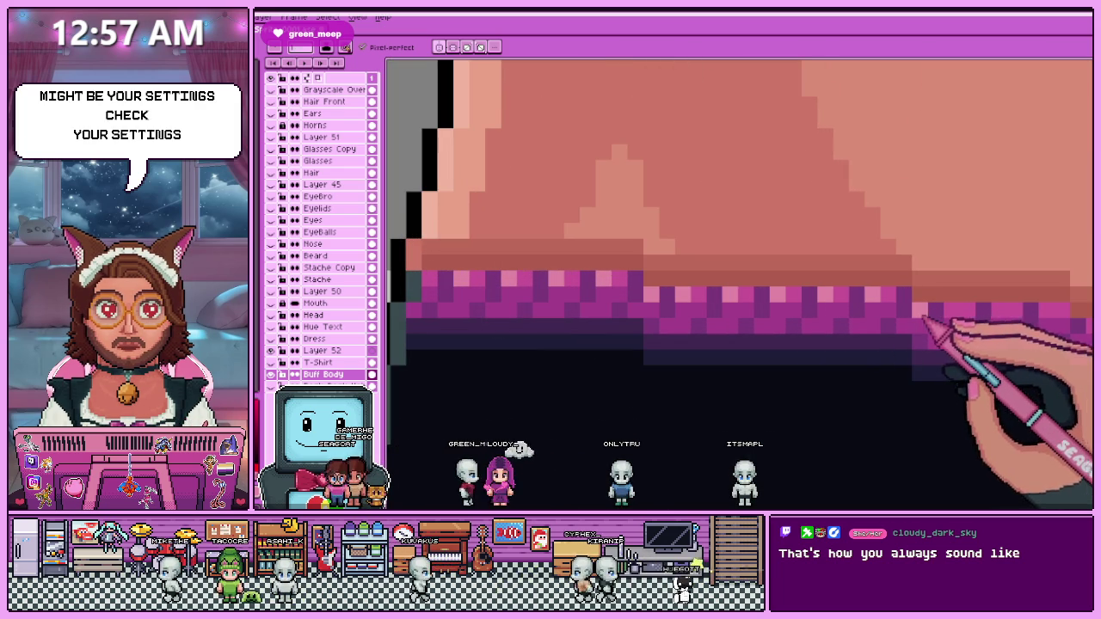
pyautogui.scroll(-2, 924, 320)
pyautogui.scroll(-2, 903, 327)
pyautogui.scroll(-2, 886, 331)
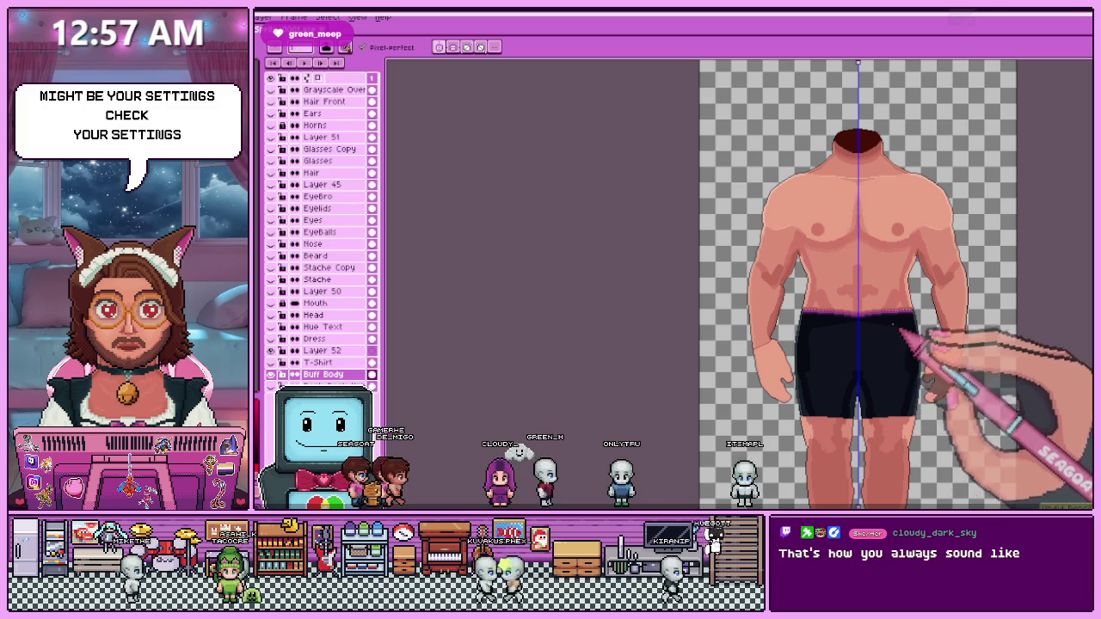
pyautogui.scroll(4, 895, 321)
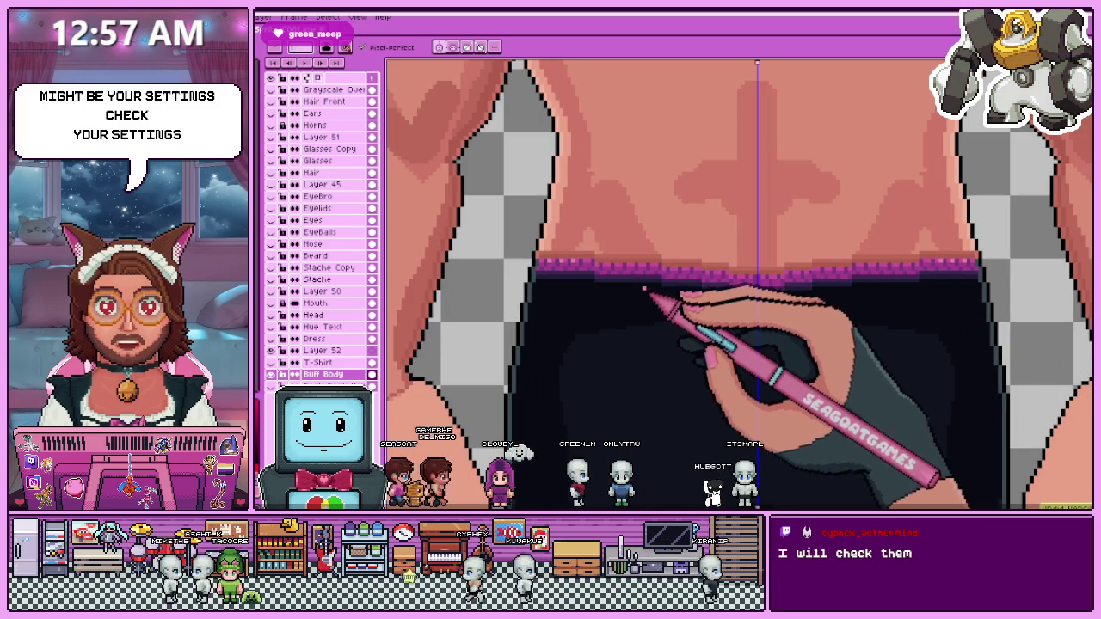
pyautogui.scroll(-2, 570, 250)
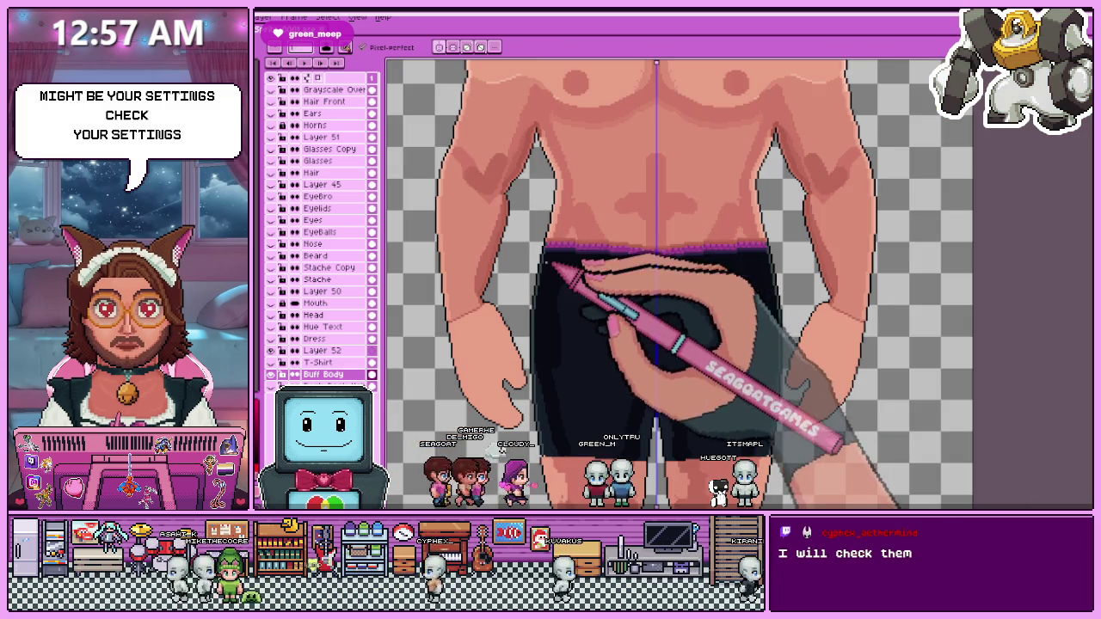
pyautogui.scroll(1, 555, 275)
pyautogui.scroll(1, 557, 284)
pyautogui.scroll(-1, 558, 294)
pyautogui.scroll(1, 557, 297)
pyautogui.scroll(1, 557, 305)
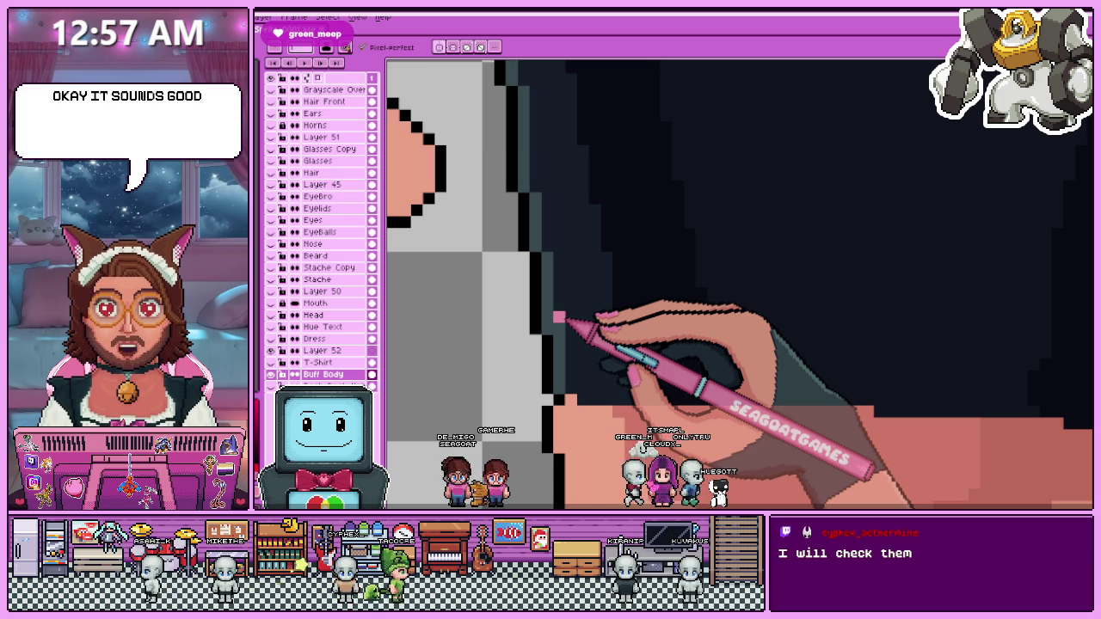
pyautogui.scroll(1, 533, 331)
# Switch to the Pencil and zoom in closely on the gap between the shorts' legs.
pyautogui.scroll(-2, 525, 310)
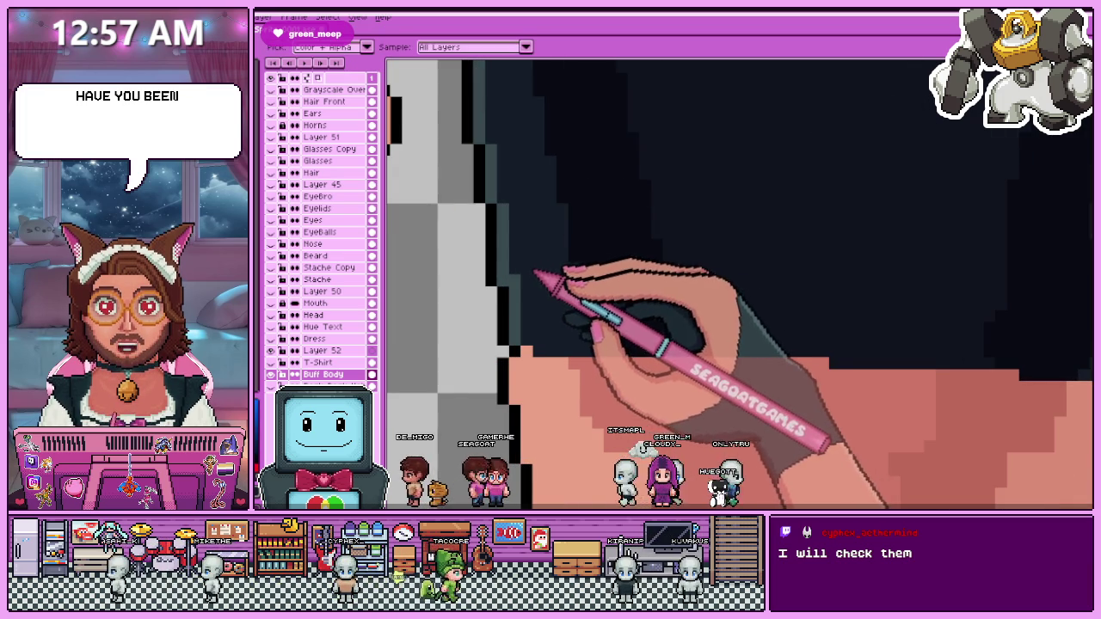
pyautogui.scroll(1, 535, 275)
pyautogui.scroll(-1, 535, 276)
pyautogui.press('b')
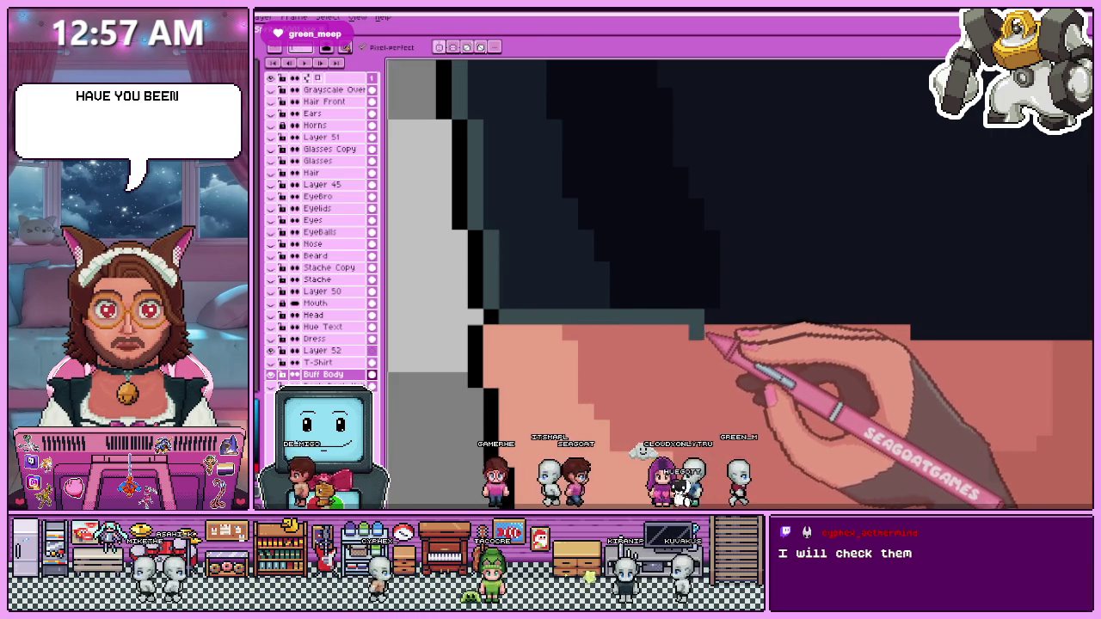
pyautogui.scroll(-1, 602, 309)
pyautogui.scroll(-1, 721, 309)
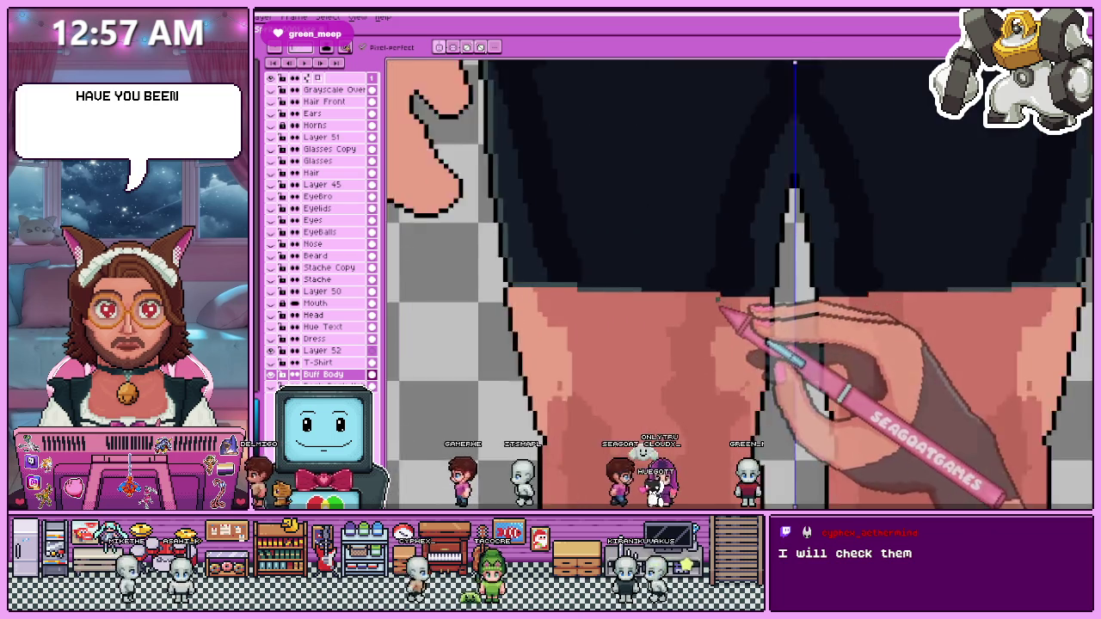
pyautogui.scroll(1, 719, 305)
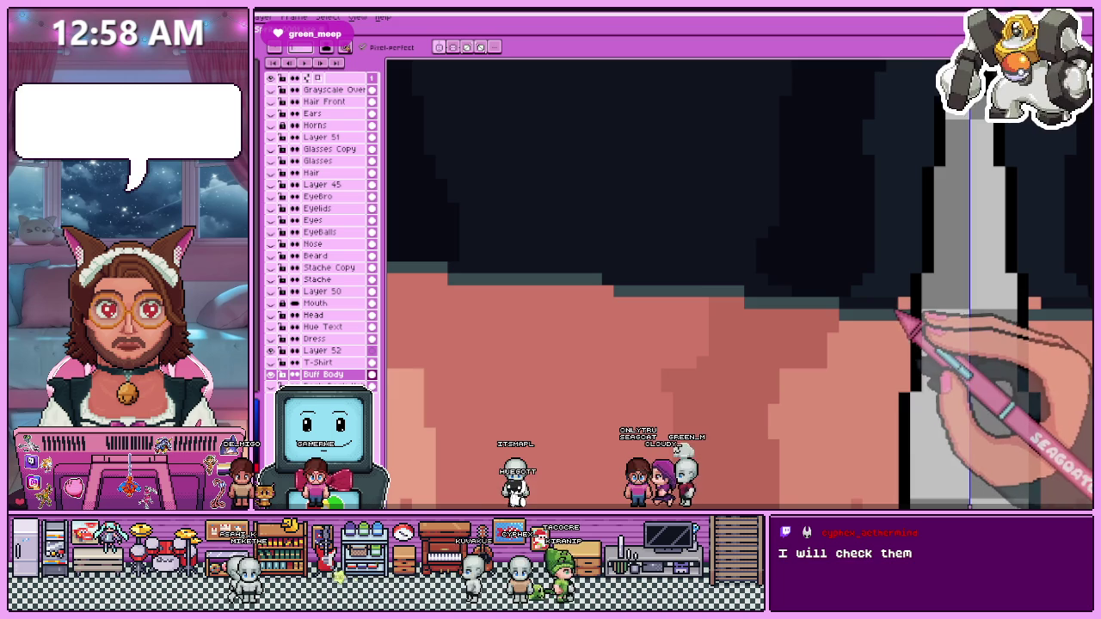
pyautogui.scroll(-1, 754, 360)
pyautogui.scroll(-3, 774, 379)
pyautogui.scroll(2, 779, 391)
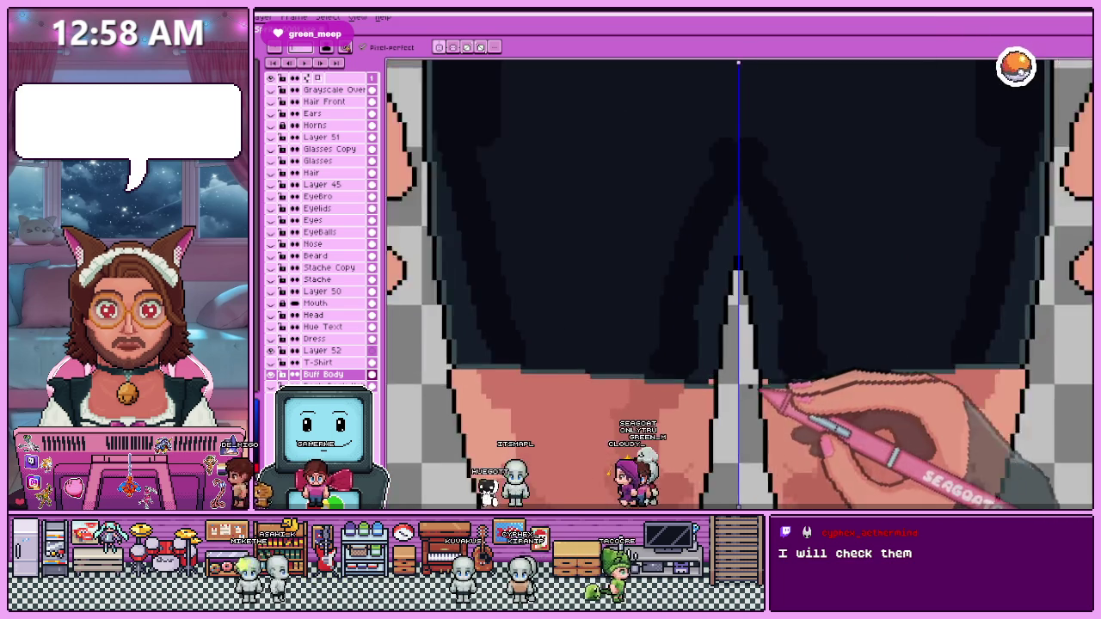
pyautogui.scroll(1, 739, 387)
pyautogui.scroll(1, 723, 400)
pyautogui.scroll(-1, 711, 317)
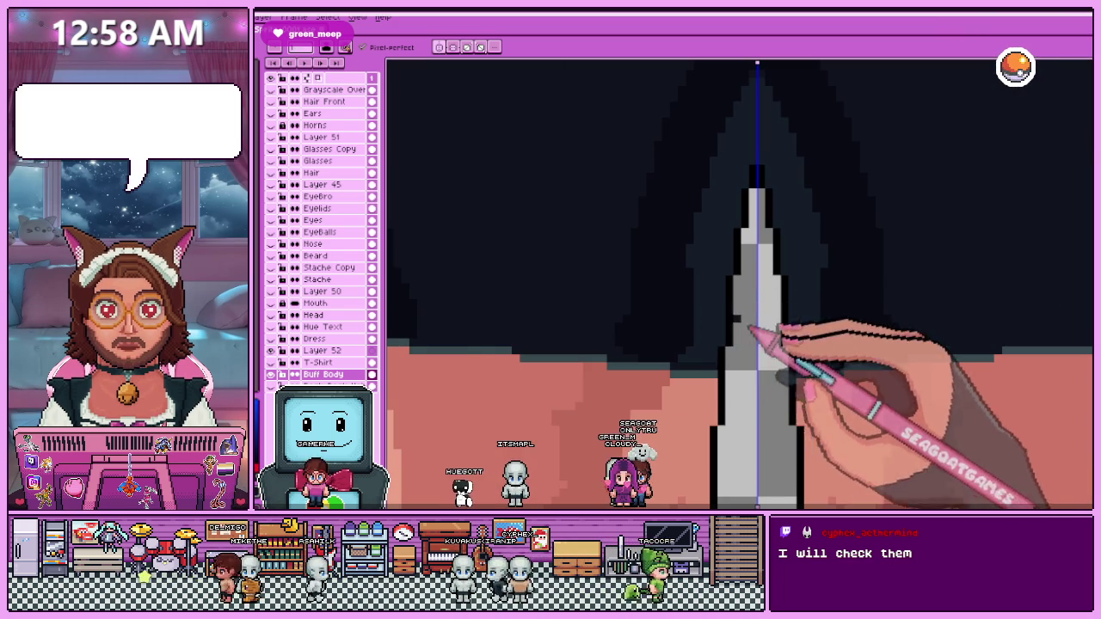
pyautogui.scroll(-2, 716, 314)
pyautogui.scroll(2, 737, 356)
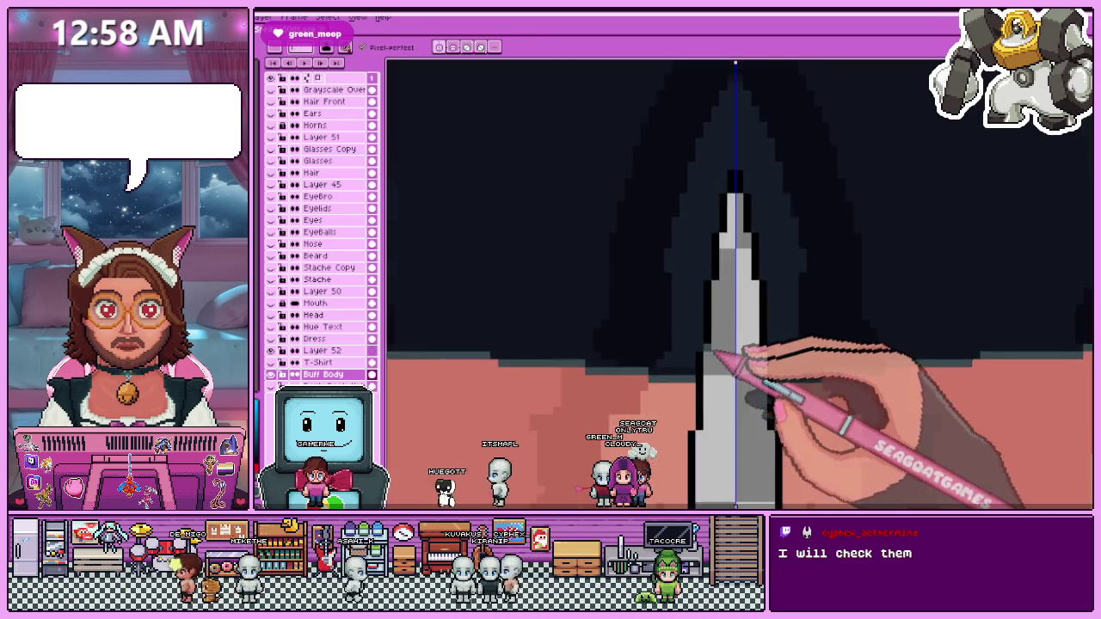
pyautogui.scroll(1, 688, 377)
pyautogui.scroll(-1, 693, 366)
pyautogui.scroll(-1, 697, 370)
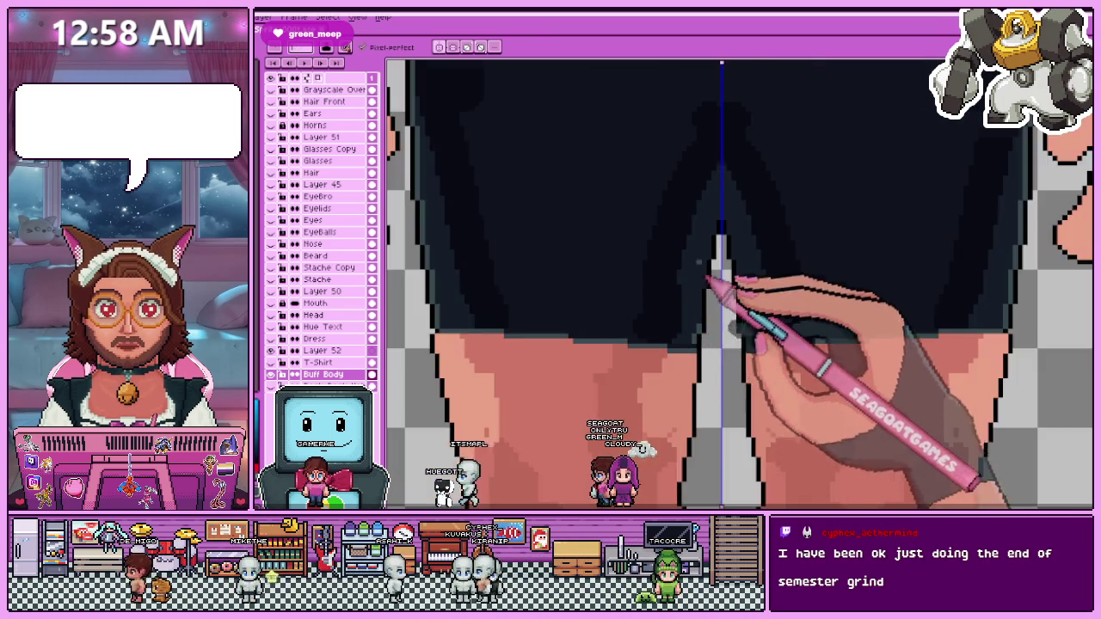
pyautogui.scroll(1, 701, 374)
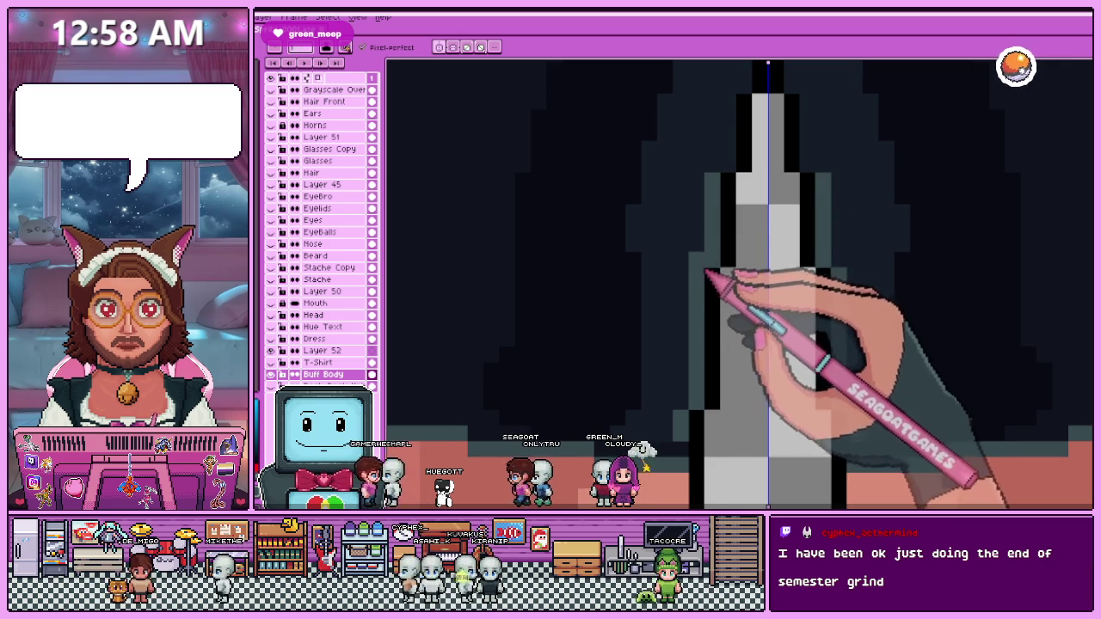
pyautogui.scroll(-2, 705, 344)
pyautogui.scroll(1, 695, 313)
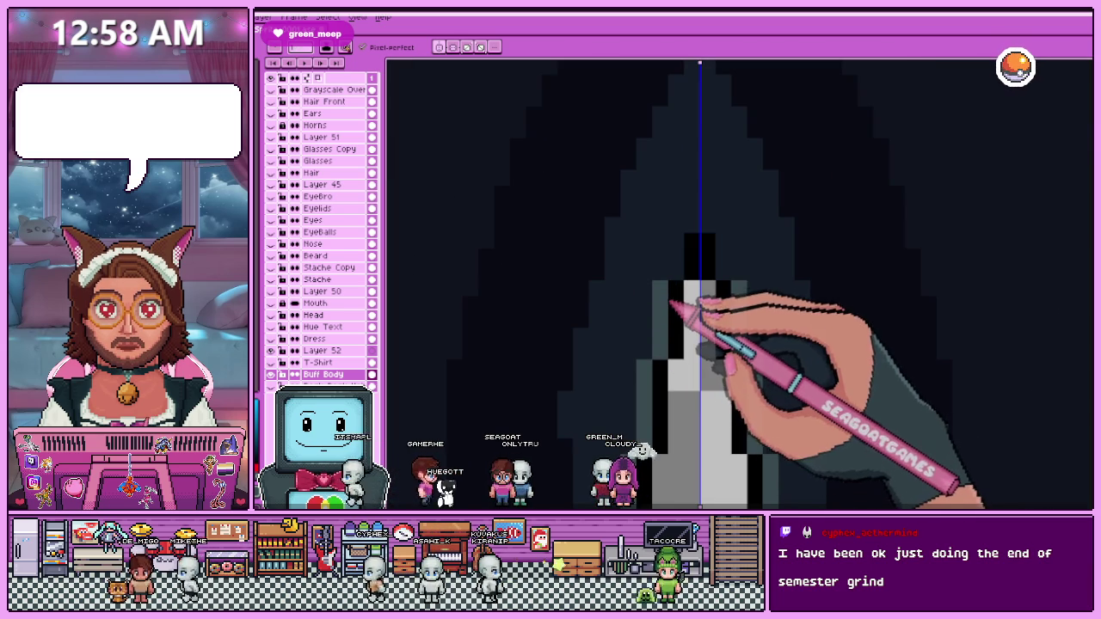
pyautogui.scroll(-1, 695, 258)
pyautogui.scroll(-1, 757, 335)
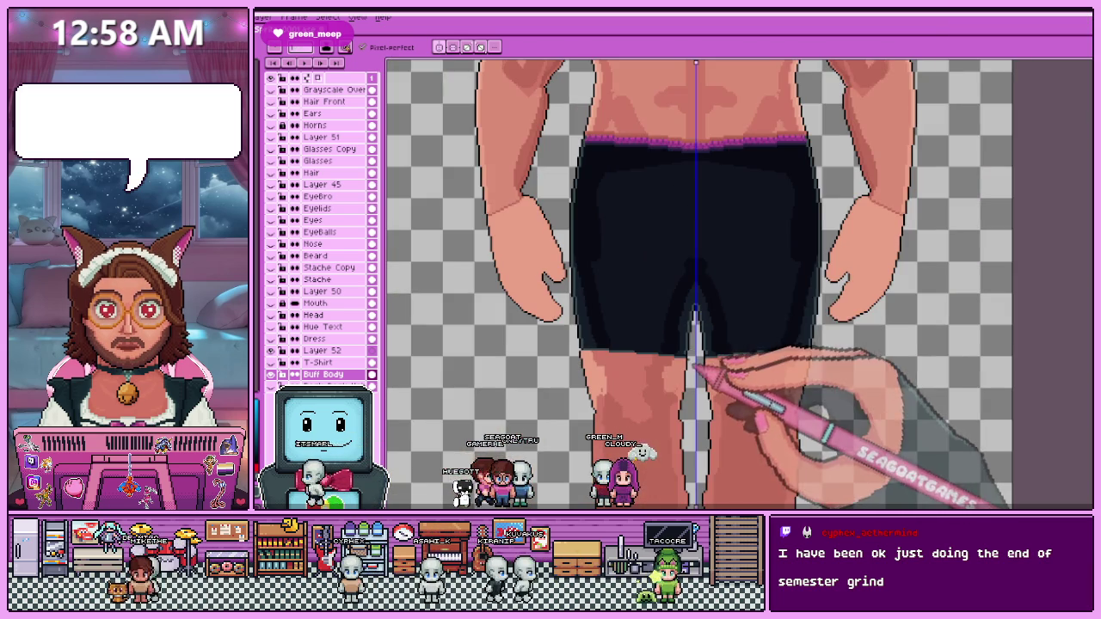
pyautogui.scroll(1, 679, 284)
pyautogui.scroll(1, 728, 356)
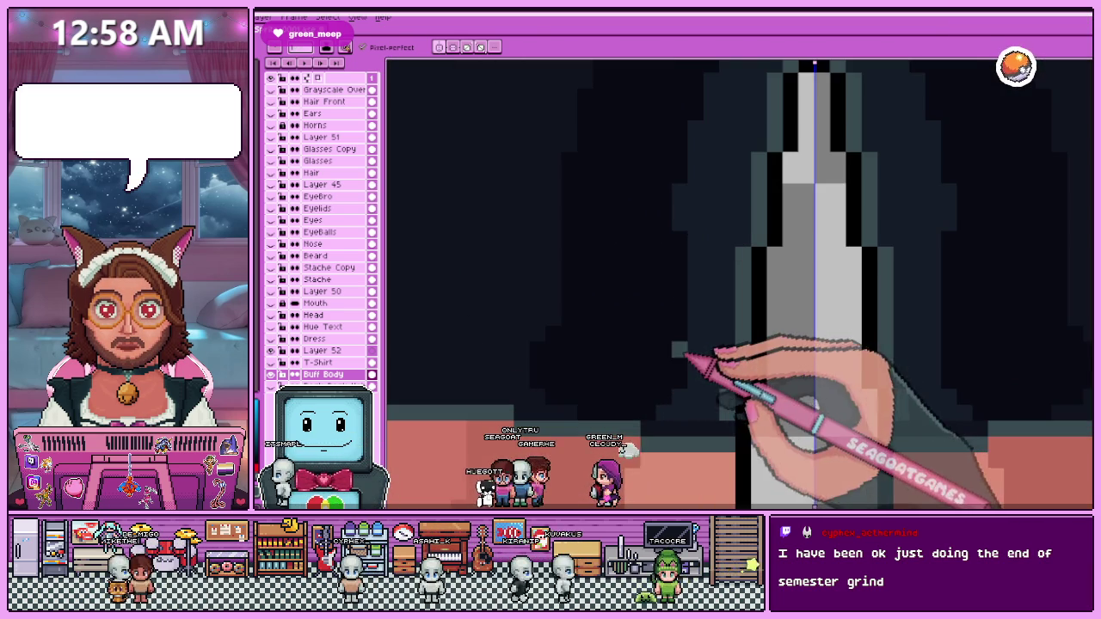
pyautogui.scroll(1, 692, 394)
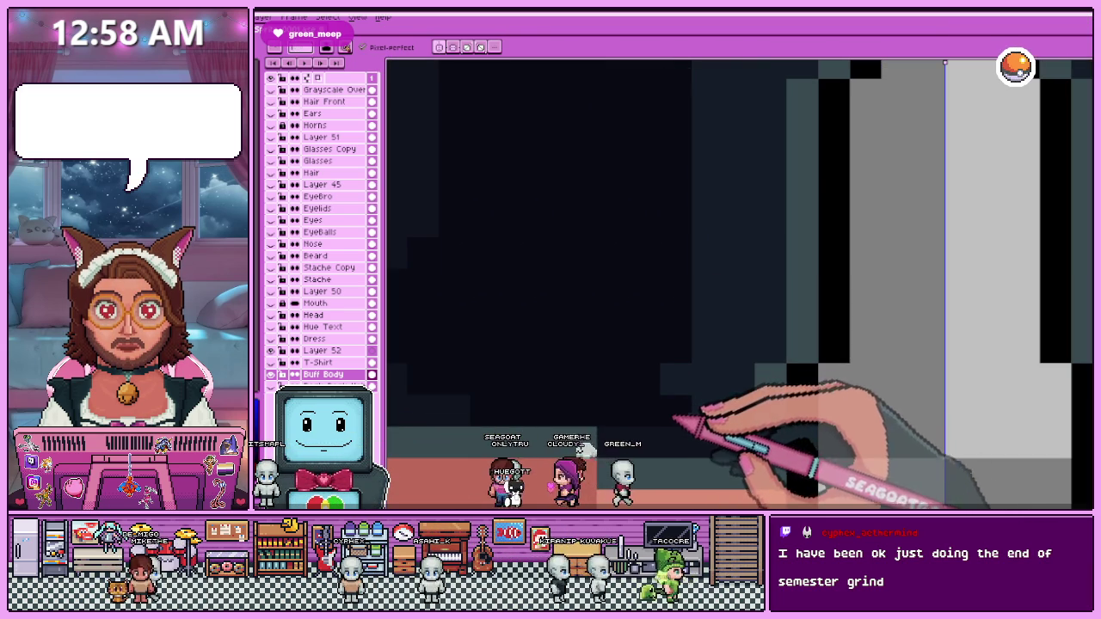
pyautogui.scroll(-1, 710, 379)
# Repaint the crotch gap into a narrow stepped opening with black edges and dark grey shading.
pyautogui.scroll(1, 713, 362)
pyautogui.scroll(-1, 708, 344)
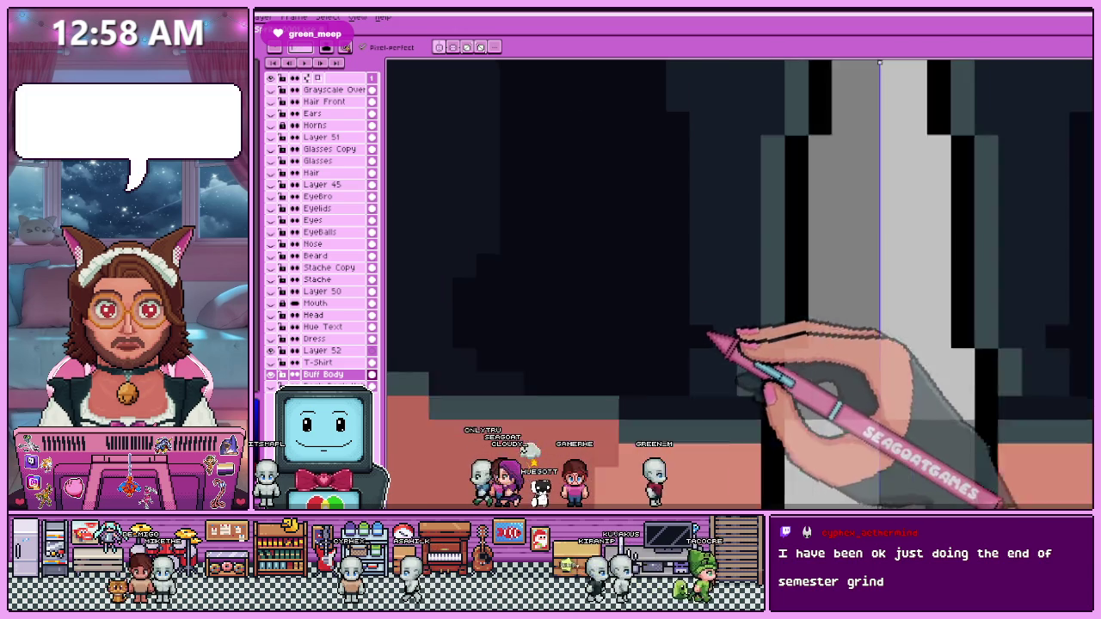
pyautogui.scroll(-1, 711, 292)
pyautogui.scroll(1, 705, 293)
pyautogui.scroll(-1, 707, 361)
pyautogui.scroll(1, 711, 344)
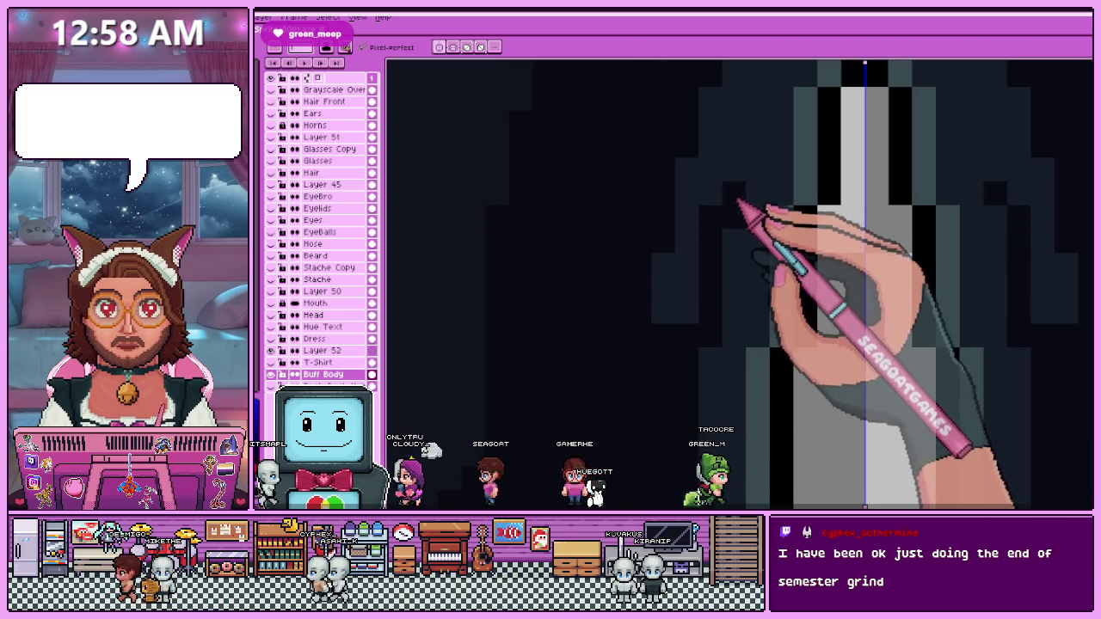
pyautogui.scroll(-1, 736, 210)
pyautogui.scroll(1, 724, 228)
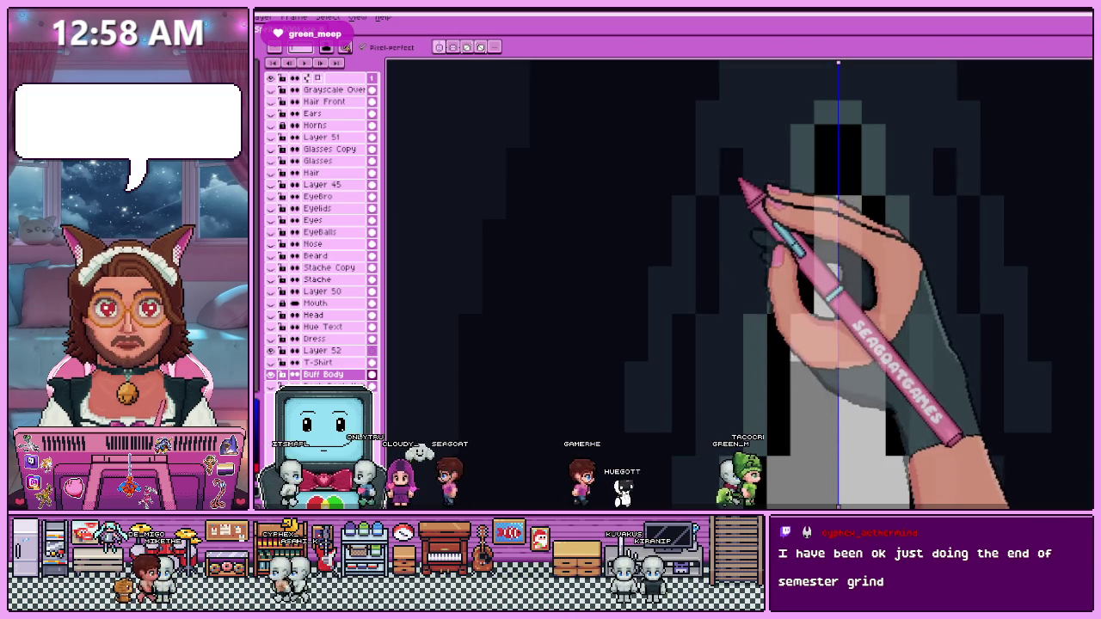
pyautogui.scroll(1, 735, 220)
pyautogui.scroll(-2, 727, 271)
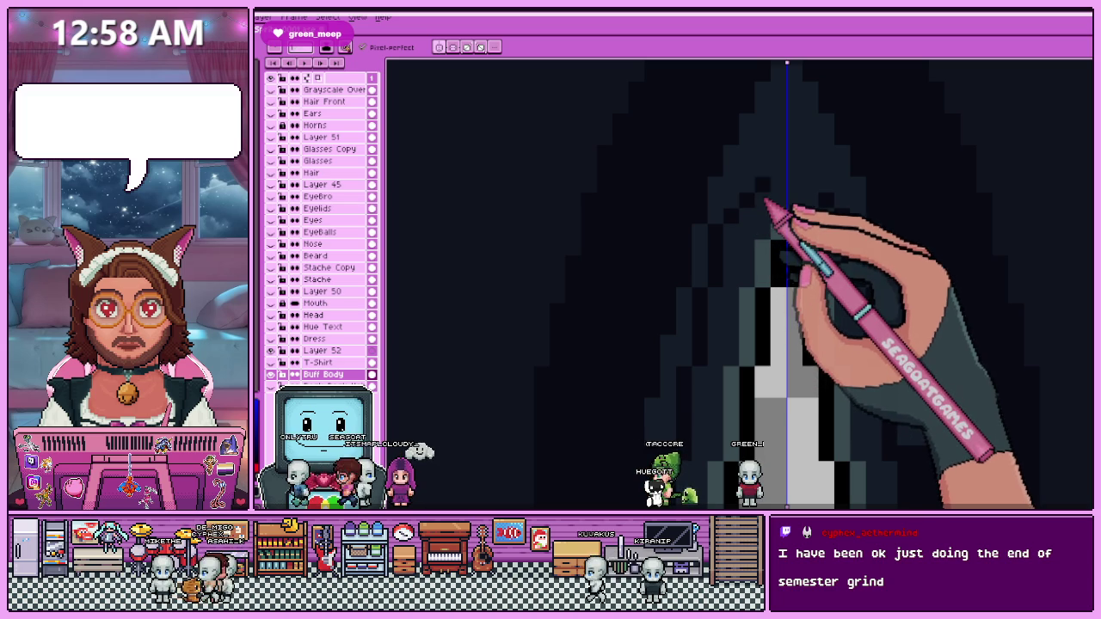
pyautogui.scroll(-1, 796, 199)
pyautogui.scroll(-1, 774, 202)
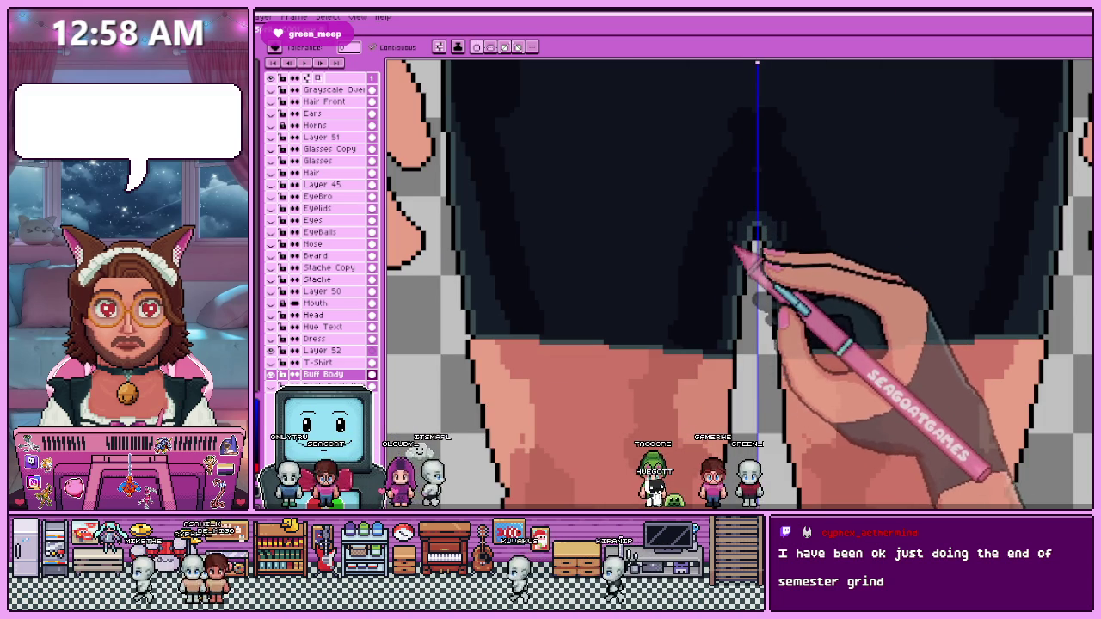
pyautogui.scroll(-2, 749, 258)
pyautogui.scroll(-1, 737, 271)
pyautogui.scroll(1, 731, 284)
pyautogui.scroll(-1, 688, 275)
pyautogui.scroll(1, 646, 263)
pyautogui.scroll(1, 622, 290)
pyautogui.scroll(1, 571, 312)
pyautogui.scroll(1, 577, 172)
pyautogui.scroll(-2, 575, 250)
pyautogui.scroll(1, 590, 234)
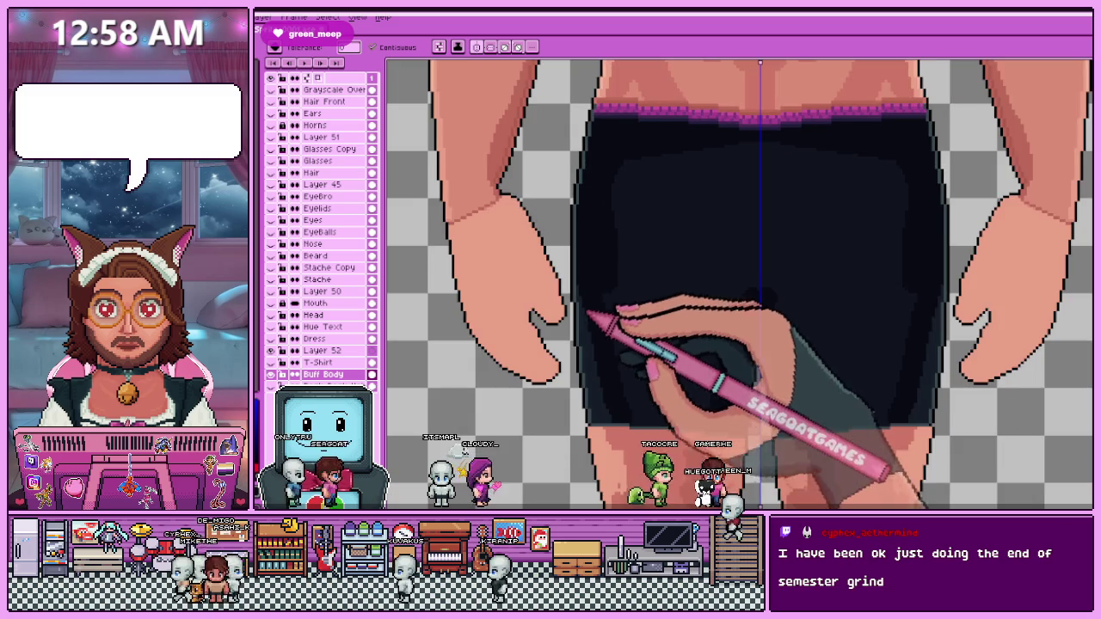
pyautogui.scroll(-2, 594, 344)
pyautogui.scroll(2, 594, 344)
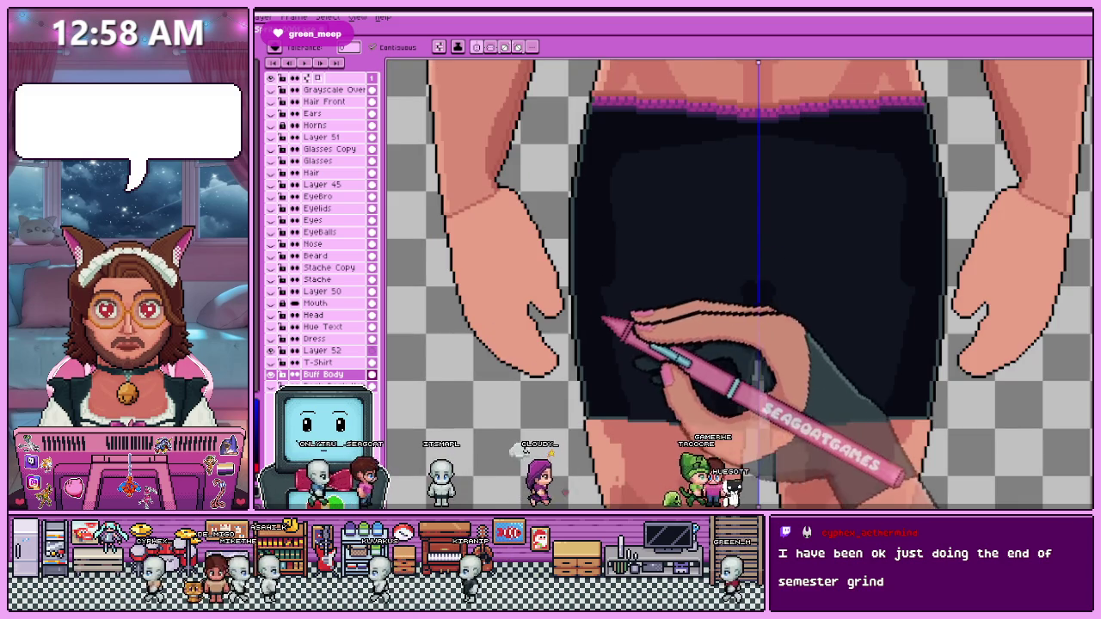
pyautogui.scroll(-1, 602, 334)
pyautogui.scroll(2, 593, 343)
pyautogui.scroll(1, 594, 343)
pyautogui.press('alt')
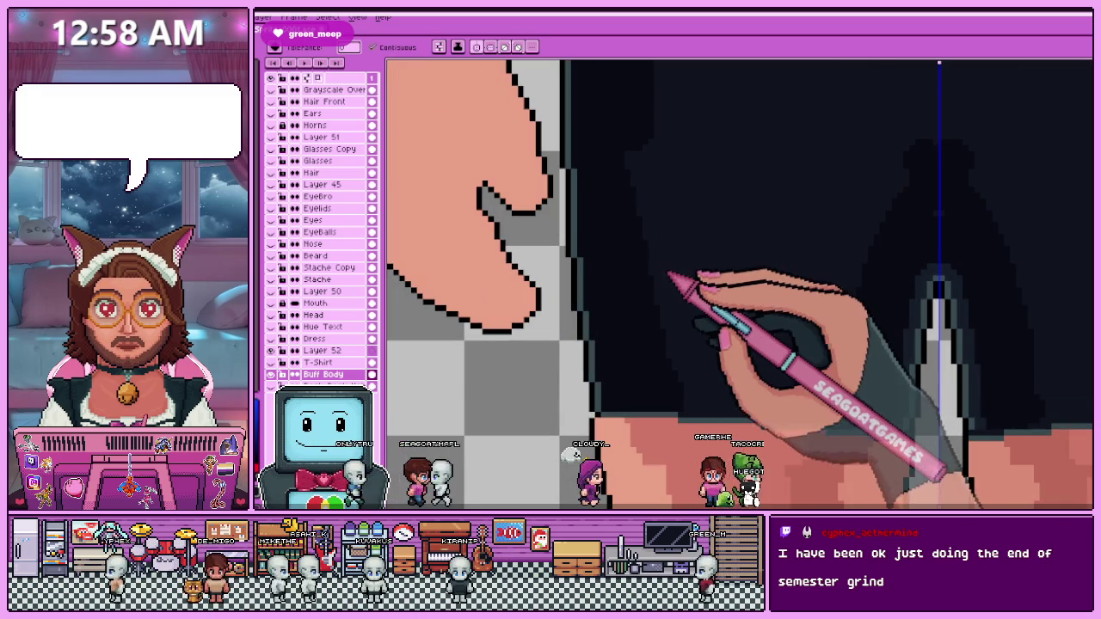
pyautogui.scroll(2, 637, 344)
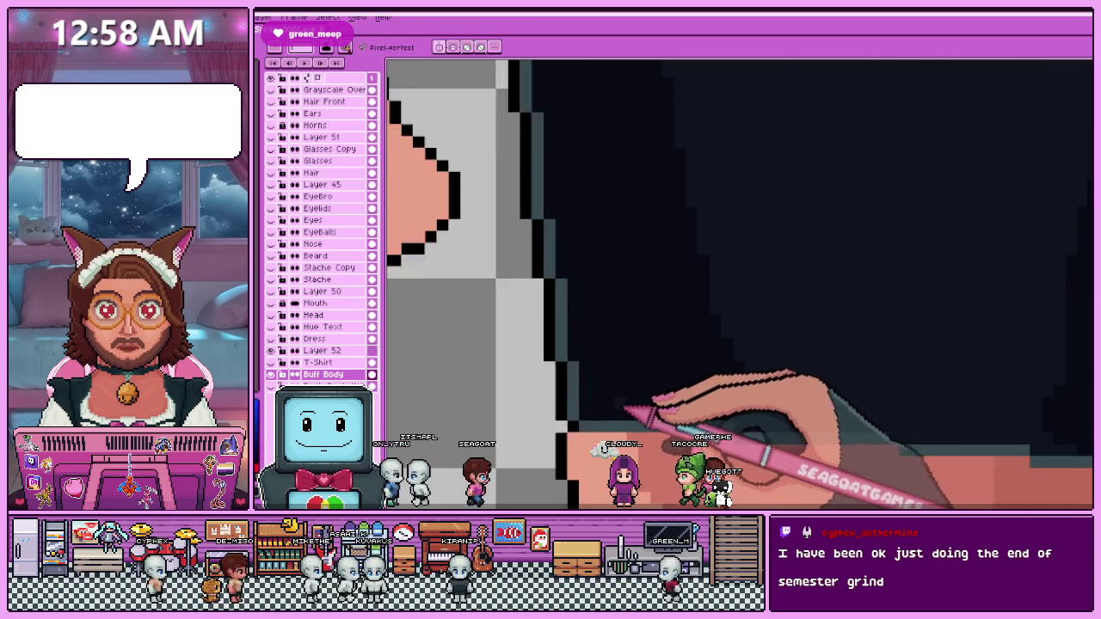
pyautogui.scroll(2, 585, 336)
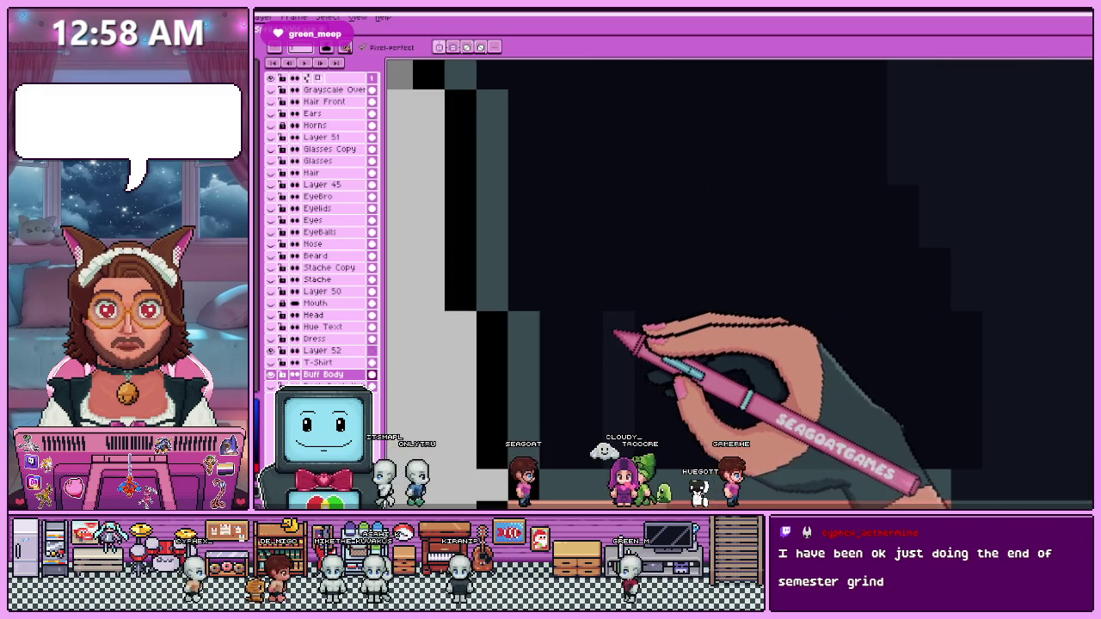
pyautogui.scroll(-2, 592, 300)
pyautogui.scroll(-2, 590, 300)
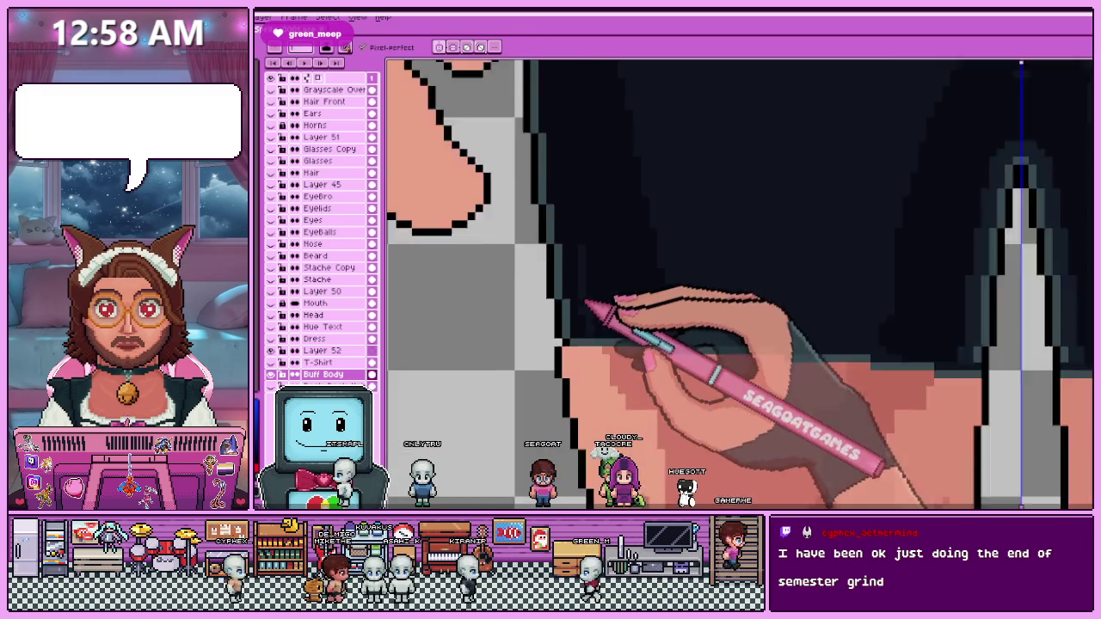
pyautogui.scroll(2, 582, 255)
pyautogui.scroll(-2, 576, 276)
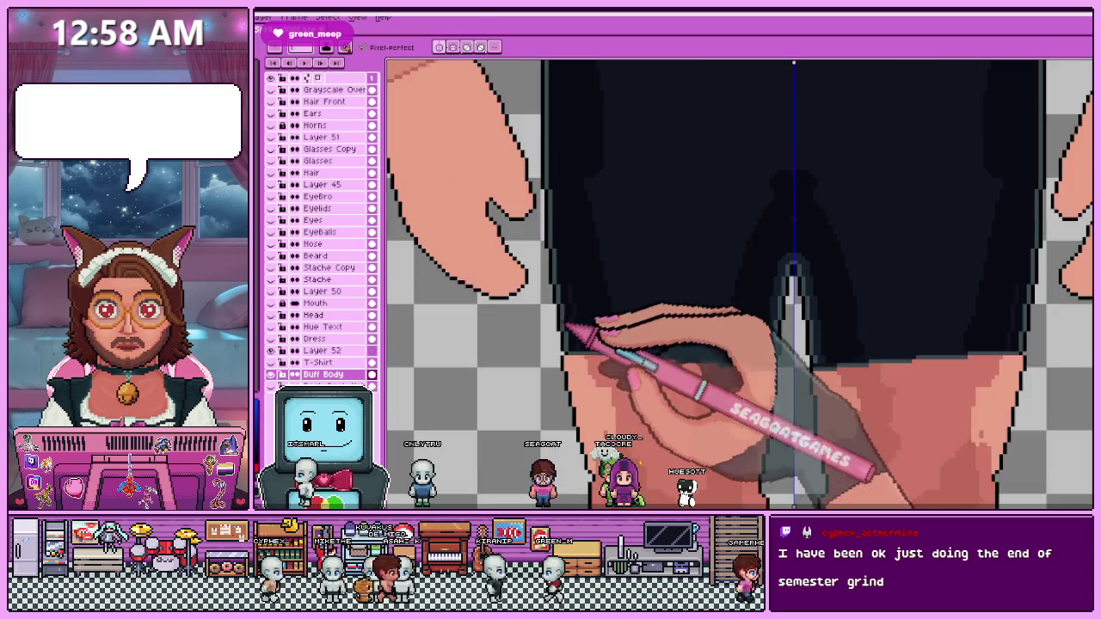
pyautogui.scroll(2, 574, 296)
pyautogui.scroll(-2, 572, 366)
pyautogui.scroll(2, 571, 269)
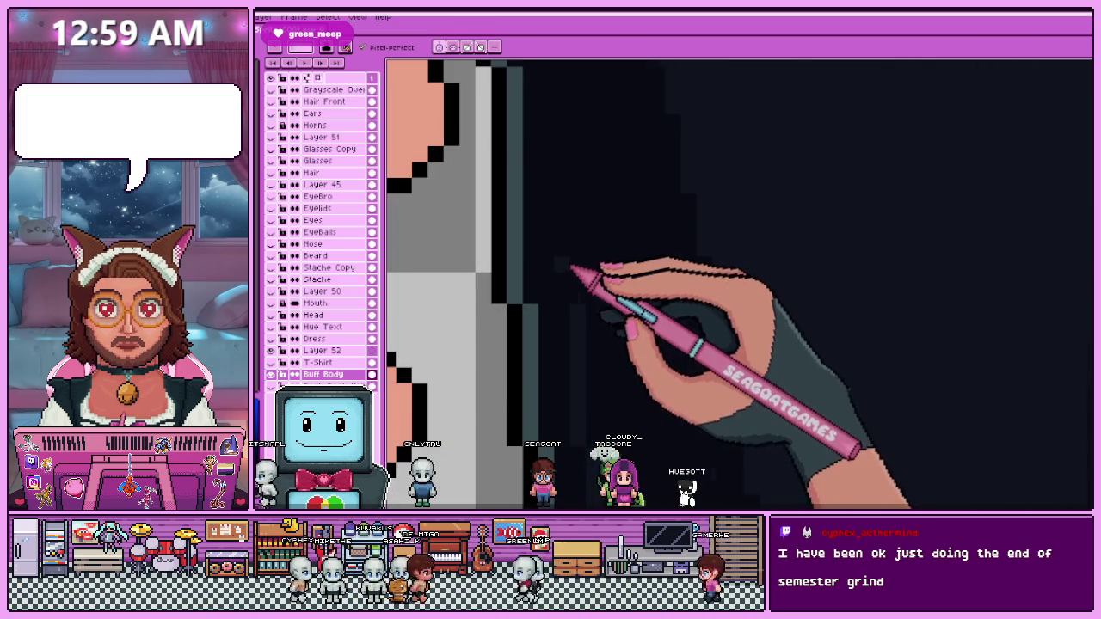
pyautogui.scroll(-1, 568, 301)
pyautogui.scroll(-1, 564, 249)
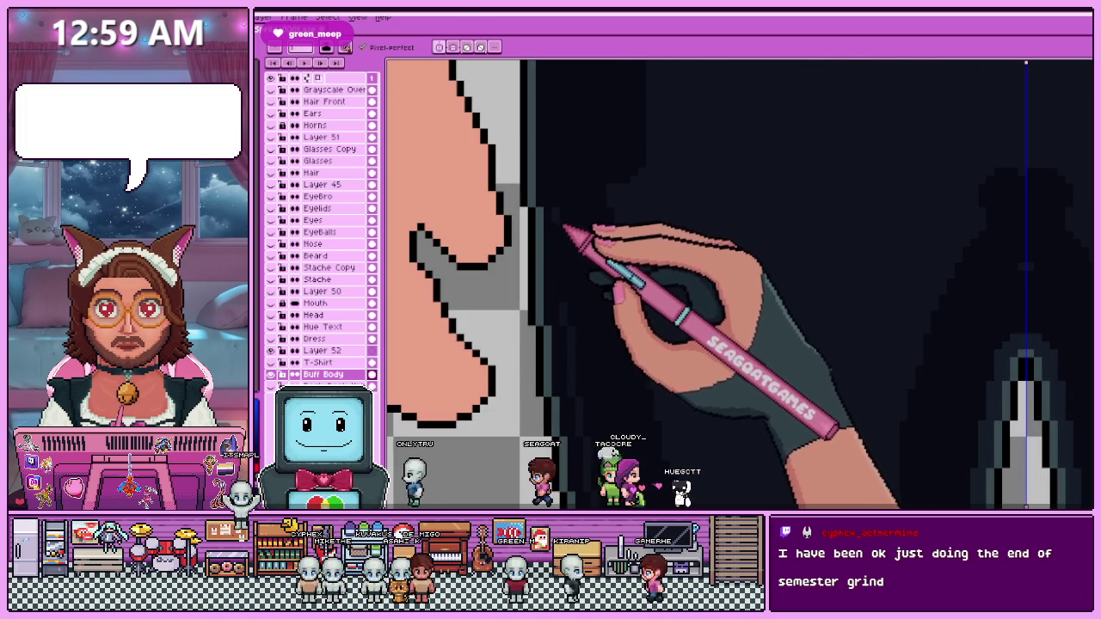
pyautogui.scroll(2, 568, 258)
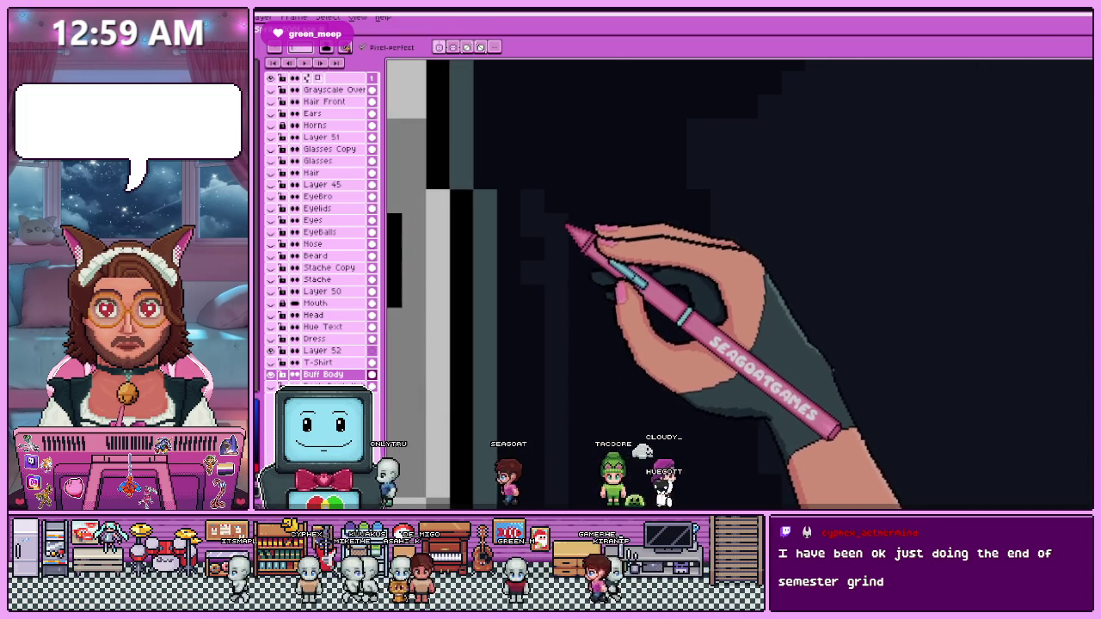
pyautogui.press('alt')
pyautogui.scroll(-1, 538, 294)
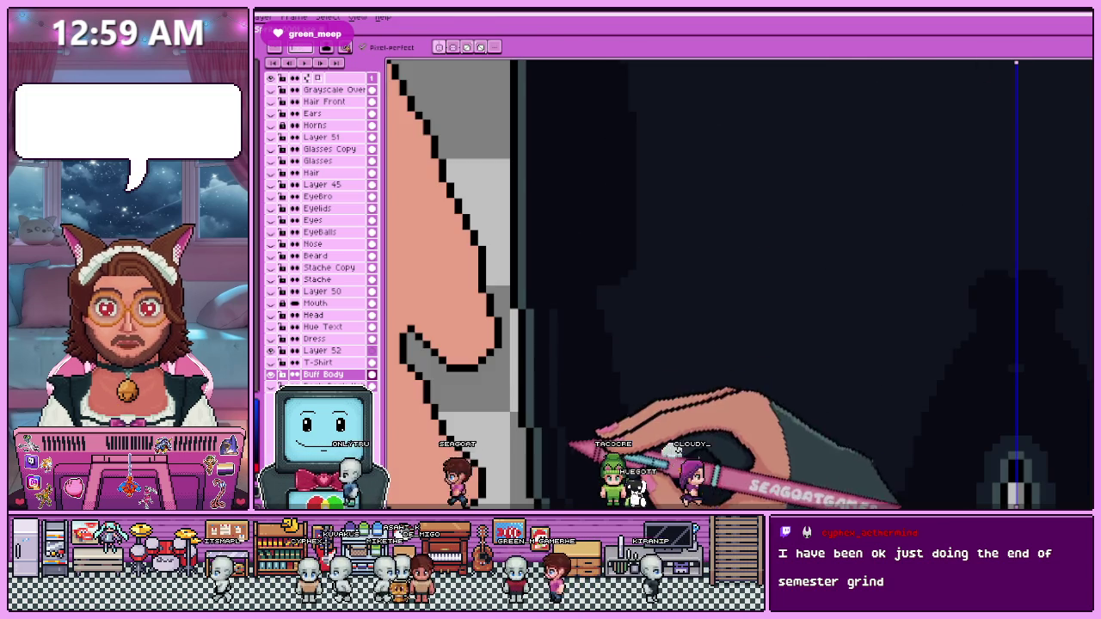
pyautogui.scroll(-1, 542, 289)
pyautogui.scroll(-1, 548, 284)
pyautogui.scroll(2, 550, 284)
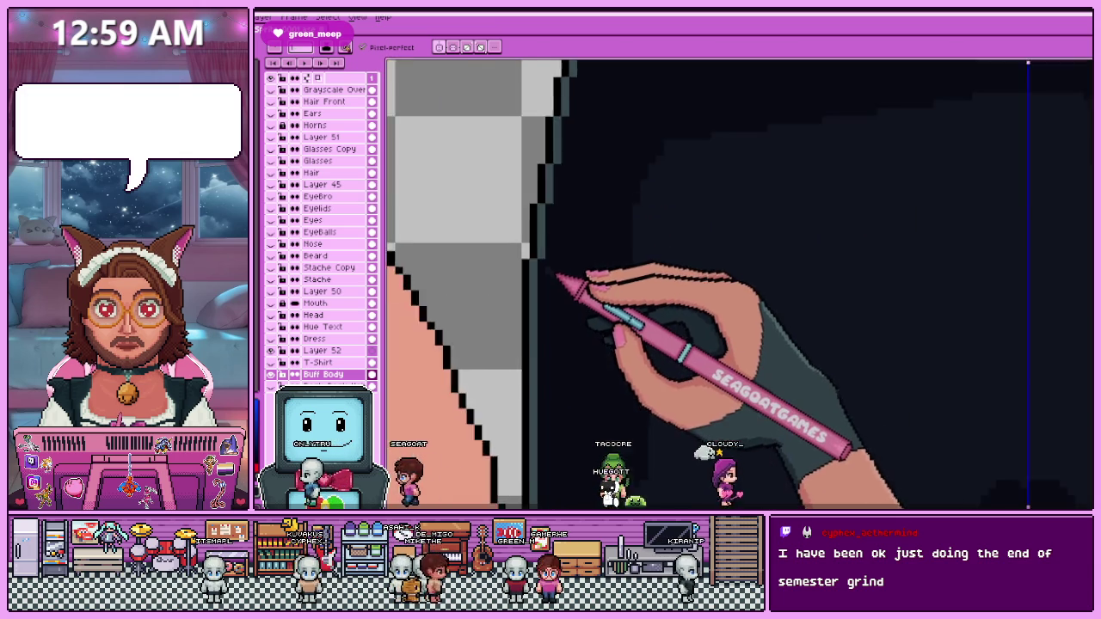
pyautogui.scroll(1, 559, 277)
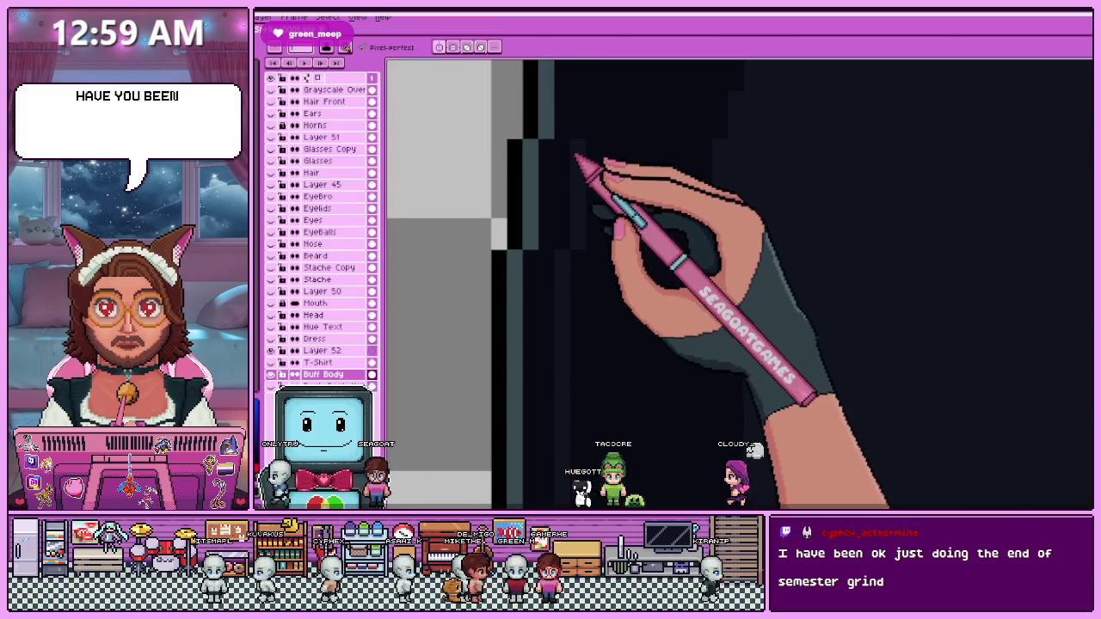
pyautogui.scroll(-3, 574, 275)
pyautogui.scroll(2, 572, 353)
pyautogui.scroll(1, 581, 322)
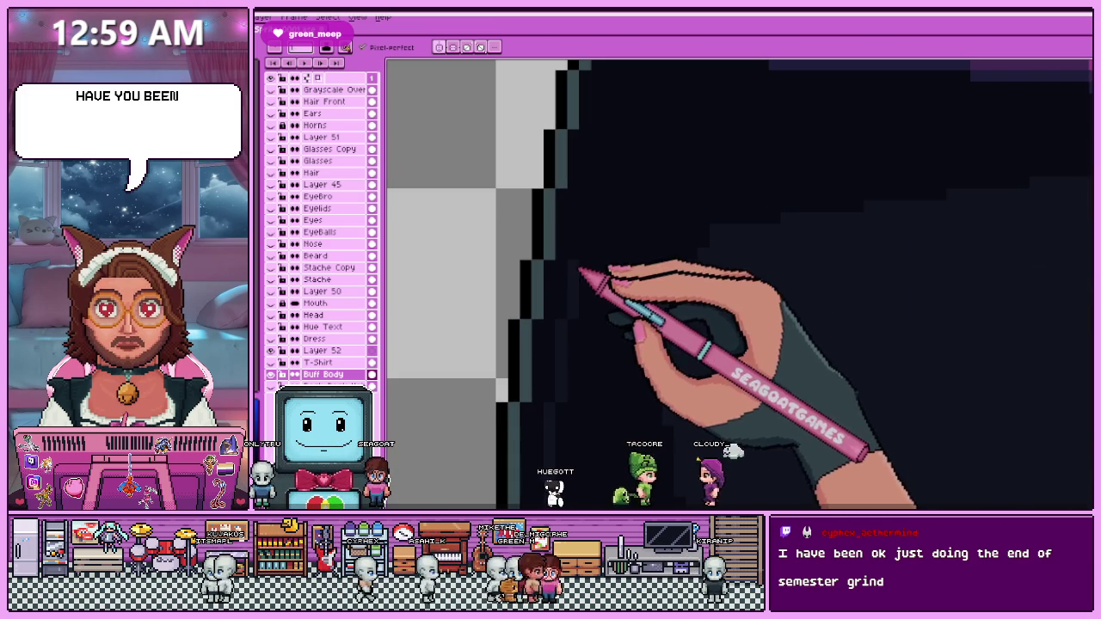
pyautogui.scroll(1, 592, 257)
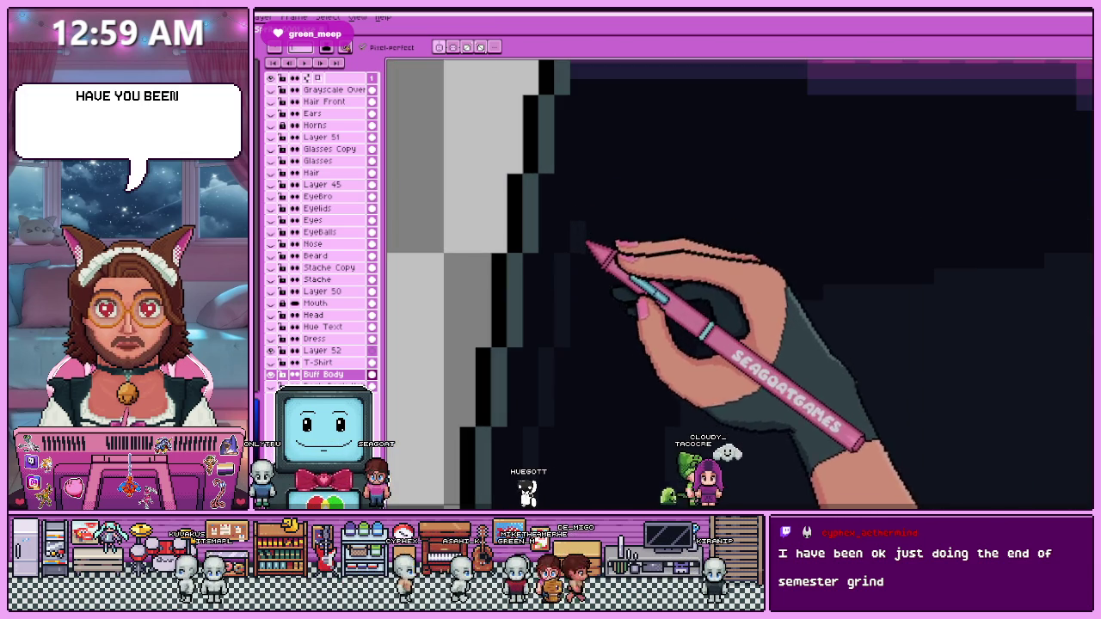
pyautogui.scroll(-3, 567, 155)
pyautogui.scroll(3, 575, 163)
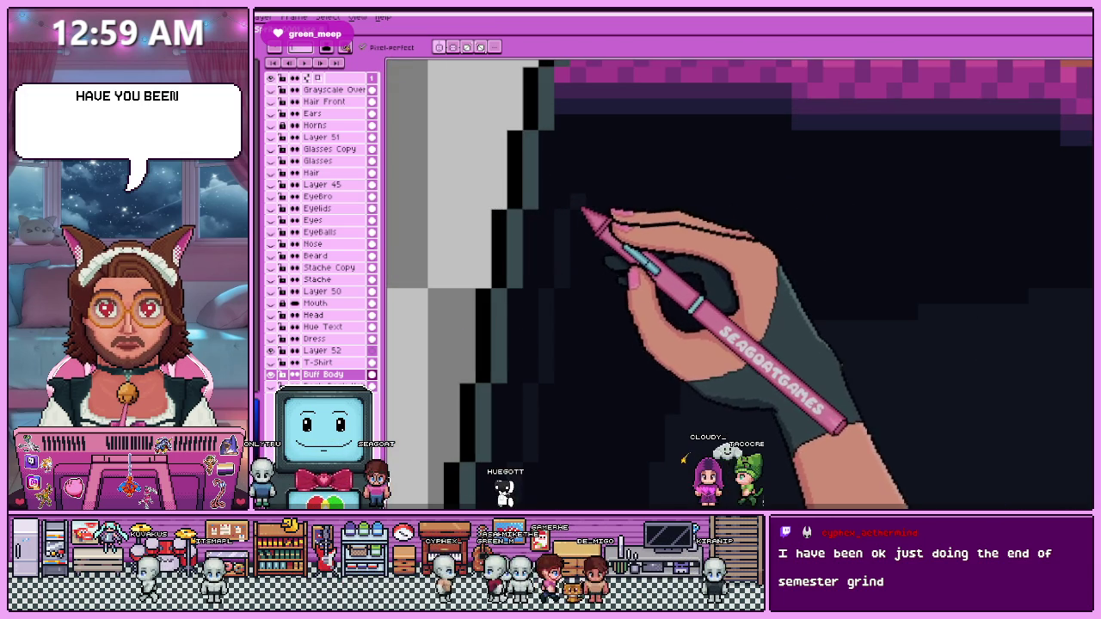
pyautogui.scroll(-2, 582, 144)
pyautogui.scroll(-1, 599, 185)
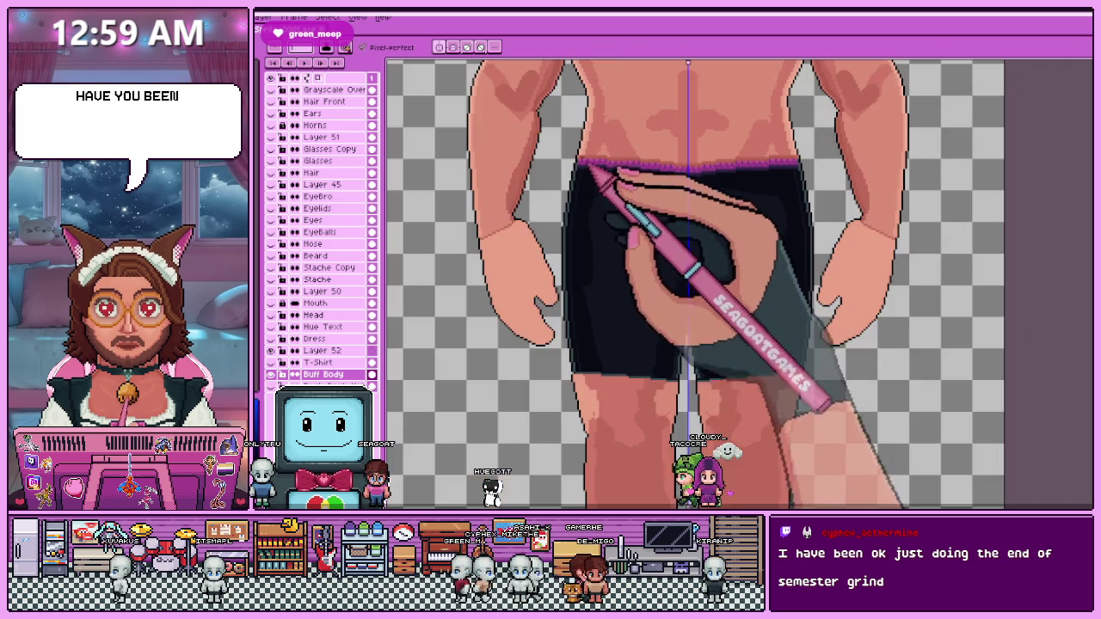
pyautogui.scroll(2, 588, 204)
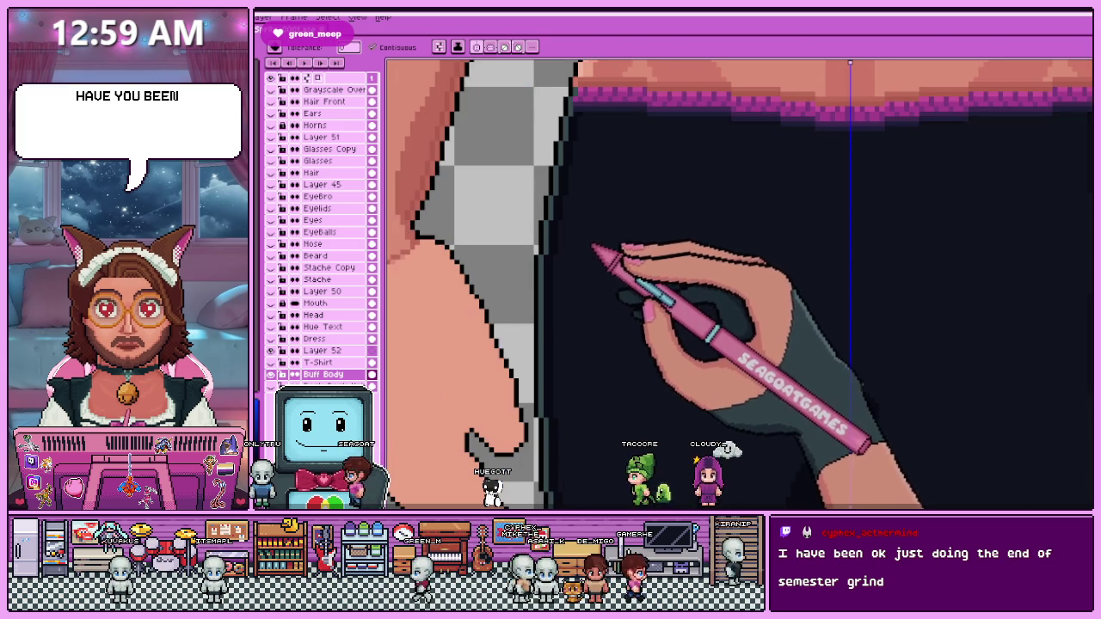
pyautogui.scroll(-2, 594, 247)
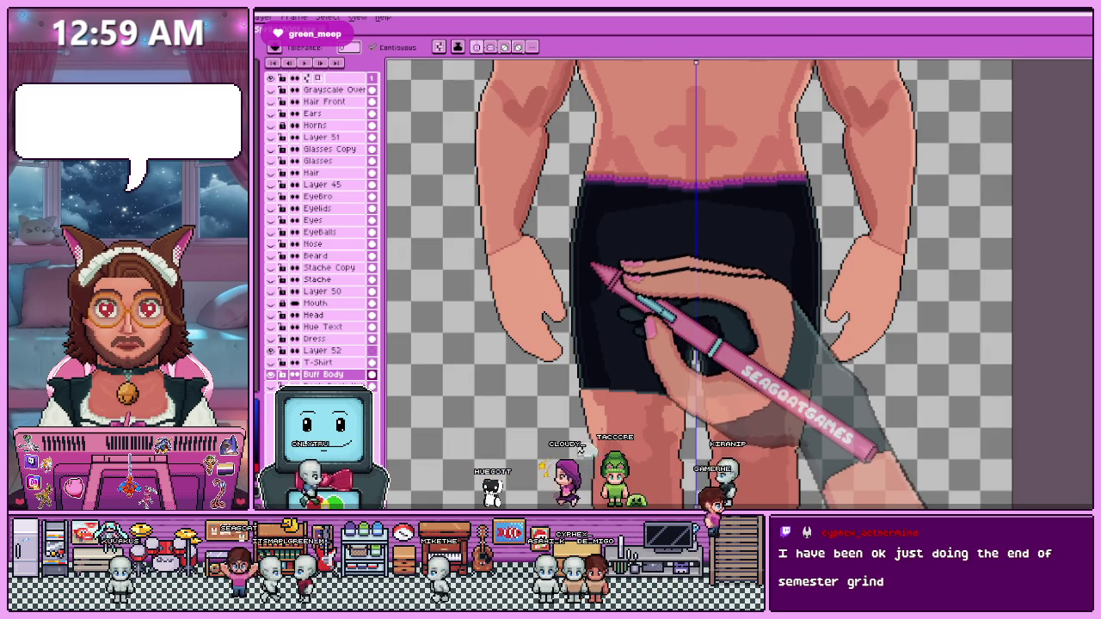
pyautogui.scroll(-2, 593, 267)
pyautogui.scroll(1, 602, 258)
pyautogui.scroll(2, 602, 258)
pyautogui.scroll(-1, 606, 257)
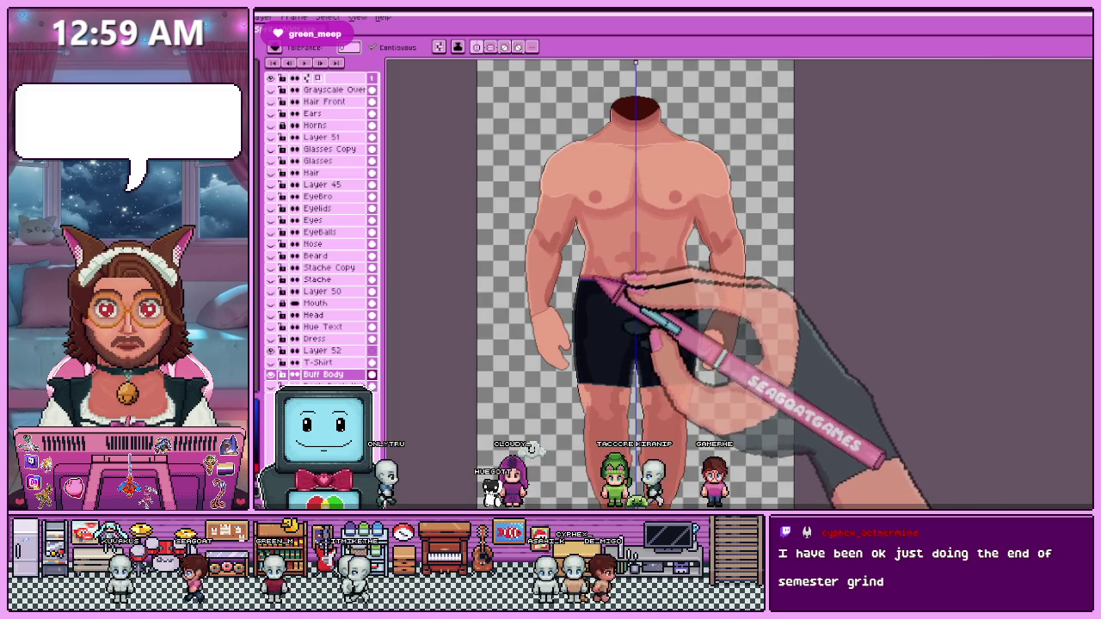
pyautogui.scroll(2, 600, 277)
pyautogui.scroll(-3, 600, 277)
pyautogui.scroll(3, 593, 279)
pyautogui.scroll(-2, 582, 286)
pyautogui.scroll(2, 581, 286)
pyautogui.scroll(1, 590, 308)
pyautogui.scroll(-2, 590, 315)
pyautogui.scroll(2, 603, 381)
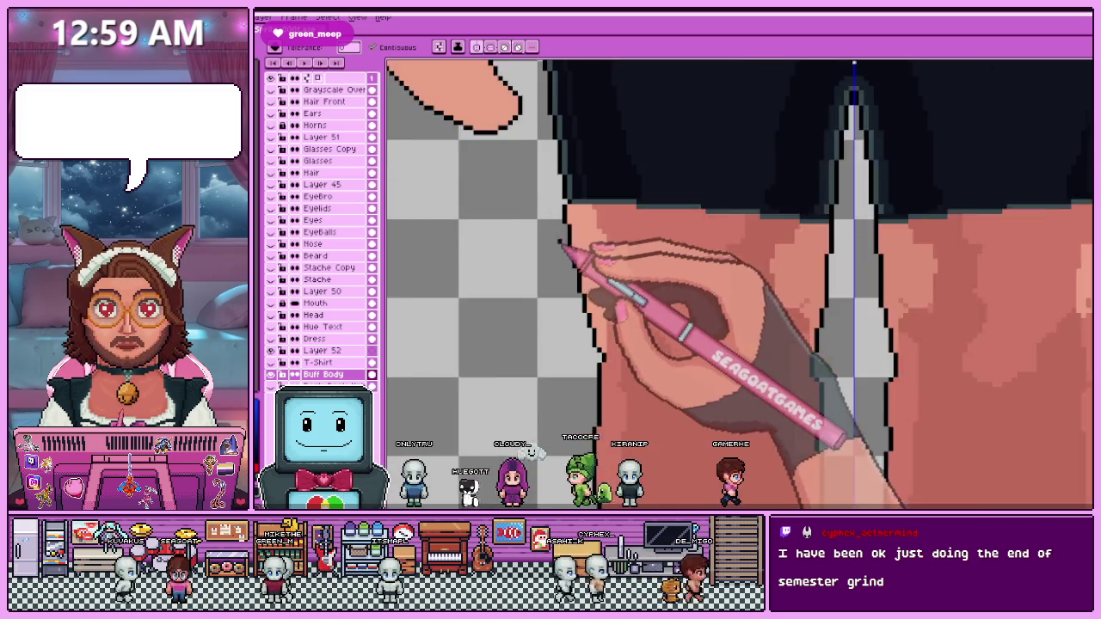
pyautogui.scroll(-1, 561, 244)
pyautogui.scroll(1, 590, 221)
pyautogui.scroll(1, 624, 366)
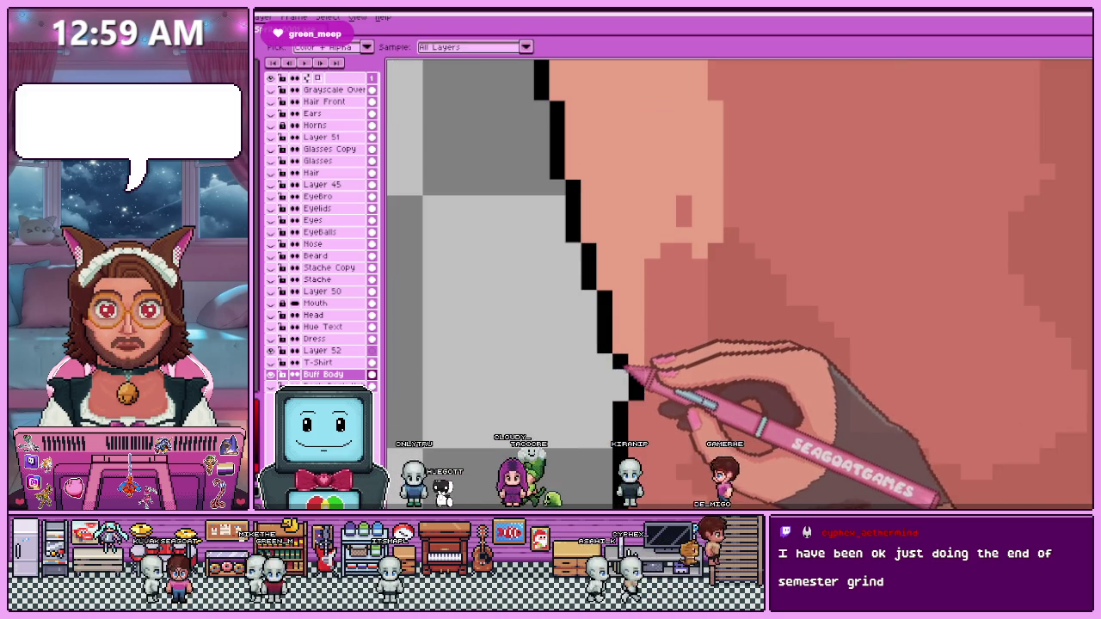
pyautogui.click(615, 379)
pyautogui.hotkey('ctrl', 'z')
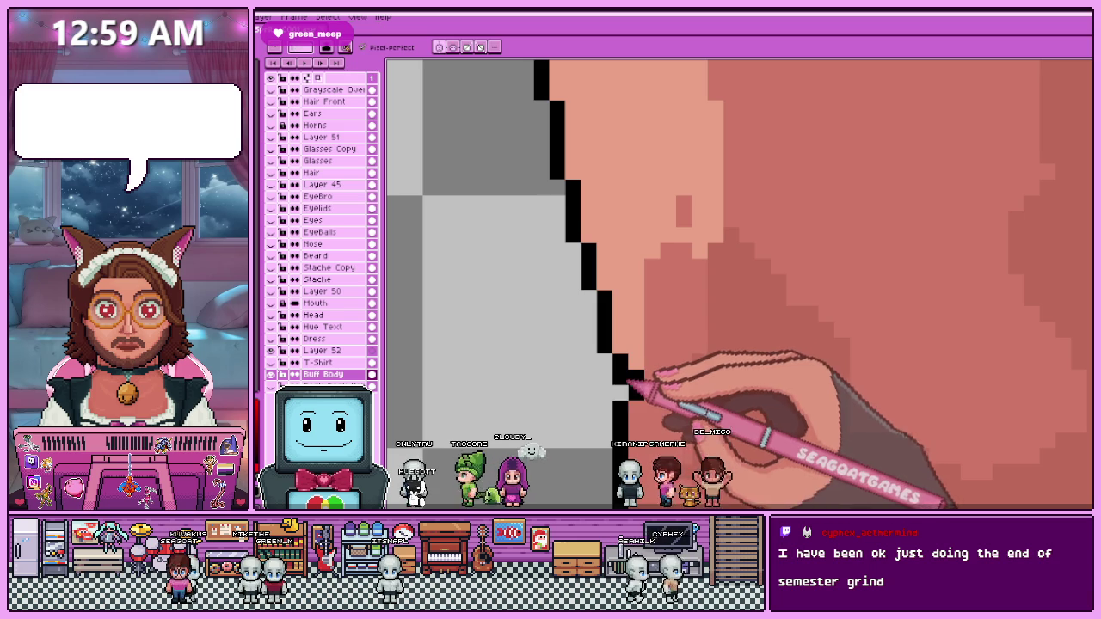
pyautogui.press('alt')
pyautogui.scroll(-2, 647, 381)
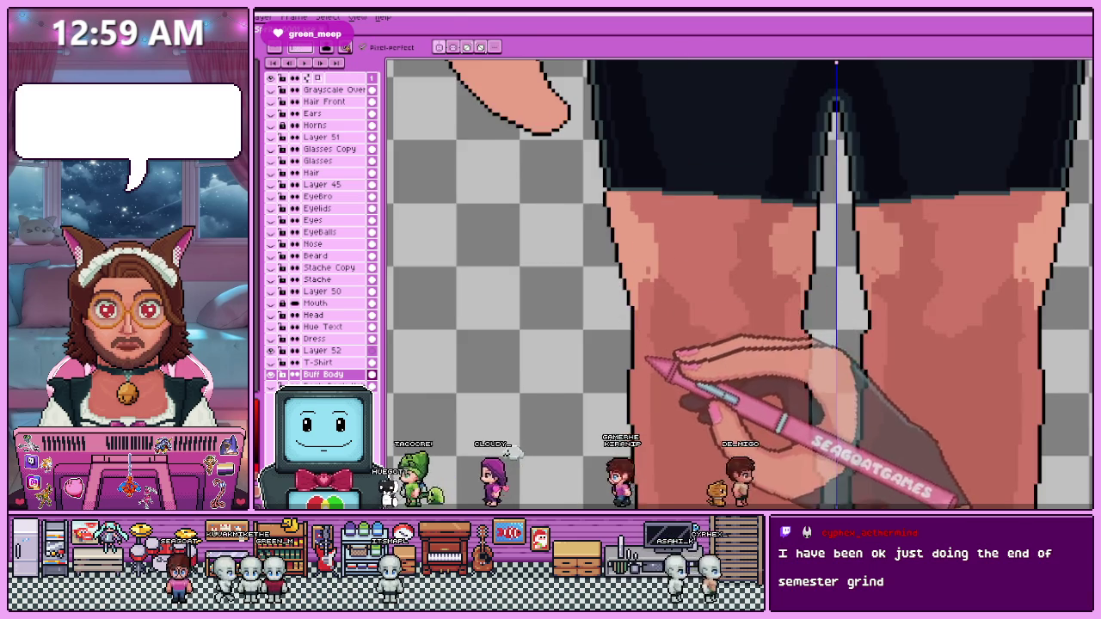
pyautogui.scroll(-1, 654, 364)
pyautogui.scroll(-2, 740, 335)
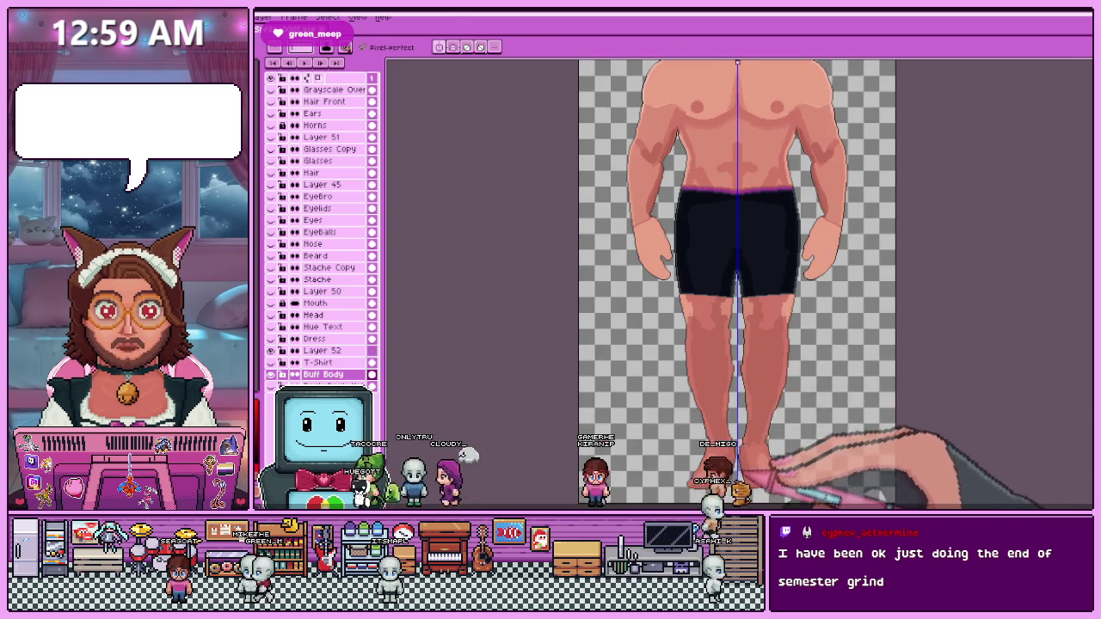
pyautogui.scroll(2, 738, 356)
pyautogui.scroll(2, 713, 393)
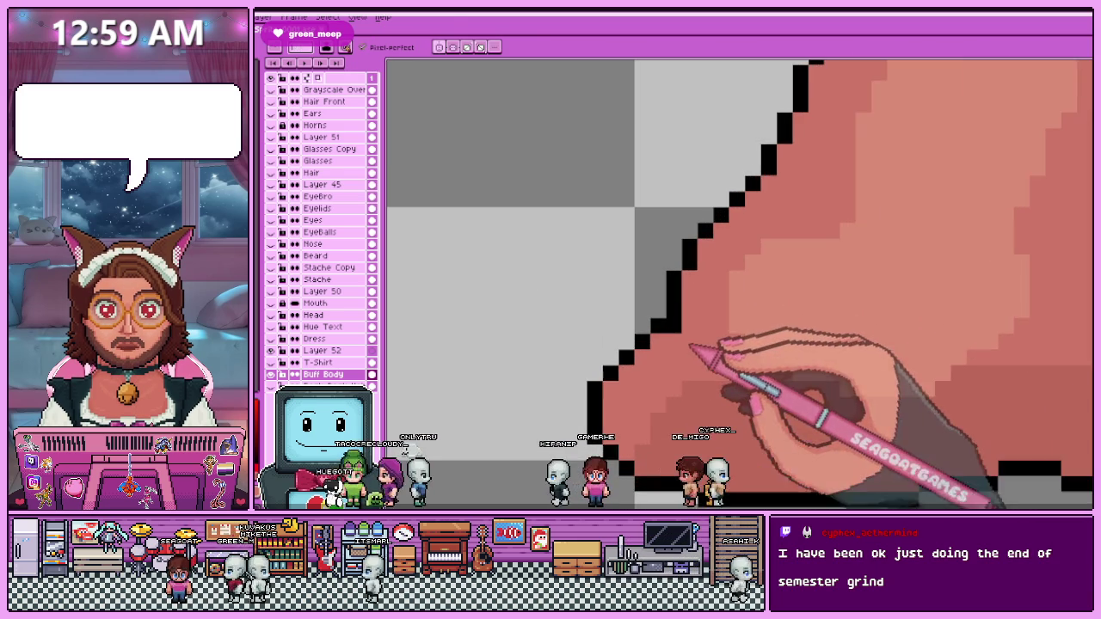
pyautogui.scroll(-2, 619, 314)
pyautogui.scroll(1, 594, 318)
pyautogui.scroll(1, 607, 297)
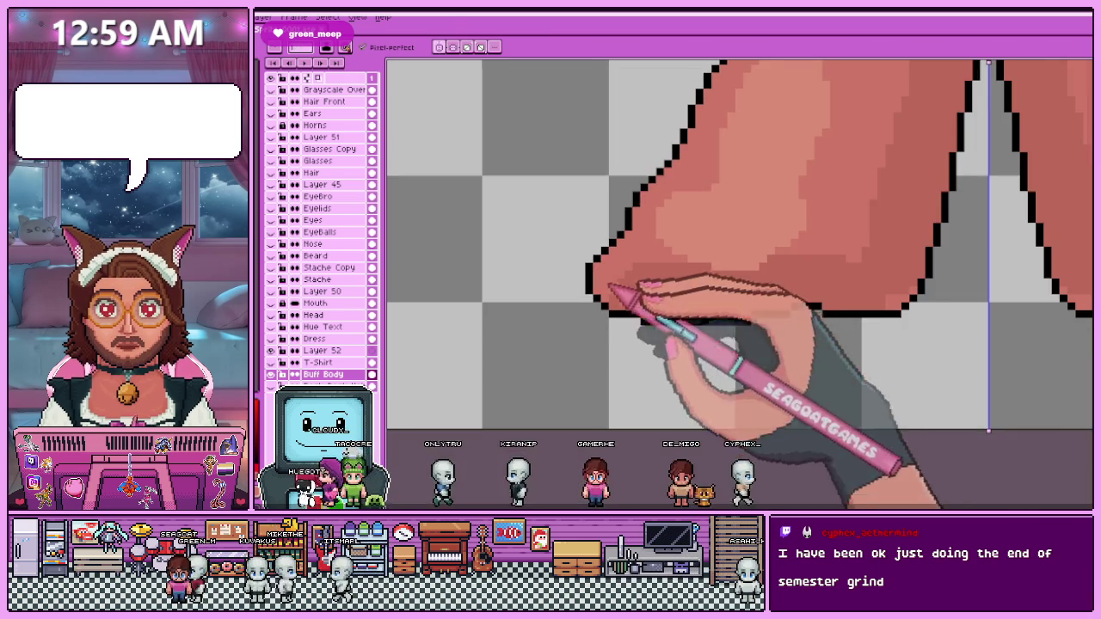
pyautogui.scroll(-2, 809, 323)
pyautogui.scroll(2, 826, 320)
pyautogui.press('i')
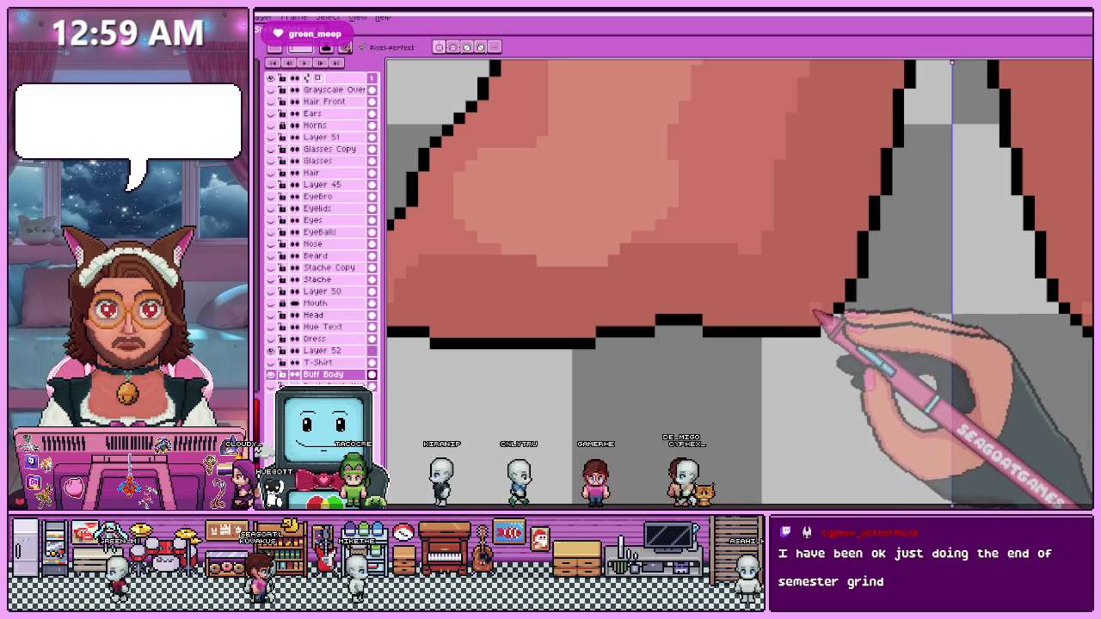
pyautogui.scroll(-1, 816, 314)
pyautogui.scroll(-2, 808, 297)
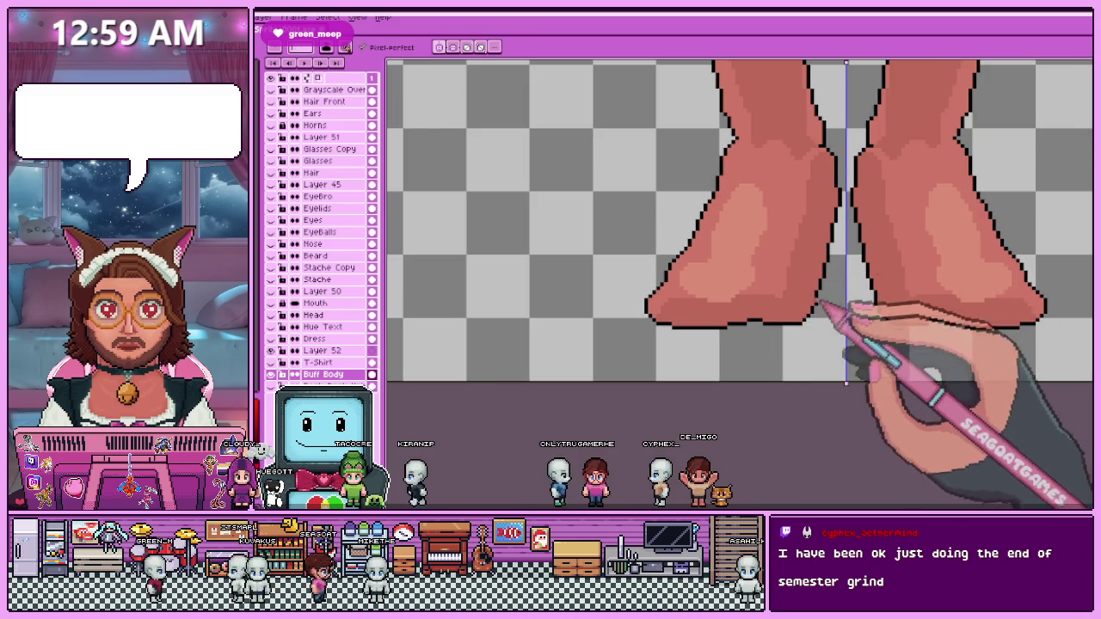
# Zoom in on the feet, sample black, and add a missing pixel to a foot's outline.
pyautogui.scroll(1, 833, 297)
pyautogui.scroll(1, 839, 249)
pyautogui.scroll(-3, 824, 215)
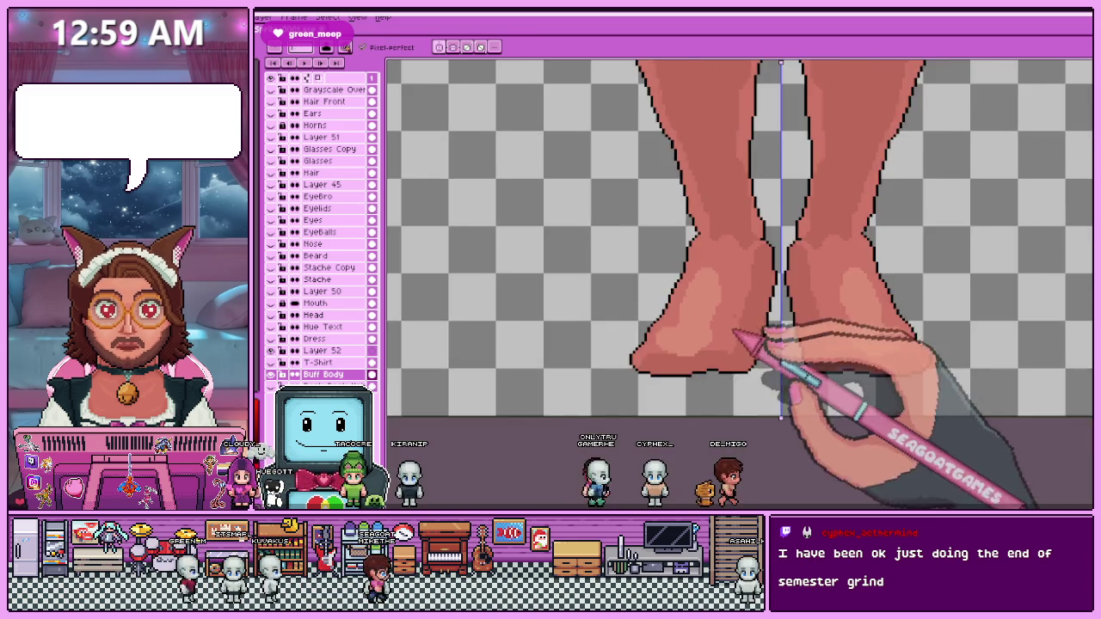
pyautogui.scroll(3, 748, 362)
pyautogui.scroll(1, 654, 275)
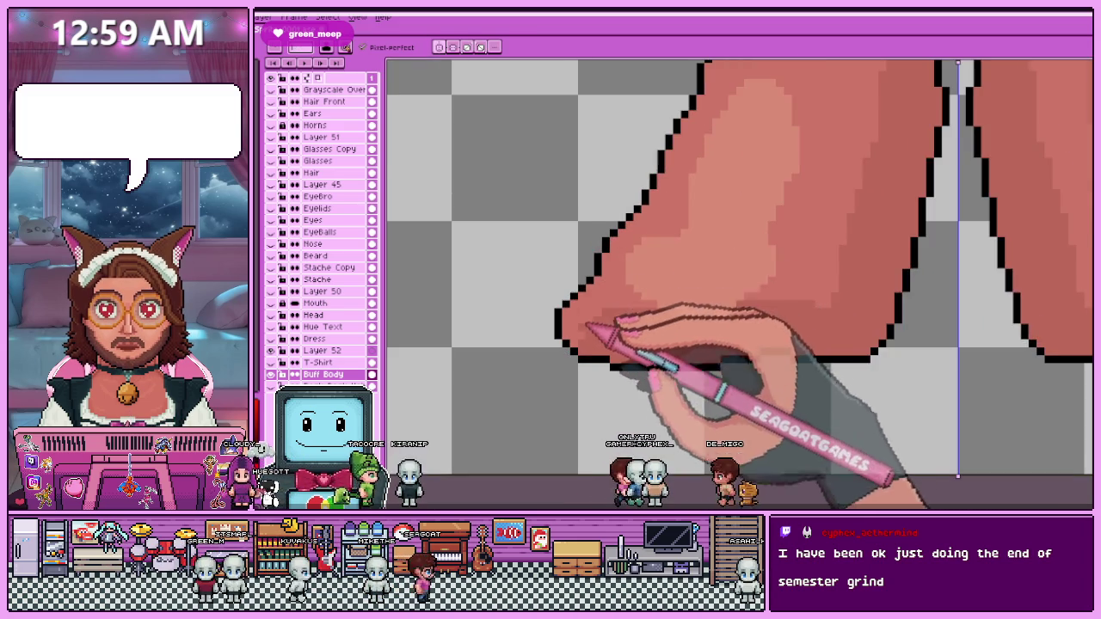
pyautogui.scroll(1, 585, 344)
pyautogui.scroll(-3, 619, 361)
pyautogui.scroll(3, 654, 254)
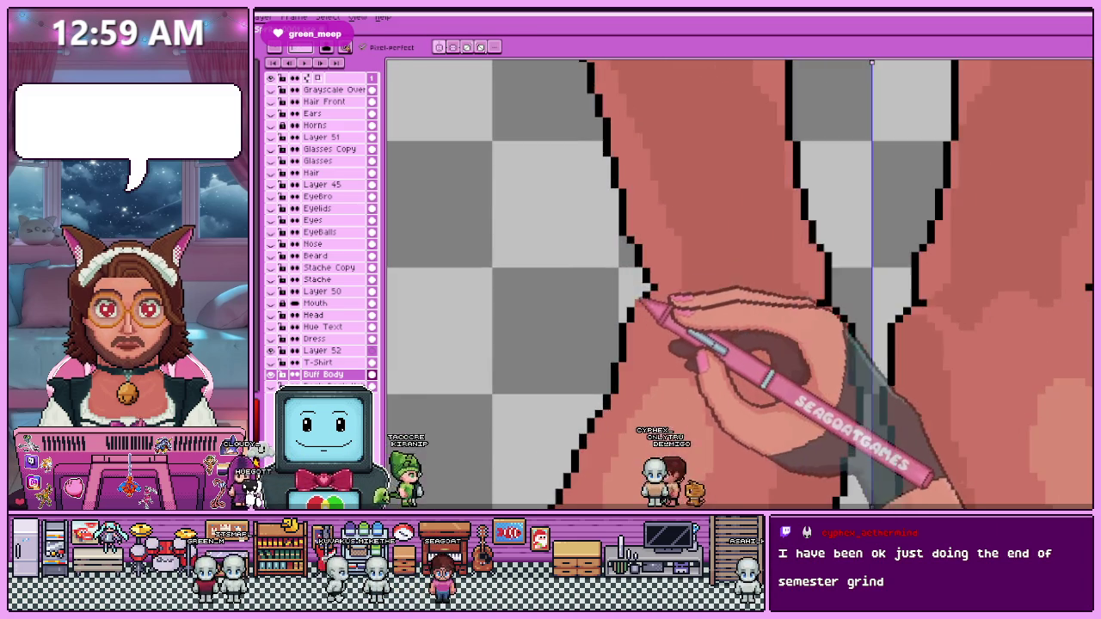
pyautogui.scroll(2, 645, 258)
pyautogui.scroll(2, 641, 258)
pyautogui.press('i')
pyautogui.press('b')
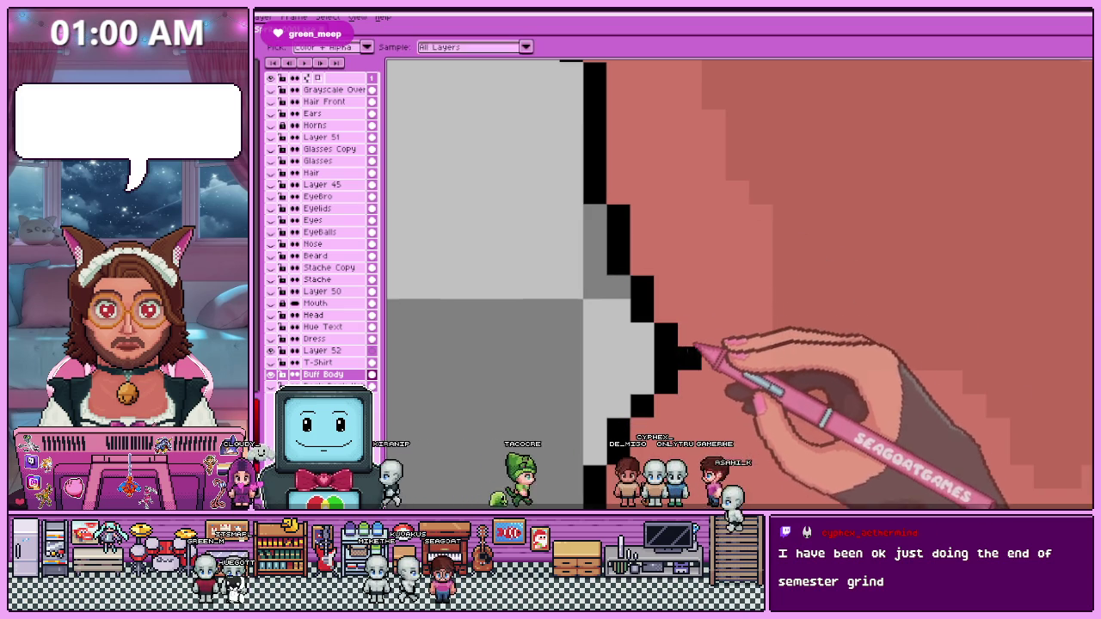
pyautogui.scroll(-3, 680, 352)
pyautogui.scroll(3, 662, 366)
pyautogui.press('i')
pyautogui.press('b')
pyautogui.scroll(-1, 706, 331)
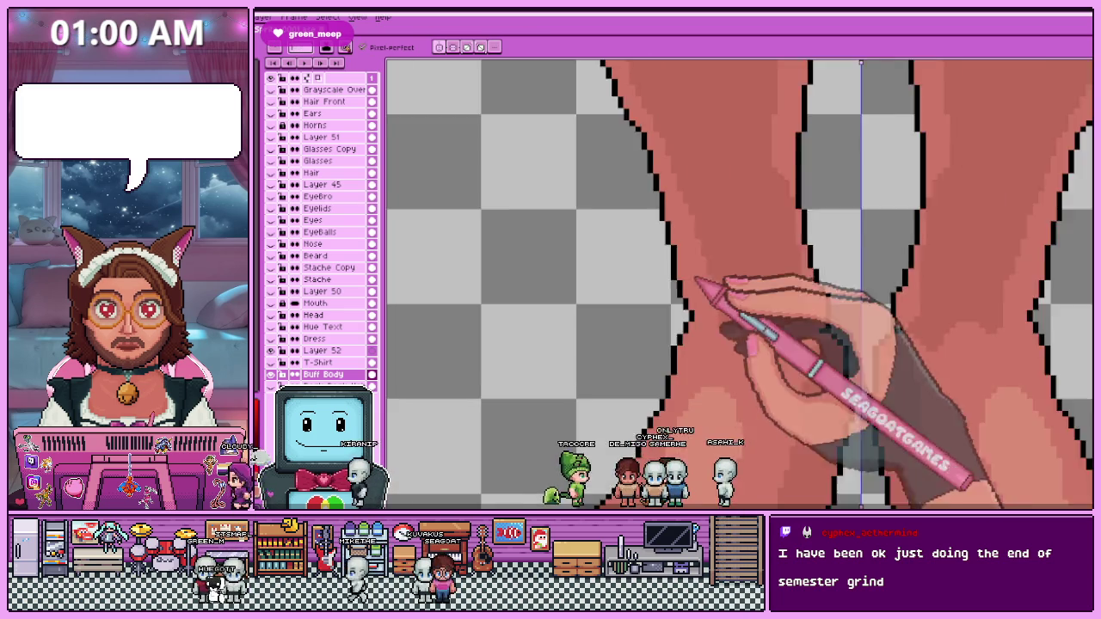
pyautogui.scroll(-2, 748, 319)
pyautogui.scroll(1, 731, 344)
pyautogui.scroll(2, 693, 301)
pyautogui.scroll(1, 686, 248)
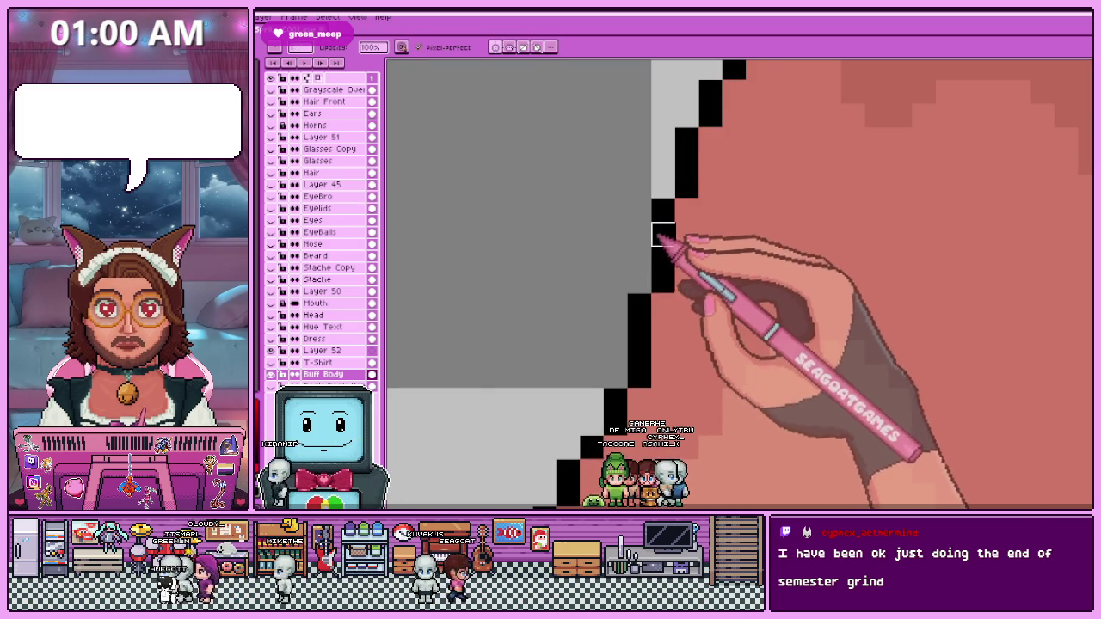
pyautogui.scroll(-2, 671, 250)
pyautogui.scroll(1, 688, 284)
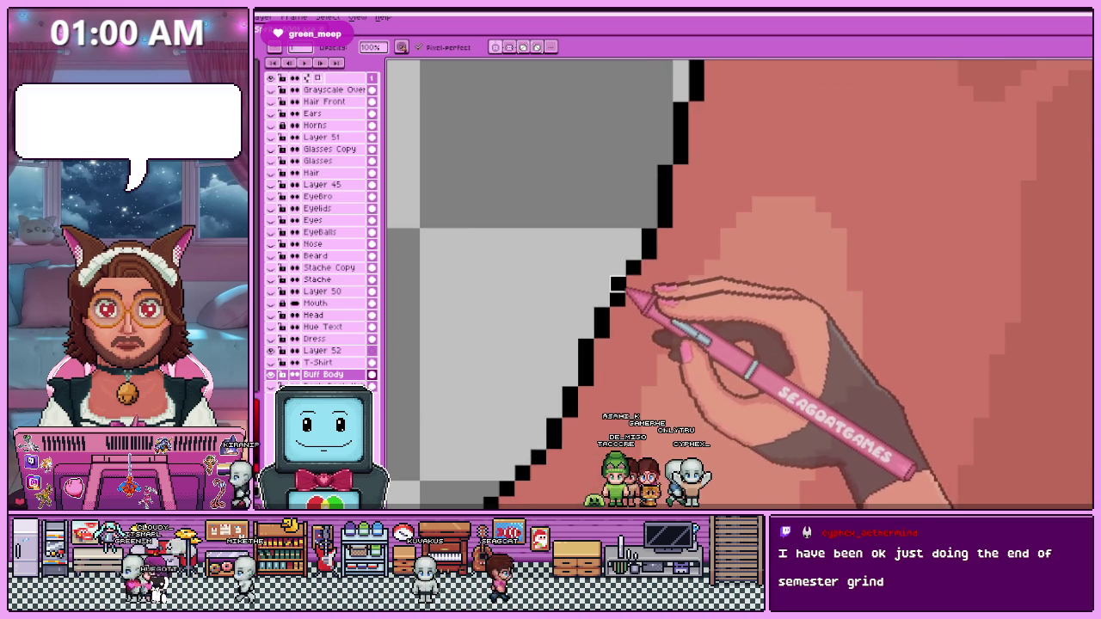
pyautogui.click(617, 284)
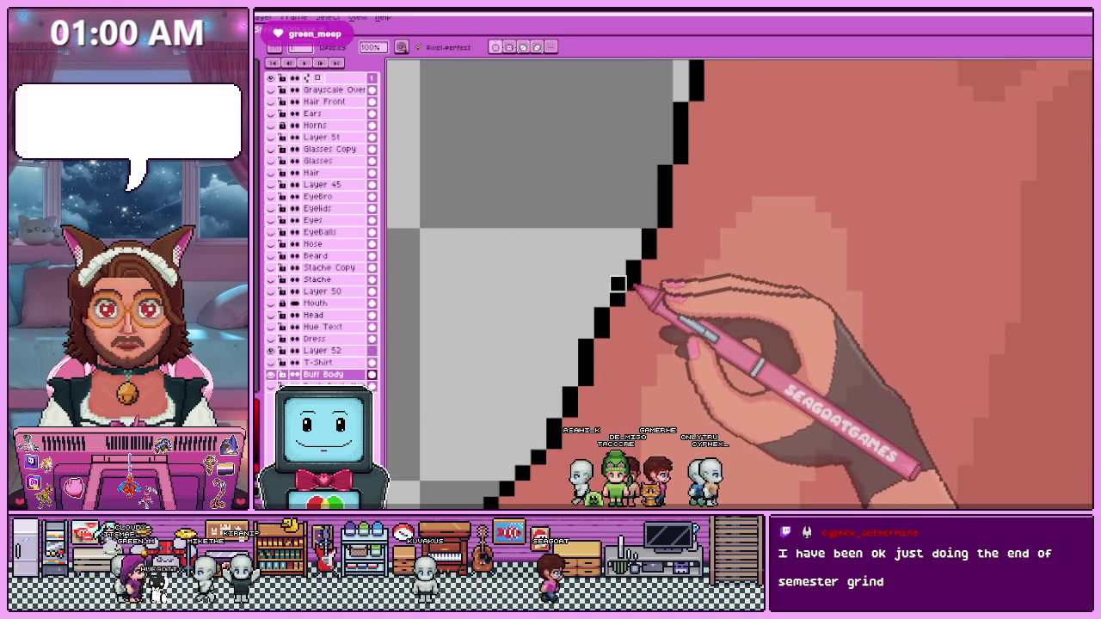
# Sample the outline colour and even out a stair-step in the foot's black outline.
pyautogui.scroll(-1, 633, 251)
pyautogui.scroll(1, 637, 251)
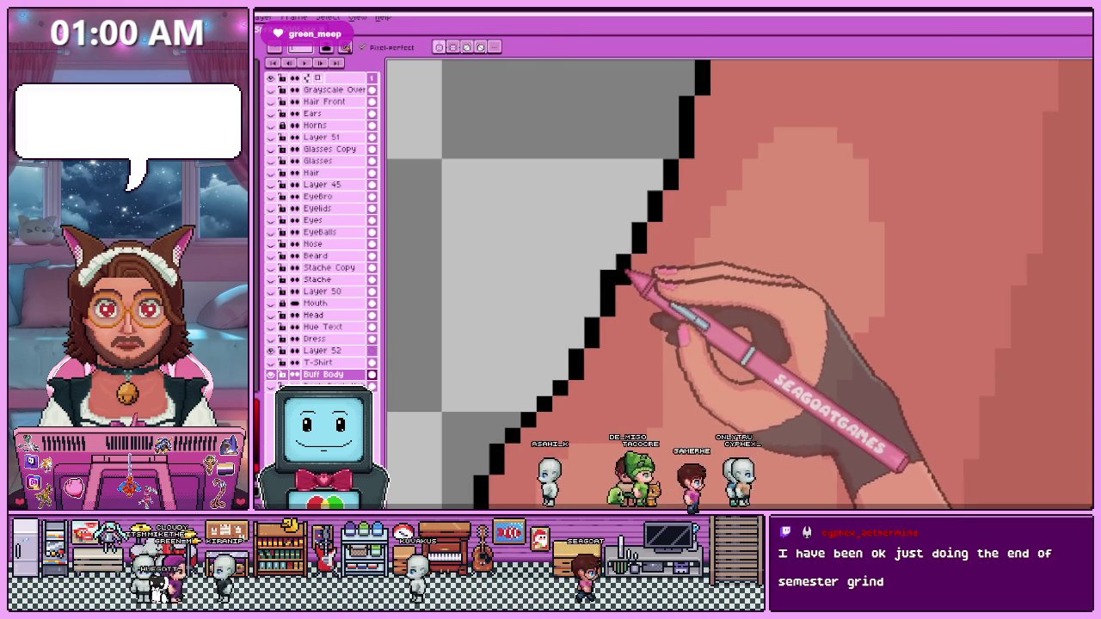
pyautogui.scroll(-2, 621, 289)
pyautogui.scroll(1, 621, 289)
pyautogui.scroll(-1, 621, 290)
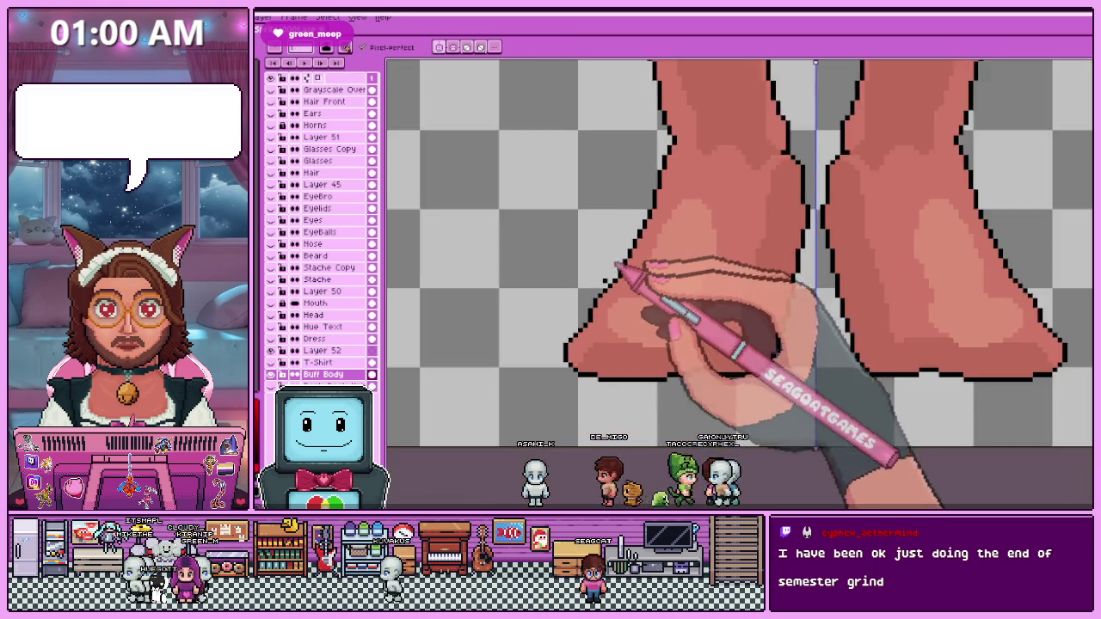
pyautogui.scroll(1, 622, 291)
pyautogui.scroll(1, 608, 272)
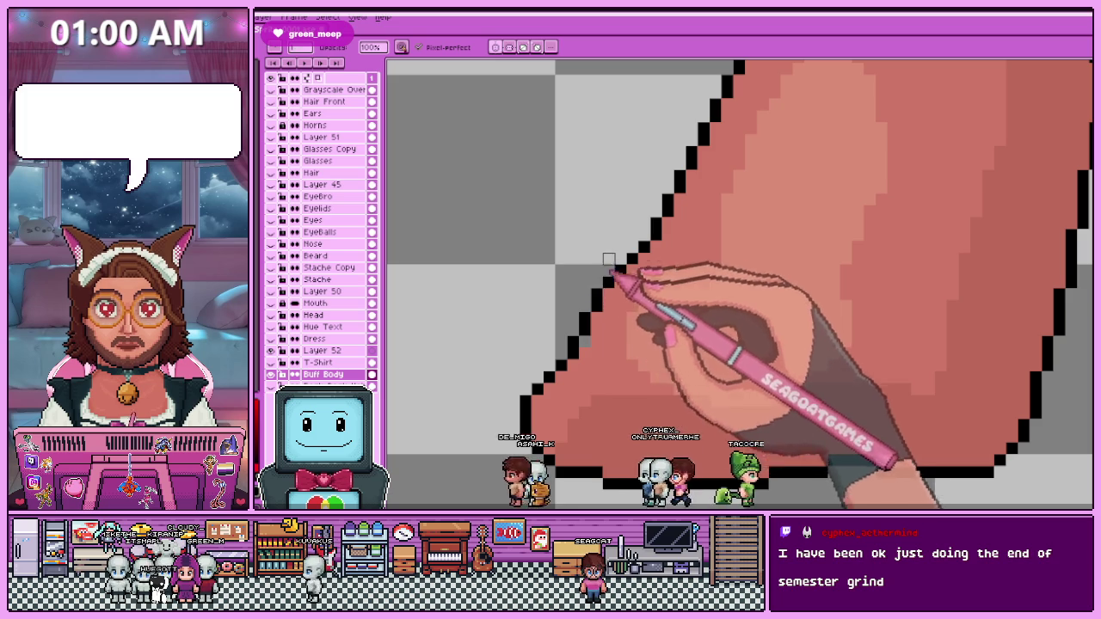
pyautogui.scroll(-2, 588, 347)
pyautogui.scroll(-2, 594, 332)
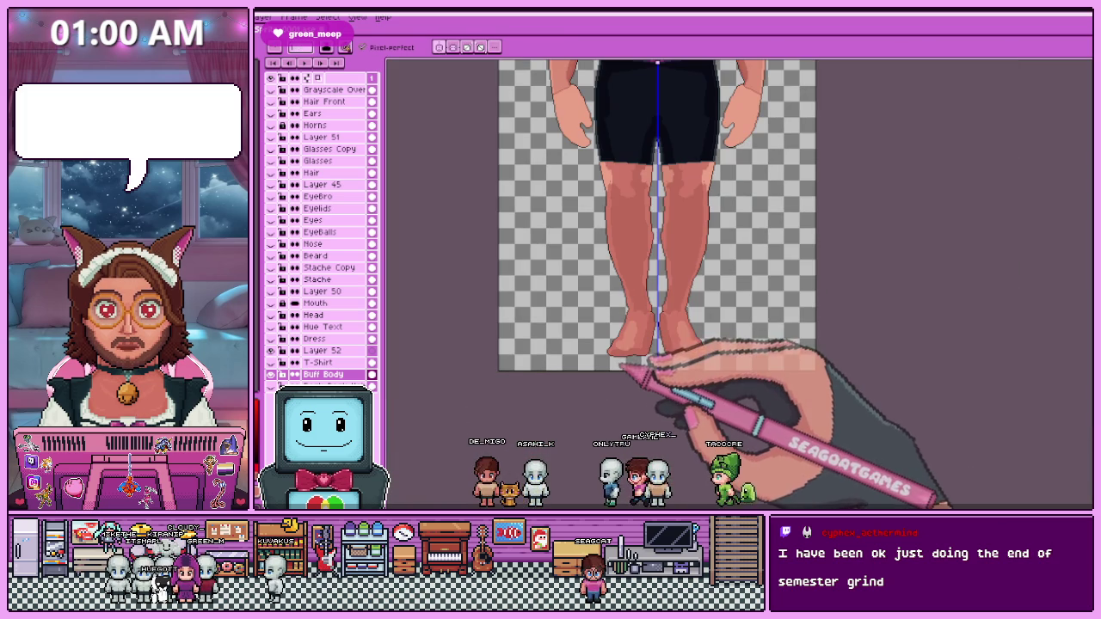
pyautogui.scroll(2, 622, 367)
pyautogui.scroll(2, 627, 307)
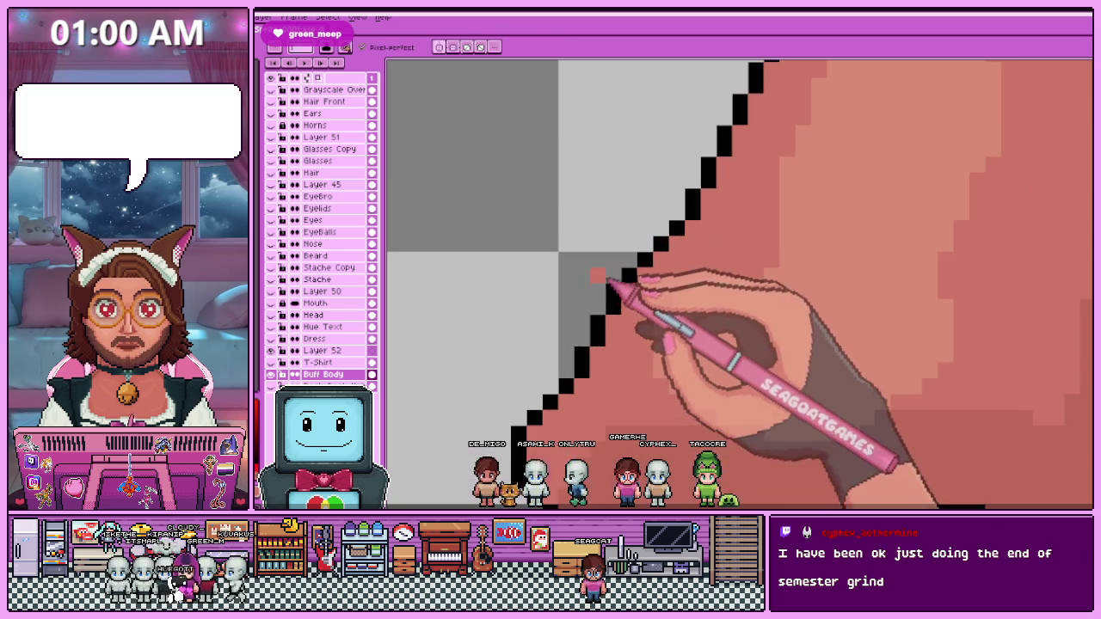
pyautogui.press('i')
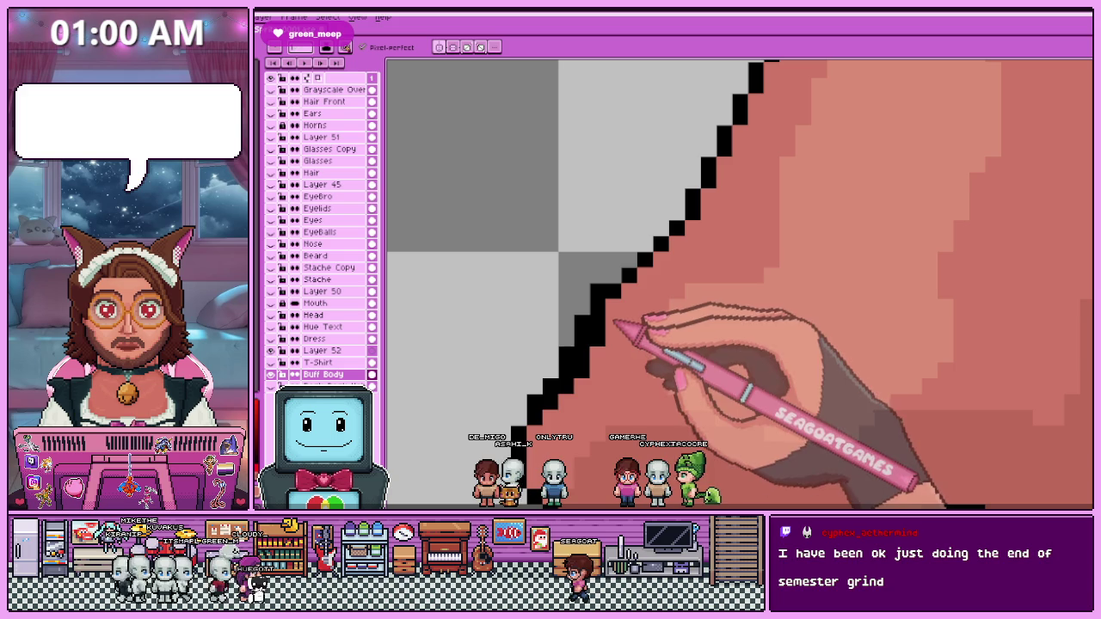
pyautogui.click(598, 292)
# Zoom around the soles and inner ankles to check both feet's outlines are cleanly edged.
pyautogui.scroll(-2, 582, 322)
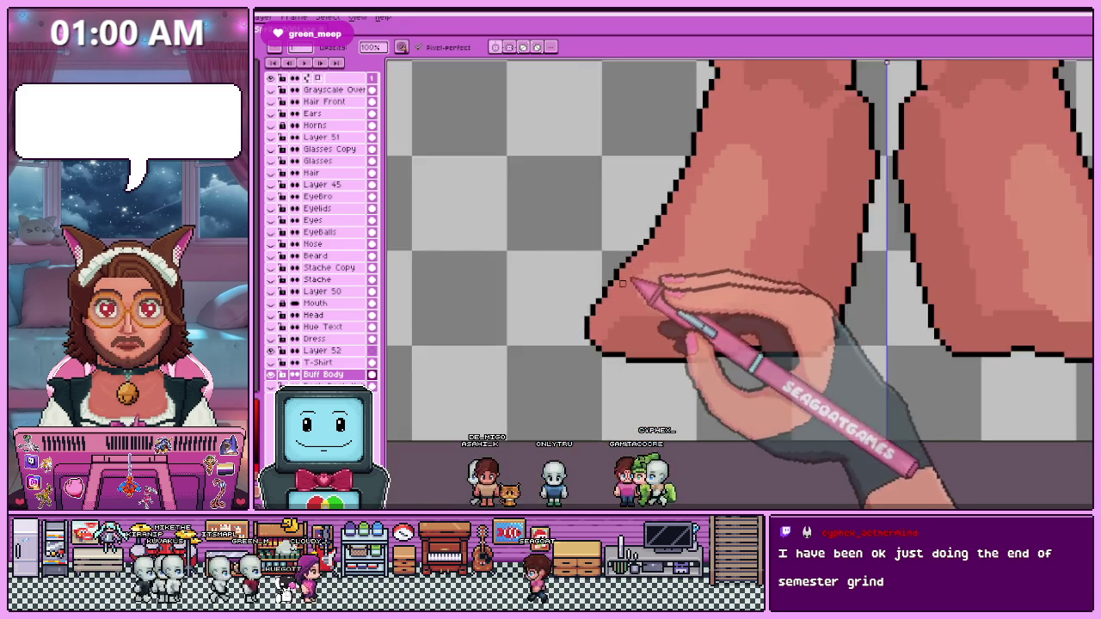
pyautogui.scroll(3, 609, 281)
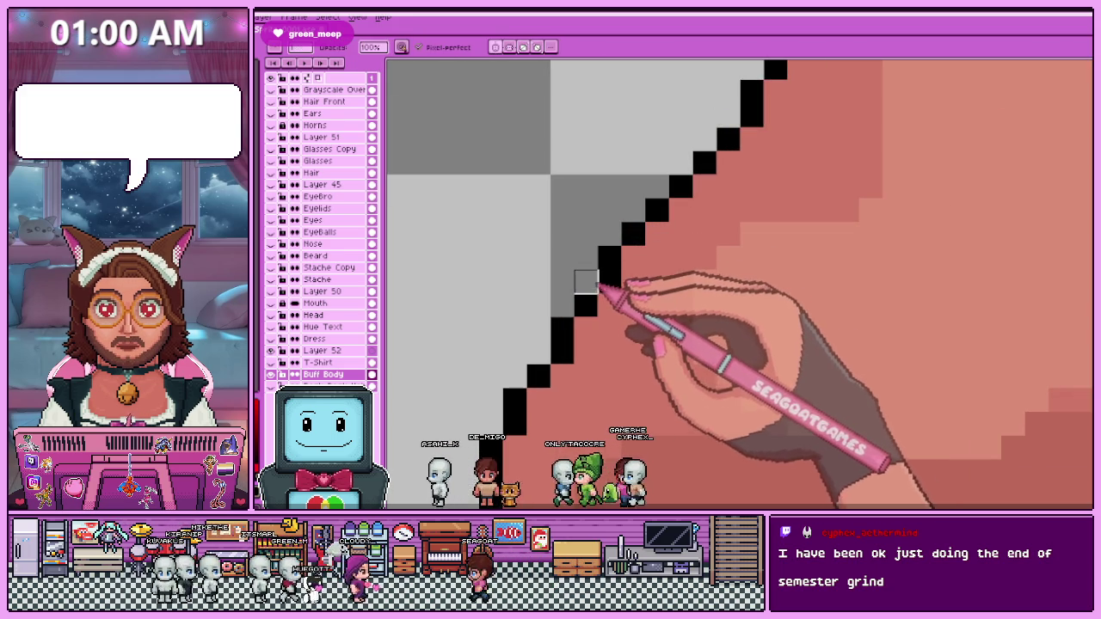
pyautogui.scroll(-3, 616, 278)
pyautogui.scroll(-3, 616, 274)
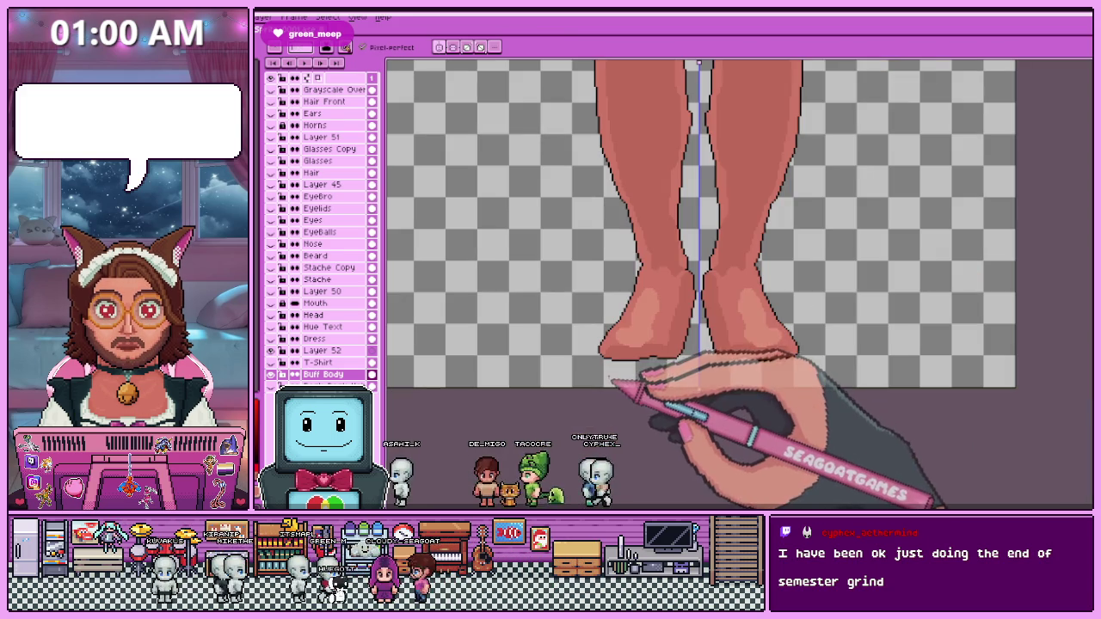
pyautogui.scroll(2, 620, 349)
pyautogui.scroll(3, 611, 340)
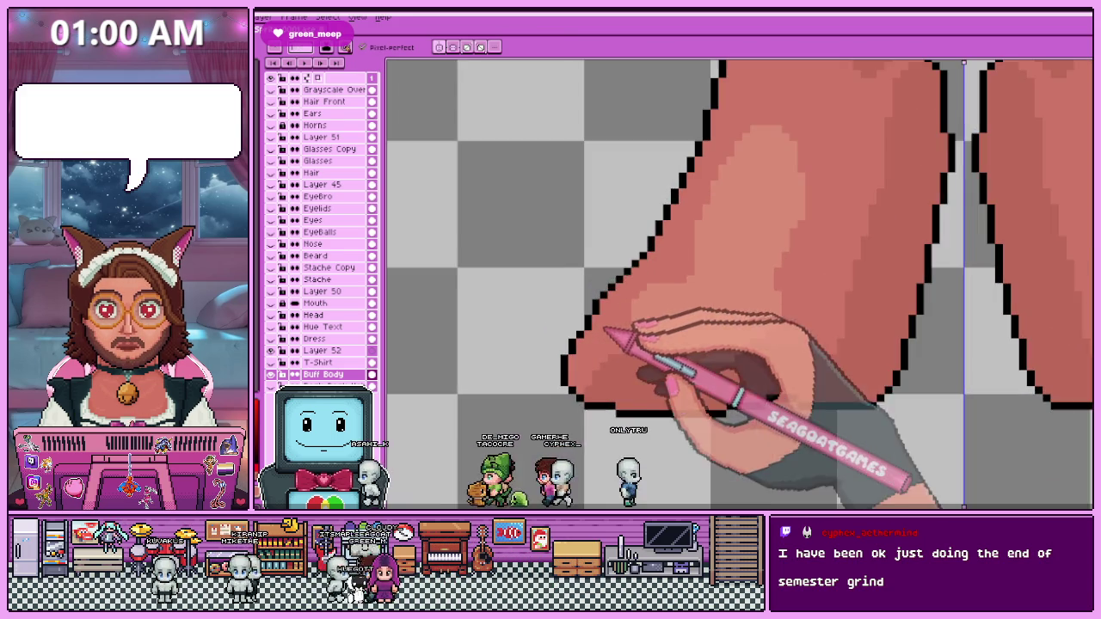
pyautogui.scroll(2, 592, 303)
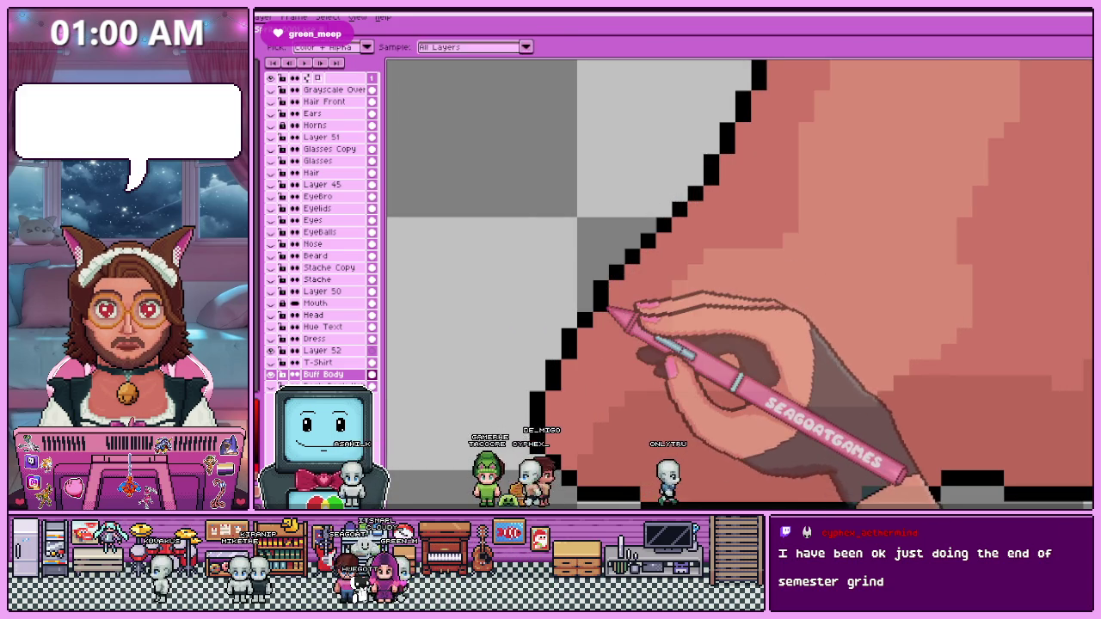
pyautogui.scroll(-2, 625, 306)
pyautogui.scroll(-2, 639, 307)
pyautogui.scroll(-1, 645, 382)
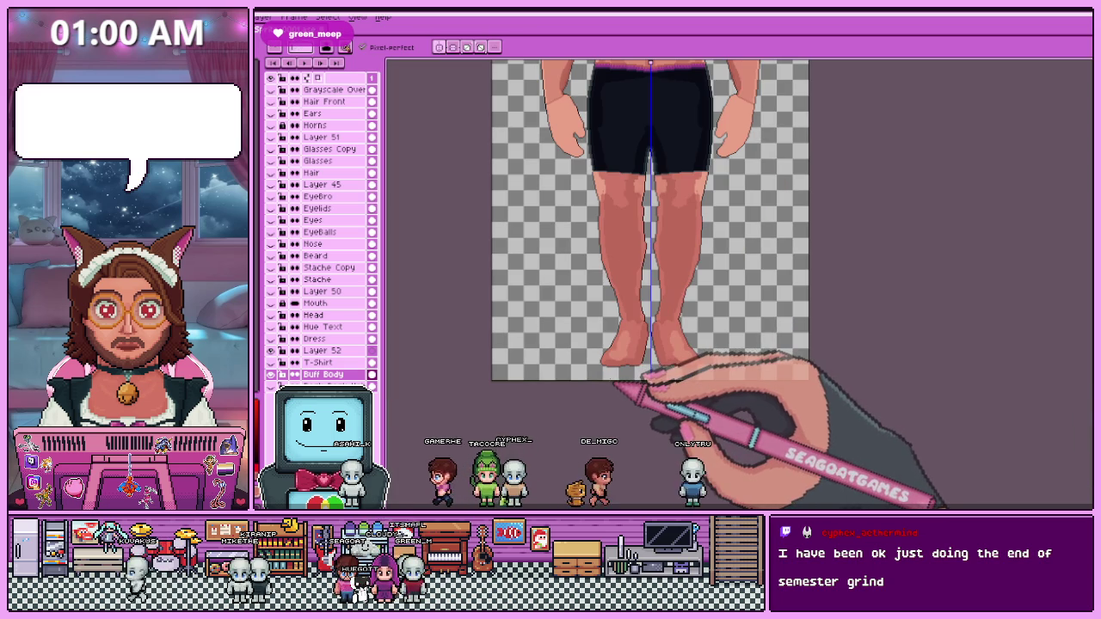
pyautogui.scroll(2, 616, 381)
pyautogui.scroll(2, 627, 369)
pyautogui.scroll(2, 570, 324)
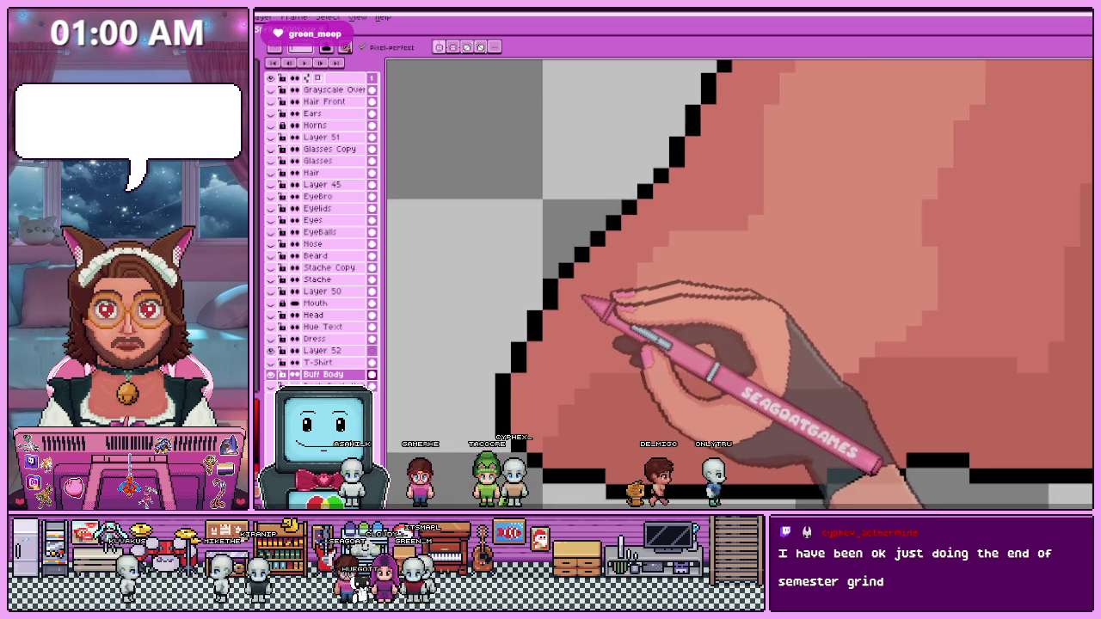
pyautogui.scroll(-1, 578, 275)
pyautogui.scroll(1, 564, 277)
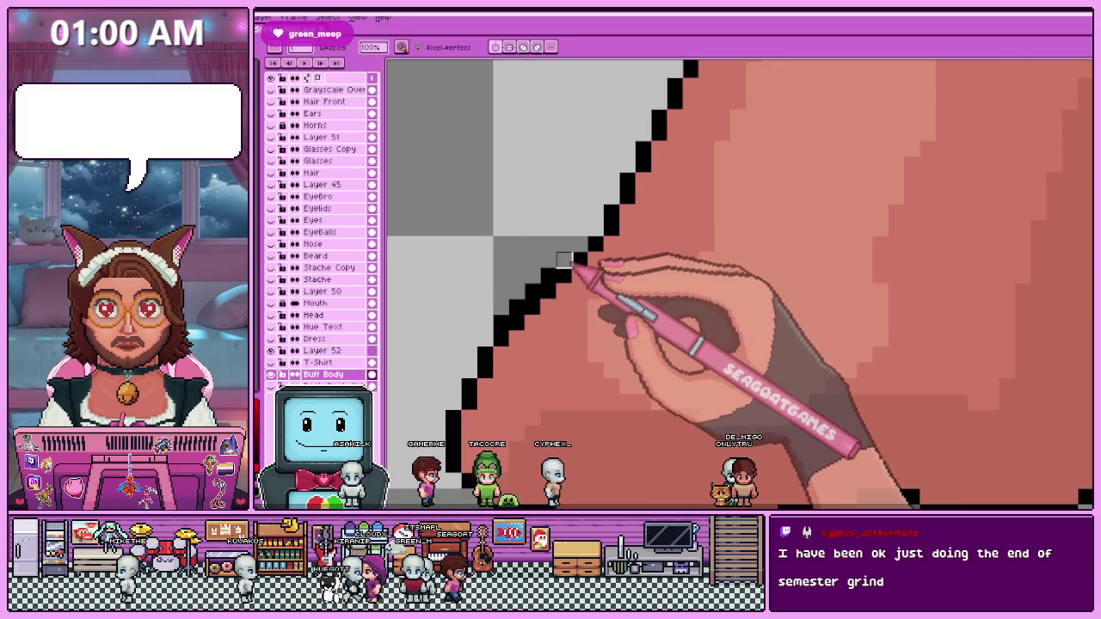
pyautogui.scroll(-3, 485, 339)
pyautogui.scroll(-1, 590, 319)
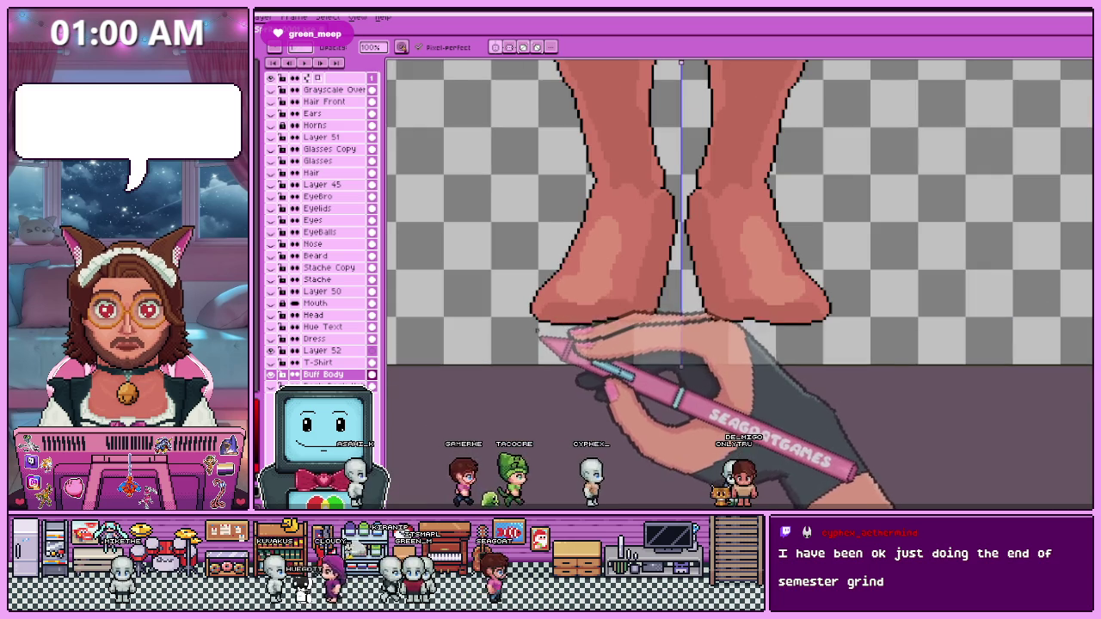
pyautogui.scroll(1, 639, 290)
pyautogui.scroll(-1, 590, 363)
pyautogui.scroll(2, 602, 326)
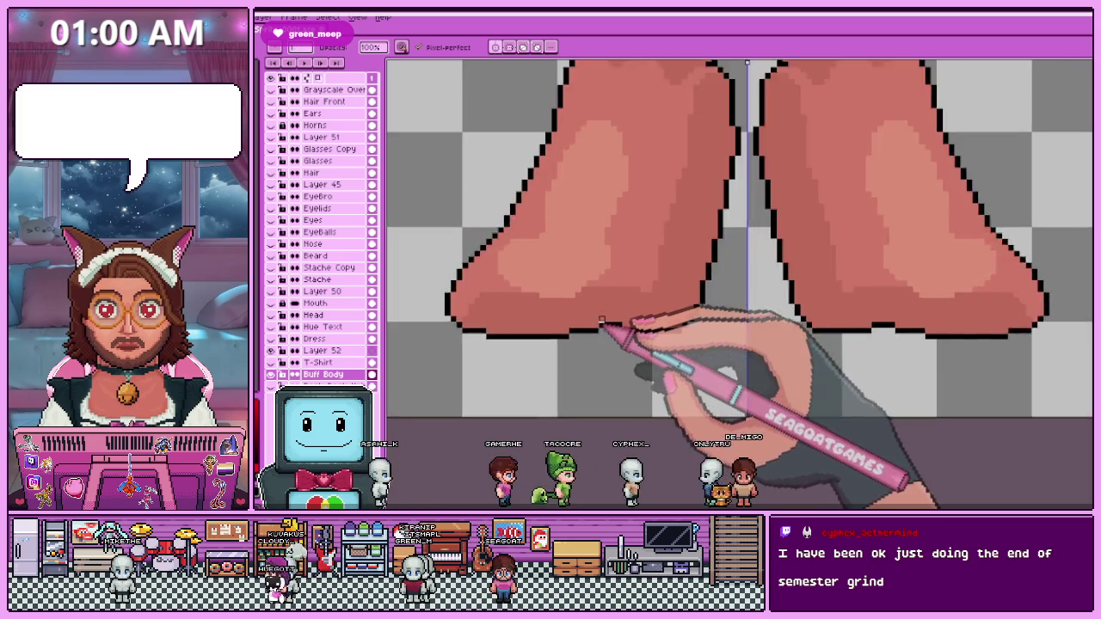
pyautogui.scroll(2, 609, 319)
pyautogui.scroll(-3, 558, 311)
pyautogui.scroll(2, 559, 310)
pyautogui.scroll(2, 516, 327)
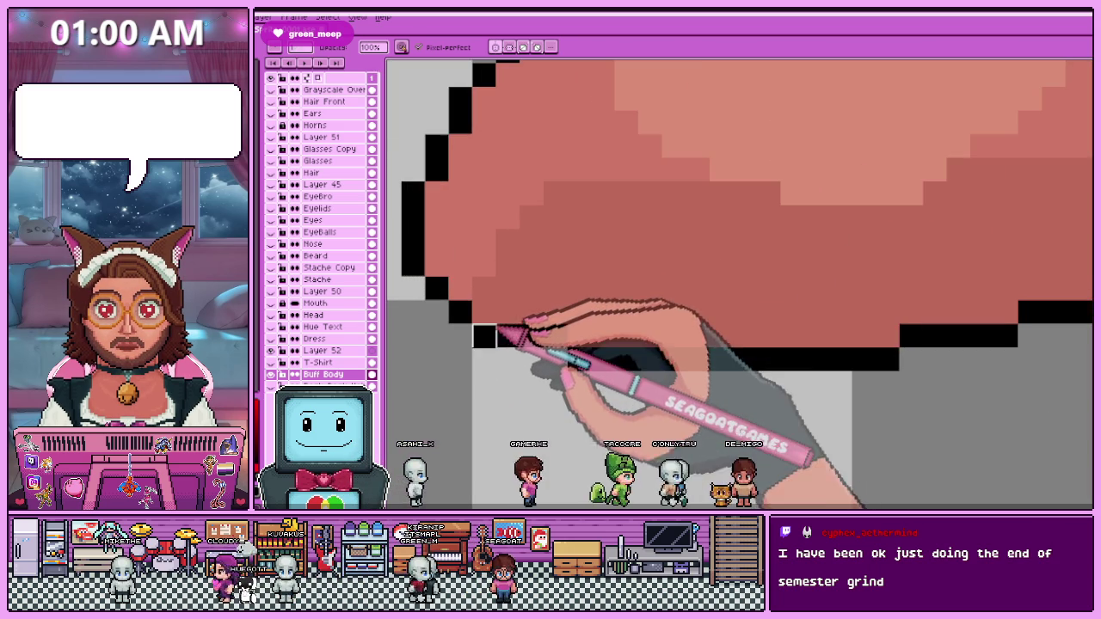
pyautogui.scroll(1, 486, 355)
pyautogui.scroll(-2, 516, 361)
pyautogui.scroll(-1, 542, 396)
pyautogui.scroll(-1, 585, 430)
pyautogui.scroll(2, 588, 390)
pyautogui.scroll(-1, 588, 388)
pyautogui.scroll(3, 573, 320)
# Retouch both inner-thigh black outlines so they step cleanly up to the shorts' crotch, eyedropping colours with Alt.
pyautogui.scroll(1, 568, 254)
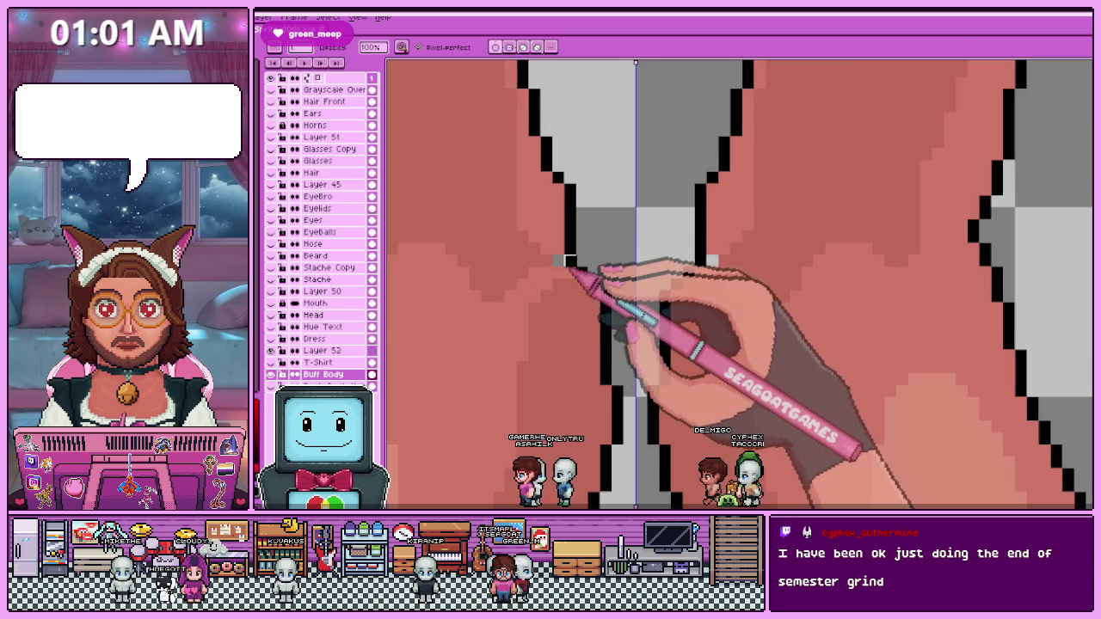
pyautogui.scroll(1, 581, 273)
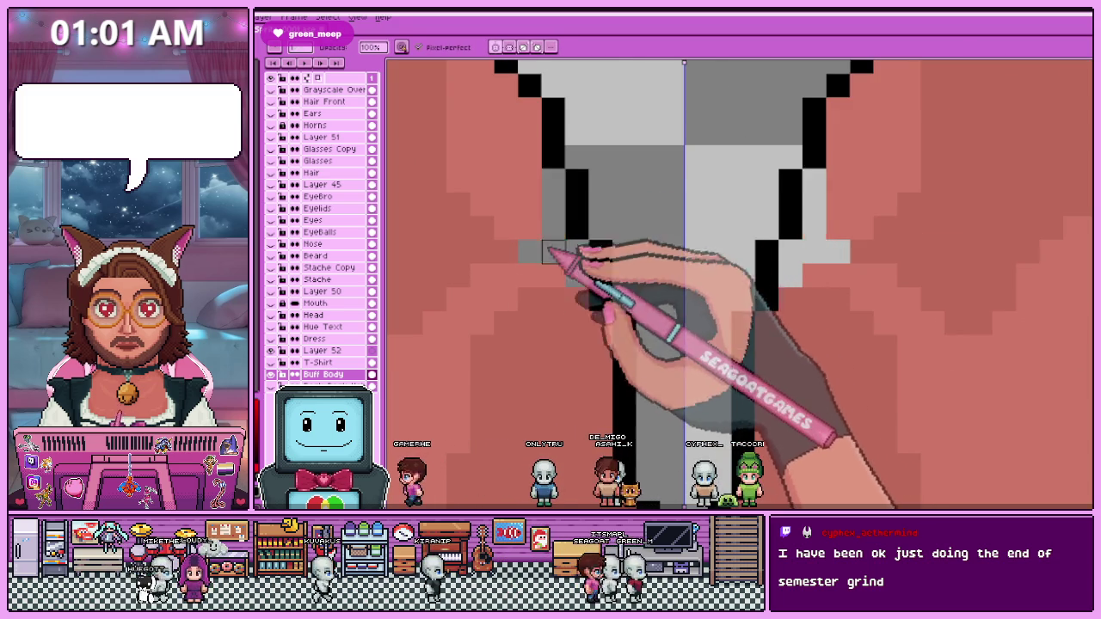
pyautogui.scroll(-2, 545, 250)
pyautogui.scroll(1, 550, 256)
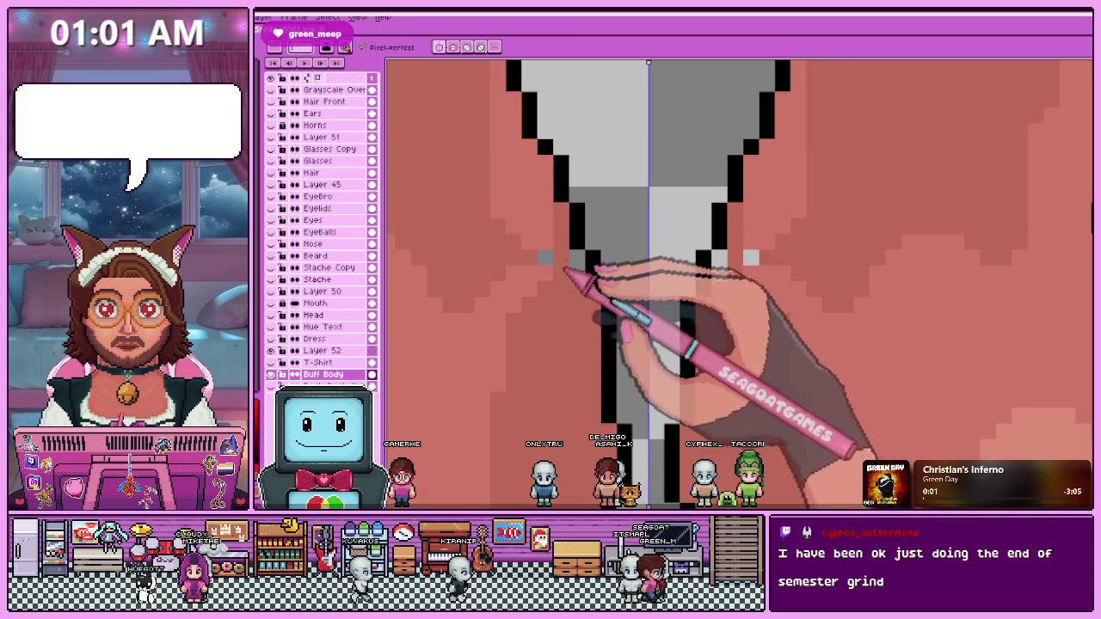
pyautogui.scroll(-1, 575, 265)
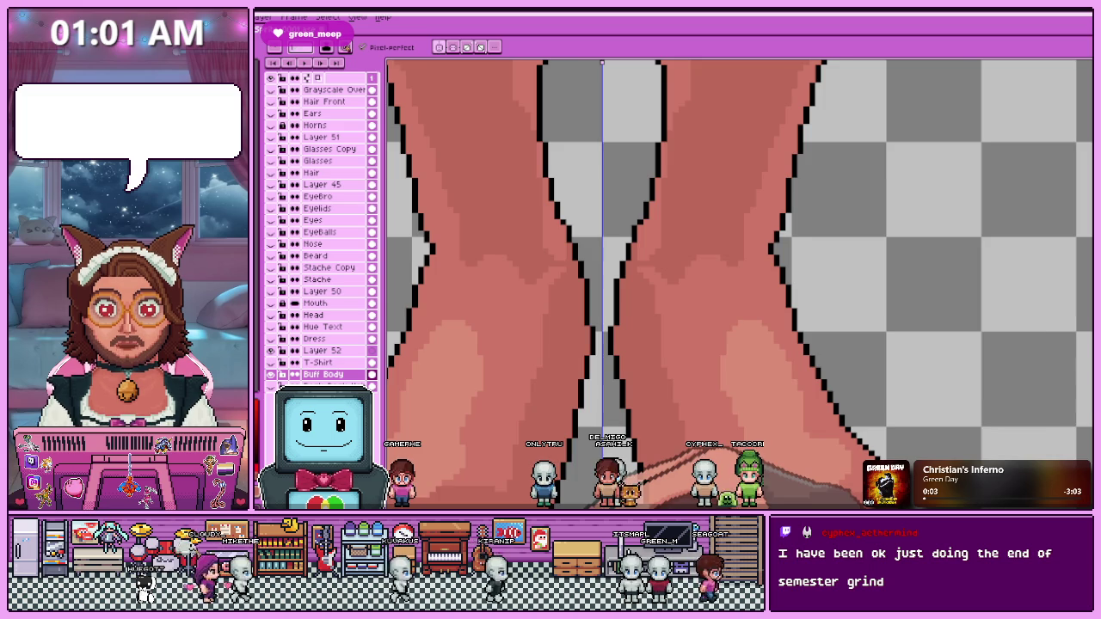
pyautogui.scroll(-1, 542, 241)
pyautogui.scroll(1, 550, 258)
pyautogui.scroll(1, 602, 365)
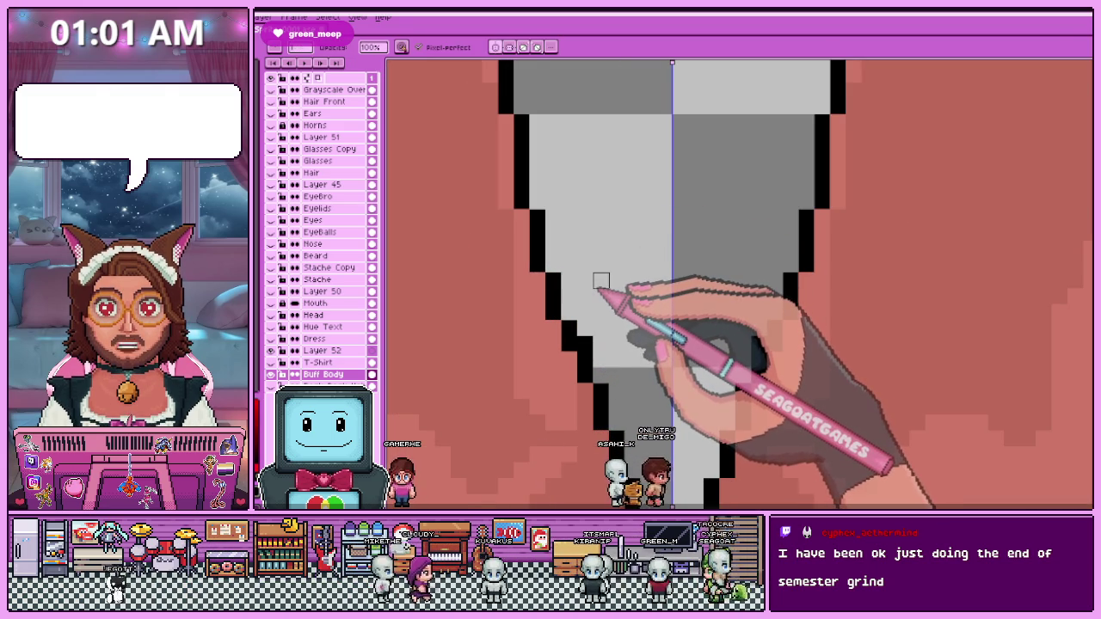
pyautogui.scroll(-1, 597, 282)
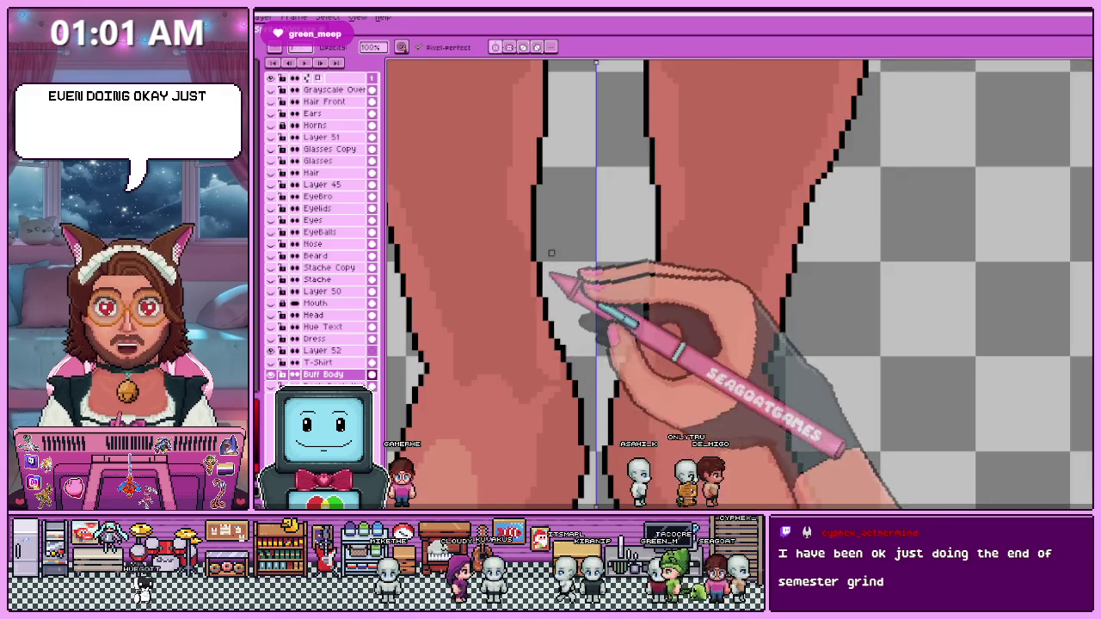
pyautogui.scroll(-1, 552, 253)
pyautogui.scroll(2, 553, 321)
pyautogui.scroll(-2, 553, 305)
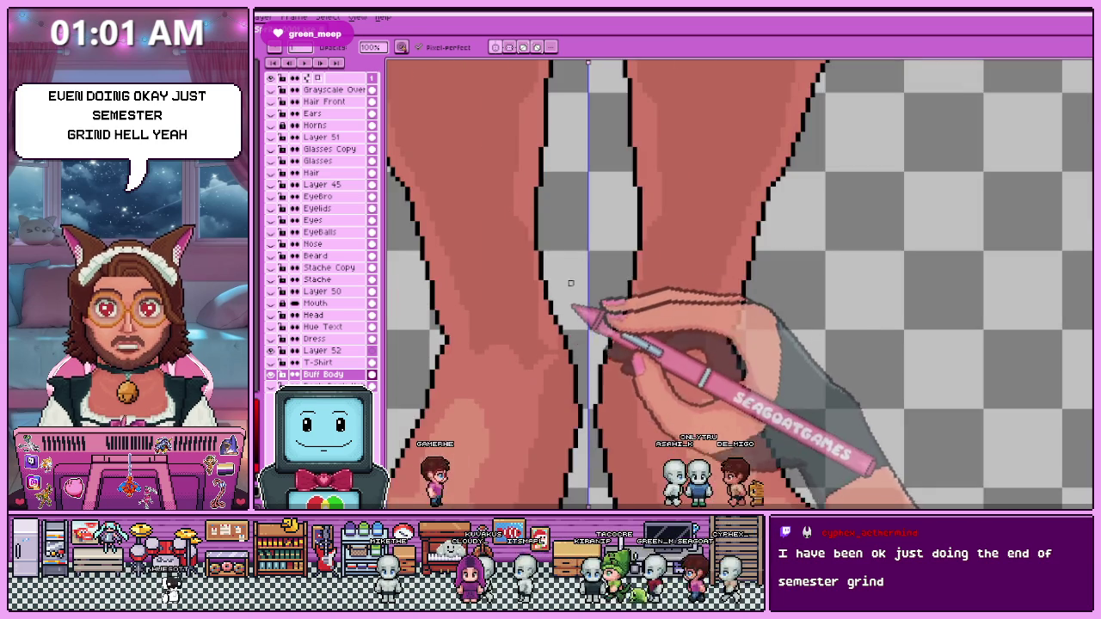
pyautogui.scroll(-1, 560, 250)
pyautogui.scroll(2, 553, 253)
pyautogui.scroll(-2, 552, 253)
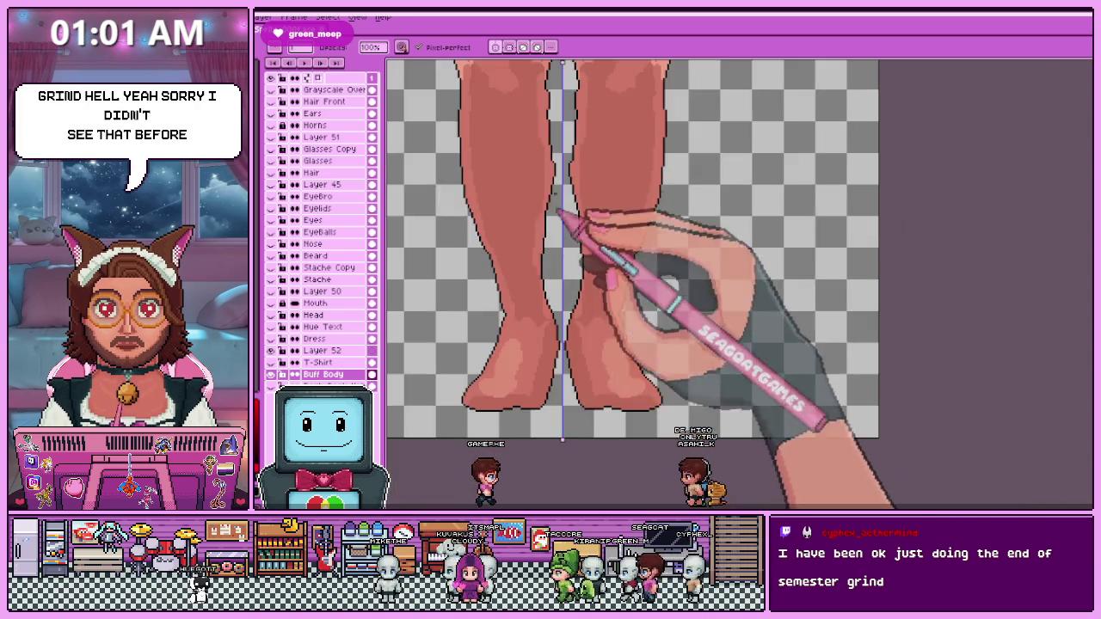
pyautogui.scroll(1, 559, 241)
pyautogui.scroll(1, 542, 258)
pyautogui.scroll(1, 524, 334)
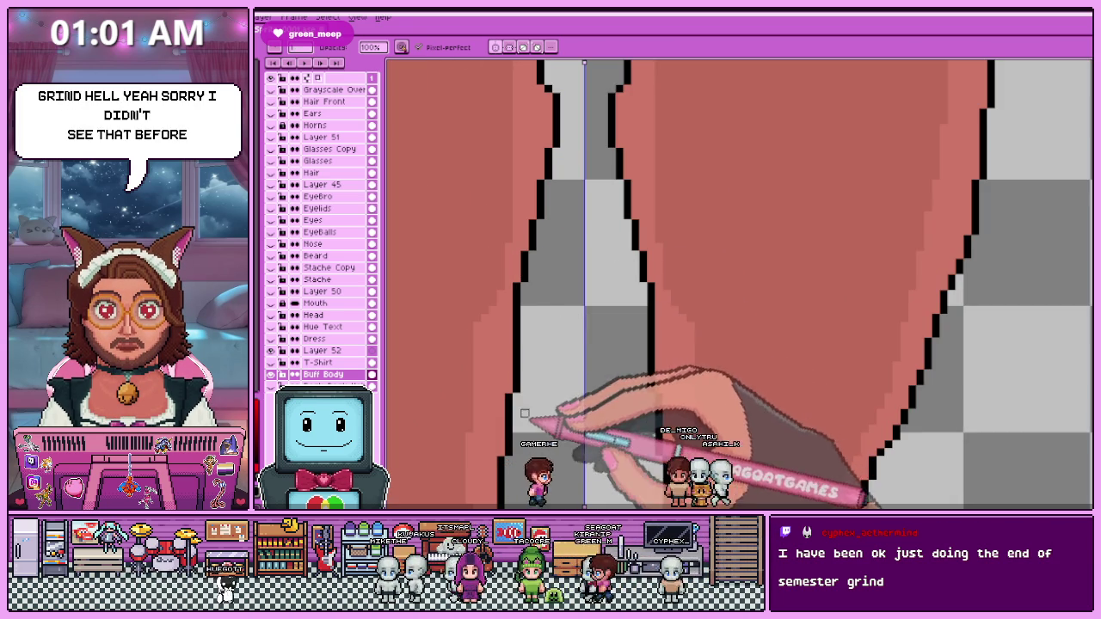
pyautogui.scroll(-2, 527, 361)
pyautogui.scroll(1, 551, 258)
pyautogui.scroll(-1, 542, 241)
pyautogui.scroll(2, 534, 251)
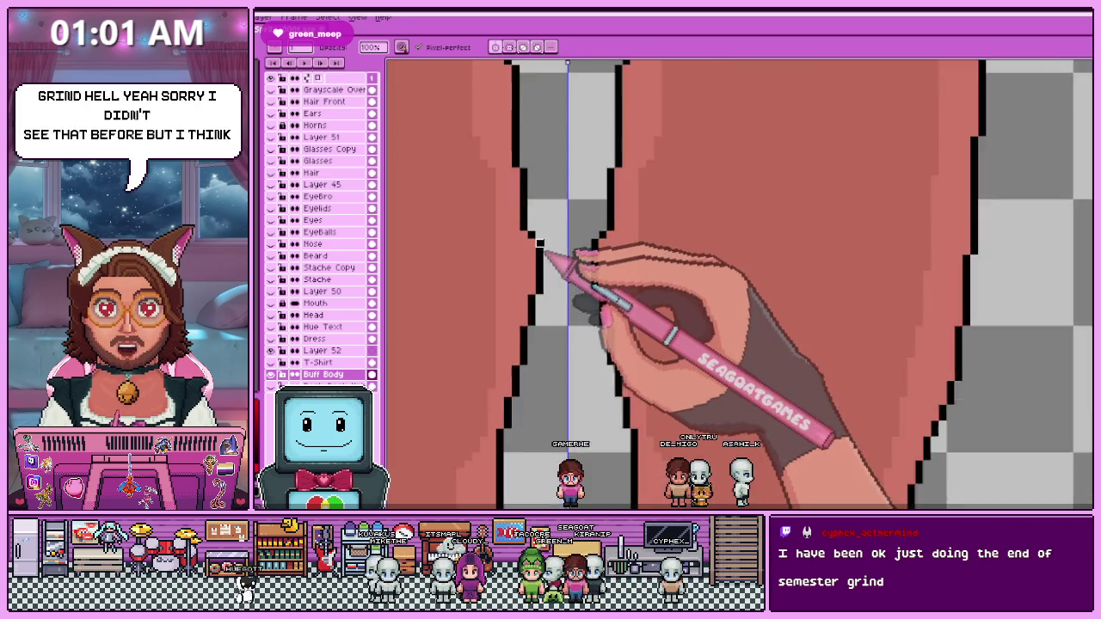
pyautogui.scroll(1, 539, 250)
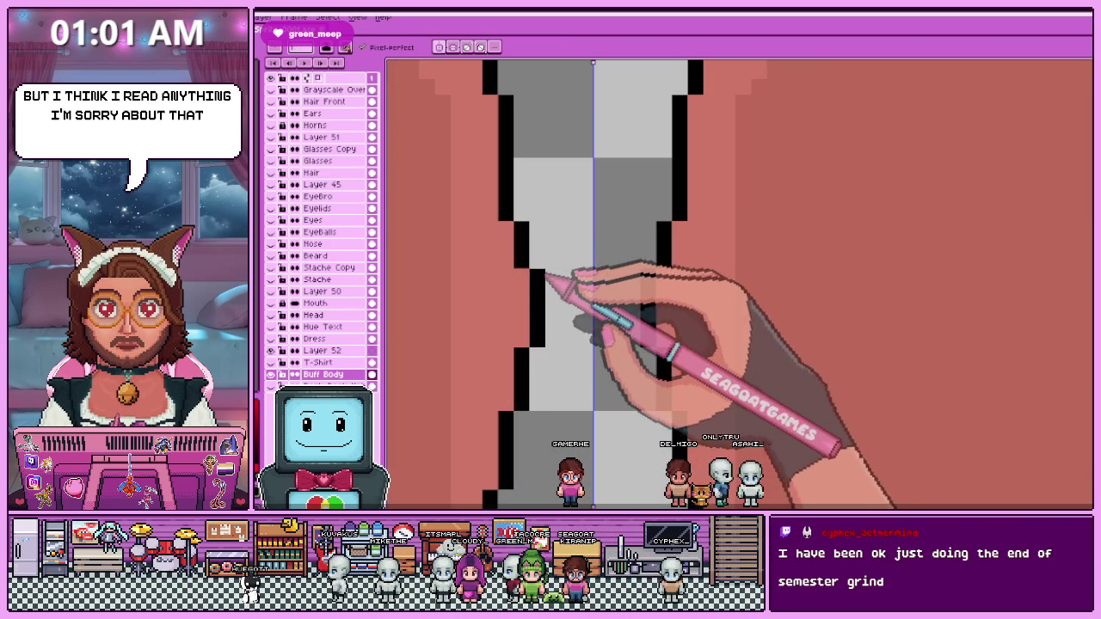
pyautogui.scroll(-1, 537, 293)
pyautogui.scroll(-1, 585, 249)
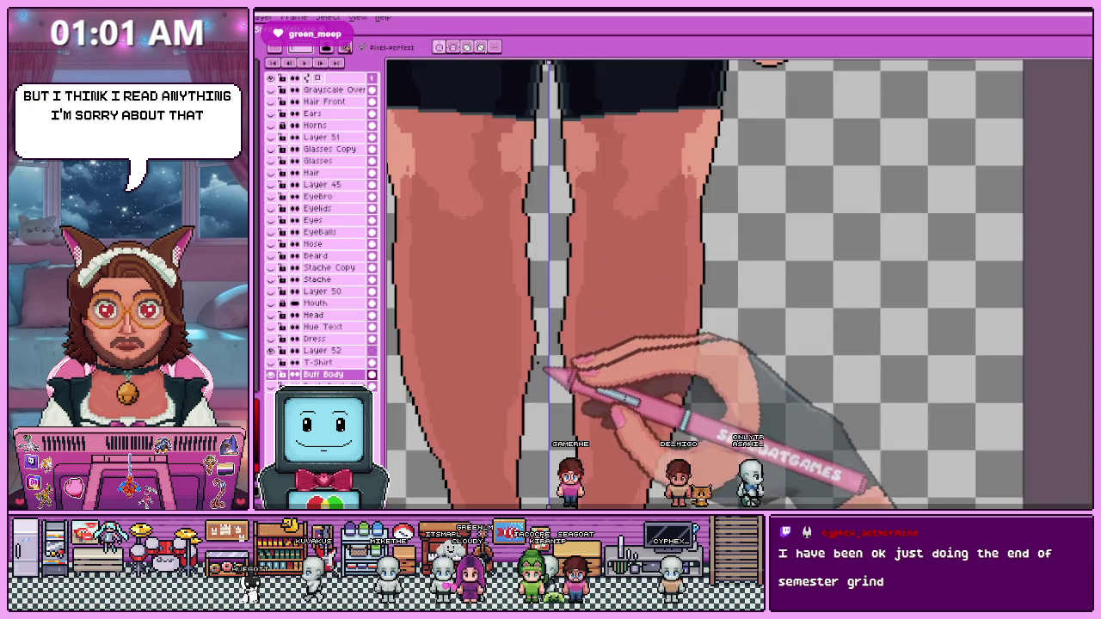
pyautogui.scroll(1, 570, 373)
pyautogui.scroll(1, 536, 249)
pyautogui.scroll(-1, 529, 310)
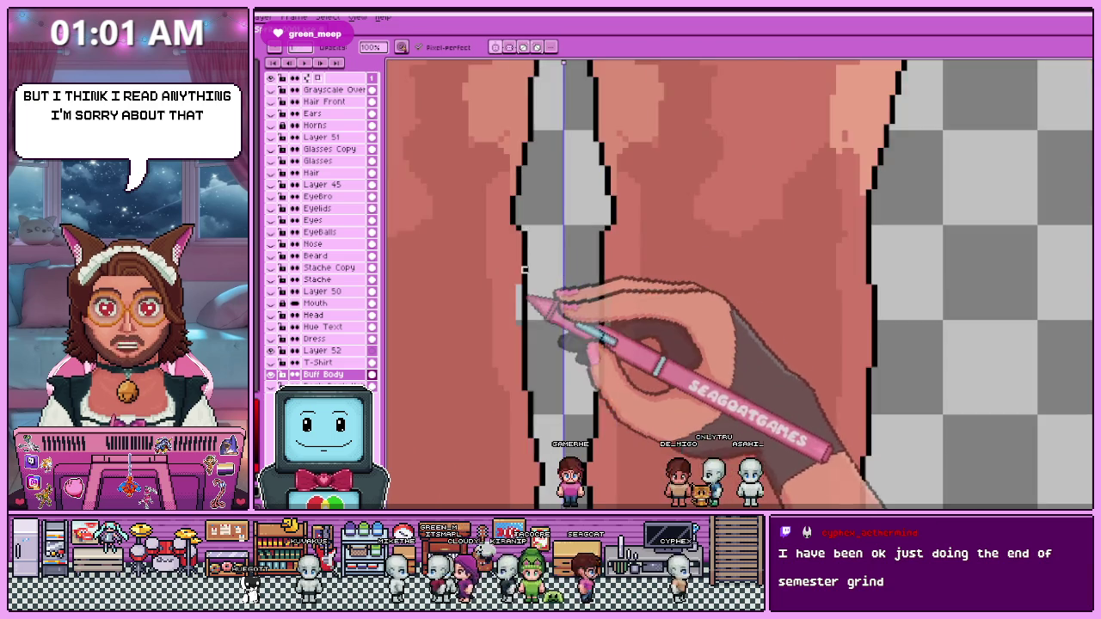
pyautogui.scroll(1, 531, 237)
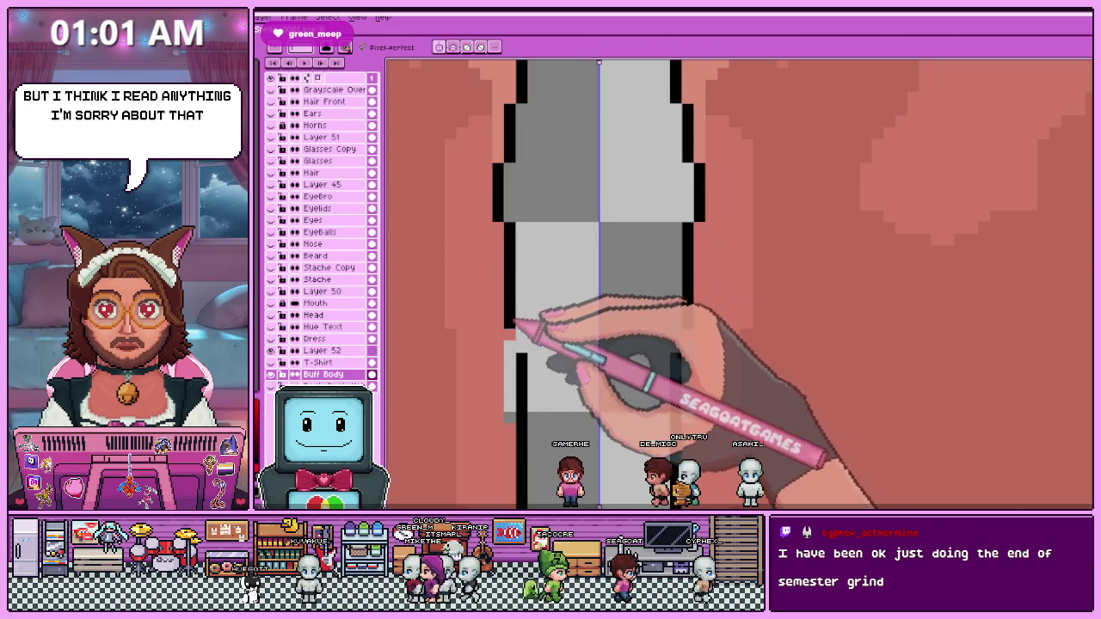
pyautogui.scroll(-2, 515, 365)
pyautogui.scroll(1, 523, 320)
pyautogui.scroll(-1, 529, 247)
pyautogui.scroll(1, 543, 214)
pyautogui.scroll(-2, 531, 221)
pyautogui.scroll(3, 550, 320)
pyautogui.scroll(2, 563, 273)
pyautogui.press('alt')
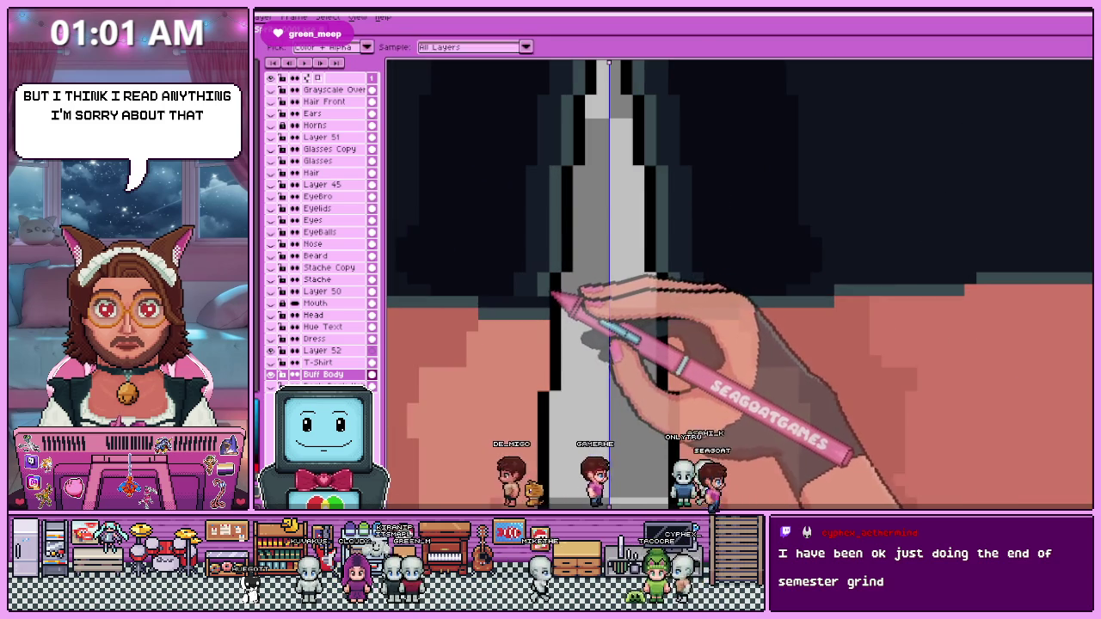
pyautogui.scroll(-2, 551, 328)
pyautogui.scroll(-1, 565, 325)
pyautogui.scroll(-2, 585, 233)
pyautogui.scroll(3, 713, 319)
pyautogui.scroll(1, 572, 286)
pyautogui.scroll(-1, 571, 197)
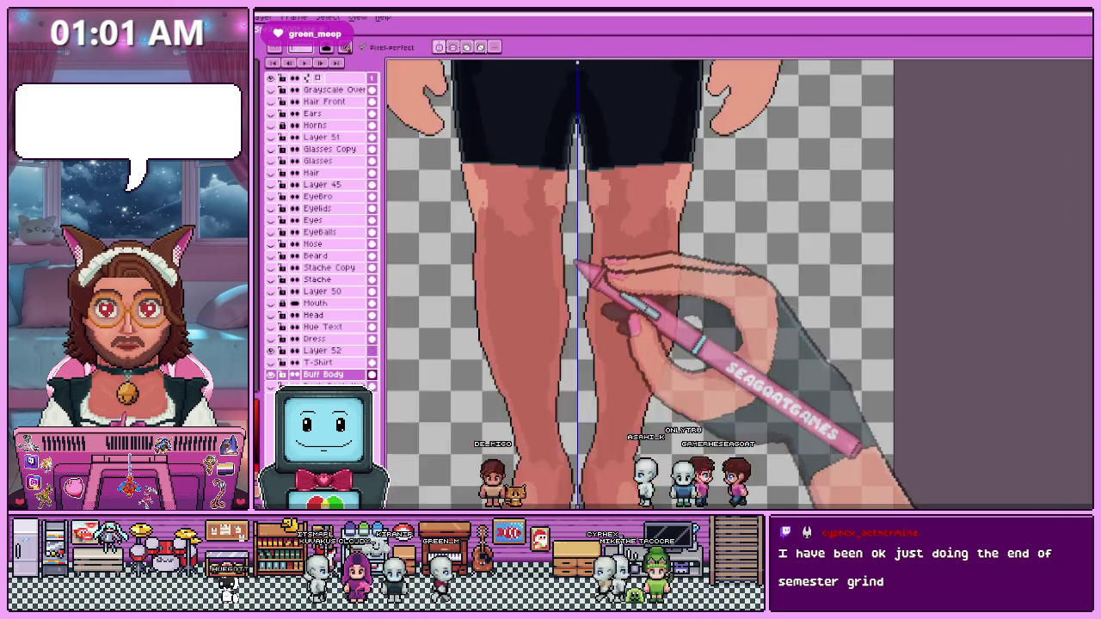
pyautogui.scroll(-1, 570, 258)
pyautogui.scroll(1, 575, 332)
pyautogui.scroll(1, 572, 290)
pyautogui.scroll(-1, 571, 315)
pyautogui.scroll(2, 571, 244)
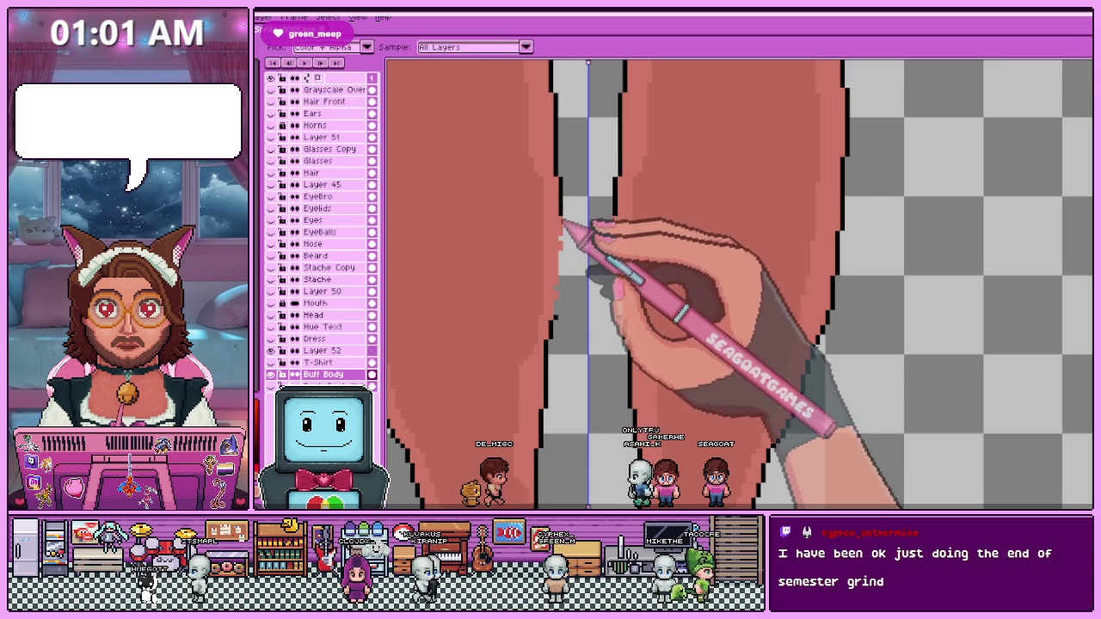
pyautogui.scroll(1, 565, 232)
pyautogui.scroll(1, 569, 240)
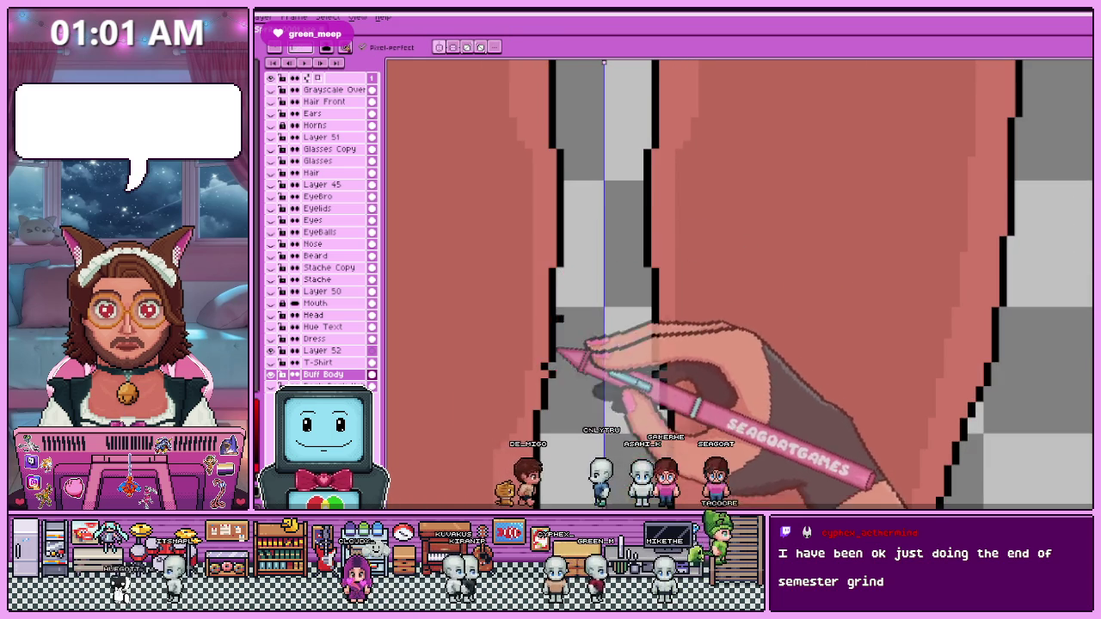
pyautogui.scroll(-1, 585, 241)
pyautogui.scroll(-1, 571, 284)
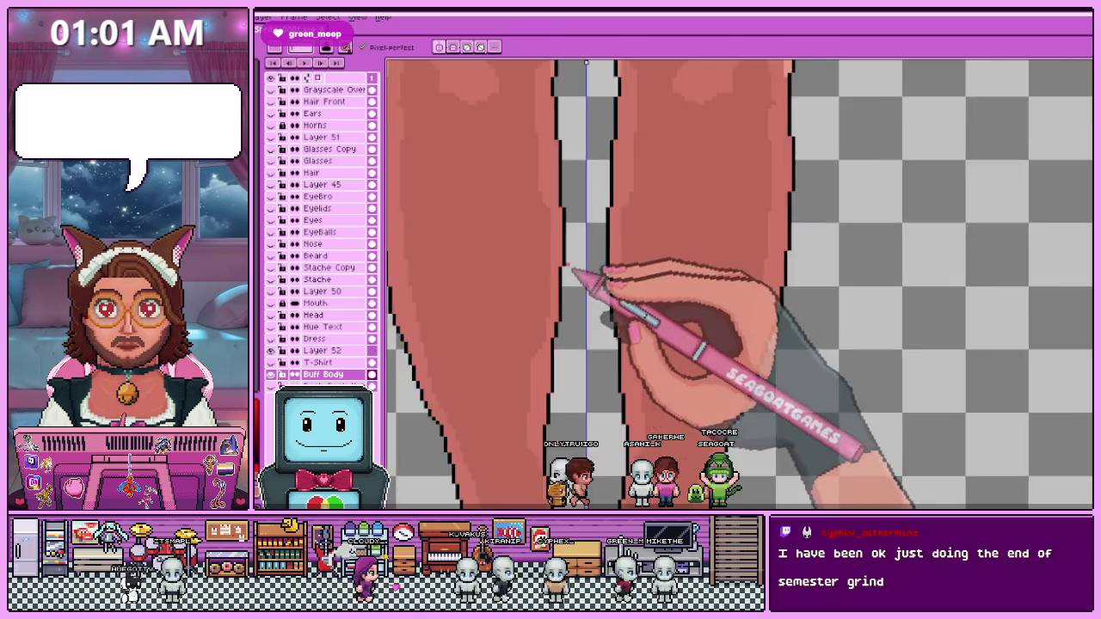
pyautogui.scroll(-2, 602, 326)
pyautogui.scroll(1, 572, 340)
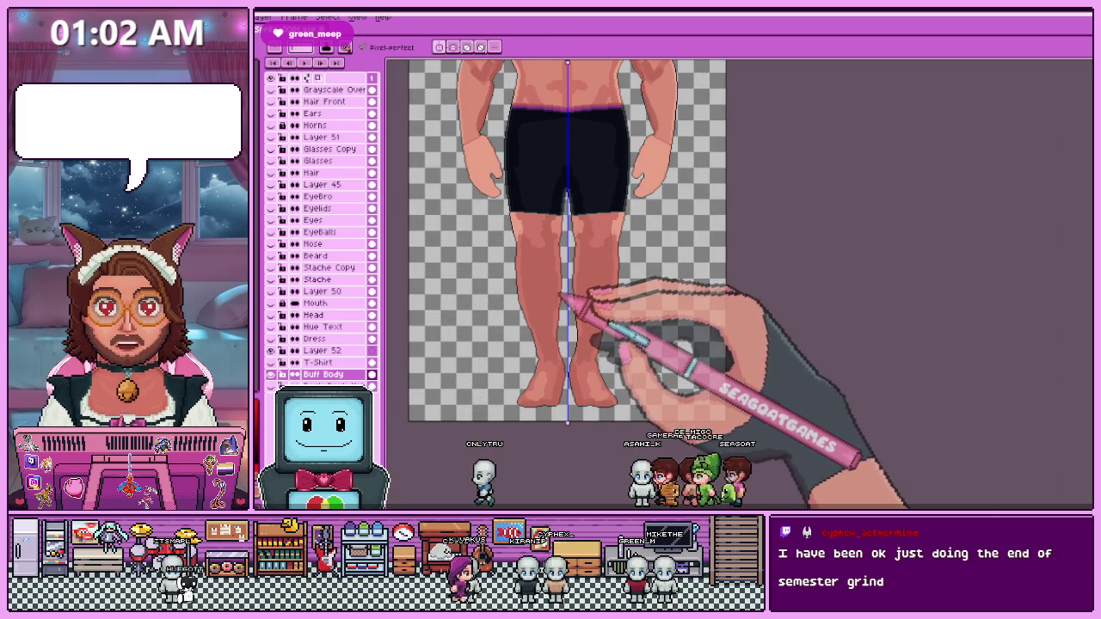
pyautogui.scroll(2, 551, 222)
pyautogui.scroll(-2, 534, 241)
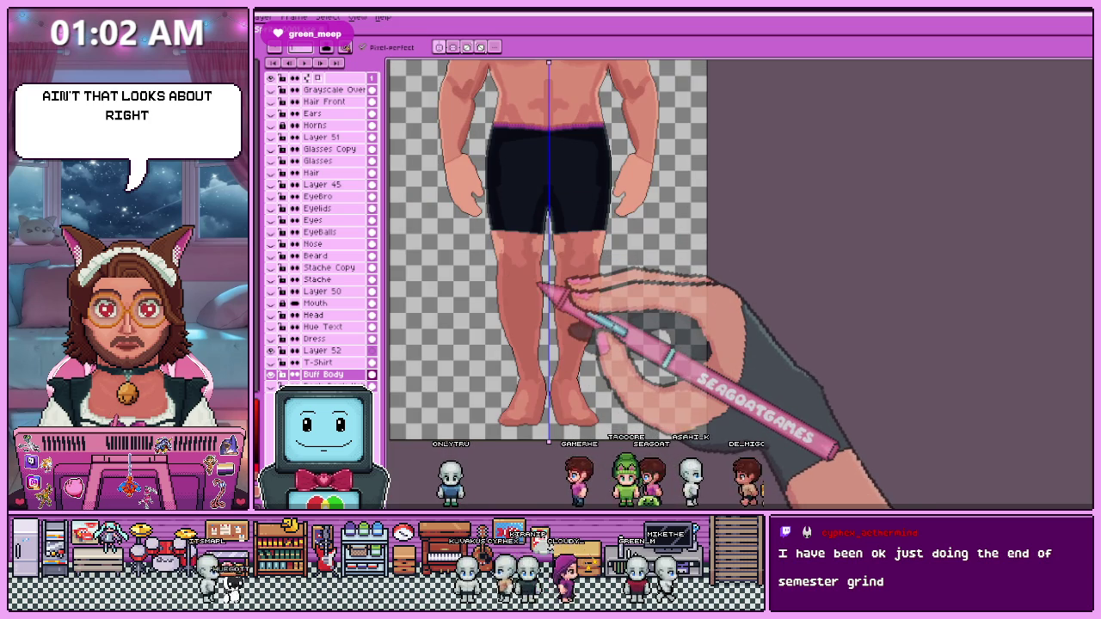
pyautogui.scroll(-2, 574, 387)
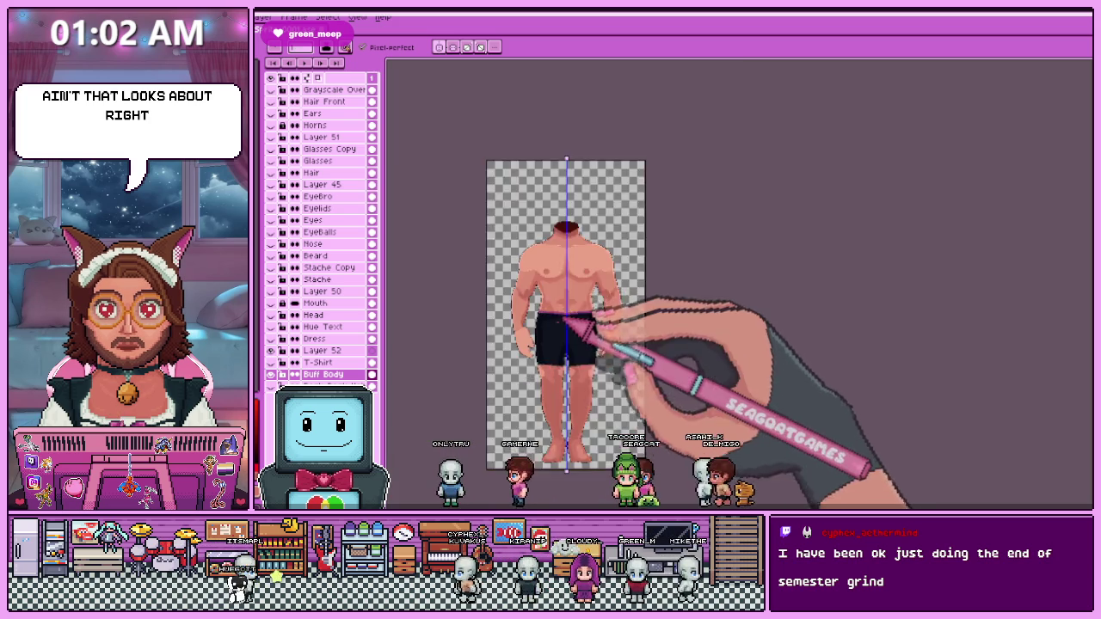
pyautogui.scroll(2, 654, 365)
pyautogui.scroll(-3, 570, 314)
pyautogui.scroll(3, 571, 356)
pyautogui.scroll(1, 565, 430)
pyautogui.scroll(-1, 560, 301)
pyautogui.scroll(-2, 560, 356)
pyautogui.scroll(2, 542, 352)
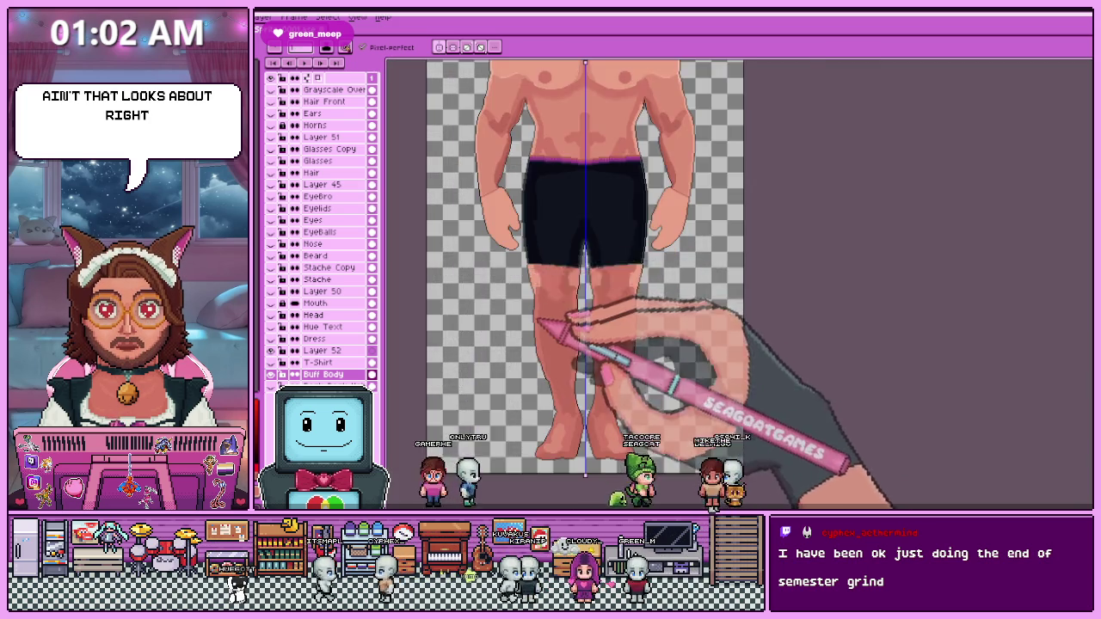
pyautogui.scroll(2, 560, 315)
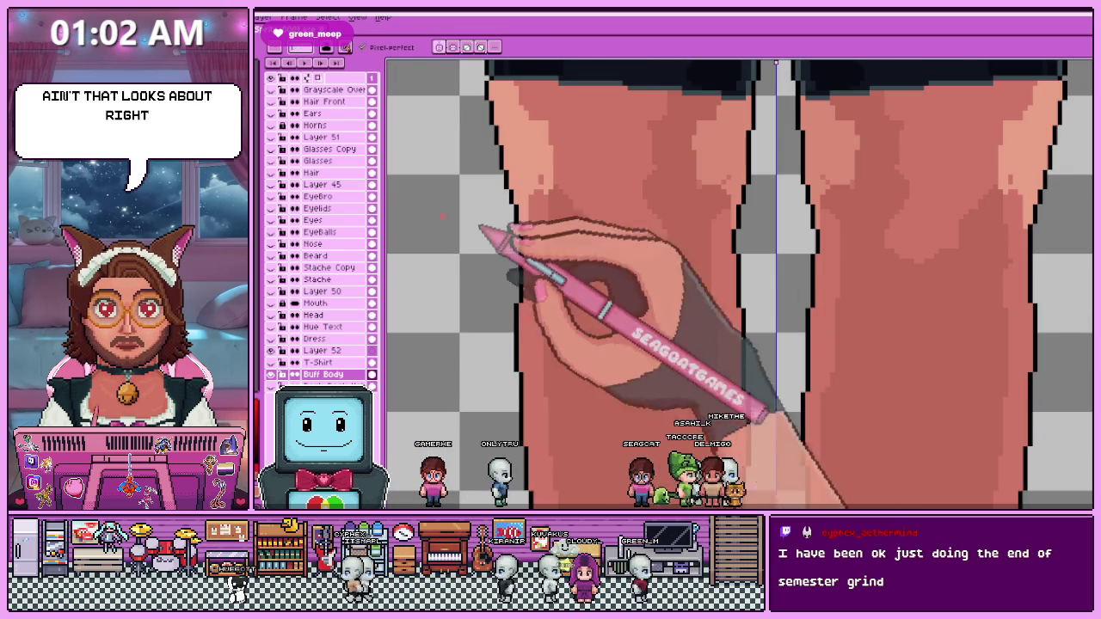
pyautogui.scroll(2, 551, 241)
pyautogui.scroll(1, 547, 255)
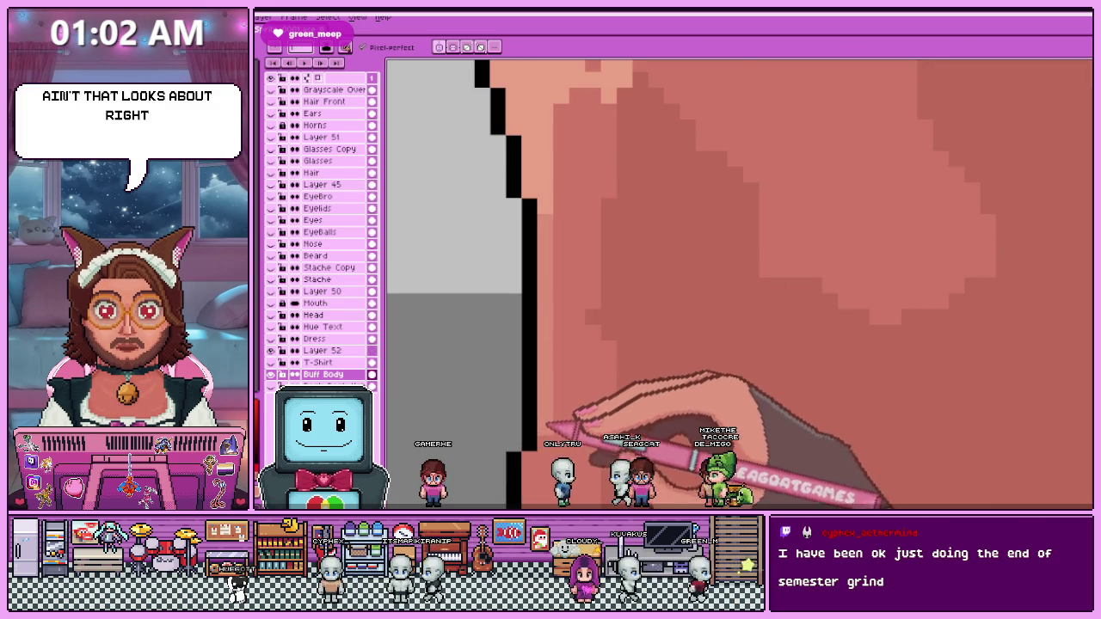
pyautogui.scroll(-2, 565, 290)
pyautogui.scroll(2, 560, 289)
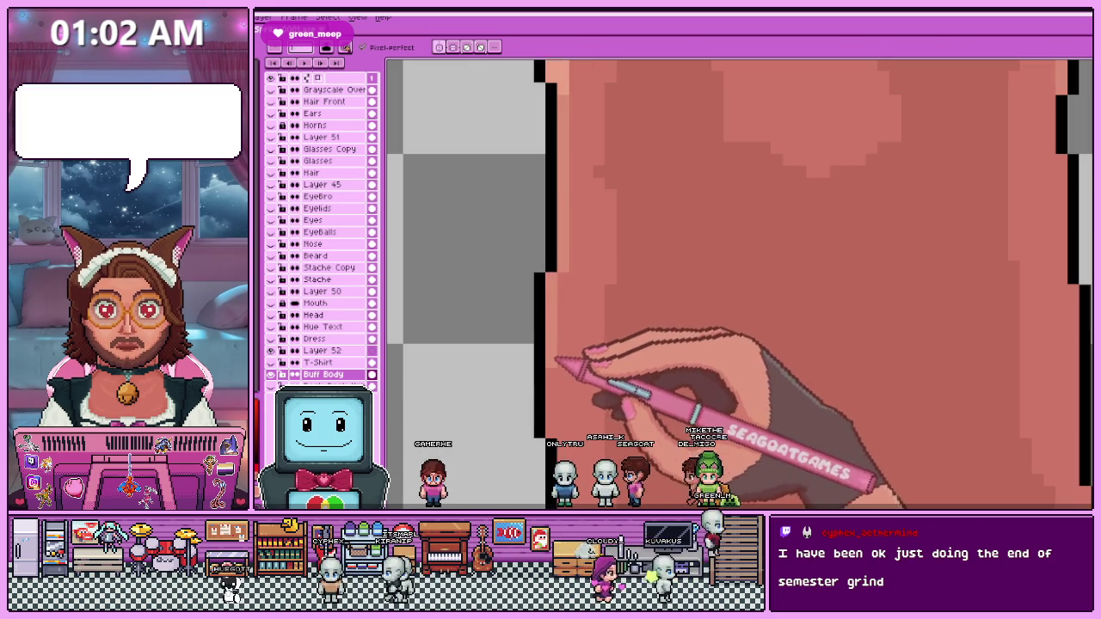
pyautogui.scroll(-1, 550, 427)
pyautogui.scroll(-1, 570, 319)
pyautogui.scroll(2, 591, 352)
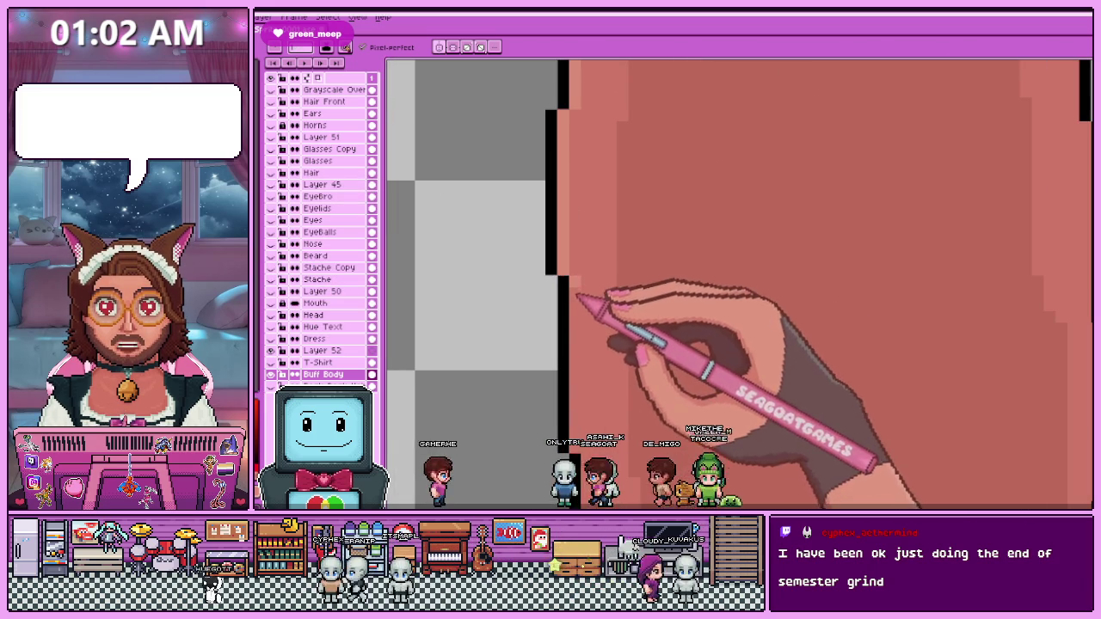
pyautogui.scroll(-2, 602, 226)
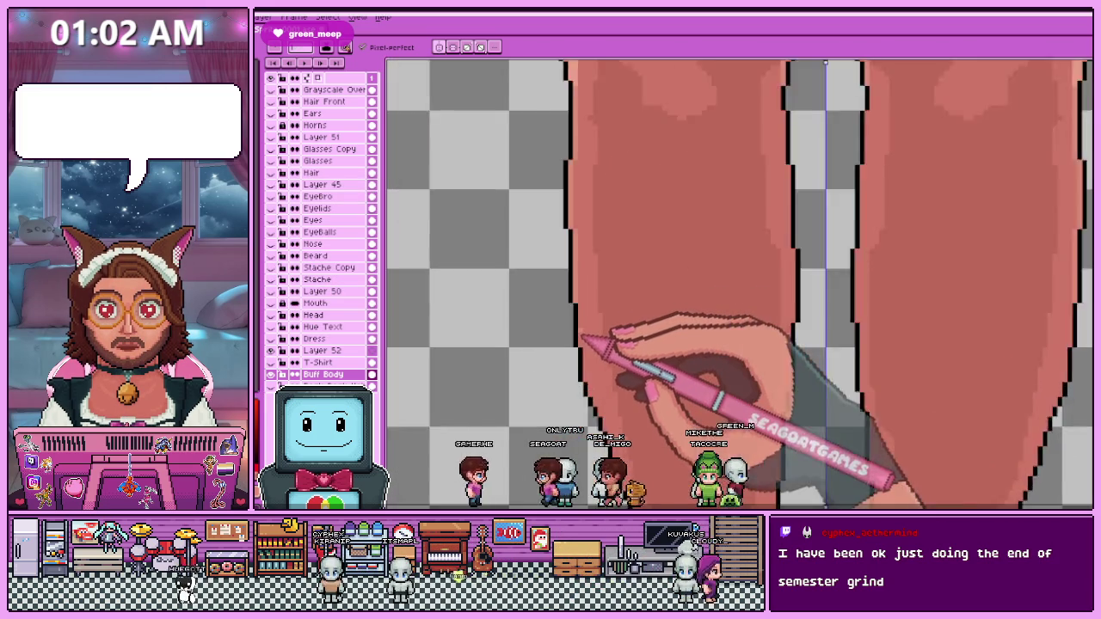
pyautogui.scroll(2, 584, 300)
pyautogui.scroll(-2, 588, 404)
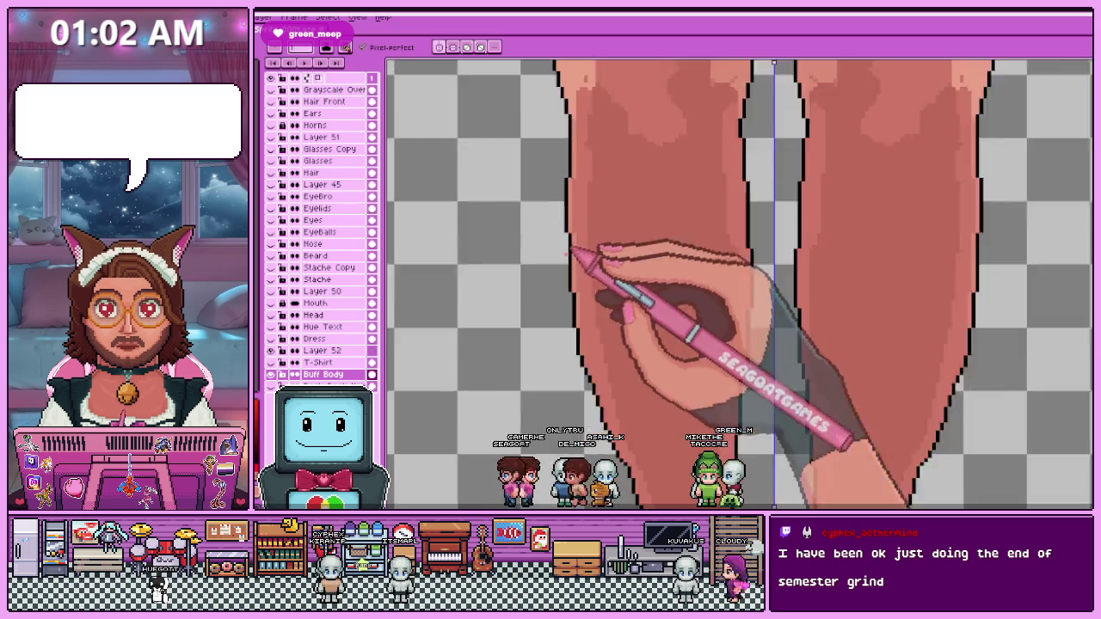
pyautogui.scroll(2, 578, 284)
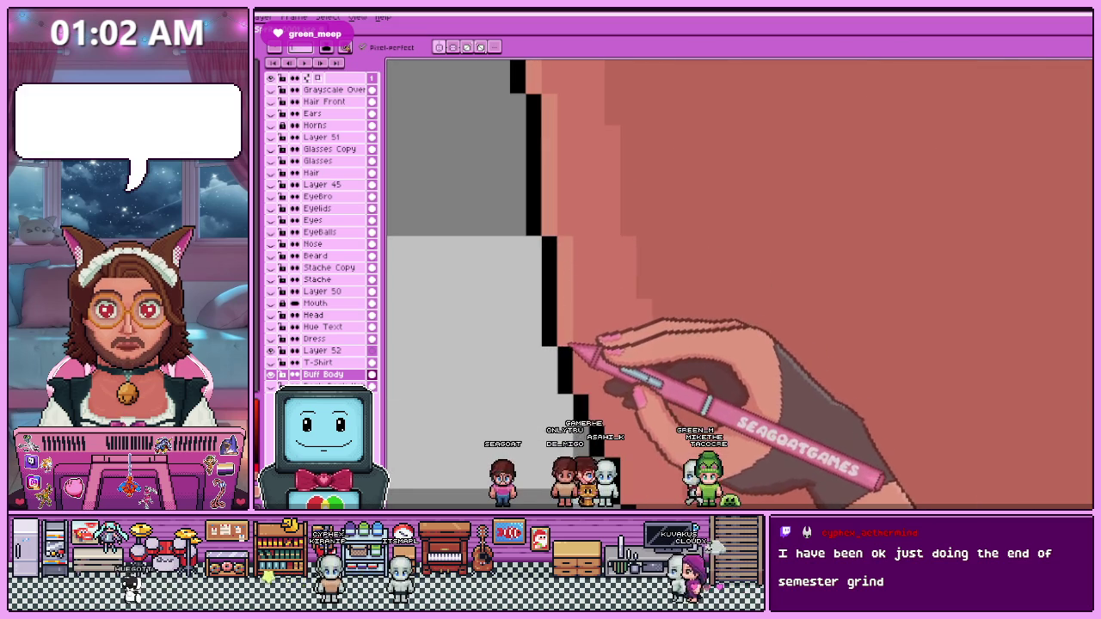
pyautogui.scroll(-2, 574, 349)
pyautogui.scroll(1, 566, 233)
pyautogui.scroll(1, 602, 270)
pyautogui.scroll(-1, 573, 266)
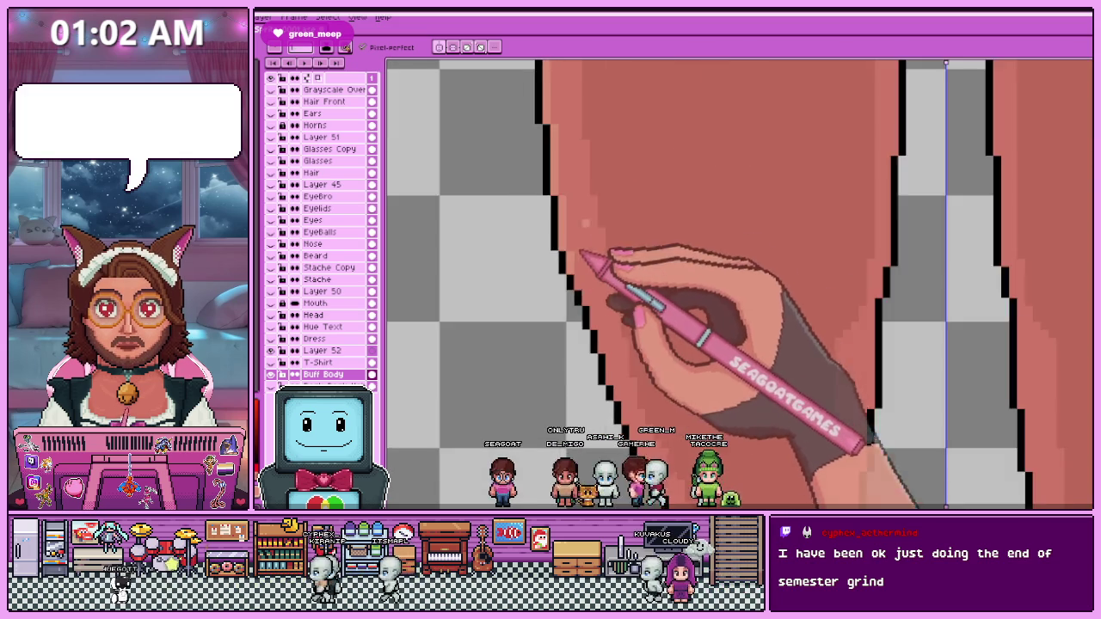
pyautogui.scroll(-2, 581, 253)
pyautogui.scroll(1, 595, 241)
pyautogui.scroll(1, 595, 290)
pyautogui.scroll(-1, 609, 253)
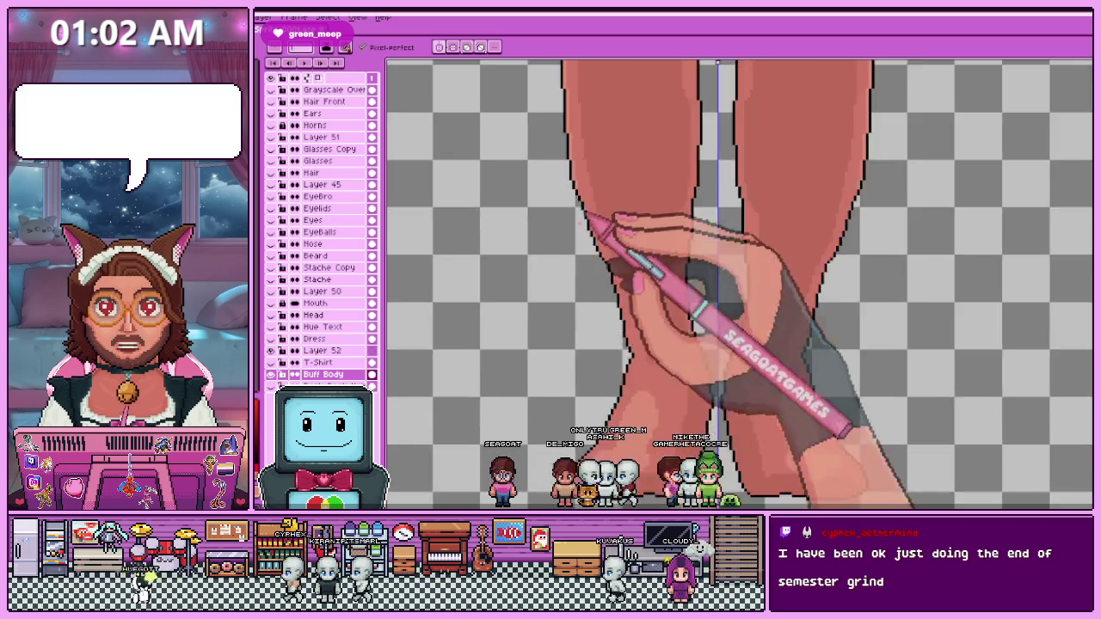
pyautogui.scroll(-1, 592, 258)
pyautogui.scroll(-1, 592, 293)
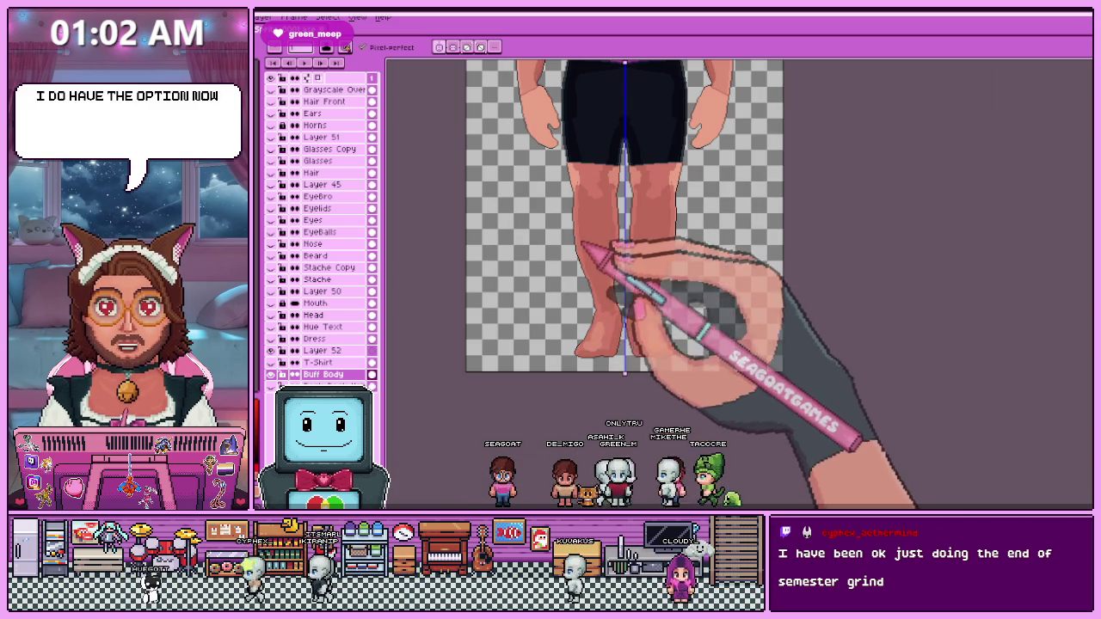
# Select the left lower leg area with the selection tool (M).
pyautogui.scroll(-2, 596, 311)
pyautogui.scroll(2, 529, 307)
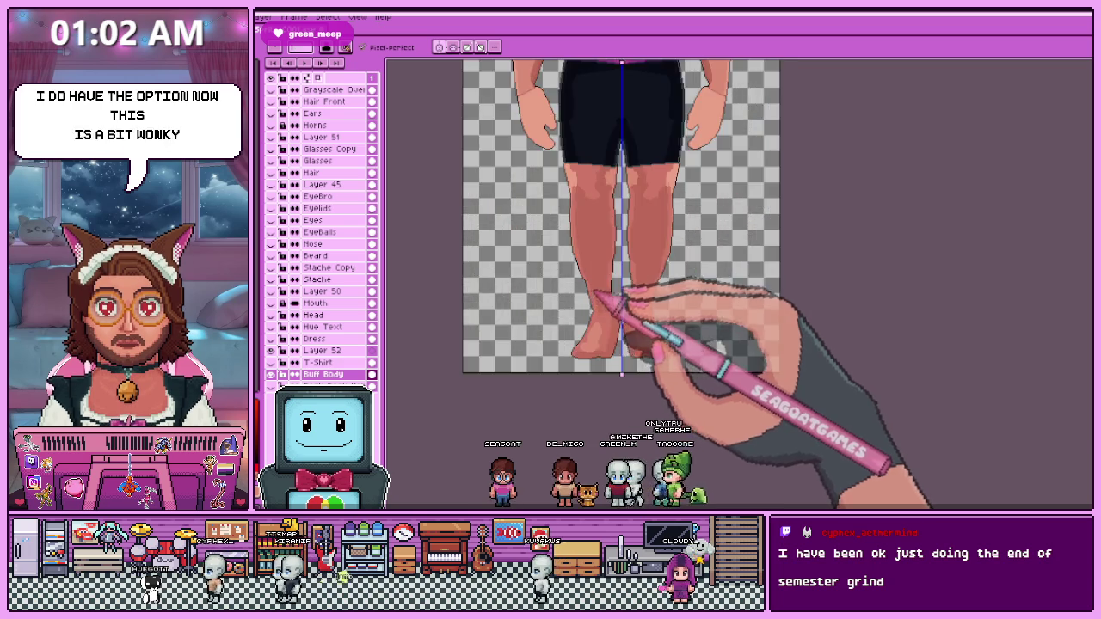
pyautogui.scroll(2, 585, 246)
pyautogui.scroll(-1, 576, 198)
pyautogui.scroll(-1, 590, 258)
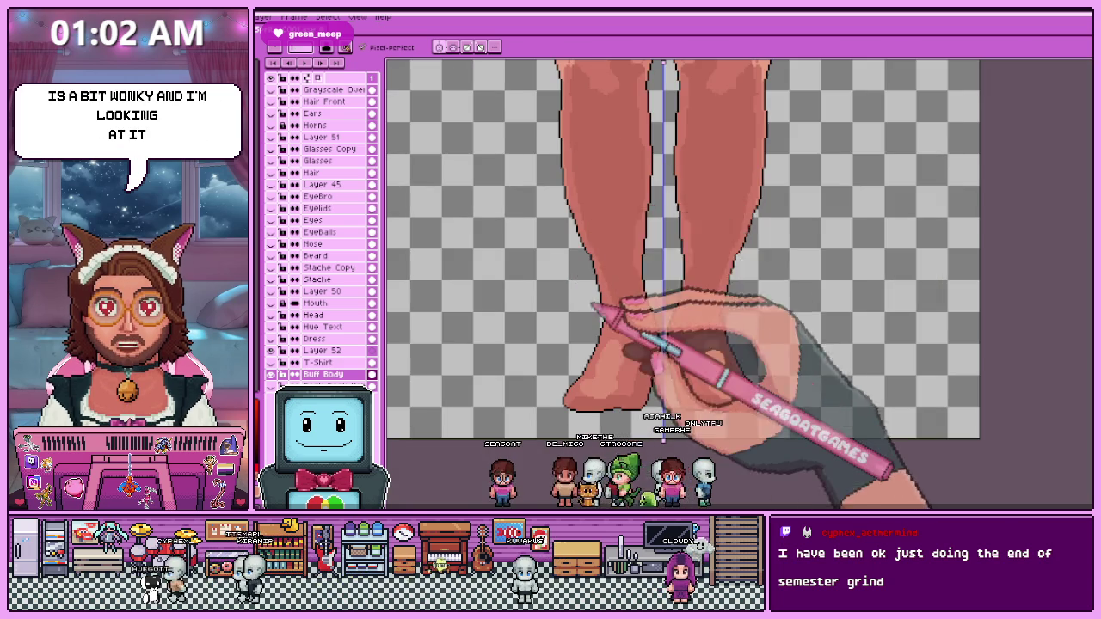
pyautogui.scroll(-2, 585, 313)
pyautogui.scroll(1, 592, 263)
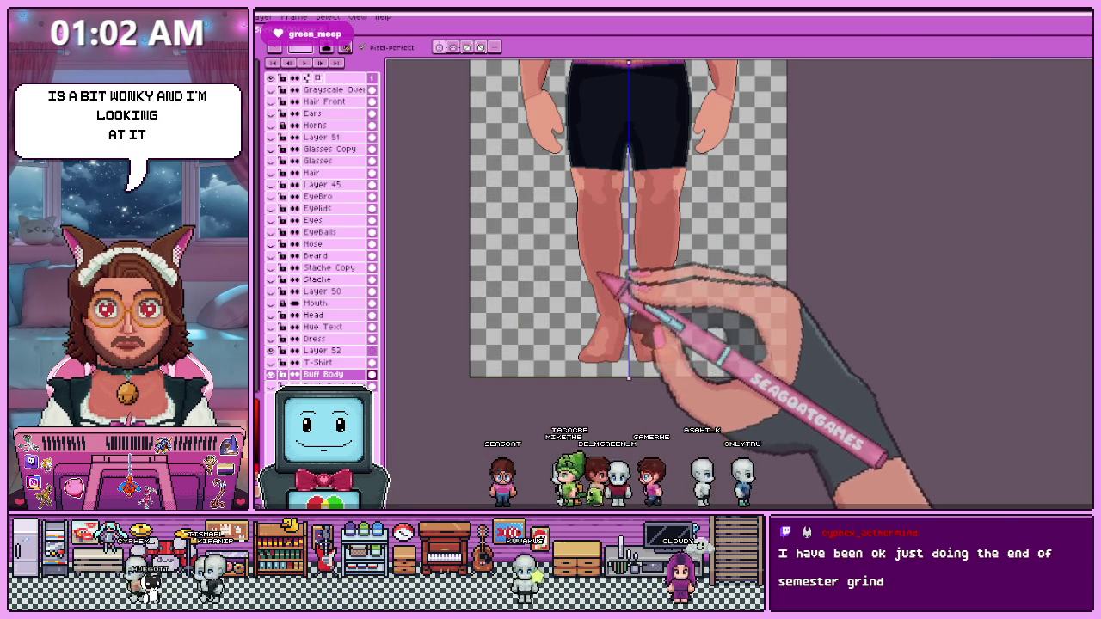
pyautogui.scroll(-1, 597, 326)
pyautogui.scroll(1, 599, 279)
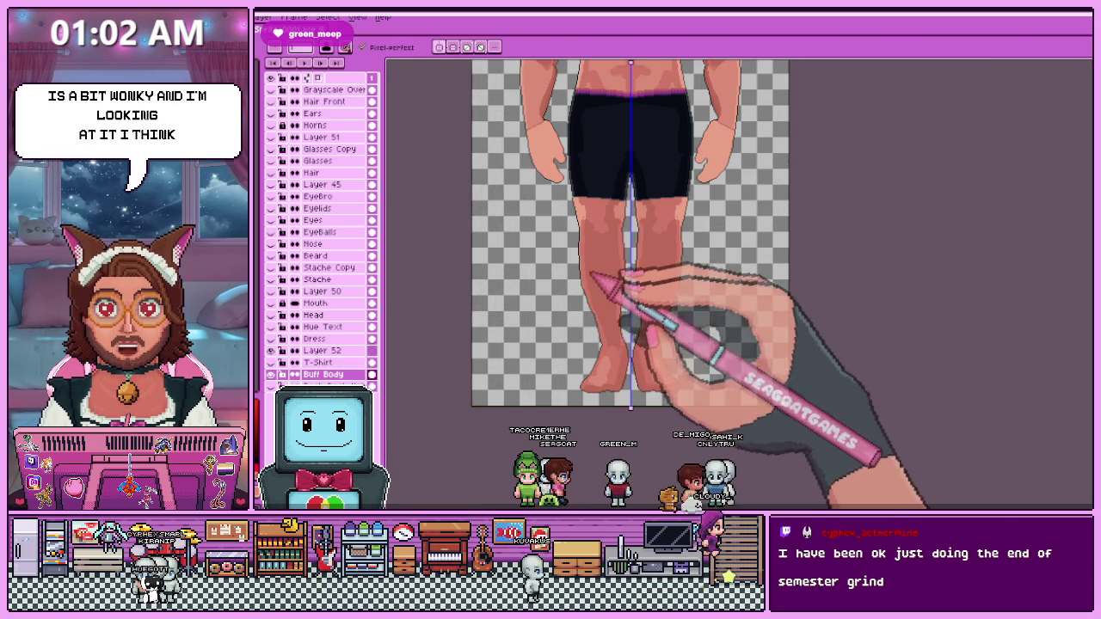
pyautogui.press('m')
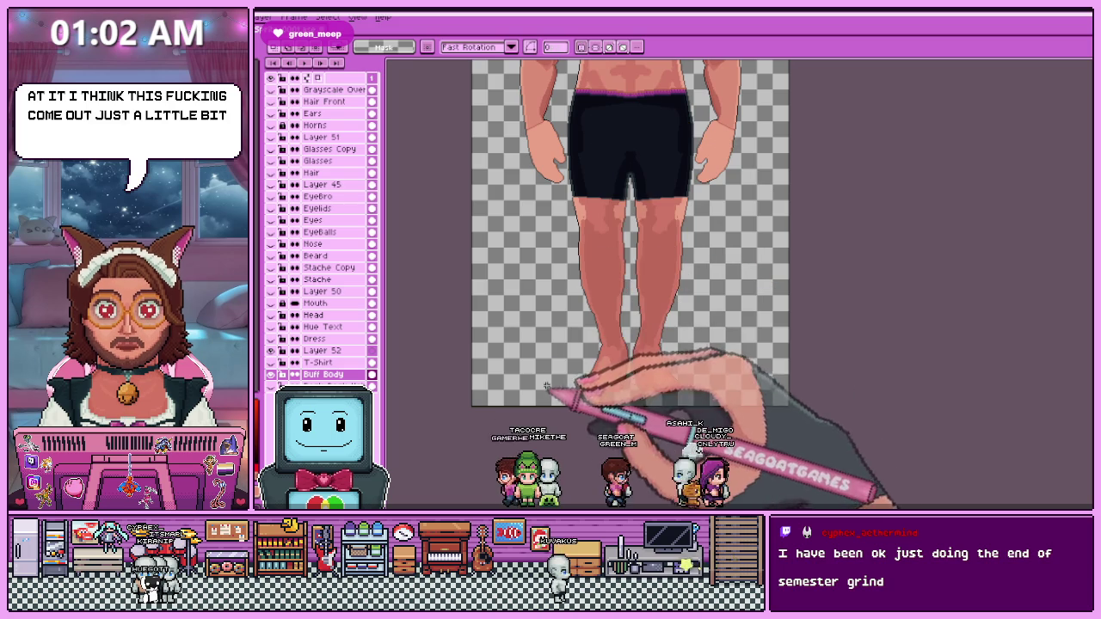
pyautogui.scroll(2, 628, 320)
pyautogui.moveTo(625, 303)
pyautogui.mouseDown()
pyautogui.moveTo(628, 251)
pyautogui.moveTo(621, 260)
pyautogui.mouseUp()
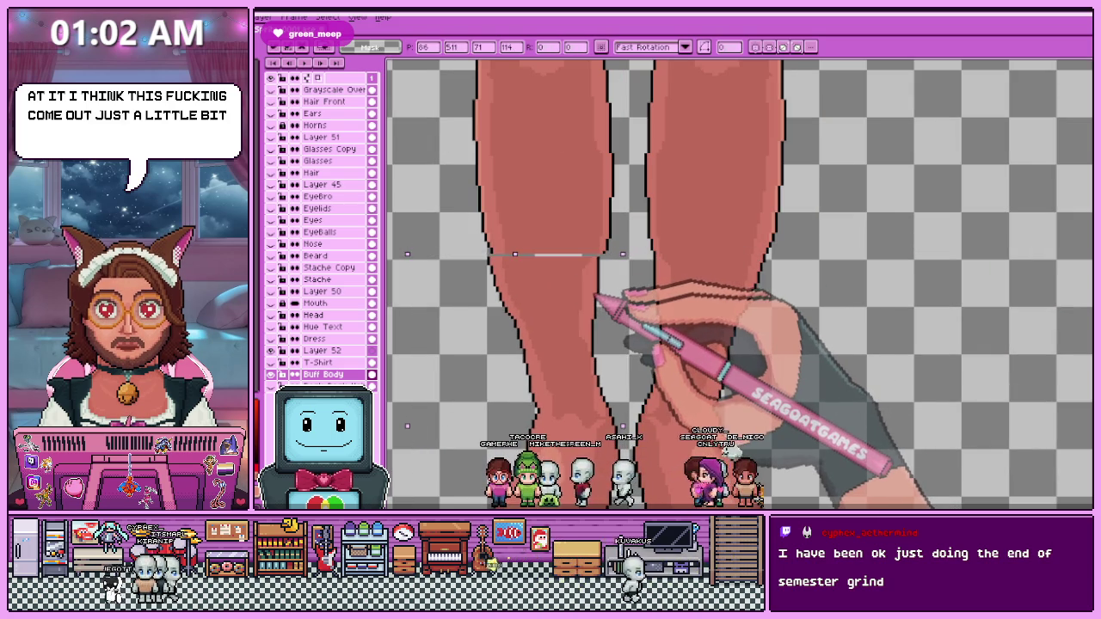
# Nudge the selected left lower leg one pixel left and one pixel up, then apply.
pyautogui.press('Left')
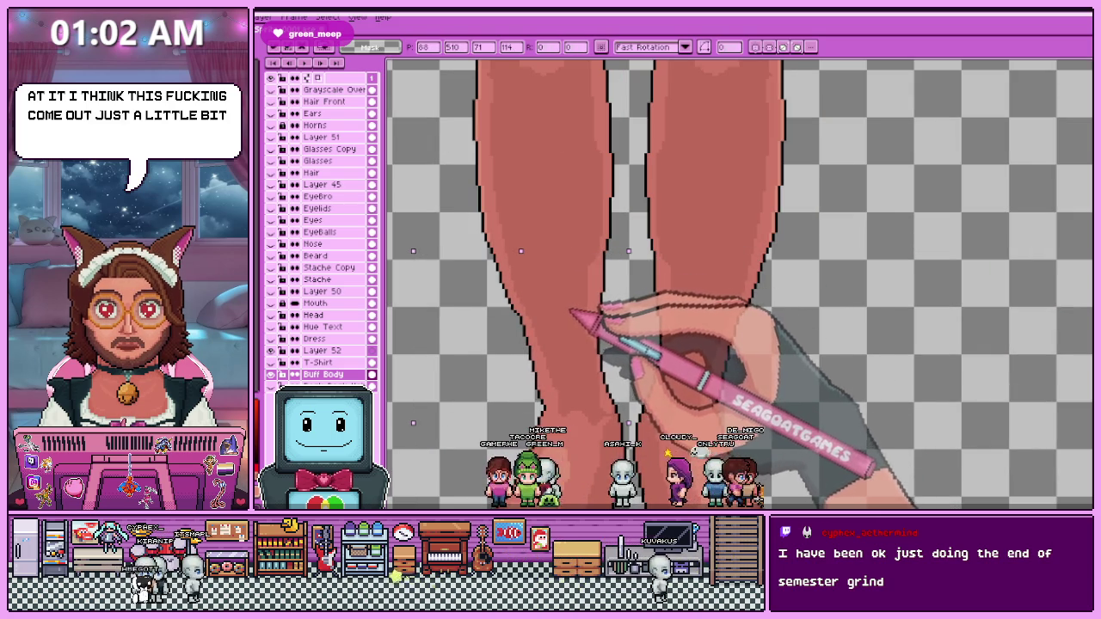
pyautogui.press('Up')
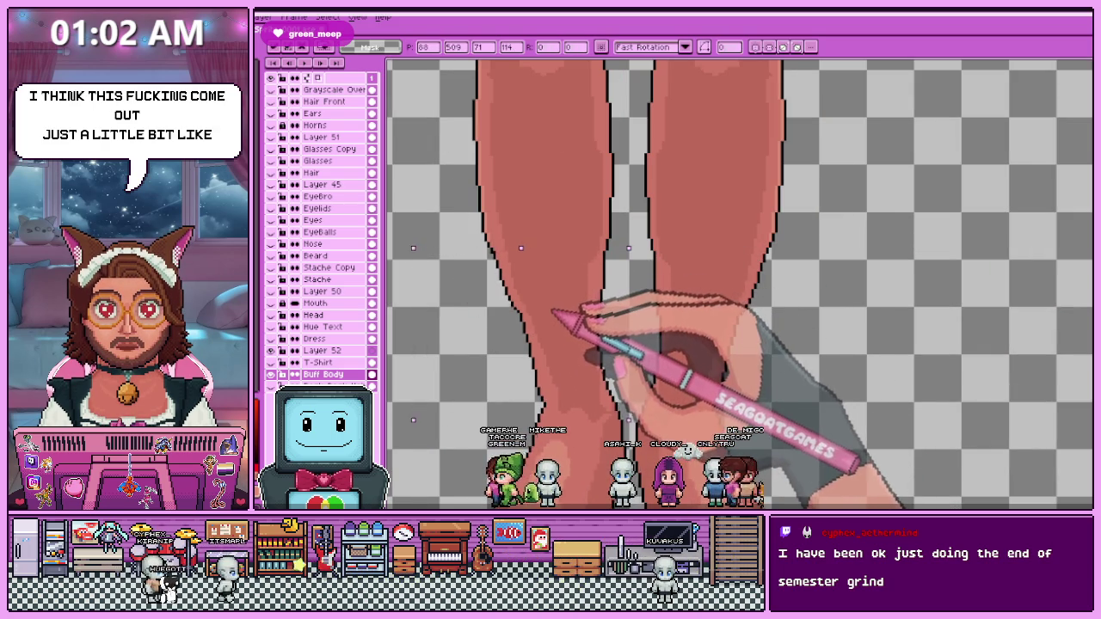
pyautogui.press('Return')
pyautogui.scroll(-3, 610, 386)
pyautogui.scroll(-2, 622, 241)
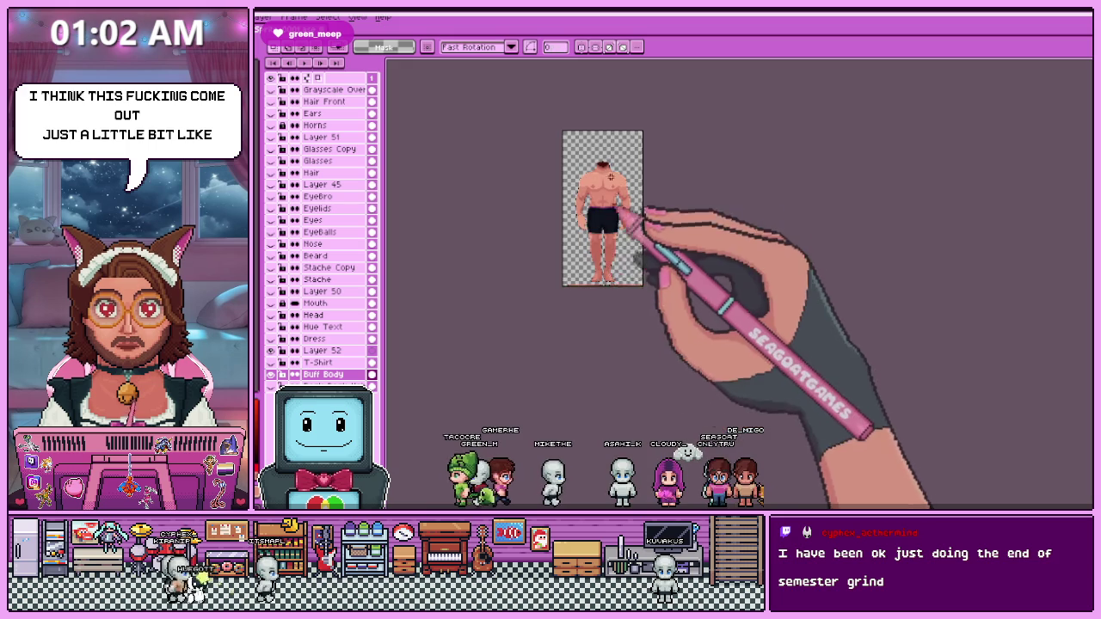
# Marquee a rectangle around the lower leg.
pyautogui.scroll(4, 602, 159)
pyautogui.scroll(2, 602, 159)
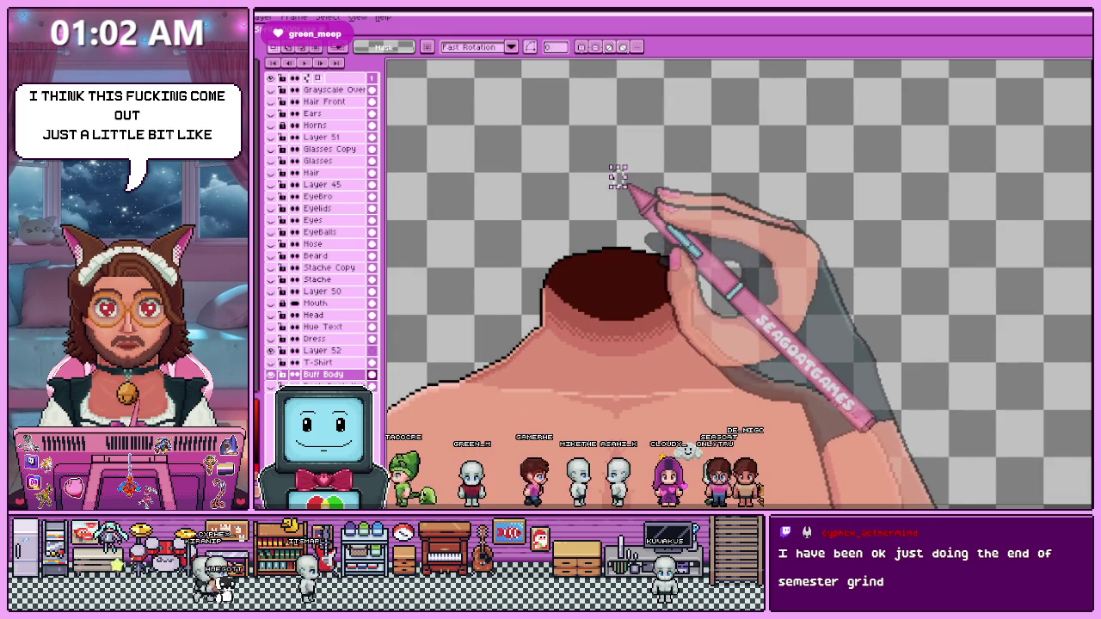
pyautogui.scroll(-4, 628, 190)
pyautogui.scroll(-2, 641, 258)
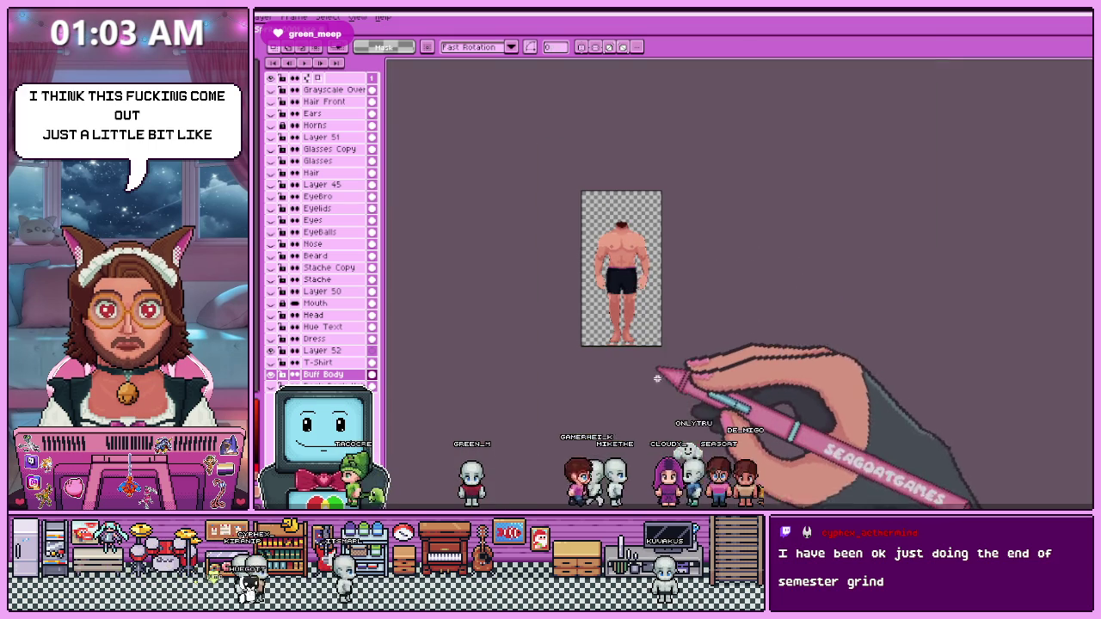
pyautogui.scroll(2, 589, 262)
pyautogui.scroll(3, 584, 267)
pyautogui.scroll(-2, 635, 269)
pyautogui.scroll(2, 609, 243)
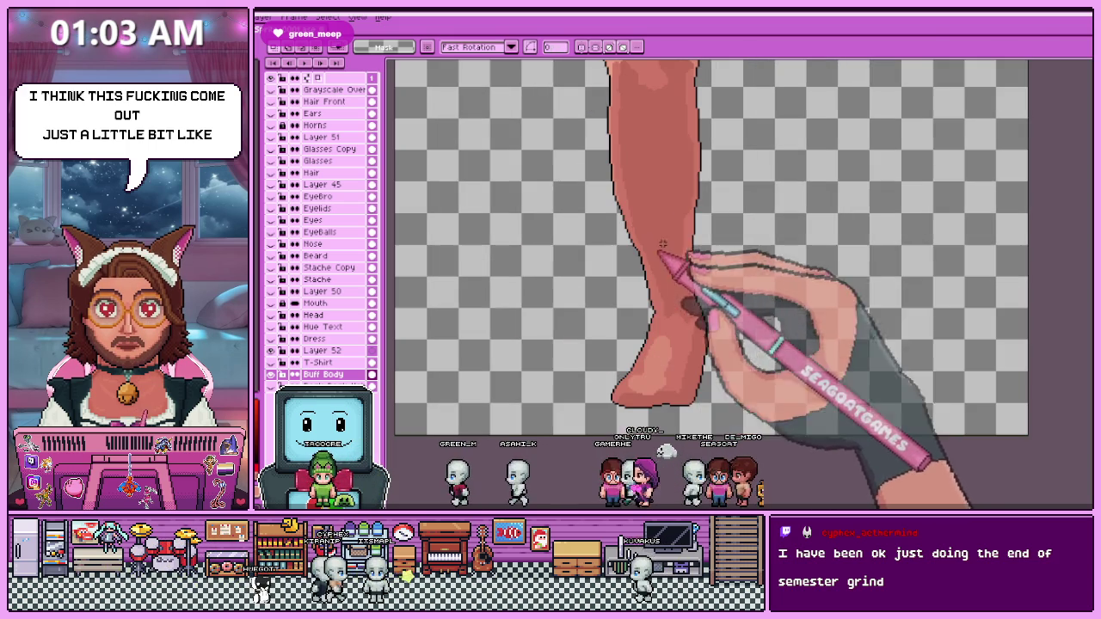
pyautogui.scroll(1, 610, 243)
pyautogui.scroll(-3, 610, 244)
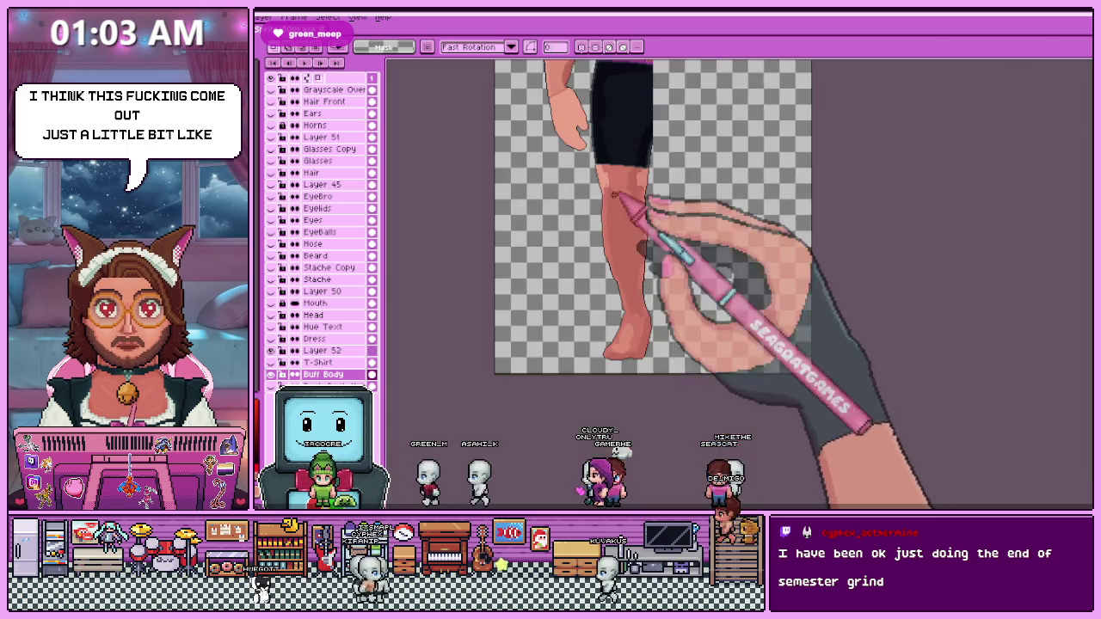
pyautogui.scroll(3, 616, 243)
pyautogui.scroll(-2, 581, 206)
pyautogui.scroll(1, 593, 164)
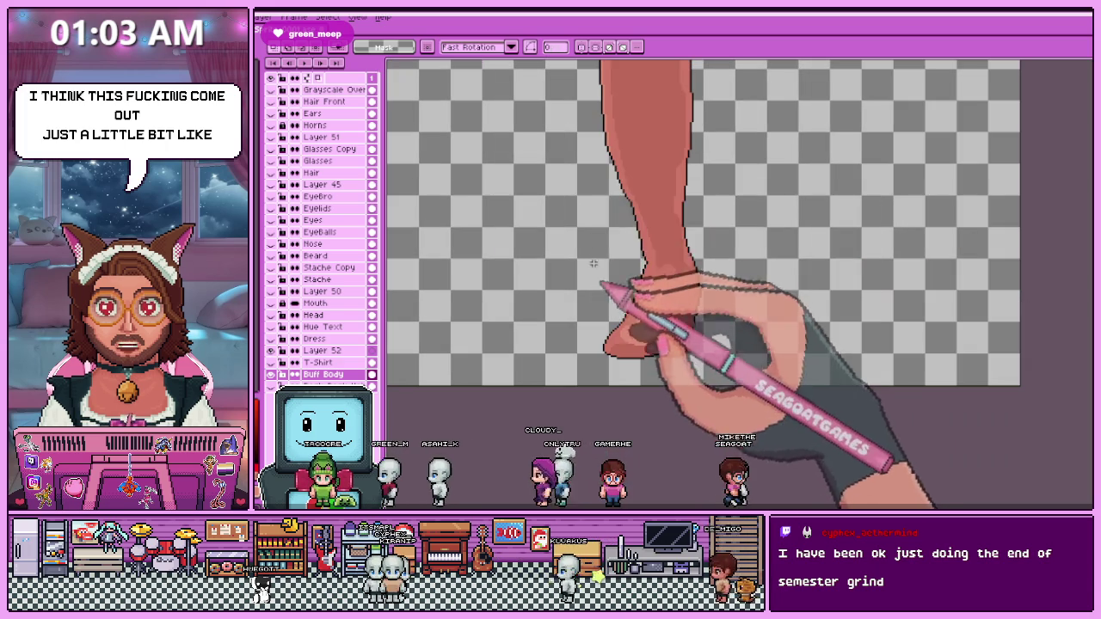
pyautogui.moveTo(598, 149)
pyautogui.mouseDown()
pyautogui.moveTo(649, 263)
pyautogui.moveTo(641, 370)
pyautogui.moveTo(654, 373)
pyautogui.mouseUp()
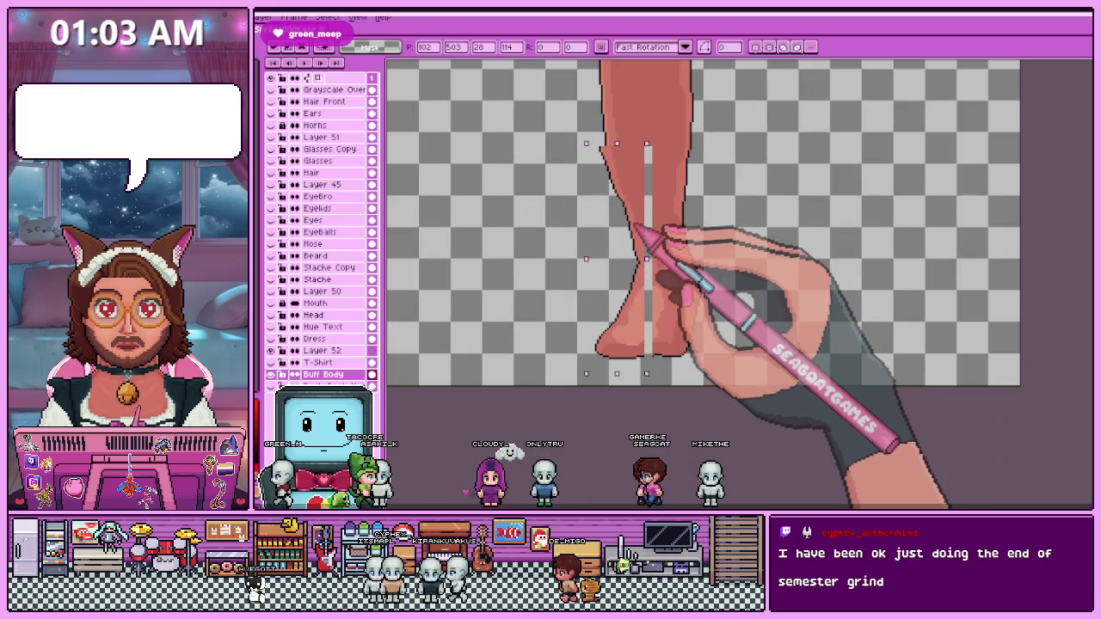
# Shift the selected lower-leg slice left and commit, leaving a thin pale gap down the shin.
pyautogui.press('Return')
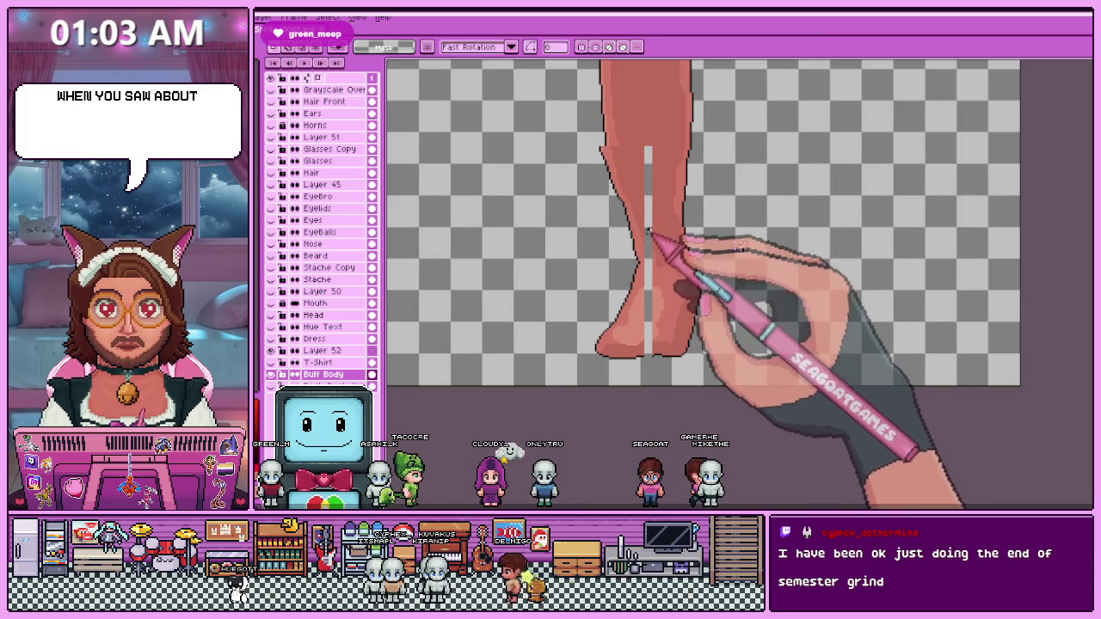
pyautogui.hotkey('ctrl', 't')
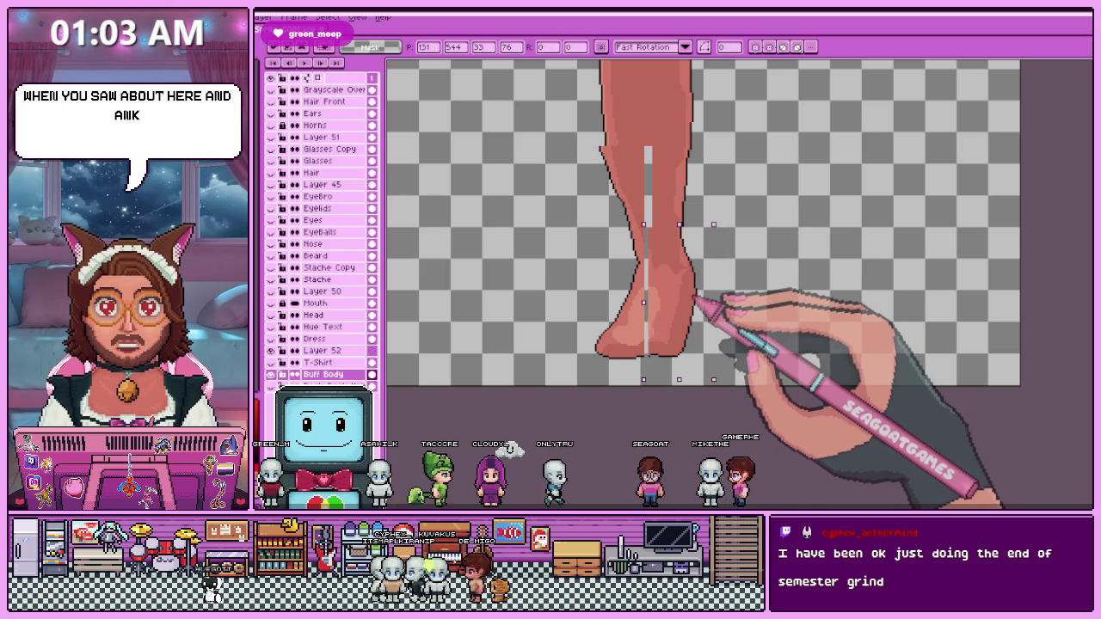
pyautogui.press('Return')
pyautogui.scroll(3, 598, 145)
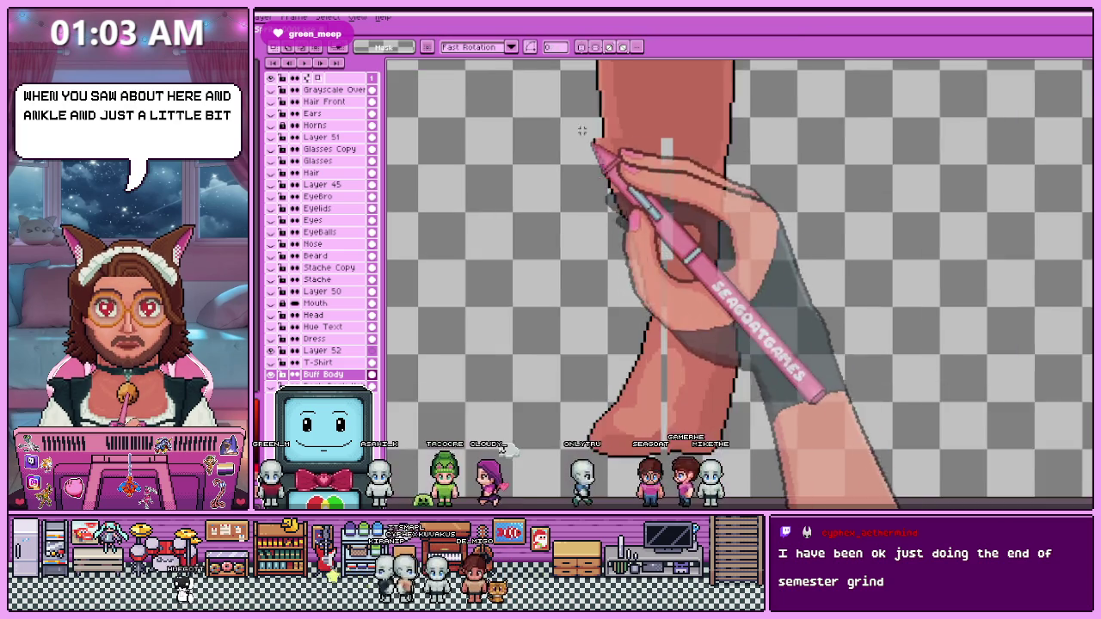
# Select a tall ankle strip and squeeze it inward with Ctrl+T so the lower leg tapers.
pyautogui.scroll(1, 610, 319)
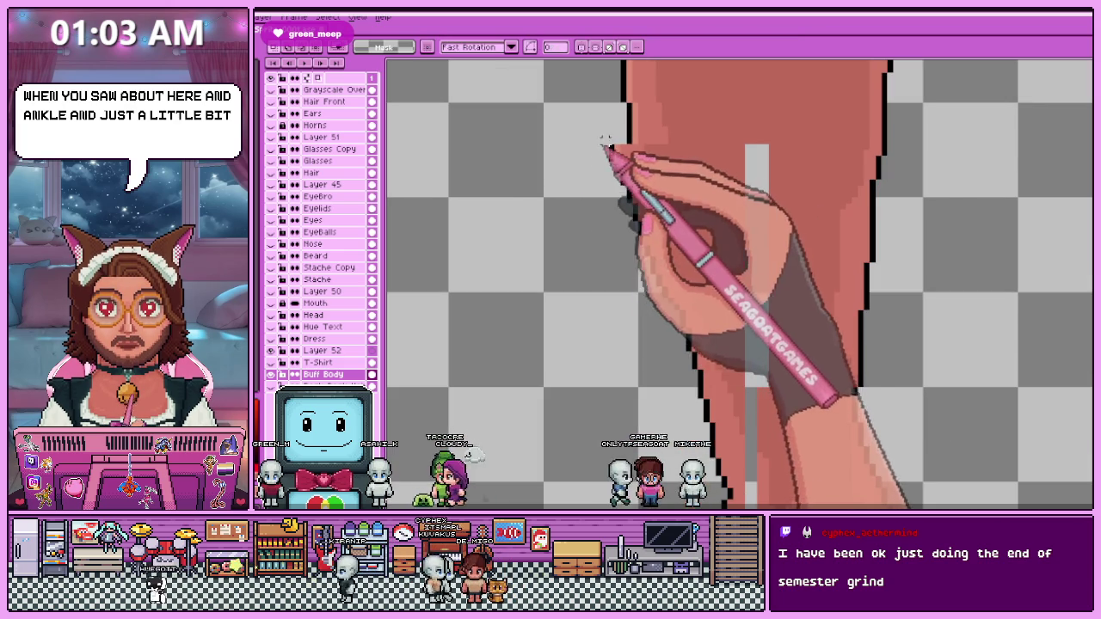
pyautogui.moveTo(605, 142); pyautogui.dragTo(636, 263)
pyautogui.hotkey('ctrl', 't')
pyautogui.moveTo(666, 227); pyautogui.dragTo(673, 229)
pyautogui.scroll(-1, 671, 238)
pyautogui.press('Return')
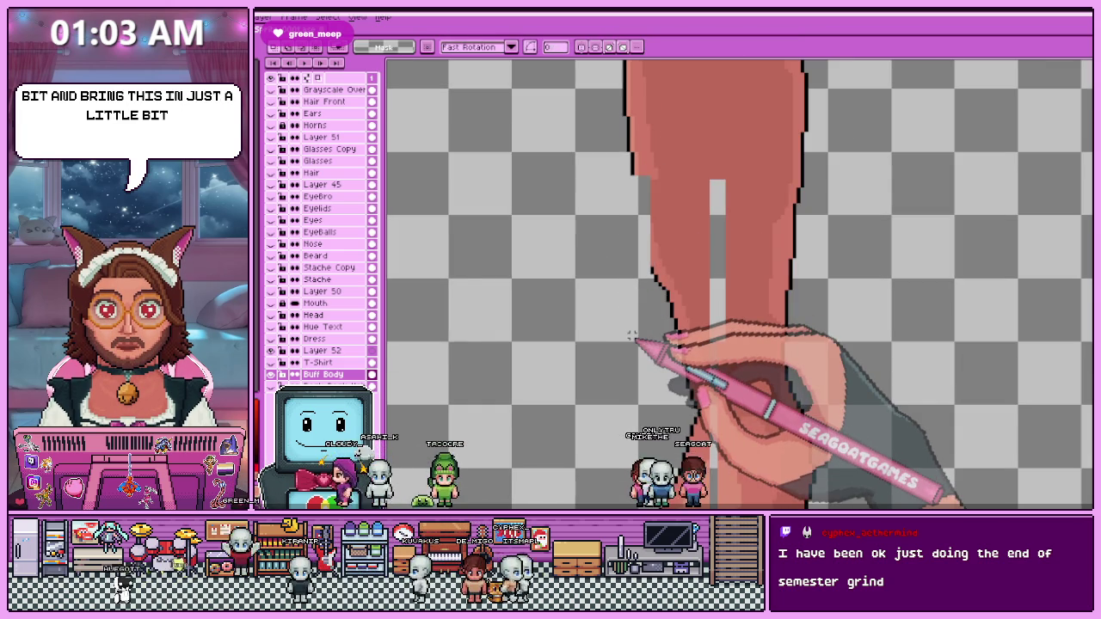
pyautogui.scroll(1, 632, 335)
# Switch to the Pencil (B) and inspect the tapered calf outline up close.
pyautogui.press('b')
pyautogui.scroll(1, 634, 221)
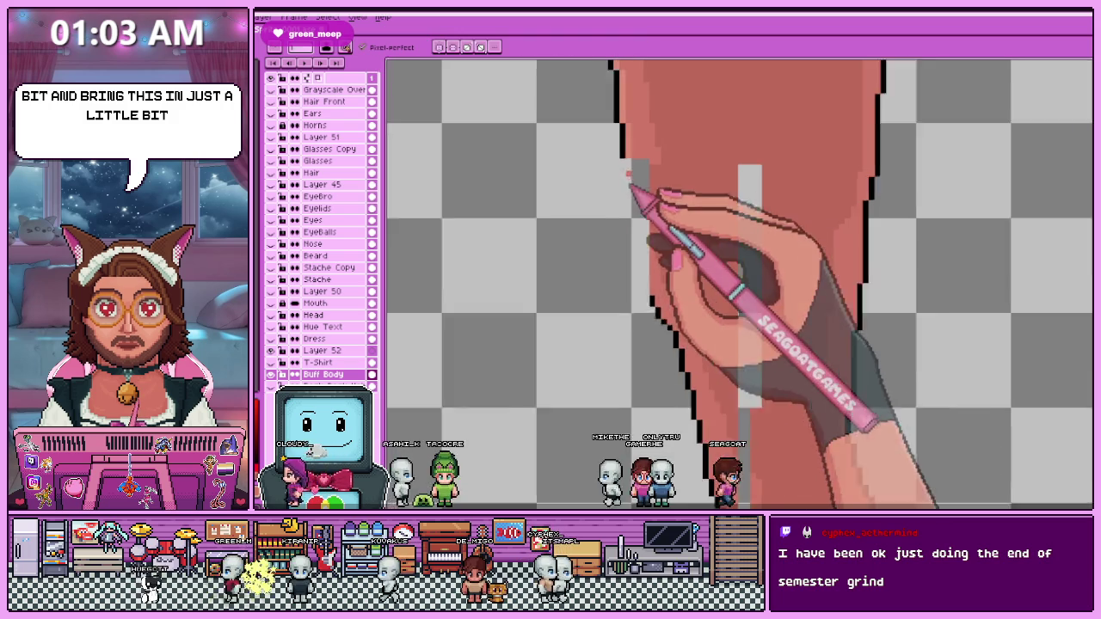
pyautogui.scroll(1, 630, 183)
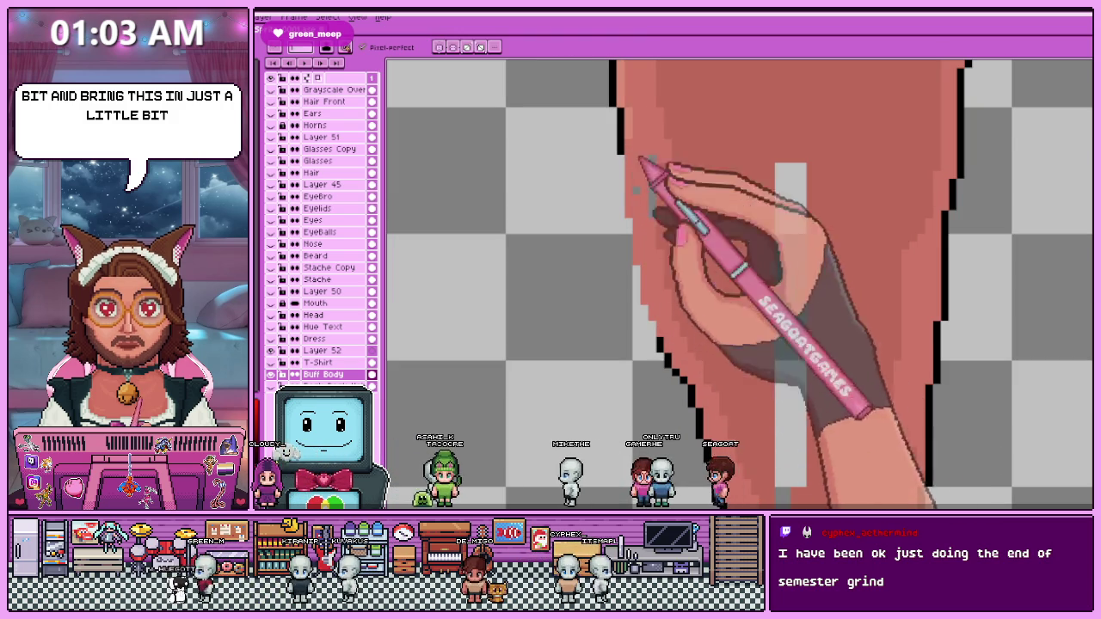
pyautogui.scroll(-1, 658, 211)
pyautogui.scroll(-1, 671, 215)
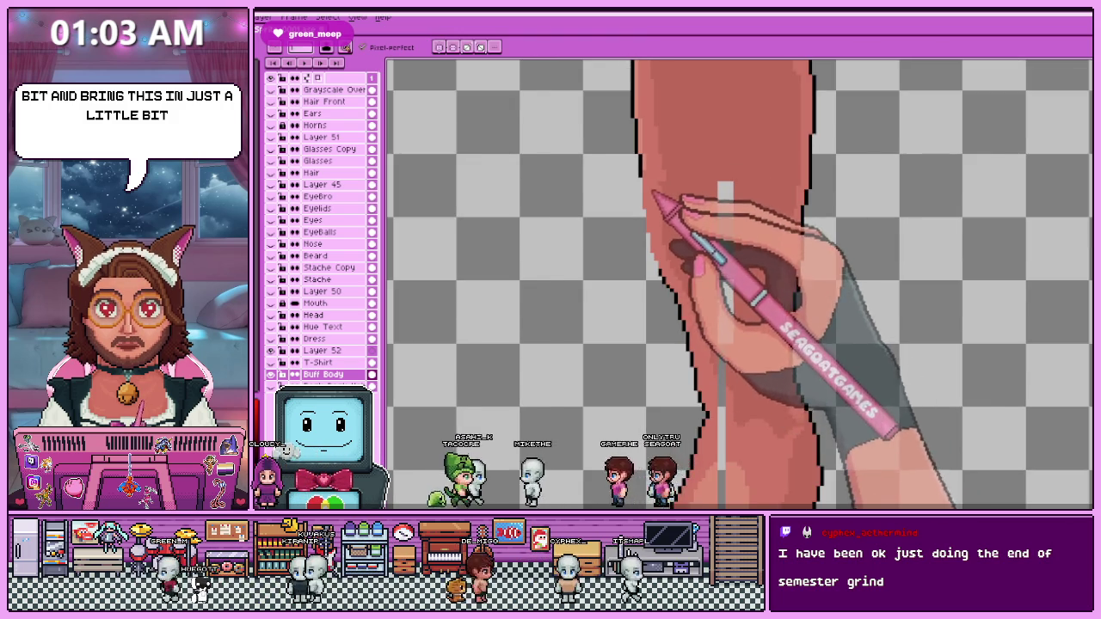
pyautogui.scroll(-1, 655, 196)
pyautogui.scroll(1, 671, 263)
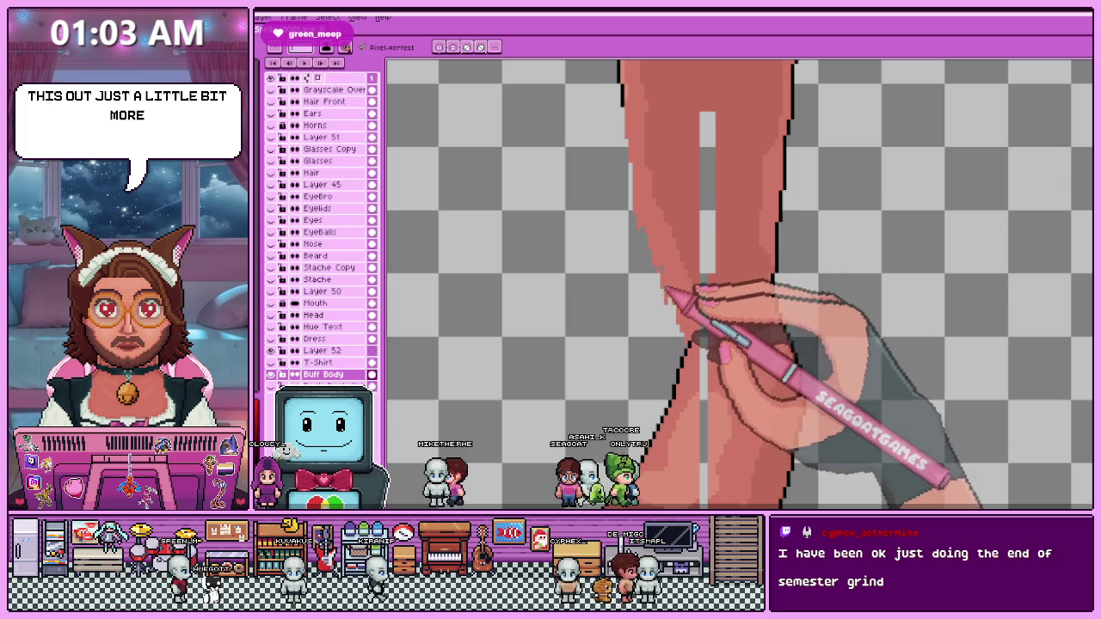
pyautogui.scroll(-2, 679, 310)
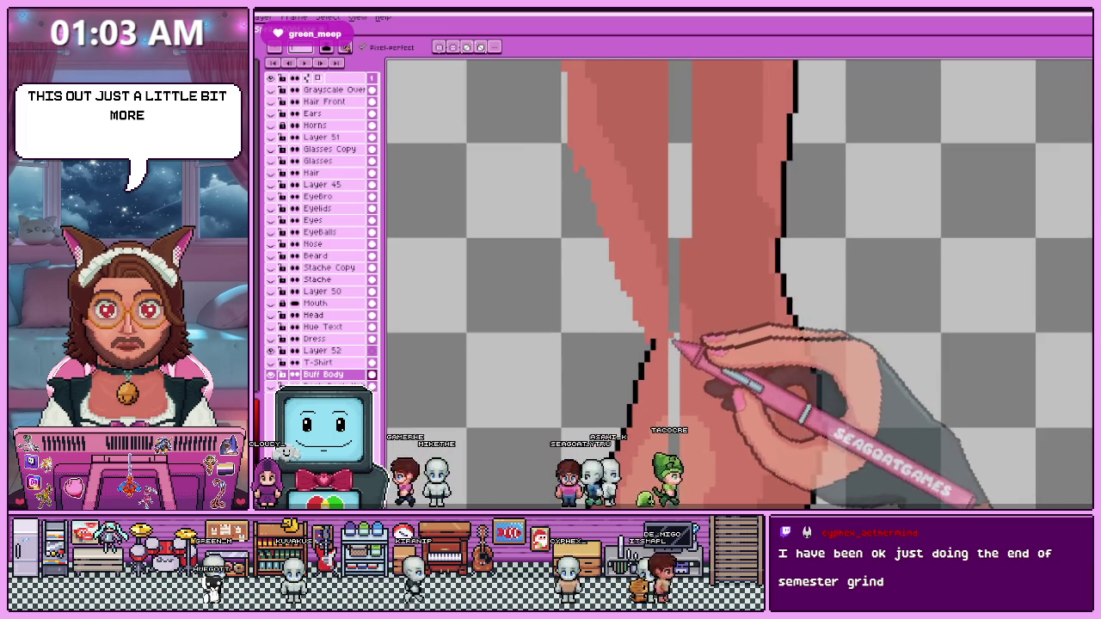
pyautogui.scroll(2, 696, 364)
pyautogui.scroll(1, 700, 393)
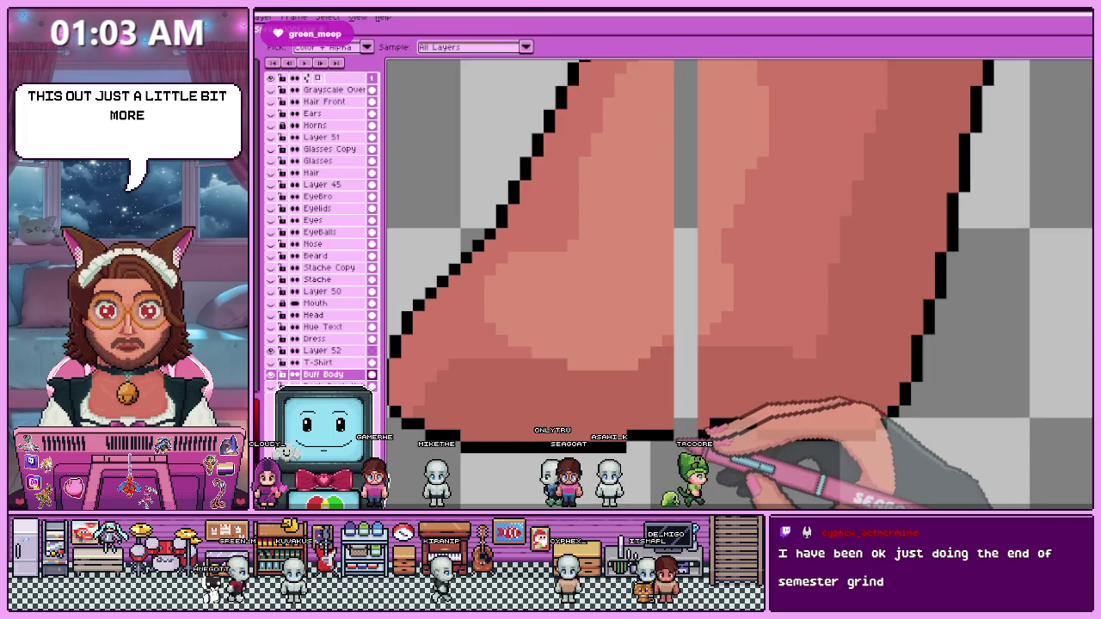
# Clear a vertical strip down the lower leg and repaint it in skin colour.
pyautogui.scroll(-2, 690, 400)
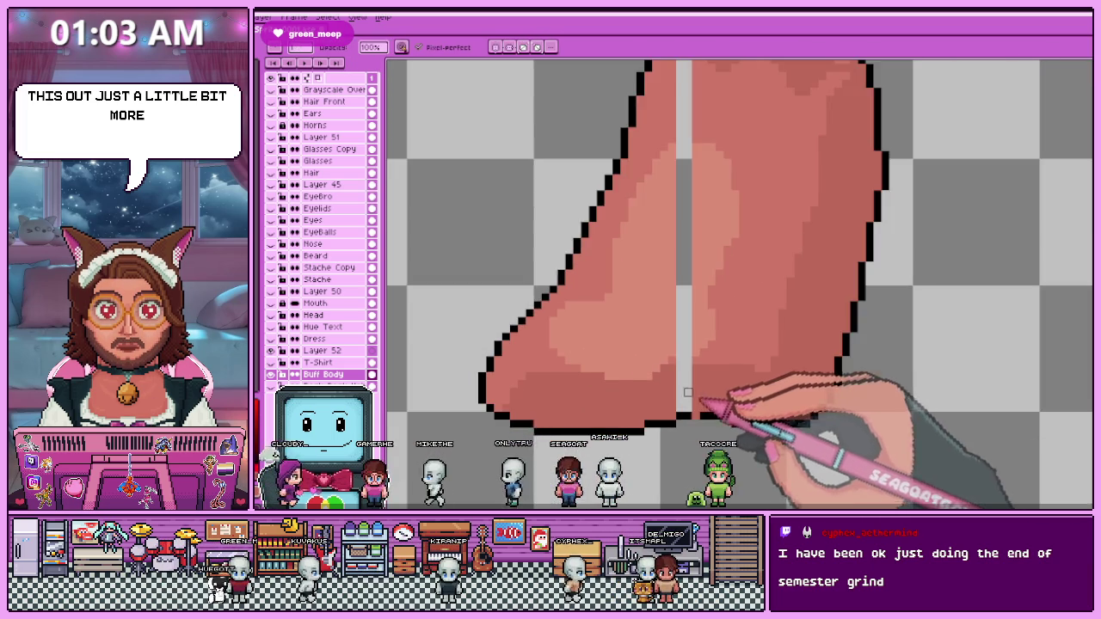
pyautogui.scroll(2, 713, 418)
pyautogui.scroll(-2, 714, 422)
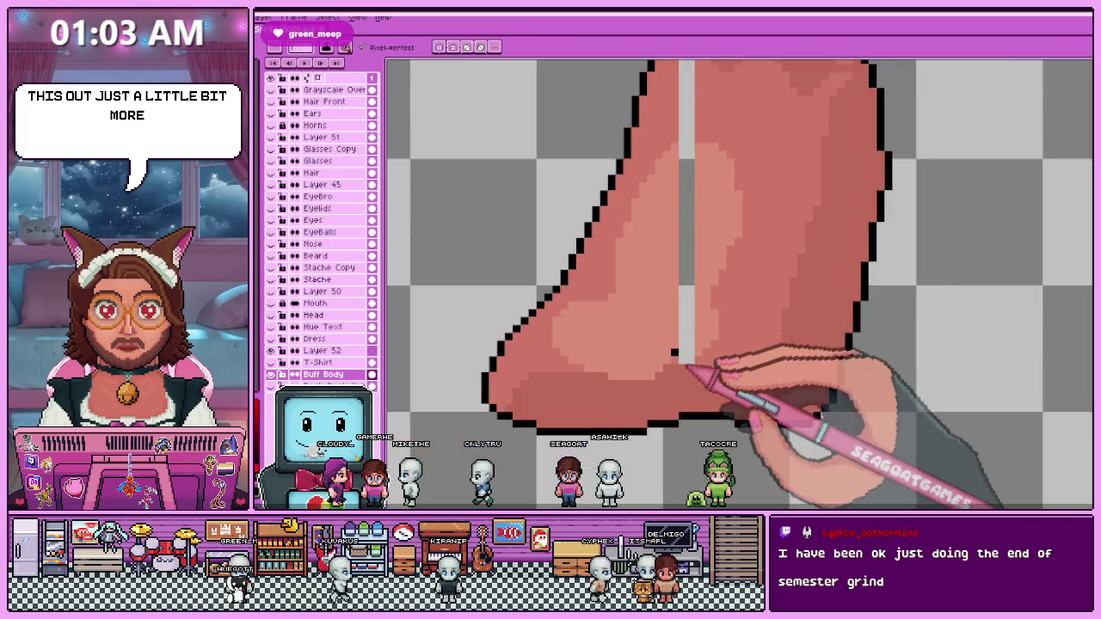
pyautogui.scroll(2, 697, 383)
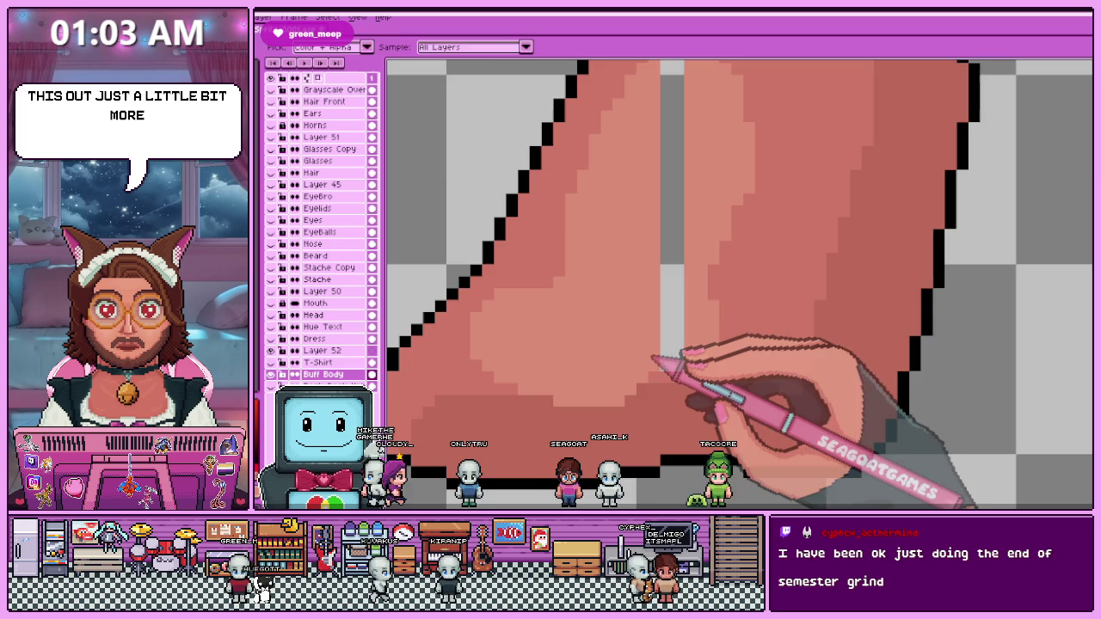
pyautogui.scroll(-2, 688, 361)
pyautogui.scroll(2, 673, 207)
pyautogui.moveTo(667, 203); pyautogui.dragTo(672, 336)
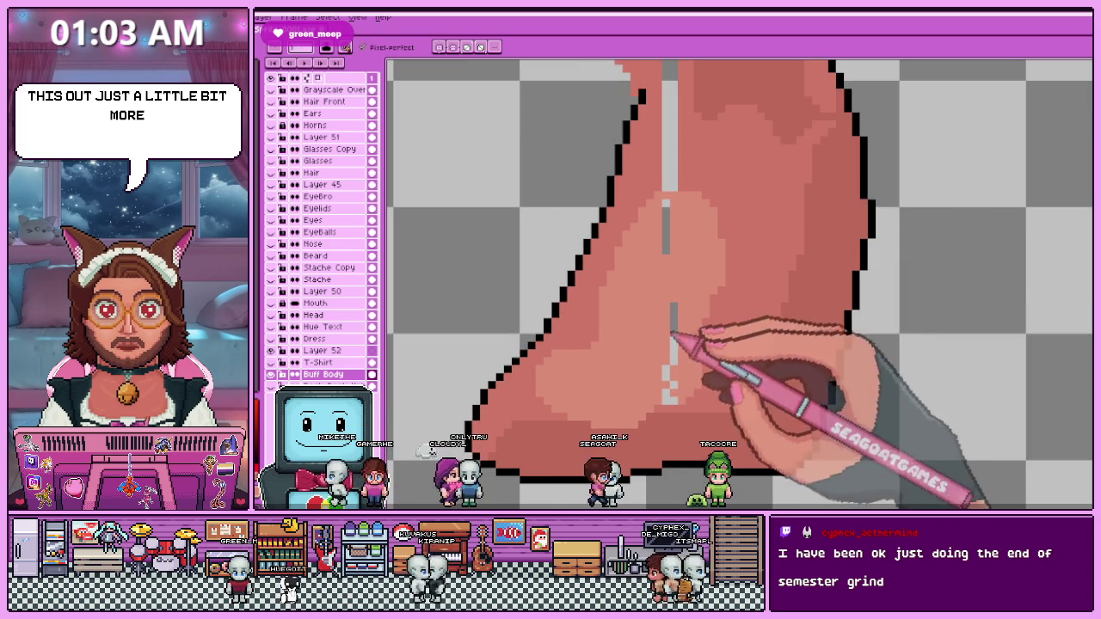
pyautogui.scroll(-1, 714, 362)
pyautogui.scroll(-1, 645, 301)
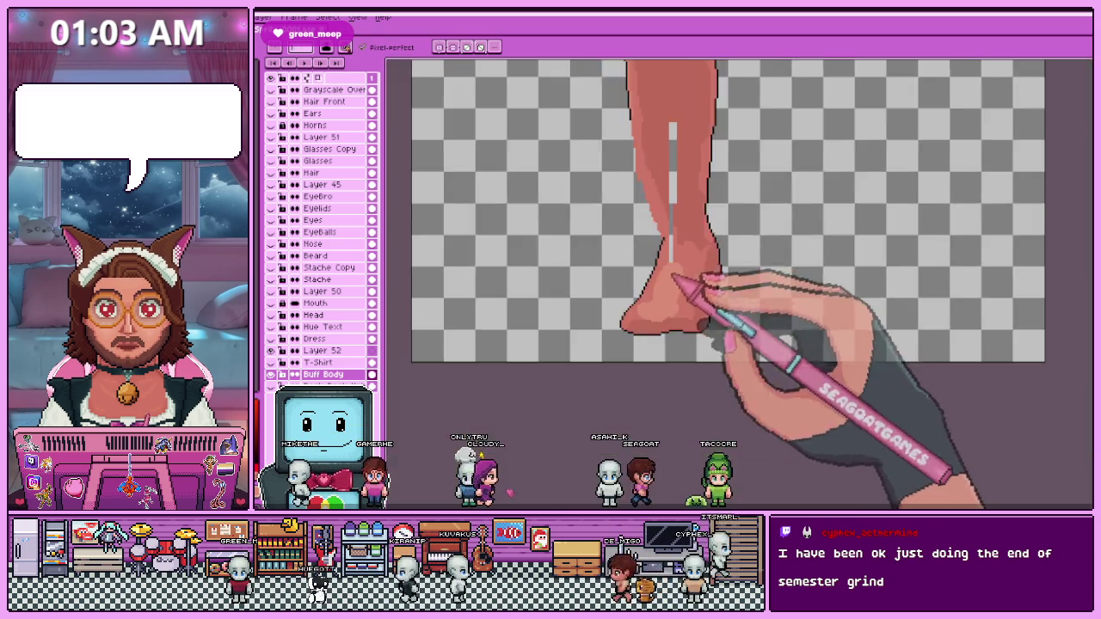
pyautogui.scroll(1, 678, 309)
pyautogui.scroll(1, 662, 289)
pyautogui.moveTo(664, 290); pyautogui.dragTo(668, 334)
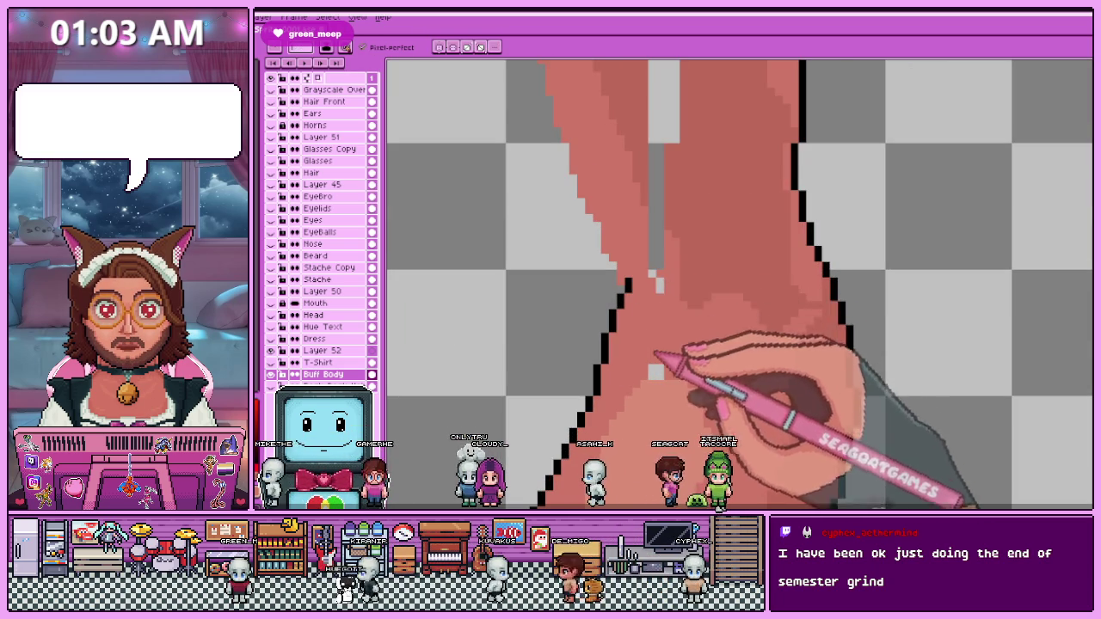
pyautogui.scroll(-1, 668, 344)
pyautogui.scroll(-1, 696, 307)
pyautogui.scroll(1, 659, 356)
pyautogui.scroll(1, 654, 318)
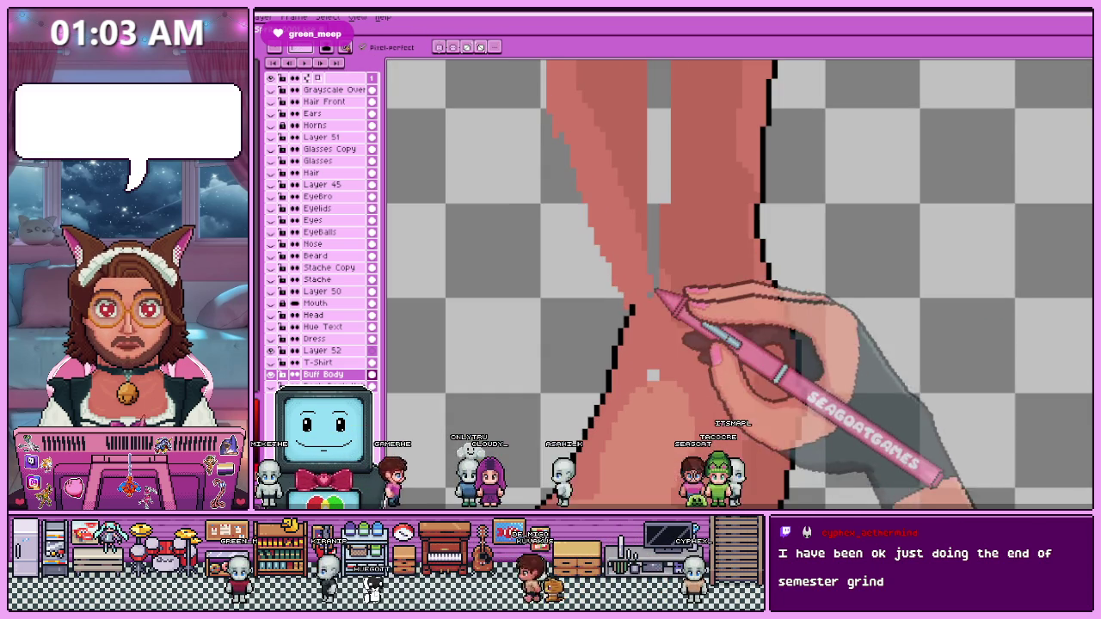
pyautogui.scroll(-1, 656, 376)
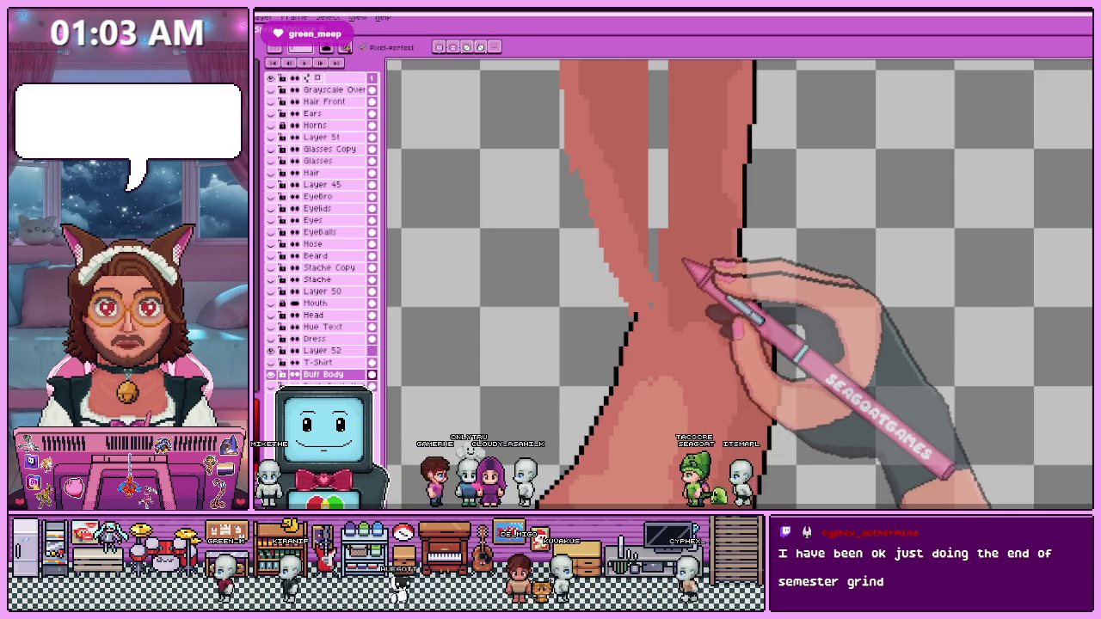
# Use the Paint Bucket (G) to fill the inner leg with skin colour.
pyautogui.press('g')
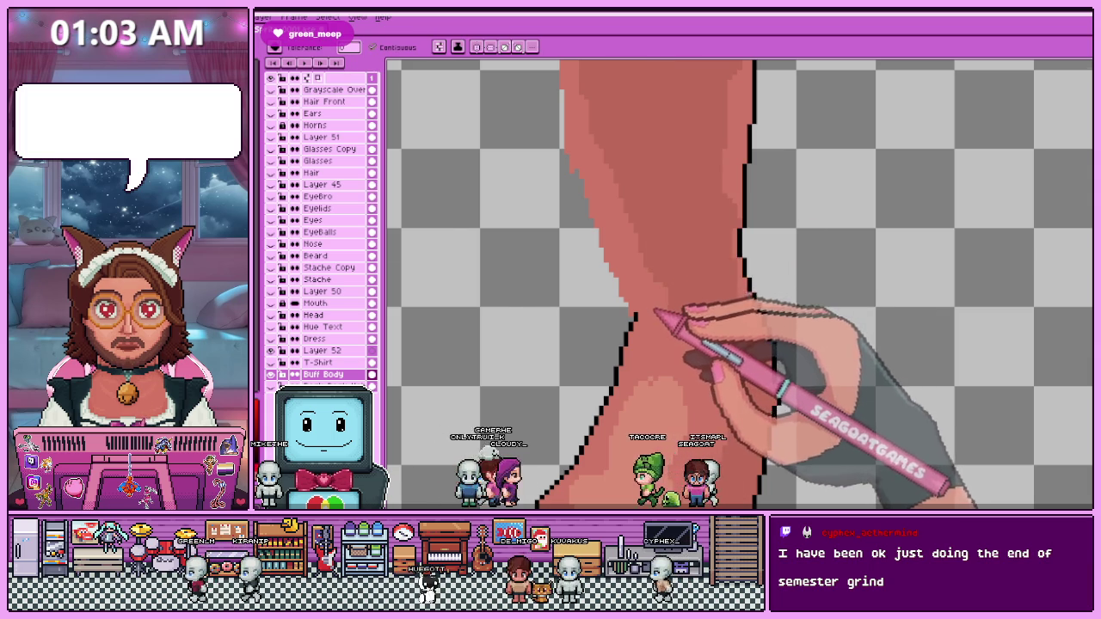
pyautogui.scroll(-2, 657, 313)
pyautogui.scroll(2, 659, 301)
pyautogui.scroll(-1, 688, 266)
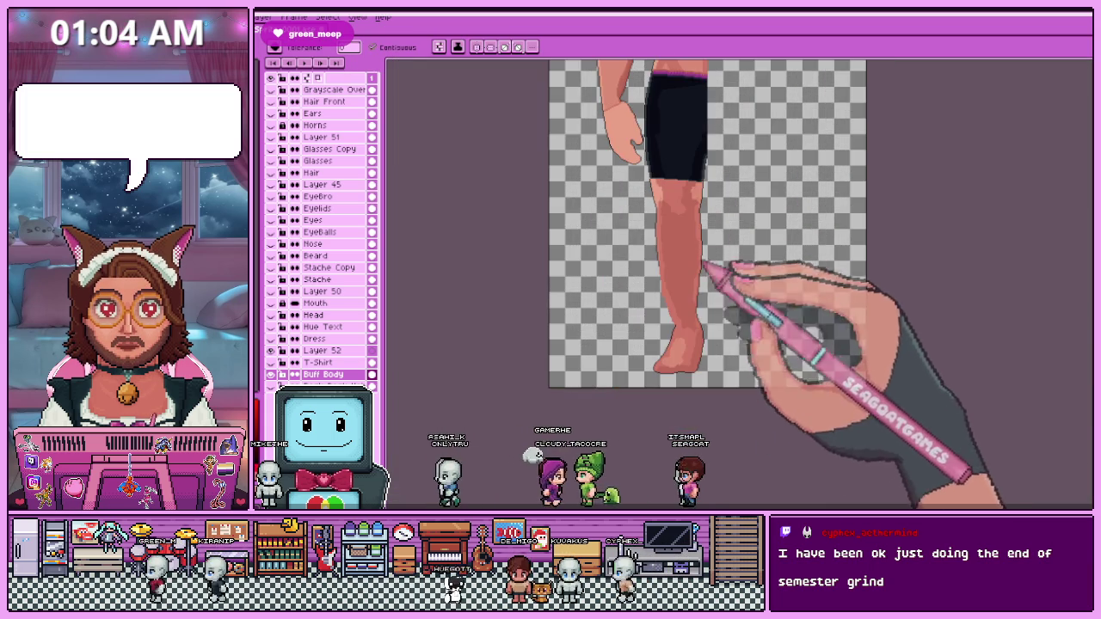
pyautogui.scroll(2, 701, 267)
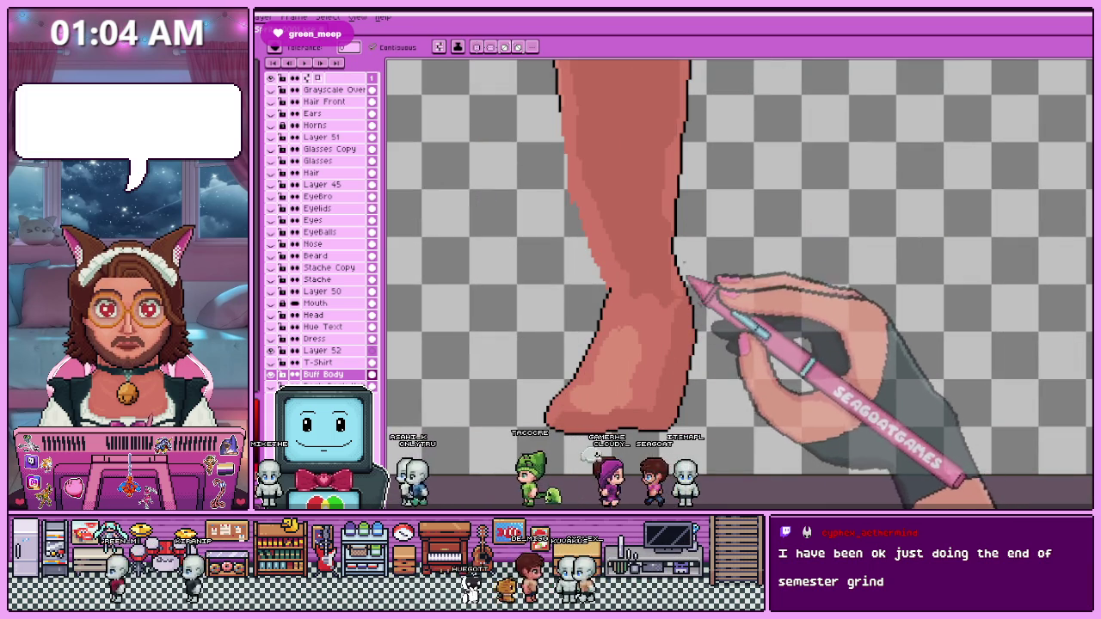
pyautogui.scroll(1, 689, 280)
pyautogui.scroll(2, 691, 314)
pyautogui.scroll(-1, 691, 258)
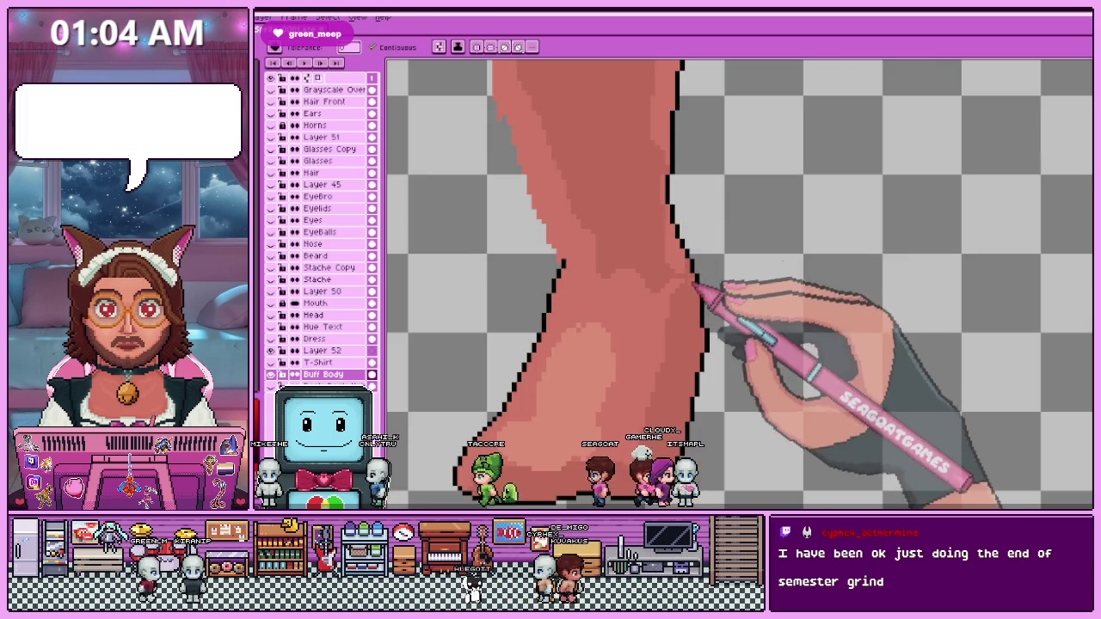
pyautogui.scroll(2, 628, 254)
pyautogui.scroll(1, 607, 284)
pyautogui.scroll(1, 644, 310)
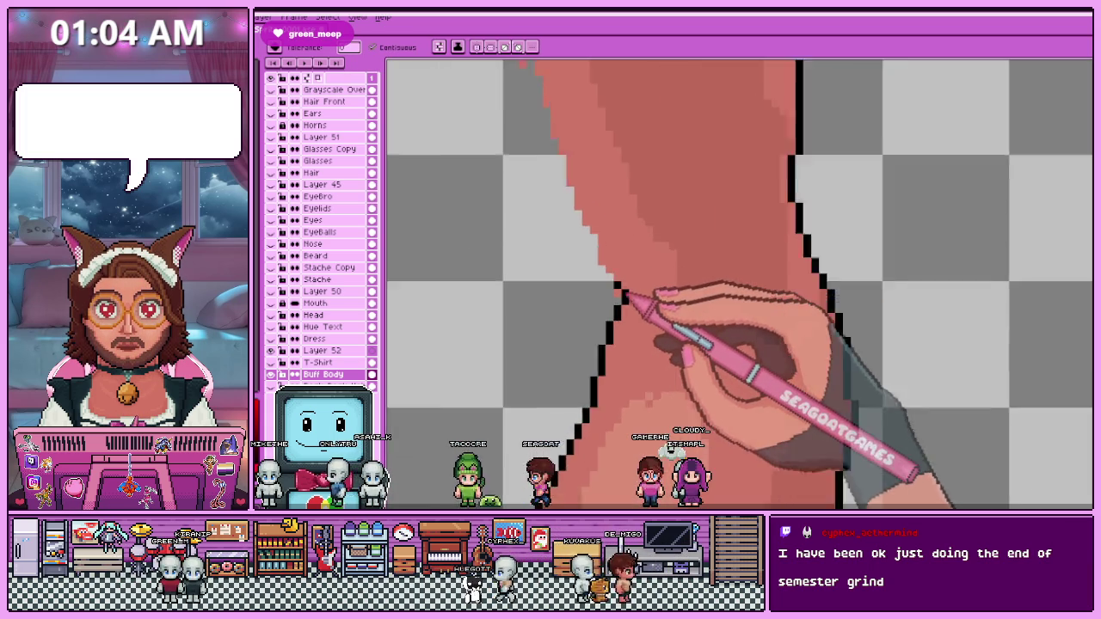
pyautogui.scroll(1, 628, 293)
pyautogui.scroll(-1, 594, 290)
pyautogui.scroll(-1, 582, 290)
pyautogui.scroll(-1, 574, 258)
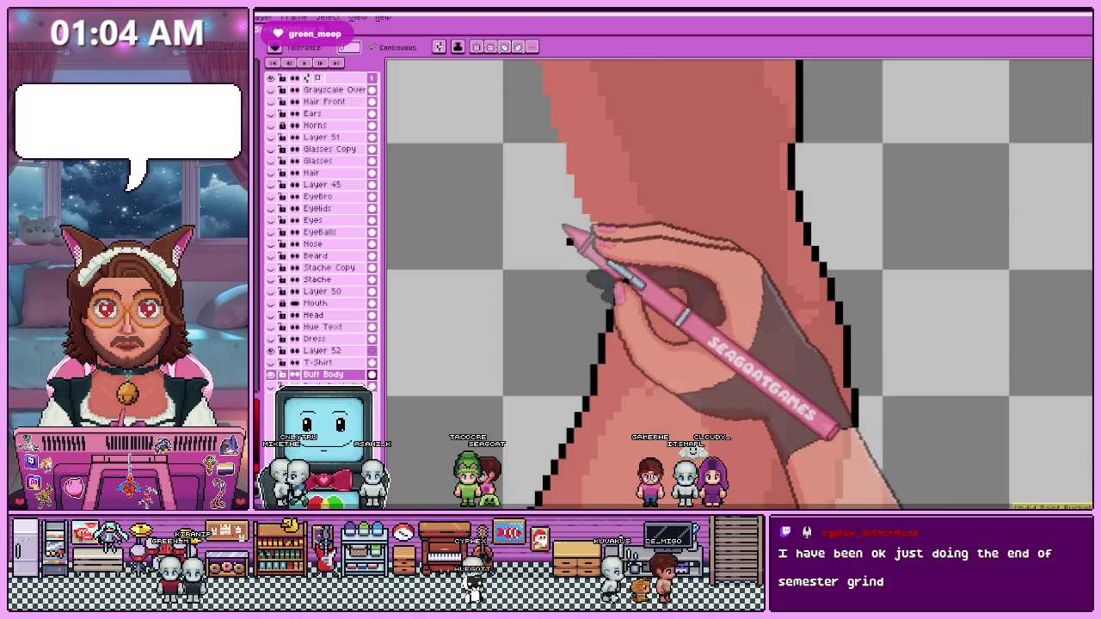
# Retouch the lower leg's left black outline into clean stair-steps from knee down the shin.
pyautogui.press('b')
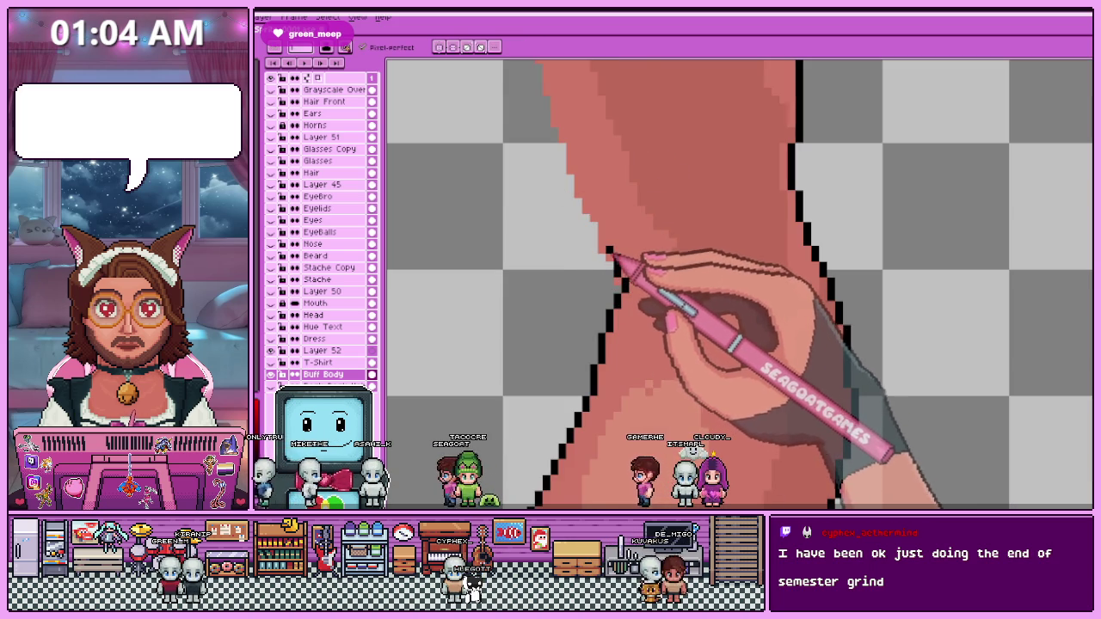
pyautogui.scroll(-1, 609, 245)
pyautogui.scroll(2, 614, 313)
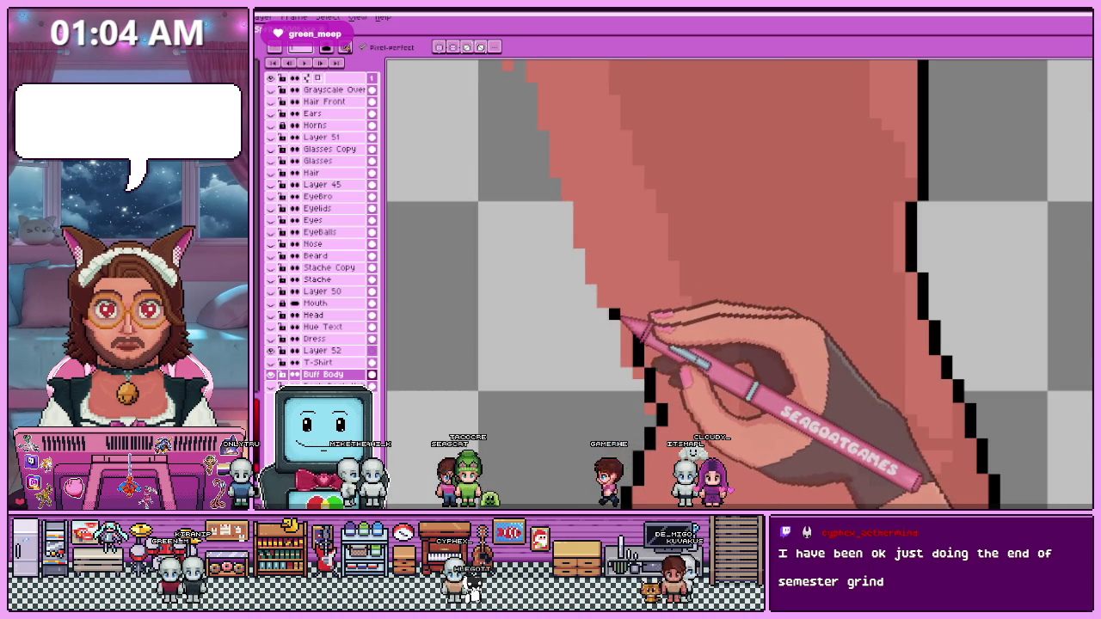
pyautogui.scroll(-2, 621, 310)
pyautogui.scroll(1, 634, 344)
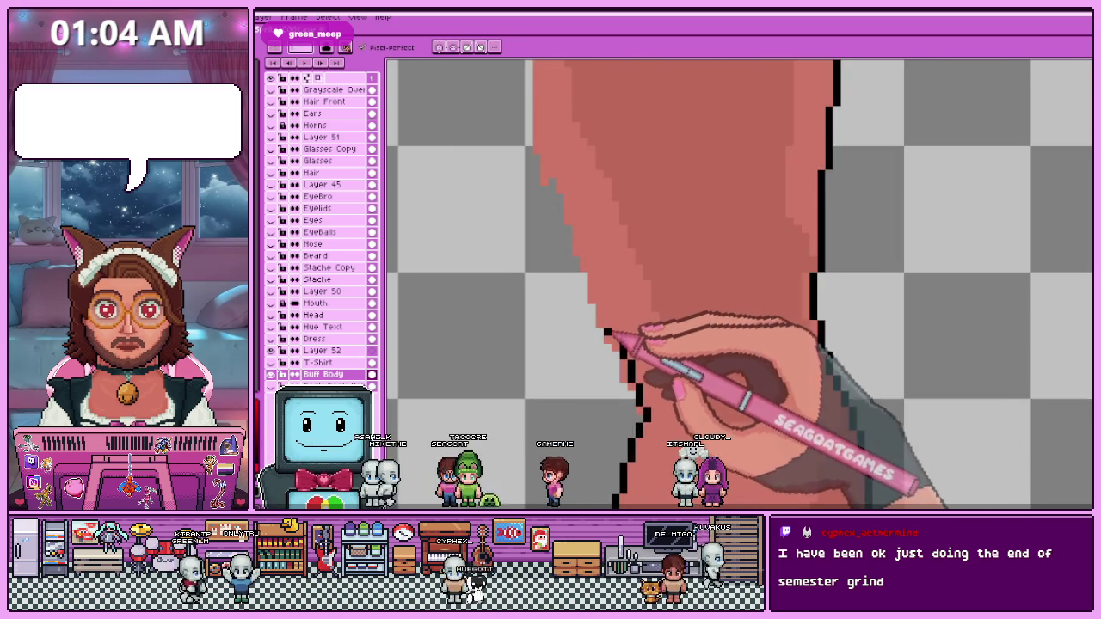
pyautogui.scroll(-1, 628, 307)
pyautogui.scroll(1, 568, 177)
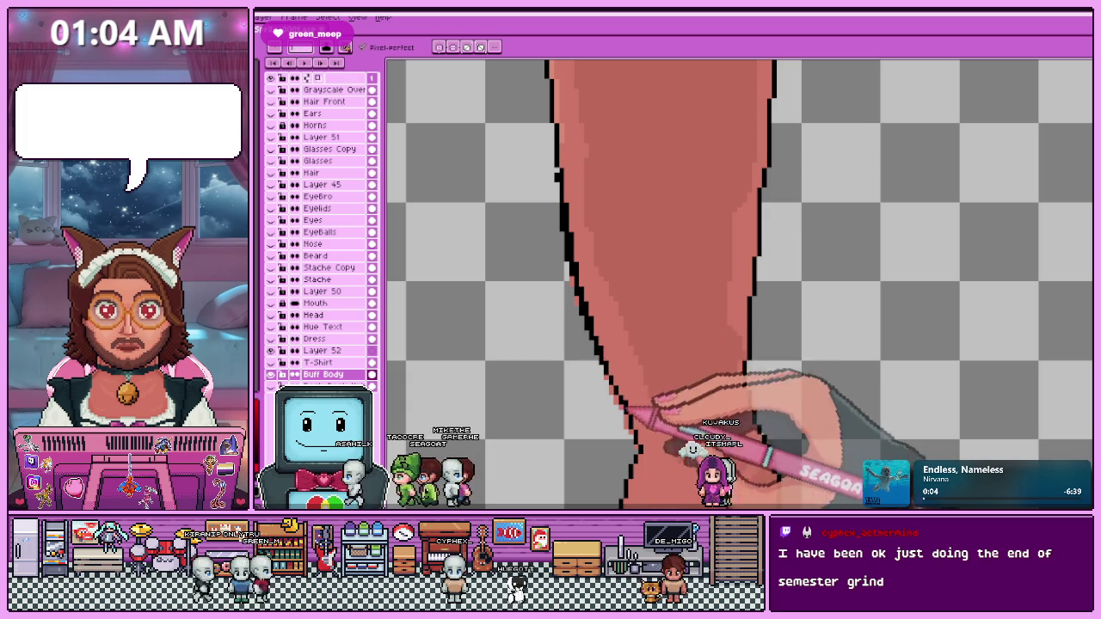
pyautogui.scroll(-1, 638, 434)
pyautogui.scroll(-1, 615, 233)
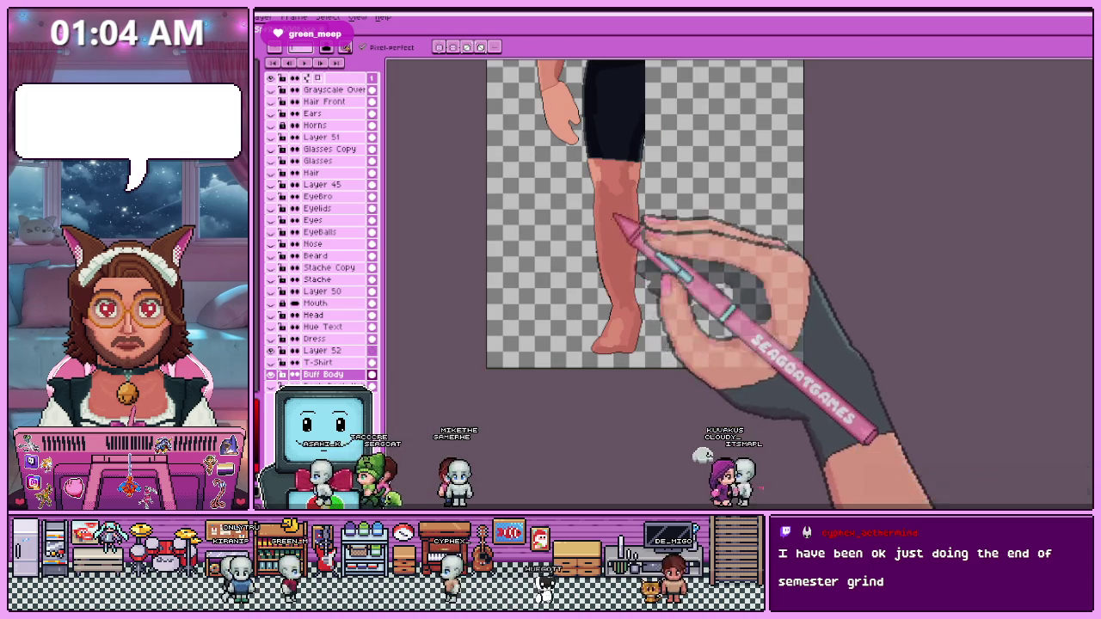
pyautogui.scroll(-1, 622, 226)
pyautogui.scroll(1, 612, 236)
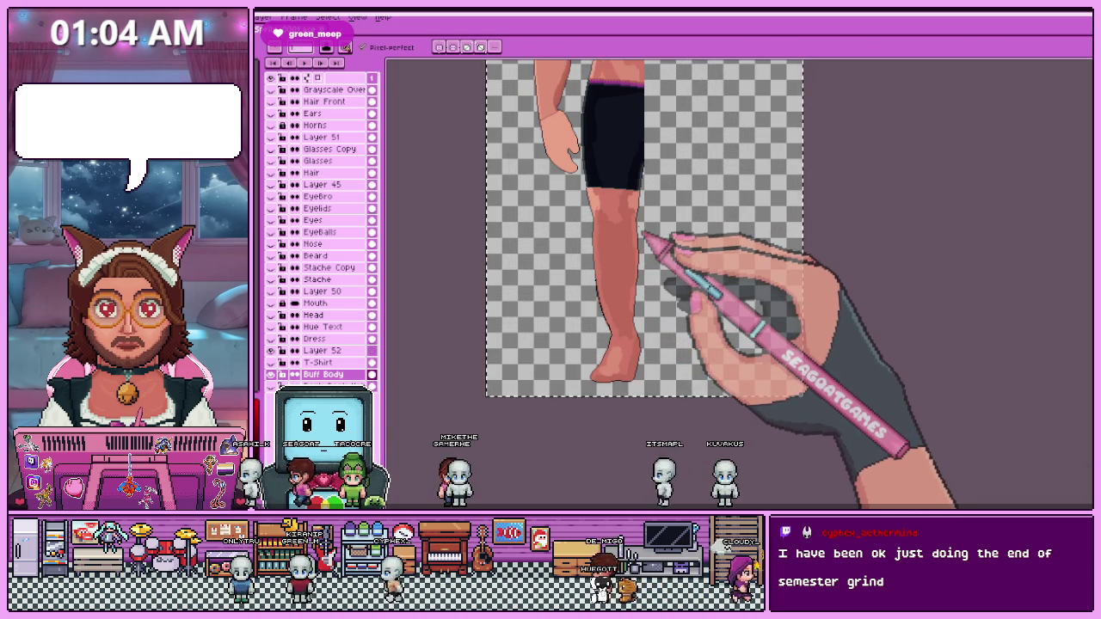
pyautogui.hotkey('ctrl', 't')
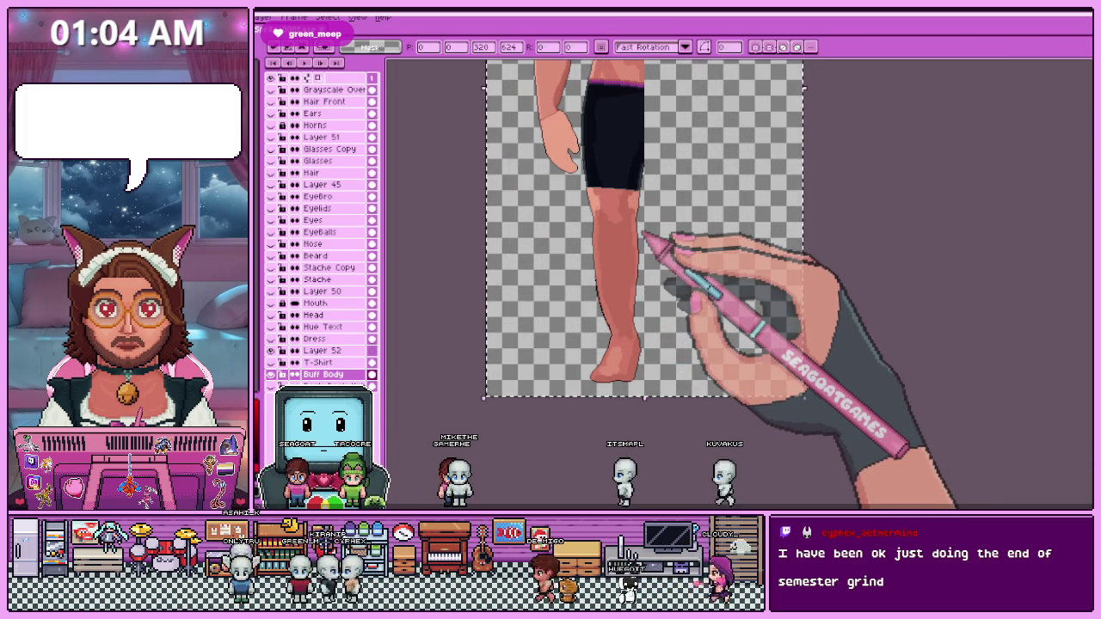
pyautogui.scroll(-1, 671, 379)
pyautogui.scroll(2, 654, 376)
pyautogui.scroll(-1, 644, 300)
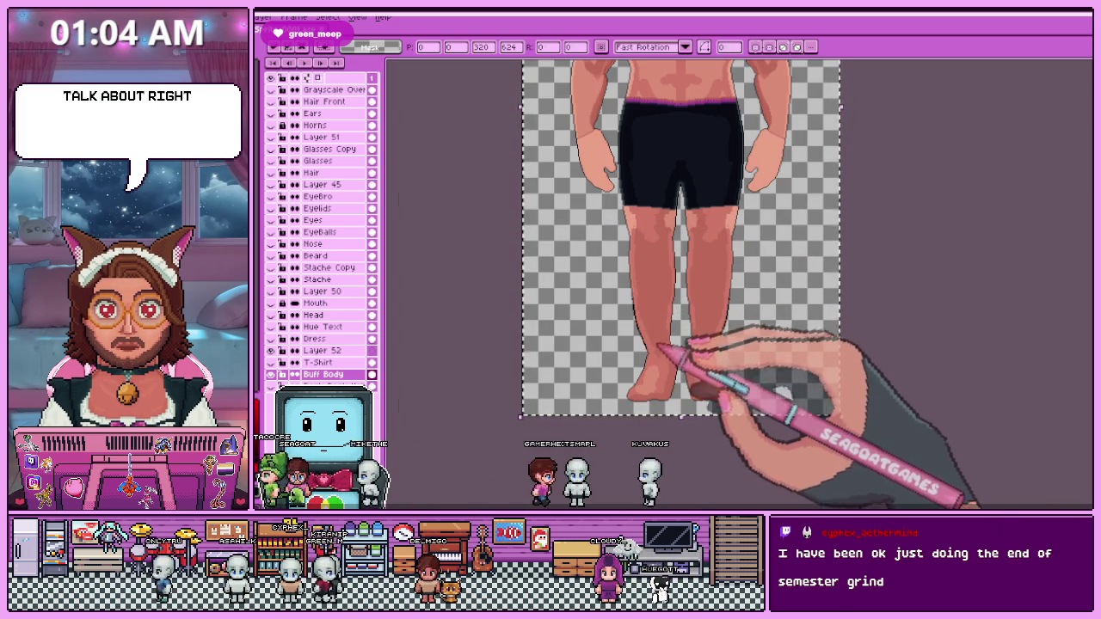
pyautogui.scroll(1, 664, 368)
pyautogui.scroll(-3, 679, 382)
pyautogui.scroll(2, 673, 398)
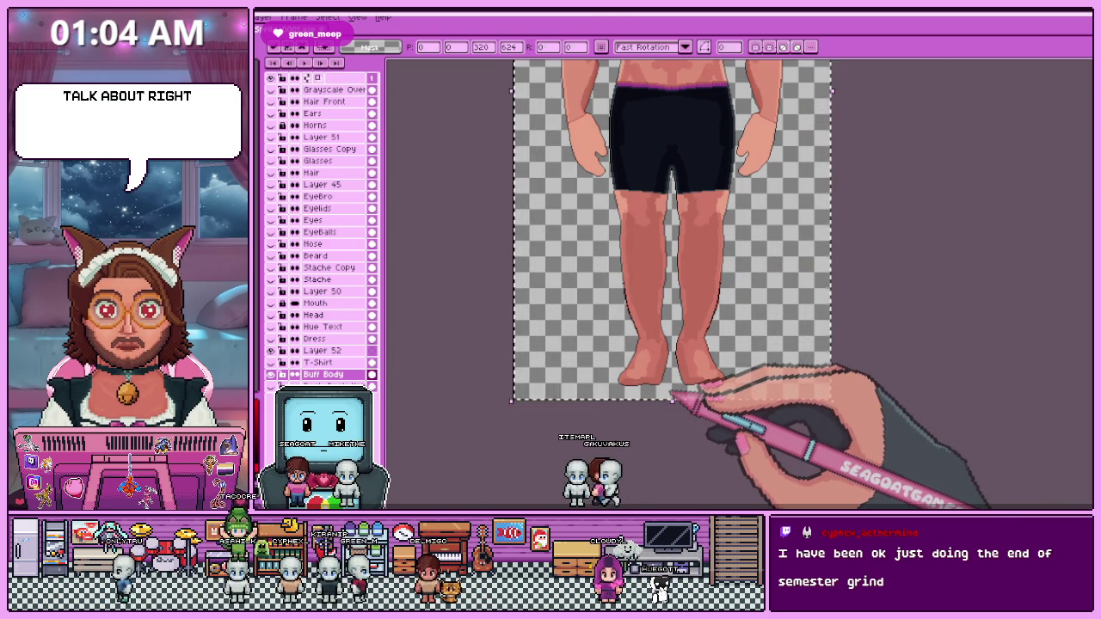
pyautogui.scroll(1, 674, 397)
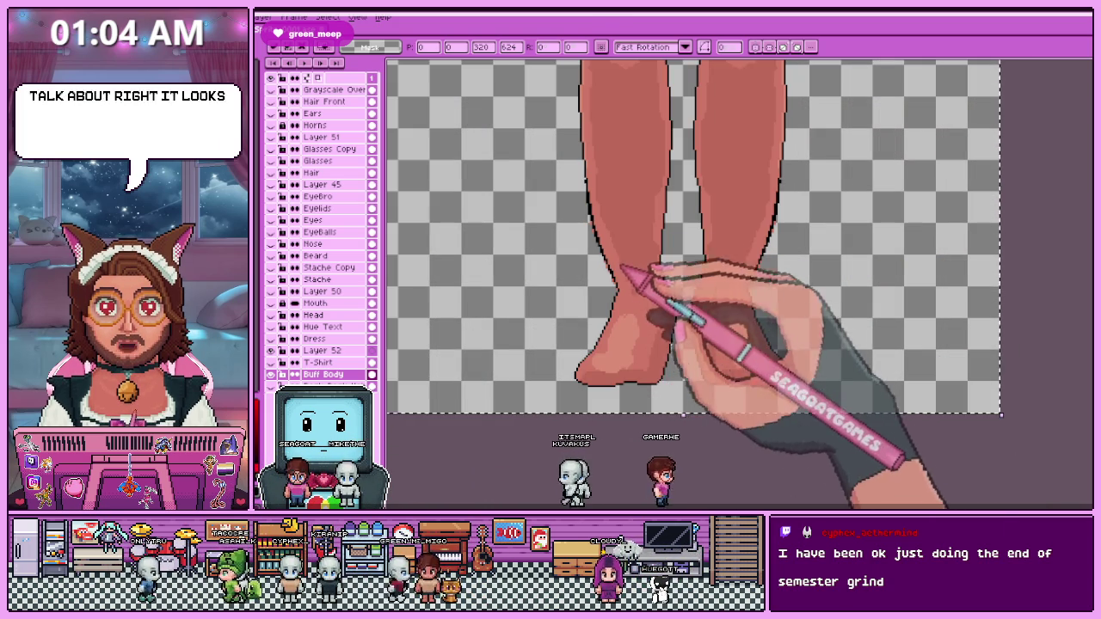
pyautogui.scroll(-1, 593, 172)
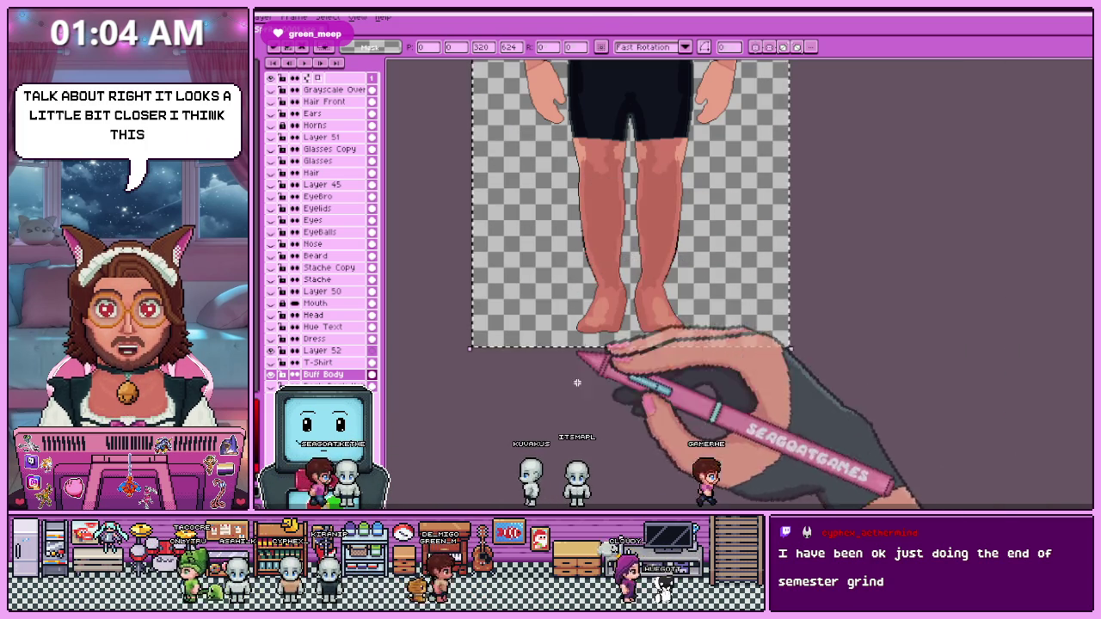
pyautogui.scroll(1, 590, 302)
pyautogui.scroll(1, 576, 248)
# Eyedrop the black outline colour from the canvas for the Pencil.
pyautogui.press('b')
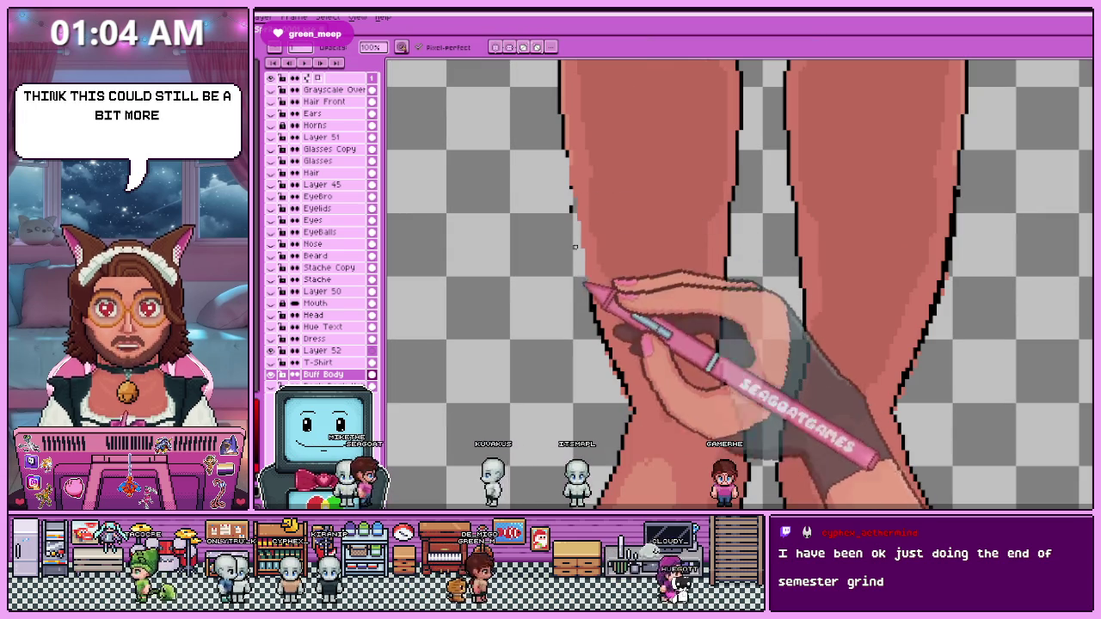
pyautogui.scroll(-2, 602, 323)
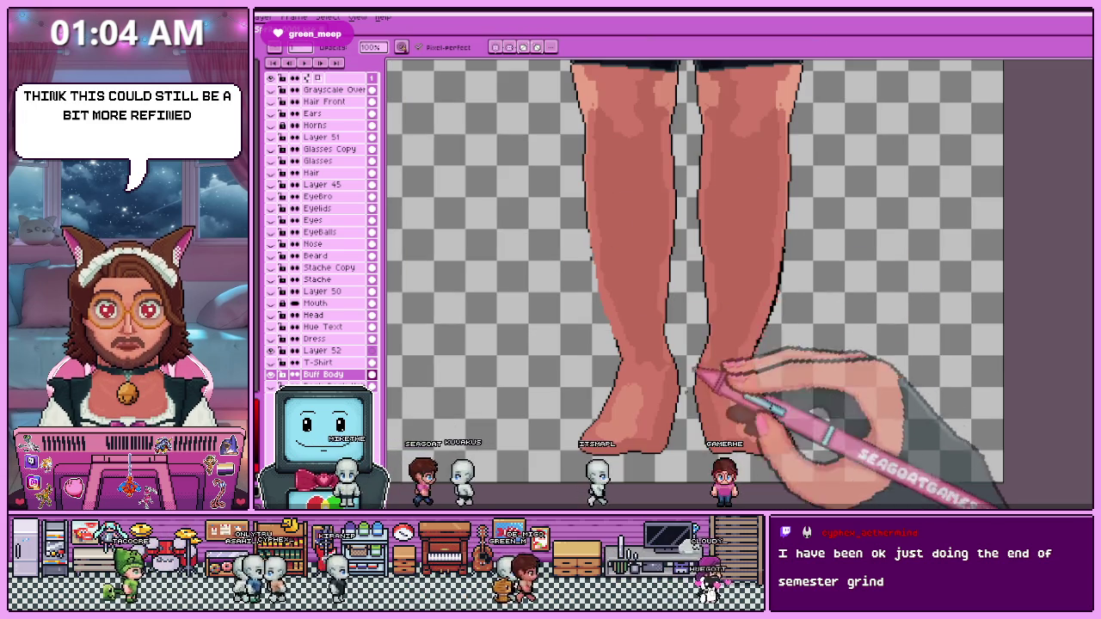
pyautogui.scroll(1, 682, 398)
pyautogui.scroll(1, 688, 389)
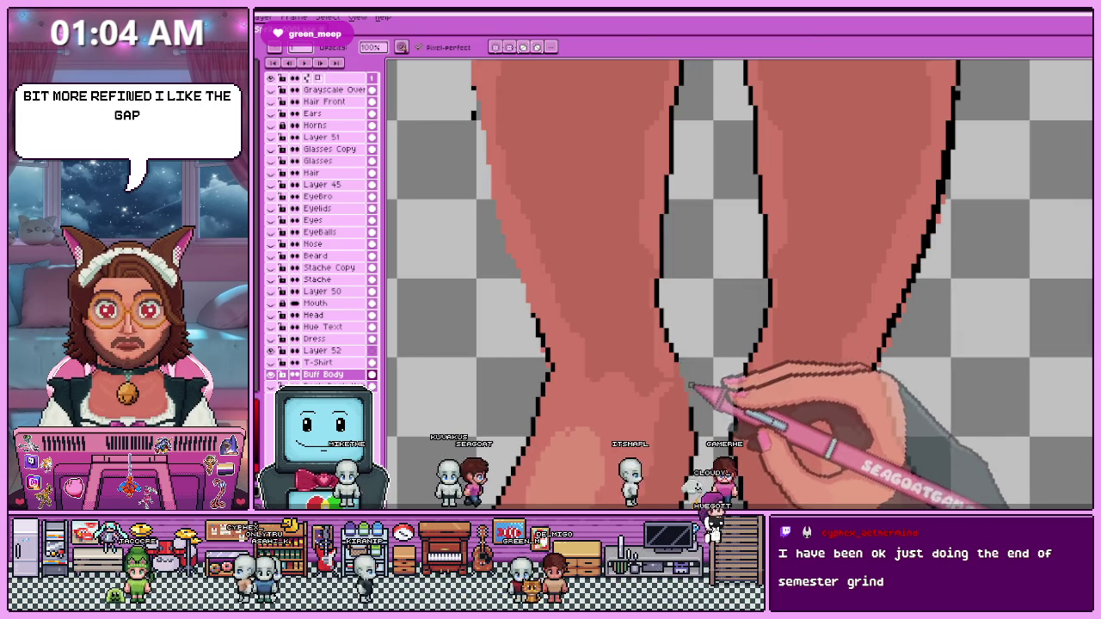
pyautogui.scroll(-1, 636, 258)
pyautogui.scroll(-1, 620, 224)
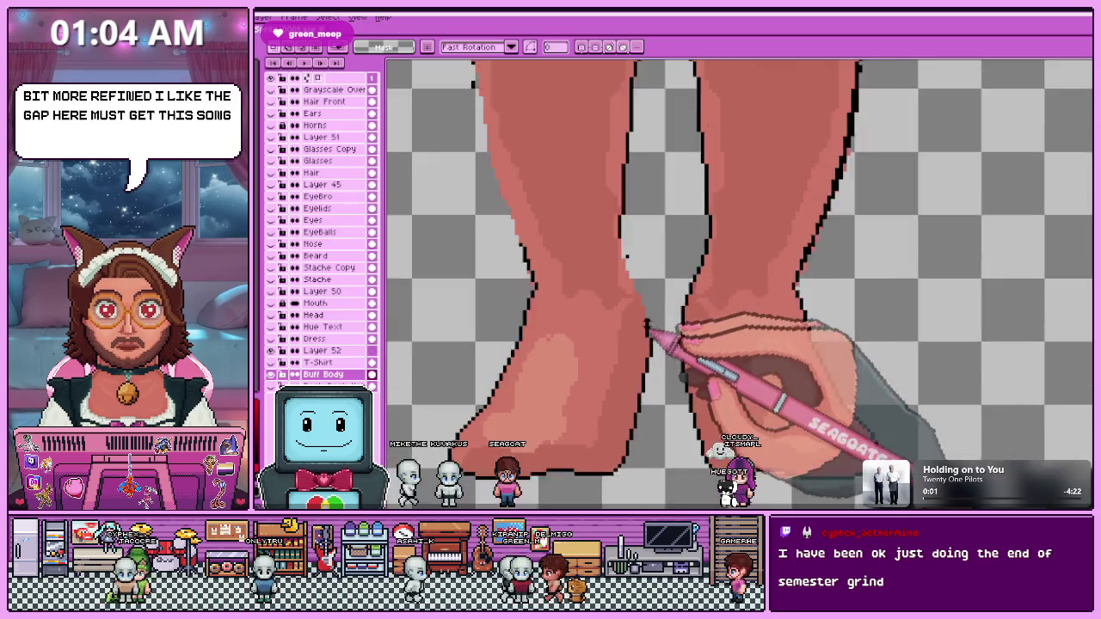
pyautogui.scroll(1, 627, 245)
pyautogui.scroll(1, 626, 250)
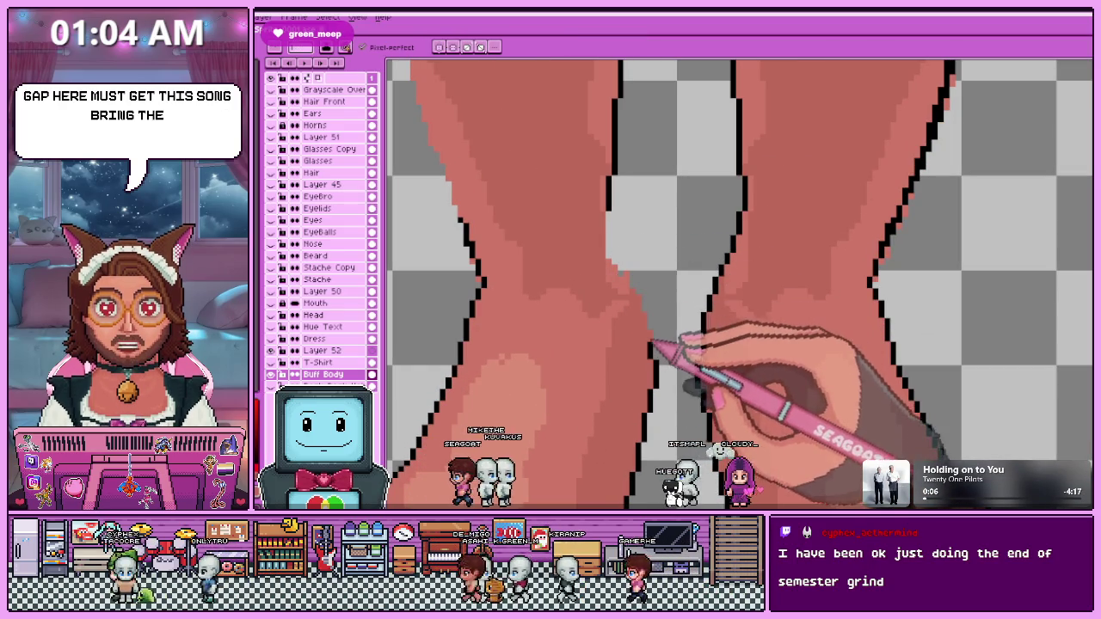
pyautogui.press('e')
pyautogui.press('i')
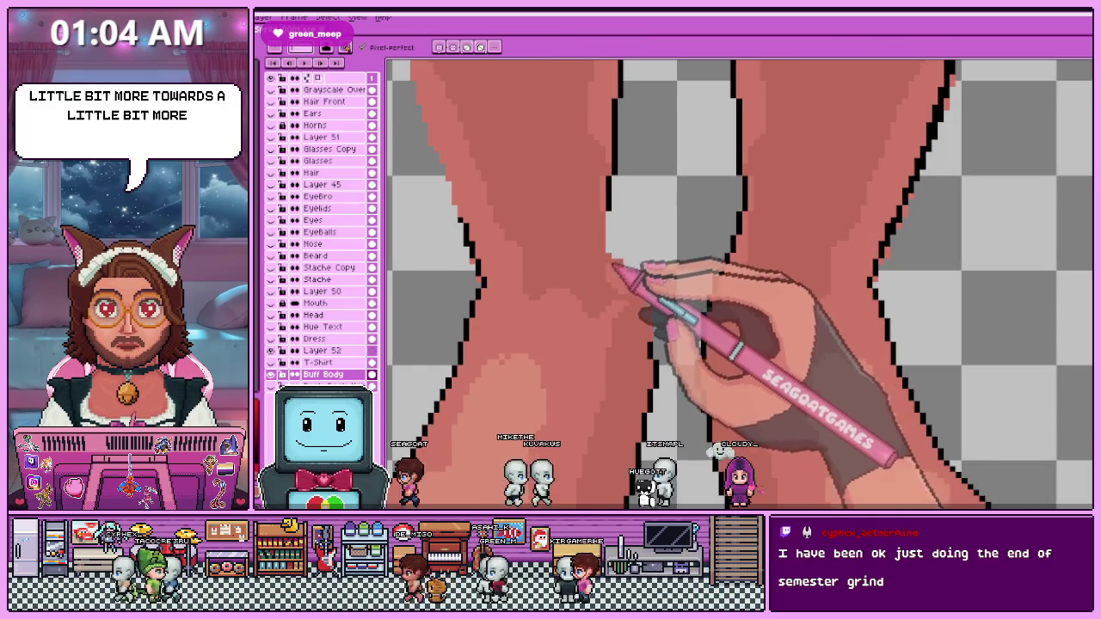
pyautogui.scroll(-2, 634, 231)
pyautogui.scroll(1, 644, 319)
pyautogui.scroll(2, 627, 258)
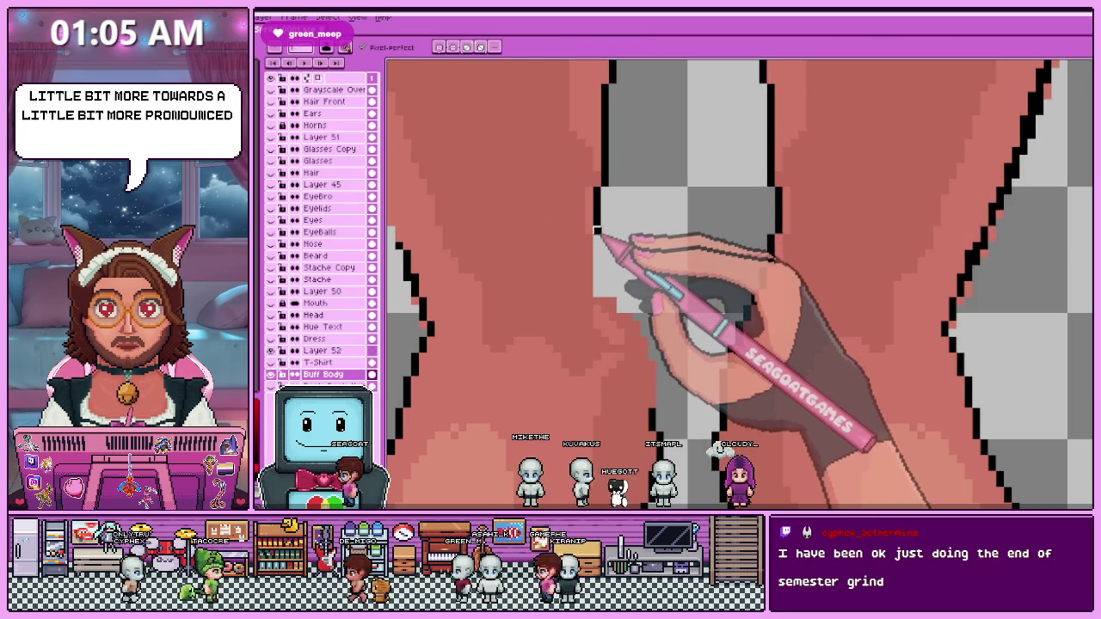
pyautogui.press('b')
# Draw two black outline strokes further down the left leg's inner edge.
pyautogui.moveTo(602, 274); pyautogui.dragTo(600, 219)
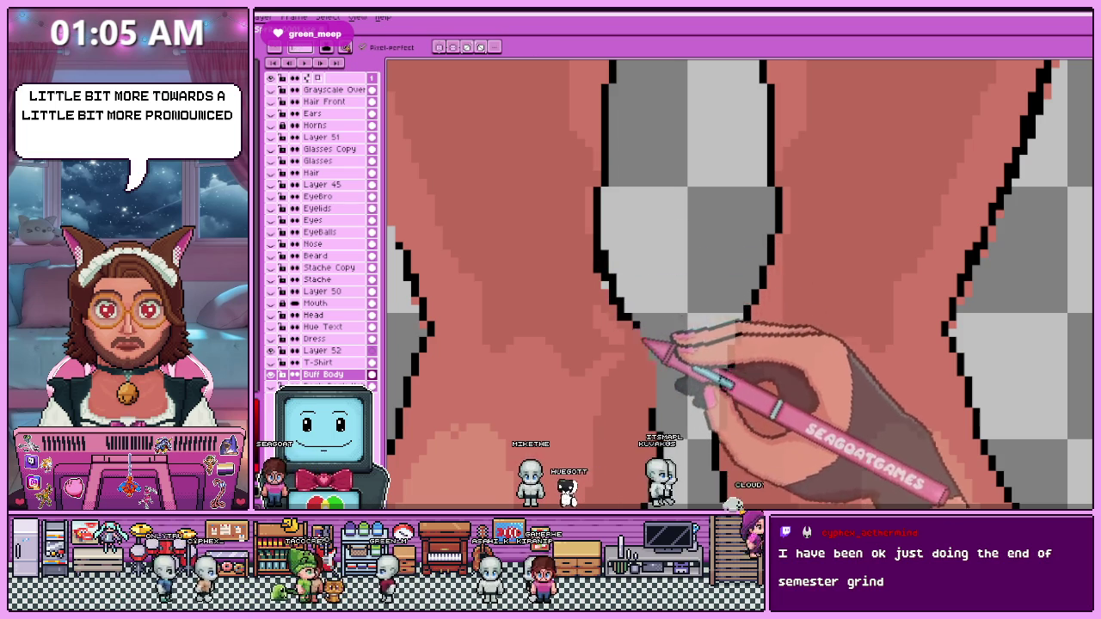
pyautogui.scroll(-3, 657, 404)
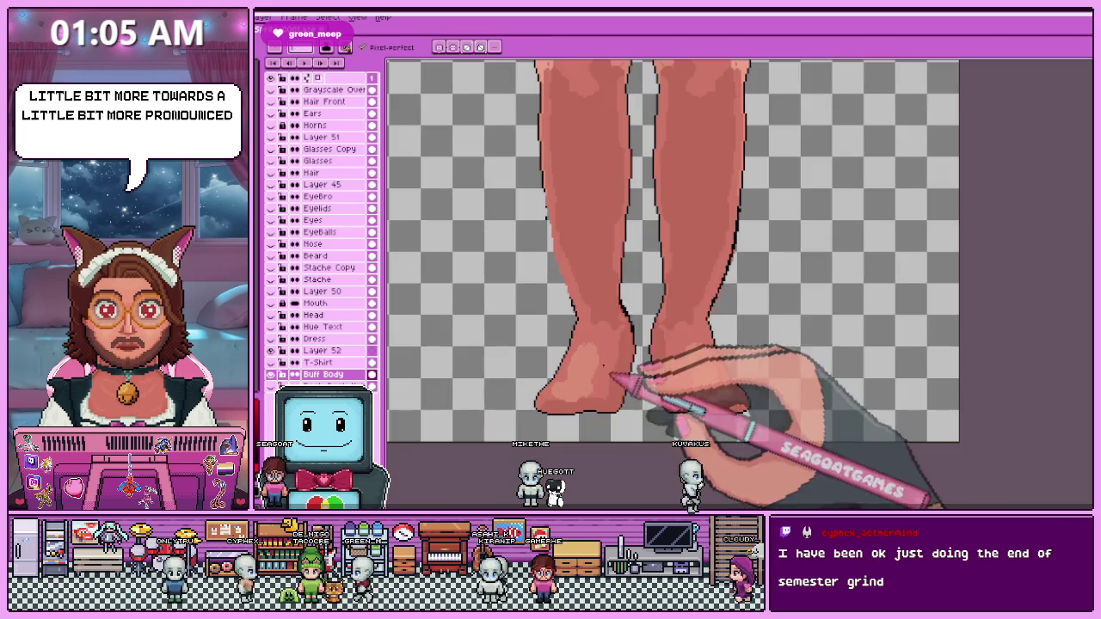
pyautogui.scroll(2, 559, 245)
pyautogui.moveTo(583, 377); pyautogui.dragTo(556, 246)
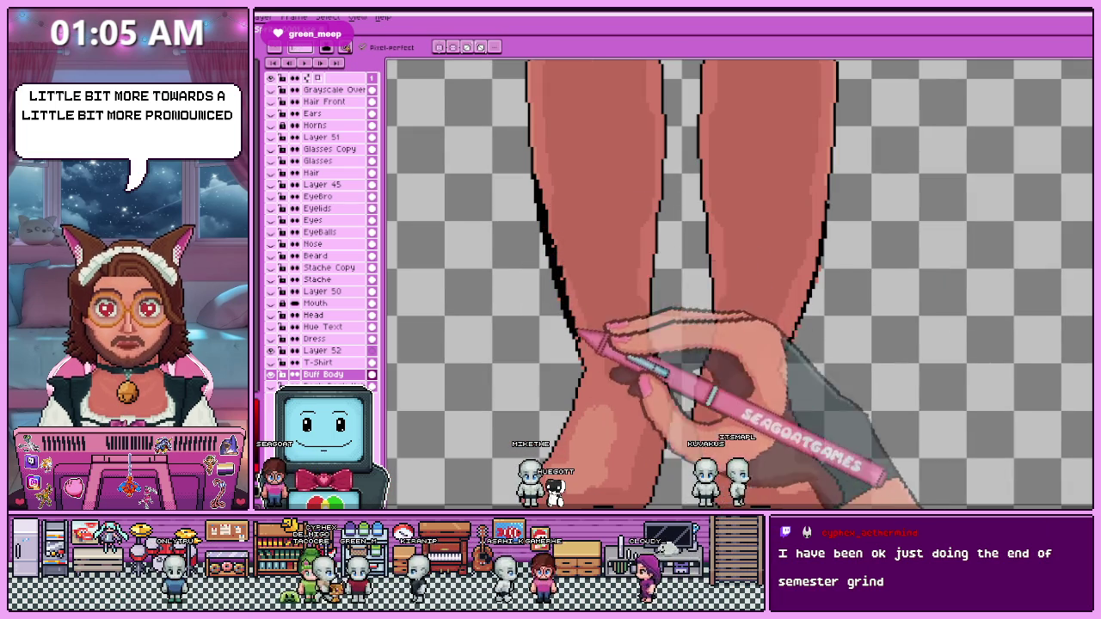
pyautogui.scroll(-3, 611, 344)
pyautogui.scroll(1, 570, 297)
pyautogui.scroll(-1, 593, 258)
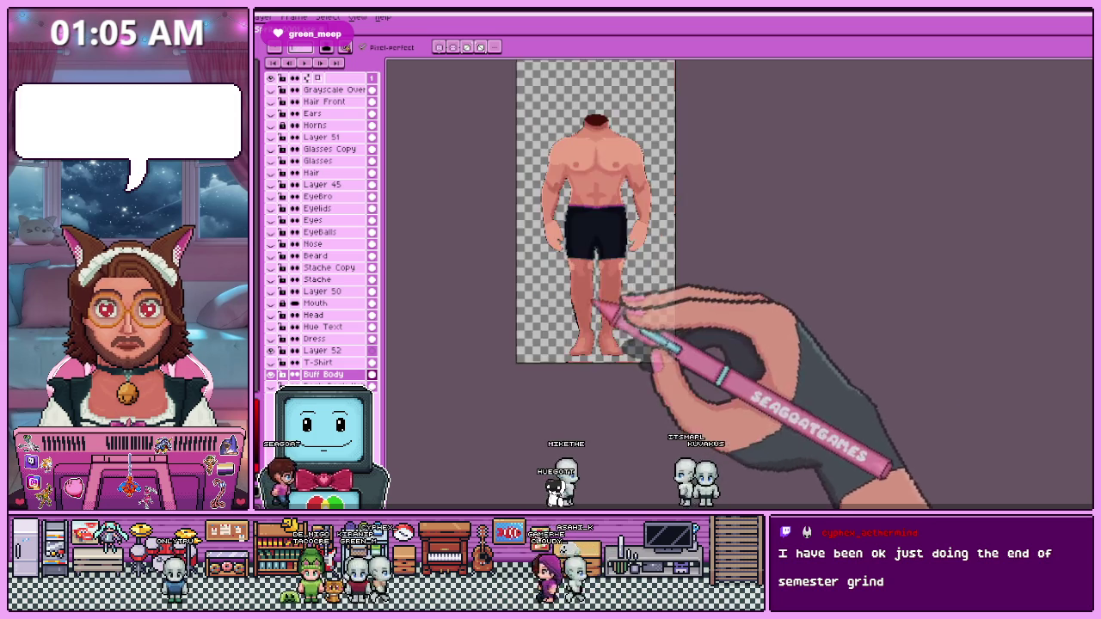
# Delete the figure's right half from the neck down and mirror the left half across with Shift+H.
pyautogui.scroll(2, 615, 295)
pyautogui.press('m')
pyautogui.scroll(-2, 602, 344)
pyautogui.scroll(3, 614, 232)
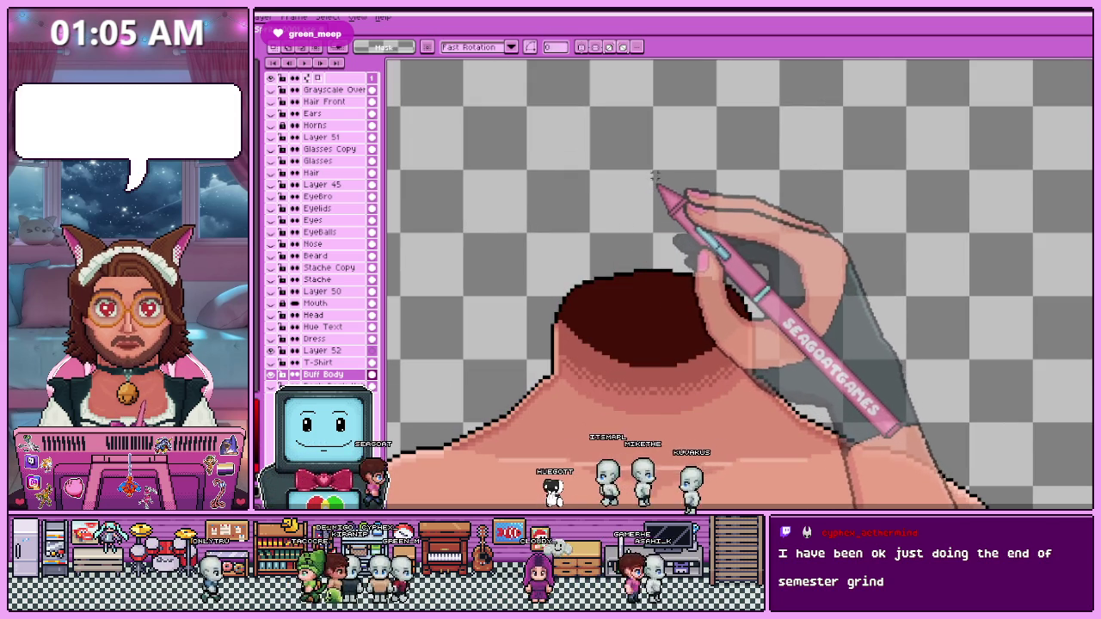
pyautogui.scroll(-3, 655, 186)
pyautogui.moveTo(665, 240); pyautogui.dragTo(737, 455)
pyautogui.scroll(2, 738, 478)
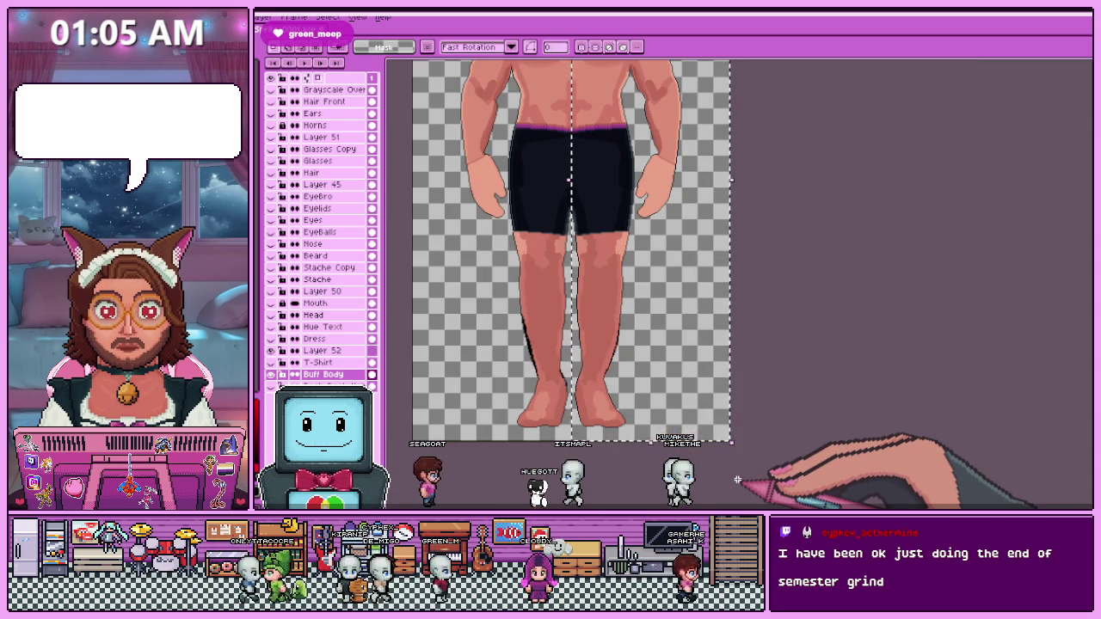
pyautogui.press('Delete')
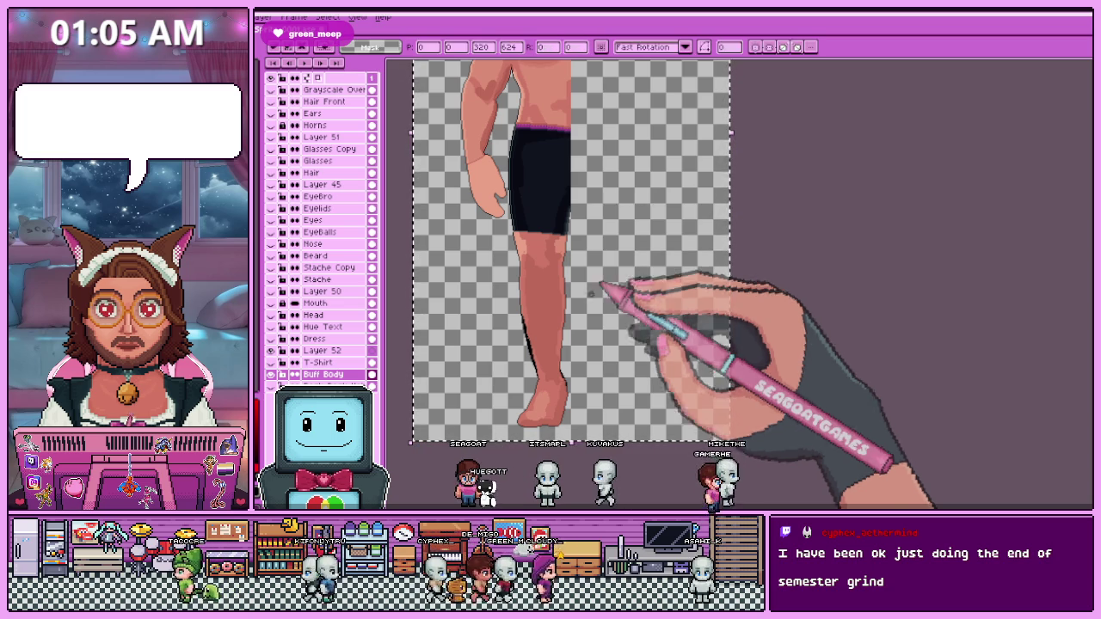
pyautogui.hotkey('shift', 'h')
pyautogui.scroll(3, 553, 356)
pyautogui.scroll(2, 568, 284)
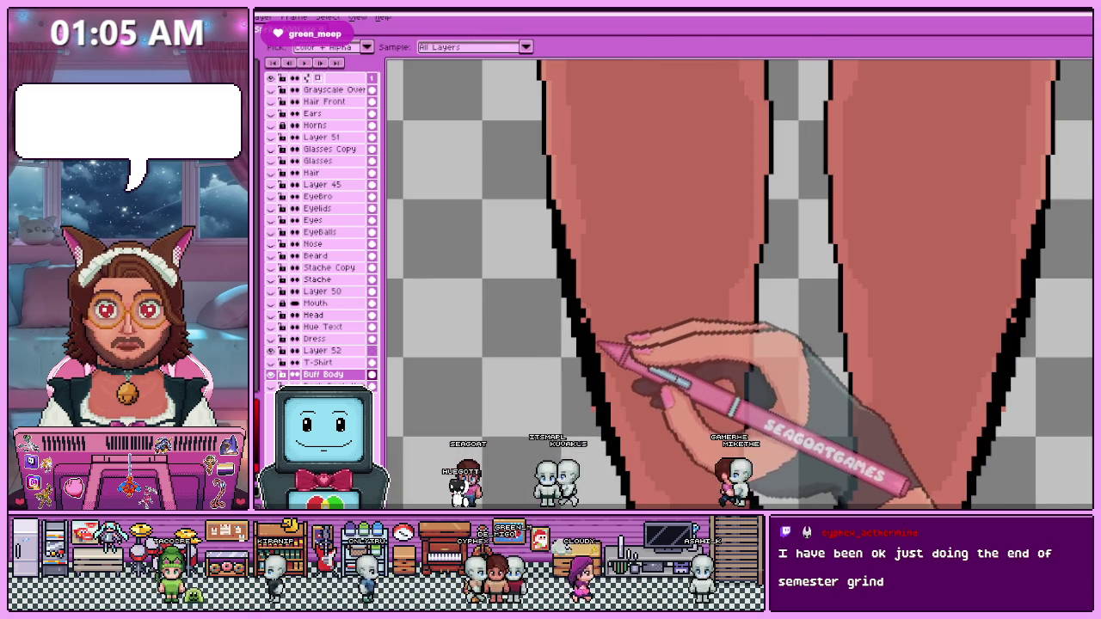
# Paint skin colour over stray black pixels at the left leg's upper outline.
pyautogui.press('m')
pyautogui.press('b')
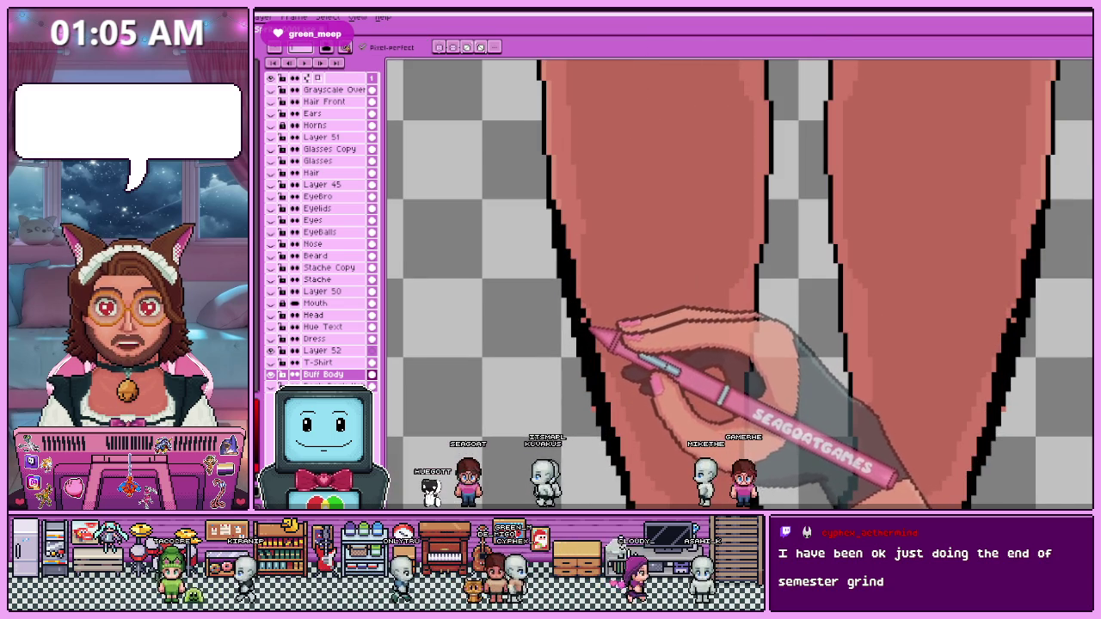
pyautogui.scroll(1, 589, 361)
pyautogui.scroll(1, 594, 409)
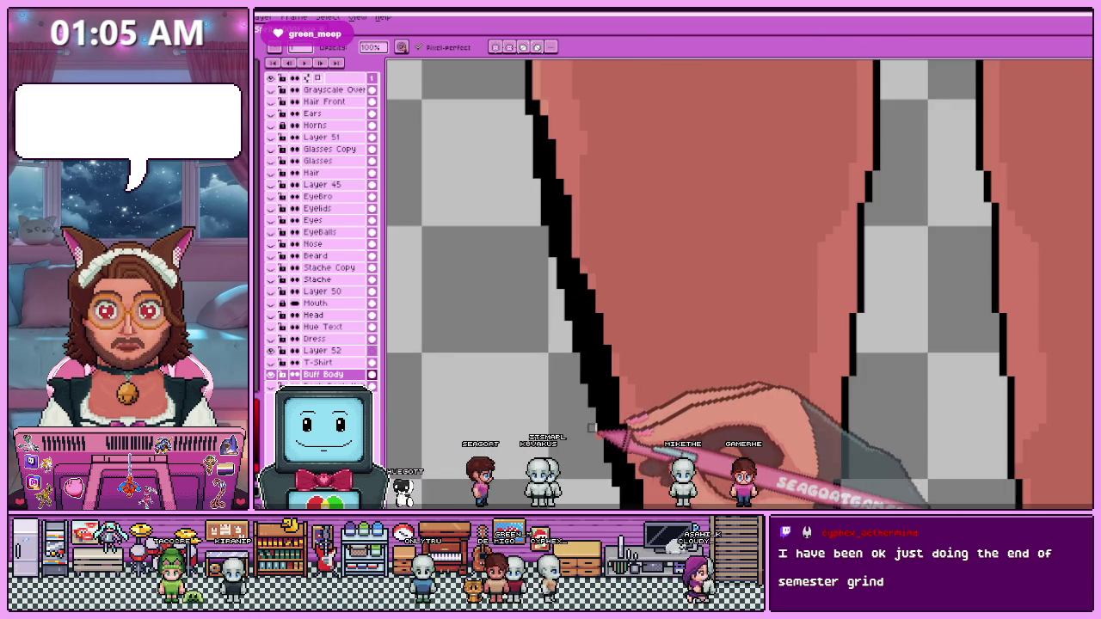
pyautogui.scroll(-2, 601, 435)
pyautogui.scroll(3, 564, 243)
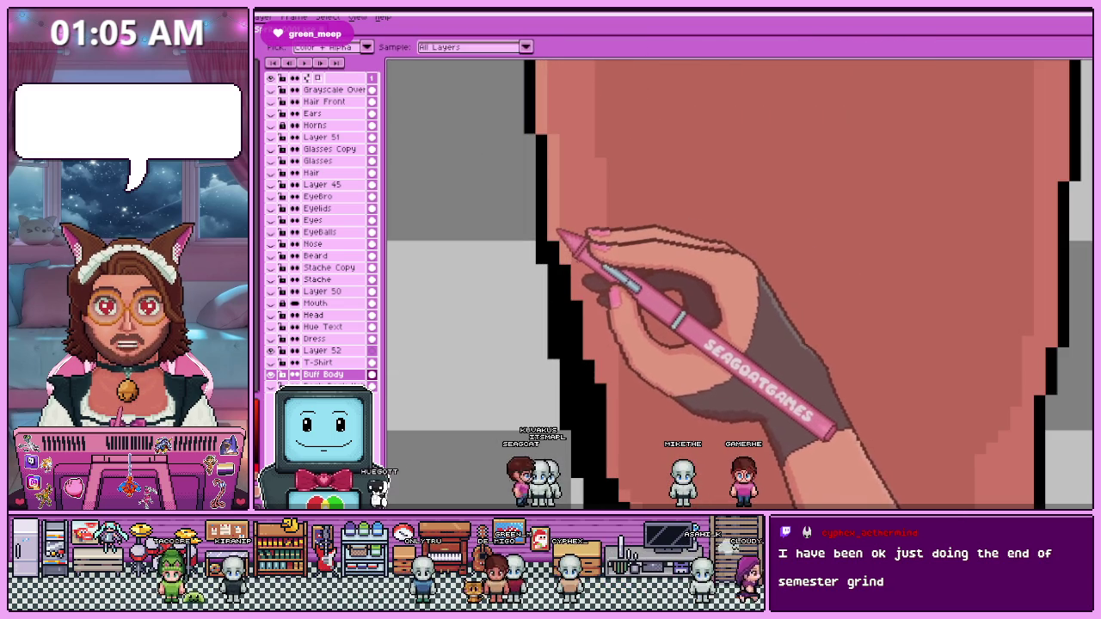
pyautogui.scroll(1, 553, 248)
pyautogui.scroll(-1, 554, 239)
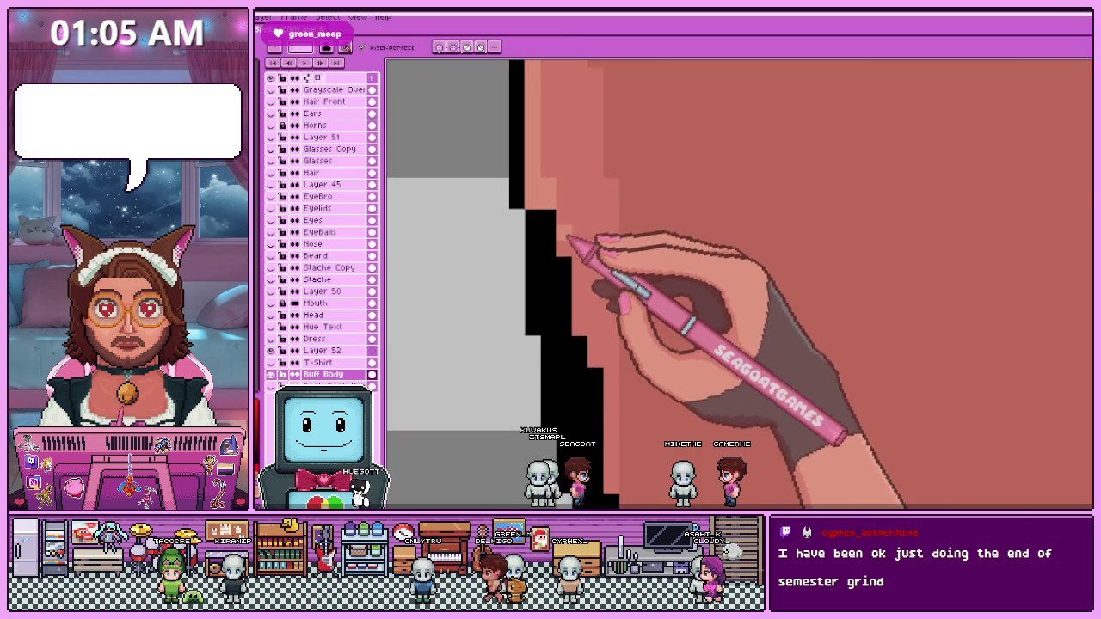
pyautogui.scroll(-1, 561, 331)
pyautogui.scroll(1, 560, 320)
pyautogui.click(552, 326)
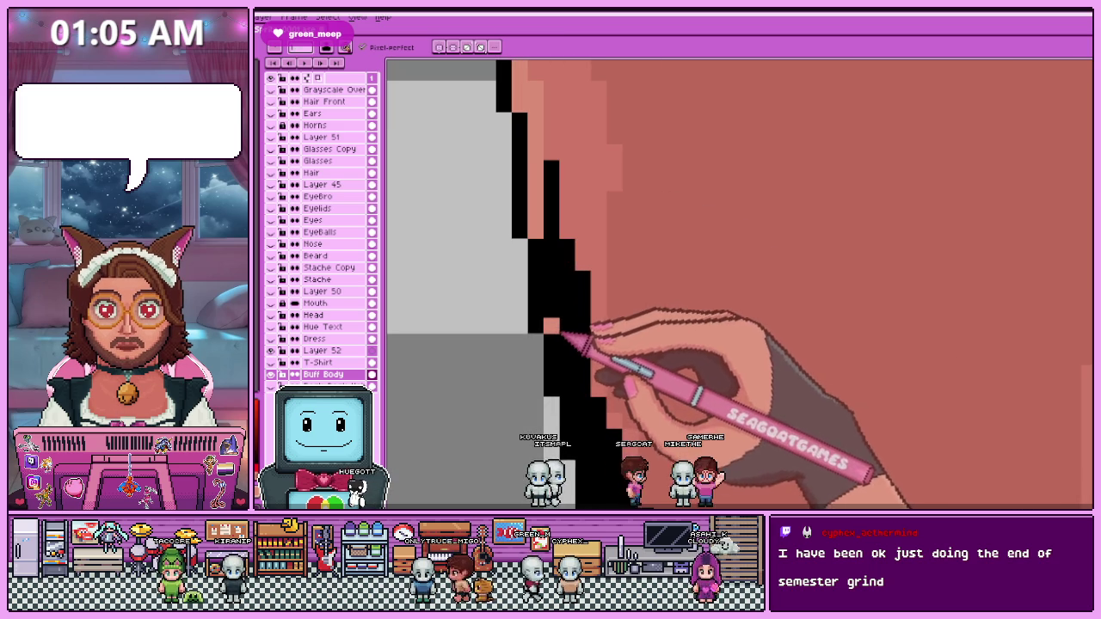
pyautogui.scroll(-1, 560, 233)
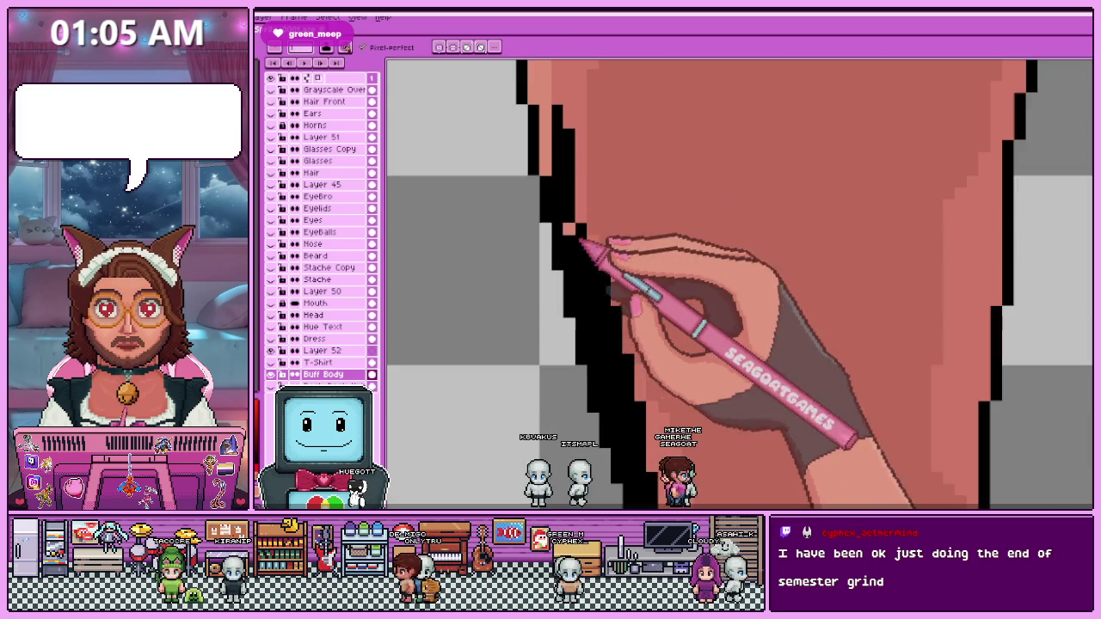
pyautogui.scroll(1, 576, 207)
pyautogui.moveTo(562, 184); pyautogui.dragTo(564, 227)
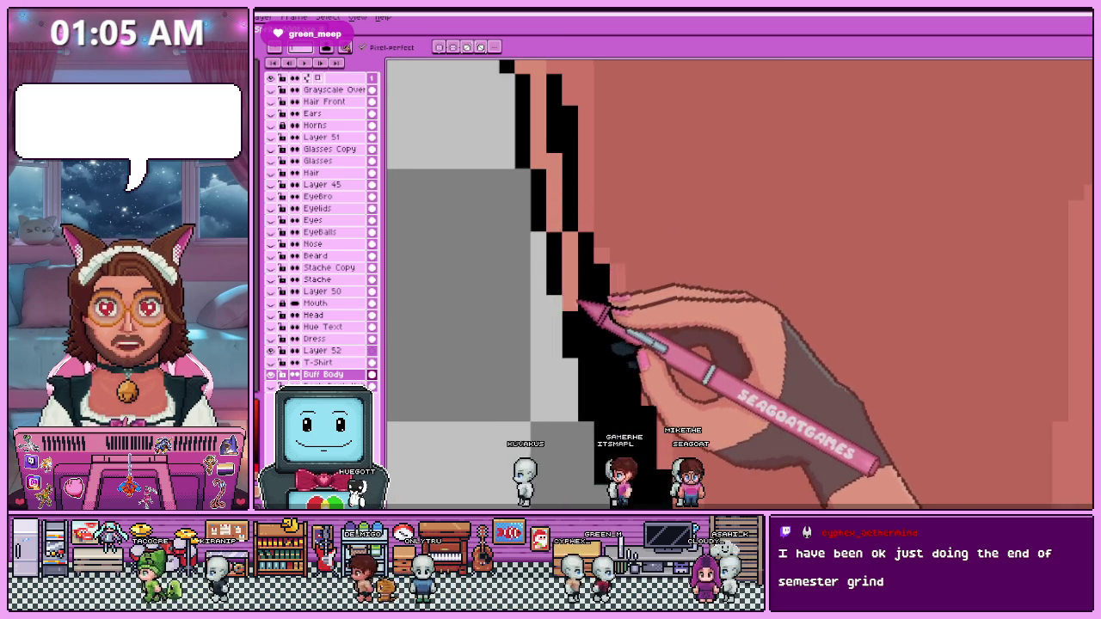
# Touch up the remaining stray outline pixels lower down the left leg with skin colour.
pyautogui.scroll(1, 580, 304)
pyautogui.click(580, 261)
pyautogui.scroll(-1, 589, 306)
pyautogui.scroll(-1, 599, 328)
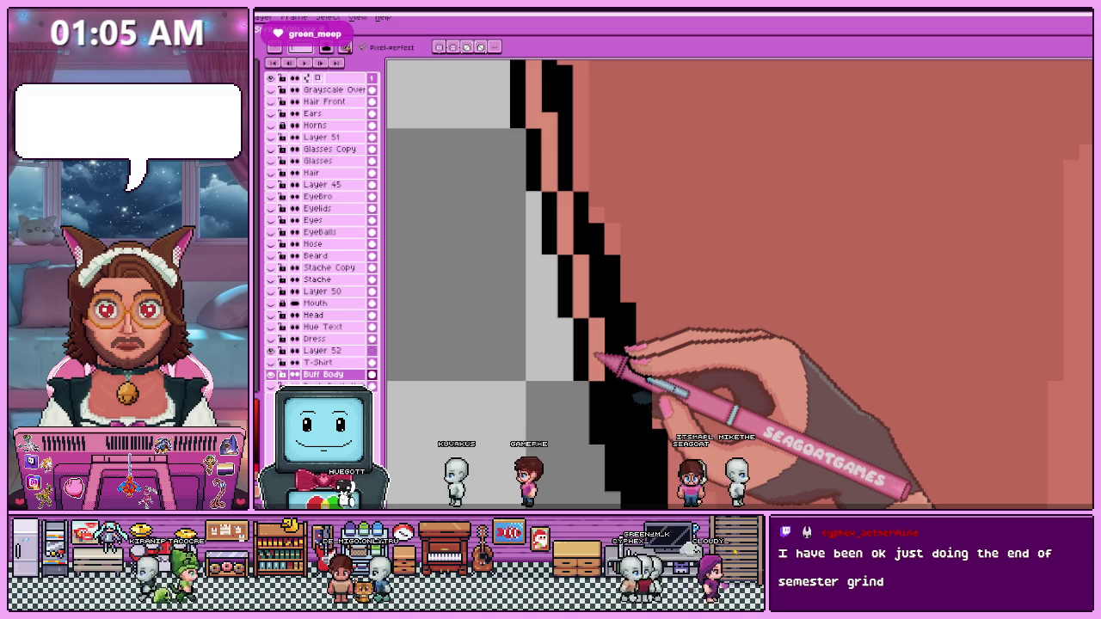
pyautogui.scroll(-1, 598, 355)
pyautogui.scroll(-1, 562, 206)
pyautogui.scroll(1, 560, 197)
pyautogui.scroll(1, 566, 246)
pyautogui.moveTo(555, 225); pyautogui.dragTo(554, 262)
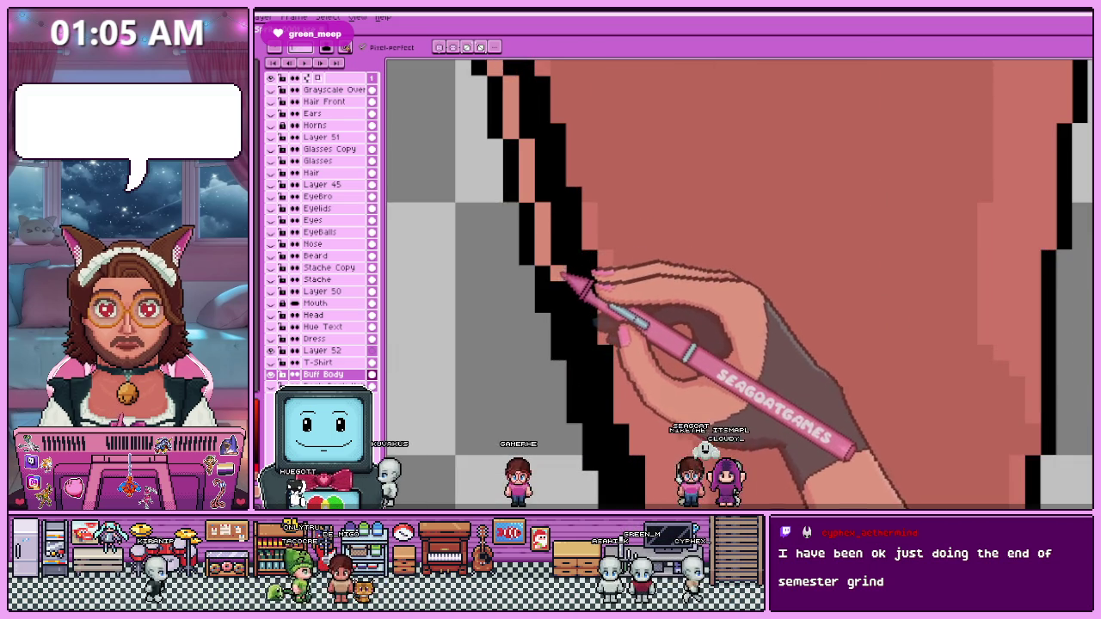
pyautogui.moveTo(563, 311); pyautogui.dragTo(582, 297)
pyautogui.scroll(-1, 568, 297)
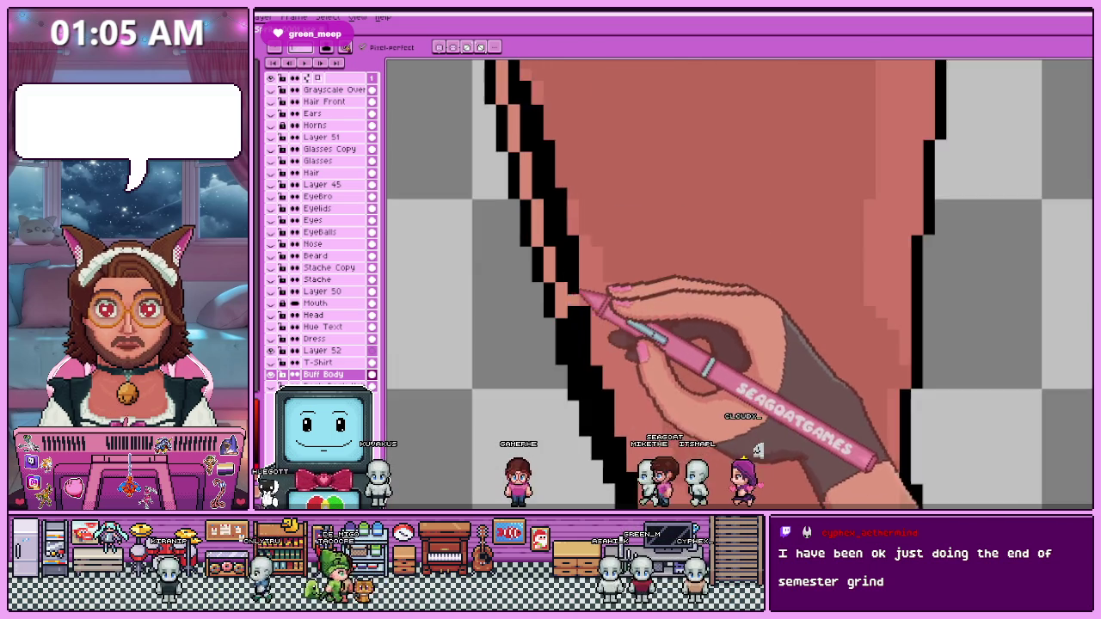
pyautogui.scroll(2, 585, 293)
pyautogui.scroll(-1, 571, 344)
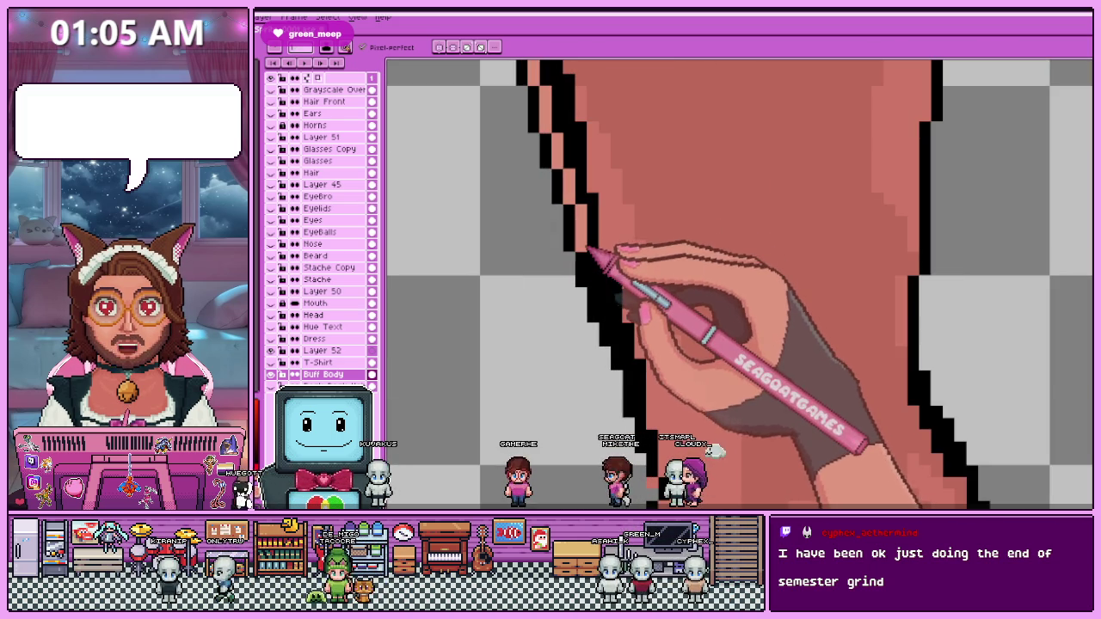
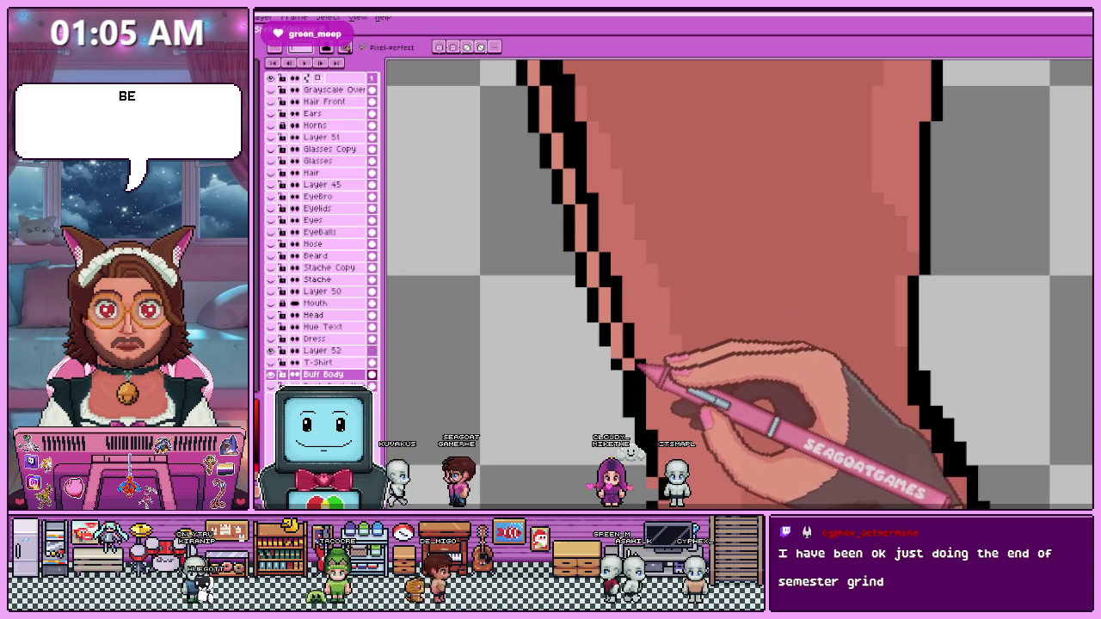
# Zoom in on the leg and redraw its inner black outline with the pixel-perfect Pencil on Buff Body.
pyautogui.scroll(-2, 740, 284)
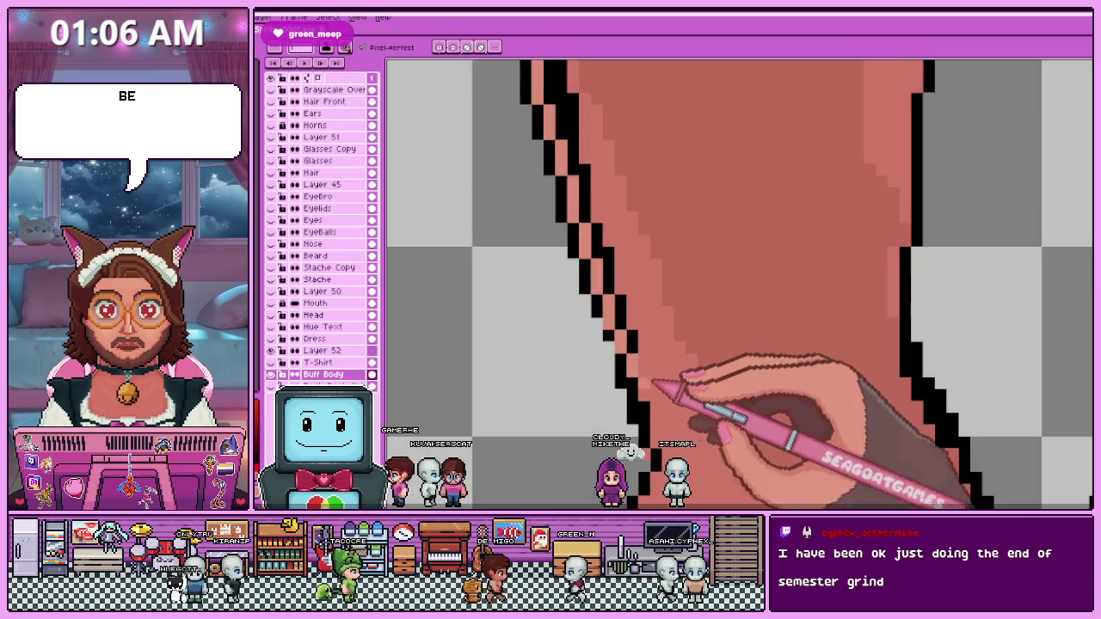
pyautogui.scroll(-2, 740, 283)
pyautogui.scroll(2, 617, 297)
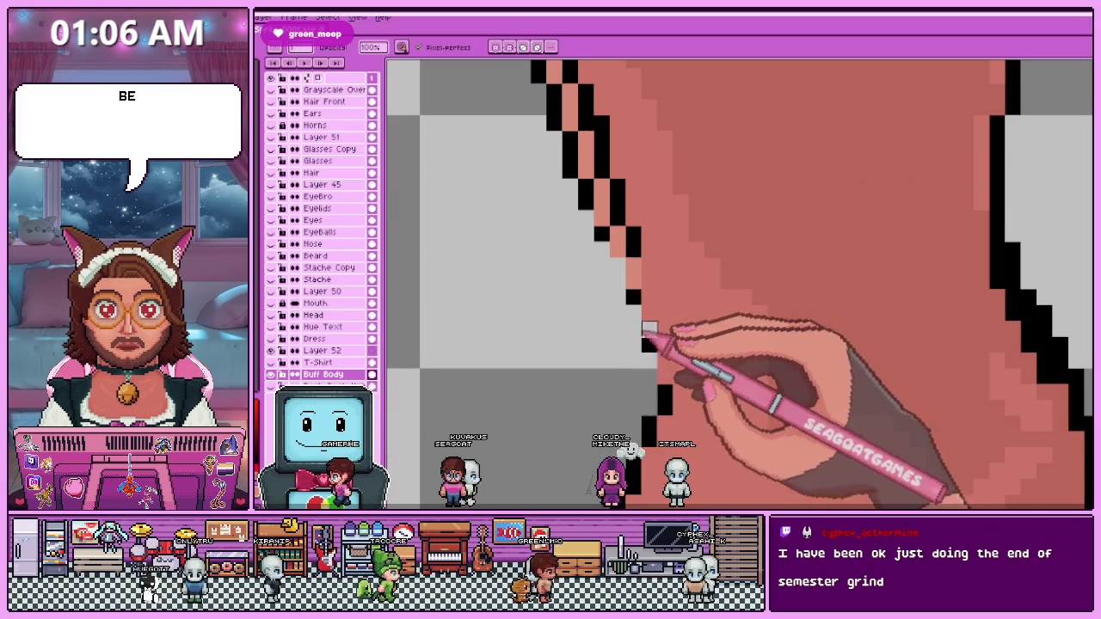
pyautogui.press('b')
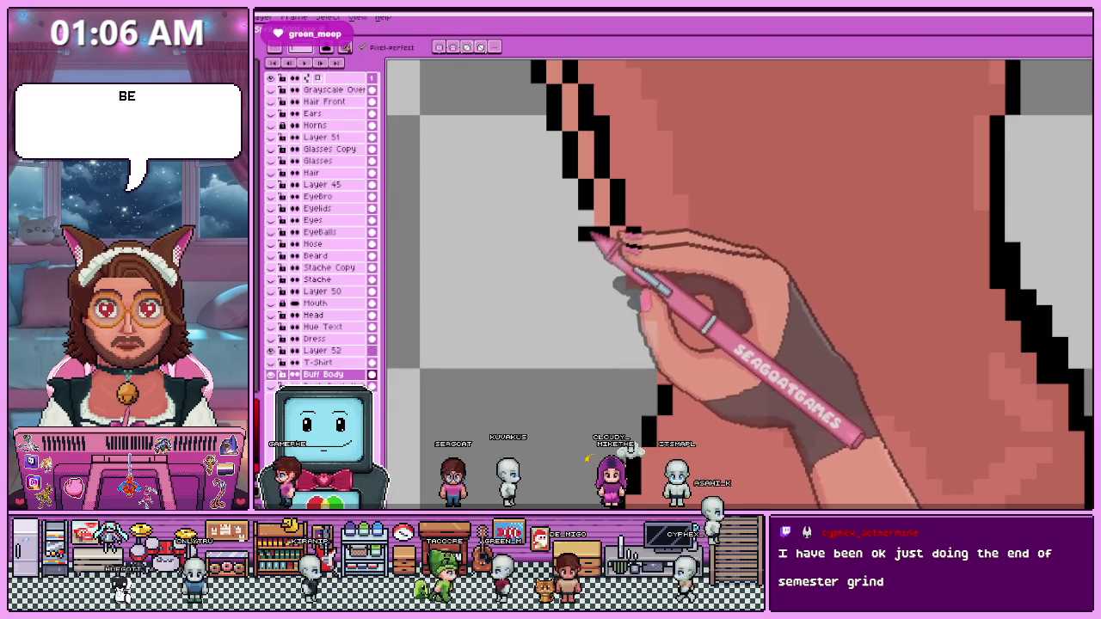
pyautogui.scroll(-3, 590, 238)
pyautogui.scroll(2, 592, 307)
pyautogui.scroll(2, 581, 288)
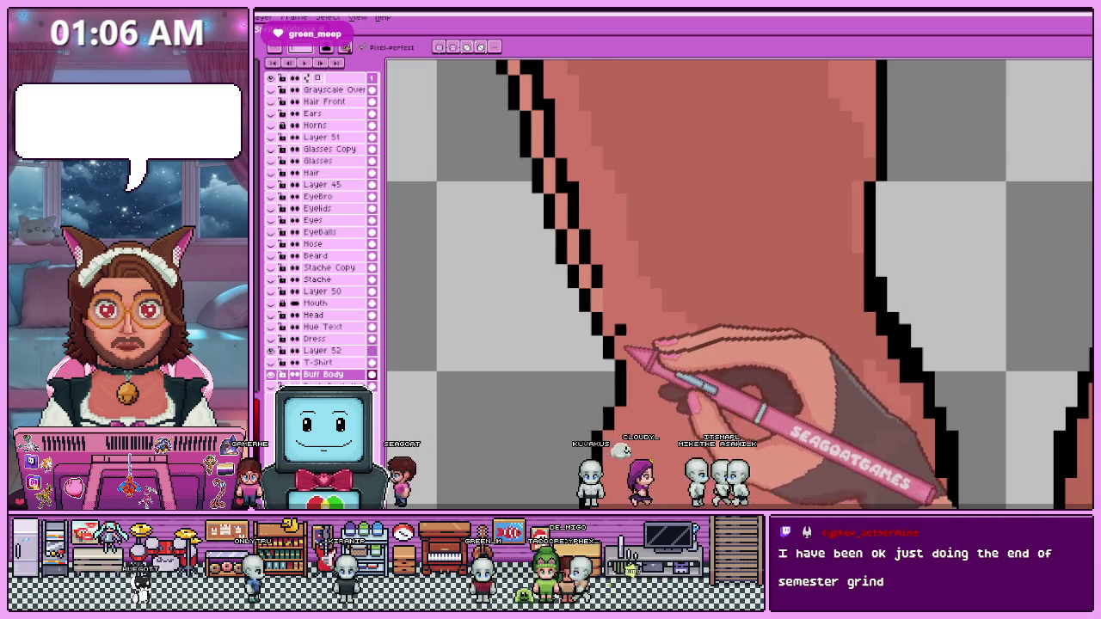
pyautogui.scroll(-1, 626, 348)
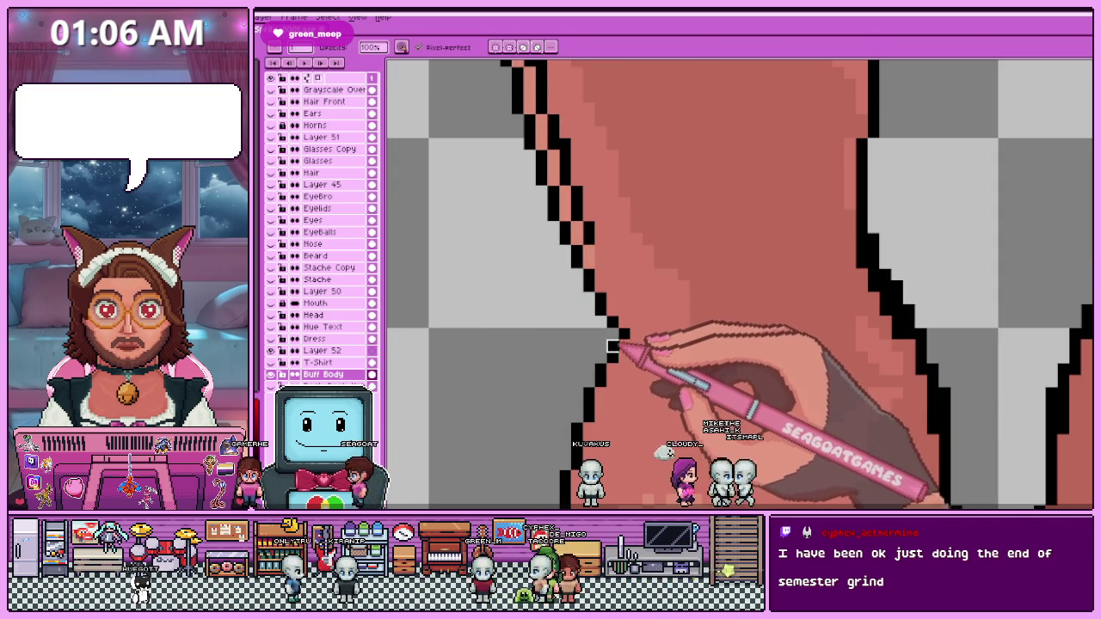
pyautogui.scroll(-2, 626, 349)
pyautogui.scroll(-2, 696, 319)
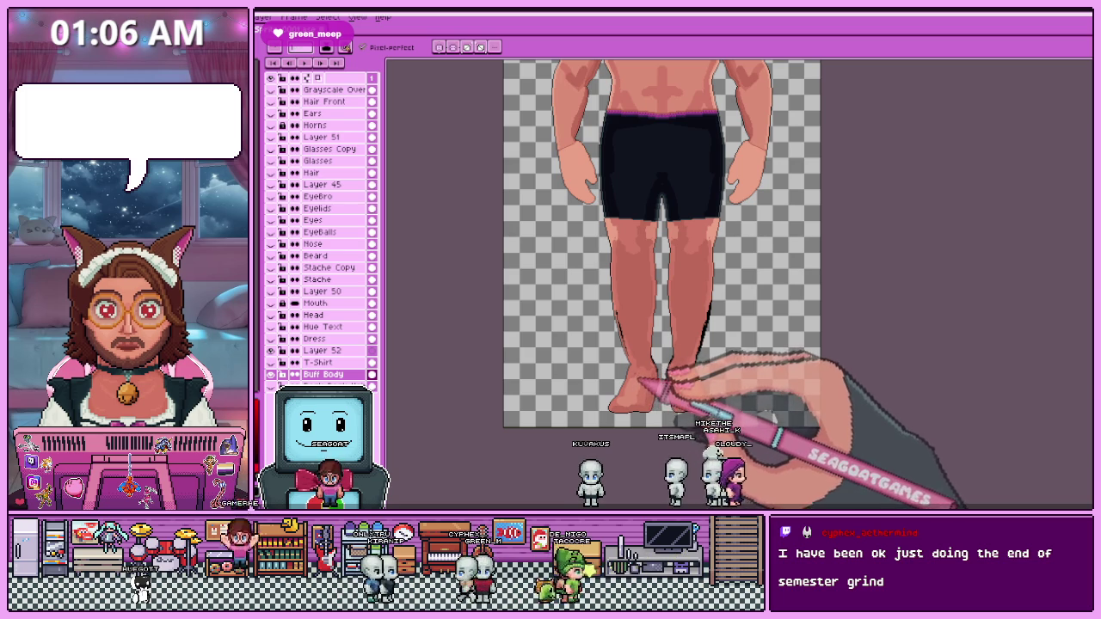
# Fill skin areas around the gap between the legs using the Paint Bucket.
pyautogui.scroll(2, 634, 412)
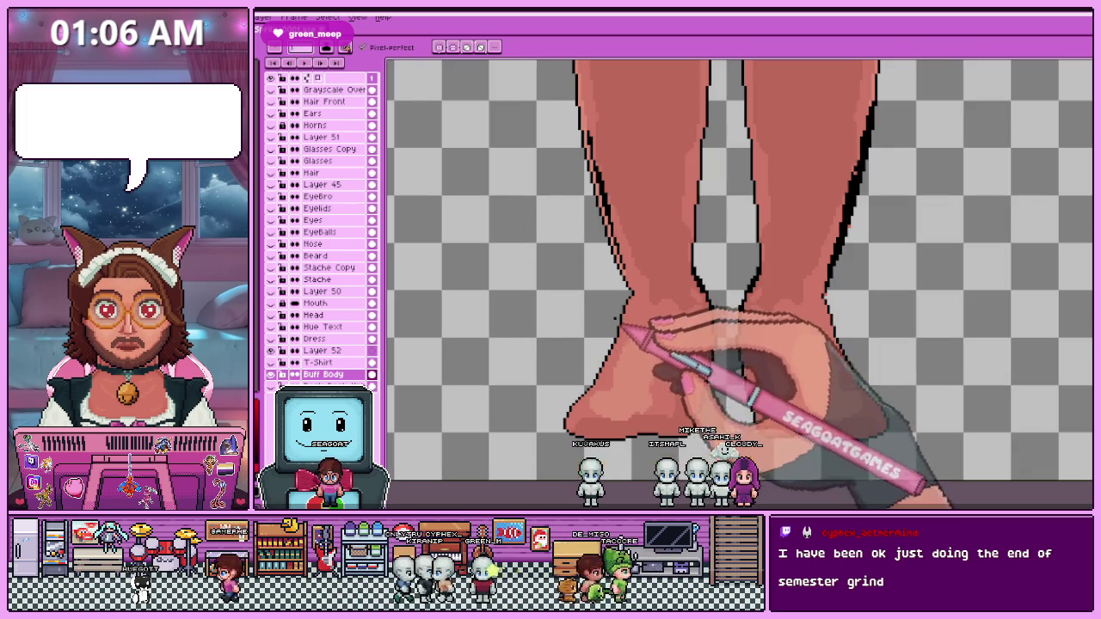
pyautogui.scroll(-2, 634, 315)
pyautogui.scroll(3, 627, 314)
pyautogui.scroll(1, 644, 300)
pyautogui.press('i')
pyautogui.press('g')
pyautogui.scroll(-1, 641, 369)
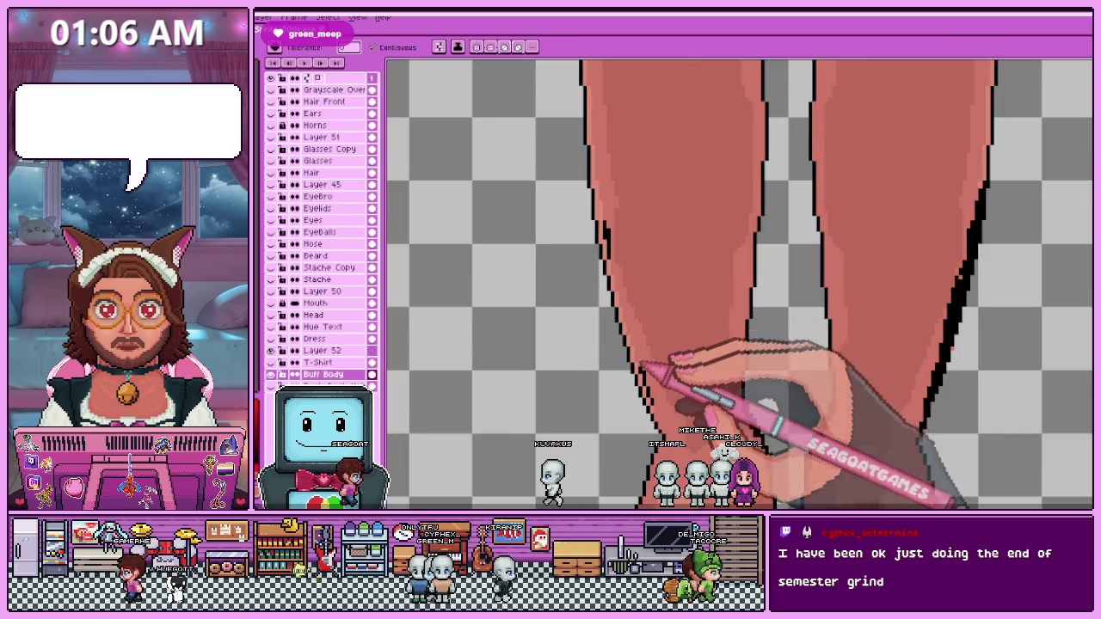
pyautogui.scroll(1, 640, 360)
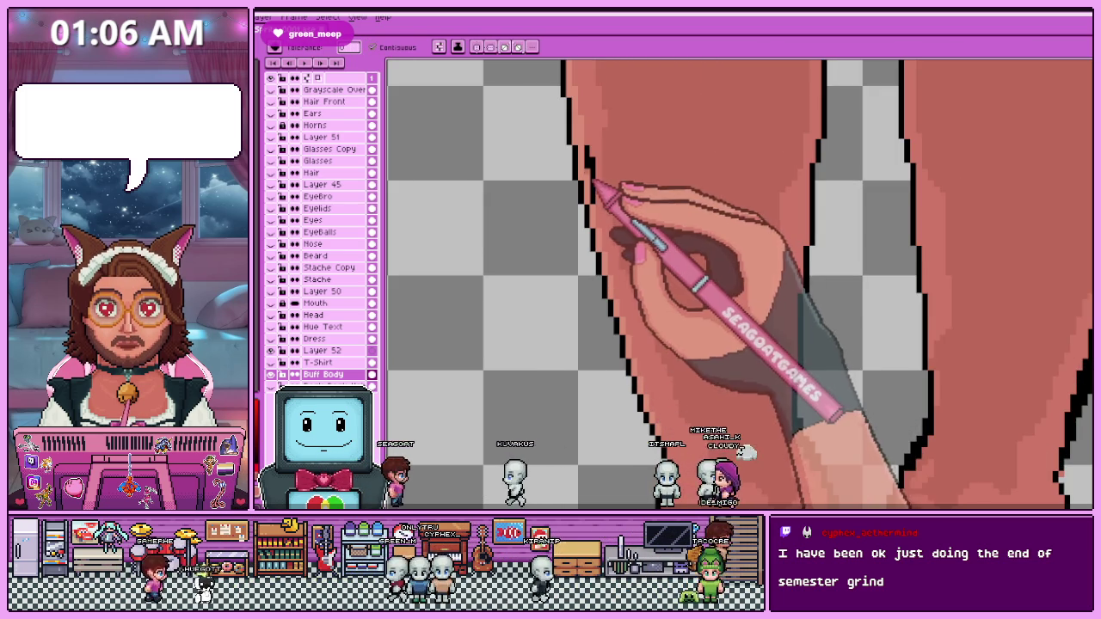
pyautogui.scroll(-2, 614, 221)
pyautogui.scroll(-1, 634, 387)
pyautogui.scroll(2, 630, 303)
pyautogui.scroll(2, 743, 364)
# Sample the leg's skin colours and touch up the inner-thigh outline pixels below the shorts.
pyautogui.press('i')
pyautogui.keyDown('alt'); pyautogui.click(618, 277); pyautogui.keyUp('alt')
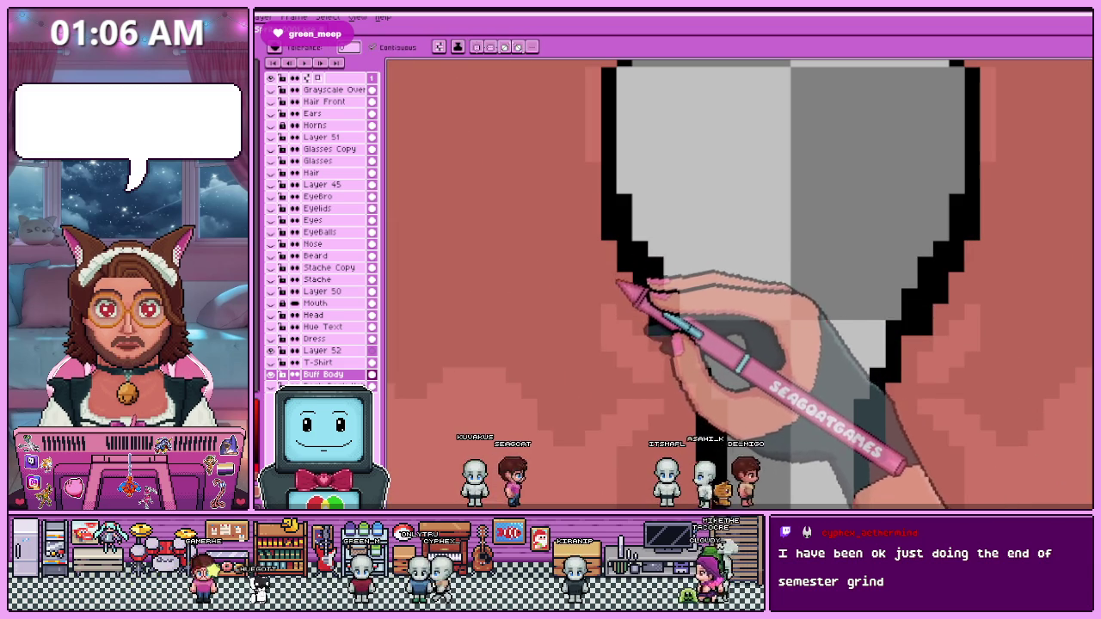
pyautogui.scroll(2, 632, 305)
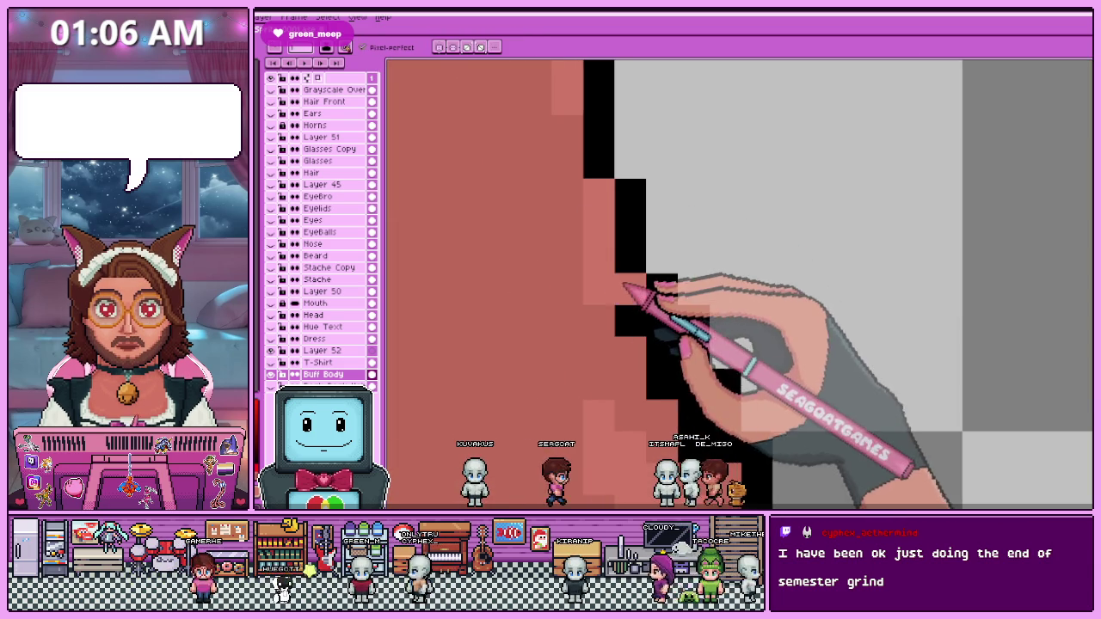
pyautogui.scroll(-1, 641, 297)
pyautogui.press('alt')
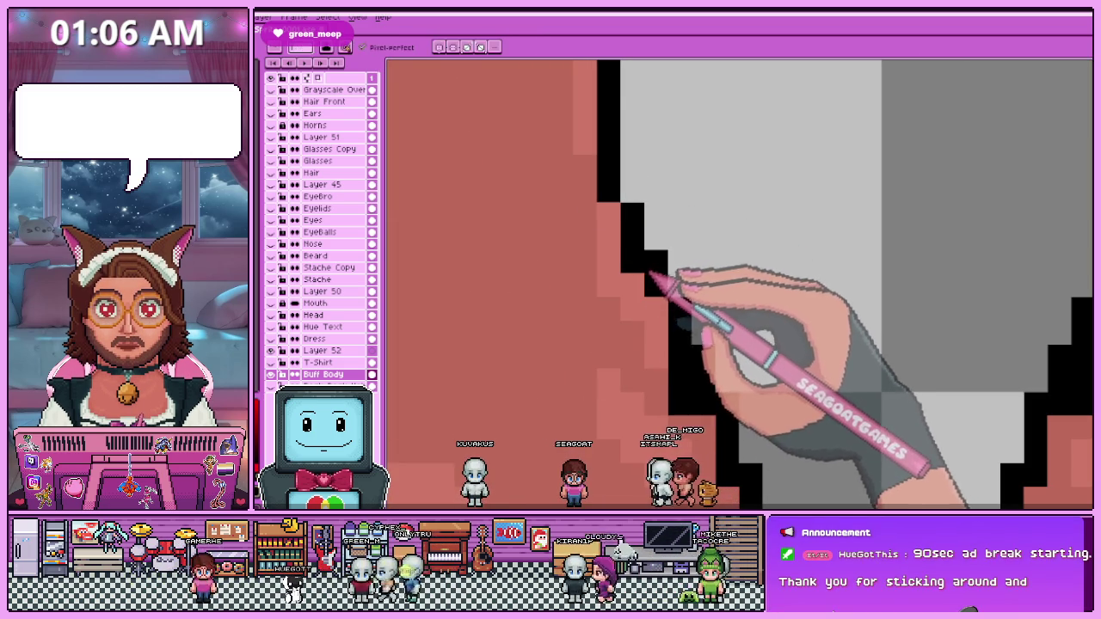
pyautogui.press('alt')
pyautogui.scroll(-1, 680, 320)
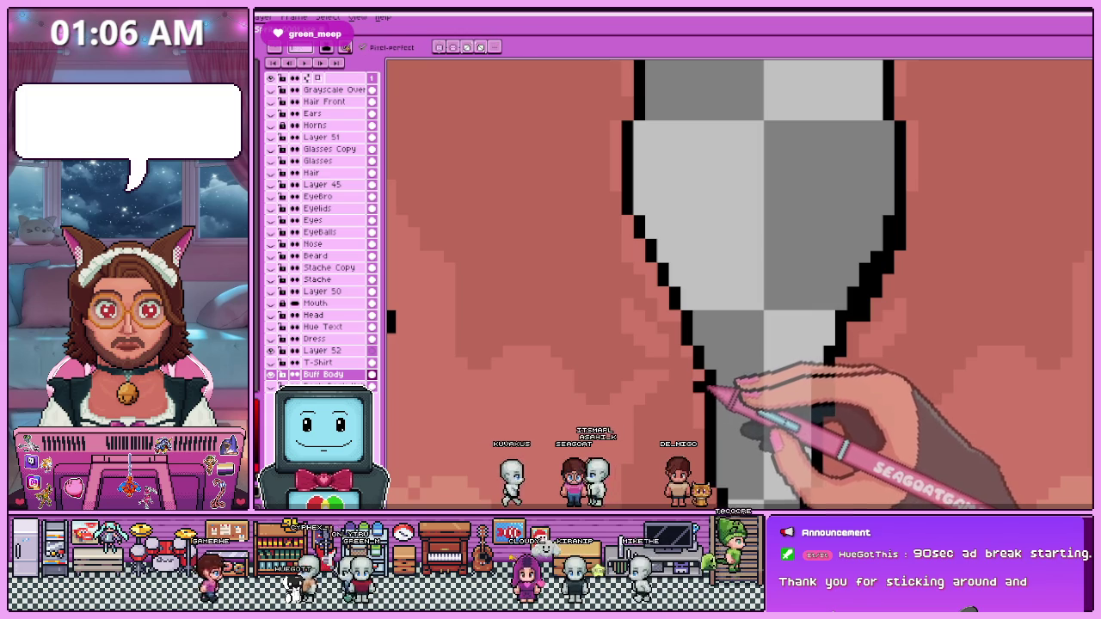
pyautogui.scroll(-2, 718, 379)
pyautogui.scroll(-3, 716, 365)
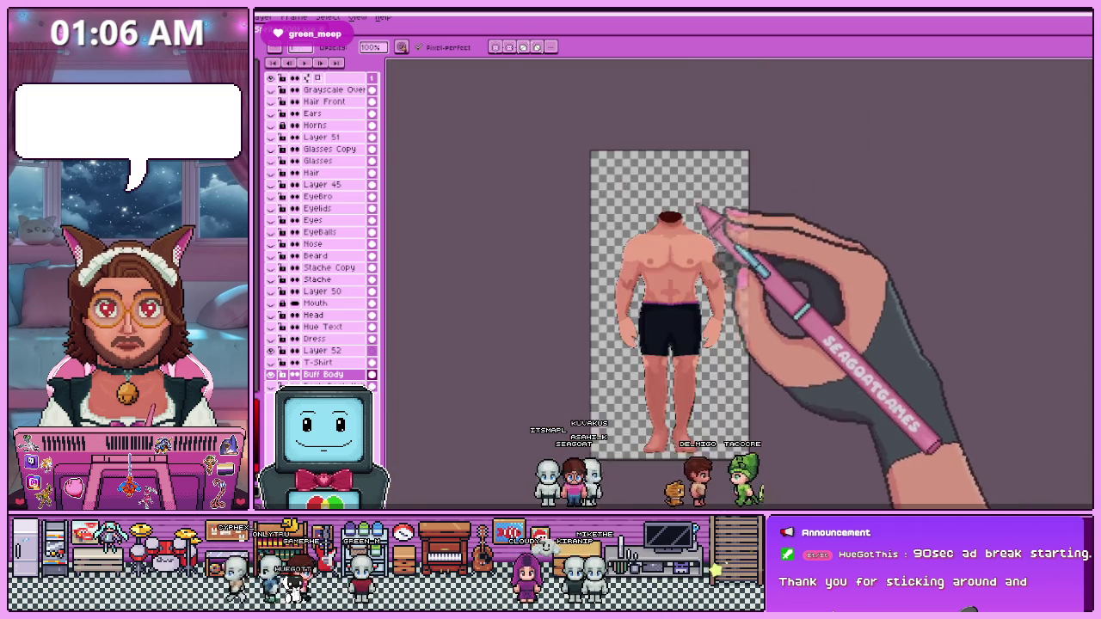
# Erase the body's right half and replace it with a horizontally flipped copy of the left half.
pyautogui.scroll(3, 689, 215)
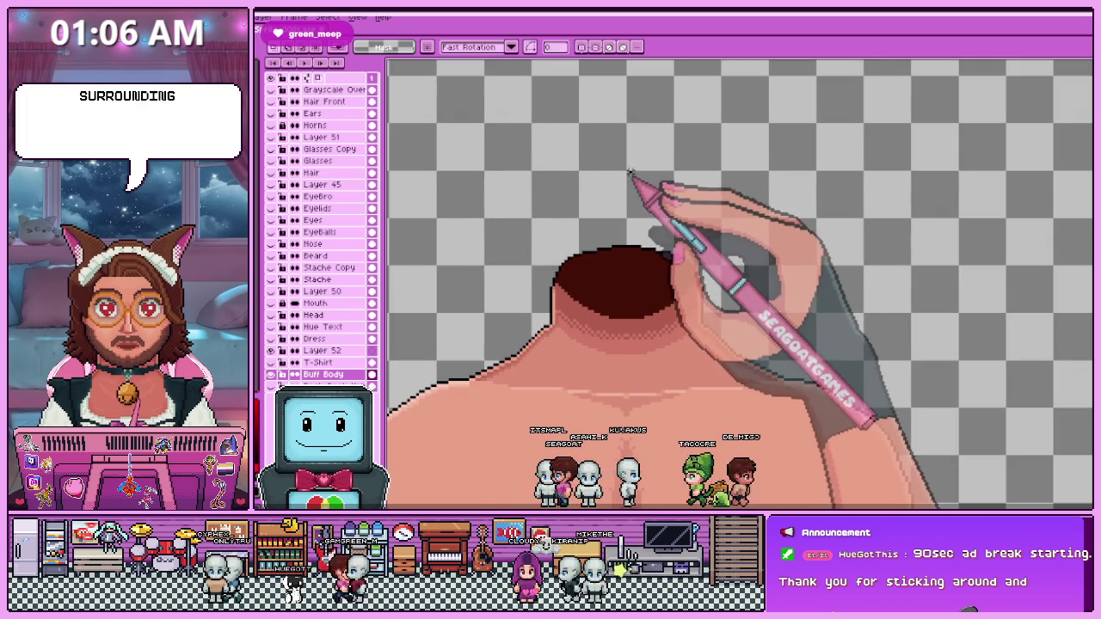
pyautogui.scroll(-3, 629, 174)
pyautogui.scroll(3, 659, 181)
pyautogui.scroll(1, 644, 172)
pyautogui.scroll(1, 570, 197)
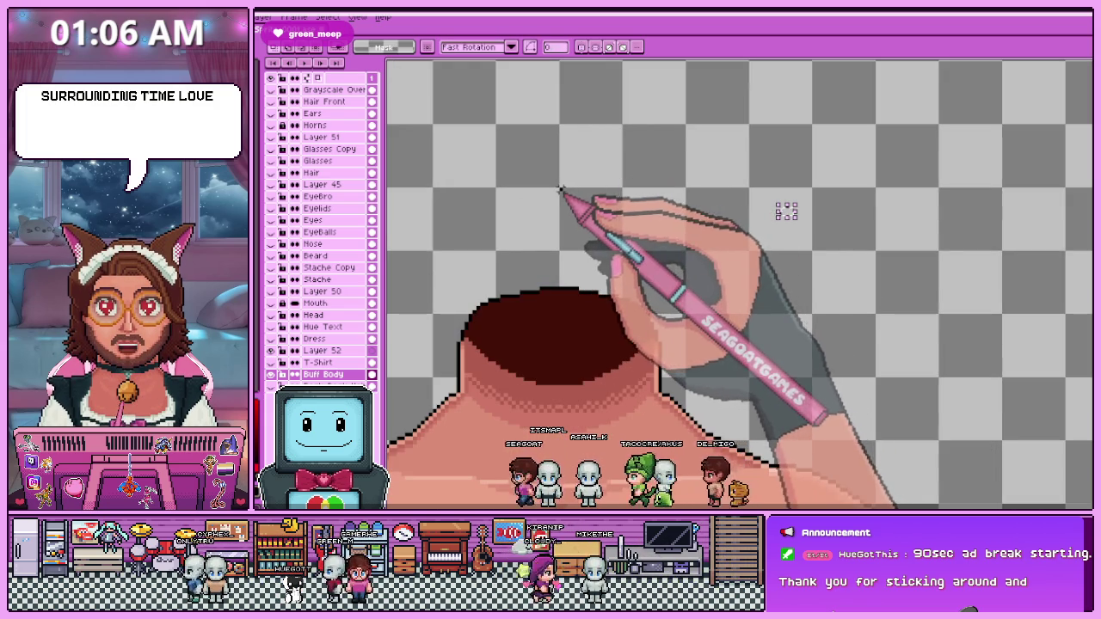
pyautogui.scroll(-3, 561, 191)
pyautogui.press('Delete')
pyautogui.hotkey('ctrl', 'a')
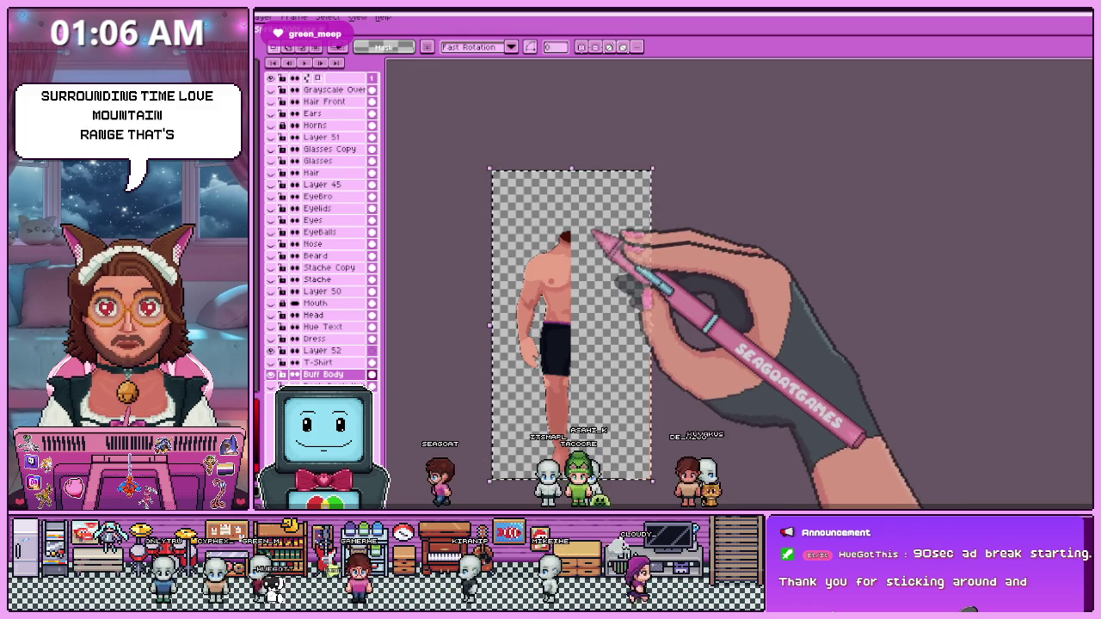
pyautogui.hotkey('shift', 'h')
# Inspect the mirrored body and sample a colour from the canvas.
pyautogui.scroll(-1, 582, 277)
pyautogui.scroll(2, 594, 361)
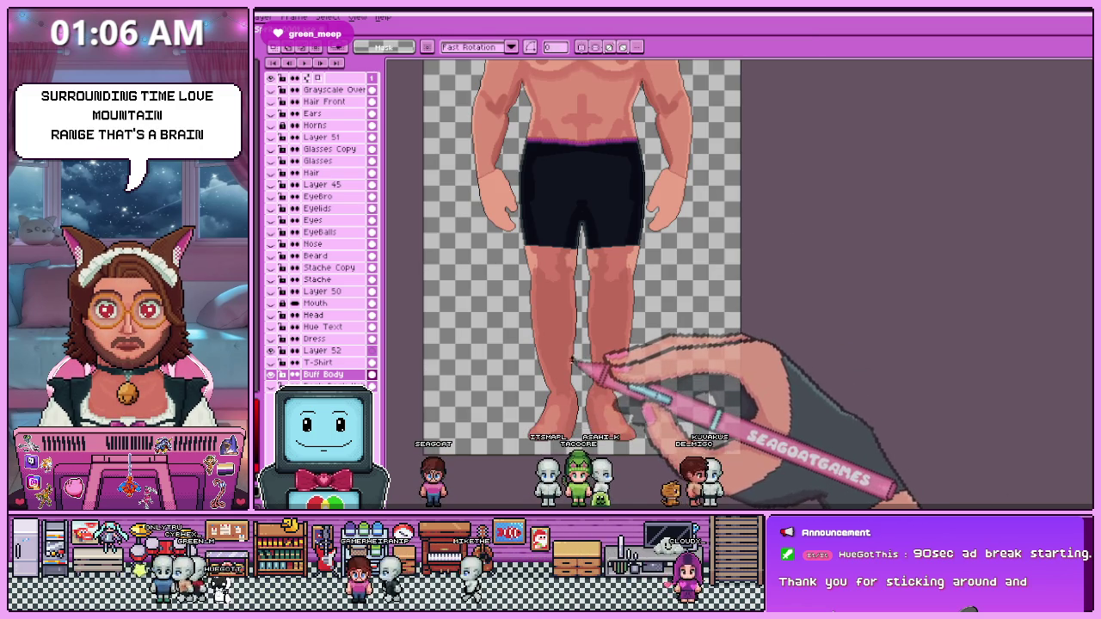
pyautogui.scroll(1, 575, 353)
pyautogui.scroll(1, 560, 249)
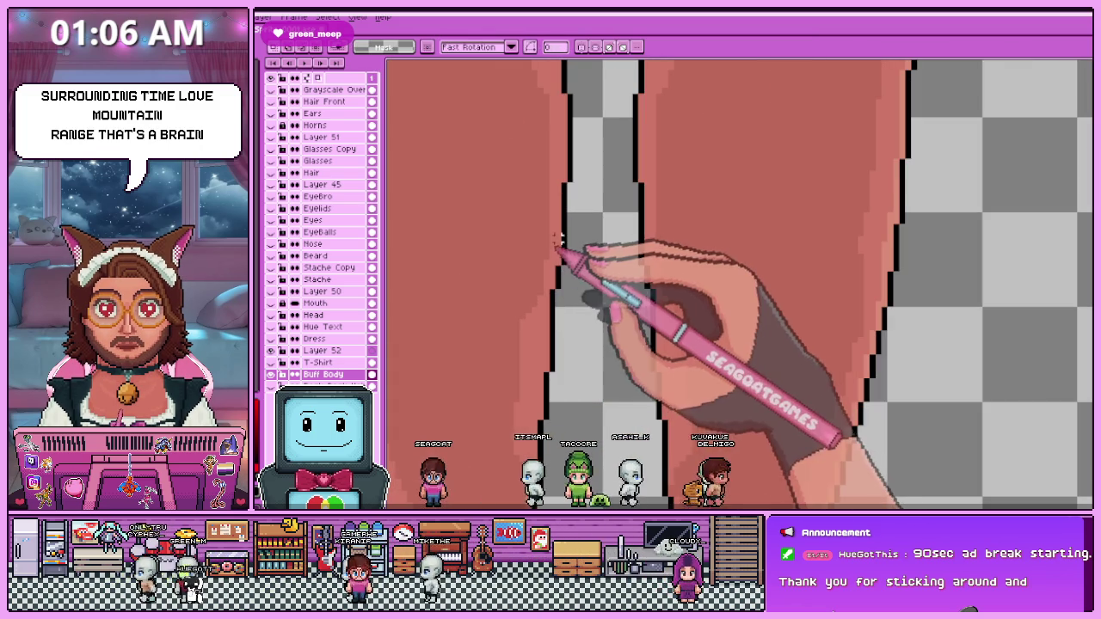
pyautogui.scroll(1, 538, 245)
pyautogui.scroll(1, 535, 245)
pyautogui.press('i')
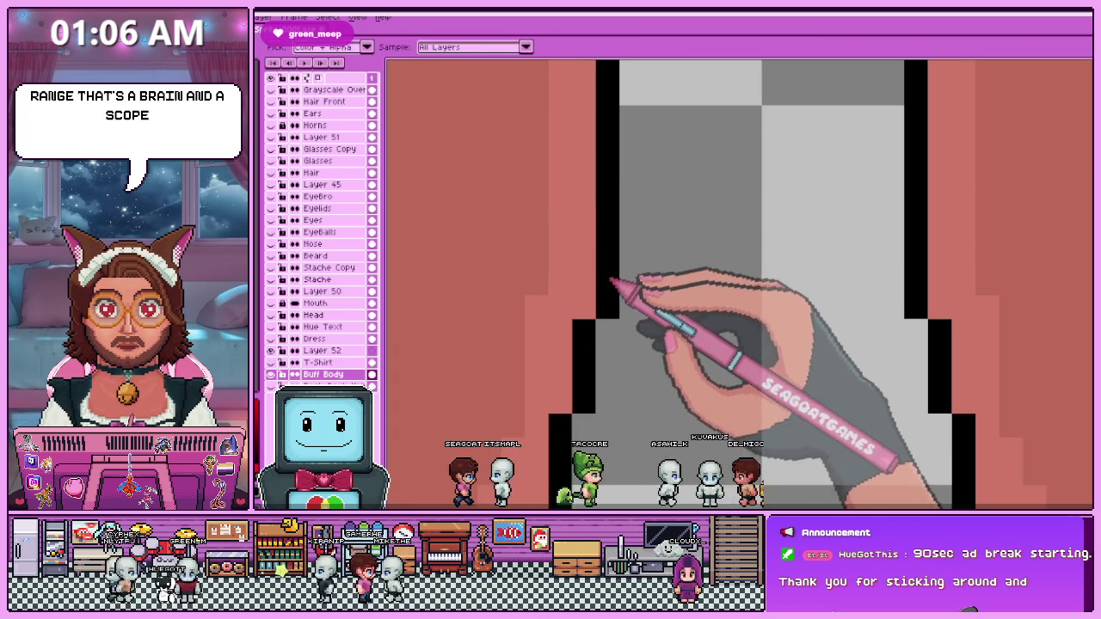
pyautogui.scroll(-1, 583, 237)
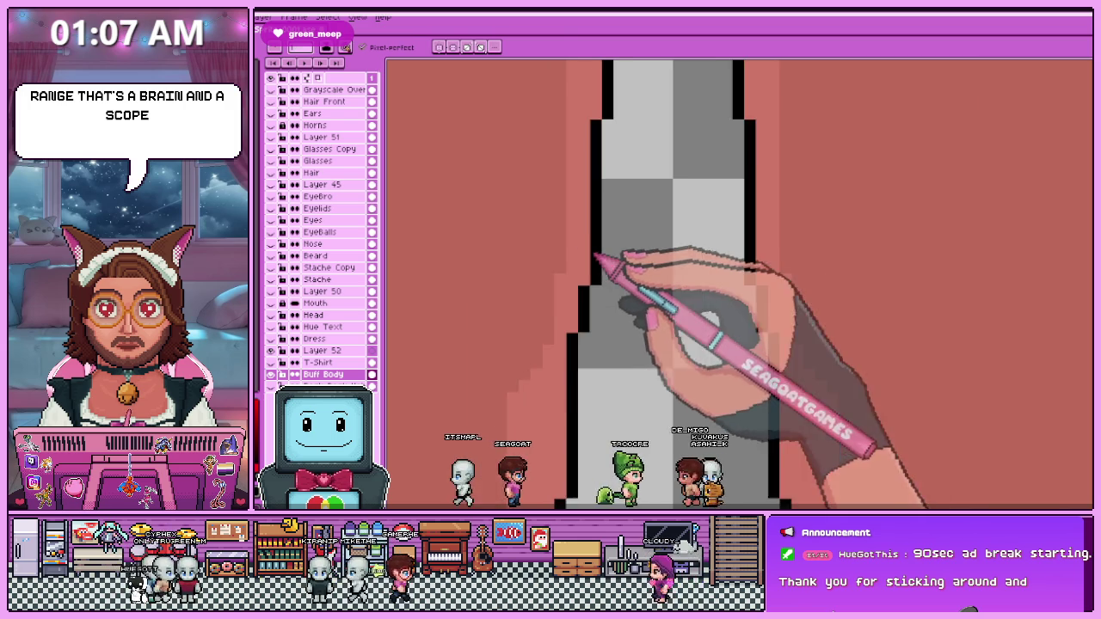
pyautogui.scroll(-2, 599, 320)
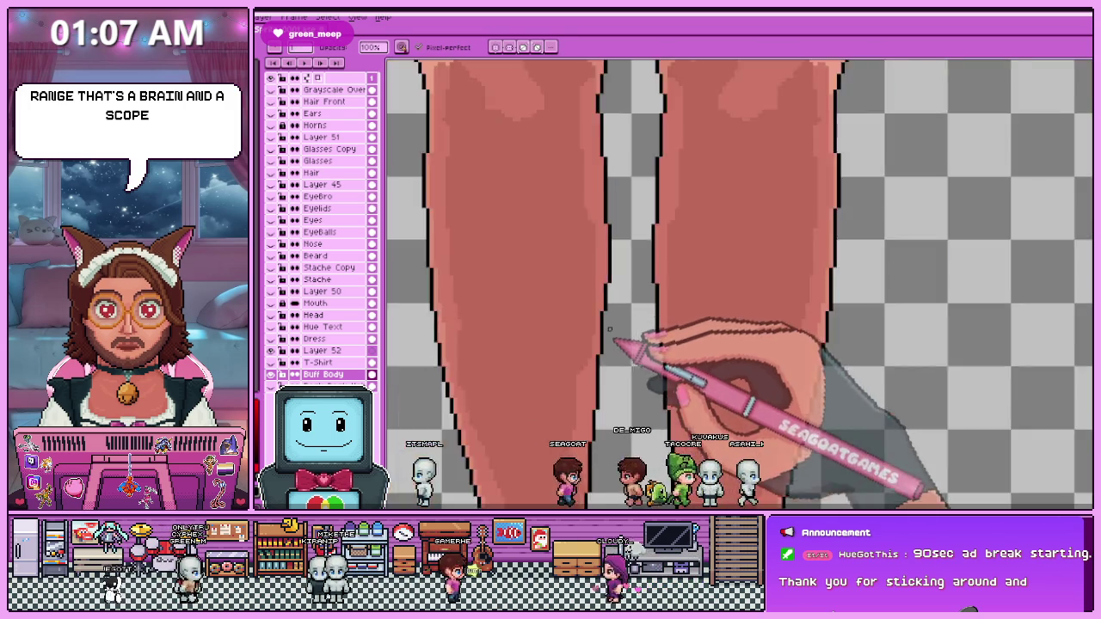
pyautogui.scroll(2, 604, 315)
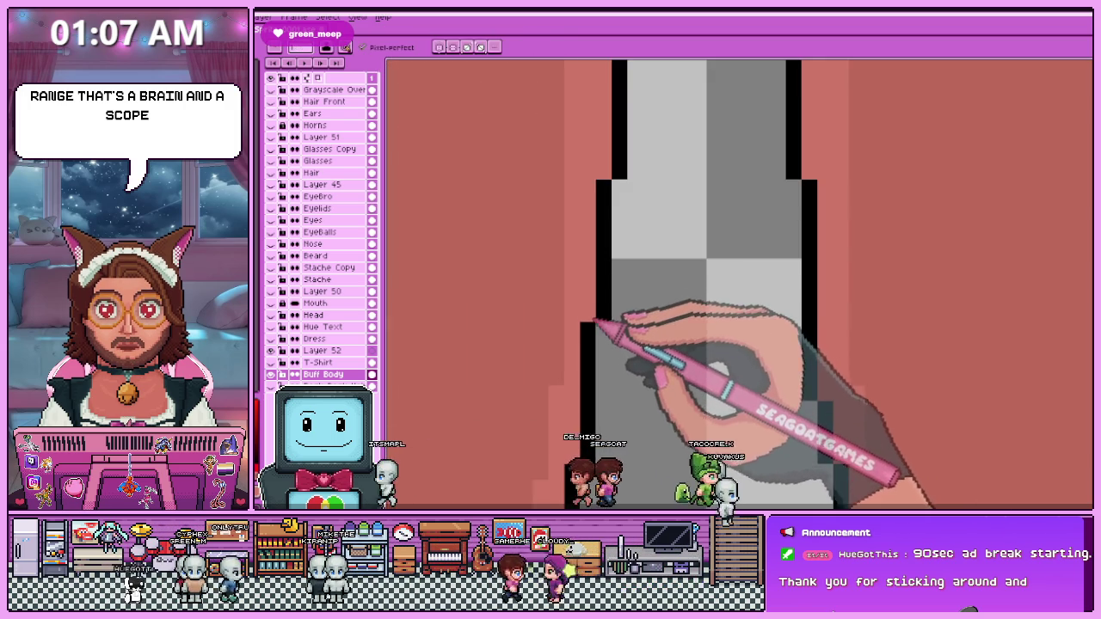
pyautogui.scroll(-1, 563, 379)
pyautogui.scroll(-1, 607, 197)
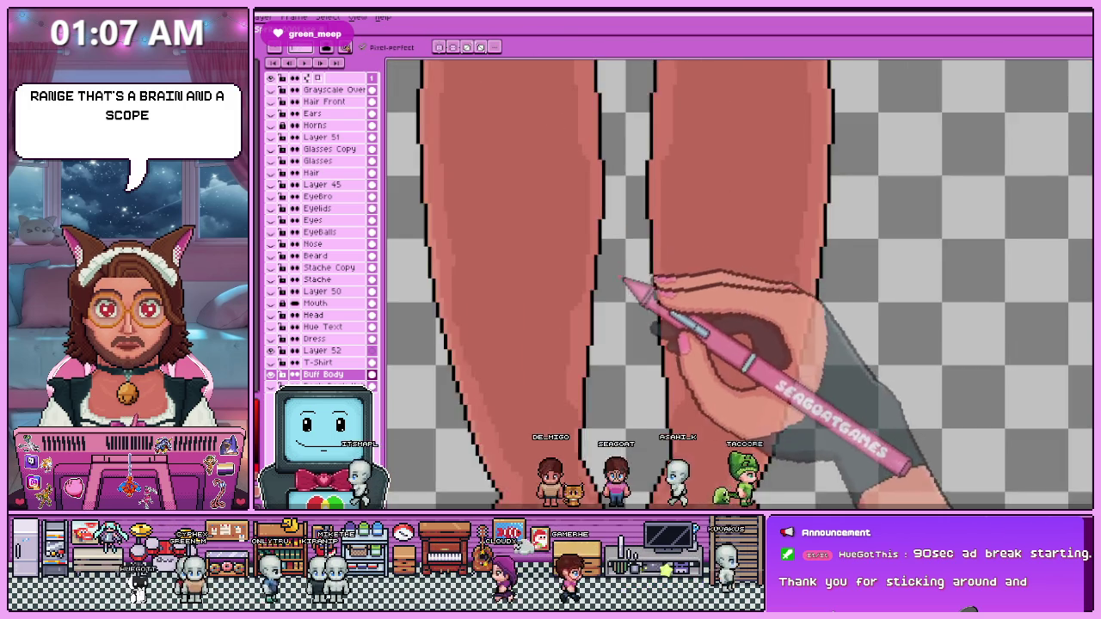
pyautogui.scroll(-1, 654, 361)
# Select part of the sprite with the marquee, then undo to restore the mirrored right half.
pyautogui.press('m')
pyautogui.scroll(-2, 614, 344)
pyautogui.scroll(2, 659, 216)
pyautogui.scroll(2, 622, 94)
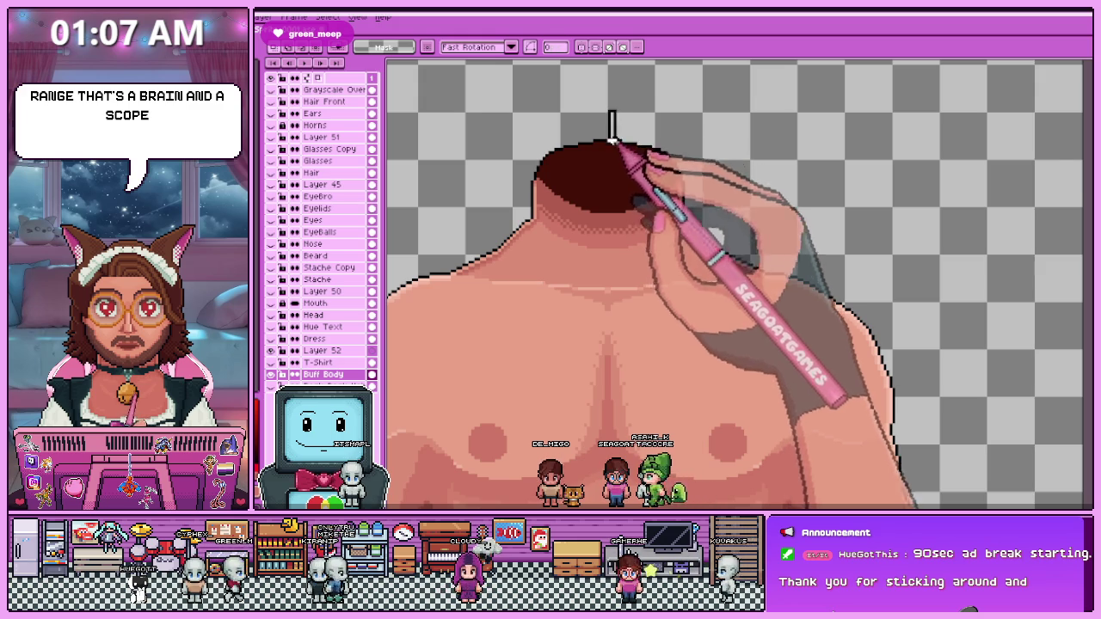
pyautogui.scroll(-3, 613, 121)
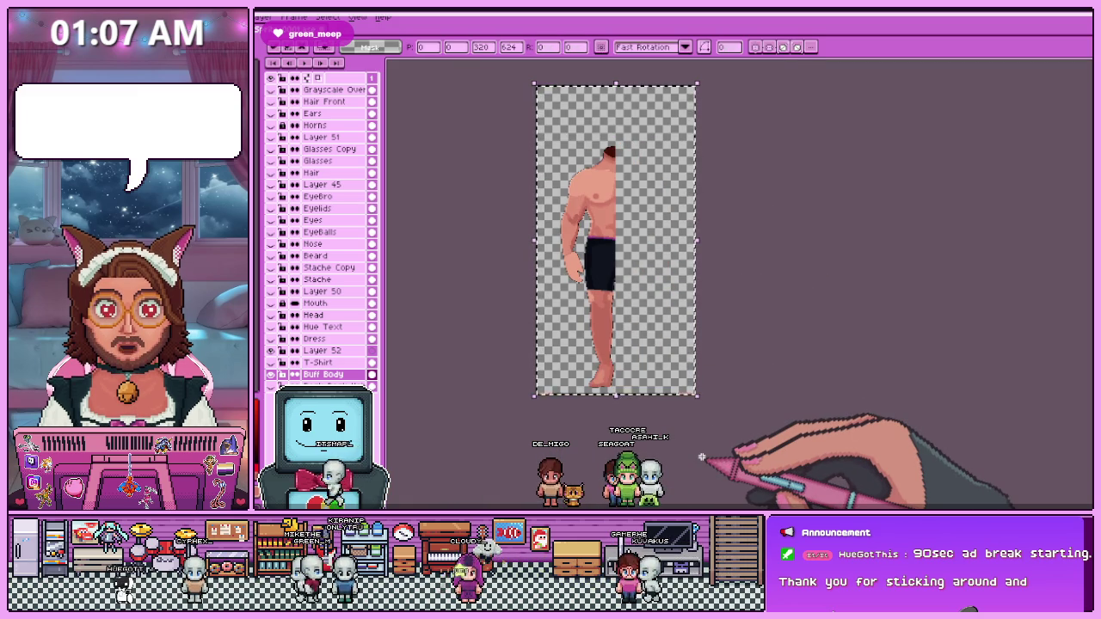
pyautogui.hotkey('ctrl', 'z')
pyautogui.scroll(2, 614, 361)
pyautogui.scroll(1, 591, 209)
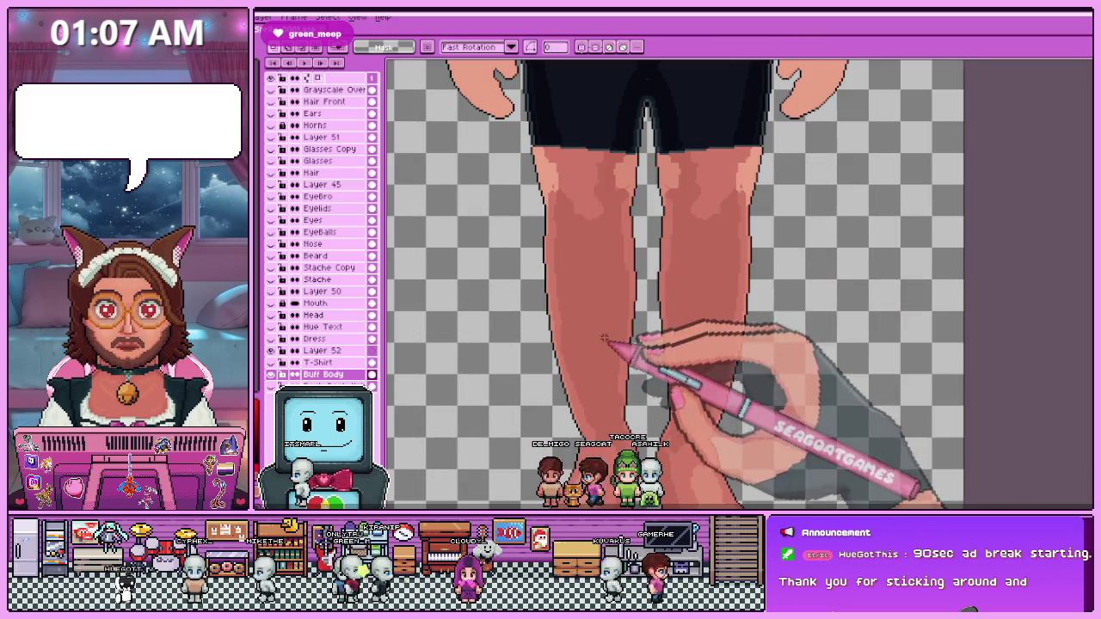
pyautogui.scroll(-1, 553, 215)
pyautogui.scroll(2, 553, 216)
pyautogui.scroll(2, 553, 222)
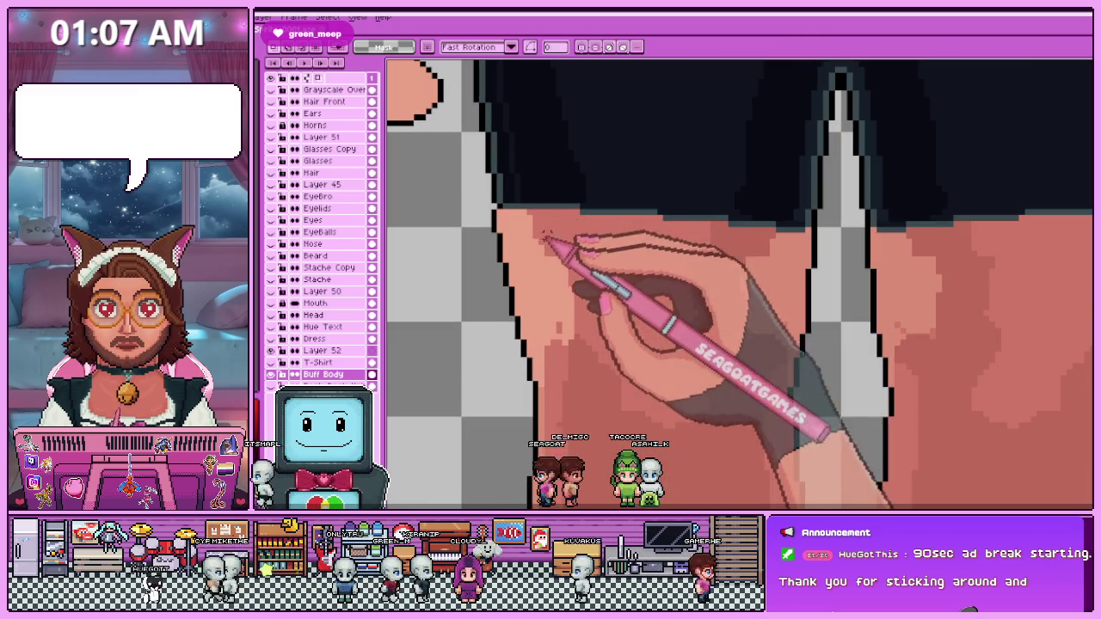
pyautogui.scroll(-1, 699, 265)
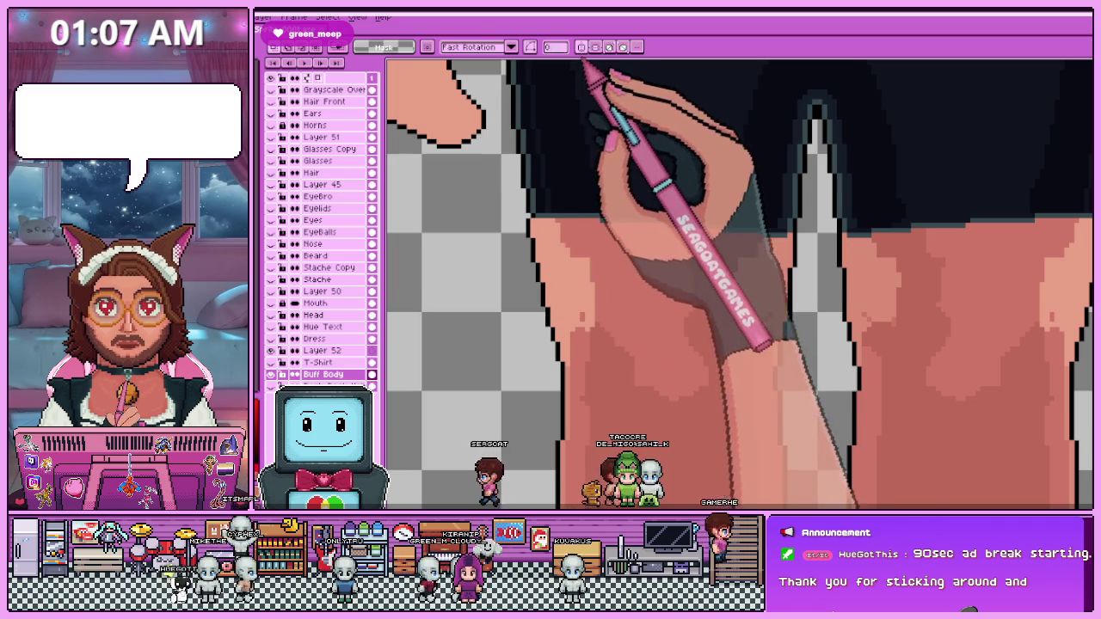
pyautogui.press('m')
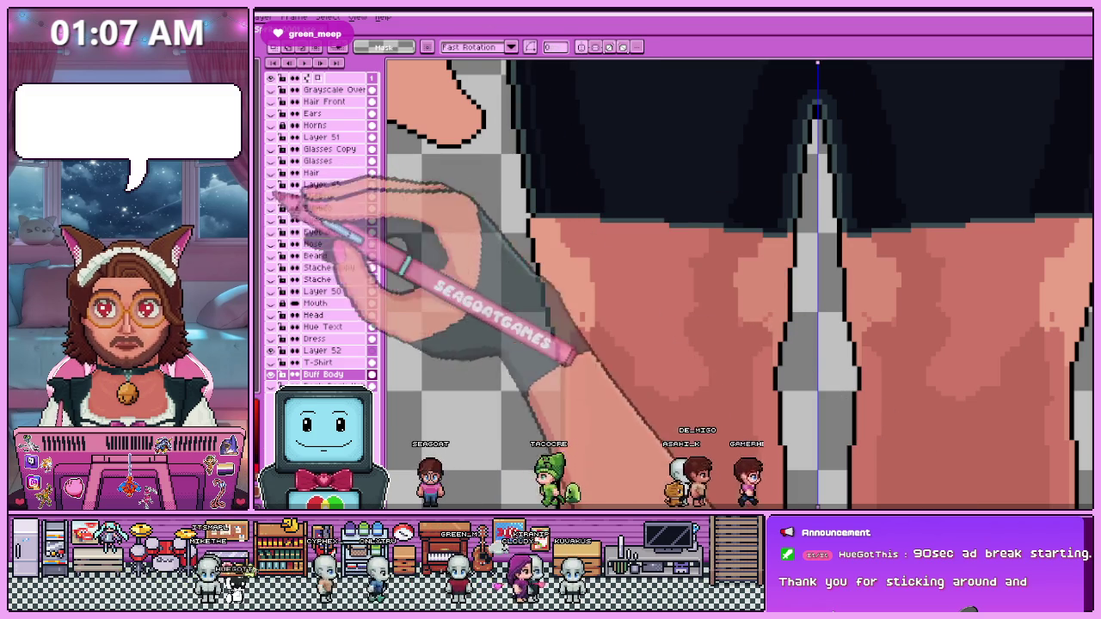
pyautogui.press('b')
pyautogui.scroll(2, 568, 249)
pyautogui.moveTo(492, 210)
pyautogui.mouseDown()
pyautogui.moveTo(680, 210)
pyautogui.moveTo(529, 234)
pyautogui.moveTo(741, 232)
pyautogui.mouseUp()
pyautogui.press('alt')
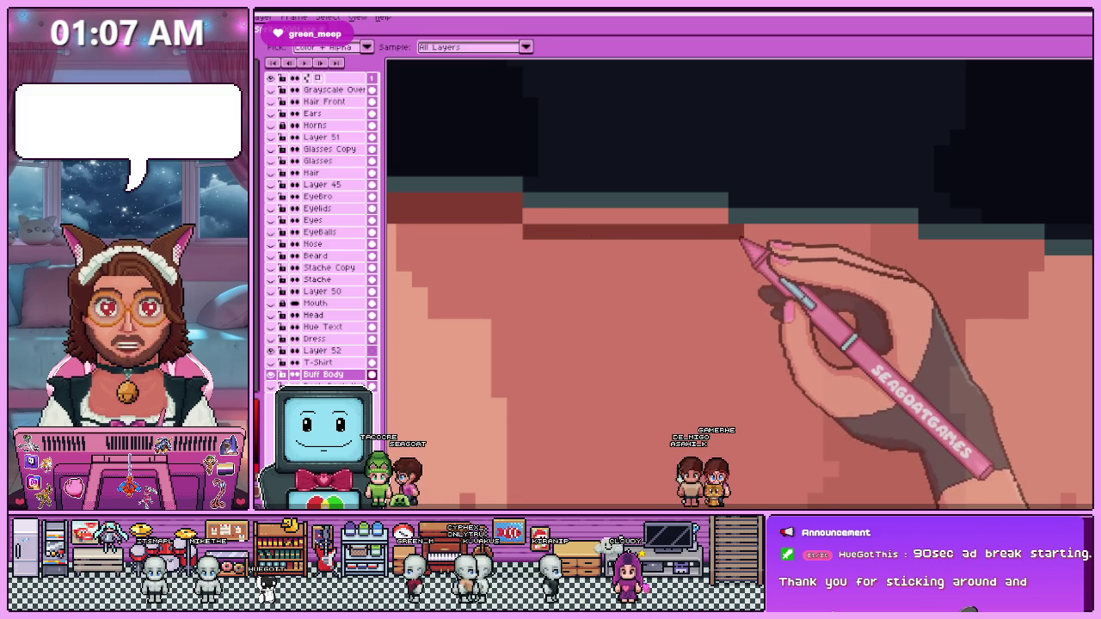
pyautogui.scroll(-2, 680, 231)
pyautogui.scroll(2, 673, 229)
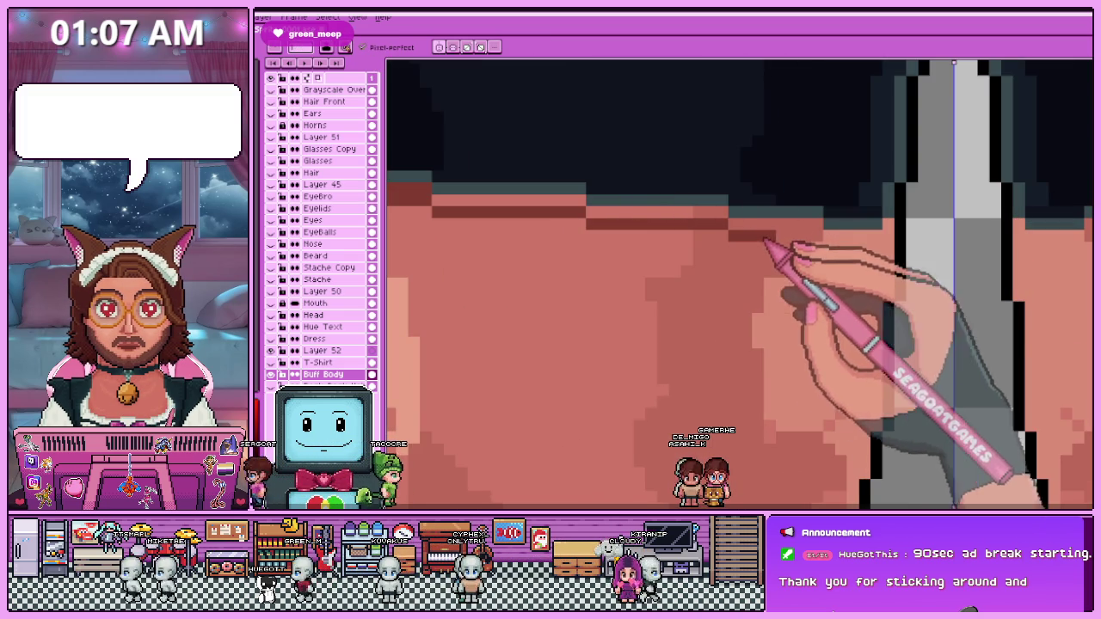
pyautogui.moveTo(824, 247); pyautogui.dragTo(877, 249)
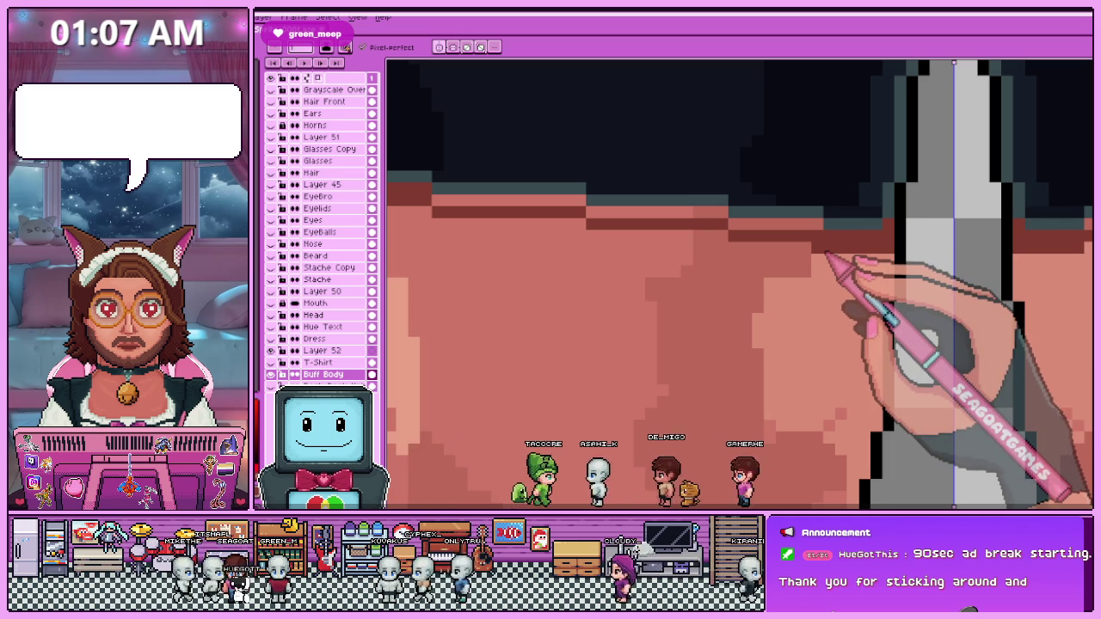
pyautogui.click(484, 200)
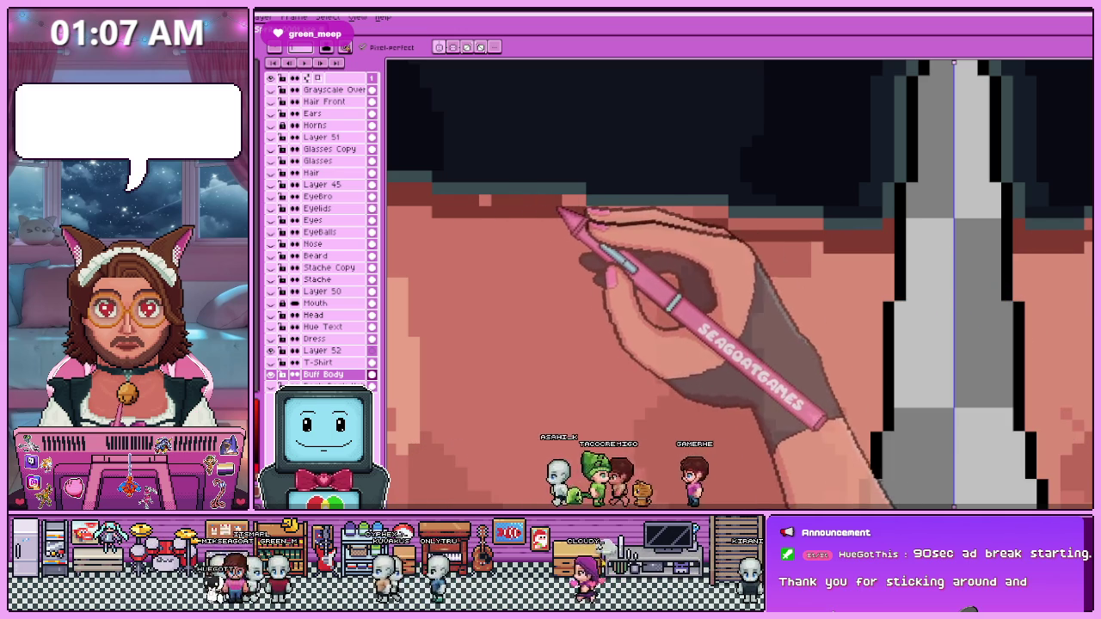
pyautogui.moveTo(727, 212)
pyautogui.mouseDown()
pyautogui.moveTo(669, 214)
pyautogui.moveTo(718, 221)
pyautogui.mouseUp()
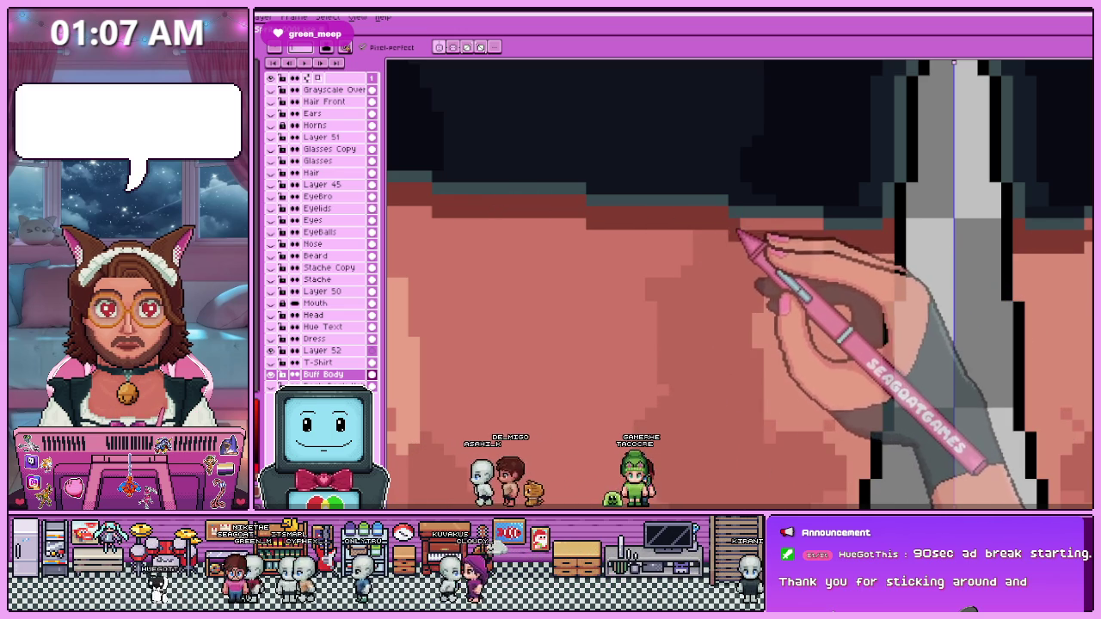
pyautogui.scroll(-3, 823, 246)
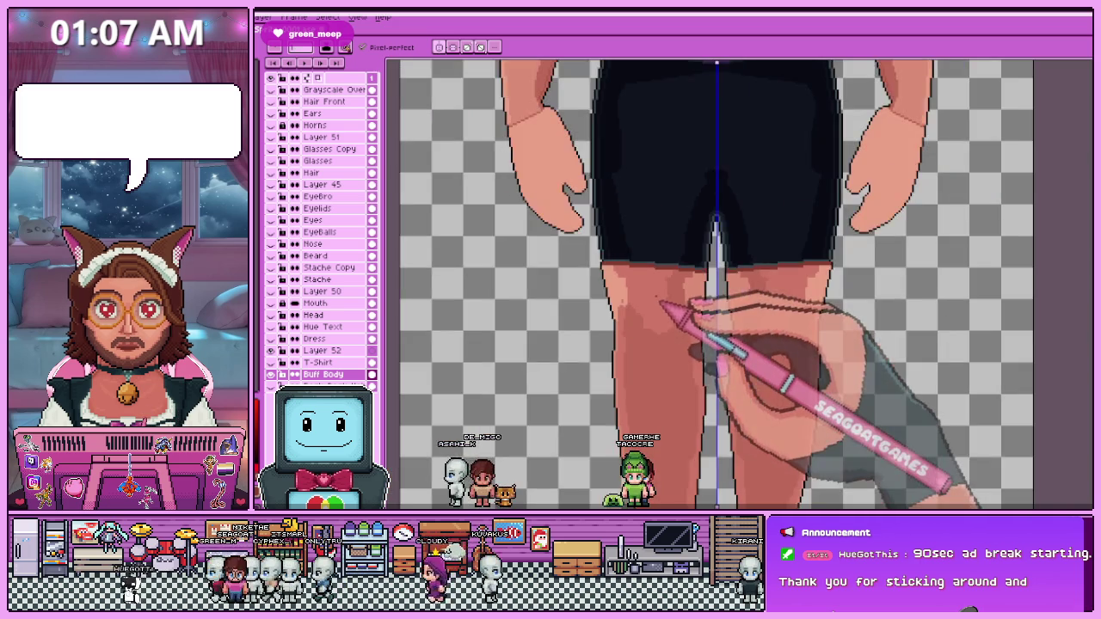
pyautogui.scroll(-2, 660, 303)
pyautogui.scroll(2, 674, 284)
pyautogui.scroll(1, 713, 290)
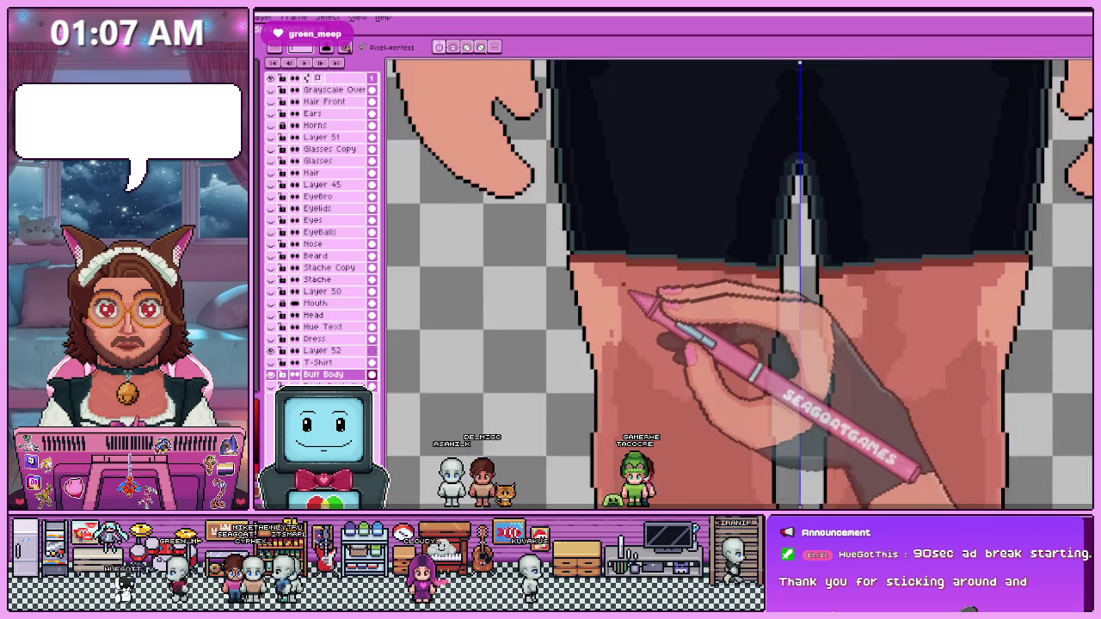
pyautogui.scroll(1, 720, 295)
pyautogui.scroll(1, 728, 290)
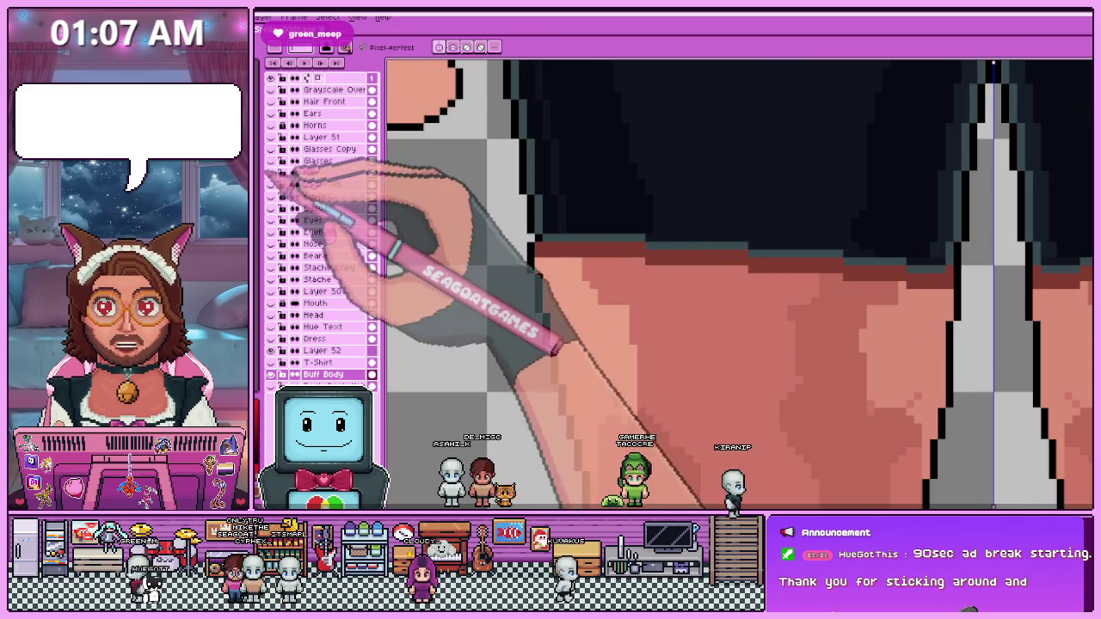
pyautogui.scroll(1, 548, 269)
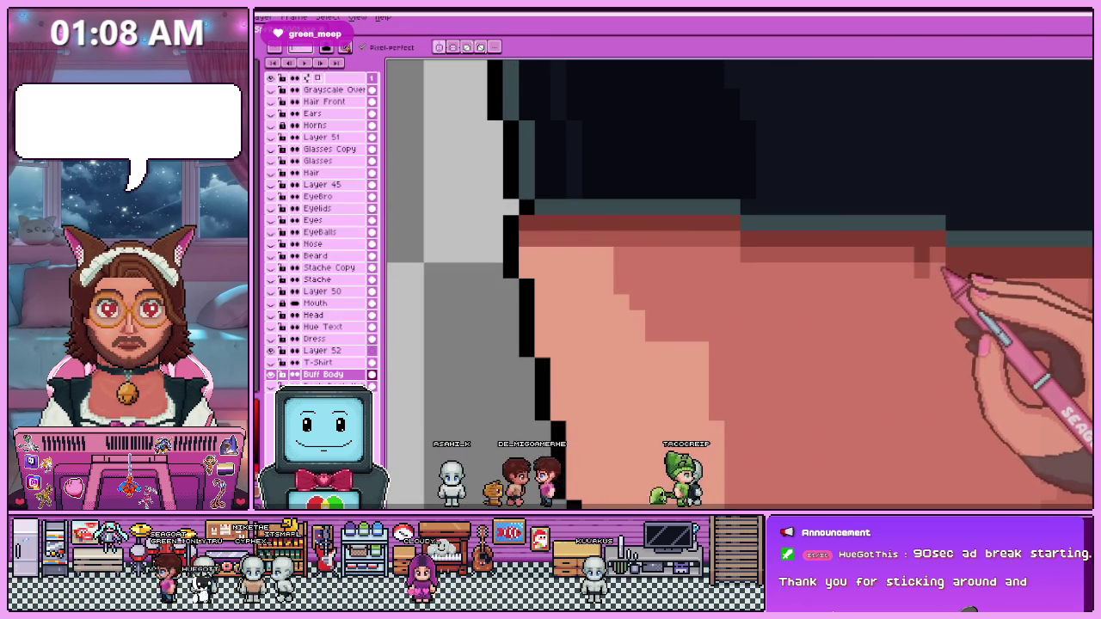
pyautogui.scroll(-3, 731, 241)
pyautogui.scroll(3, 738, 234)
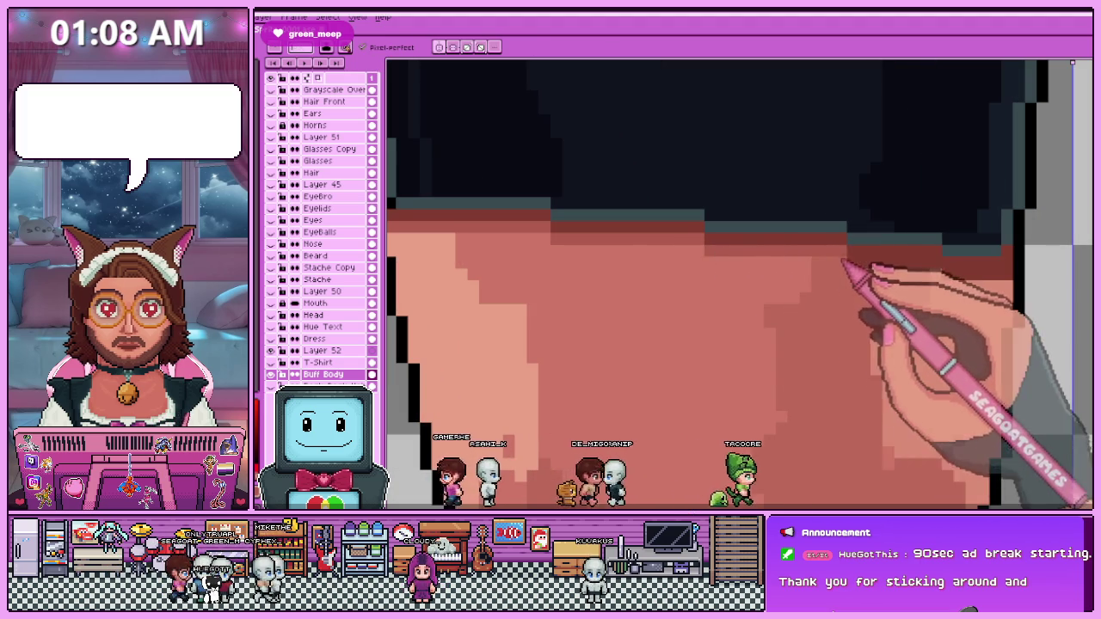
pyautogui.scroll(-3, 866, 270)
pyautogui.scroll(2, 610, 253)
pyautogui.scroll(1, 737, 246)
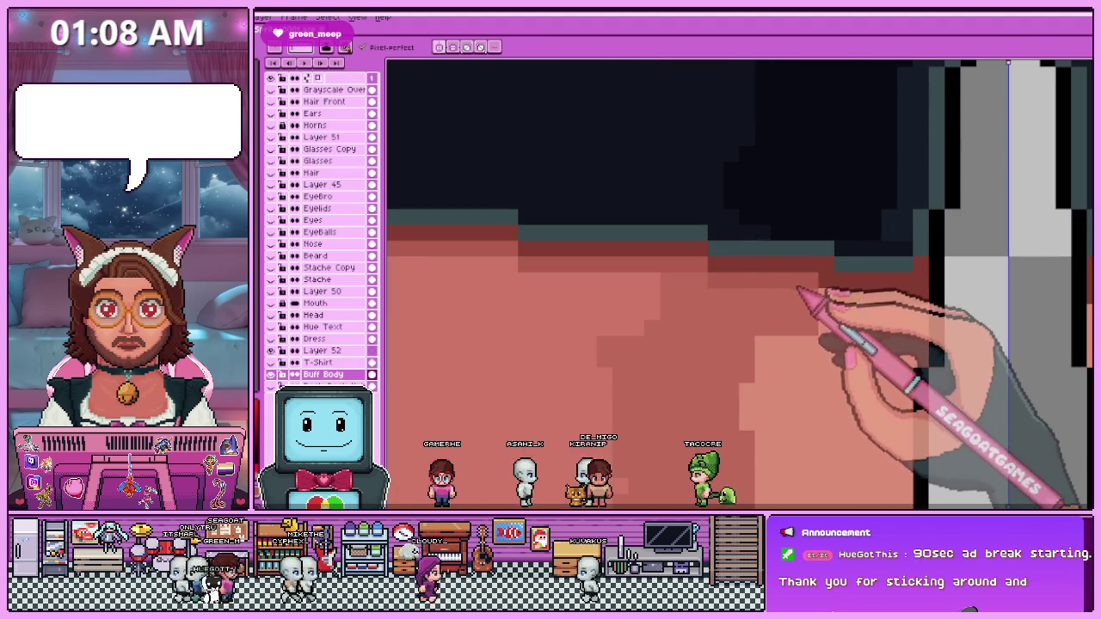
pyautogui.scroll(-2, 644, 246)
pyautogui.scroll(-1, 677, 300)
pyautogui.scroll(4, 630, 250)
pyautogui.scroll(2, 631, 249)
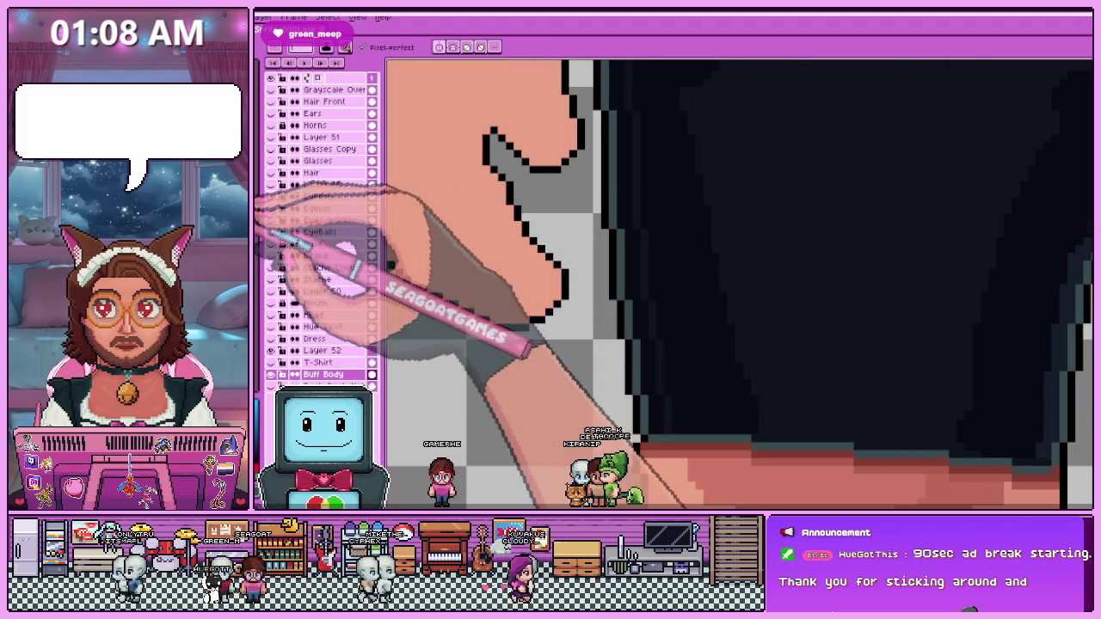
pyautogui.scroll(2, 593, 362)
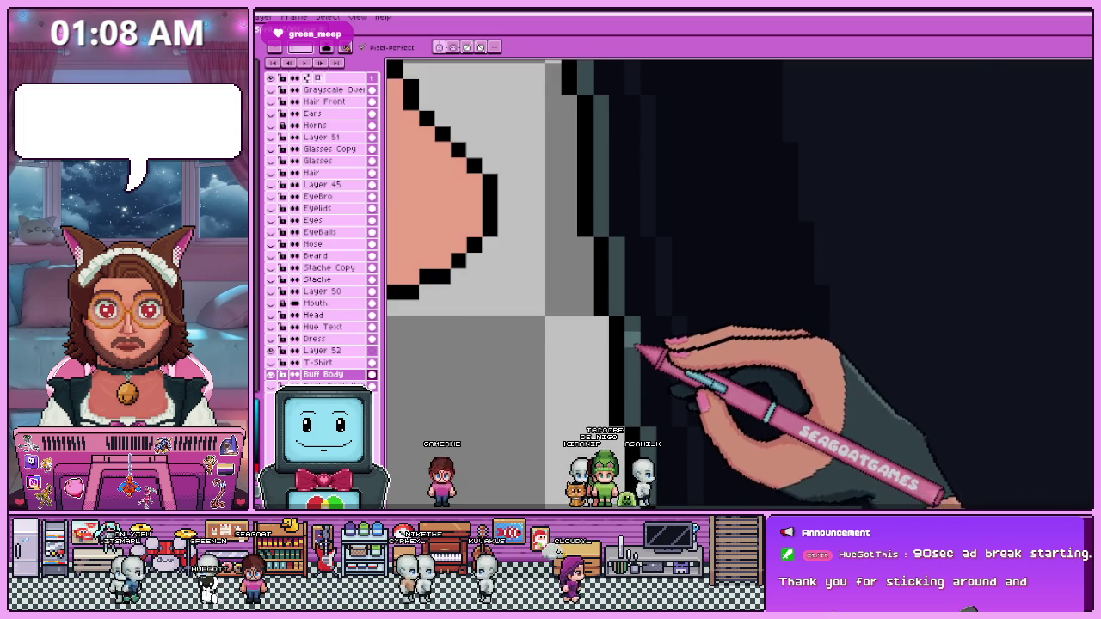
pyautogui.scroll(-2, 641, 409)
pyautogui.scroll(2, 645, 400)
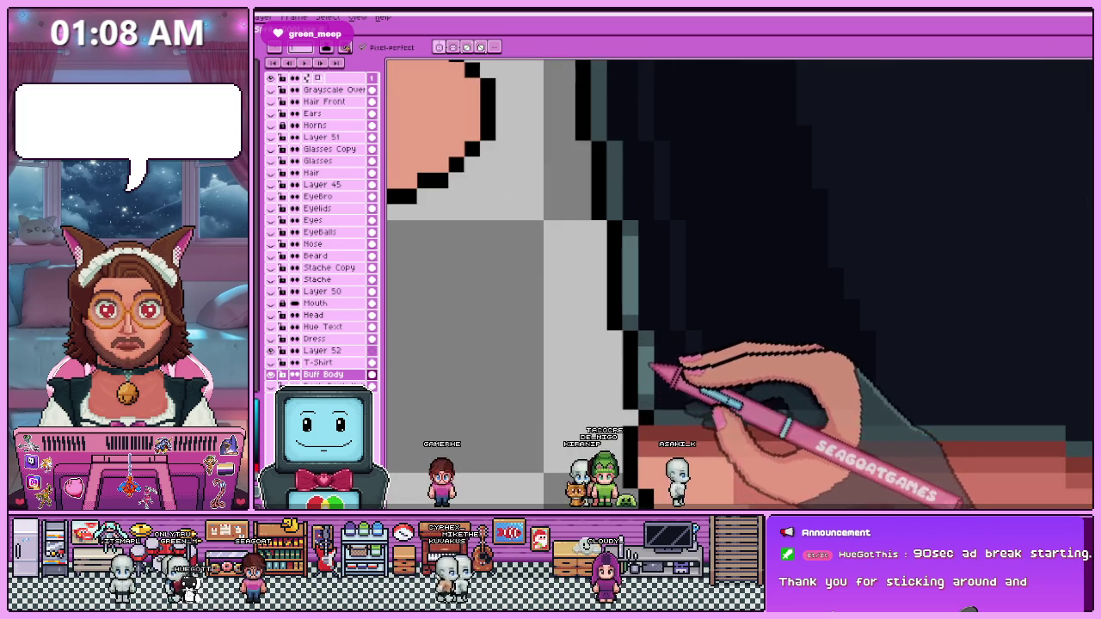
pyautogui.scroll(-2, 651, 369)
pyautogui.scroll(1, 641, 353)
pyautogui.scroll(1, 635, 340)
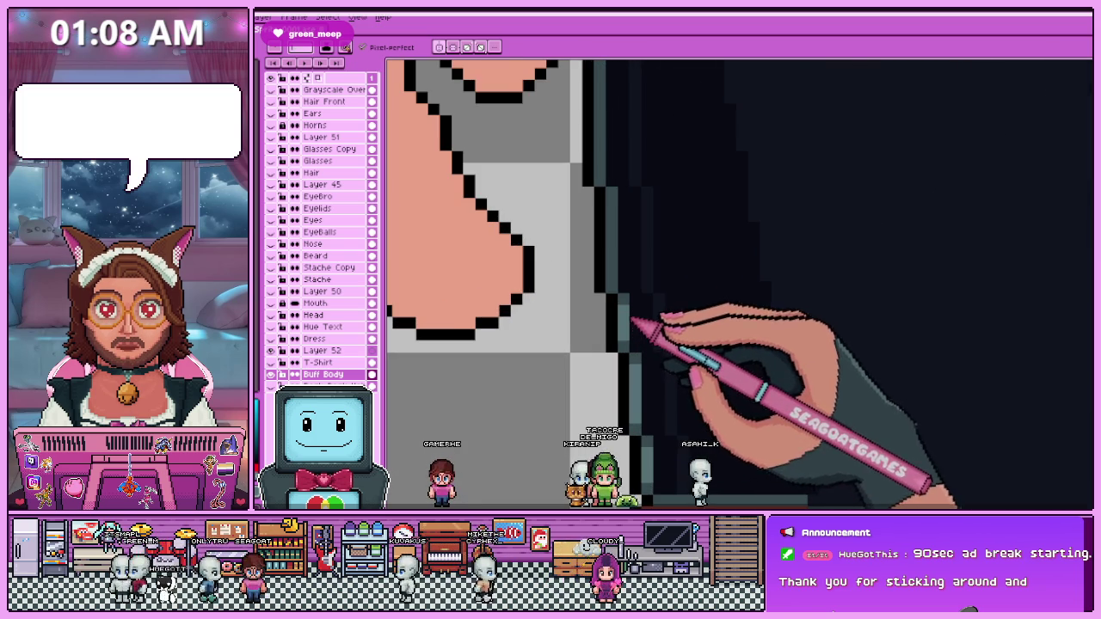
pyautogui.scroll(-2, 633, 323)
pyautogui.scroll(2, 628, 331)
pyautogui.scroll(-1, 623, 288)
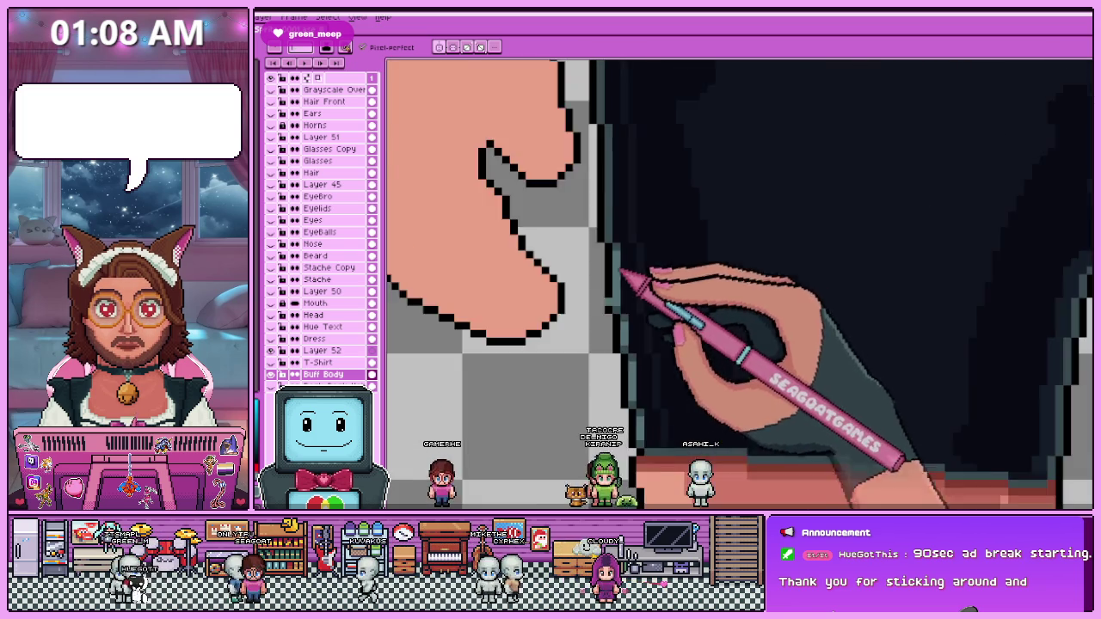
pyautogui.scroll(-1, 618, 303)
pyautogui.scroll(2, 614, 322)
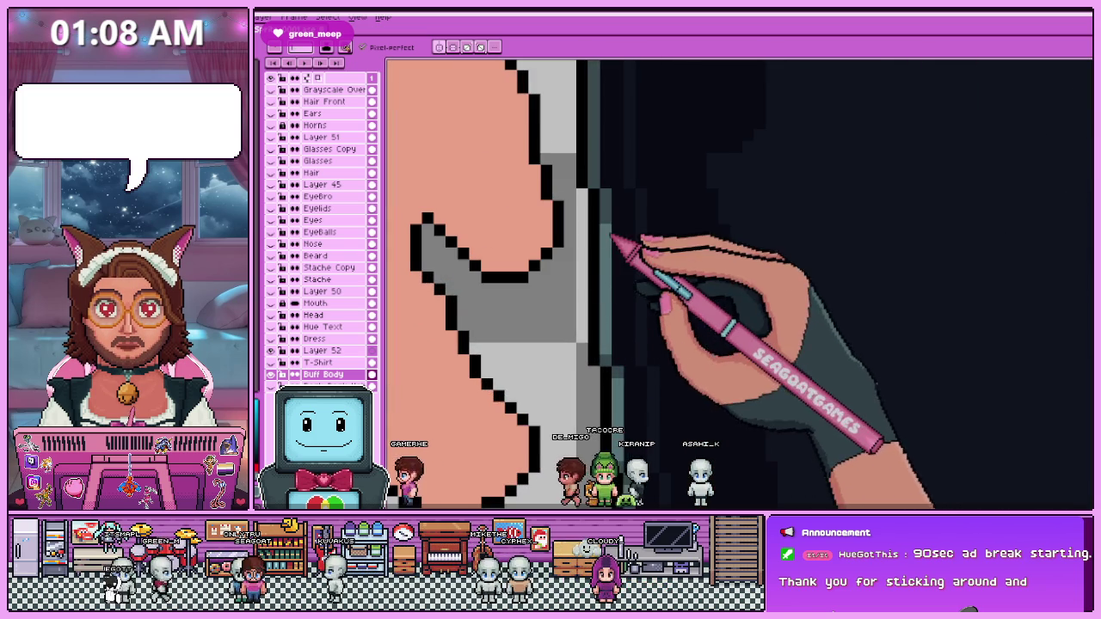
pyautogui.scroll(-2, 610, 219)
pyautogui.scroll(2, 628, 378)
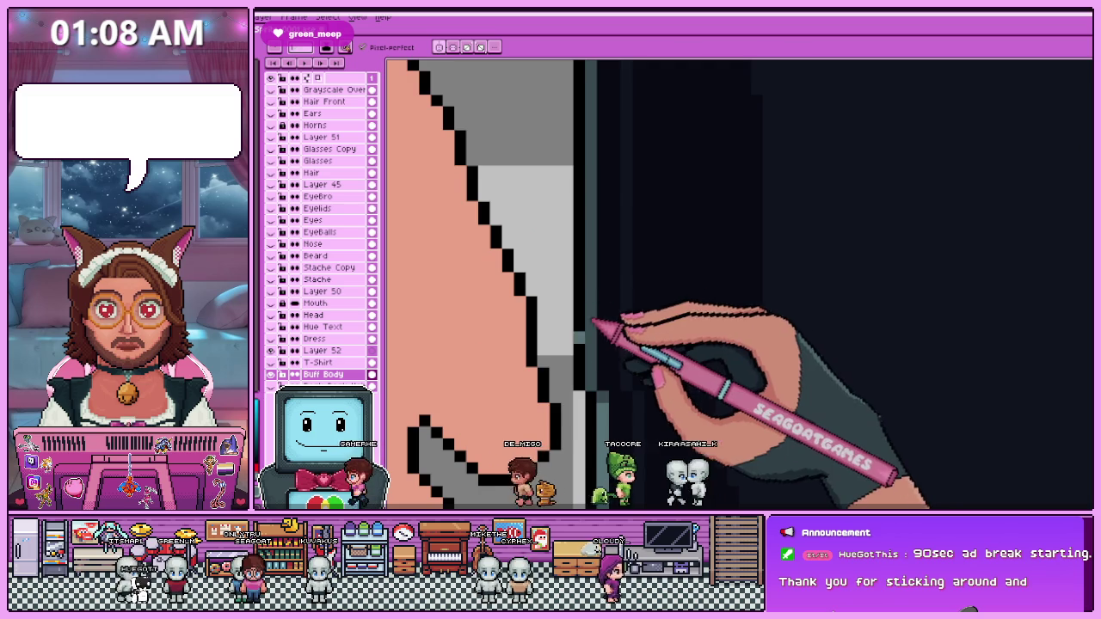
pyautogui.scroll(1, 595, 378)
pyautogui.scroll(-1, 593, 191)
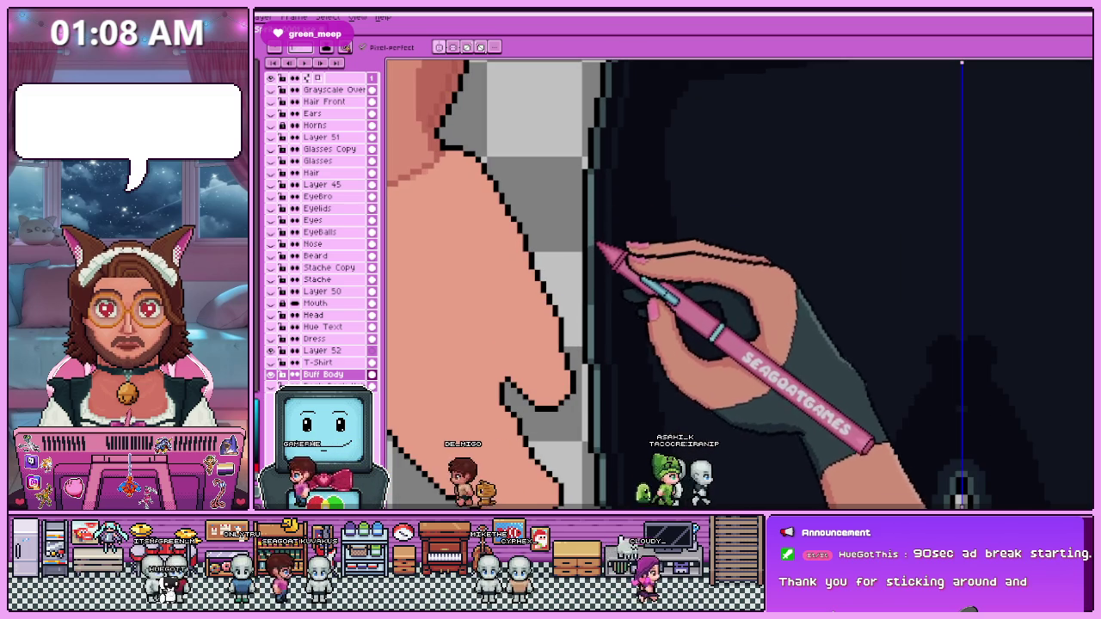
pyautogui.scroll(-2, 602, 344)
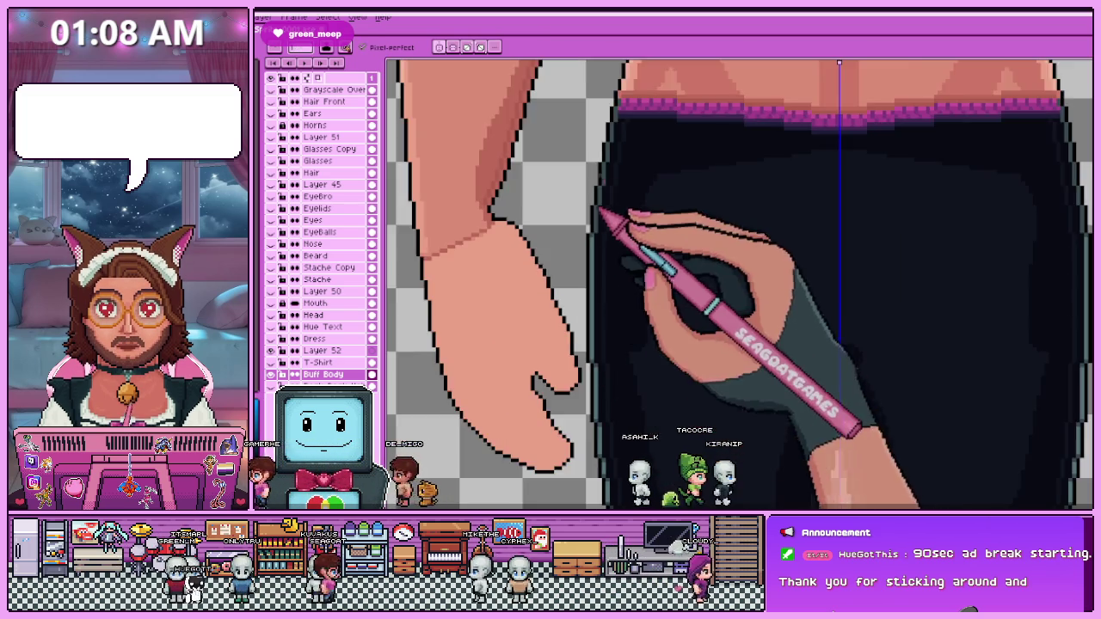
pyautogui.scroll(2, 613, 232)
pyautogui.press('alt')
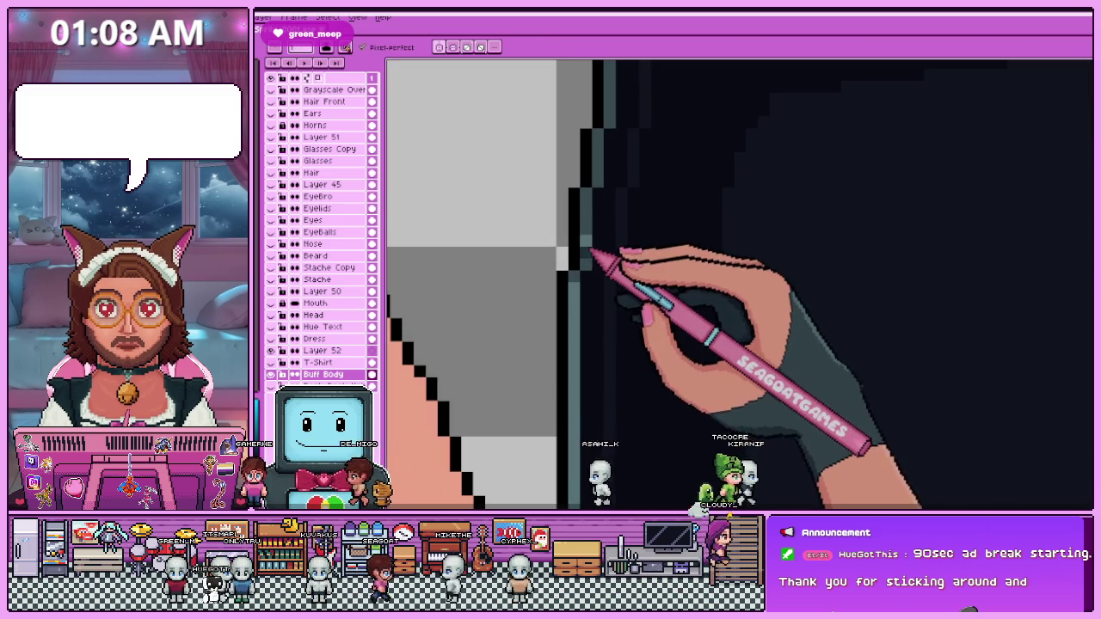
pyautogui.scroll(-2, 592, 231)
pyautogui.scroll(2, 588, 222)
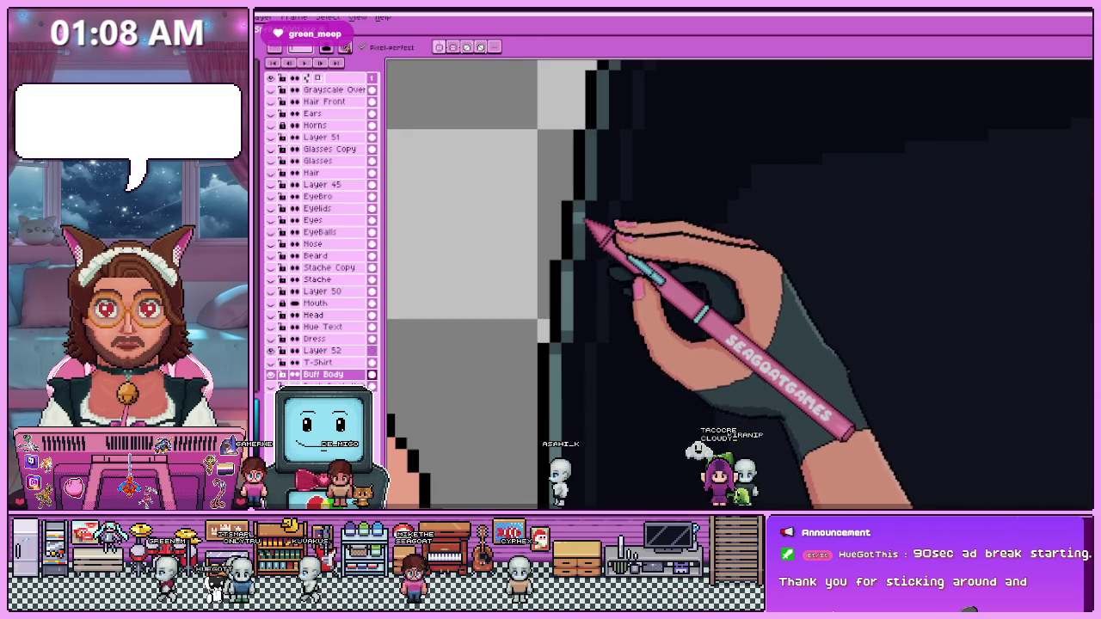
pyautogui.scroll(-2, 585, 251)
pyautogui.scroll(2, 594, 216)
pyautogui.scroll(-2, 590, 212)
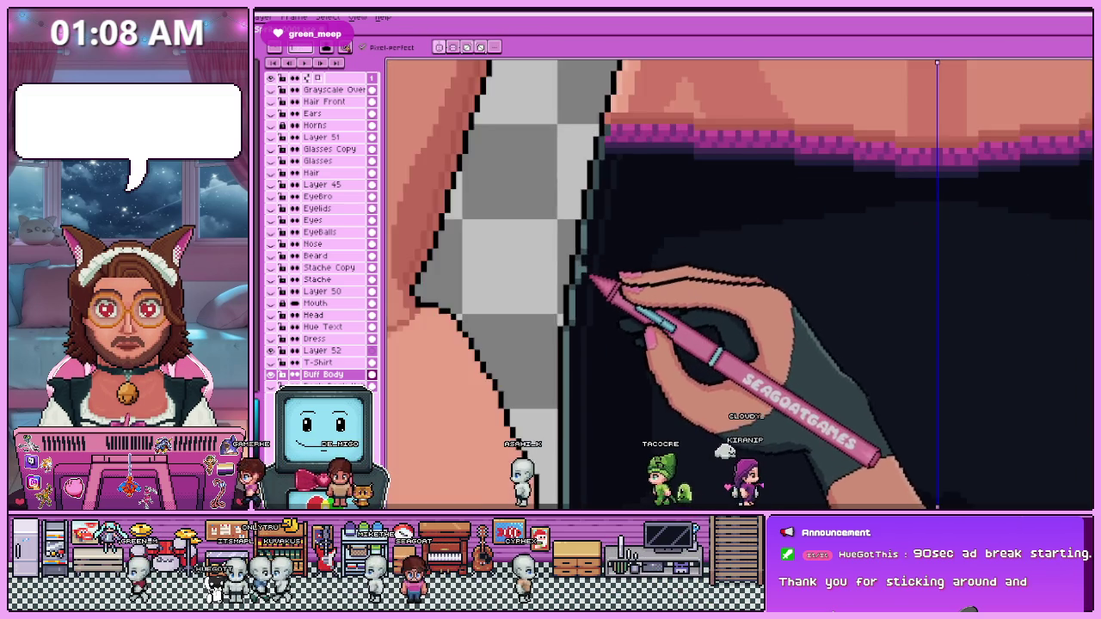
pyautogui.scroll(2, 619, 258)
pyautogui.scroll(-2, 594, 229)
pyautogui.scroll(2, 602, 186)
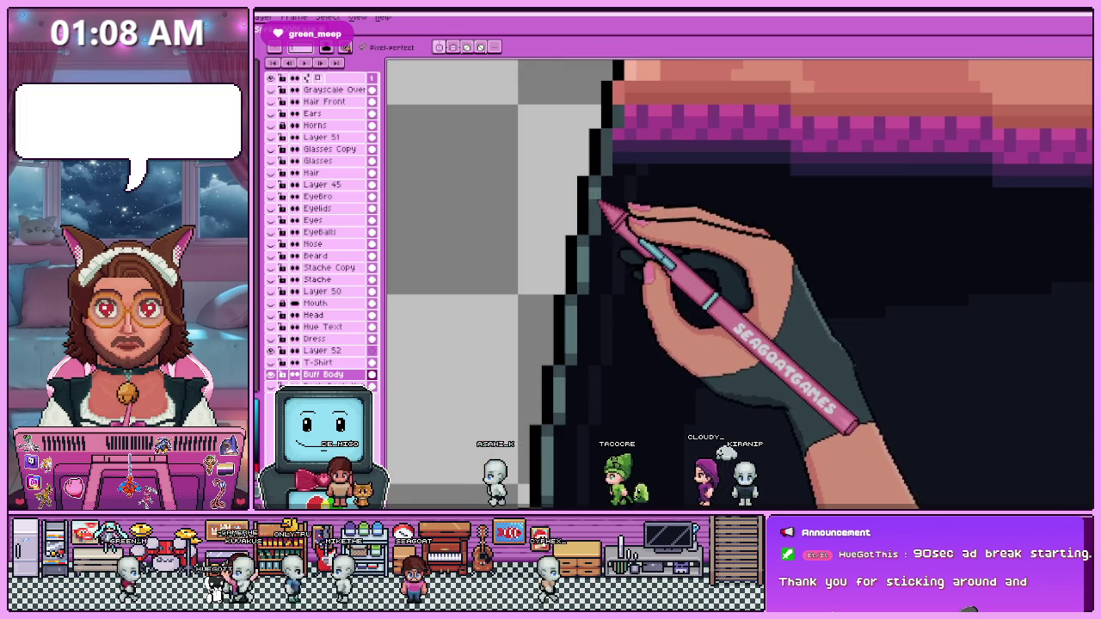
pyautogui.scroll(-2, 602, 185)
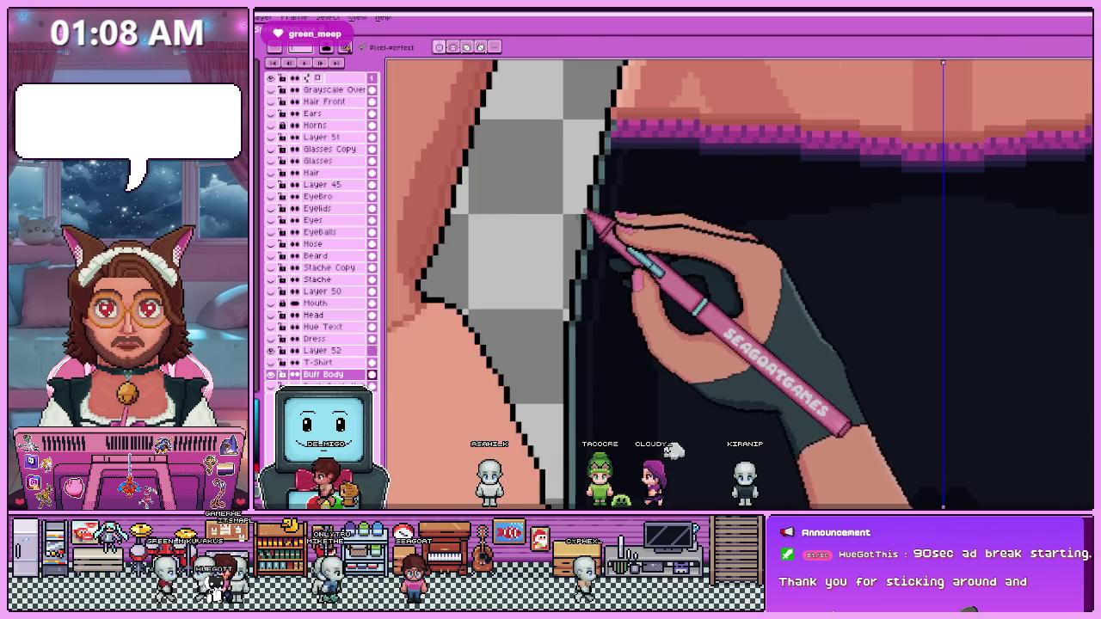
pyautogui.scroll(-1, 605, 164)
pyautogui.scroll(-2, 606, 163)
pyautogui.scroll(1, 622, 252)
pyautogui.scroll(1, 610, 252)
pyautogui.scroll(1, 585, 339)
pyautogui.scroll(1, 602, 344)
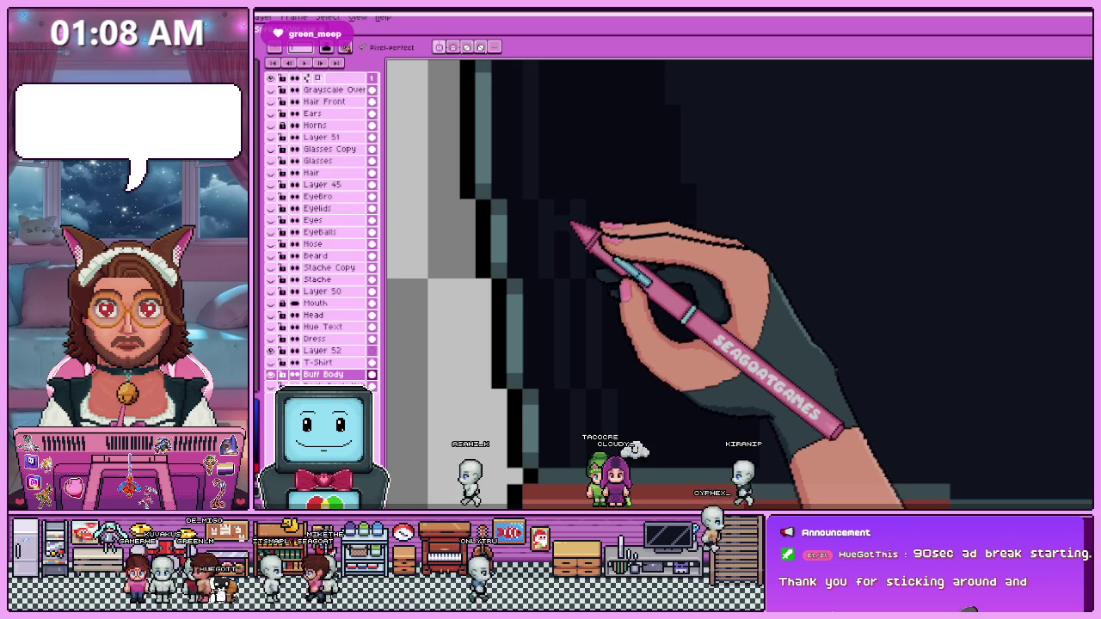
pyautogui.scroll(-1, 570, 225)
pyautogui.scroll(1, 528, 270)
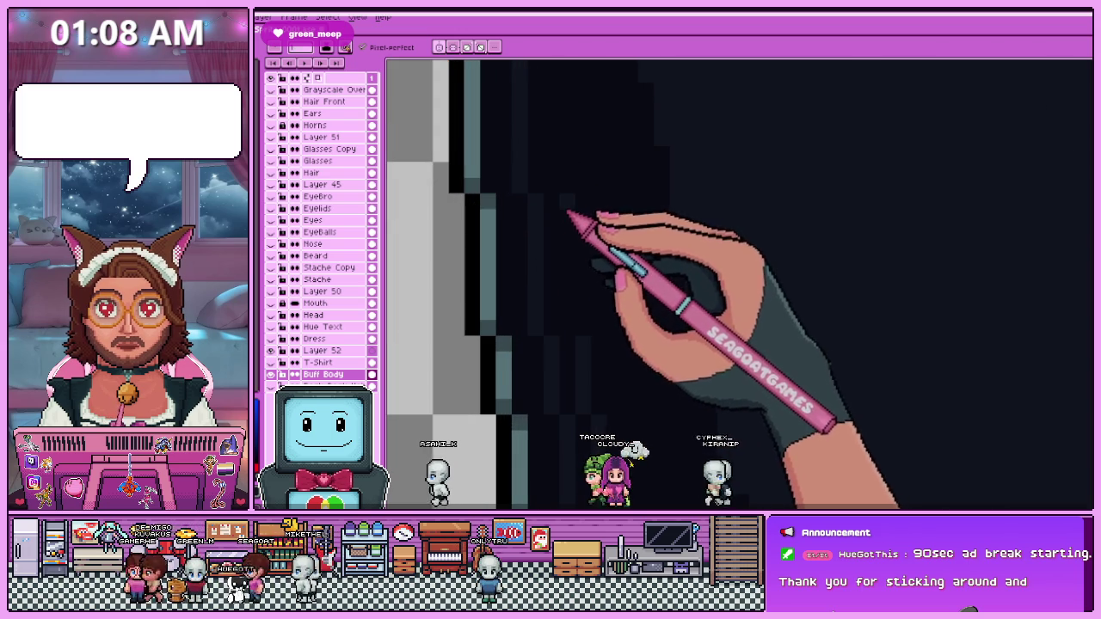
pyautogui.scroll(1, 569, 322)
pyautogui.scroll(-1, 568, 319)
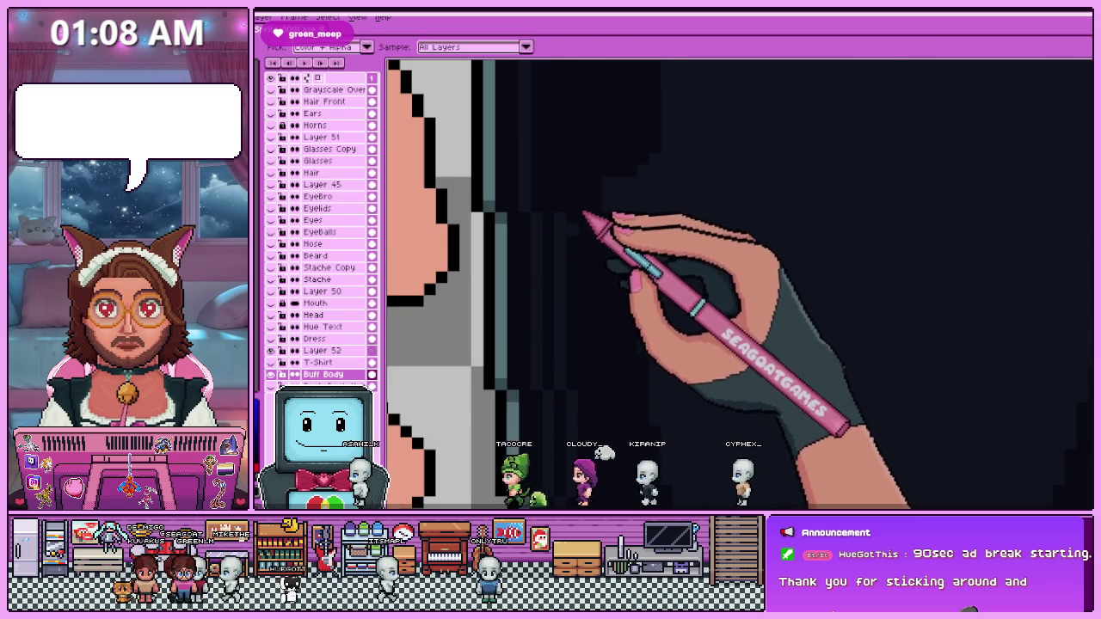
pyautogui.scroll(1, 568, 228)
pyautogui.scroll(1, 563, 232)
pyautogui.scroll(-1, 561, 237)
pyautogui.scroll(-1, 560, 242)
pyautogui.scroll(1, 559, 344)
pyautogui.scroll(1, 560, 258)
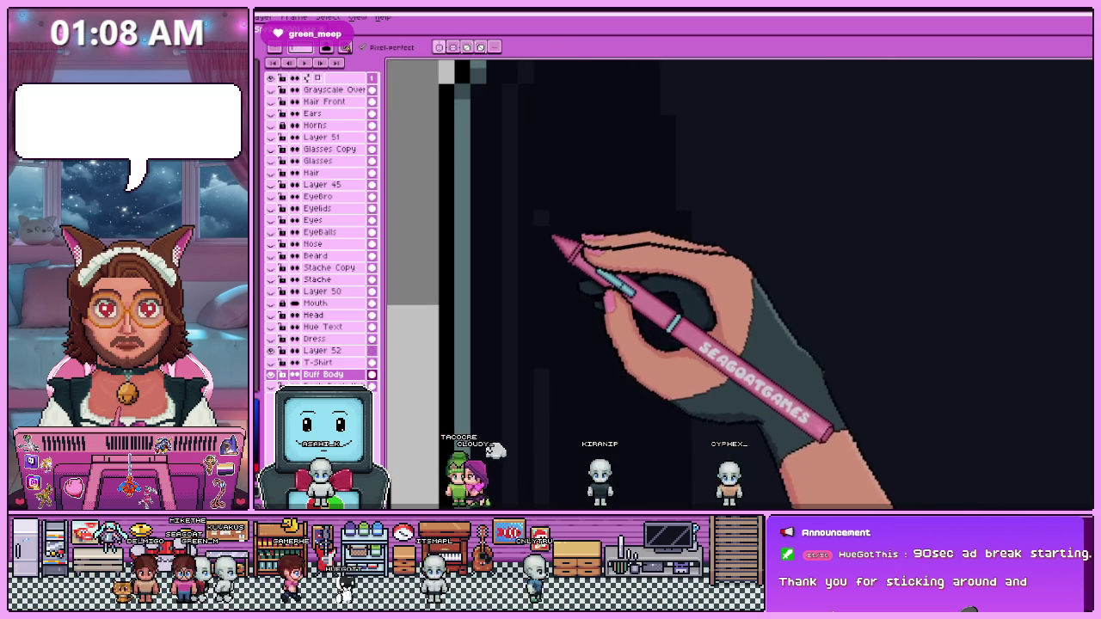
pyautogui.scroll(-1, 551, 266)
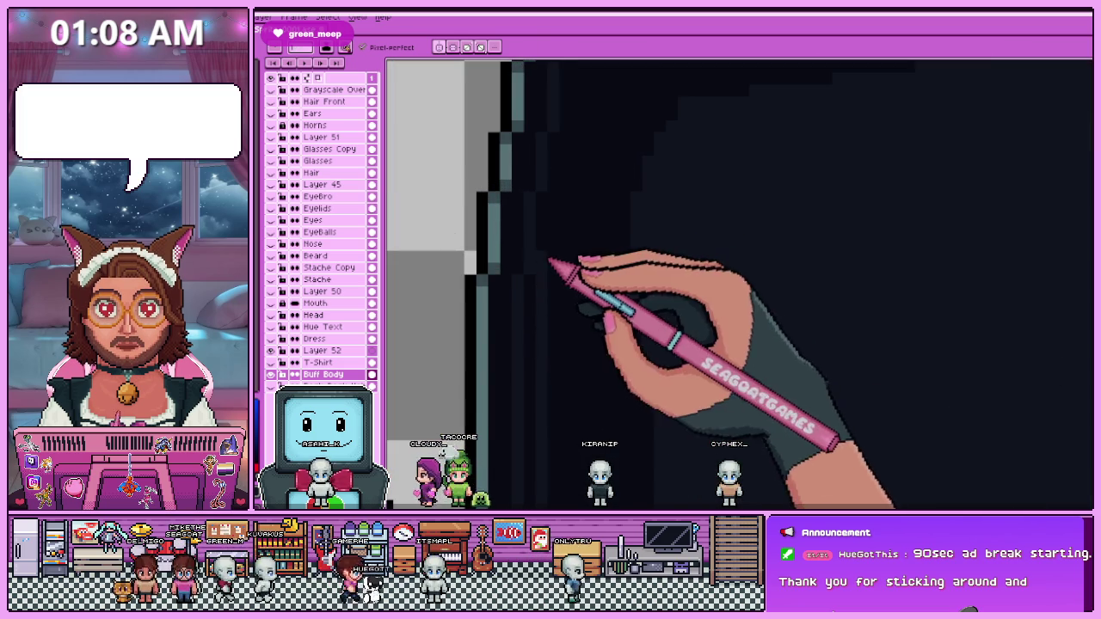
pyautogui.scroll(-1, 551, 276)
pyautogui.scroll(1, 555, 309)
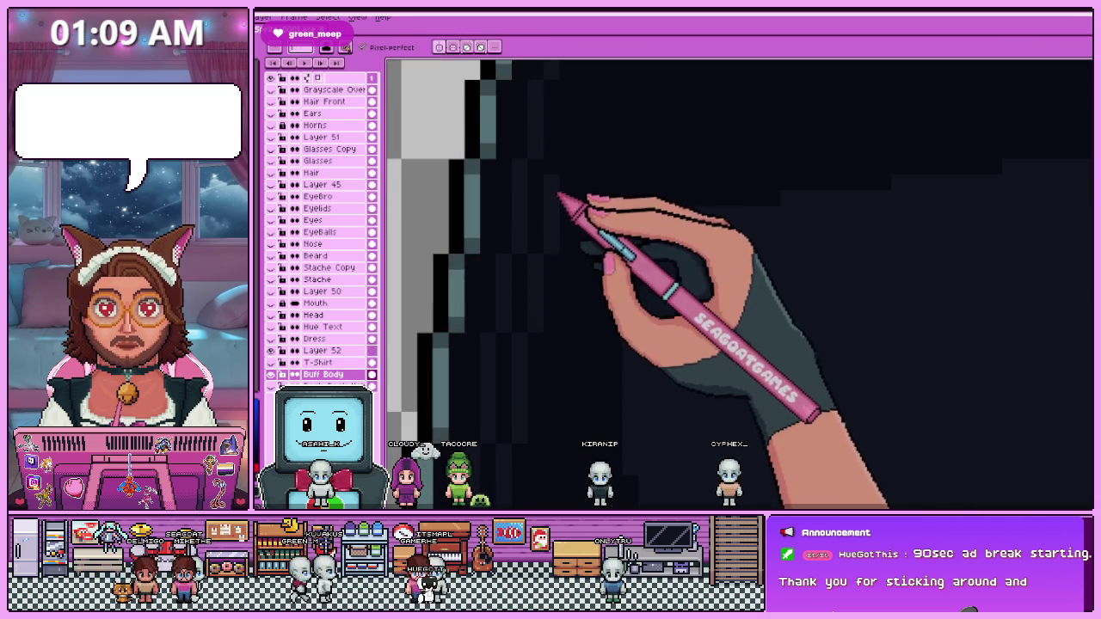
pyautogui.scroll(-1, 560, 224)
pyautogui.scroll(1, 564, 236)
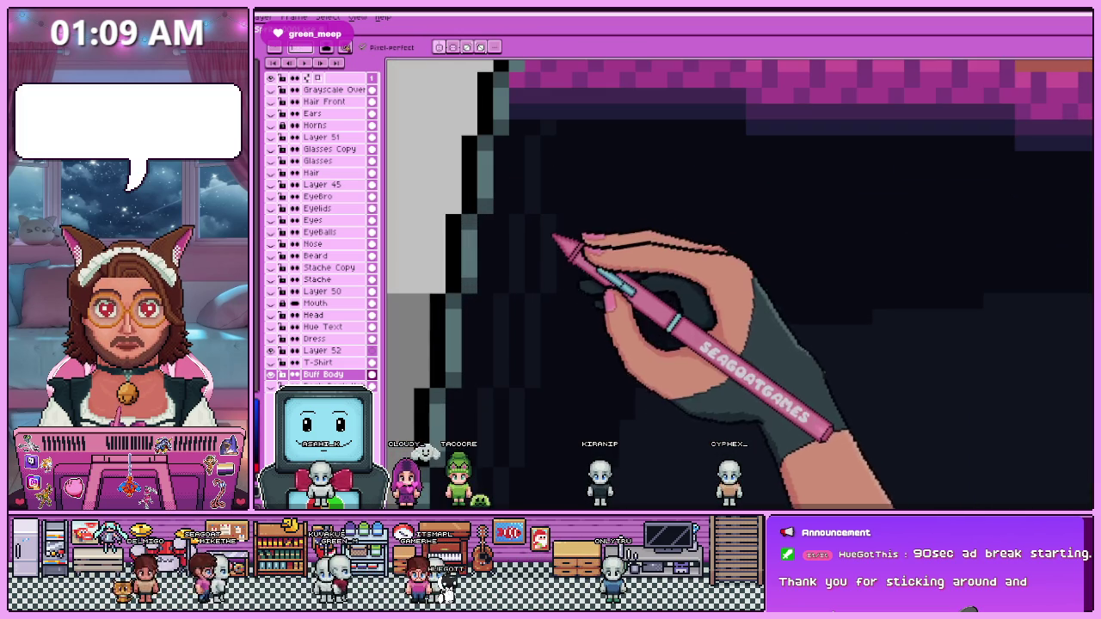
pyautogui.scroll(-1, 579, 148)
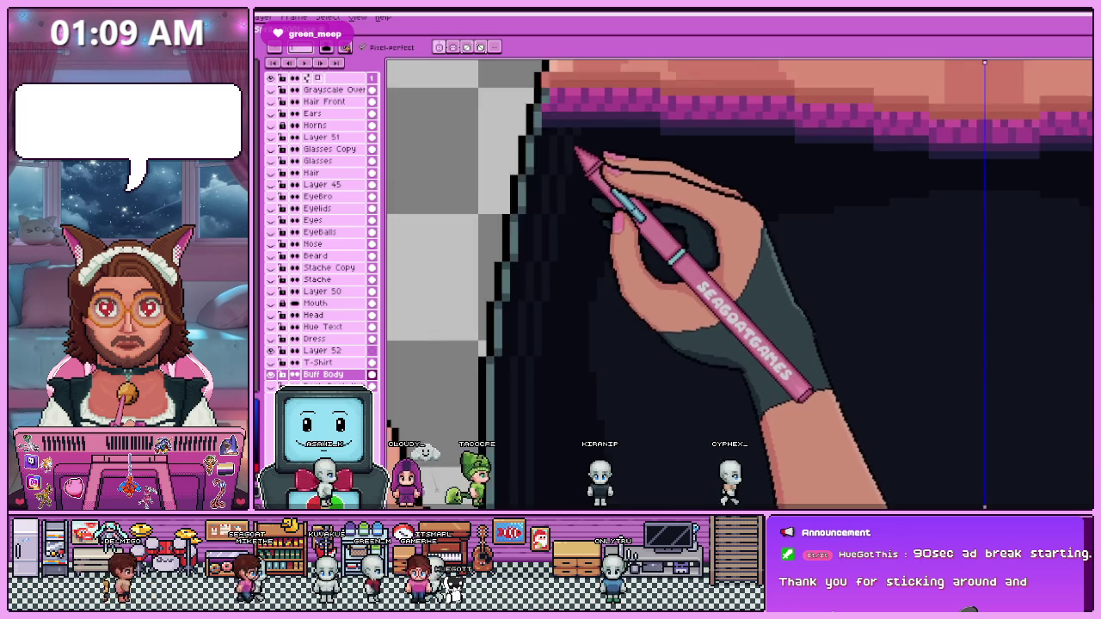
pyautogui.scroll(-2, 574, 150)
pyautogui.scroll(1, 561, 284)
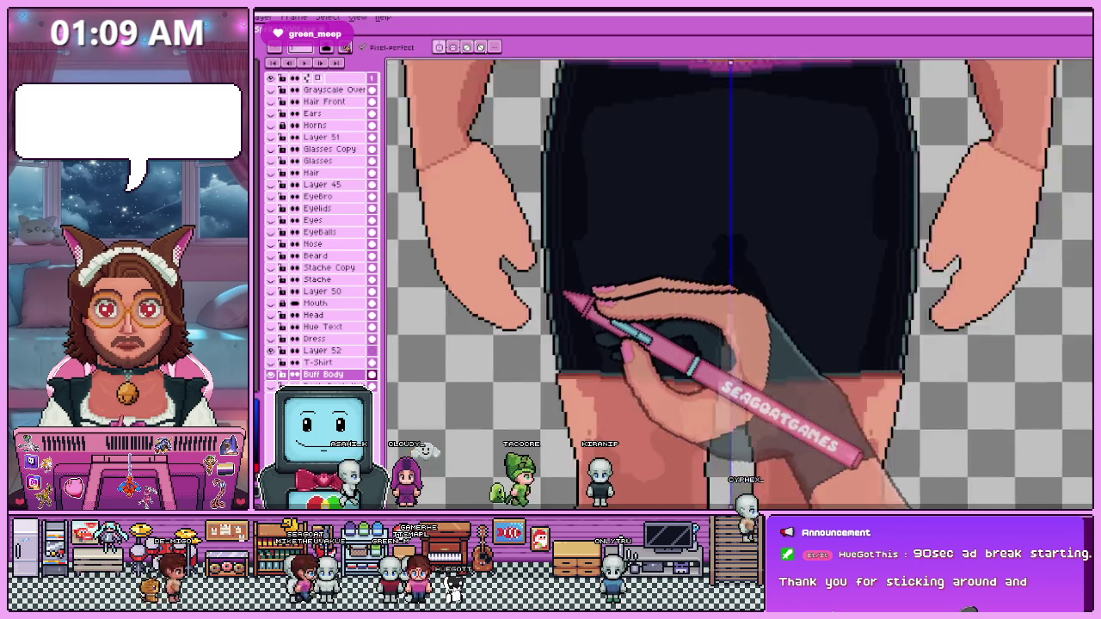
# Zoom in and out on the canvas to frame the shorts' hem over the thigh.
pyautogui.scroll(1, 568, 249)
pyautogui.scroll(1, 572, 233)
pyautogui.scroll(1, 544, 239)
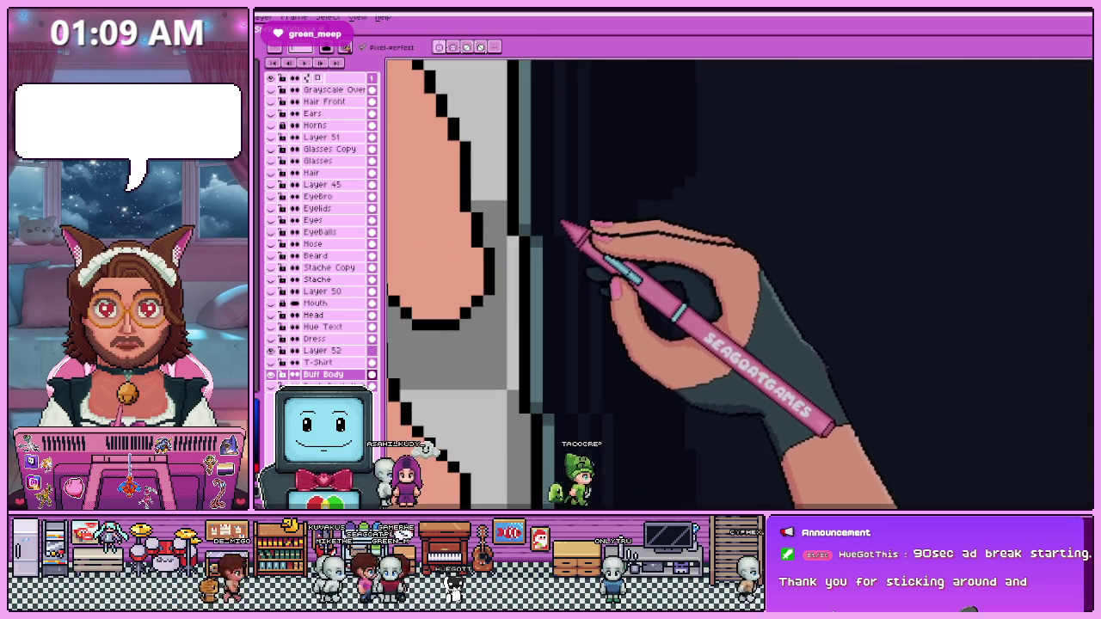
pyautogui.scroll(-1, 553, 215)
pyautogui.scroll(1, 563, 222)
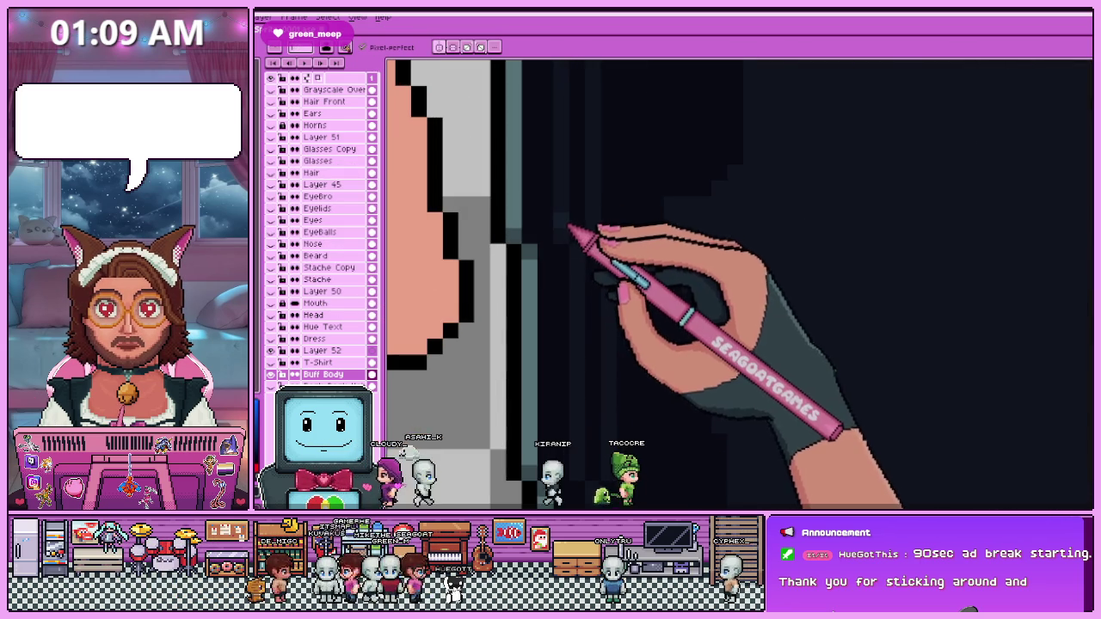
pyautogui.scroll(-1, 563, 237)
pyautogui.scroll(1, 560, 249)
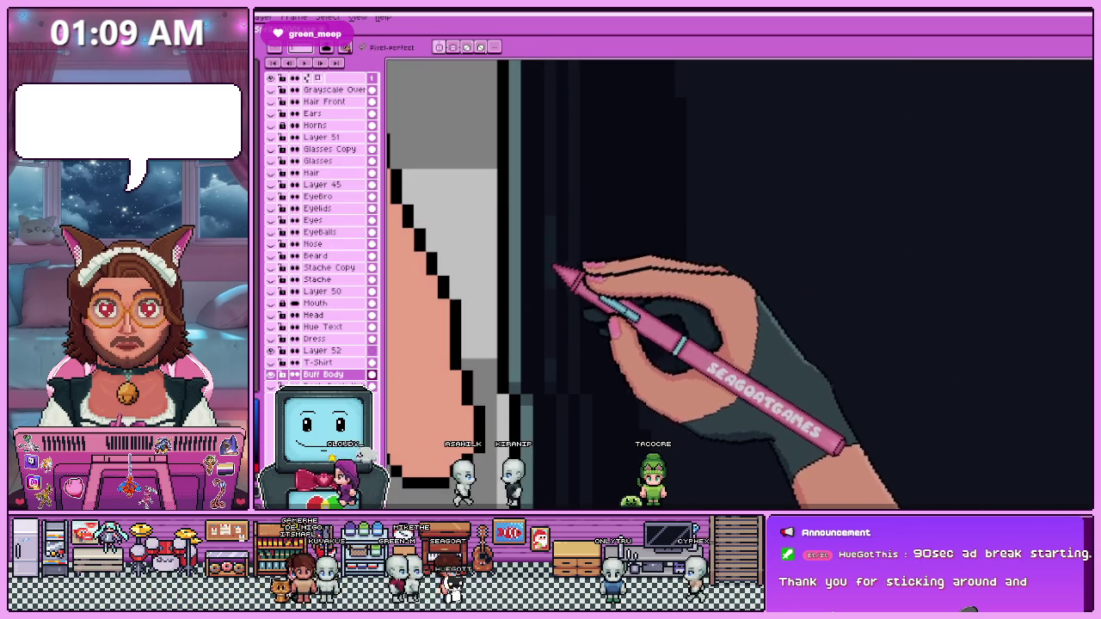
pyautogui.scroll(-1, 552, 357)
pyautogui.scroll(1, 568, 215)
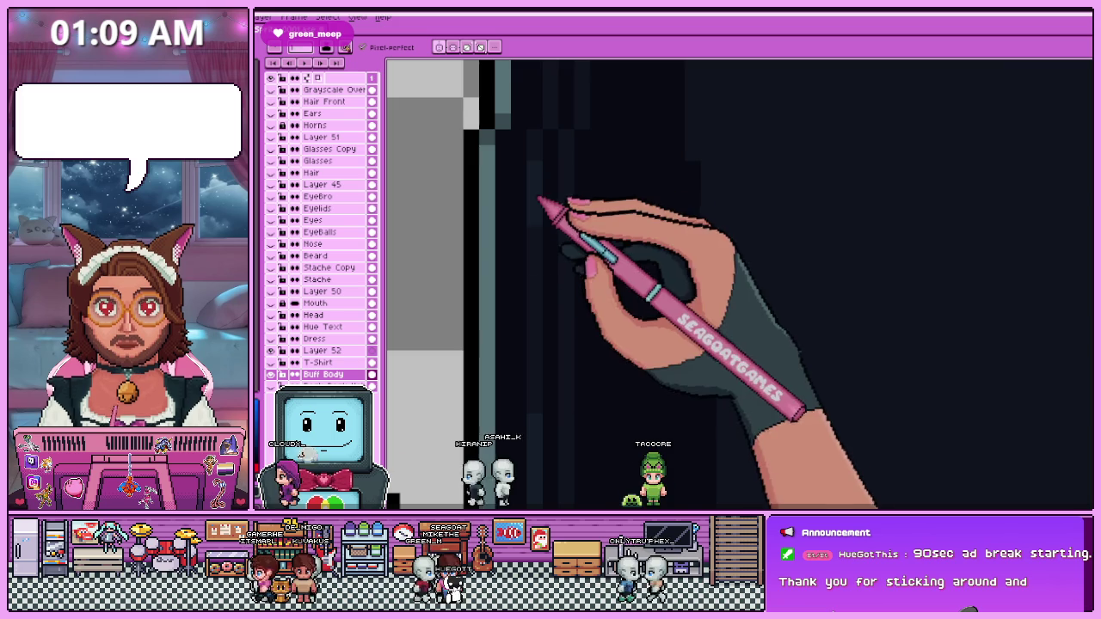
pyautogui.scroll(-1, 563, 362)
pyautogui.scroll(1, 560, 302)
pyautogui.scroll(1, 554, 352)
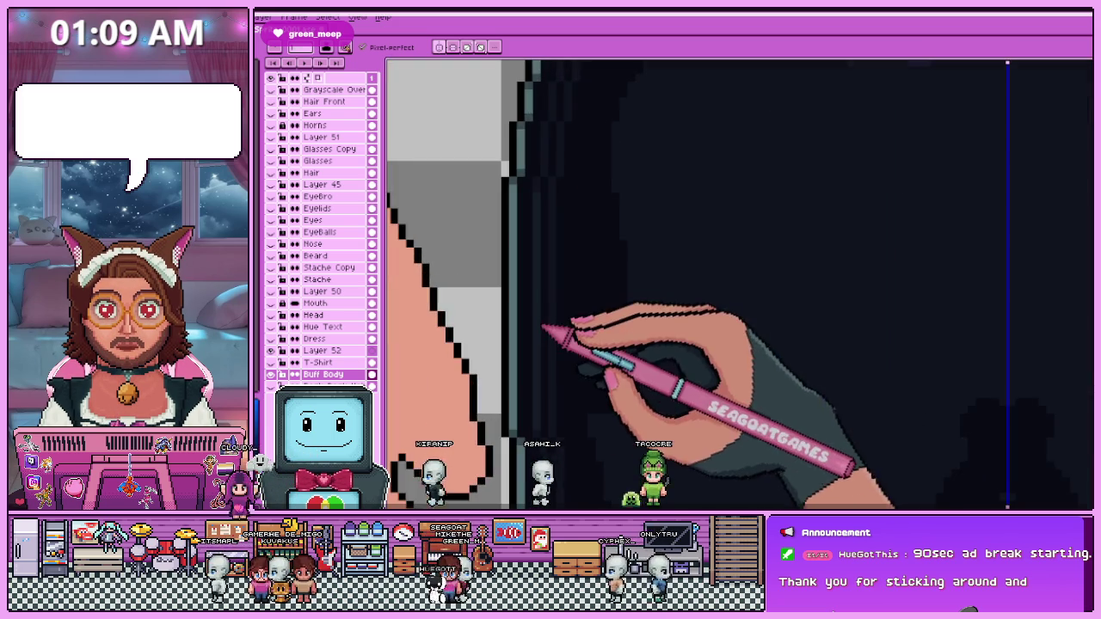
pyautogui.scroll(-1, 545, 315)
pyautogui.scroll(2, 545, 396)
pyautogui.scroll(1, 543, 292)
pyautogui.scroll(-1, 545, 206)
pyautogui.scroll(1, 555, 180)
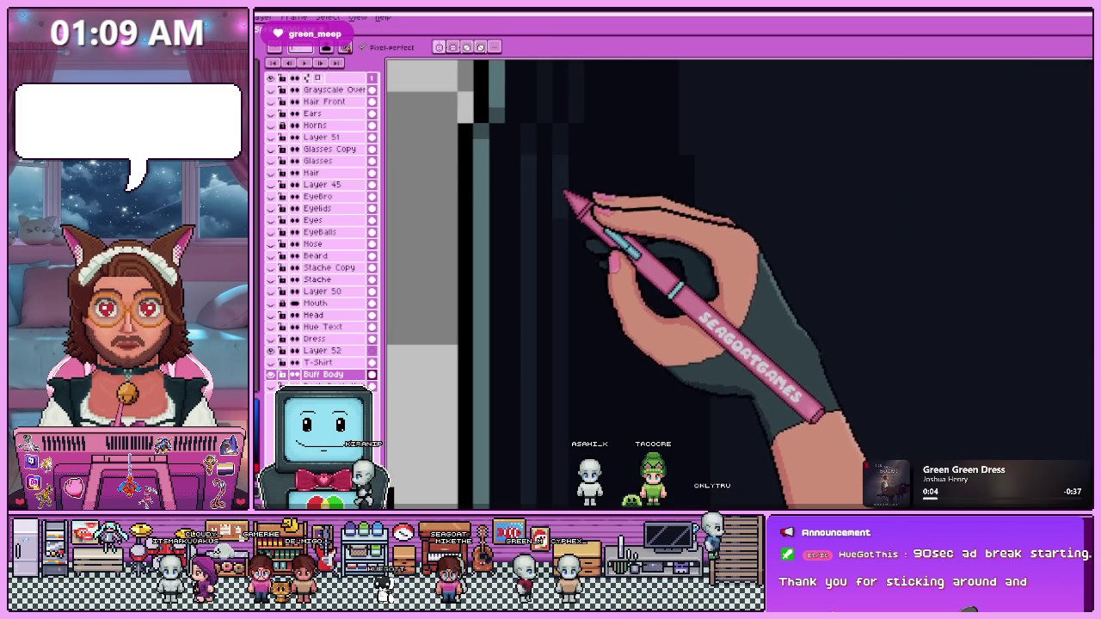
pyautogui.scroll(-1, 566, 182)
pyautogui.scroll(1, 560, 374)
pyautogui.scroll(-1, 559, 255)
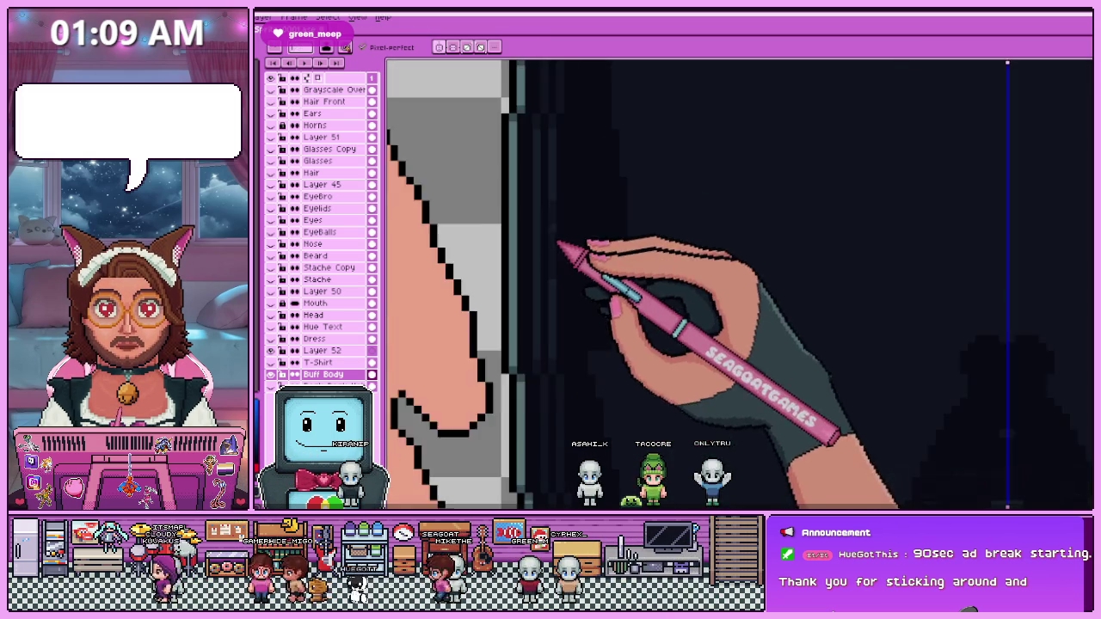
pyautogui.scroll(1, 559, 200)
pyautogui.scroll(-1, 555, 310)
pyautogui.scroll(1, 563, 253)
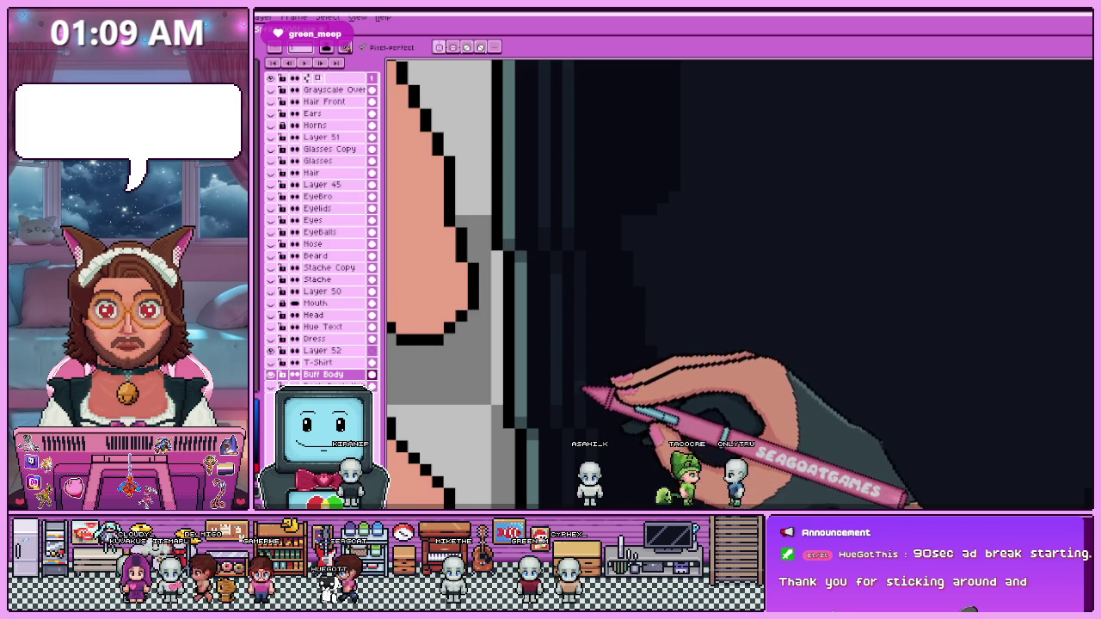
pyautogui.scroll(-1, 584, 287)
pyautogui.scroll(1, 578, 338)
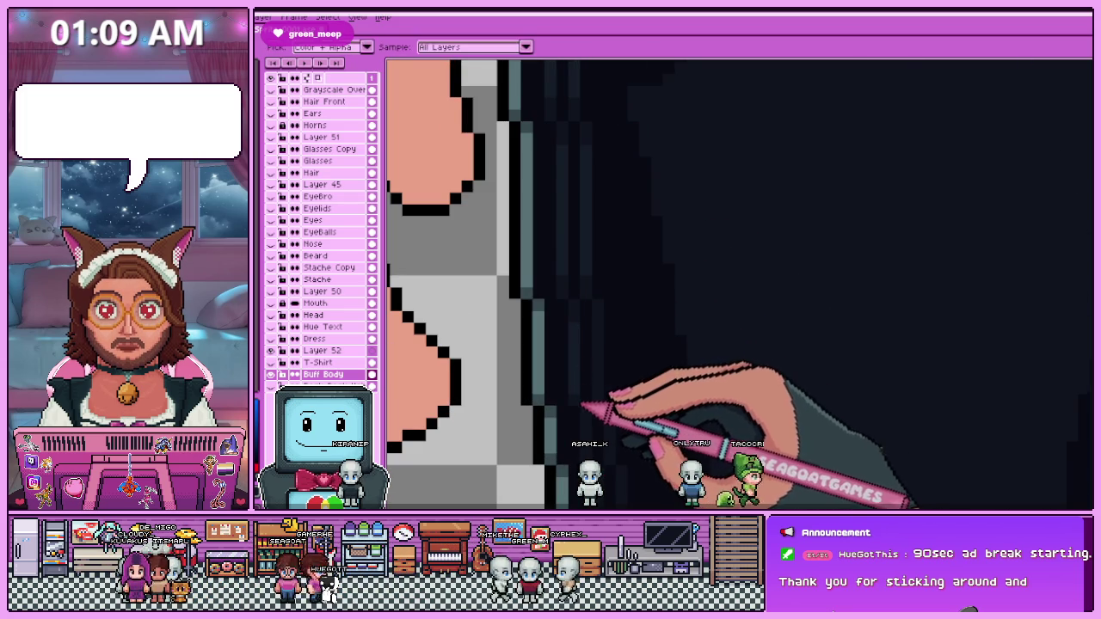
pyautogui.scroll(-1, 593, 361)
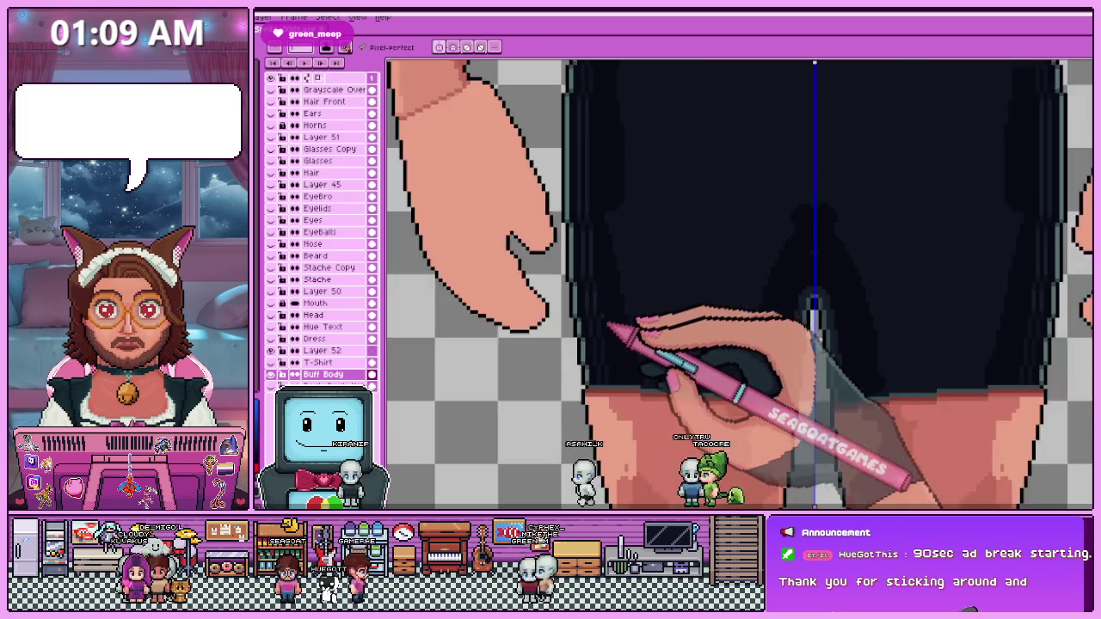
pyautogui.scroll(1, 587, 347)
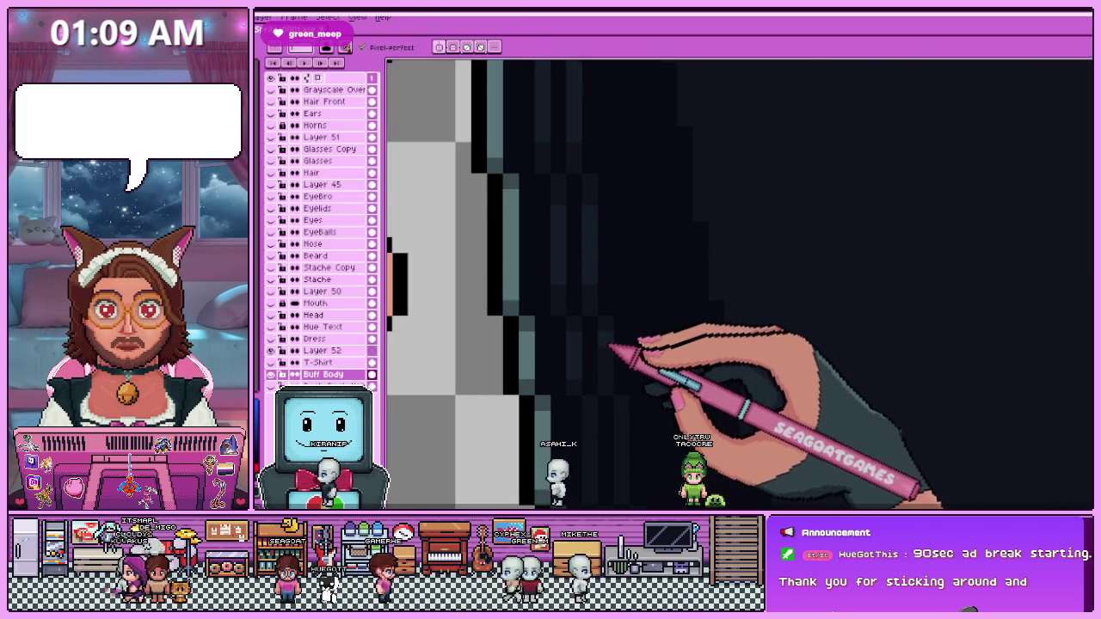
pyautogui.scroll(-1, 609, 284)
pyautogui.scroll(1, 607, 318)
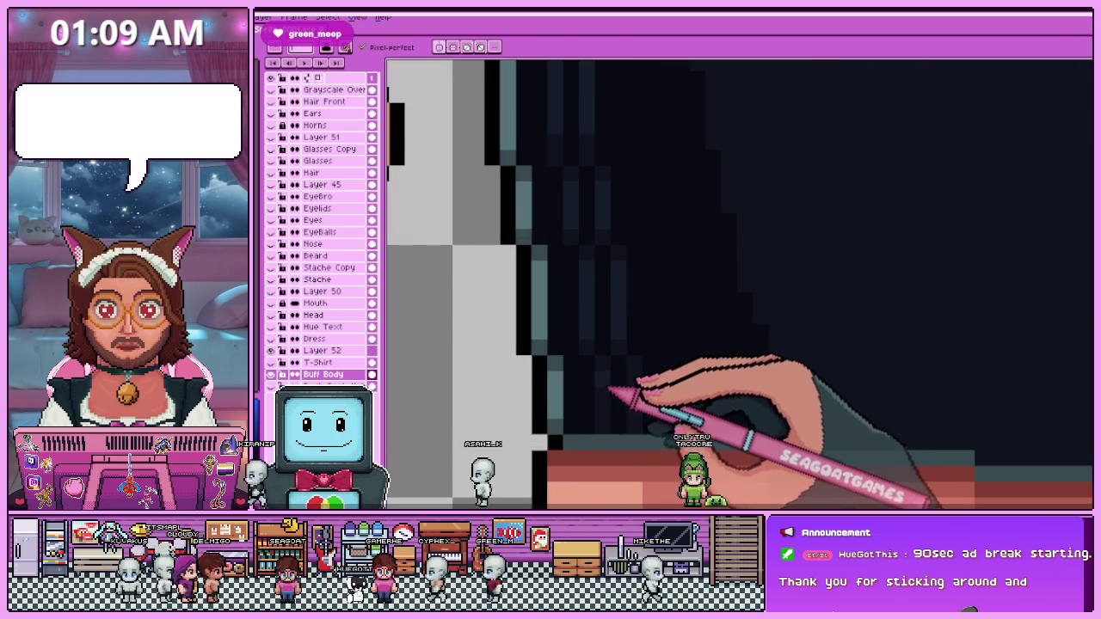
pyautogui.scroll(-1, 640, 422)
pyautogui.scroll(-1, 620, 344)
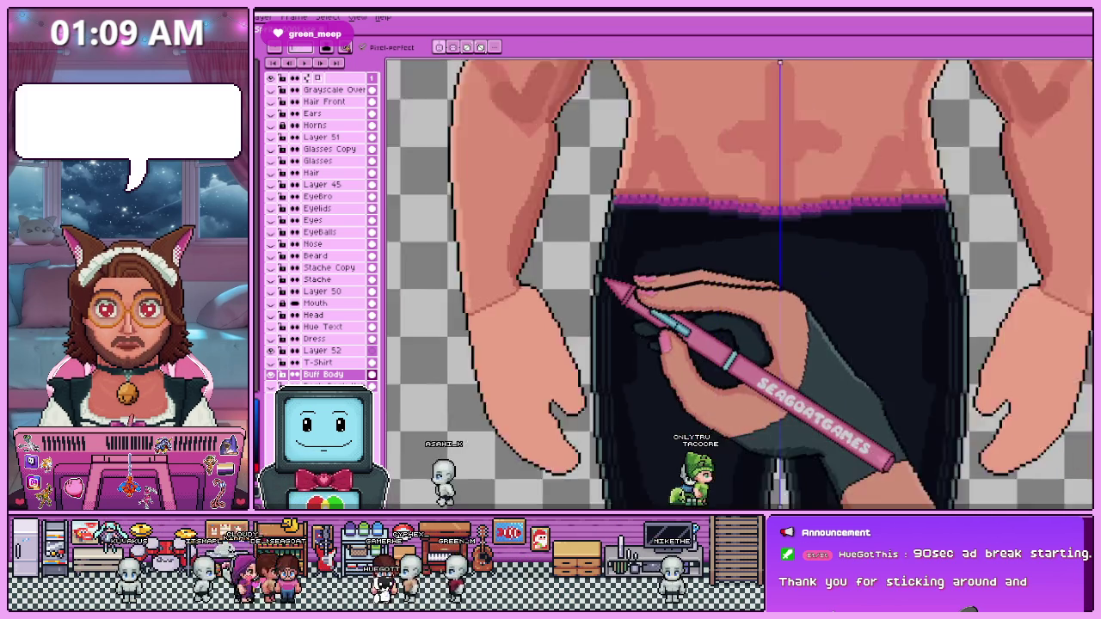
pyautogui.scroll(1, 646, 362)
pyautogui.scroll(1, 615, 255)
pyautogui.scroll(1, 613, 255)
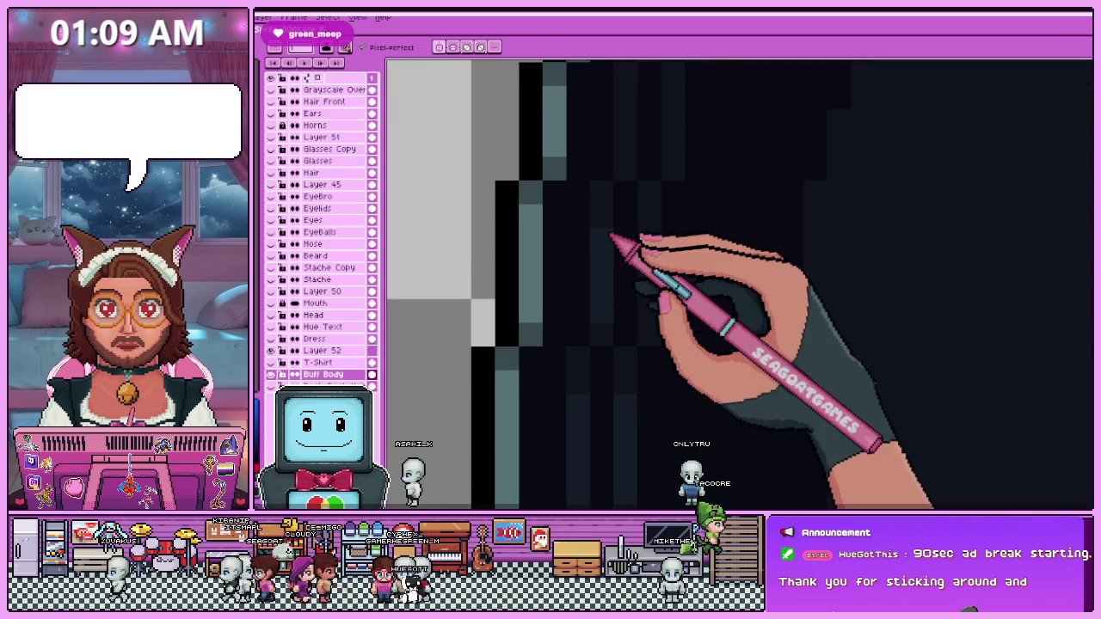
pyautogui.scroll(-1, 626, 307)
pyautogui.scroll(-1, 580, 216)
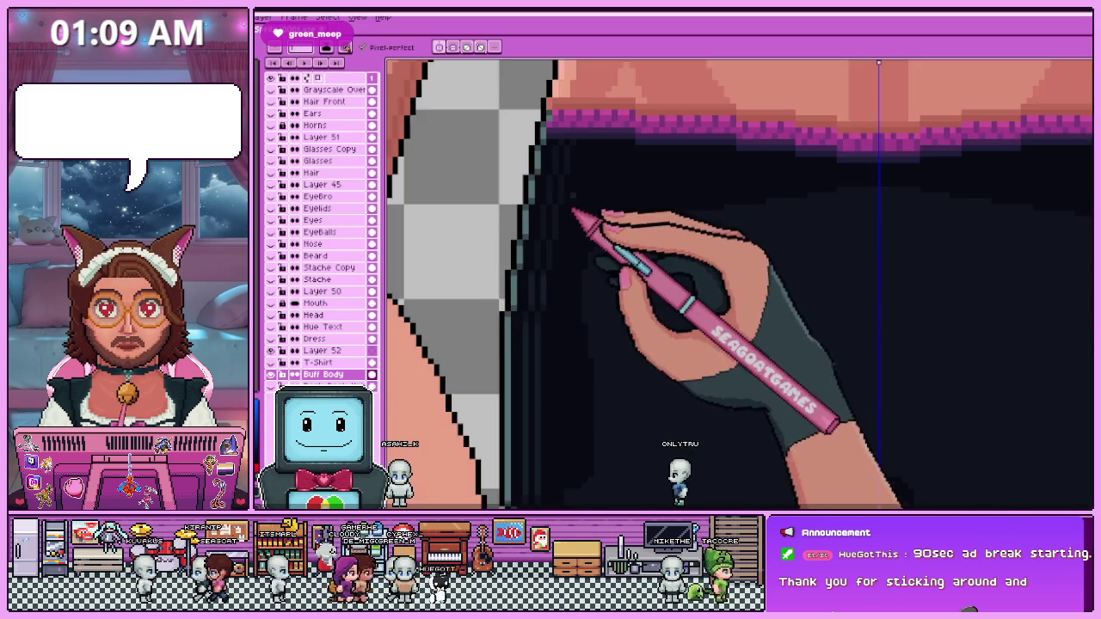
pyautogui.scroll(1, 526, 272)
pyautogui.scroll(1, 527, 271)
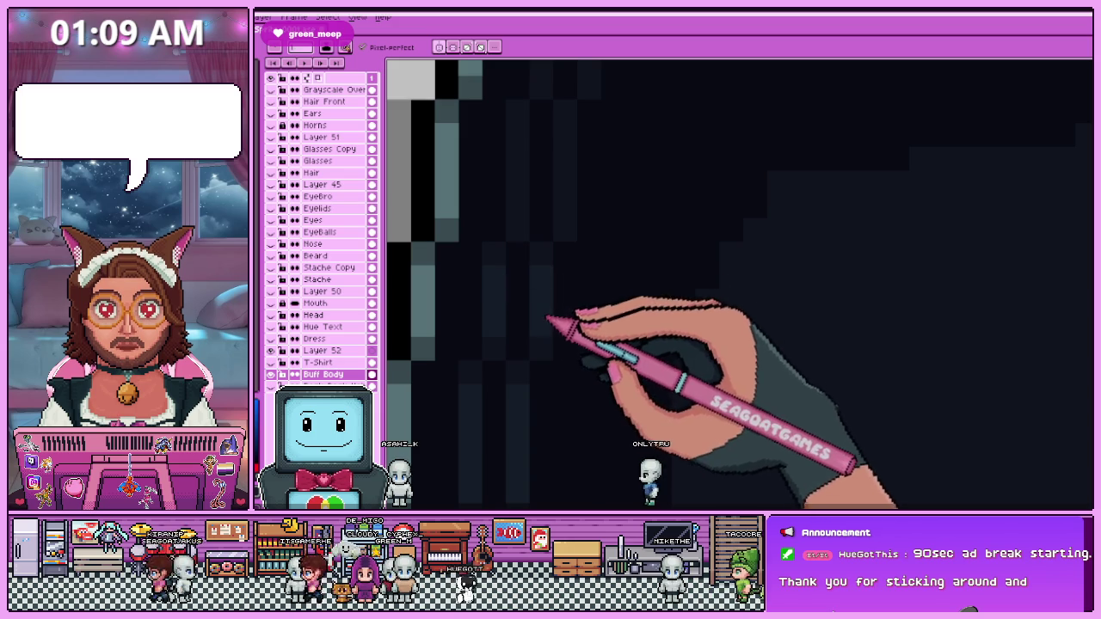
pyautogui.scroll(-1, 547, 319)
pyautogui.scroll(2, 542, 266)
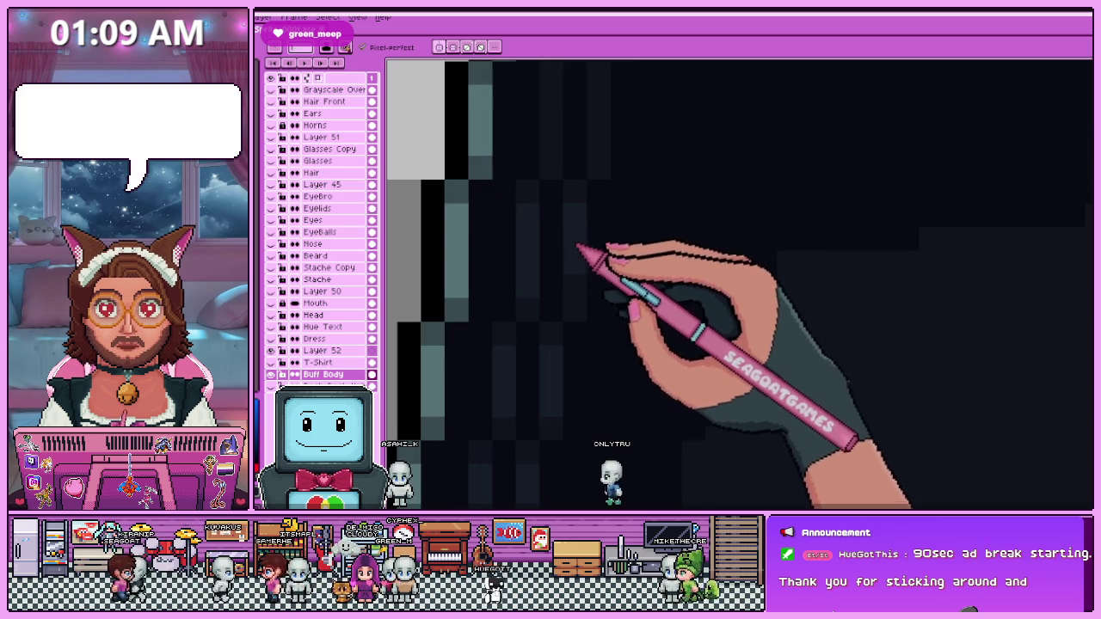
pyautogui.scroll(-2, 580, 250)
pyautogui.scroll(1, 567, 381)
pyautogui.scroll(1, 565, 300)
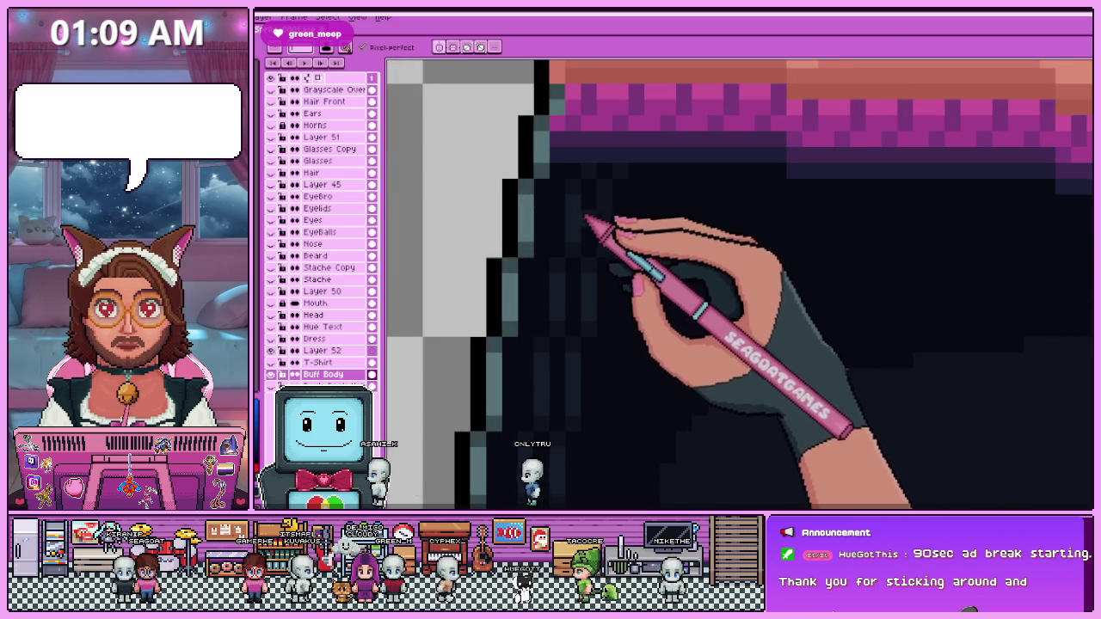
pyautogui.scroll(-2, 607, 202)
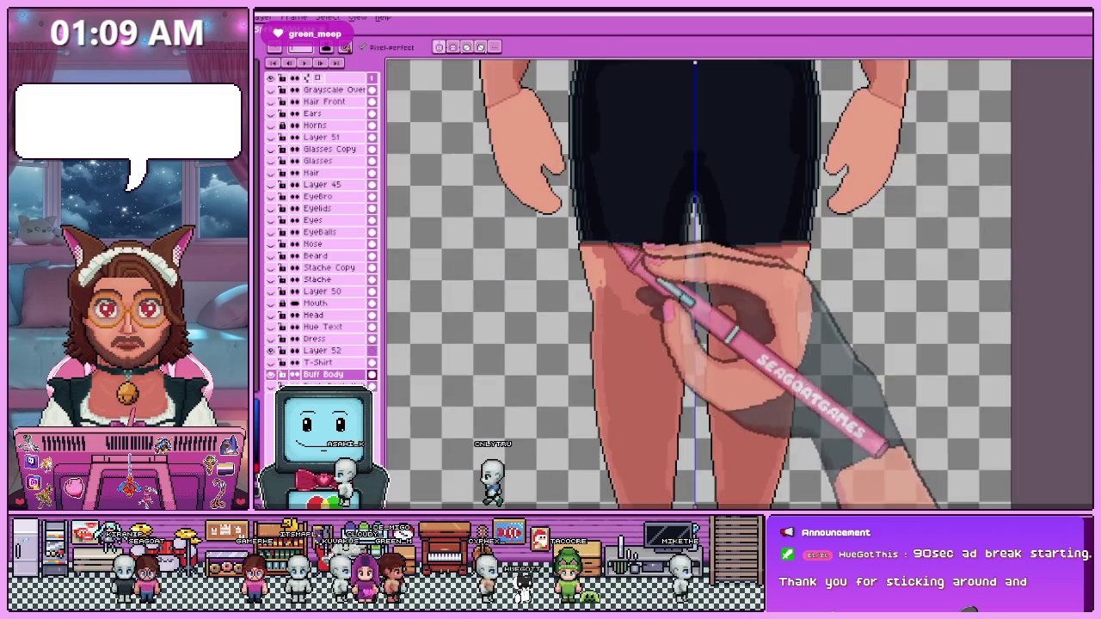
pyautogui.scroll(3, 602, 246)
pyautogui.scroll(-2, 594, 233)
pyautogui.scroll(-1, 658, 332)
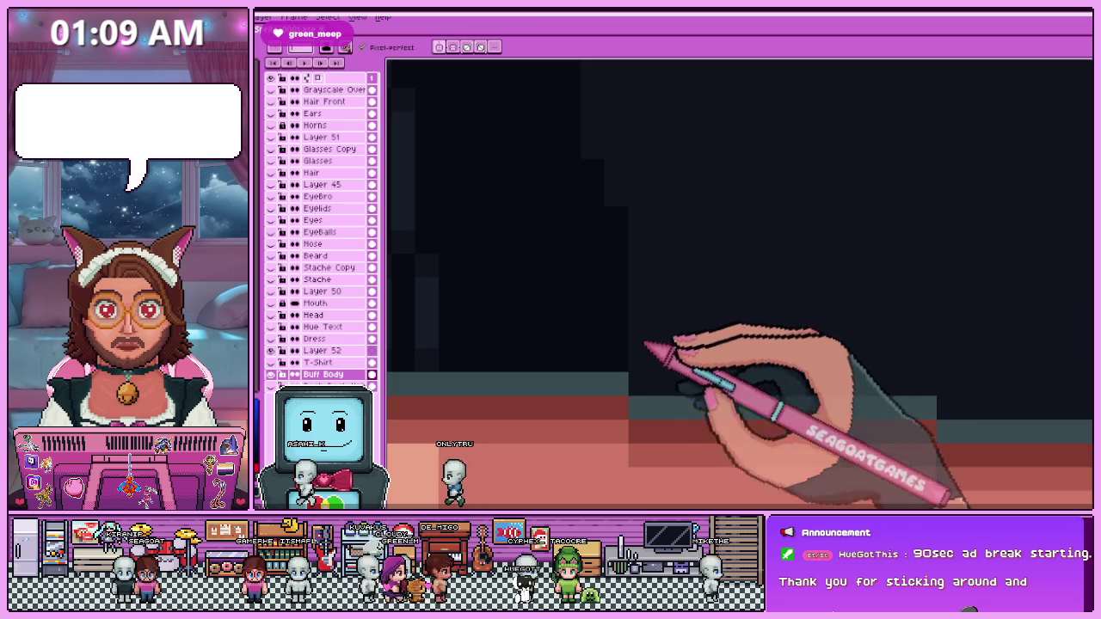
pyautogui.scroll(3, 652, 307)
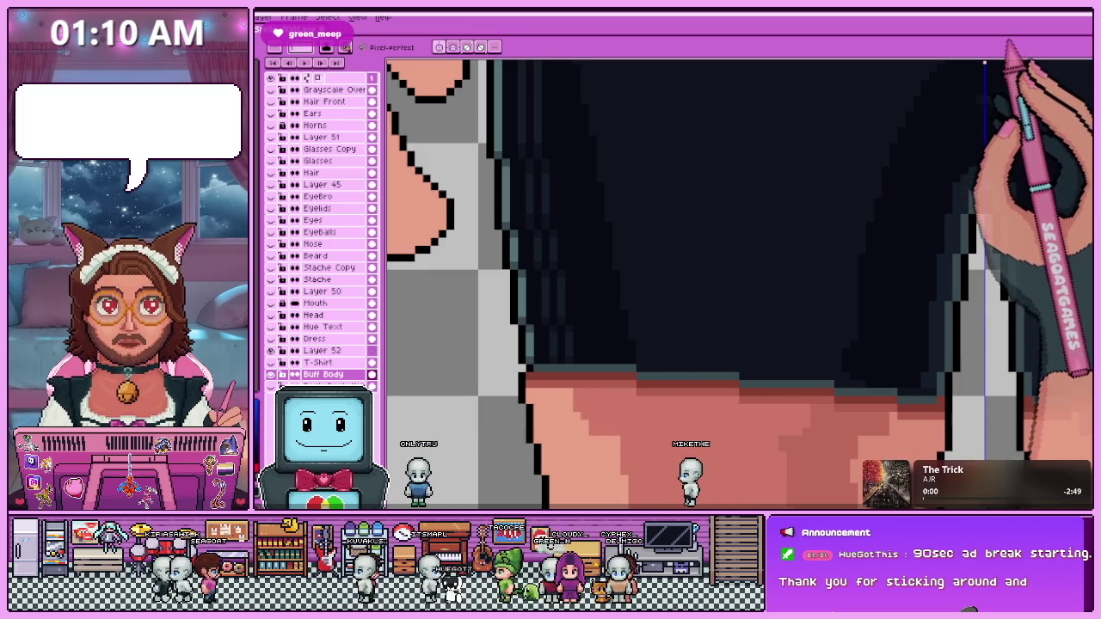
pyautogui.scroll(1, 713, 340)
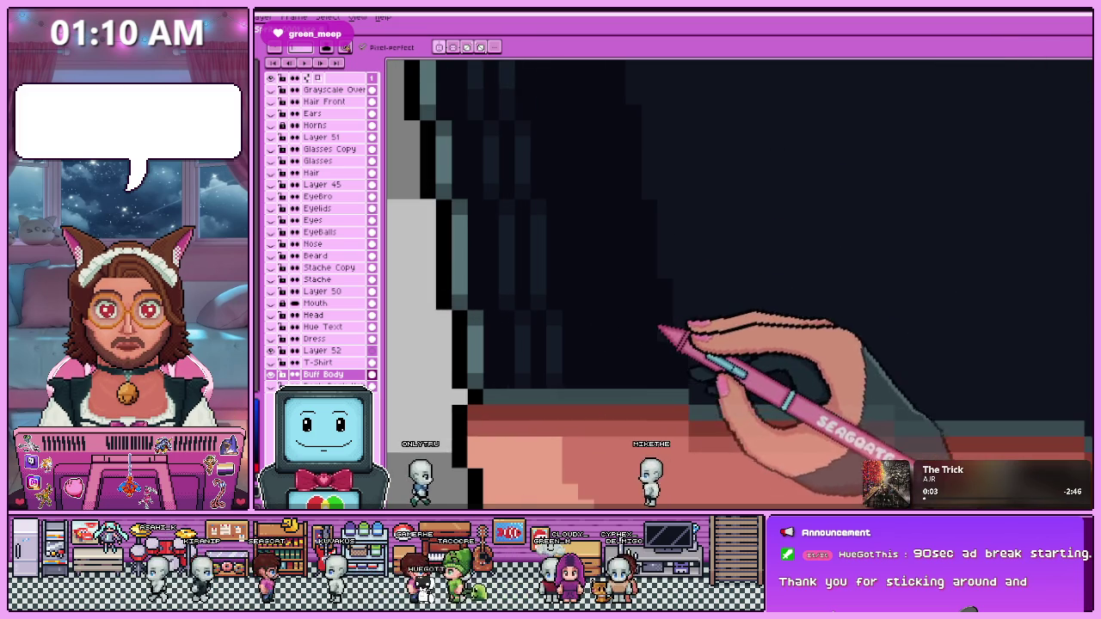
pyautogui.scroll(1, 706, 357)
# Pan and zoom so the gray side edge and red band are in view.
pyautogui.moveTo(675, 398); pyautogui.dragTo(585, 331)
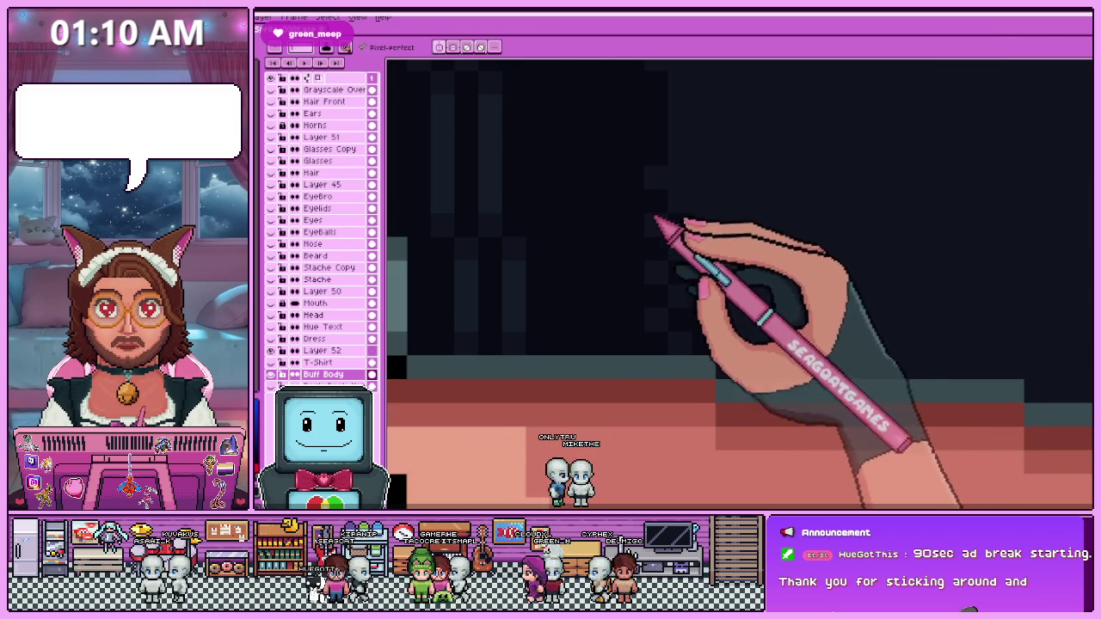
pyautogui.moveTo(657, 222); pyautogui.dragTo(661, 334)
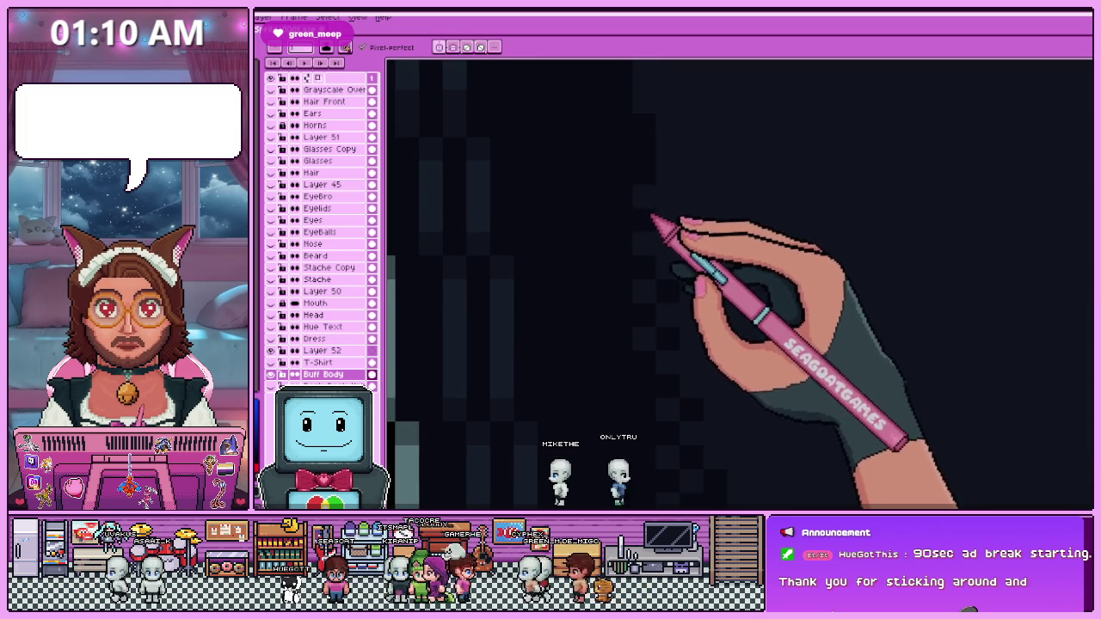
pyautogui.moveTo(652, 218); pyautogui.dragTo(637, 227)
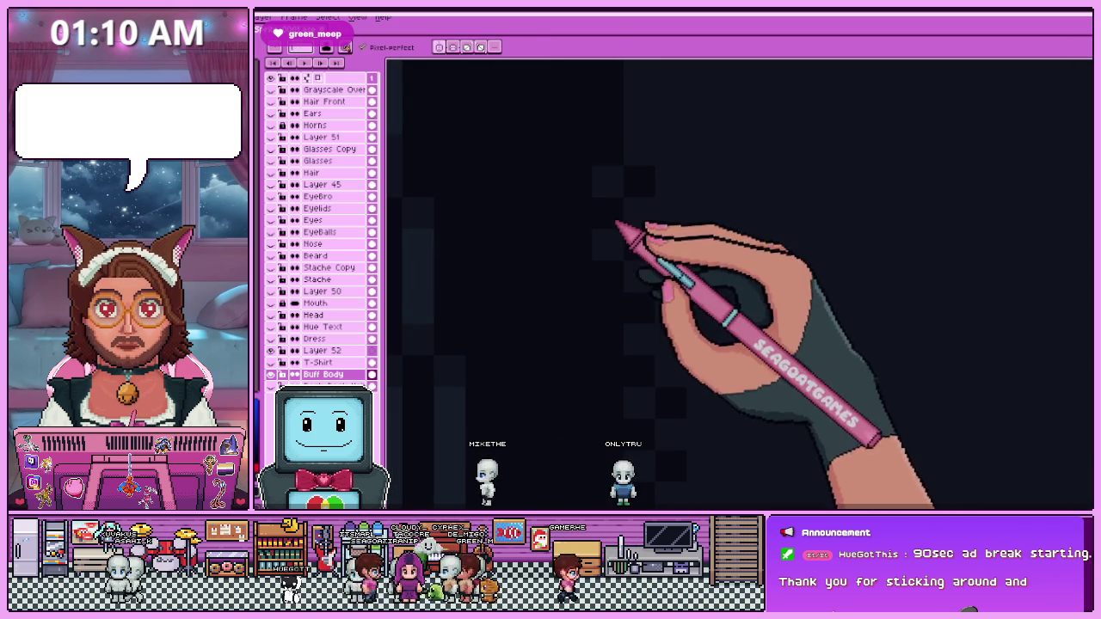
pyautogui.moveTo(619, 265); pyautogui.dragTo(624, 378)
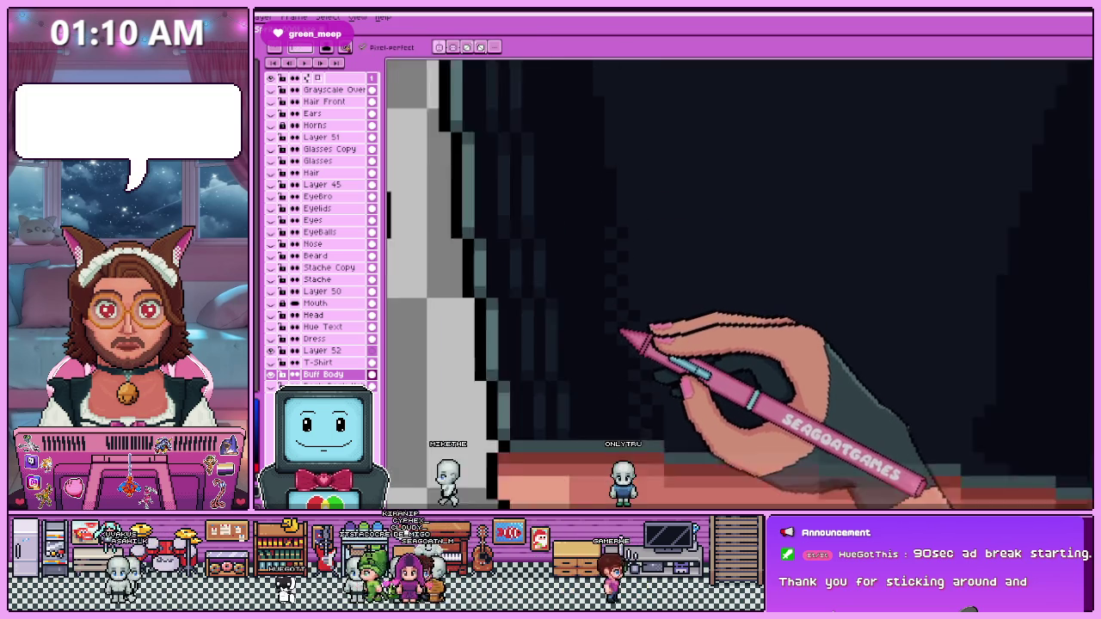
pyautogui.scroll(-2, 626, 379)
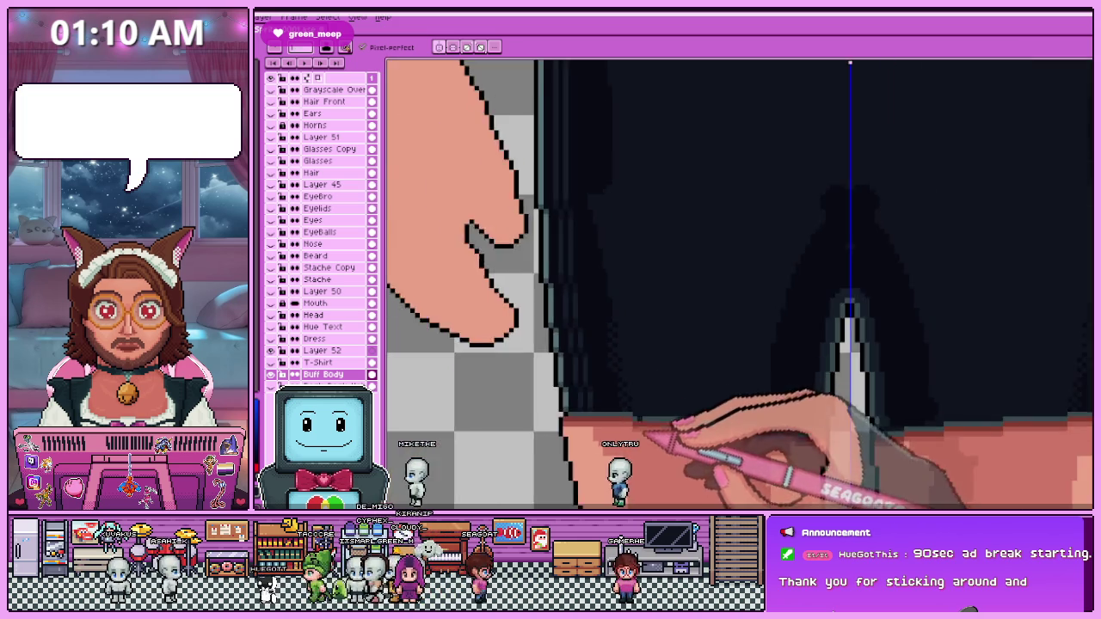
pyautogui.scroll(-2, 641, 362)
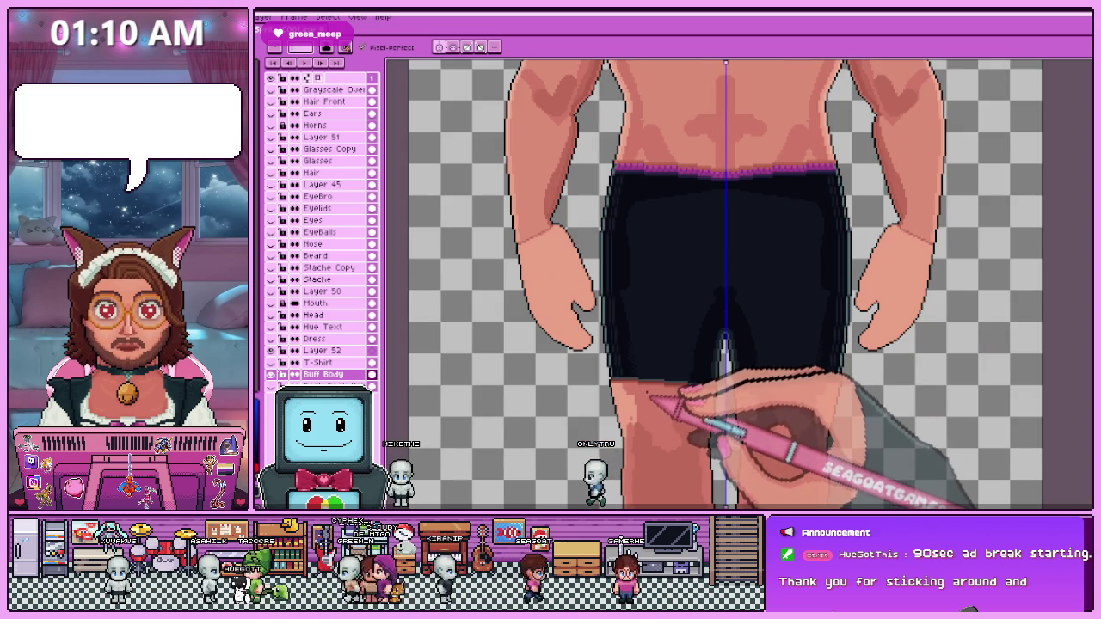
pyautogui.scroll(2, 627, 290)
pyautogui.scroll(-1, 632, 295)
pyautogui.scroll(1, 622, 187)
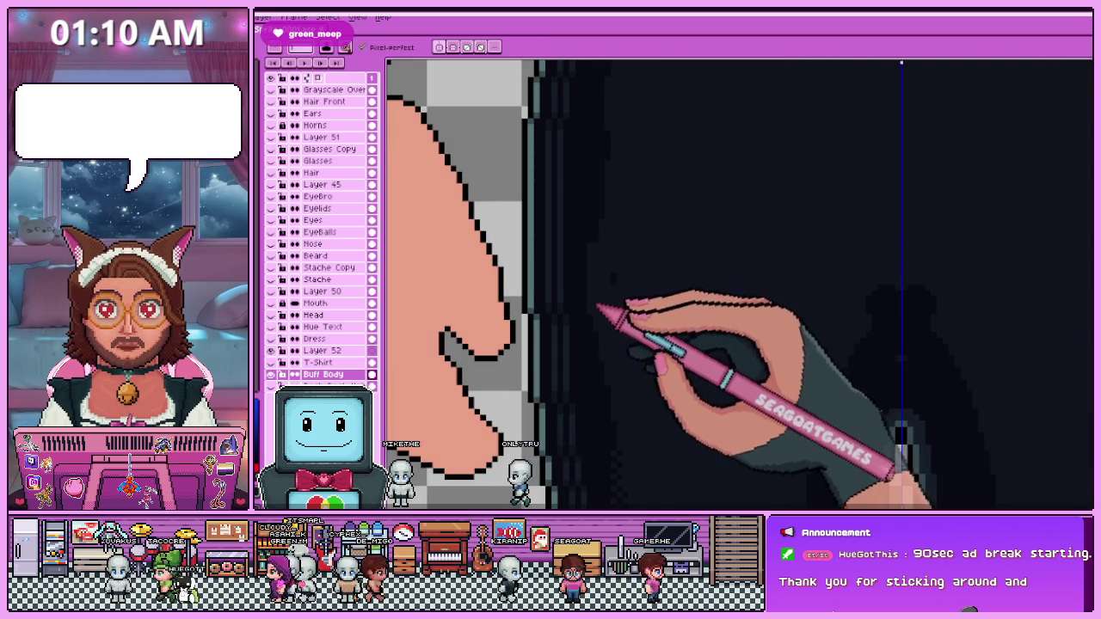
pyautogui.scroll(-2, 596, 298)
pyautogui.scroll(1, 612, 299)
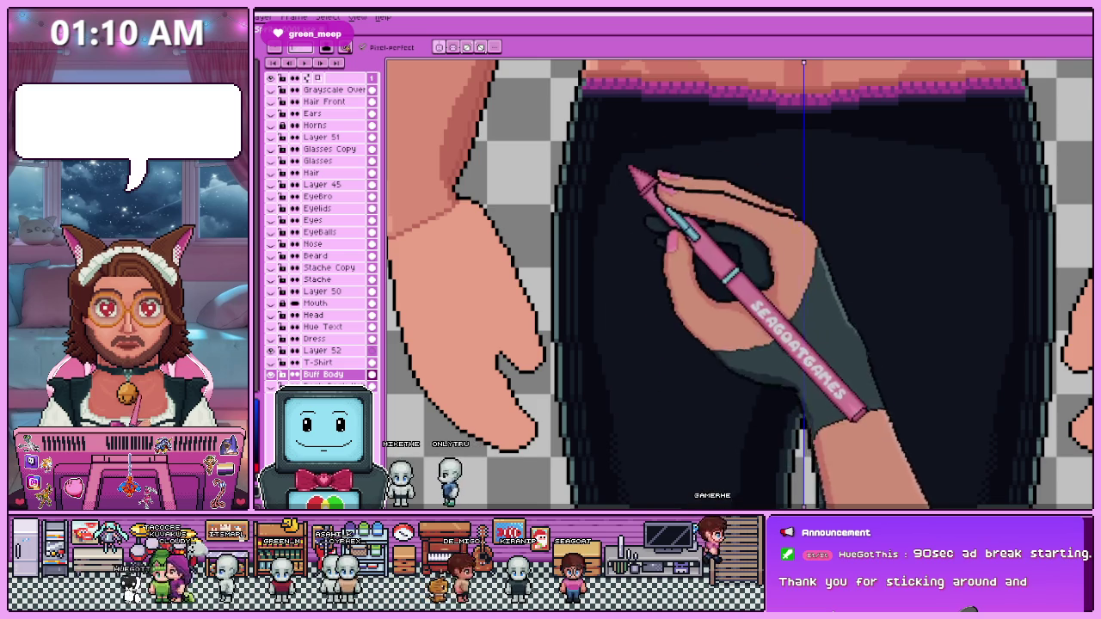
pyautogui.scroll(-1, 605, 297)
pyautogui.scroll(2, 599, 285)
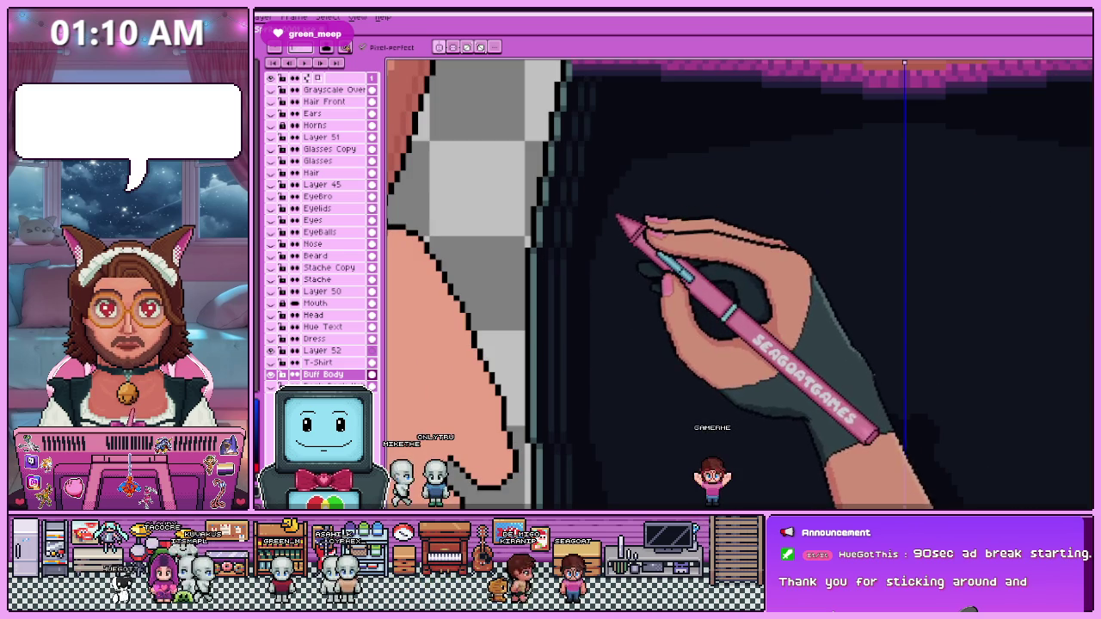
pyautogui.scroll(1, 622, 205)
pyautogui.scroll(-1, 581, 270)
pyautogui.scroll(1, 581, 270)
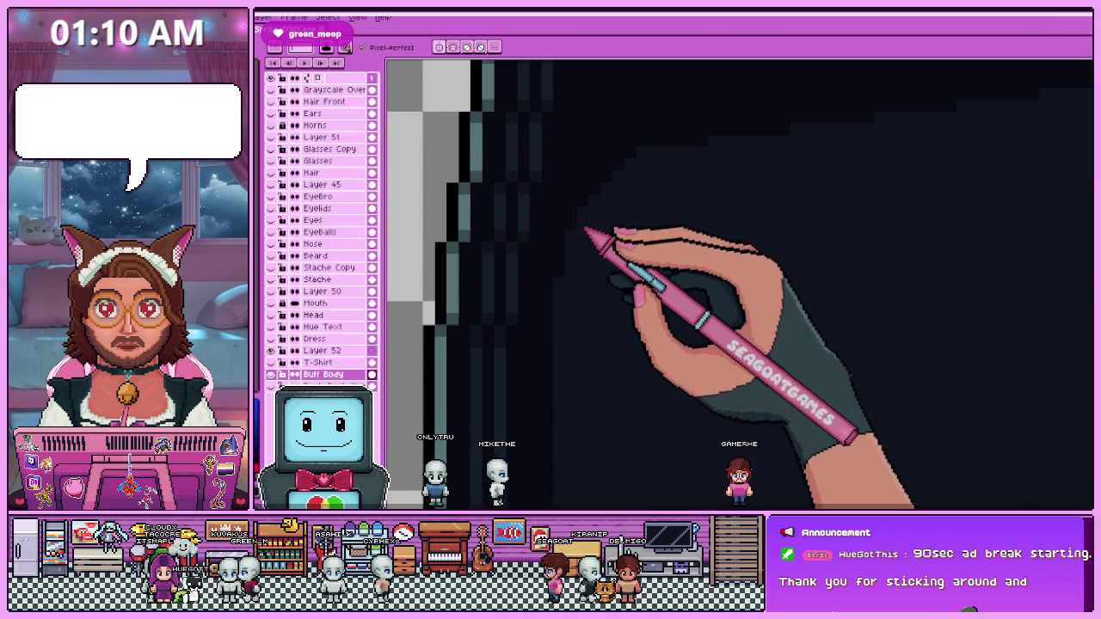
pyautogui.scroll(-2, 588, 226)
pyautogui.scroll(-1, 610, 216)
pyautogui.scroll(2, 644, 226)
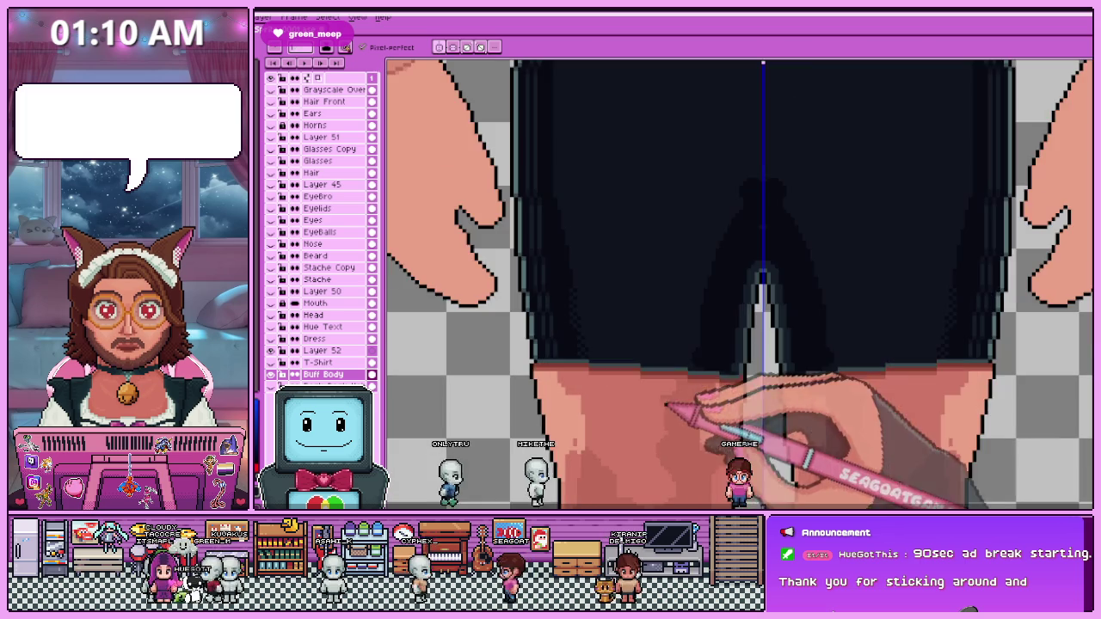
pyautogui.scroll(1, 597, 327)
pyautogui.scroll(-1, 591, 332)
pyautogui.scroll(1, 591, 362)
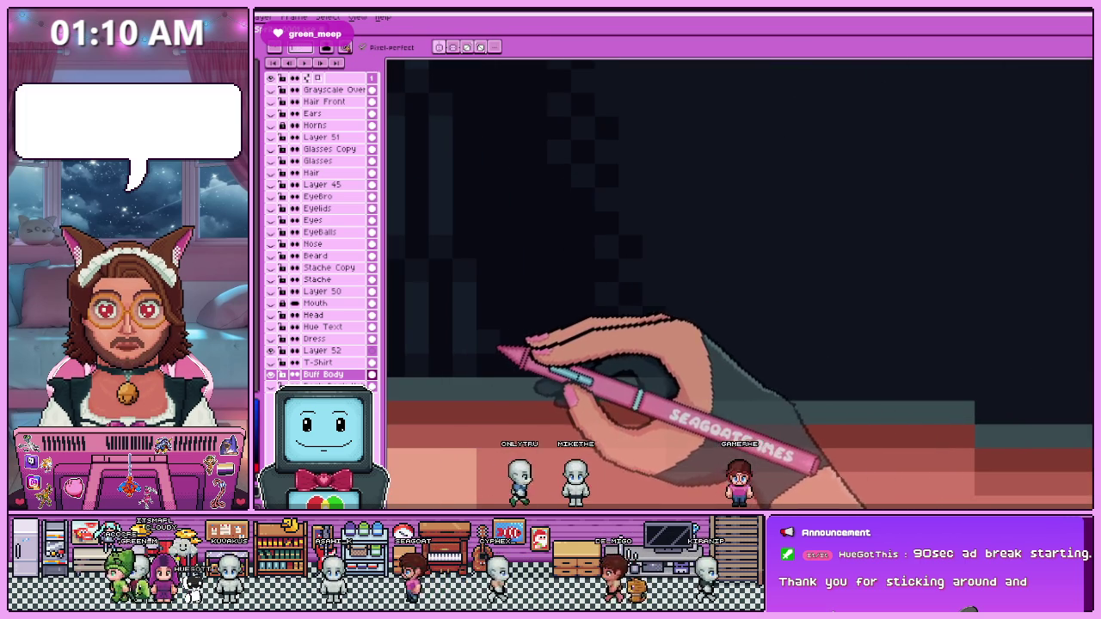
pyautogui.scroll(-1, 538, 272)
pyautogui.scroll(1, 539, 277)
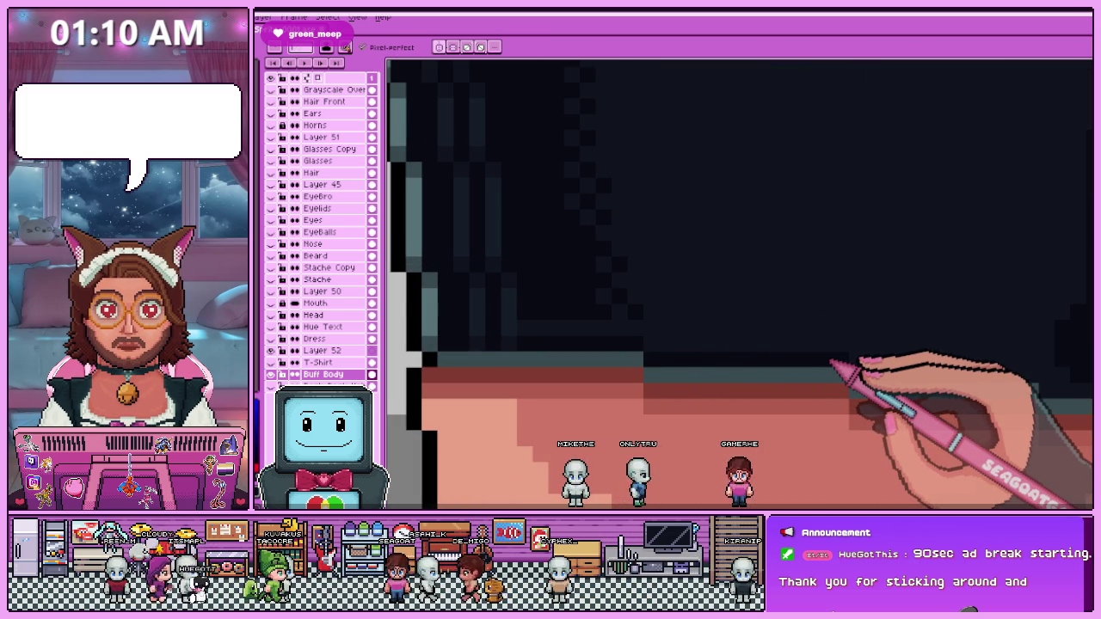
pyautogui.scroll(-2, 831, 361)
pyautogui.hscroll(-3, 619, 246)
# Extend the edge shading across the hem in one pencil stroke, then check it zoomed.
pyautogui.moveTo(737, 247)
pyautogui.mouseDown()
pyautogui.moveTo(786, 258)
pyautogui.moveTo(780, 266)
pyautogui.moveTo(958, 259)
pyautogui.moveTo(935, 276)
pyautogui.mouseUp()
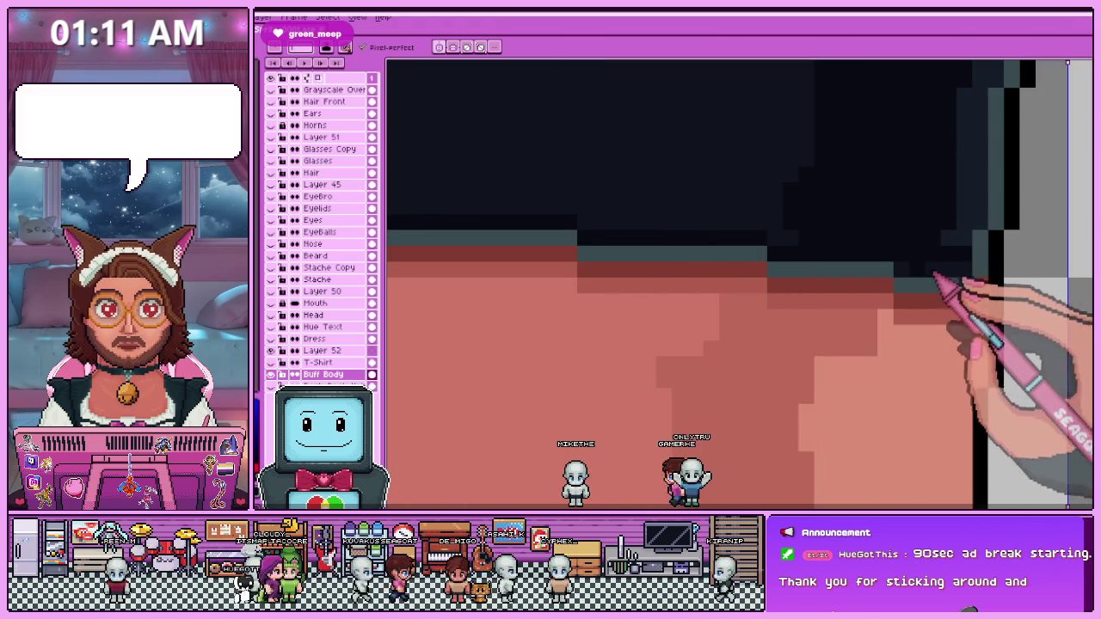
pyautogui.scroll(-2, 860, 288)
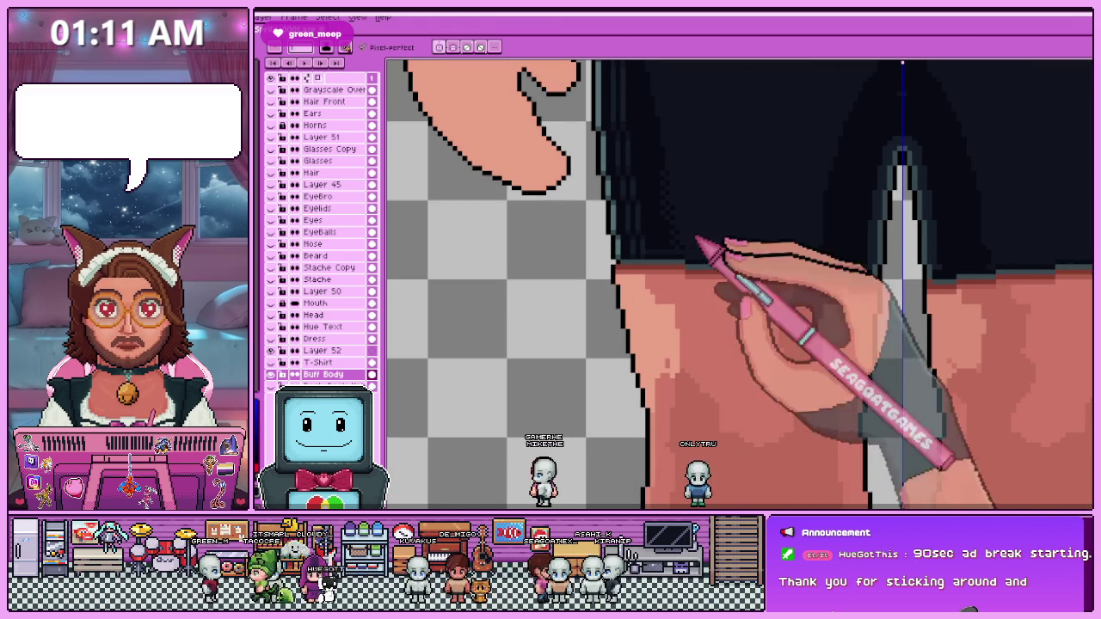
pyautogui.scroll(-5, 700, 290)
pyautogui.scroll(2, 704, 262)
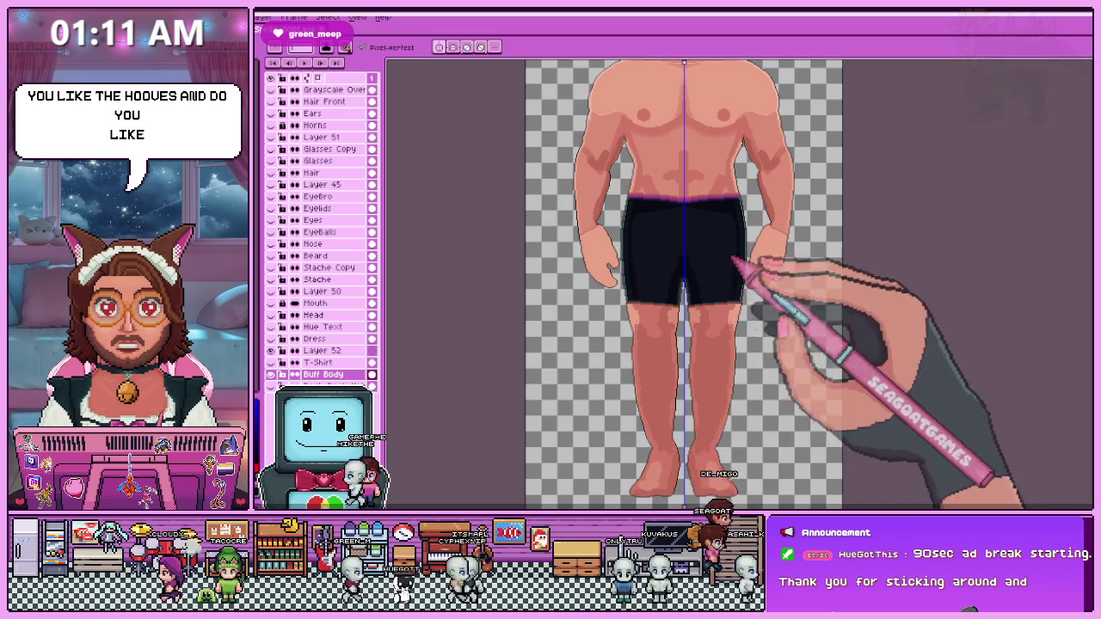
pyautogui.scroll(1, 675, 275)
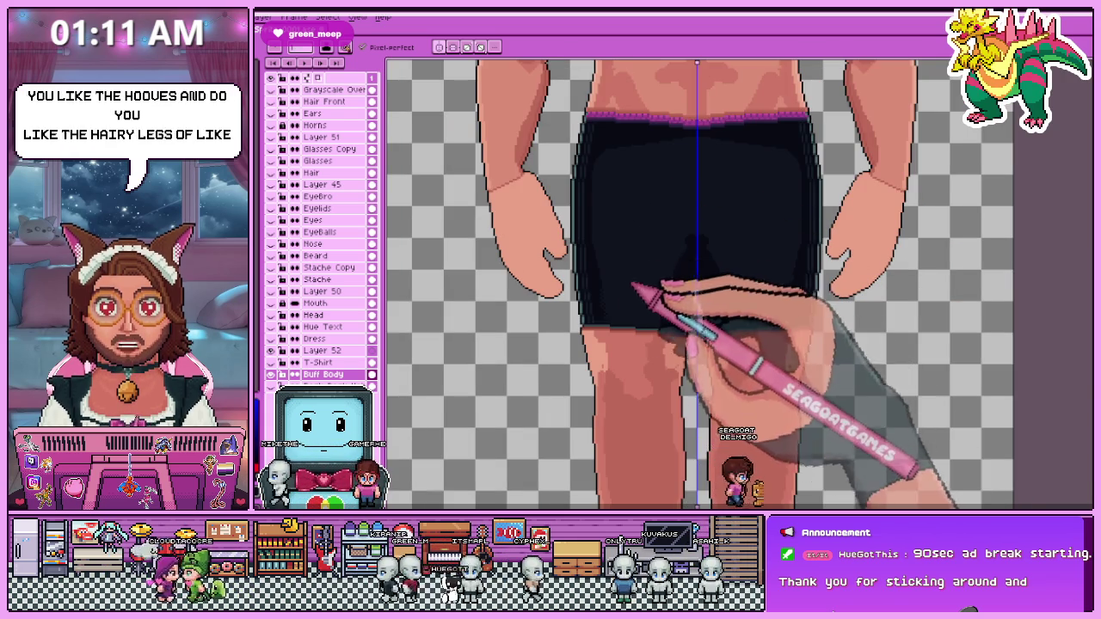
pyautogui.scroll(1, 680, 325)
pyautogui.scroll(1, 675, 320)
pyautogui.scroll(1, 673, 315)
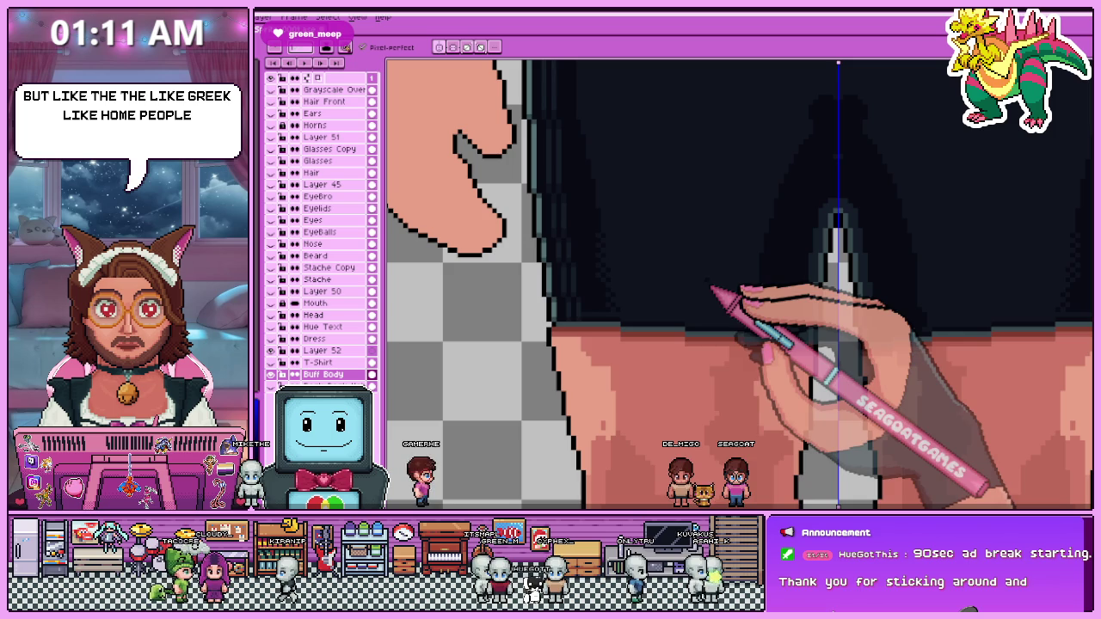
pyautogui.scroll(-1, 619, 310)
pyautogui.scroll(-1, 636, 291)
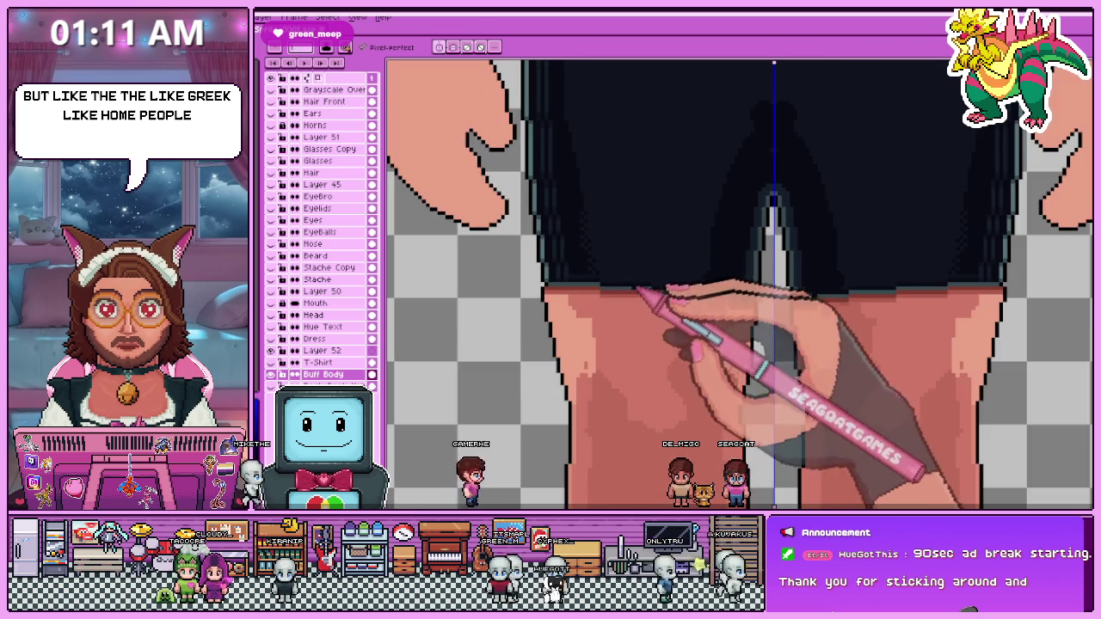
pyautogui.scroll(2, 641, 291)
pyautogui.scroll(2, 585, 296)
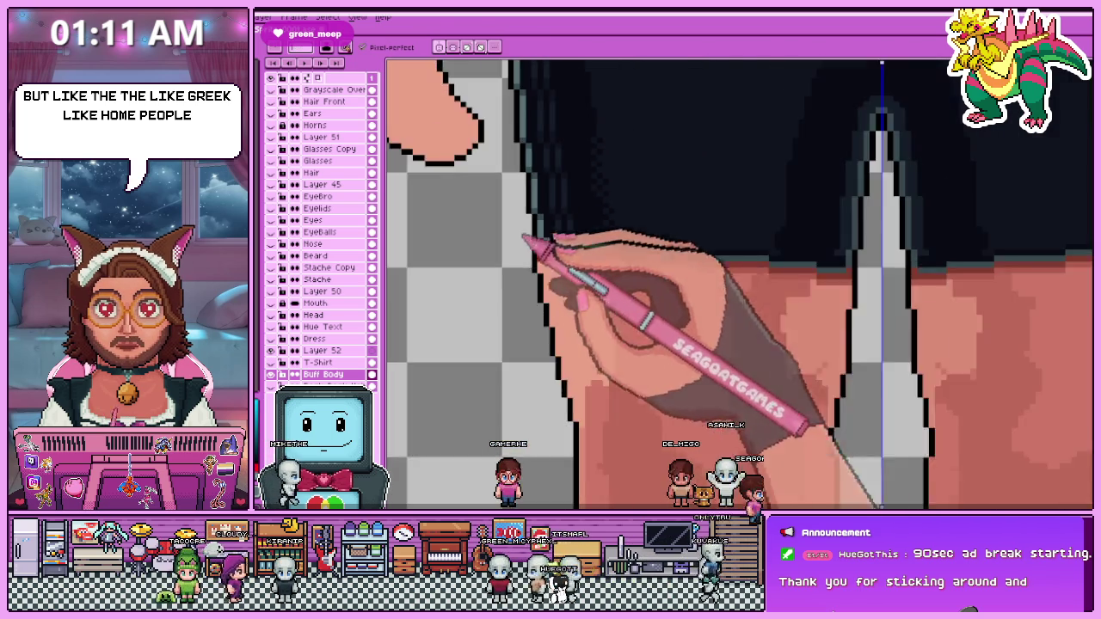
pyautogui.moveTo(774, 295)
pyautogui.mouseDown()
pyautogui.moveTo(535, 244)
pyautogui.moveTo(671, 240)
pyautogui.moveTo(736, 262)
pyautogui.mouseUp()
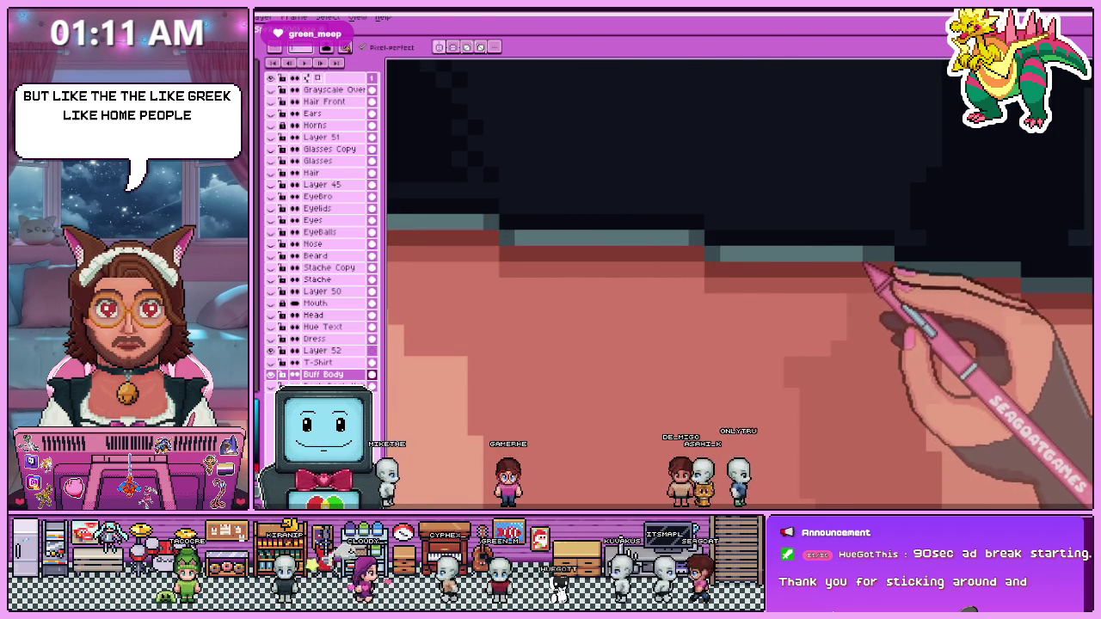
pyautogui.scroll(-2, 869, 288)
pyautogui.scroll(-2, 817, 297)
pyautogui.scroll(-1, 757, 305)
pyautogui.scroll(3, 730, 309)
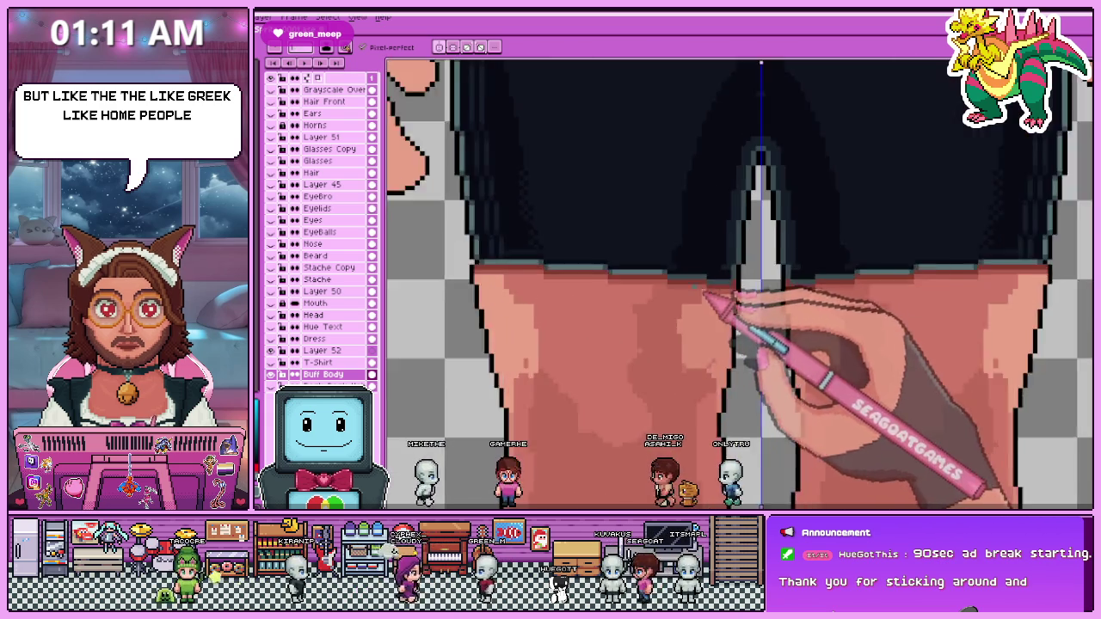
pyautogui.scroll(2, 730, 301)
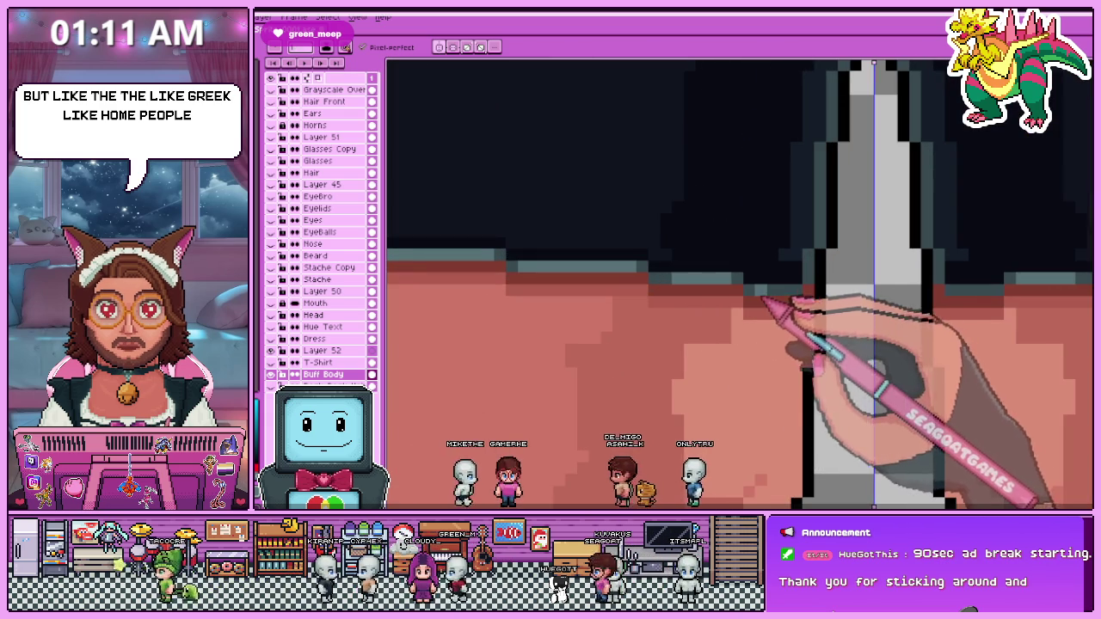
pyautogui.scroll(-2, 762, 288)
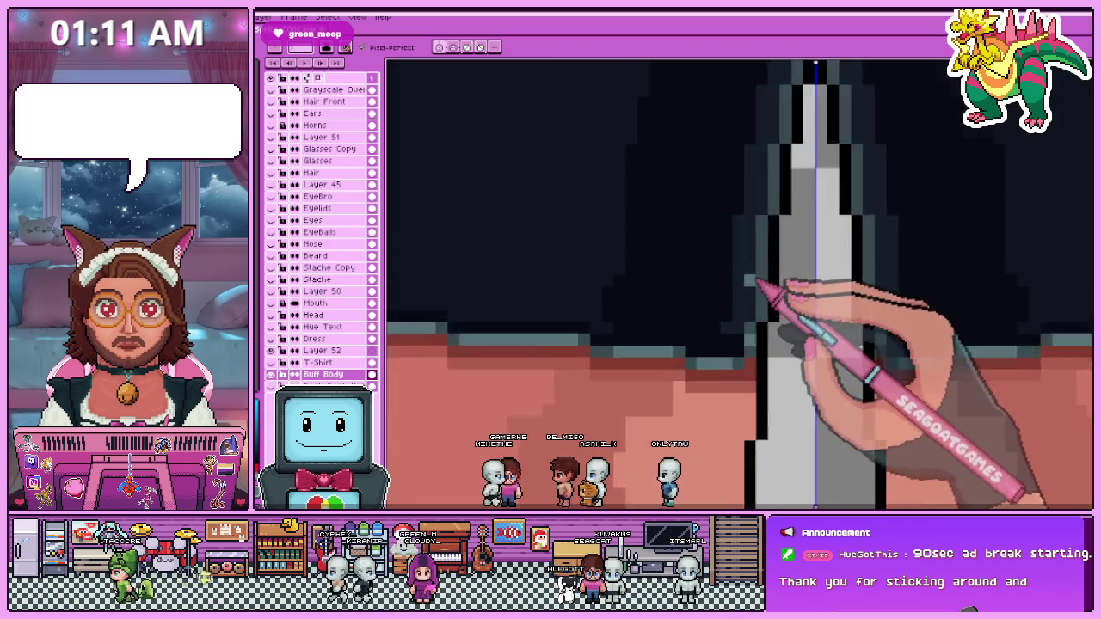
pyautogui.scroll(1, 756, 273)
pyautogui.scroll(-2, 714, 309)
pyautogui.scroll(1, 721, 250)
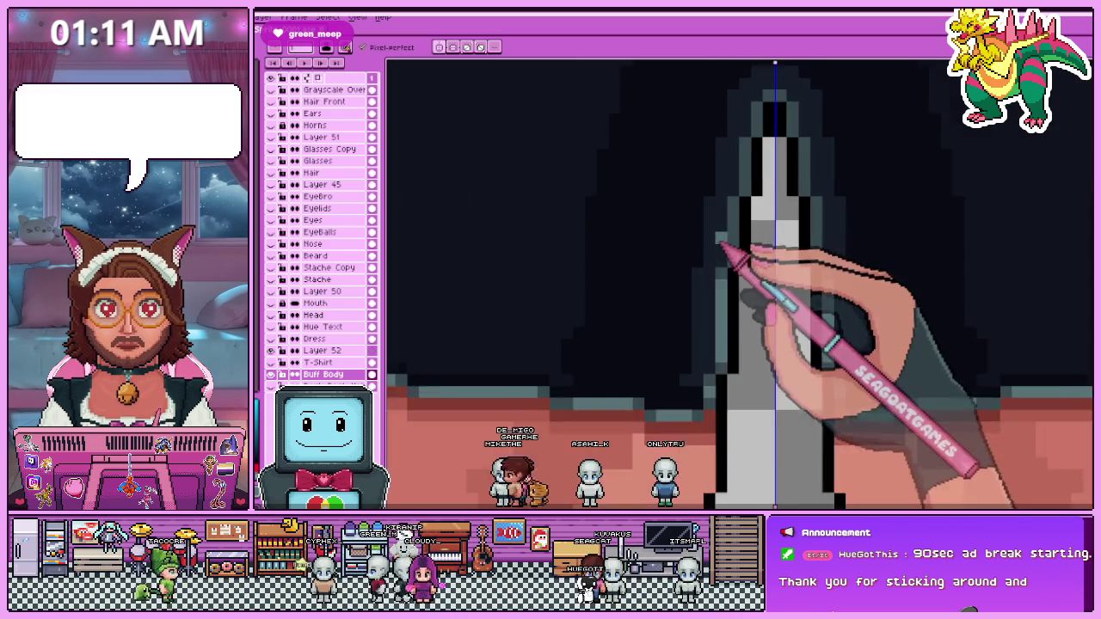
pyautogui.scroll(1, 731, 254)
pyautogui.scroll(2, 727, 258)
pyautogui.scroll(-2, 722, 255)
pyautogui.scroll(1, 722, 254)
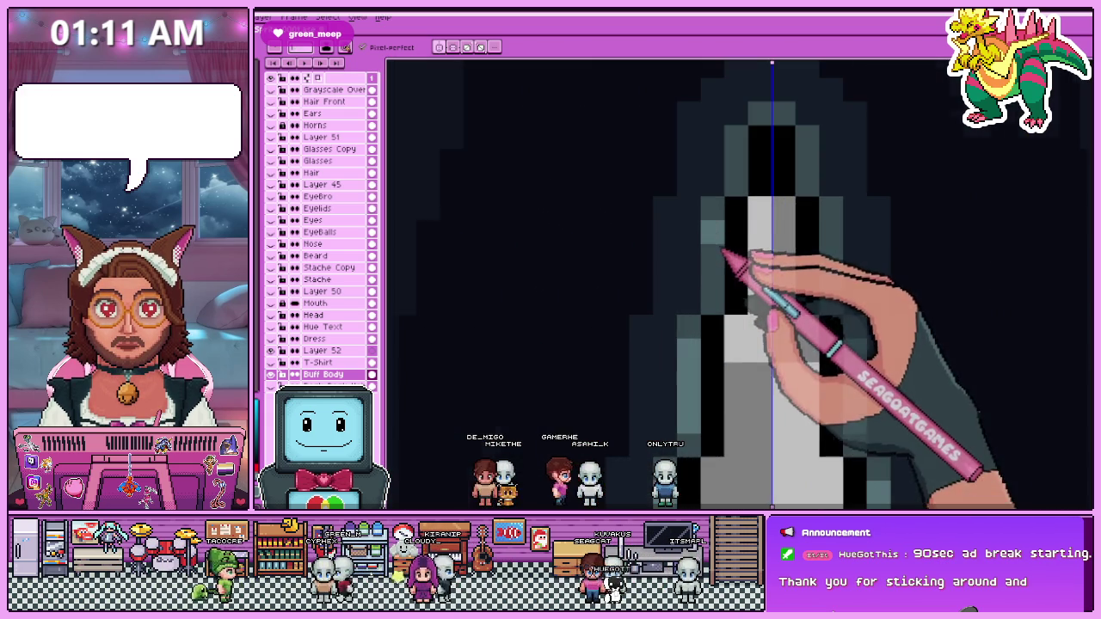
pyautogui.scroll(-2, 762, 172)
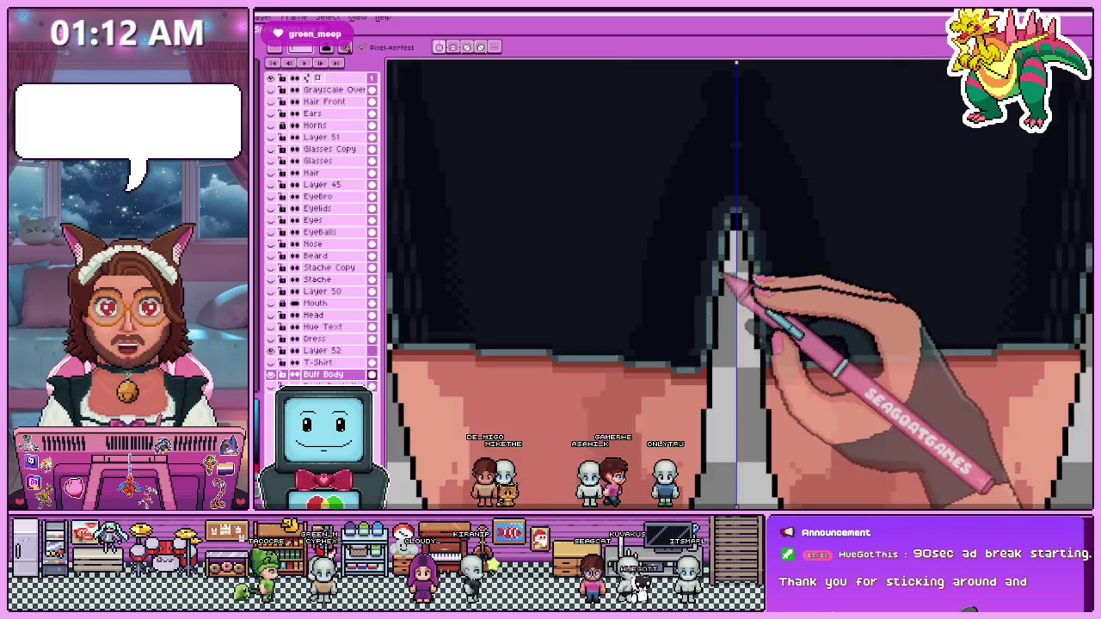
pyautogui.scroll(-2, 731, 258)
pyautogui.scroll(1, 699, 232)
pyautogui.scroll(1, 708, 249)
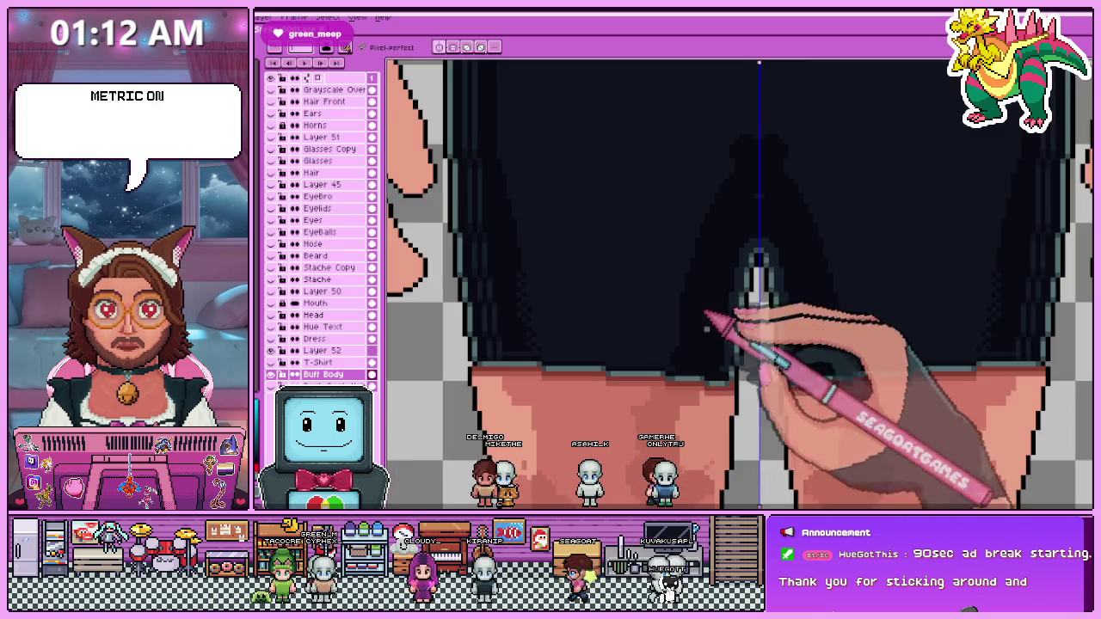
pyautogui.scroll(1, 708, 315)
pyautogui.scroll(-2, 731, 399)
pyautogui.scroll(2, 725, 381)
pyautogui.scroll(-2, 727, 349)
pyautogui.scroll(1, 723, 353)
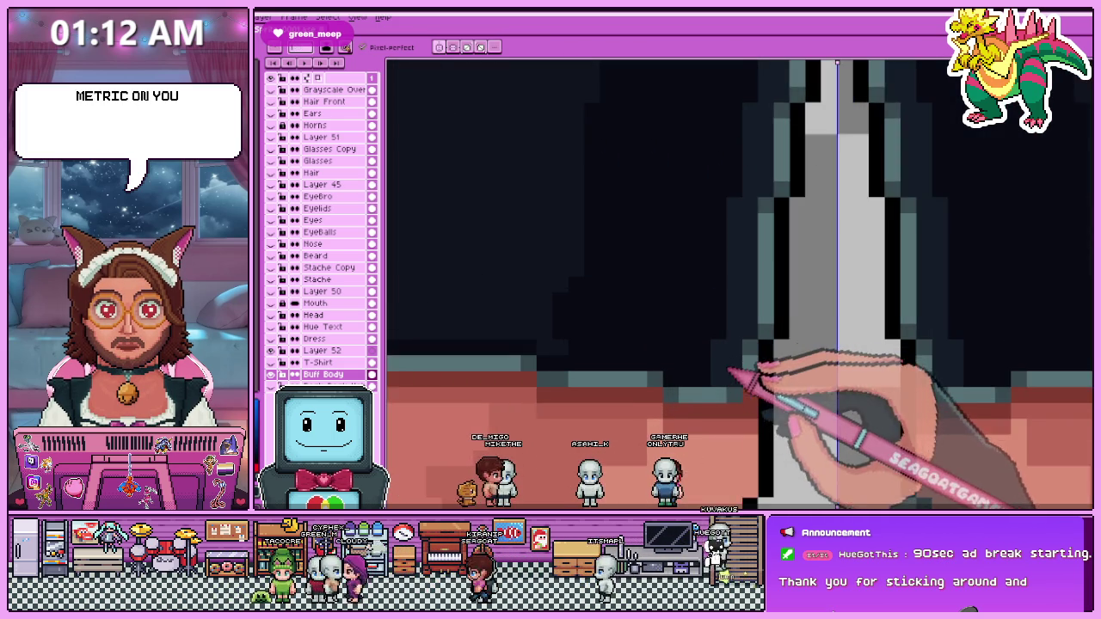
pyautogui.scroll(1, 718, 378)
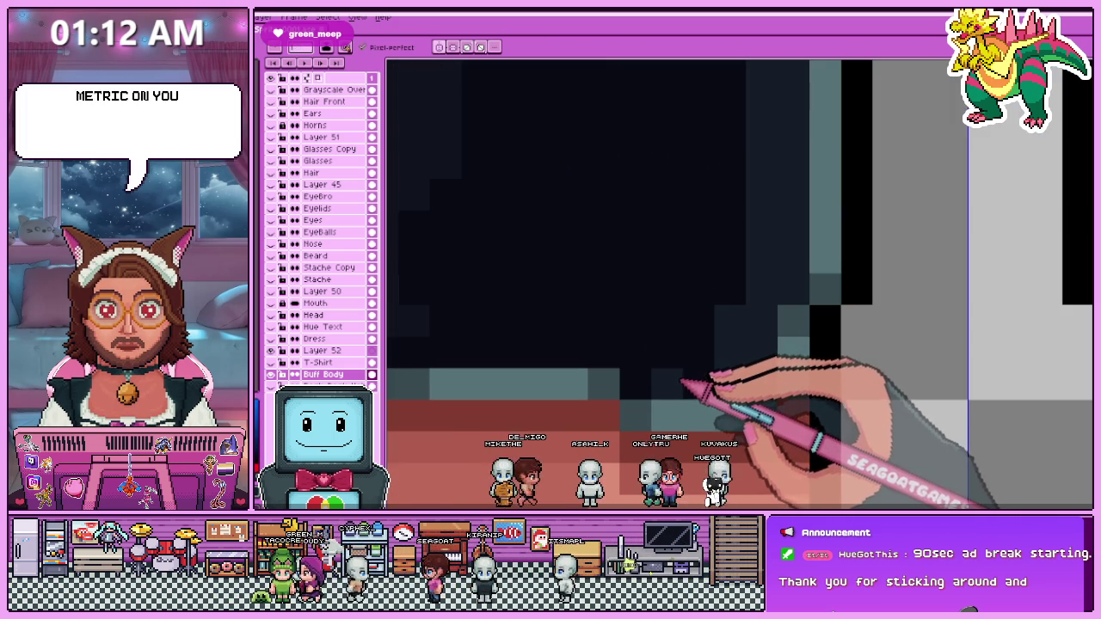
pyautogui.scroll(-1, 695, 293)
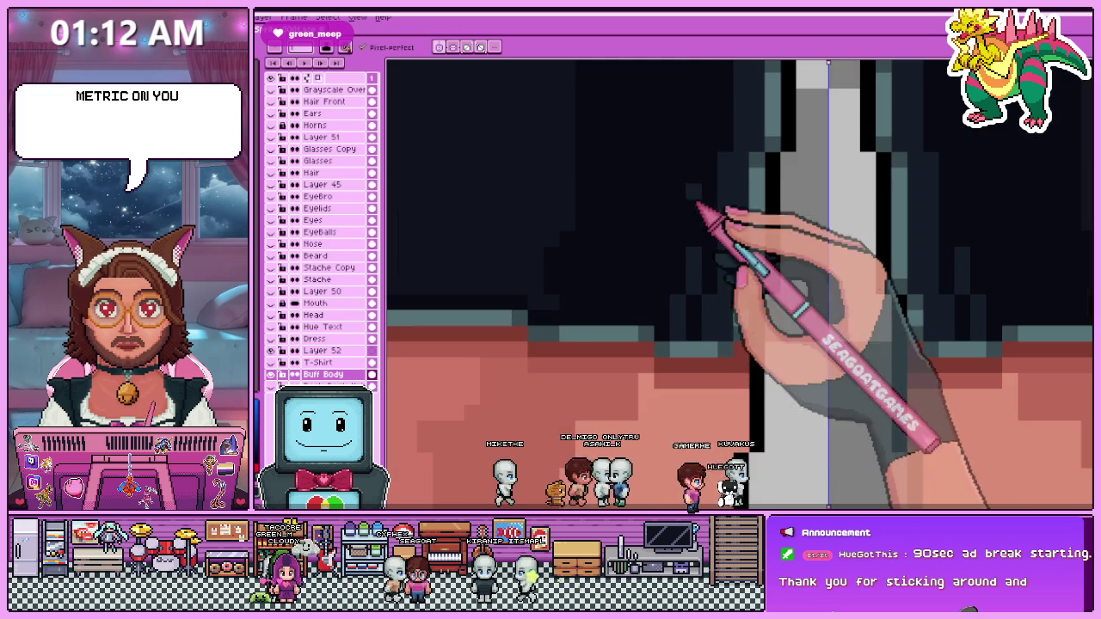
pyautogui.scroll(-2, 710, 344)
pyautogui.scroll(-1, 714, 259)
pyautogui.scroll(3, 701, 283)
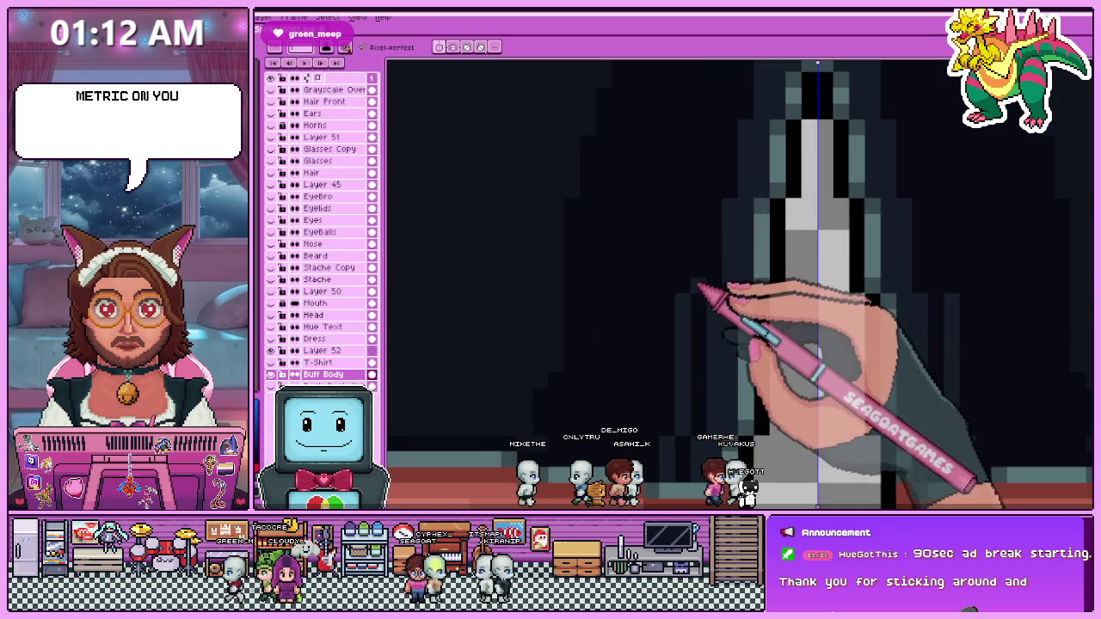
pyautogui.scroll(-2, 702, 225)
pyautogui.scroll(1, 705, 339)
pyautogui.scroll(1, 705, 264)
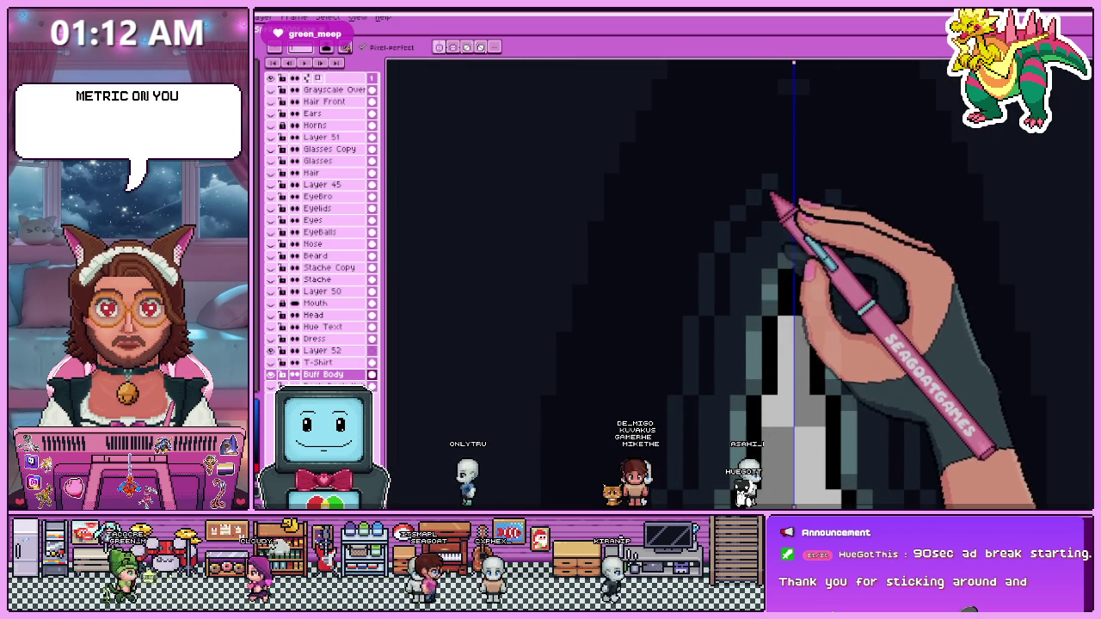
pyautogui.scroll(-2, 795, 193)
pyautogui.scroll(-2, 727, 293)
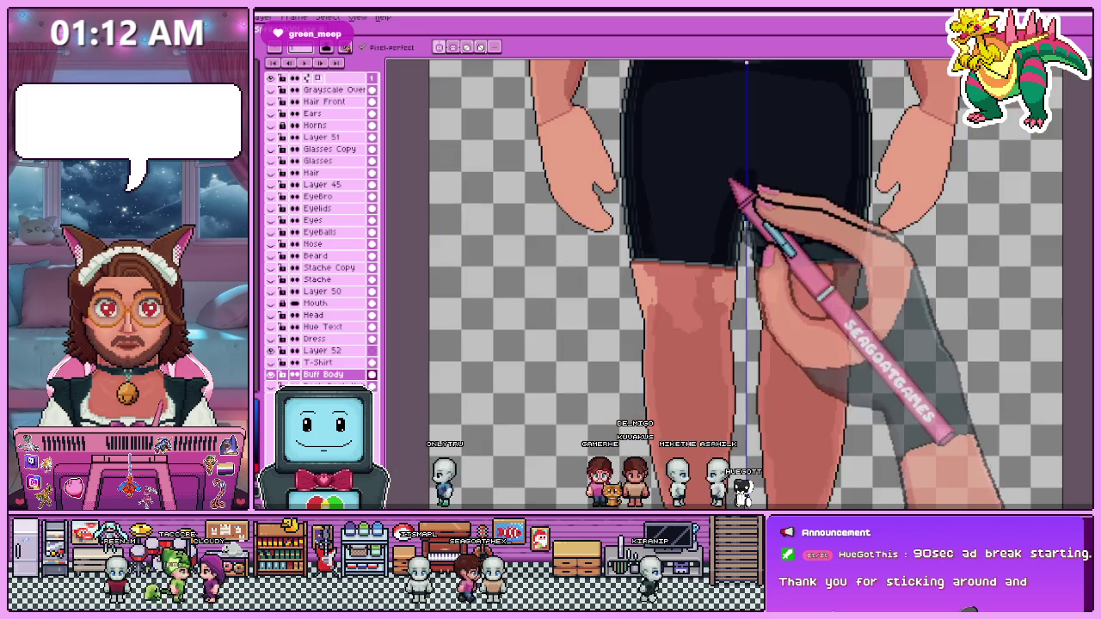
# Zoom in on the Buff Body figure's dark shorts to inspect their shading.
pyautogui.scroll(3, 736, 241)
pyautogui.scroll(1, 722, 288)
pyautogui.scroll(-2, 722, 289)
pyautogui.scroll(1, 721, 288)
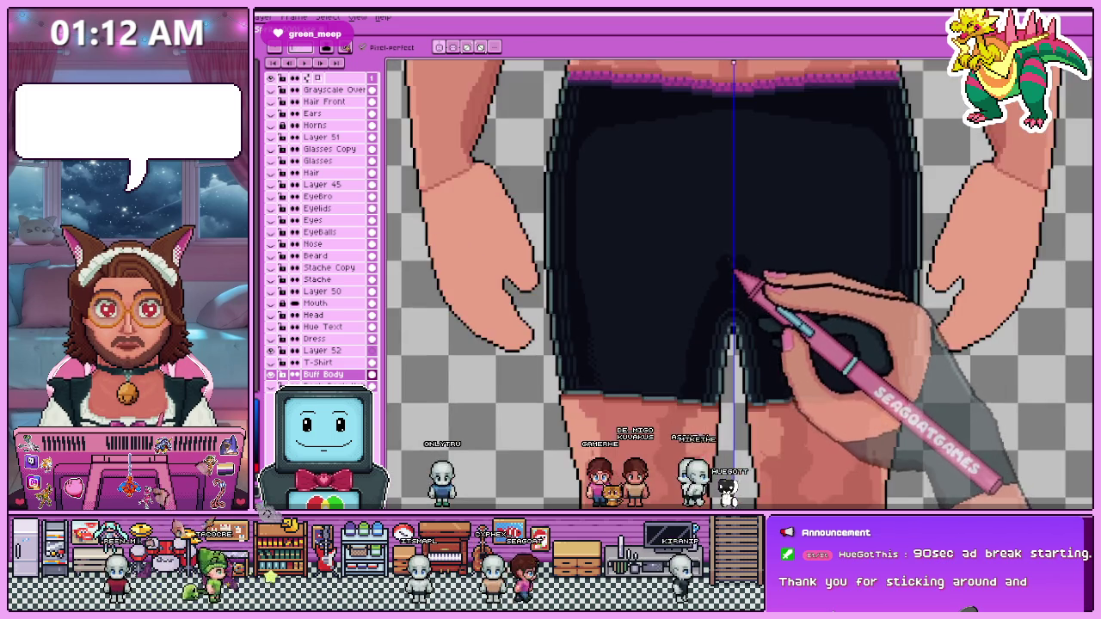
pyautogui.scroll(1, 712, 301)
pyautogui.scroll(1, 710, 310)
pyautogui.scroll(-1, 710, 303)
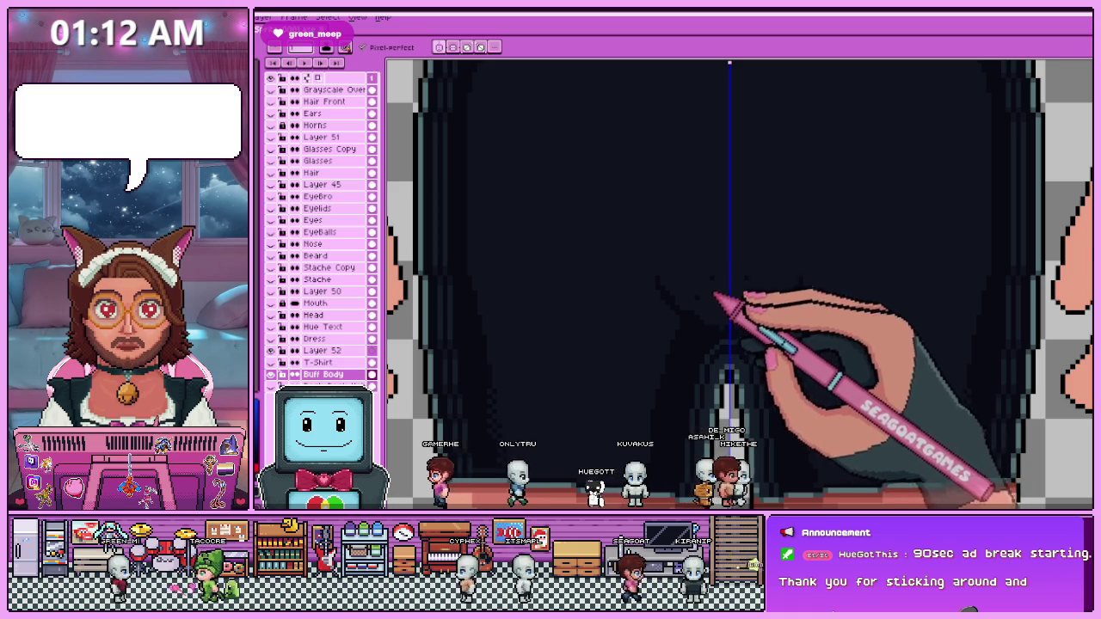
pyautogui.scroll(-2, 730, 277)
pyautogui.scroll(3, 714, 314)
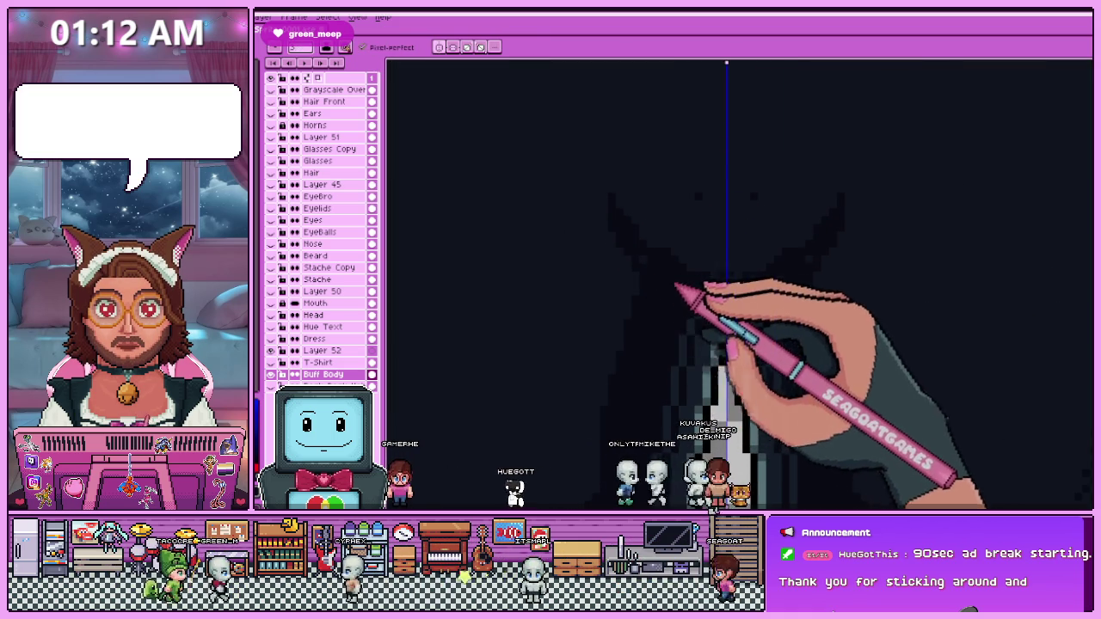
pyautogui.scroll(-2, 659, 253)
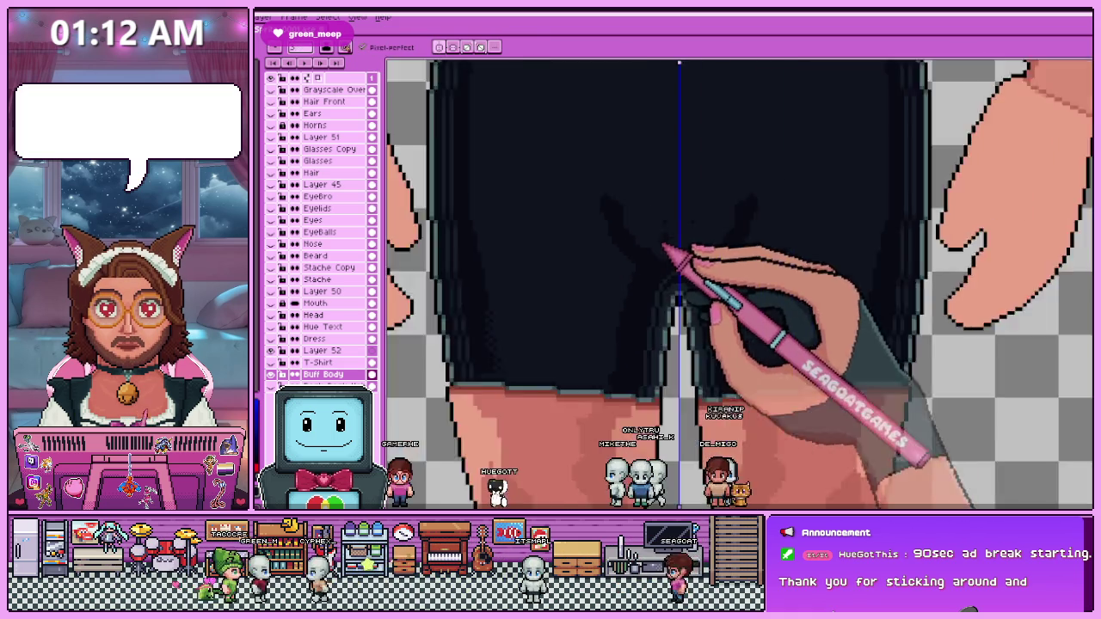
pyautogui.scroll(-1, 695, 278)
pyautogui.scroll(2, 677, 280)
pyautogui.scroll(1, 676, 280)
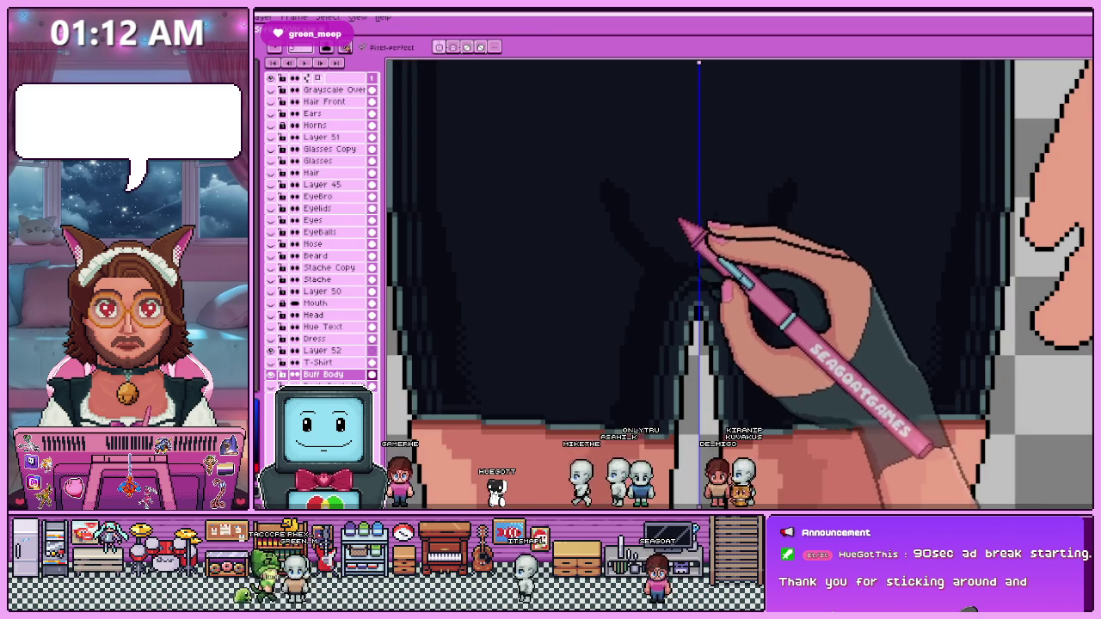
pyautogui.scroll(-2, 680, 224)
pyautogui.scroll(2, 701, 250)
pyautogui.scroll(-2, 651, 226)
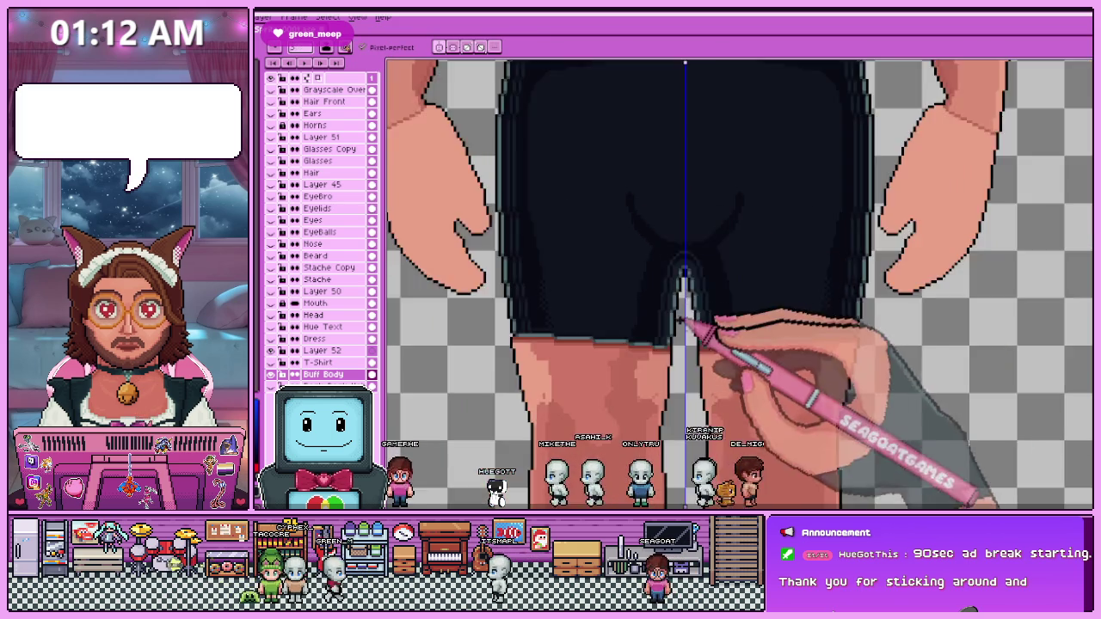
pyautogui.scroll(-1, 700, 314)
pyautogui.scroll(1, 663, 307)
pyautogui.scroll(2, 688, 310)
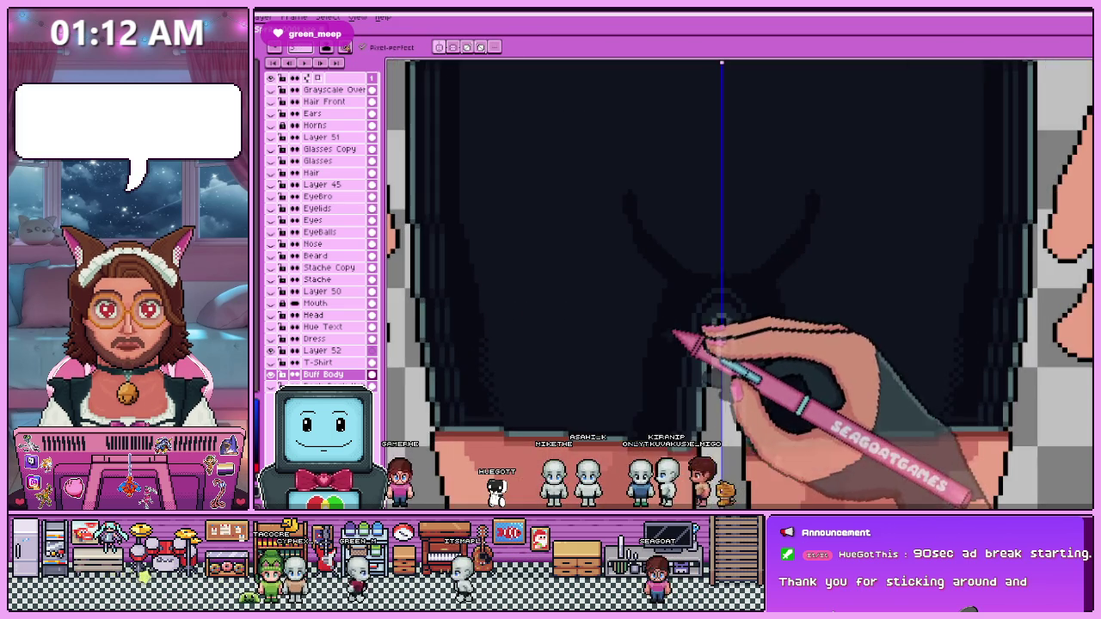
pyautogui.scroll(1, 659, 258)
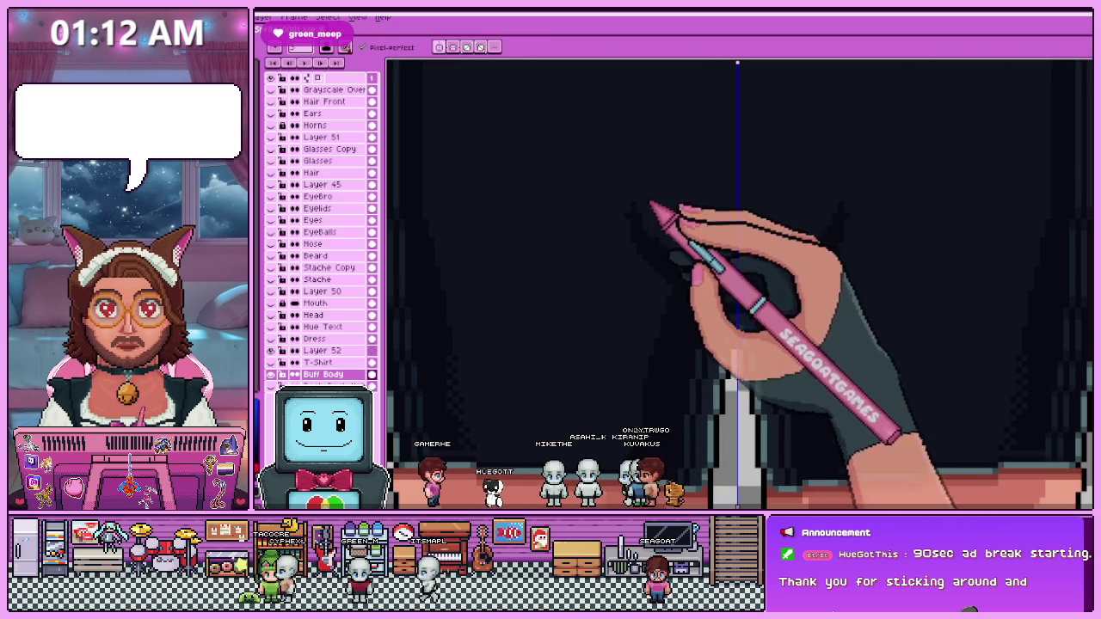
pyautogui.scroll(-2, 680, 284)
pyautogui.scroll(1, 688, 310)
pyautogui.scroll(1, 667, 275)
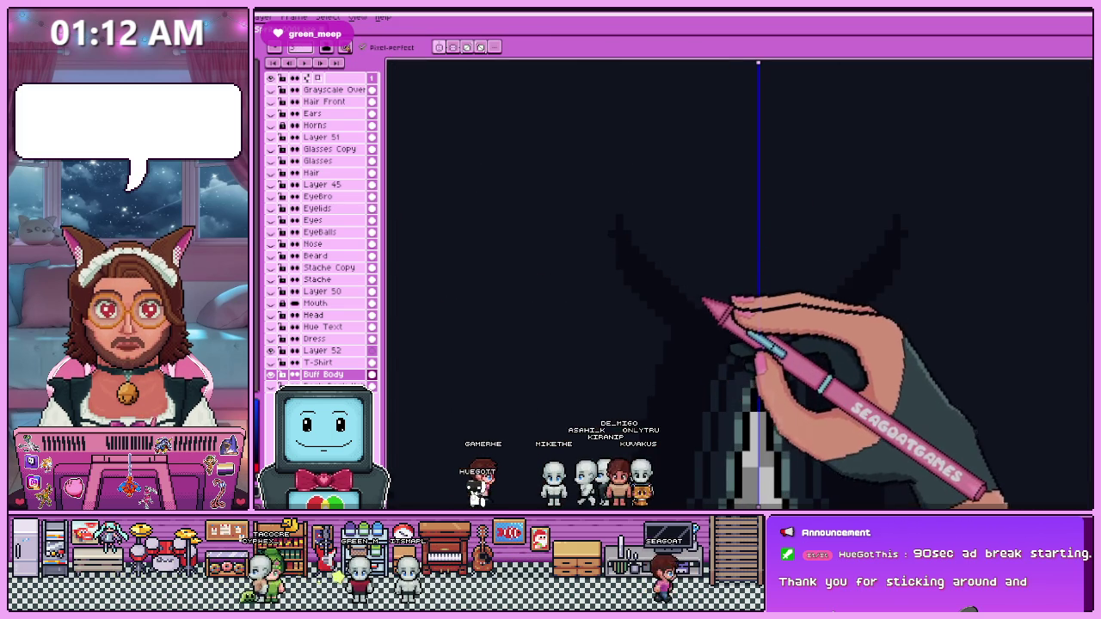
pyautogui.scroll(-1, 652, 262)
pyautogui.scroll(1, 658, 284)
# Sample a shorts colour from the artwork and refine the shorts' shading.
pyautogui.press('alt')
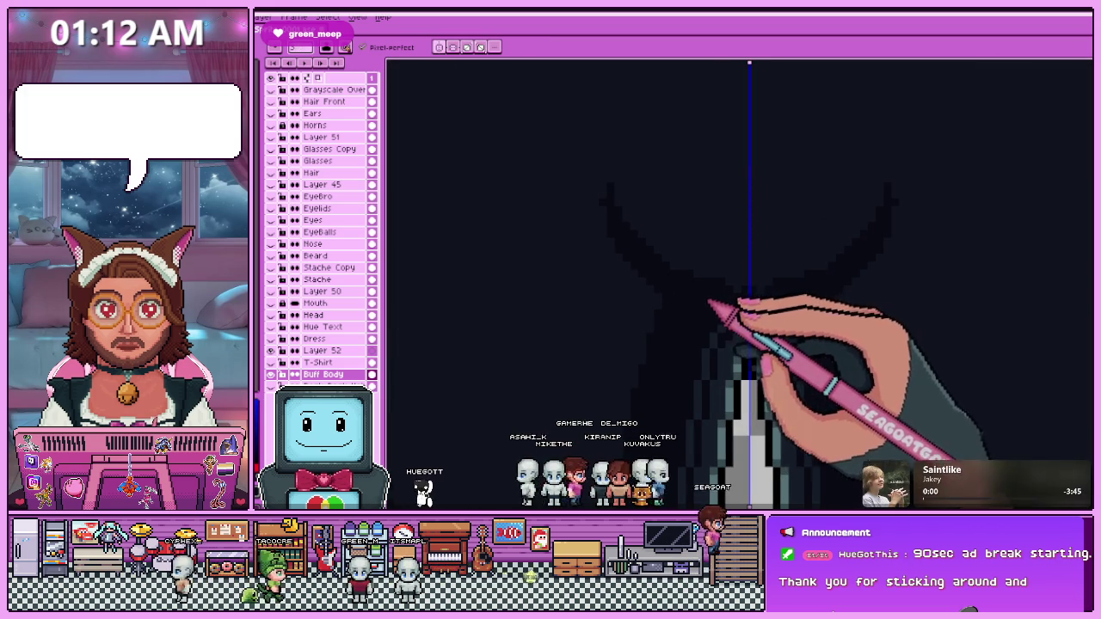
pyautogui.scroll(-2, 754, 303)
pyautogui.scroll(-1, 737, 352)
pyautogui.scroll(-1, 720, 369)
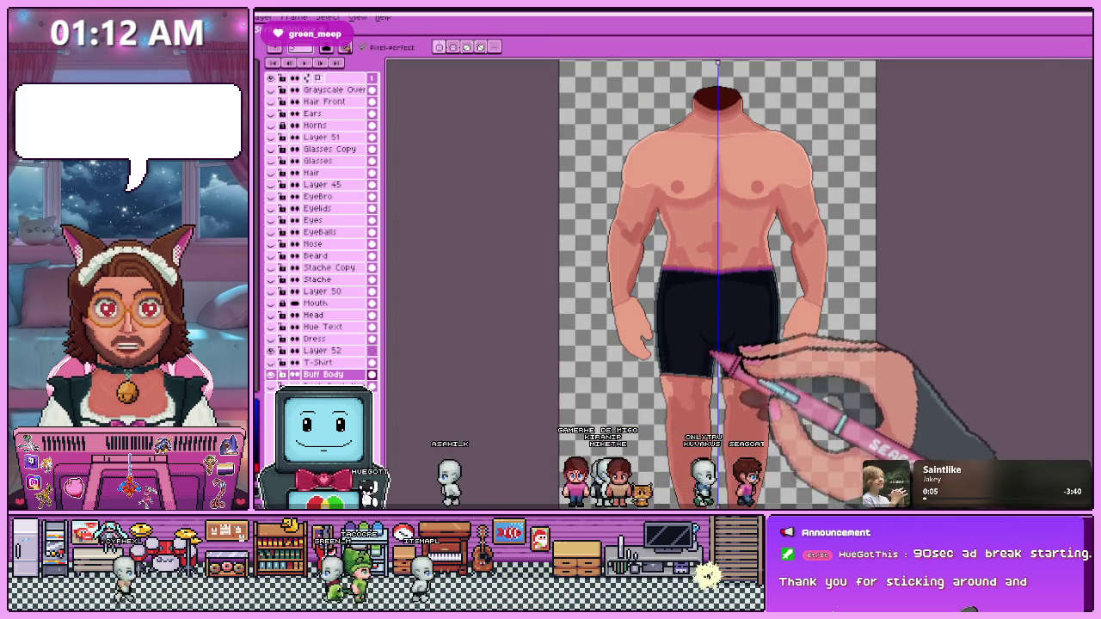
pyautogui.scroll(1, 706, 345)
pyautogui.scroll(2, 708, 323)
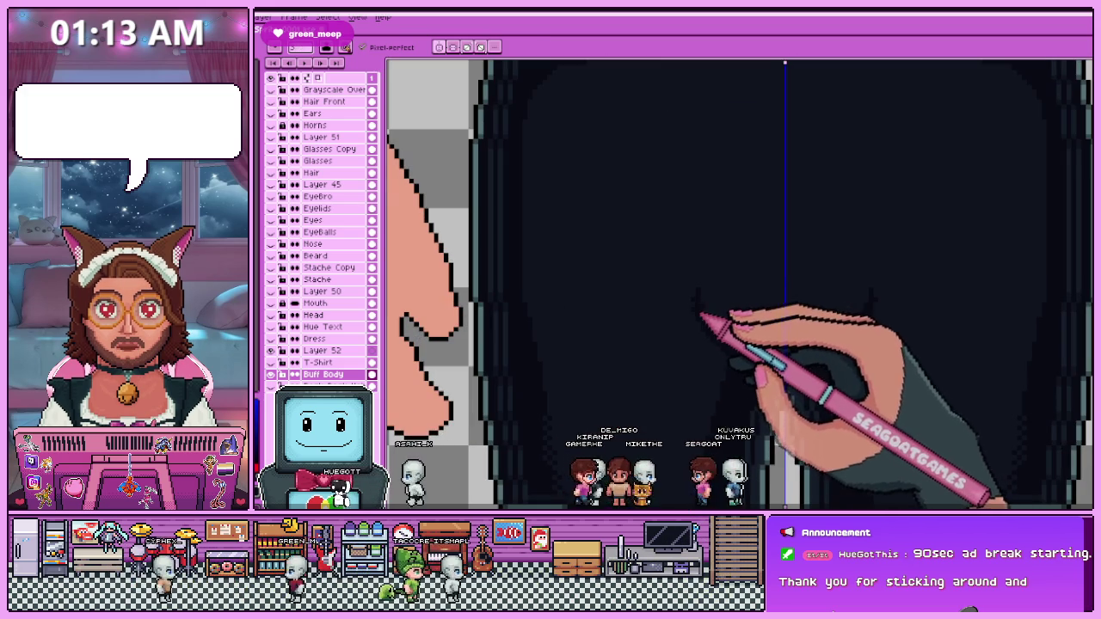
pyautogui.scroll(-3, 707, 303)
pyautogui.scroll(2, 704, 302)
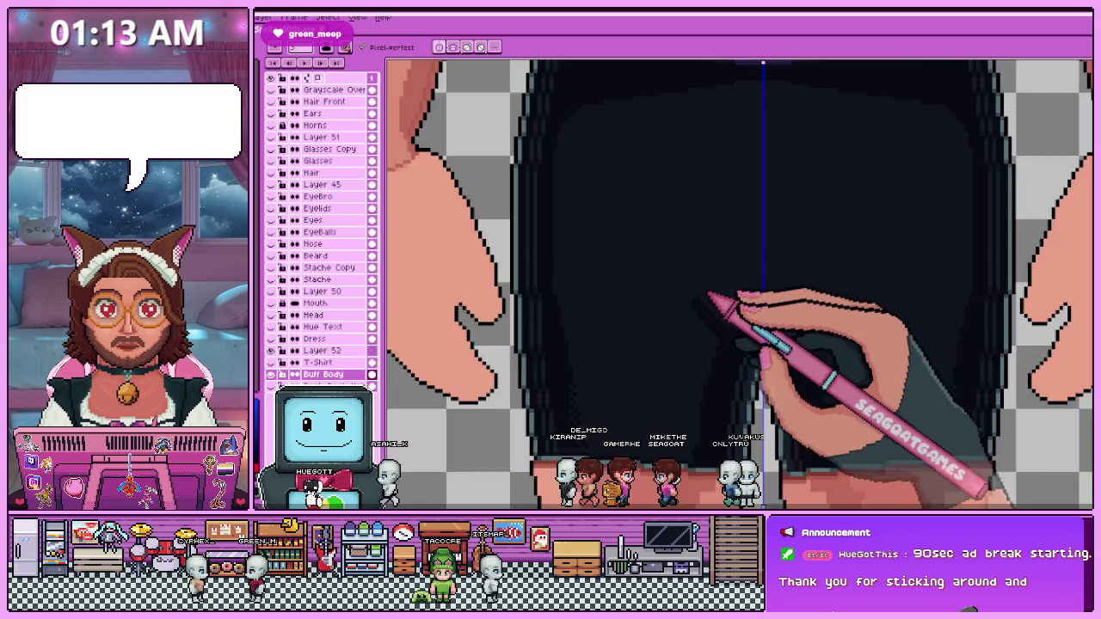
pyautogui.scroll(1, 701, 301)
pyautogui.scroll(-1, 701, 305)
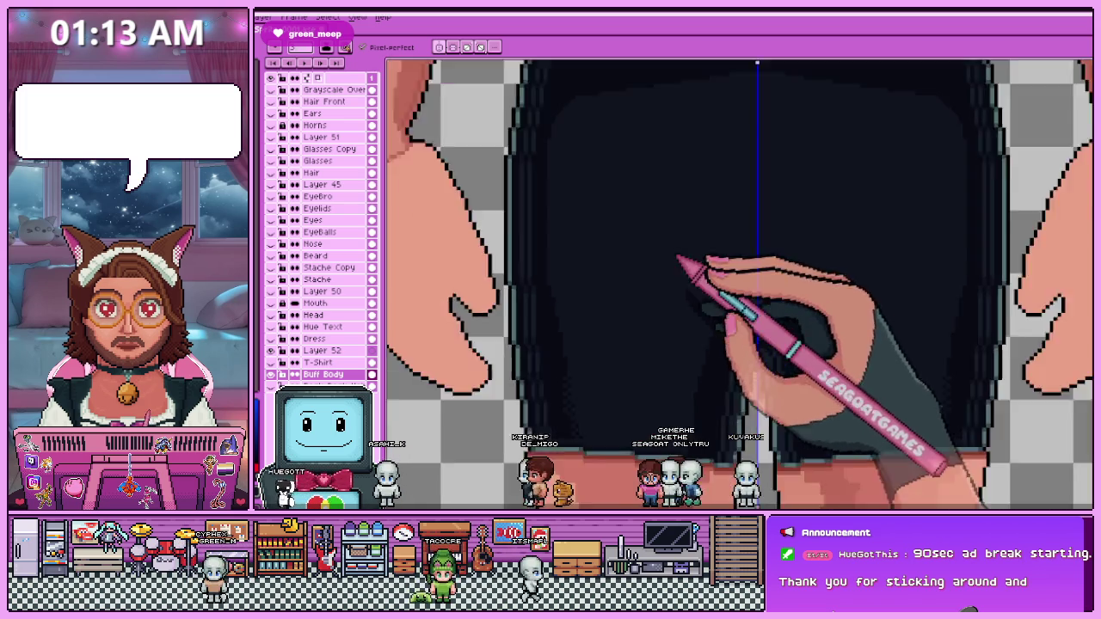
pyautogui.scroll(-1, 695, 258)
pyautogui.scroll(1, 710, 344)
pyautogui.scroll(1, 703, 295)
pyautogui.scroll(1, 717, 342)
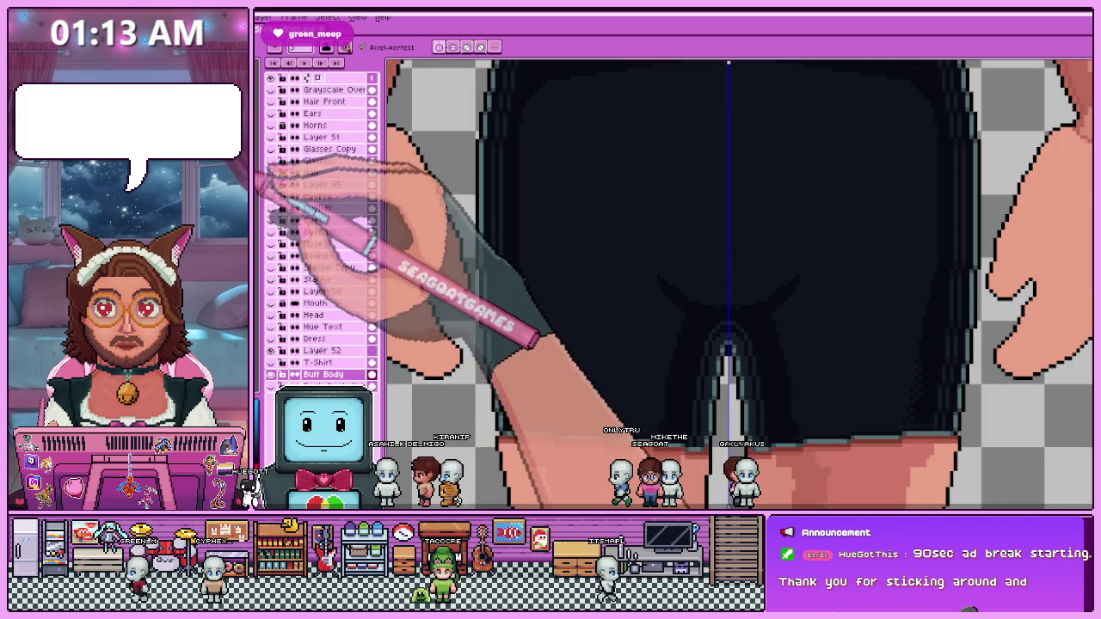
pyautogui.scroll(1, 713, 307)
pyautogui.scroll(-2, 676, 275)
pyautogui.scroll(-1, 747, 302)
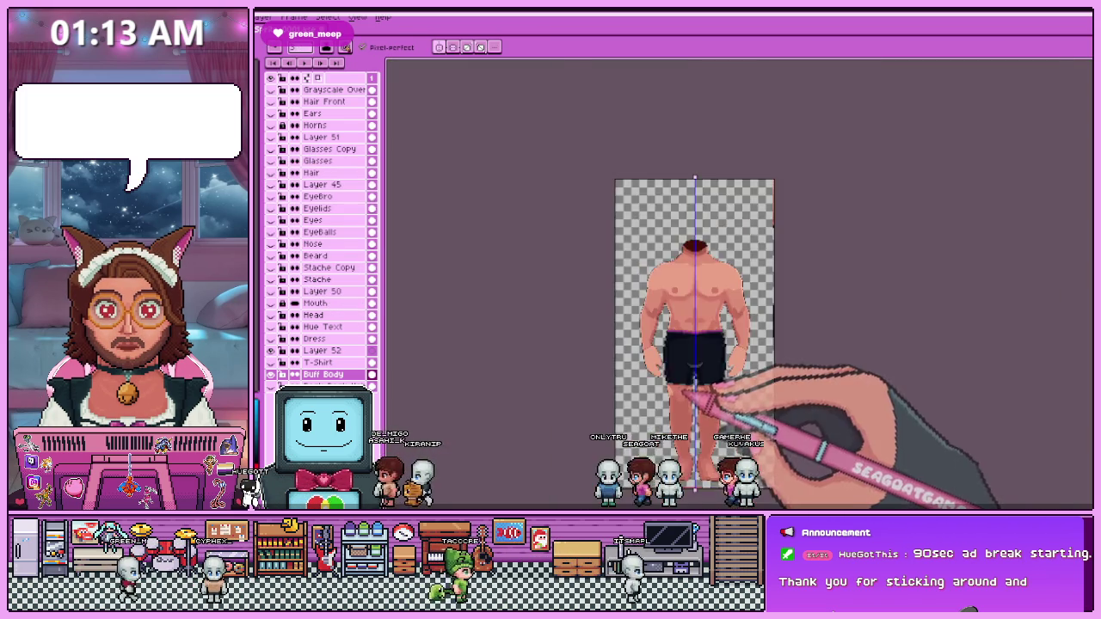
pyautogui.scroll(1, 713, 369)
pyautogui.scroll(1, 693, 297)
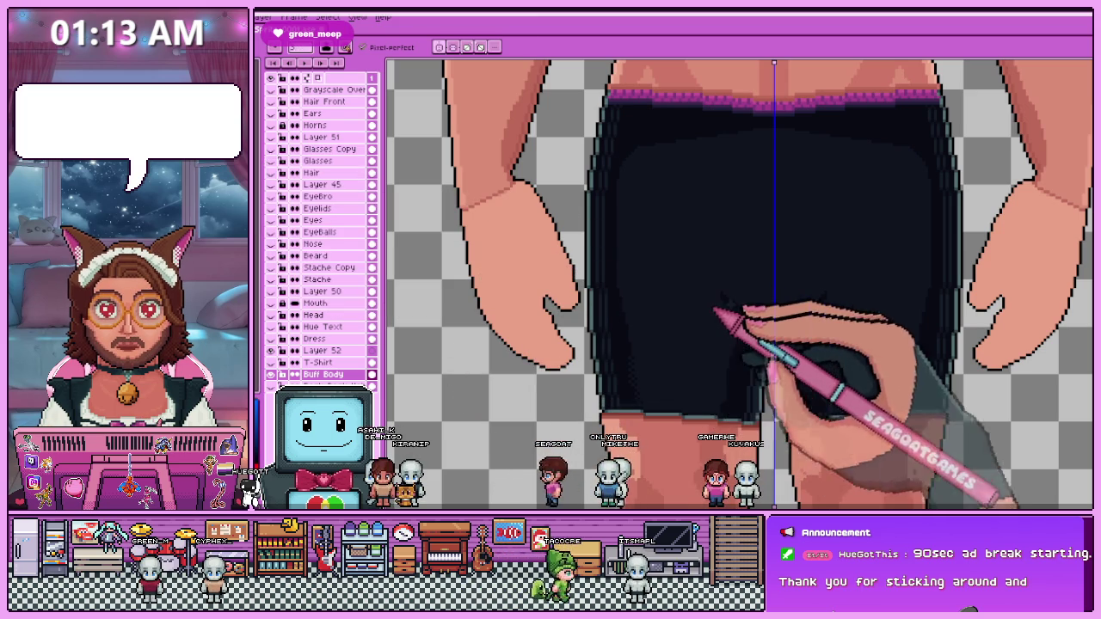
pyautogui.scroll(1, 727, 288)
pyautogui.scroll(-1, 727, 295)
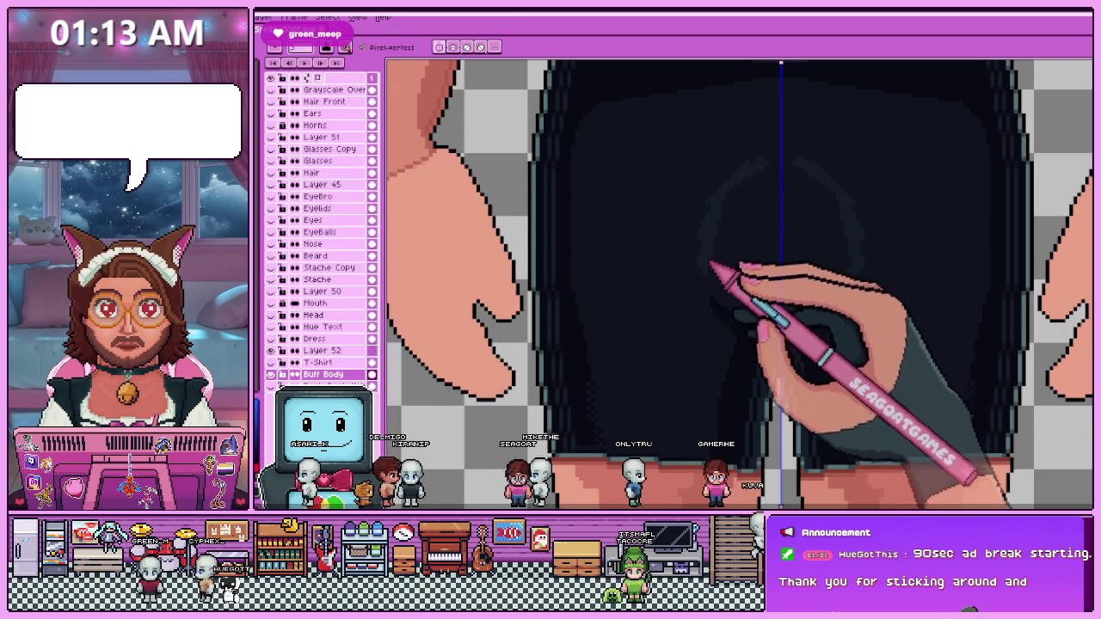
pyautogui.scroll(-2, 782, 319)
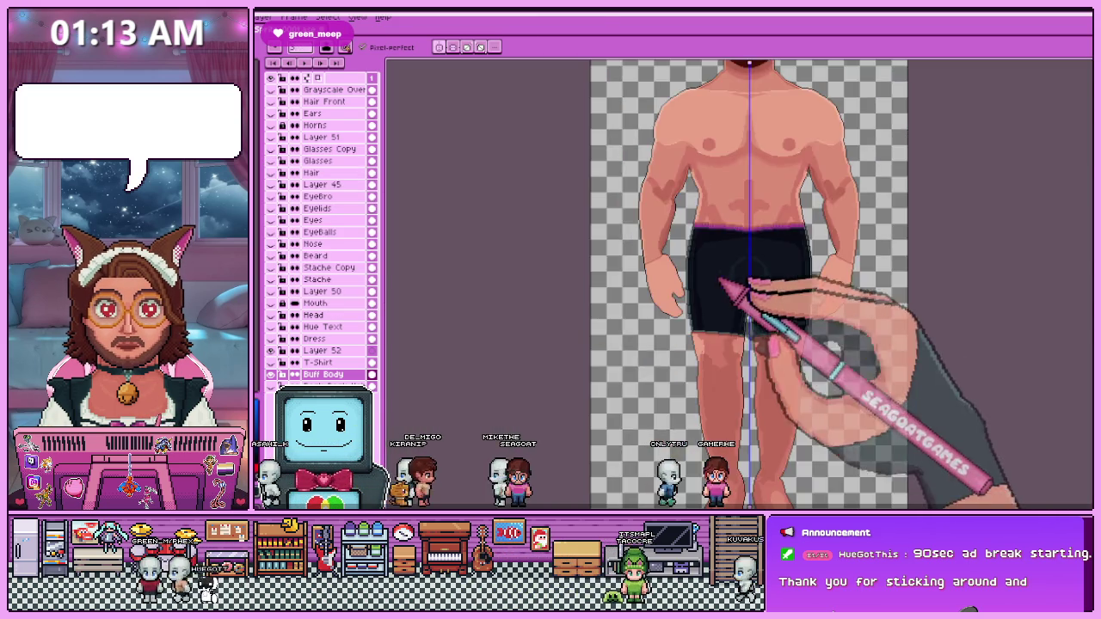
pyautogui.scroll(2, 800, 258)
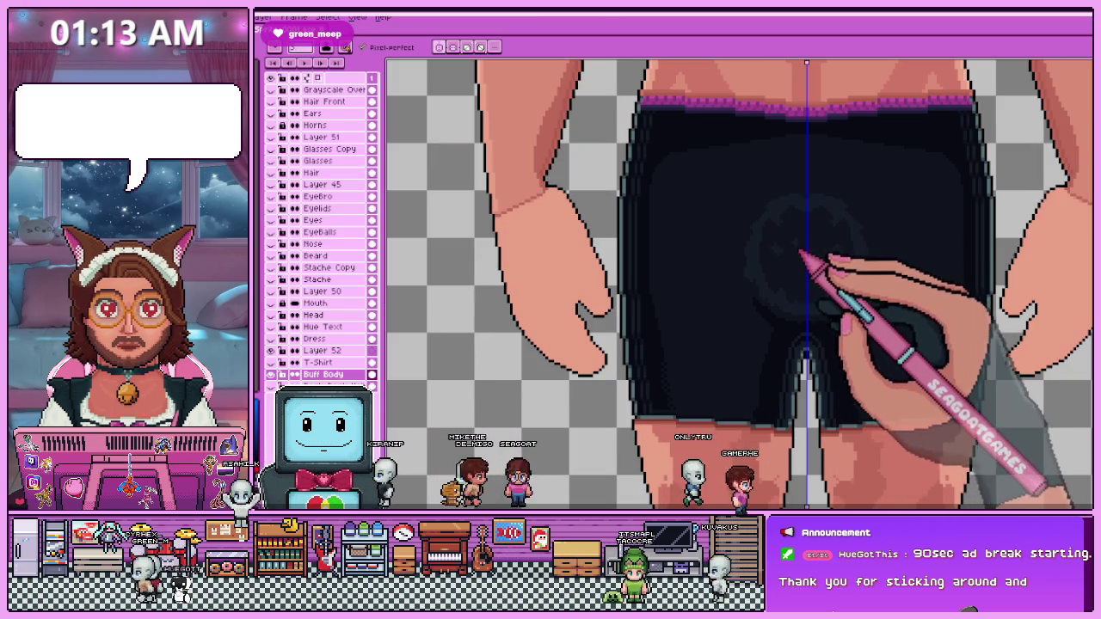
# Use the Magic Wand to select the shorts' colour regions while reviewing them.
pyautogui.press('w')
pyautogui.scroll(-4, 783, 310)
pyautogui.scroll(2, 772, 308)
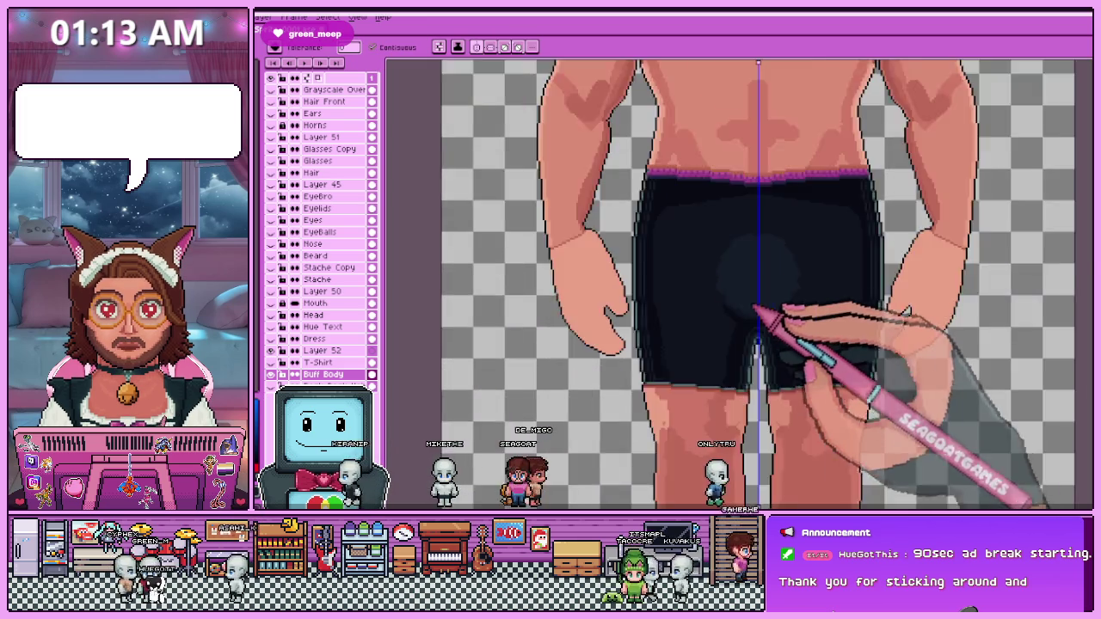
pyautogui.scroll(1, 782, 320)
pyautogui.scroll(1, 634, 327)
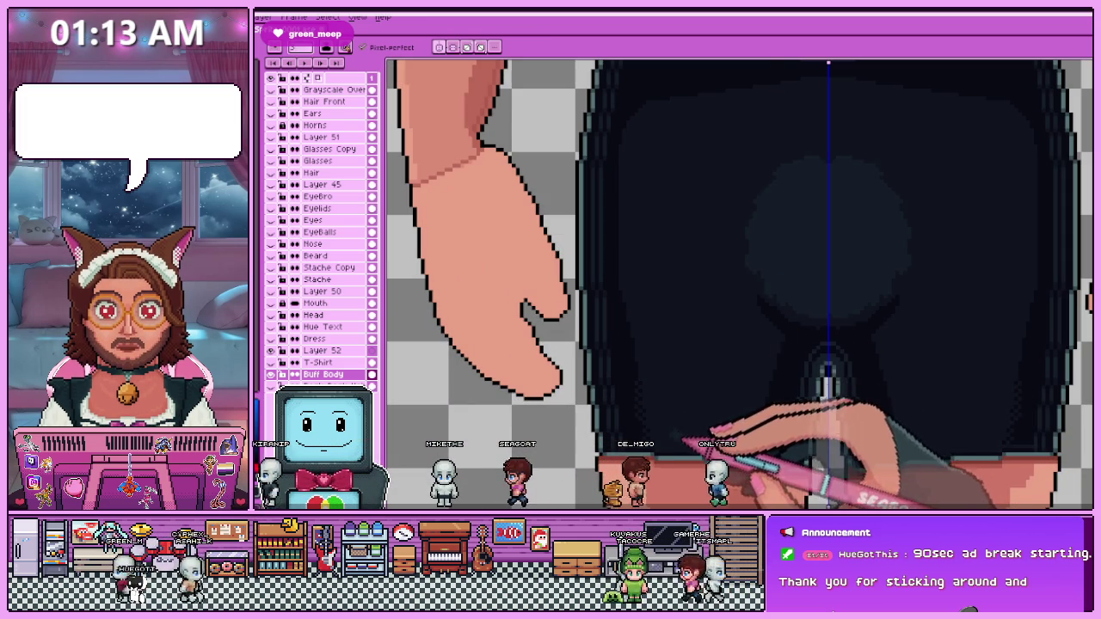
pyautogui.scroll(-1, 688, 361)
pyautogui.scroll(1, 663, 319)
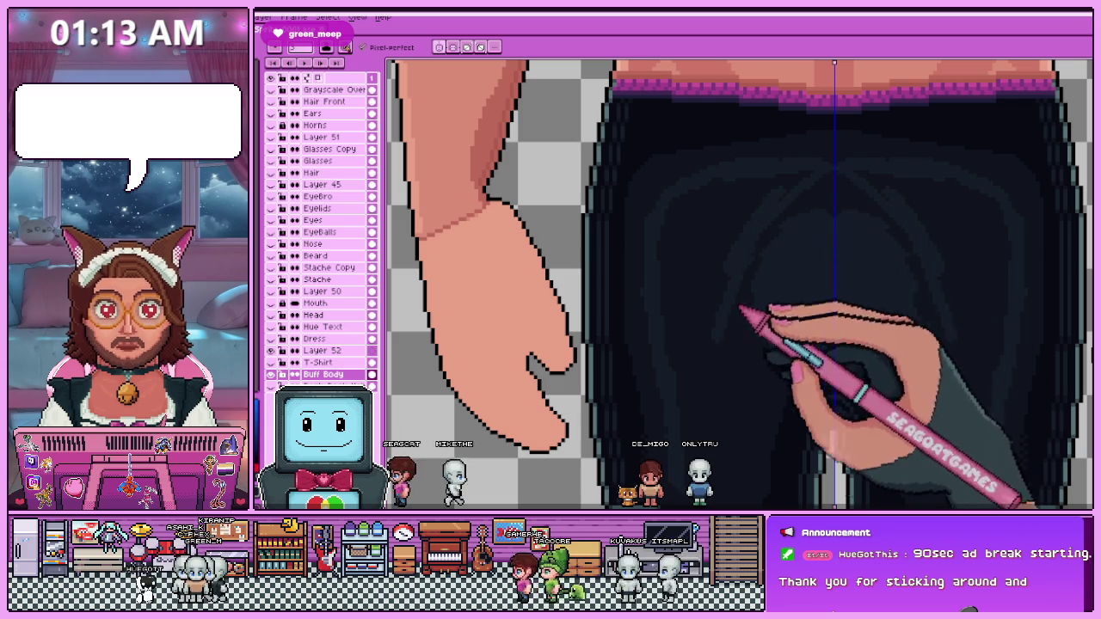
pyautogui.scroll(-2, 723, 387)
pyautogui.scroll(3, 774, 335)
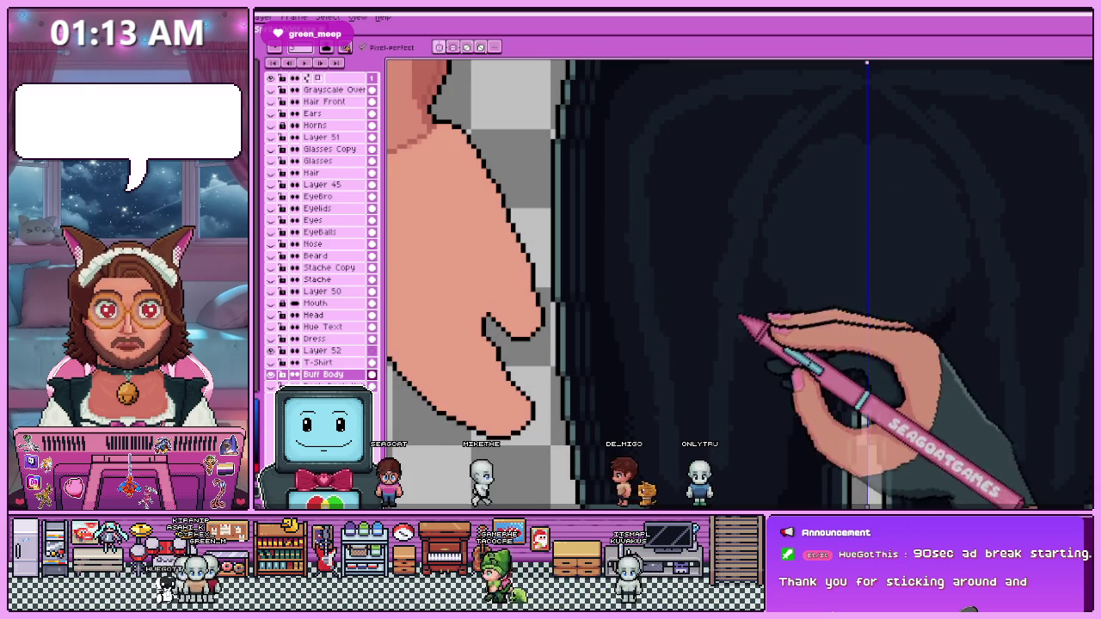
pyautogui.scroll(-1, 748, 345)
pyautogui.scroll(1, 815, 348)
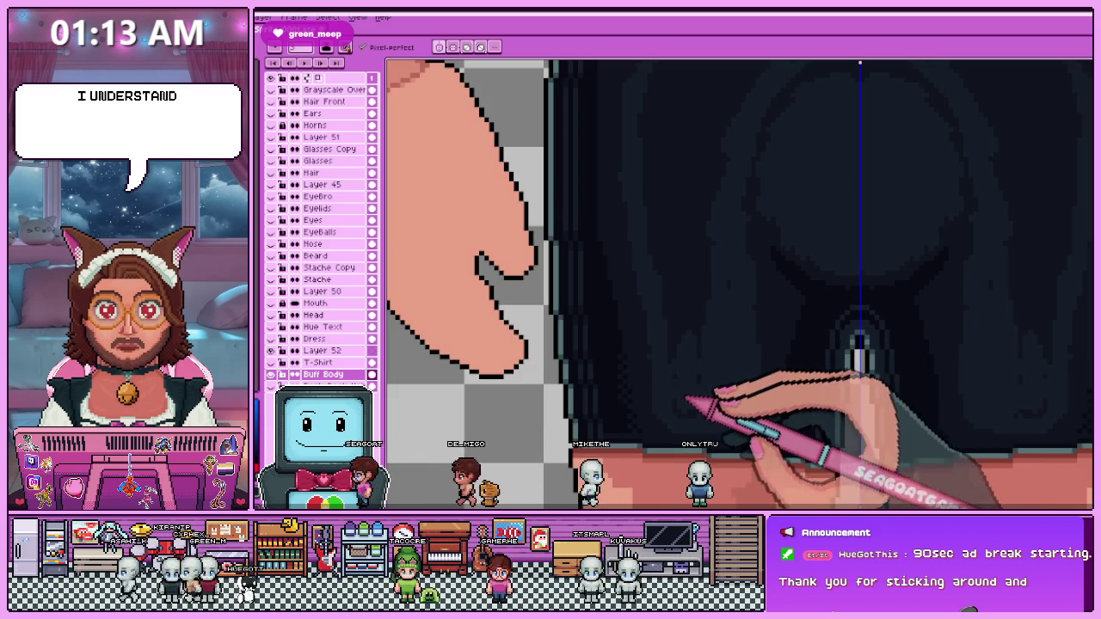
pyautogui.scroll(-1, 707, 387)
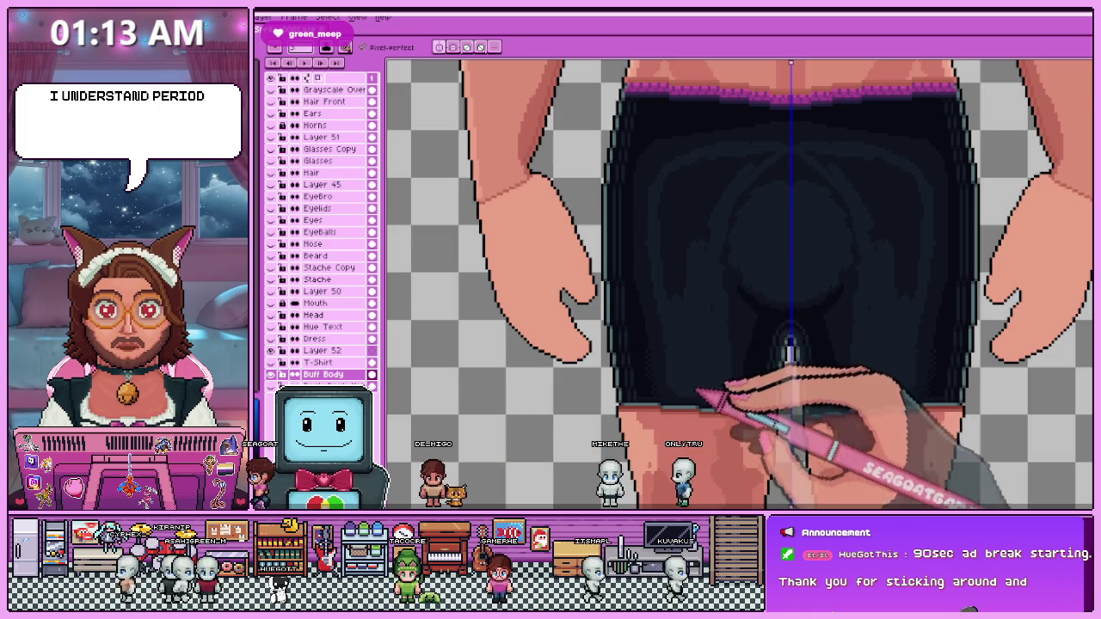
pyautogui.scroll(-1, 688, 290)
pyautogui.scroll(-1, 696, 295)
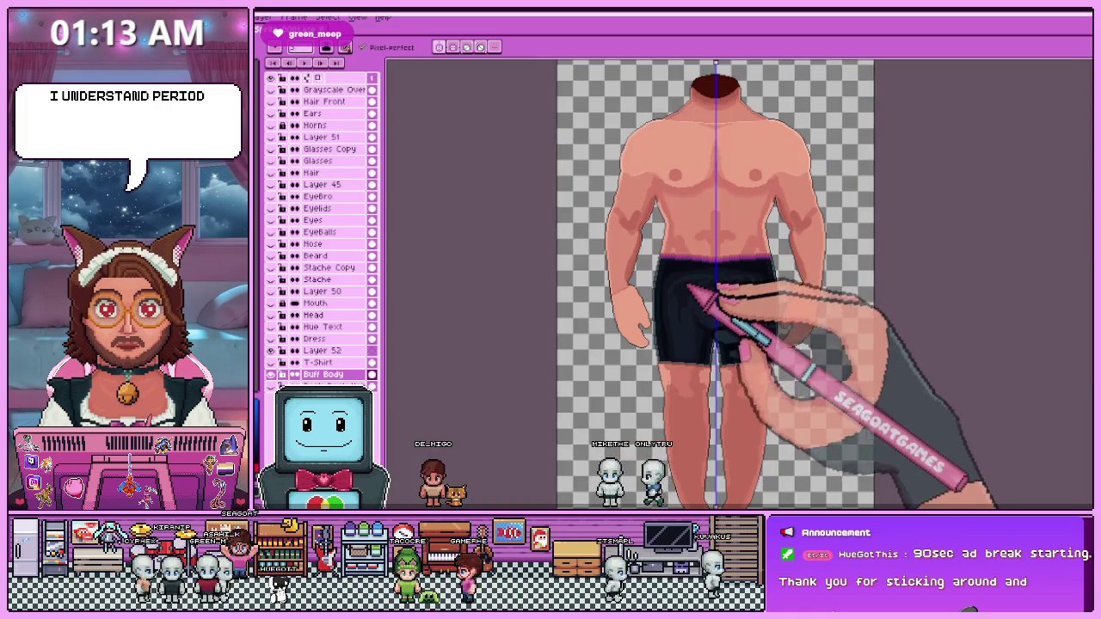
pyautogui.scroll(2, 684, 362)
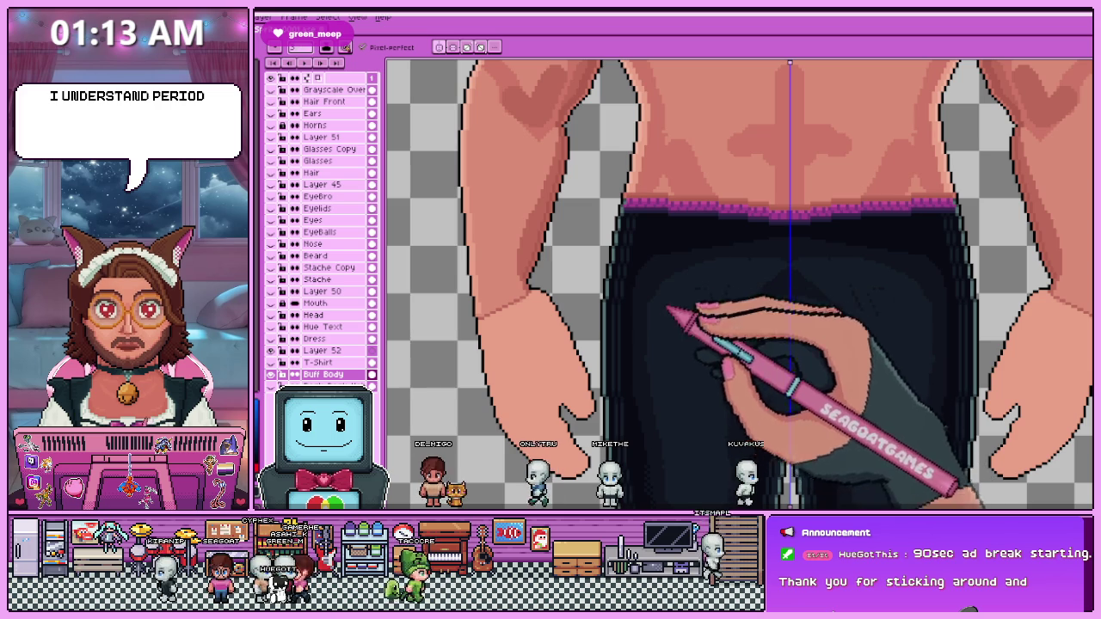
pyautogui.scroll(-1, 739, 284)
pyautogui.scroll(-1, 739, 284)
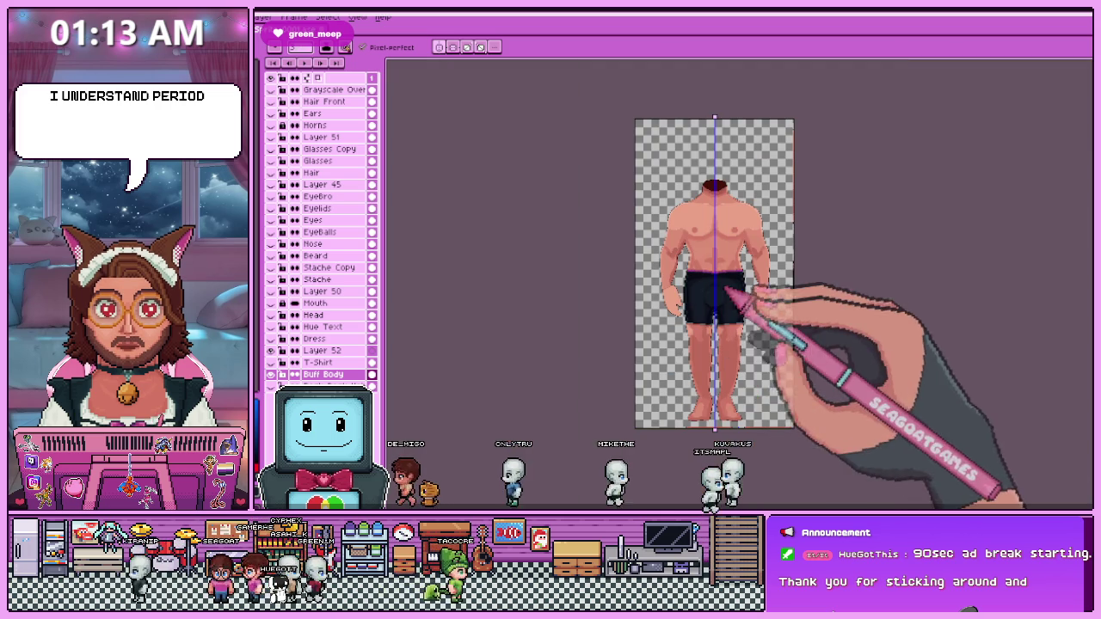
pyautogui.scroll(2, 719, 301)
pyautogui.scroll(1, 701, 289)
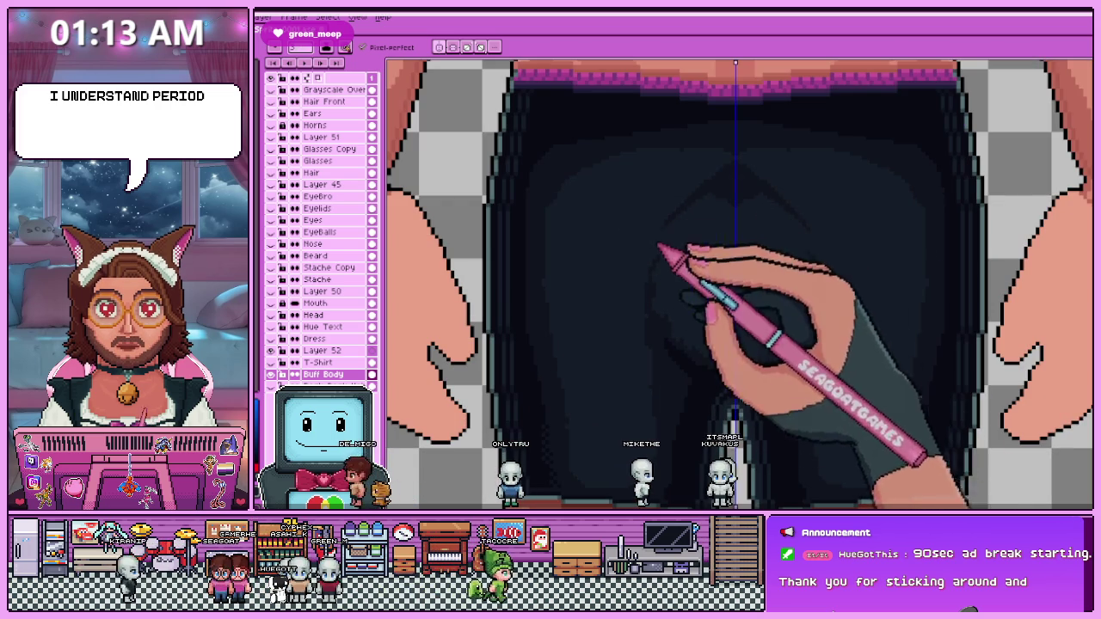
pyautogui.scroll(-2, 736, 284)
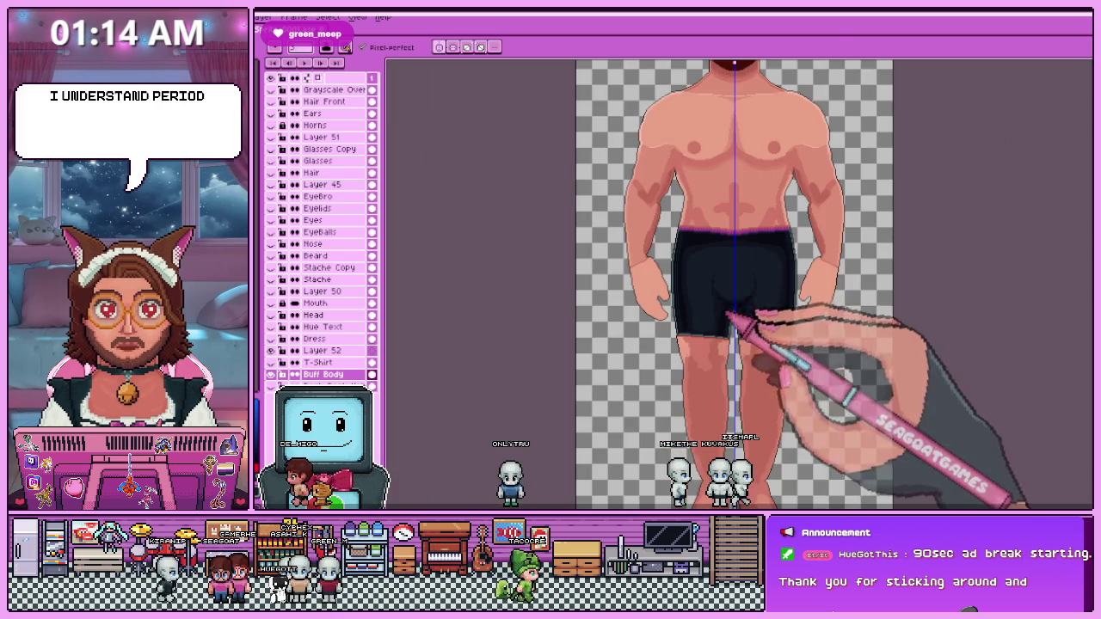
pyautogui.scroll(-2, 710, 351)
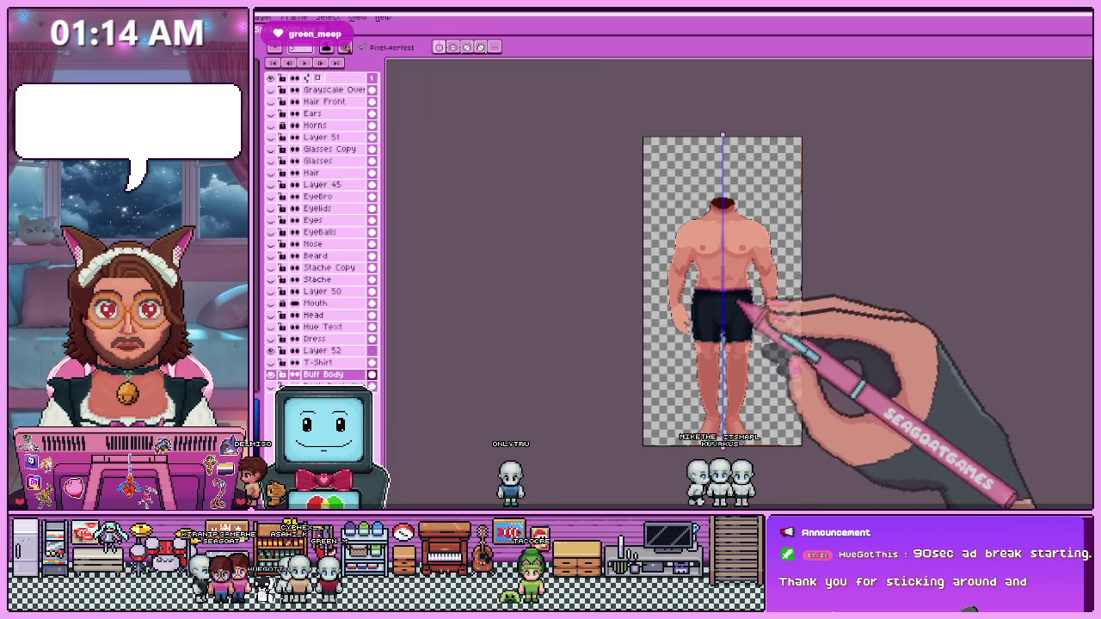
pyautogui.scroll(2, 723, 327)
pyautogui.scroll(1, 677, 321)
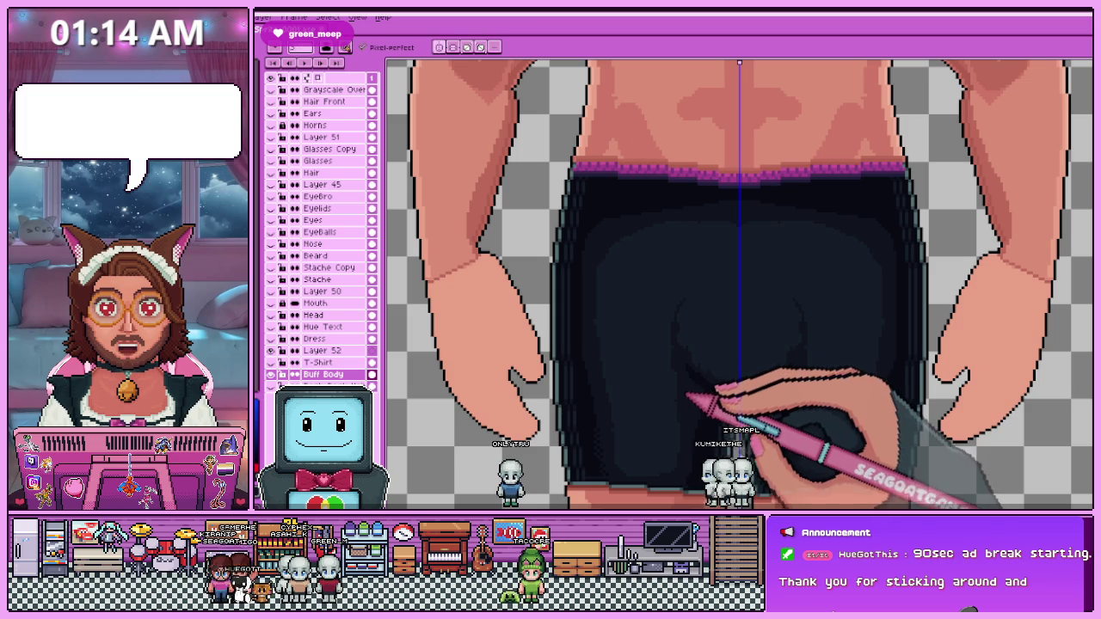
pyautogui.press('w')
pyautogui.scroll(-2, 675, 383)
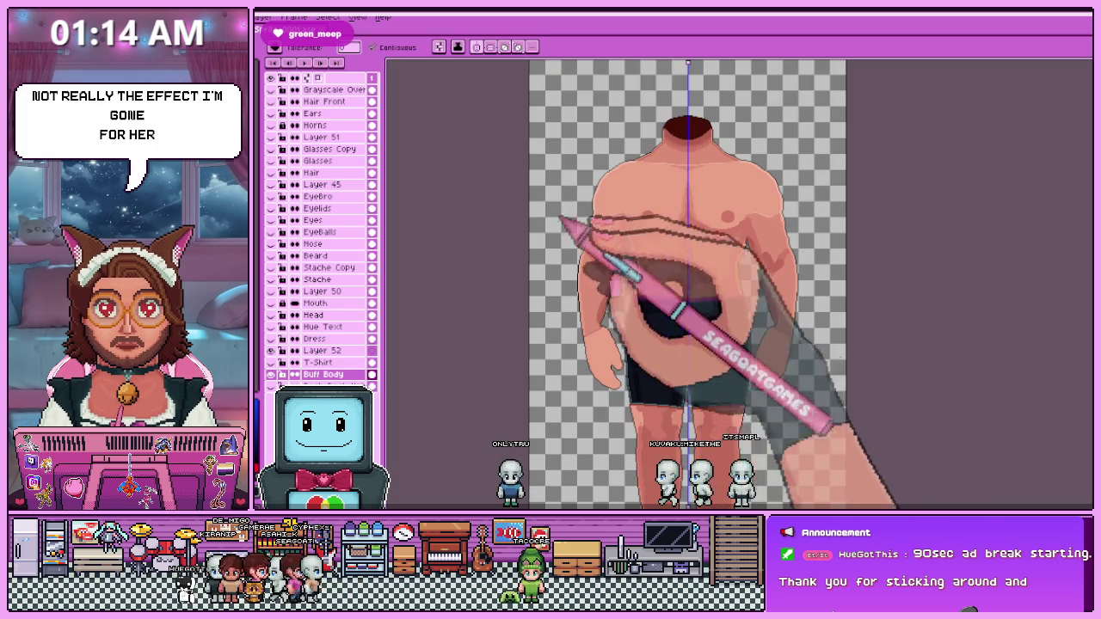
pyautogui.scroll(-2, 654, 369)
# Repaint the skin shading on the thighs with the Pencil.
pyautogui.scroll(2, 664, 319)
pyautogui.scroll(1, 669, 270)
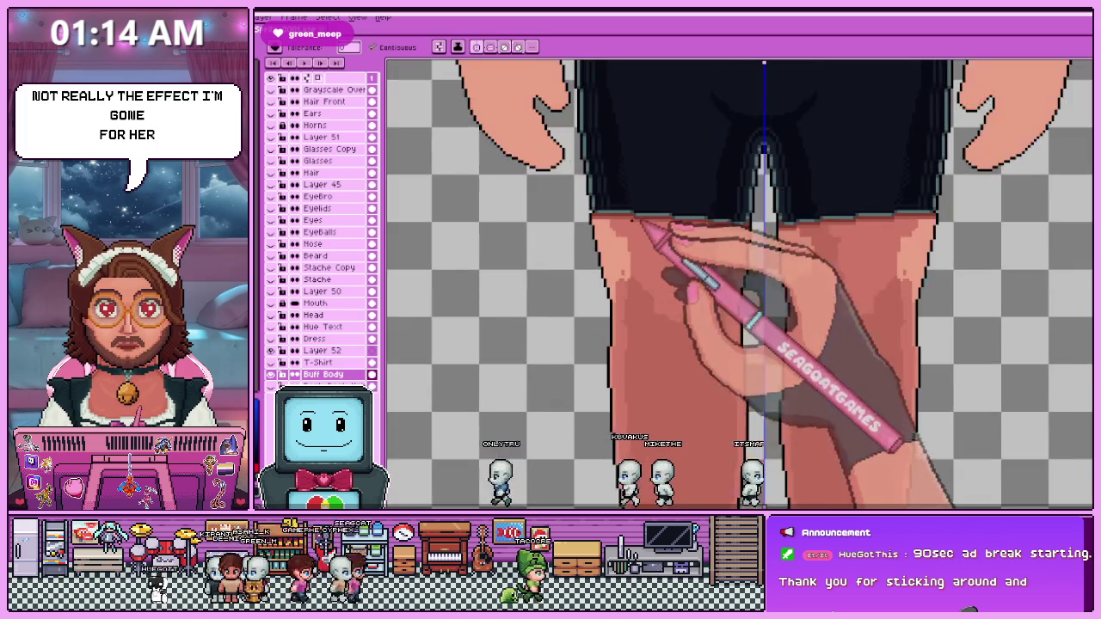
pyautogui.scroll(1, 658, 233)
pyautogui.scroll(-2, 651, 283)
pyautogui.scroll(1, 645, 288)
pyautogui.scroll(1, 593, 237)
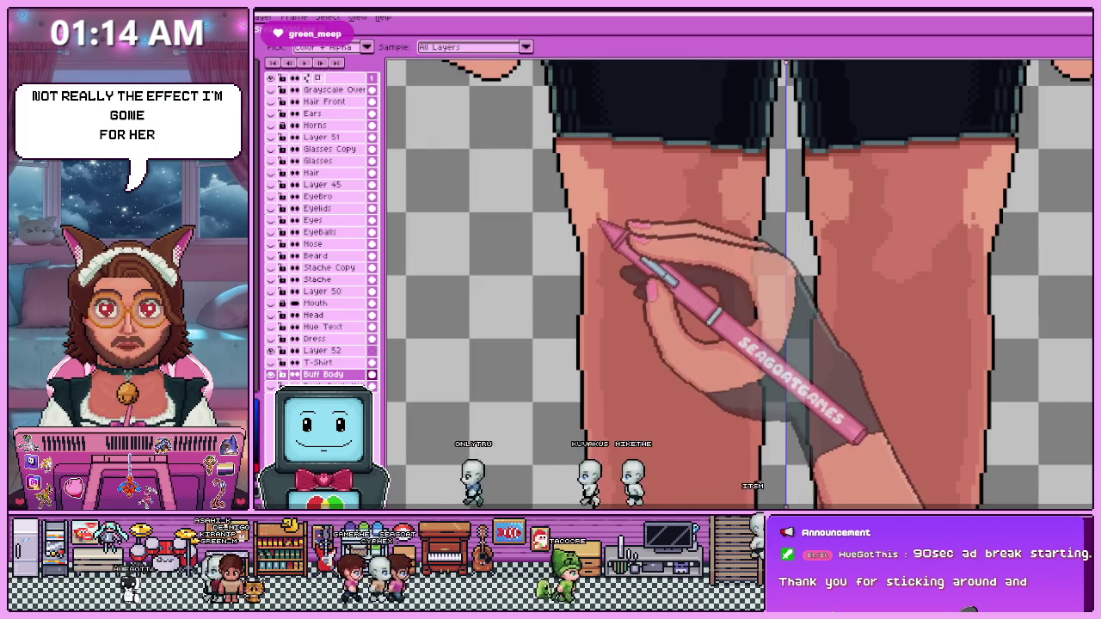
pyautogui.press('b')
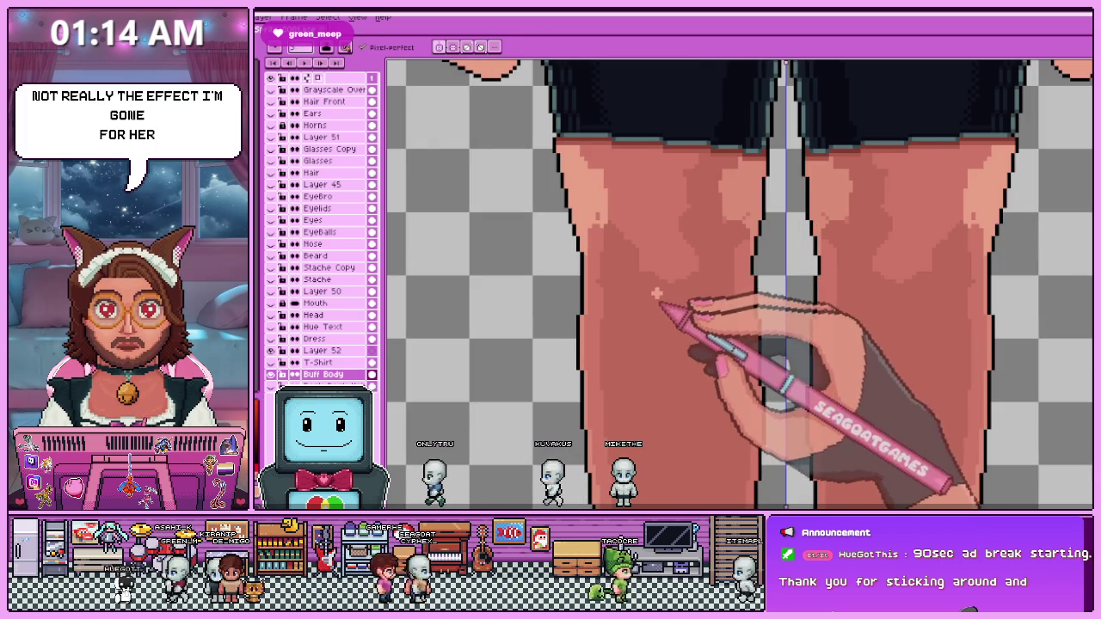
pyautogui.scroll(-1, 676, 356)
pyautogui.scroll(-1, 682, 365)
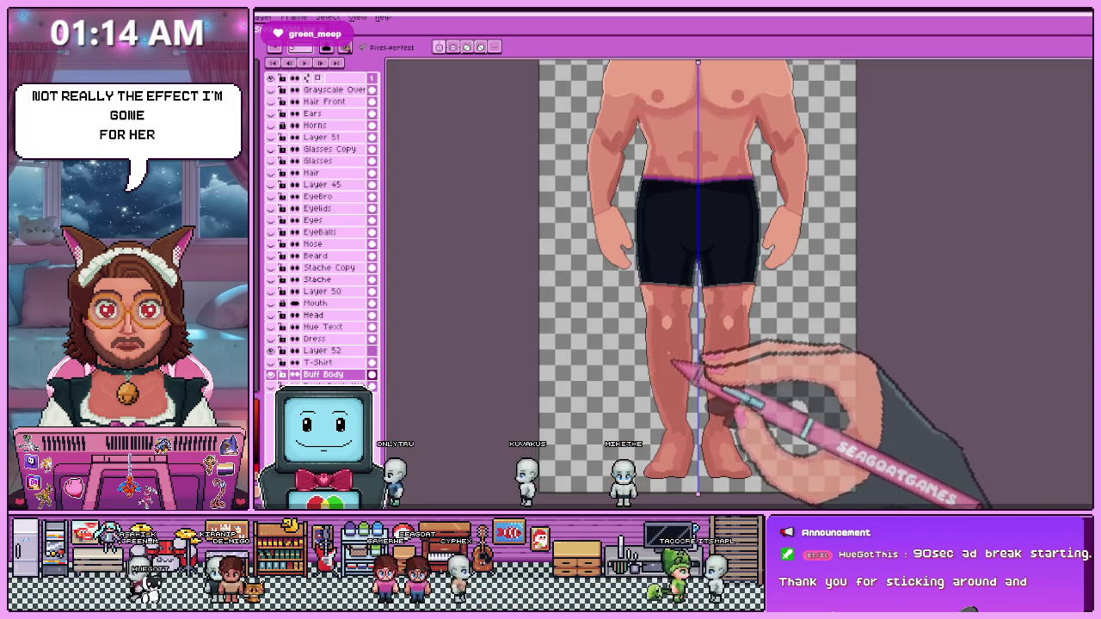
pyautogui.scroll(2, 687, 368)
pyautogui.scroll(-2, 675, 197)
pyautogui.scroll(1, 737, 344)
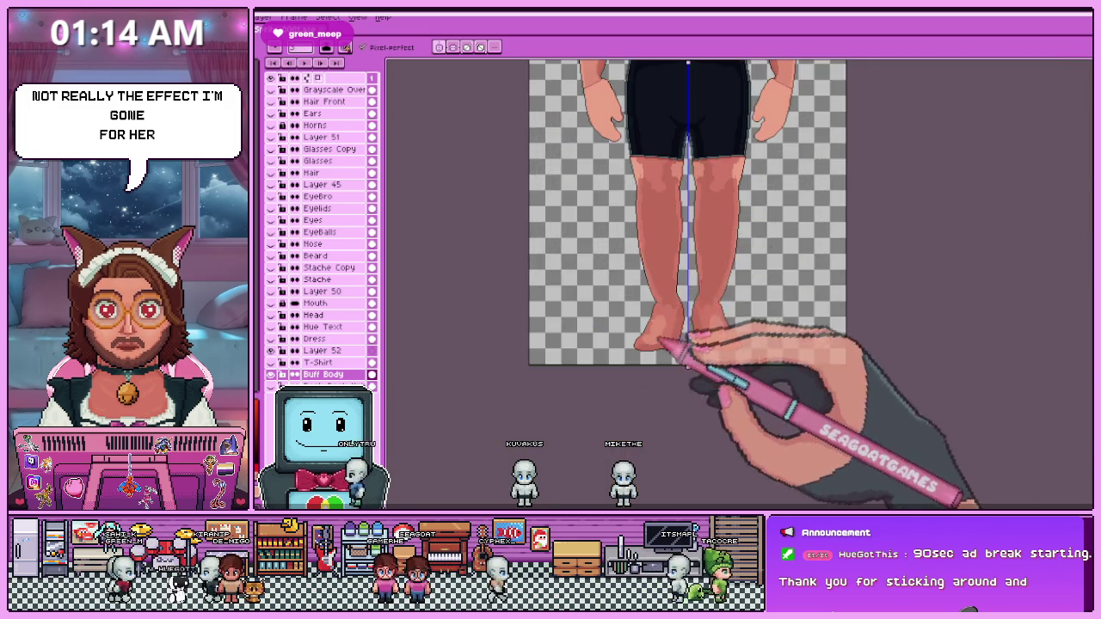
pyautogui.scroll(2, 762, 307)
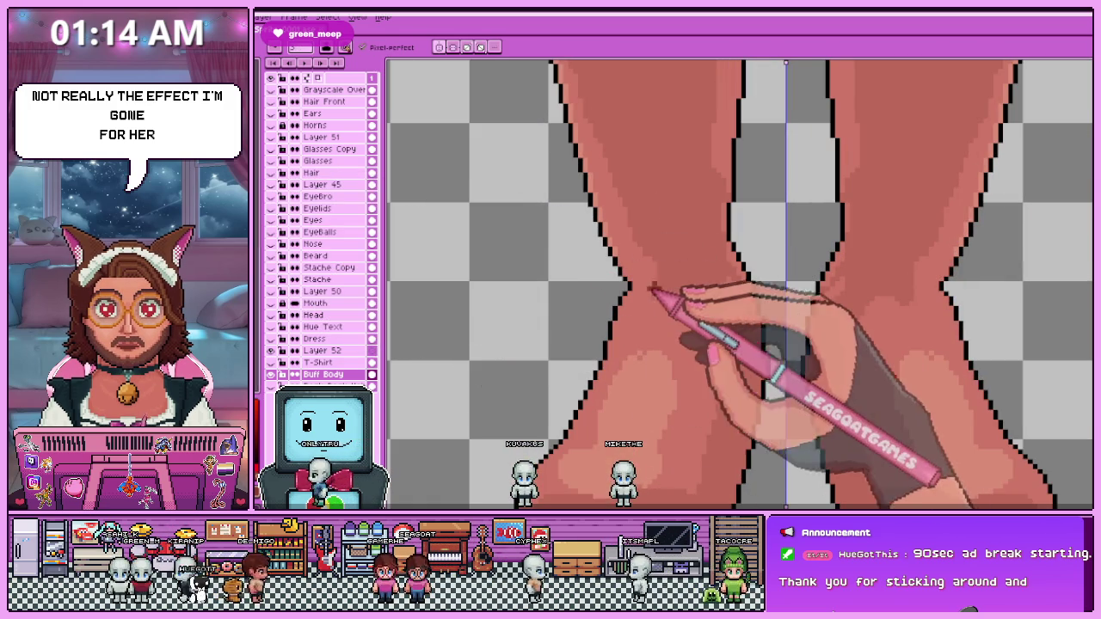
pyautogui.scroll(-2, 688, 327)
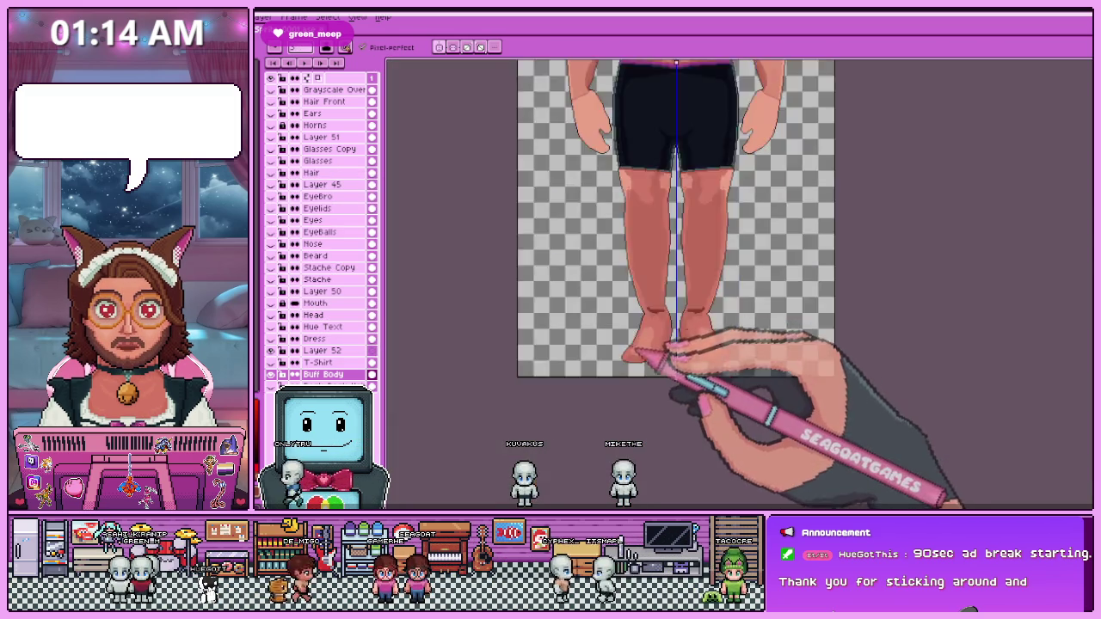
pyautogui.scroll(-1, 651, 361)
pyautogui.scroll(1, 645, 343)
pyautogui.scroll(-1, 655, 344)
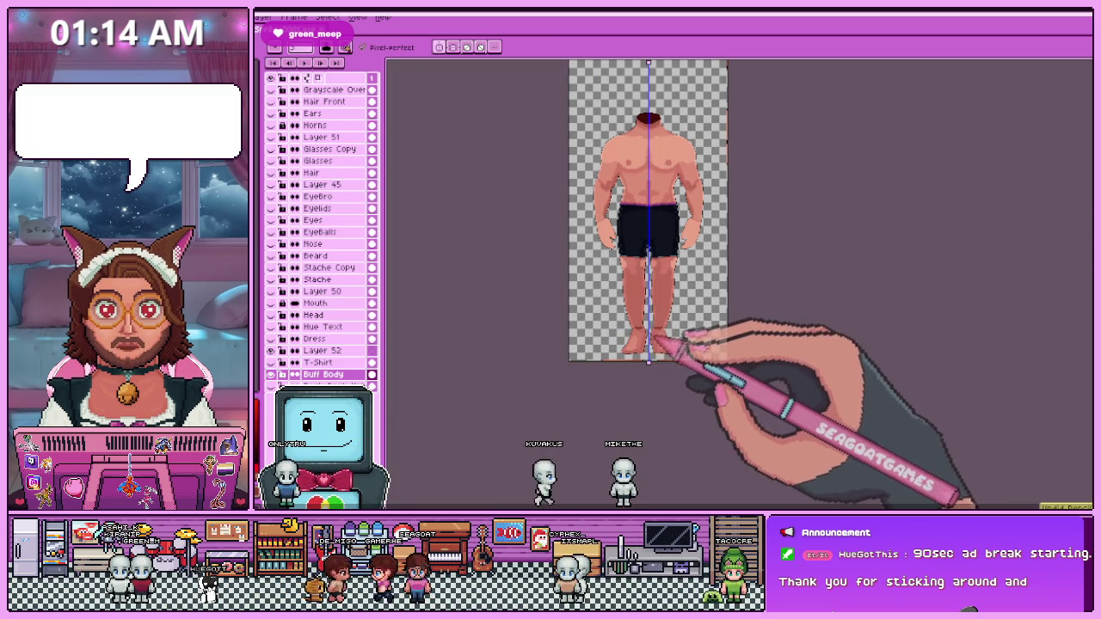
pyautogui.scroll(3, 647, 335)
pyautogui.scroll(1, 639, 192)
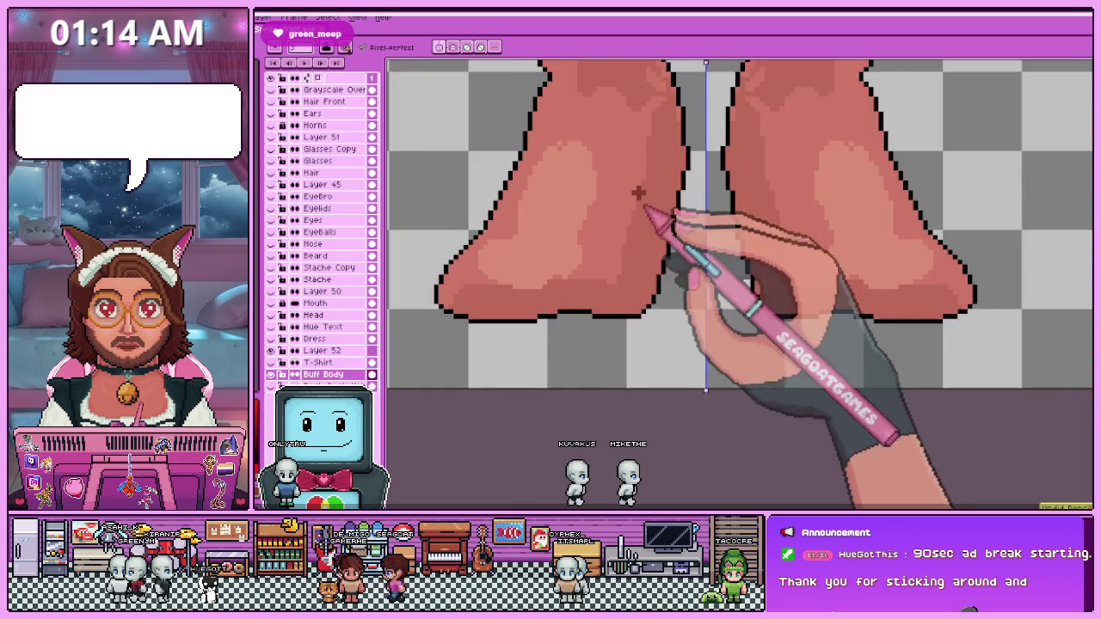
pyautogui.scroll(-1, 632, 185)
# Sample a skin tone and finish shading the feet.
pyautogui.press('b')
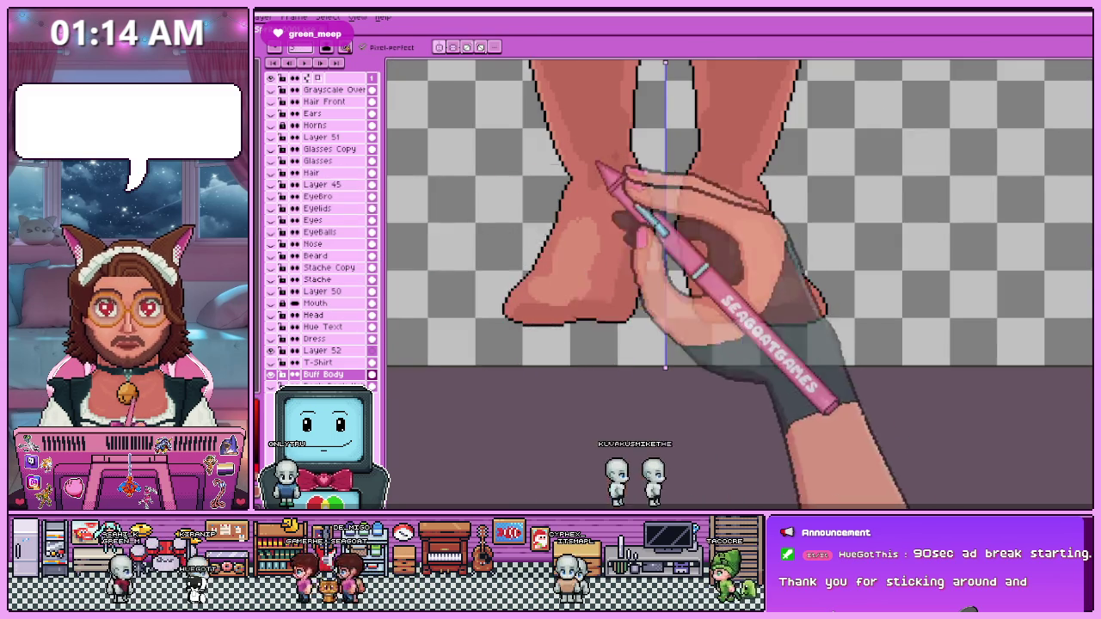
pyautogui.scroll(2, 593, 172)
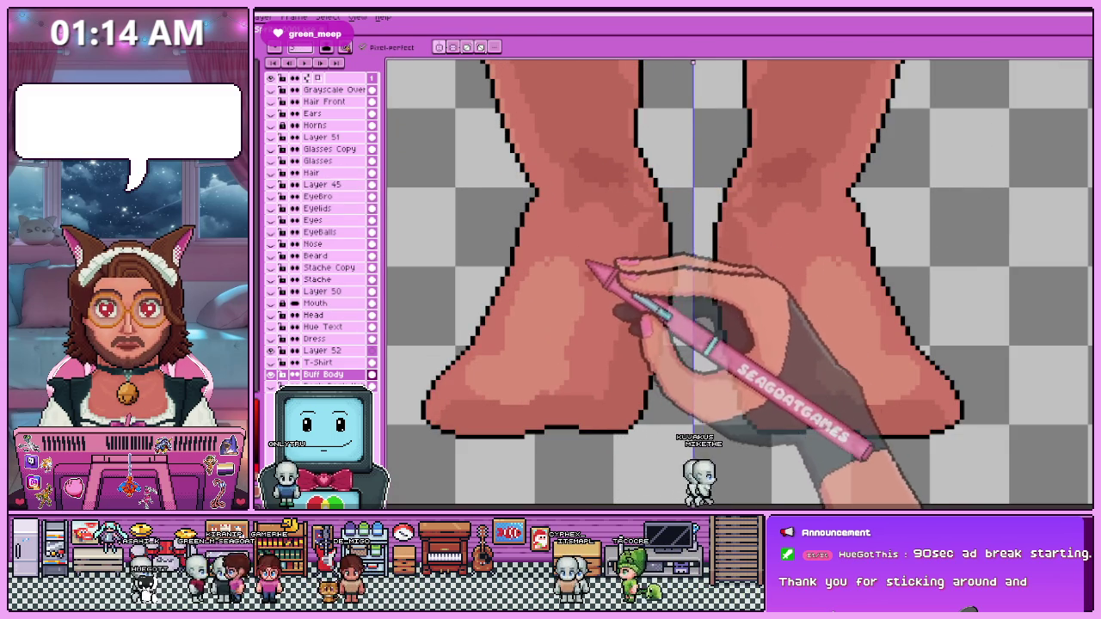
pyautogui.scroll(-1, 588, 275)
pyautogui.scroll(1, 576, 241)
pyautogui.scroll(2, 593, 222)
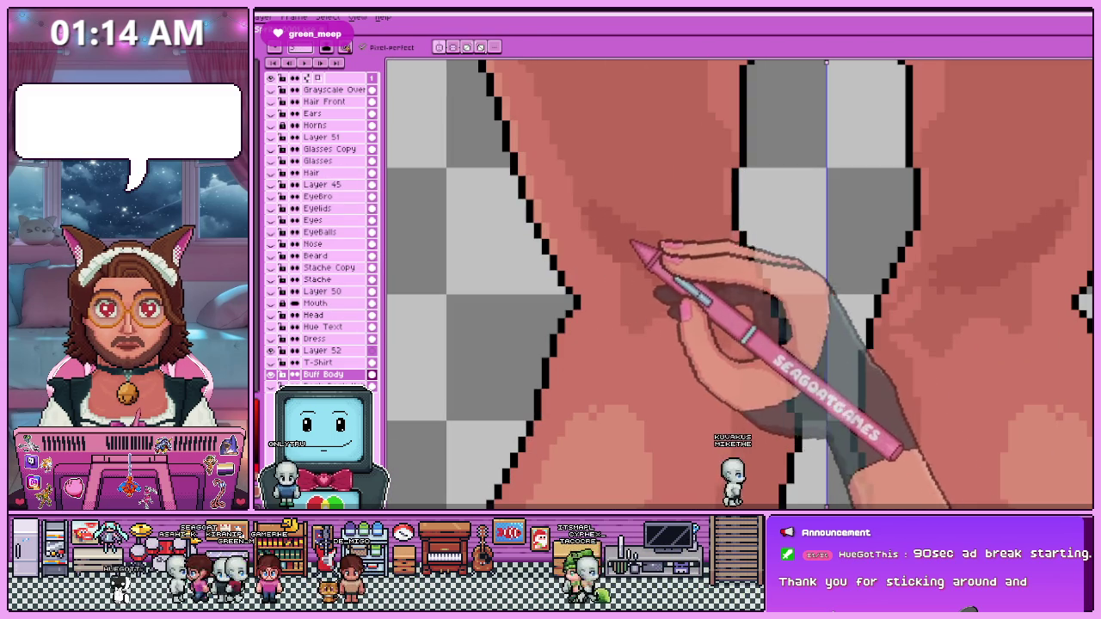
pyautogui.scroll(-3, 688, 301)
pyautogui.scroll(-2, 668, 381)
pyautogui.scroll(-1, 663, 381)
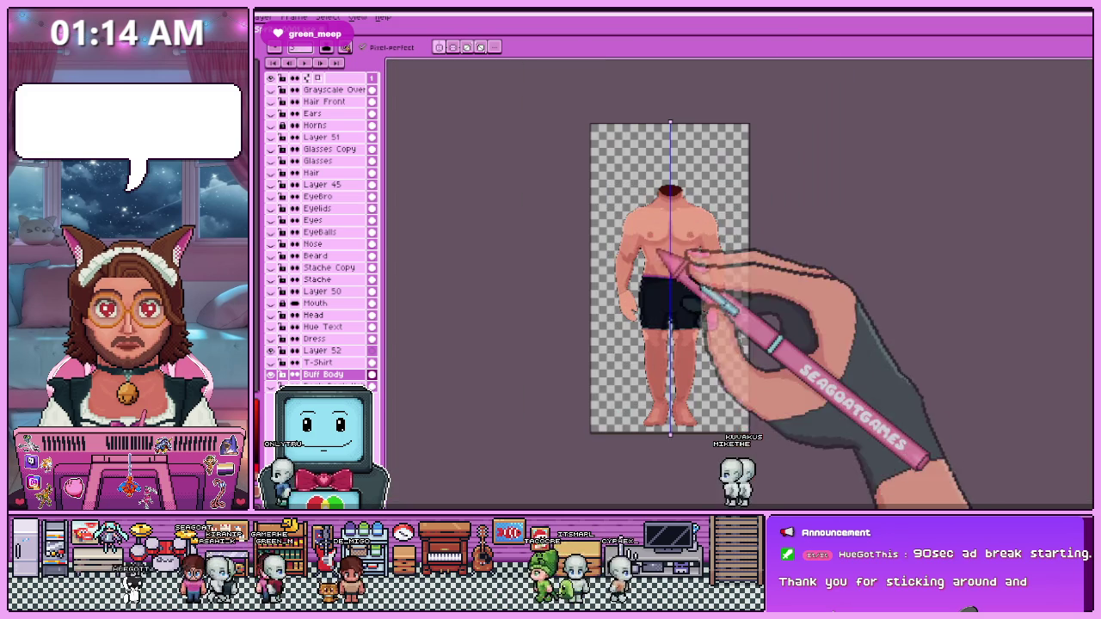
# Show the T-Shirt layer over the body figure.
pyautogui.click(271, 362)
pyautogui.scroll(3, 667, 244)
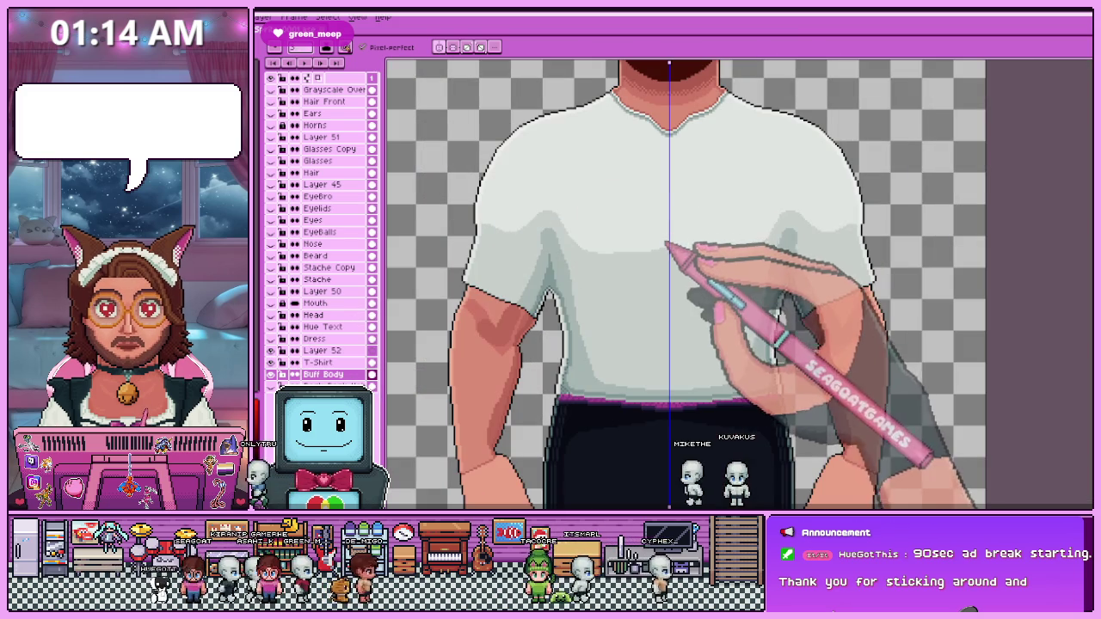
pyautogui.scroll(1, 615, 379)
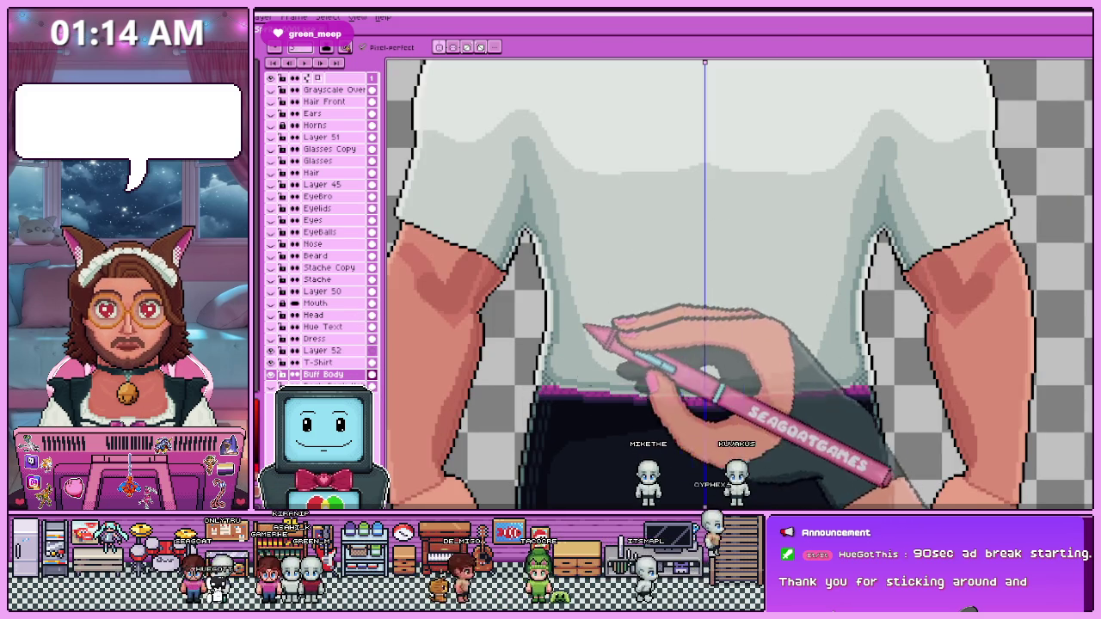
pyautogui.scroll(1, 563, 391)
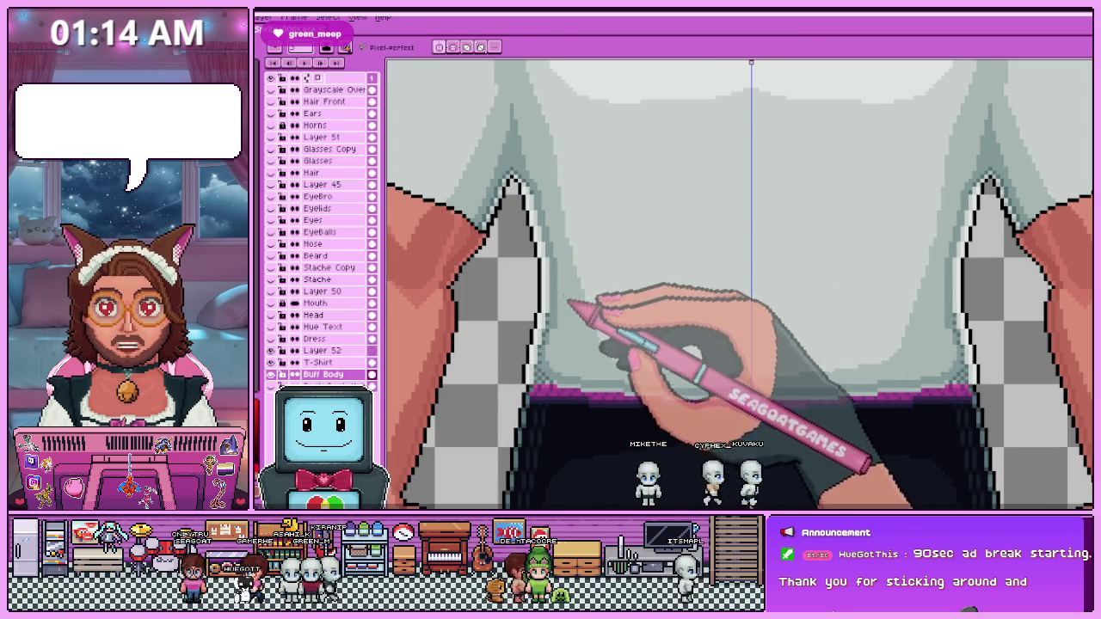
# Select the shirt's bottom strip and nudge the T-Shirt hem up one pixel.
pyautogui.press('m')
pyautogui.moveTo(517, 369); pyautogui.dragTo(985, 440)
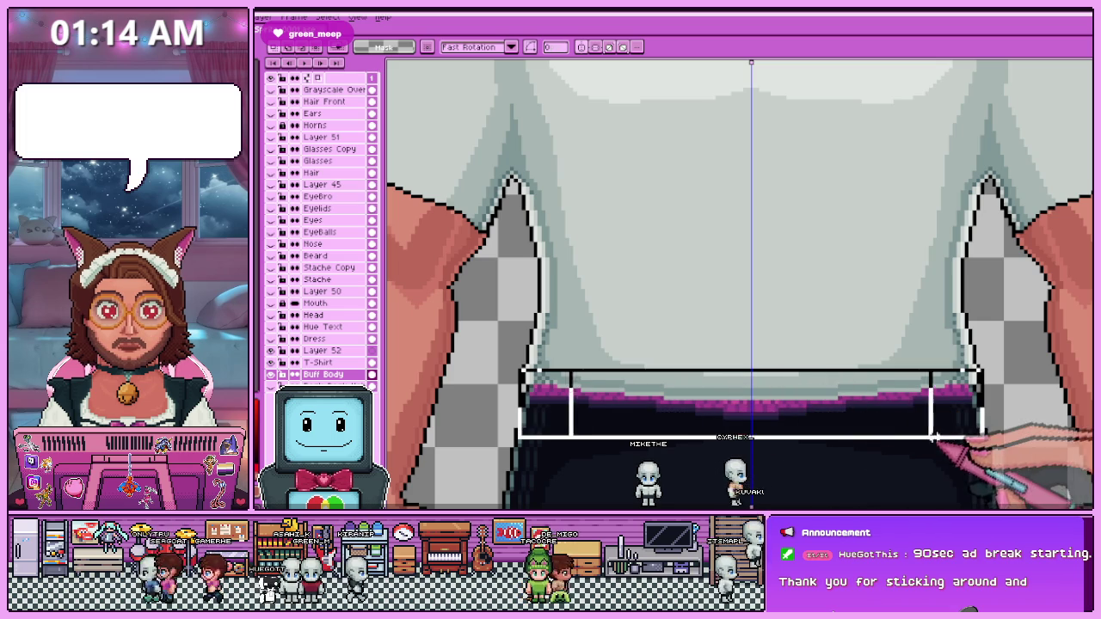
pyautogui.press('Up')
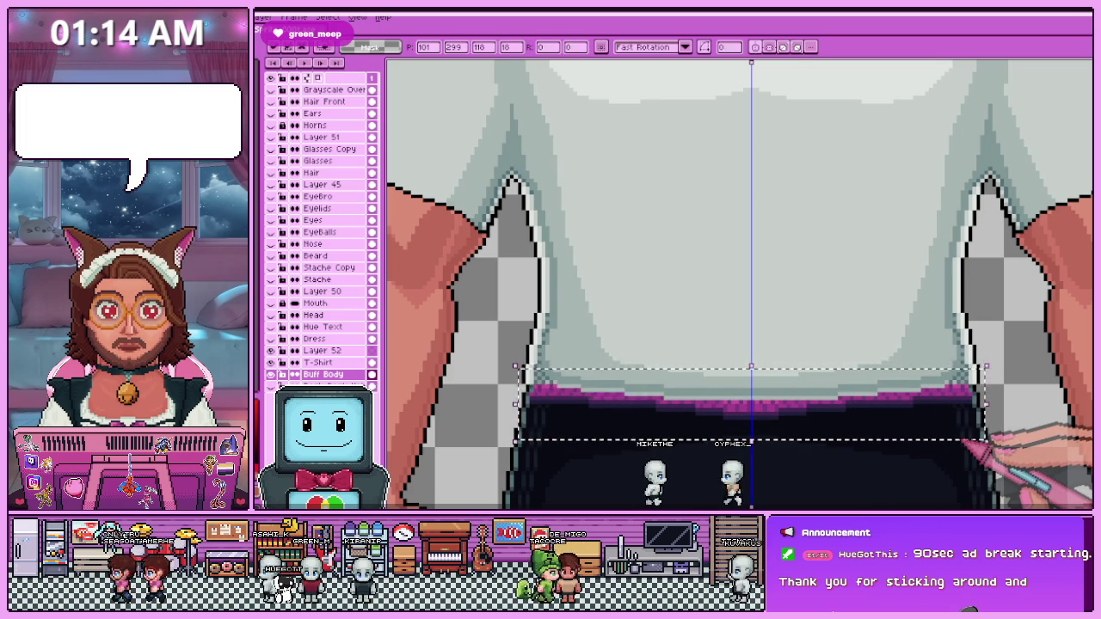
pyautogui.click(327, 362)
pyautogui.press('Up')
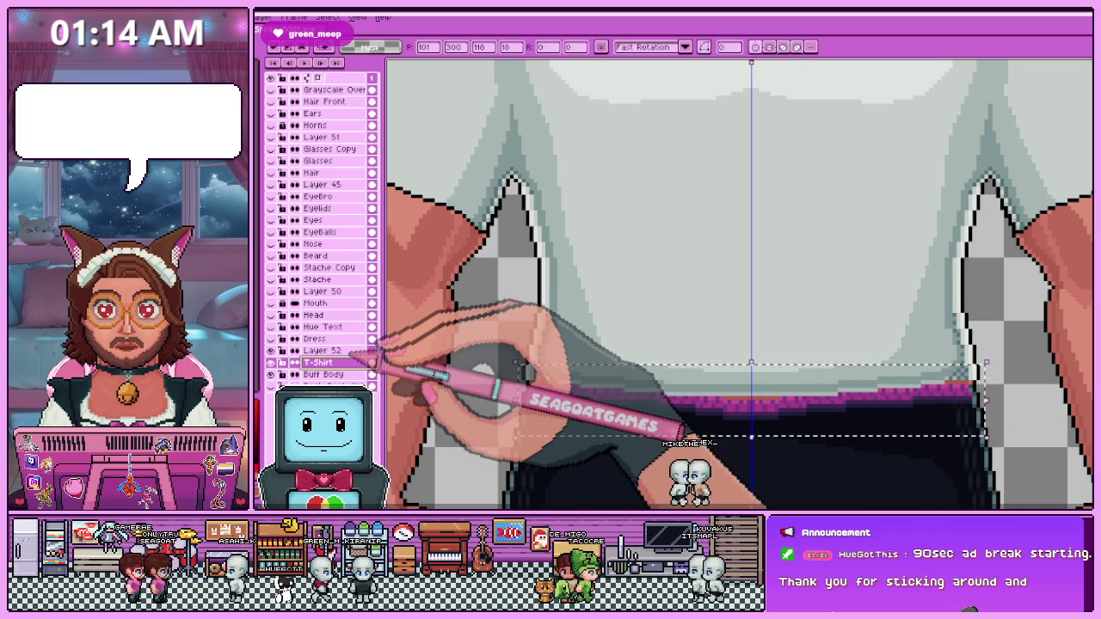
pyautogui.scroll(-3, 740, 283)
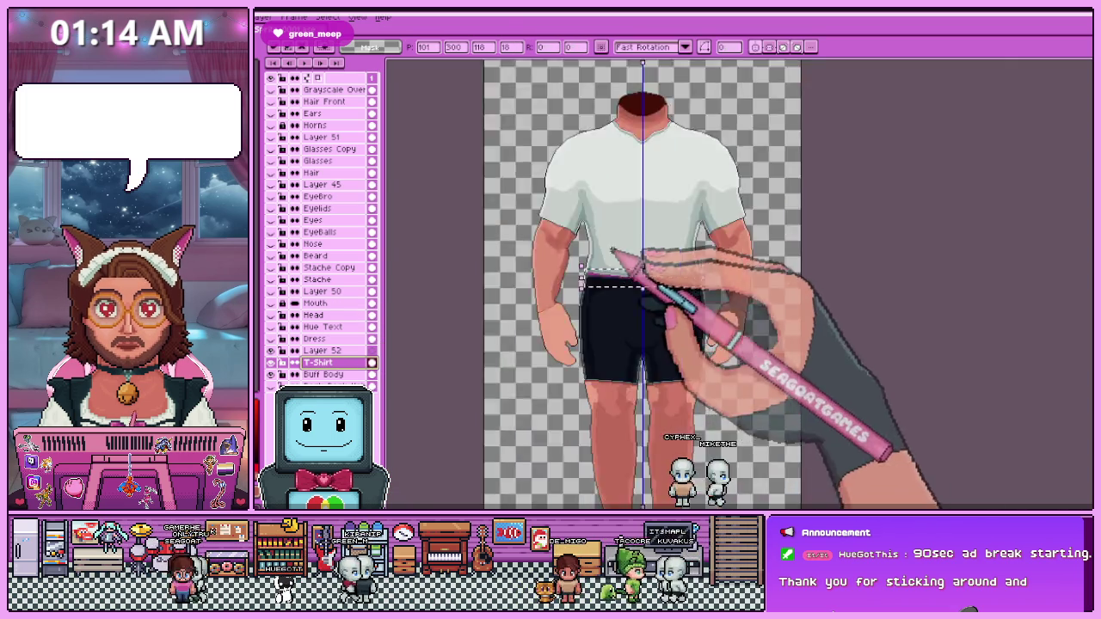
pyautogui.press('Return')
# Select the shirt's waistband strip and nudge it up a few pixels.
pyautogui.scroll(3, 740, 284)
pyautogui.scroll(3, 676, 344)
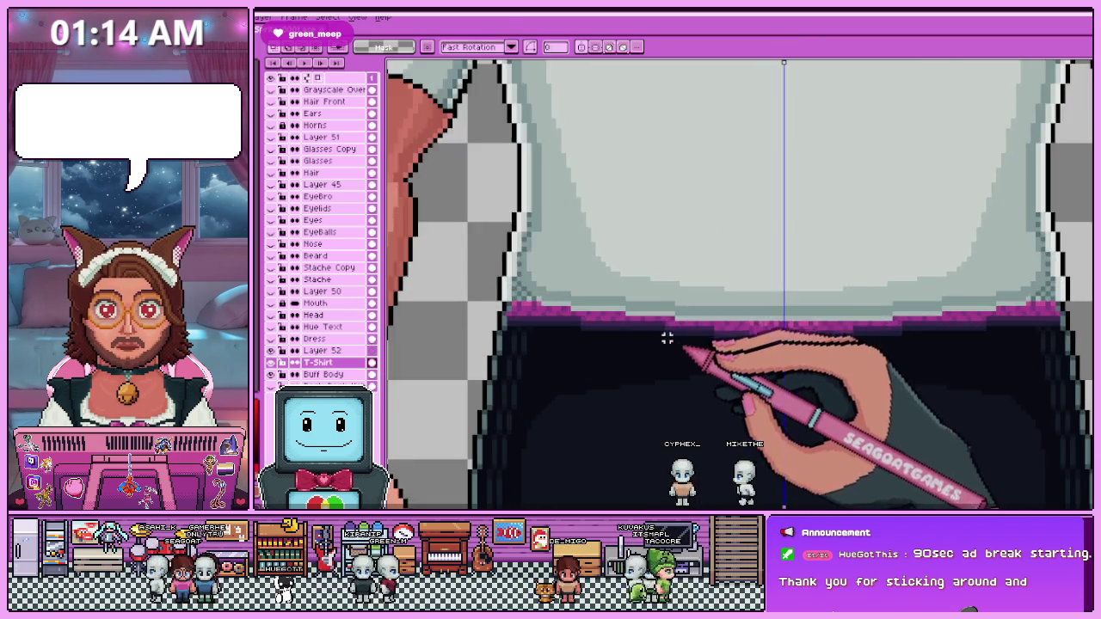
pyautogui.scroll(2, 677, 344)
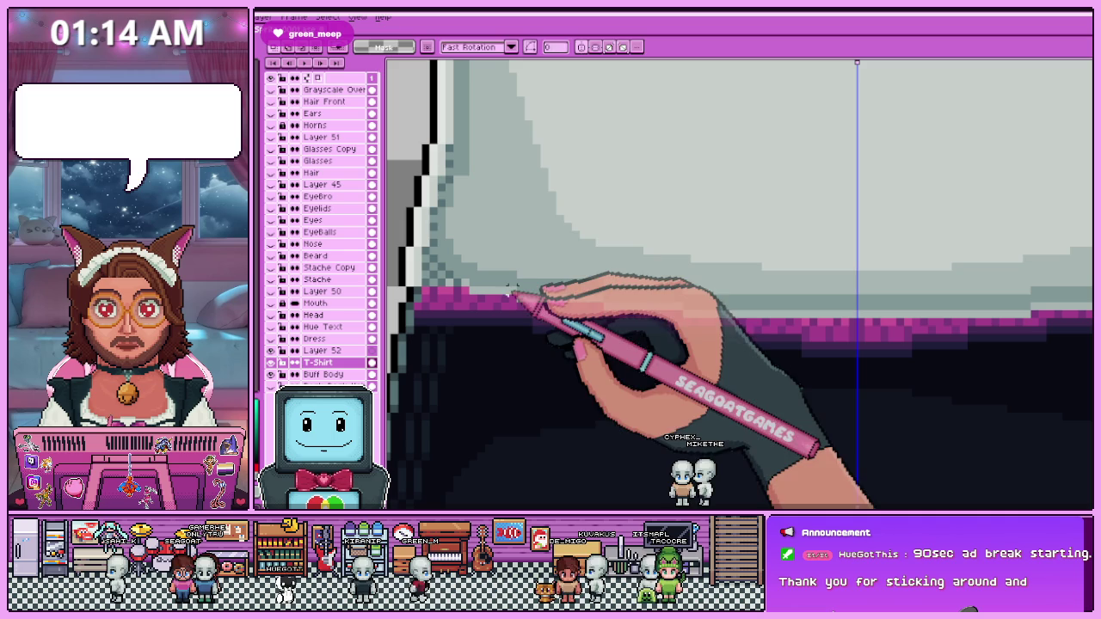
pyautogui.press('b')
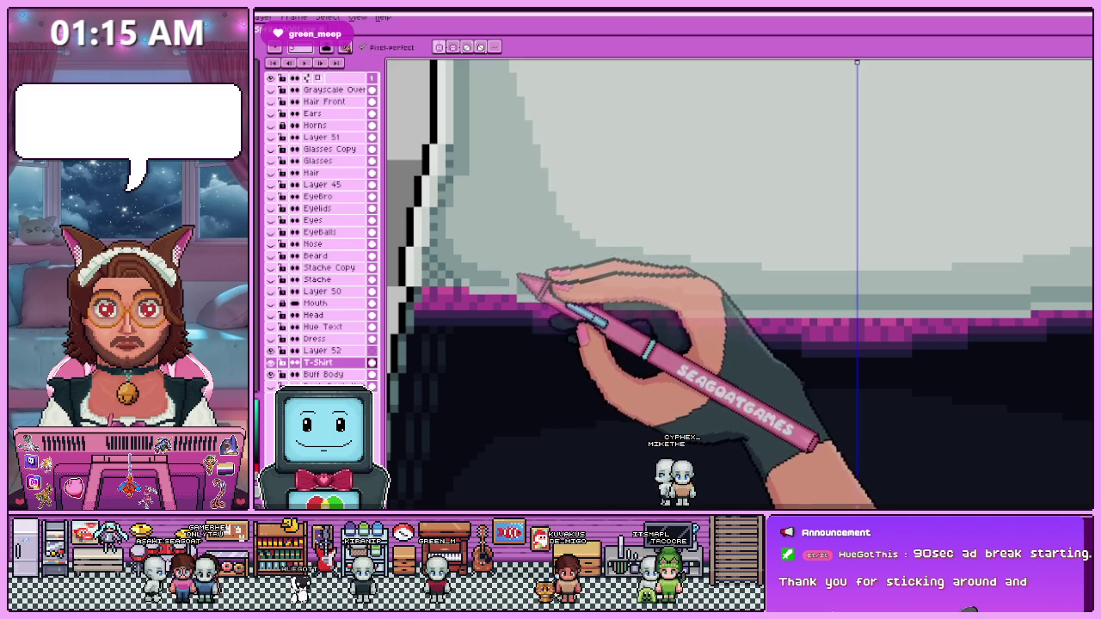
pyautogui.press('v')
pyautogui.hscroll(3, 740, 284)
pyautogui.moveTo(392, 274); pyautogui.dragTo(890, 370)
pyautogui.press('Up')
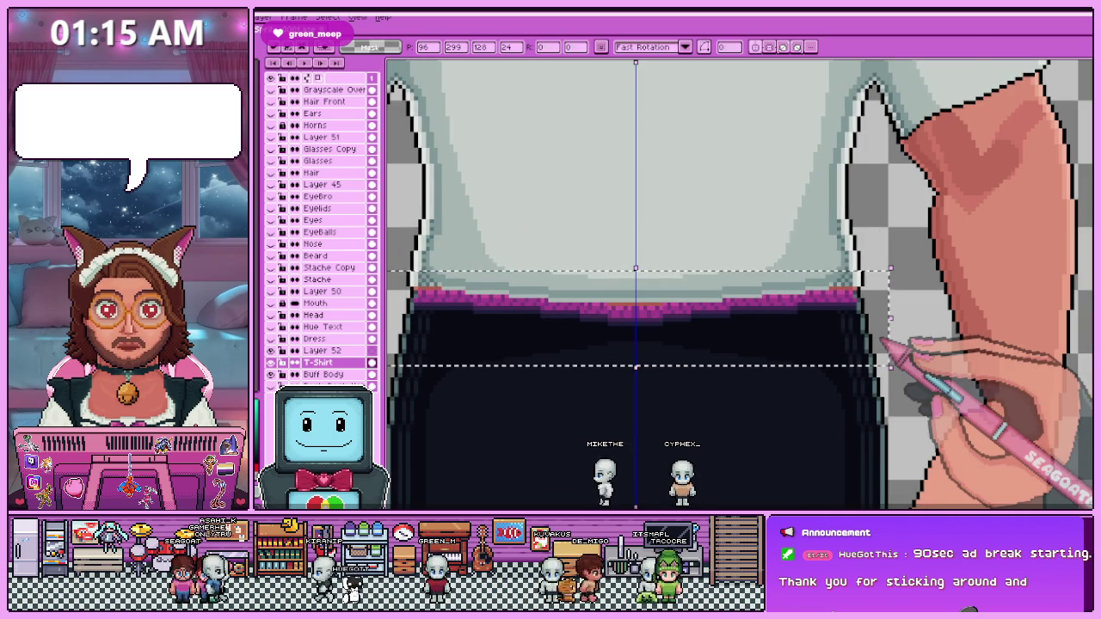
# Select the shorts' waistband and drag it up to cover the bare skin strip.
pyautogui.scroll(-2, 947, 352)
pyautogui.scroll(-2, 732, 310)
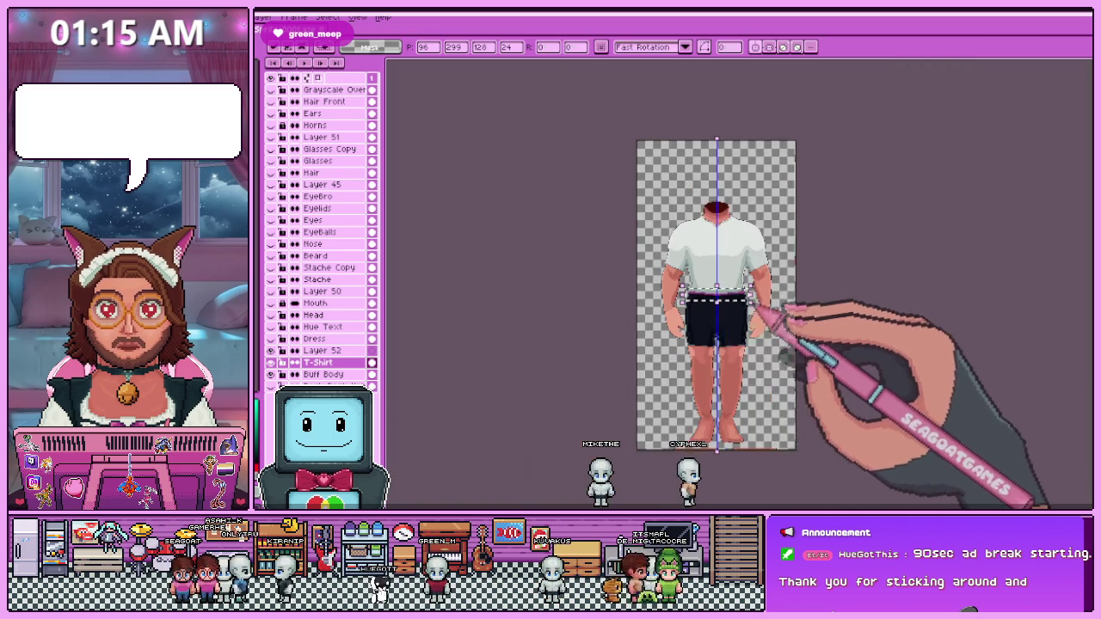
pyautogui.scroll(1, 839, 301)
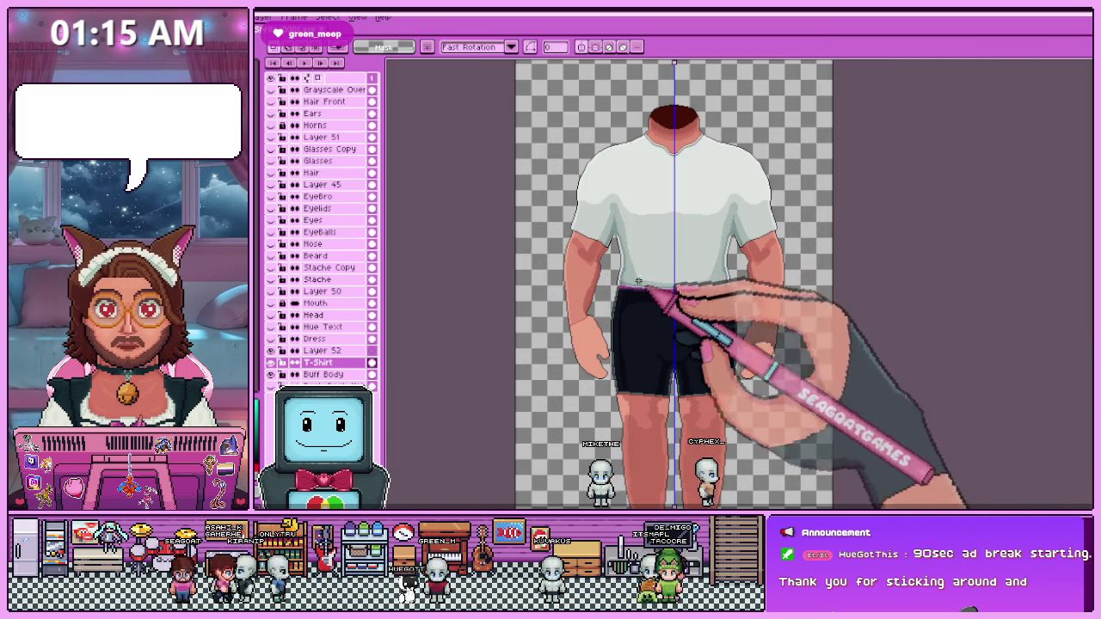
pyautogui.scroll(2, 638, 294)
pyautogui.scroll(-3, 578, 270)
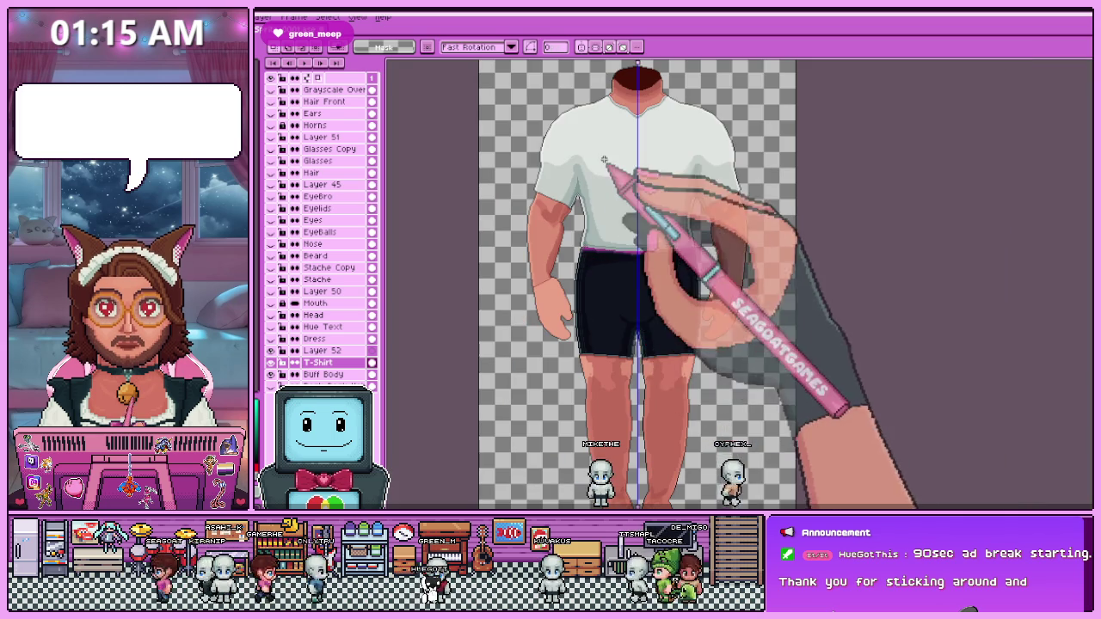
pyautogui.scroll(2, 580, 242)
pyautogui.scroll(-2, 582, 245)
pyautogui.scroll(3, 582, 245)
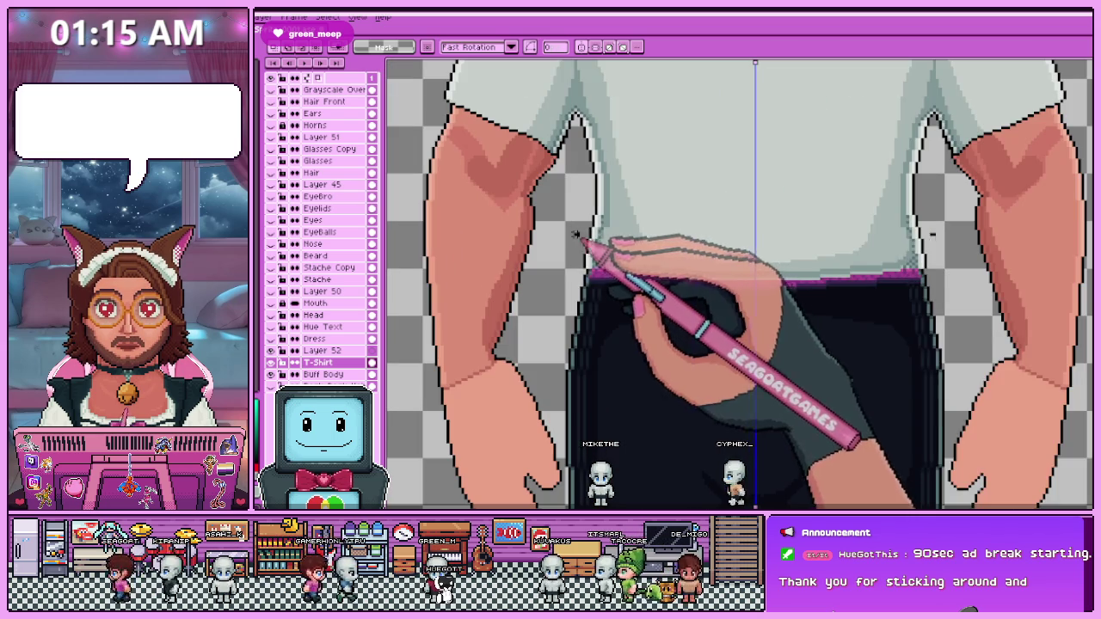
pyautogui.moveTo(574, 234); pyautogui.dragTo(935, 359)
pyautogui.scroll(-1, 655, 297)
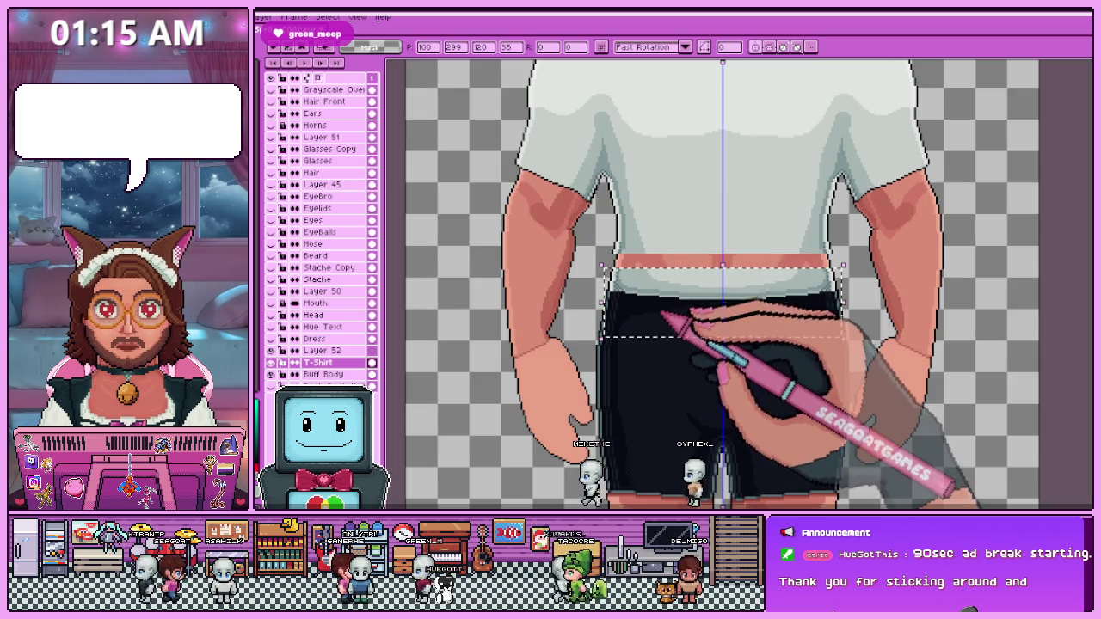
pyautogui.moveTo(682, 301); pyautogui.dragTo(680, 288)
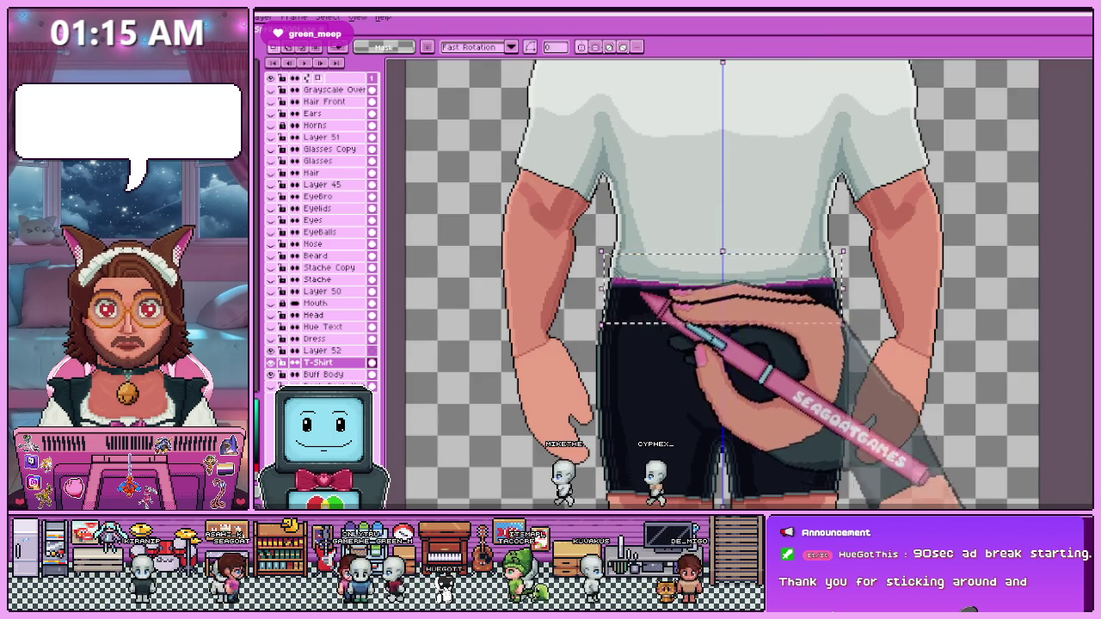
pyautogui.click(725, 328)
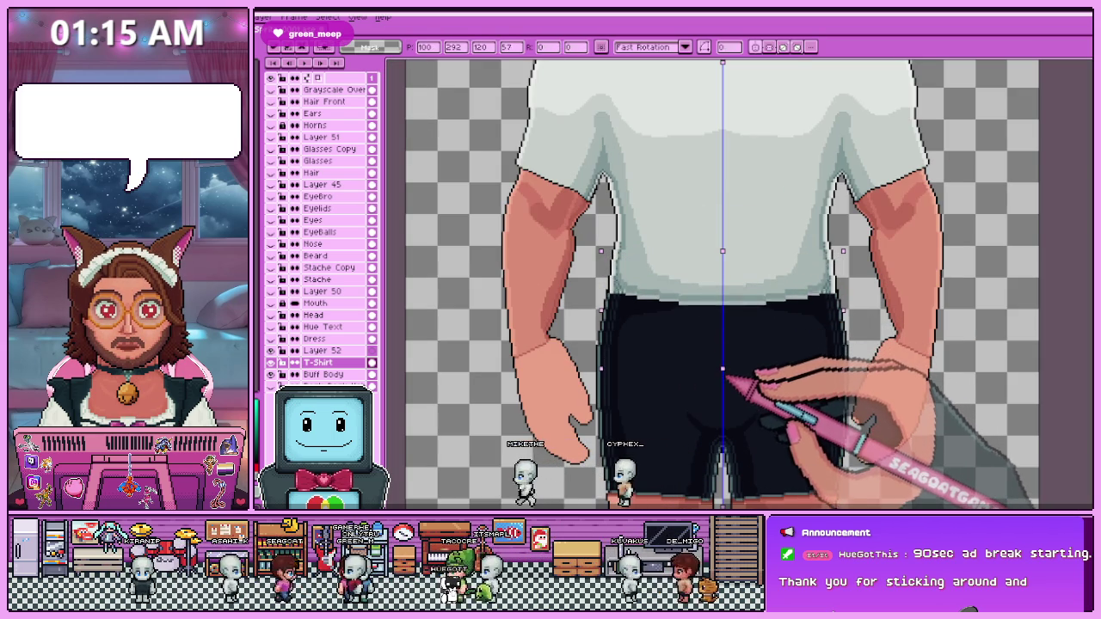
pyautogui.scroll(-2, 725, 369)
# Commit the raised shorts in place against the T-shirt hem.
pyautogui.press('Return')
pyautogui.scroll(3, 689, 363)
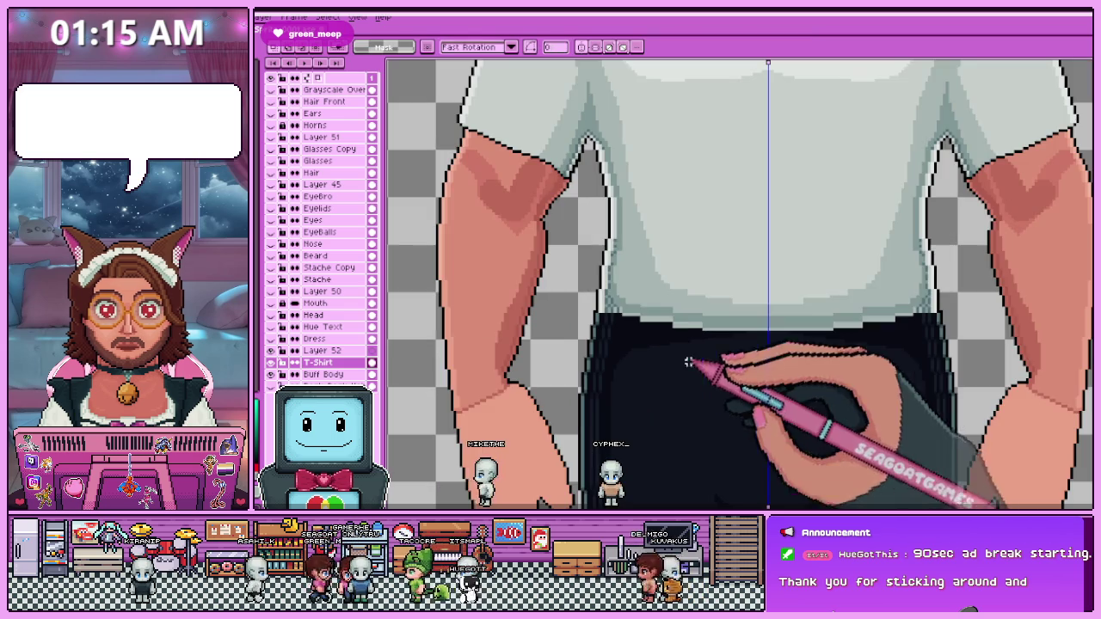
pyautogui.scroll(1, 623, 268)
pyautogui.scroll(-2, 606, 320)
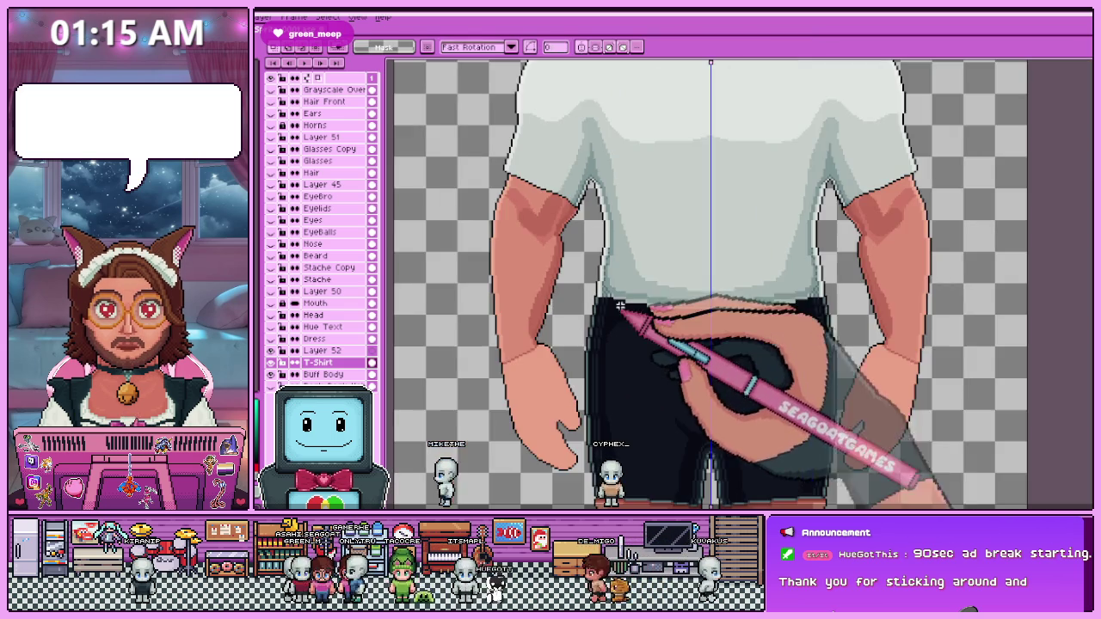
pyautogui.scroll(1, 654, 315)
pyautogui.scroll(1, 650, 312)
pyautogui.scroll(1, 513, 242)
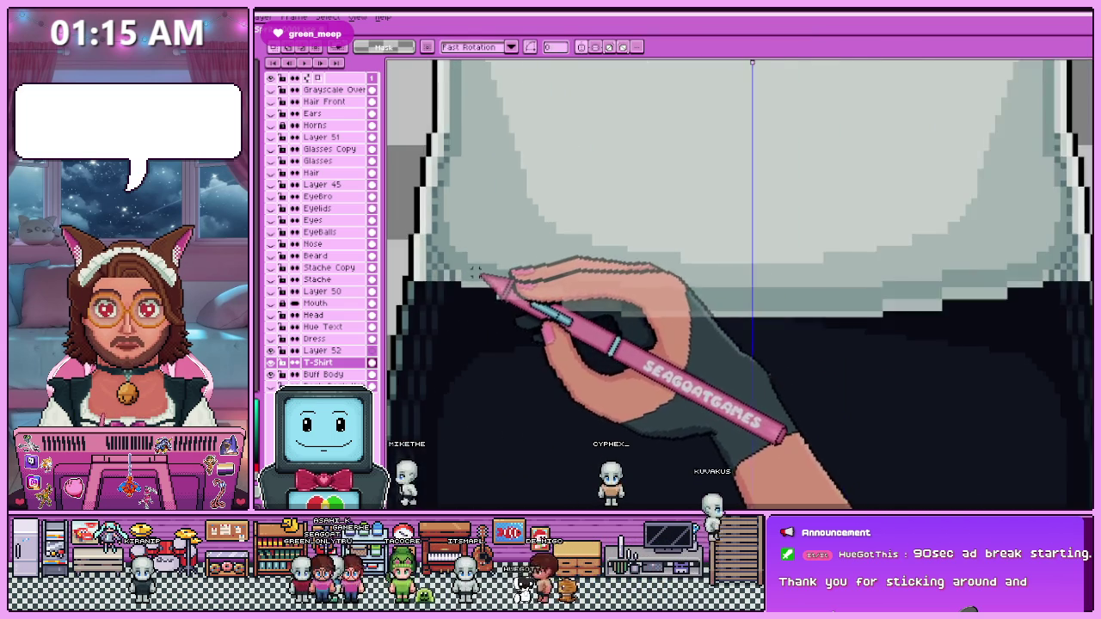
pyautogui.scroll(-1, 474, 272)
pyautogui.scroll(1, 473, 272)
pyautogui.scroll(1, 473, 274)
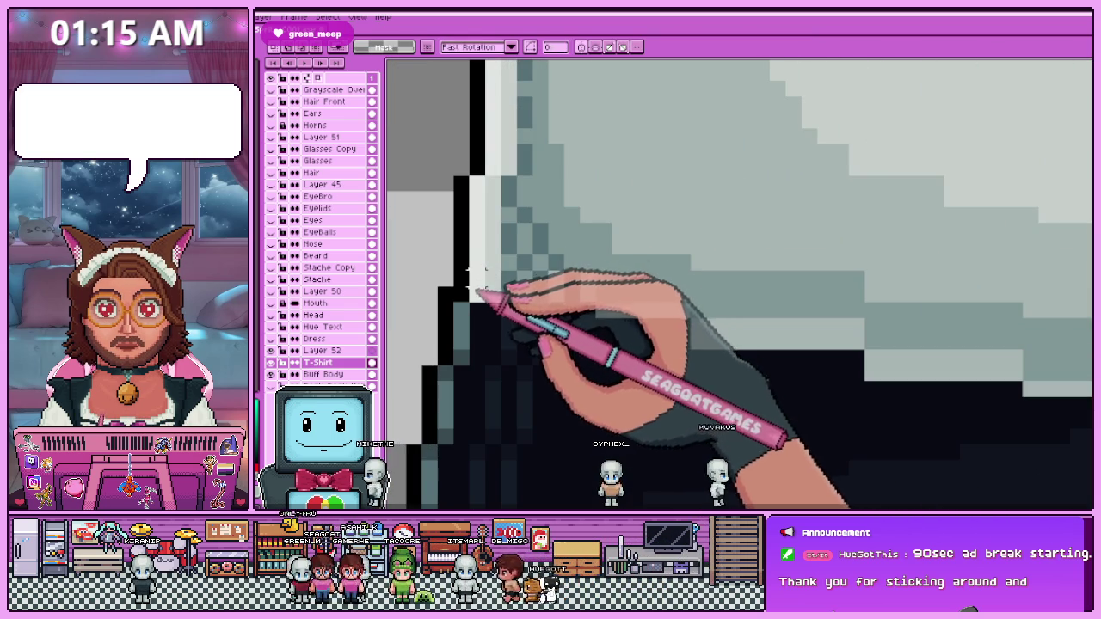
pyautogui.scroll(-1, 461, 295)
pyautogui.scroll(1, 491, 270)
pyautogui.scroll(1, 491, 270)
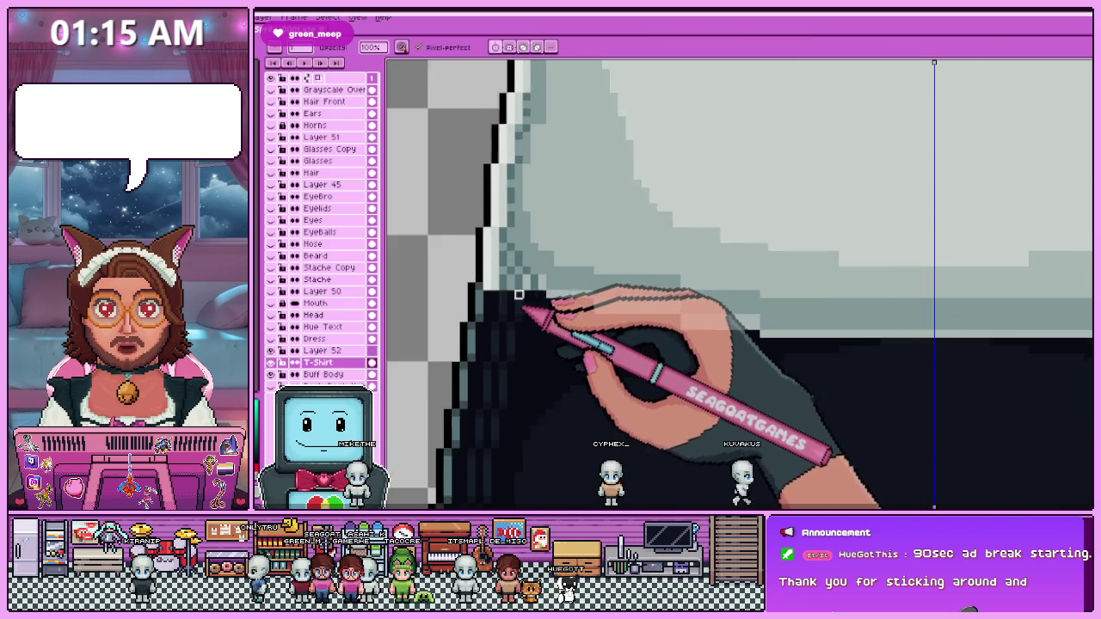
pyautogui.scroll(2, 516, 296)
pyautogui.scroll(-1, 506, 294)
pyautogui.scroll(1, 508, 275)
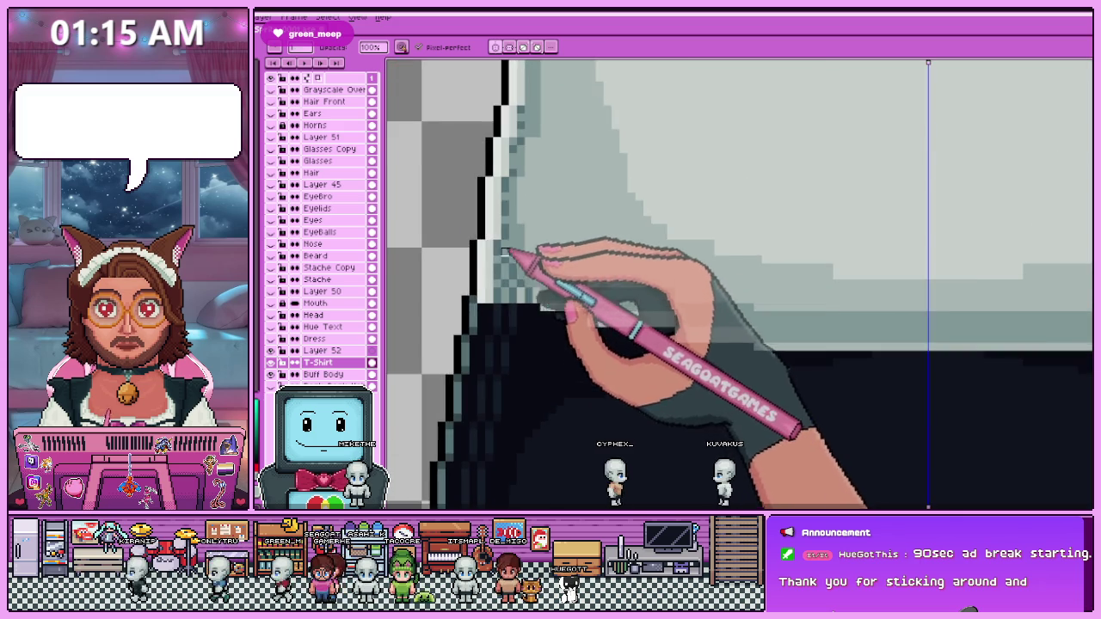
pyautogui.scroll(-1, 507, 258)
pyautogui.scroll(2, 509, 234)
pyautogui.scroll(1, 510, 234)
# Pick colours from the canvas and add stepped gray shading along the shirt's lower-left hem.
pyautogui.press('alt')
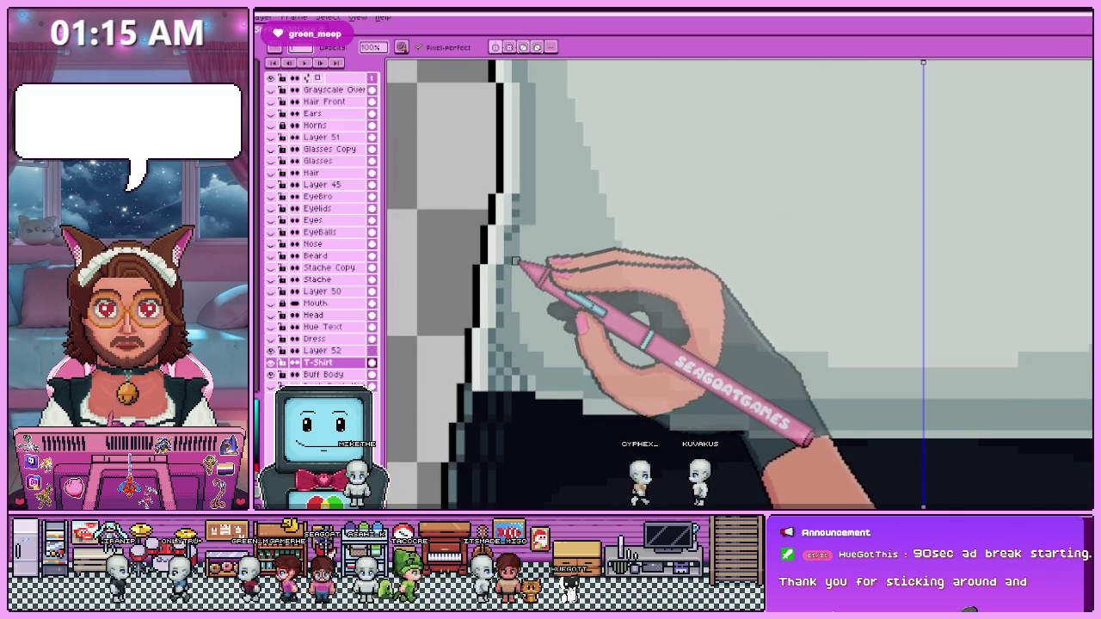
pyautogui.scroll(1, 515, 246)
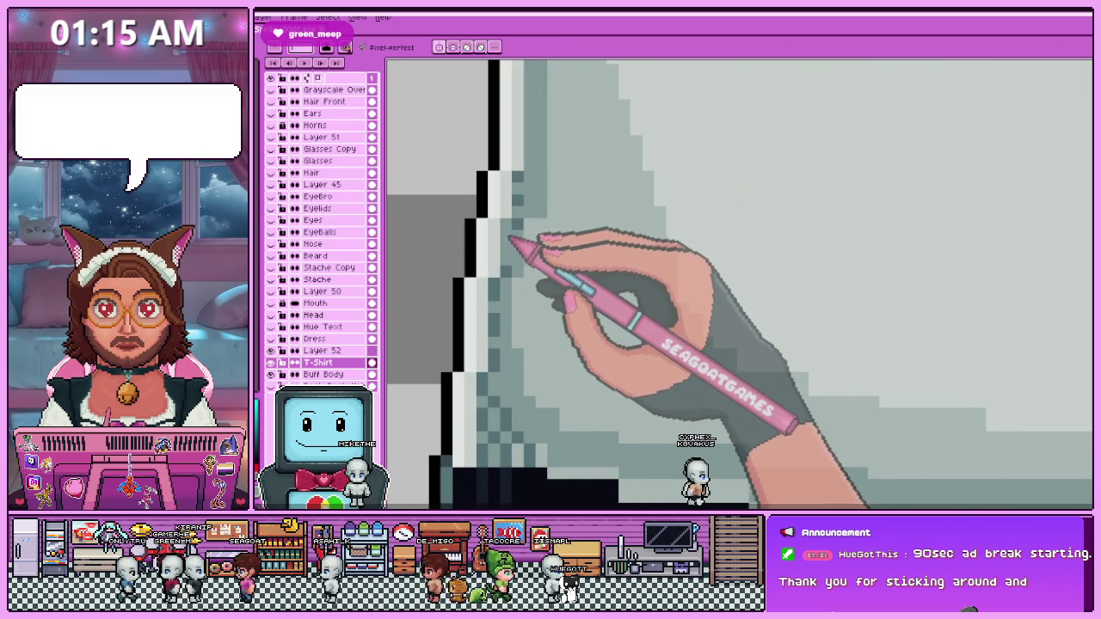
pyautogui.scroll(-2, 517, 230)
pyautogui.scroll(1, 522, 219)
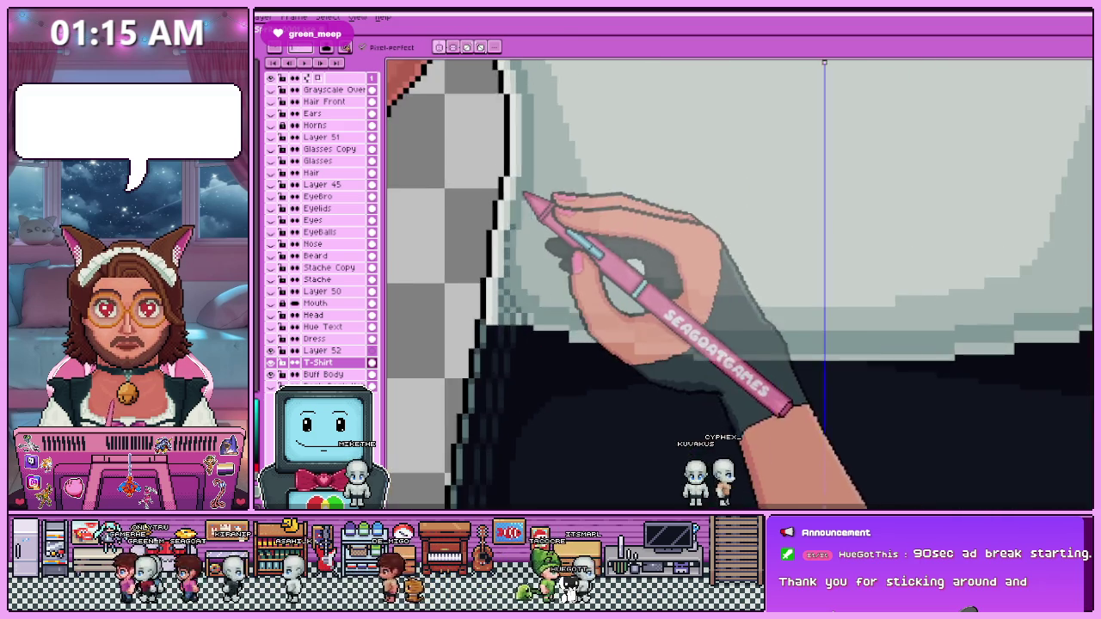
pyautogui.scroll(1, 529, 212)
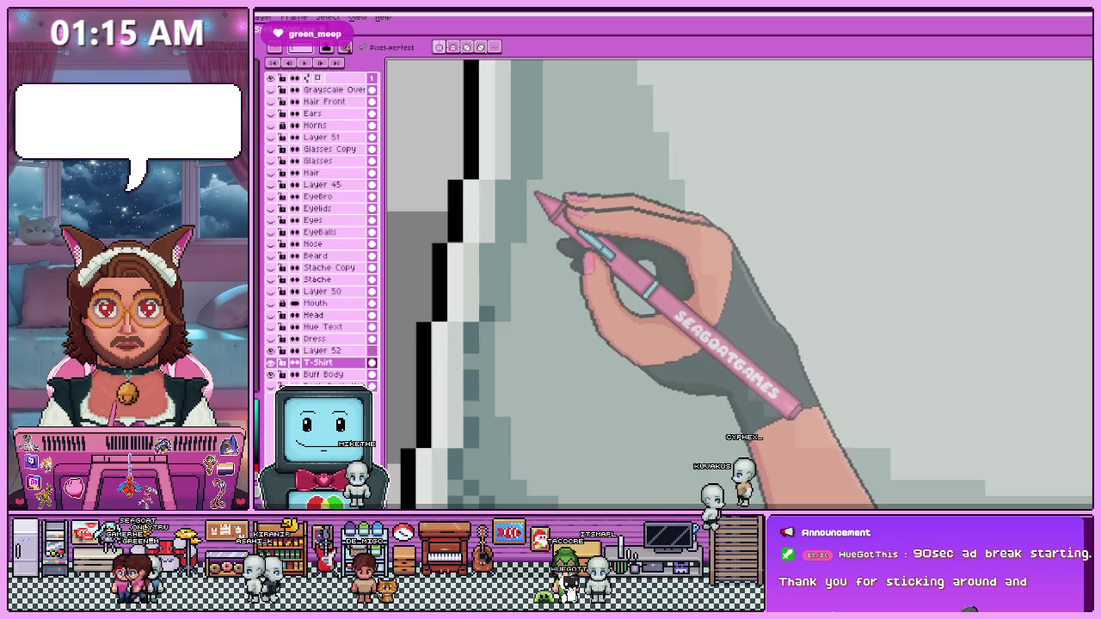
pyautogui.scroll(-1, 531, 211)
pyautogui.scroll(1, 522, 246)
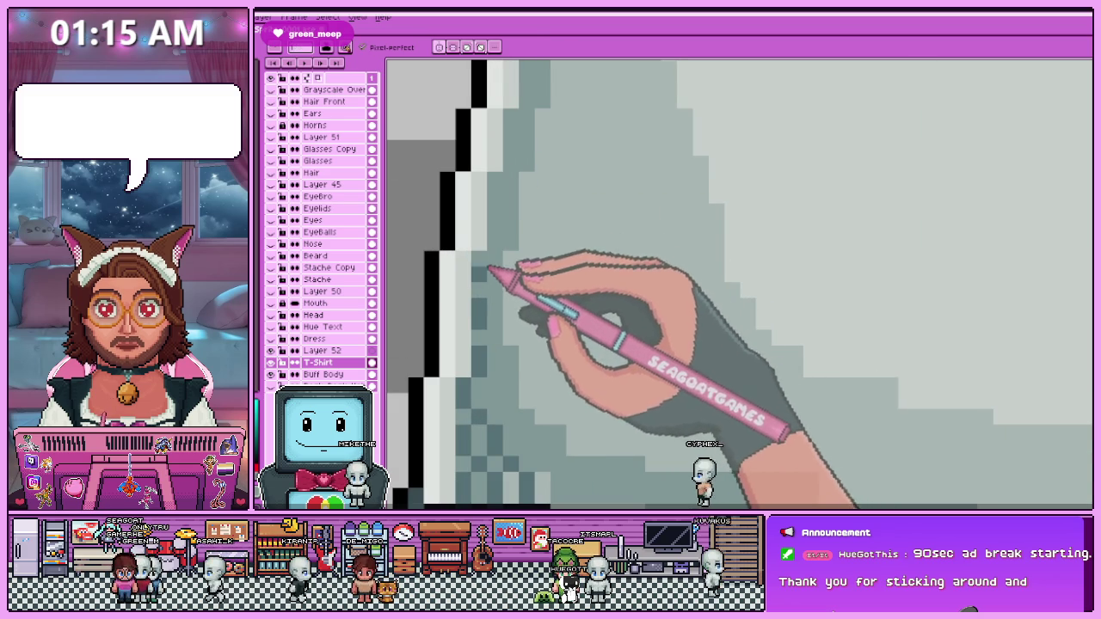
pyautogui.scroll(-1, 489, 273)
pyautogui.scroll(1, 492, 324)
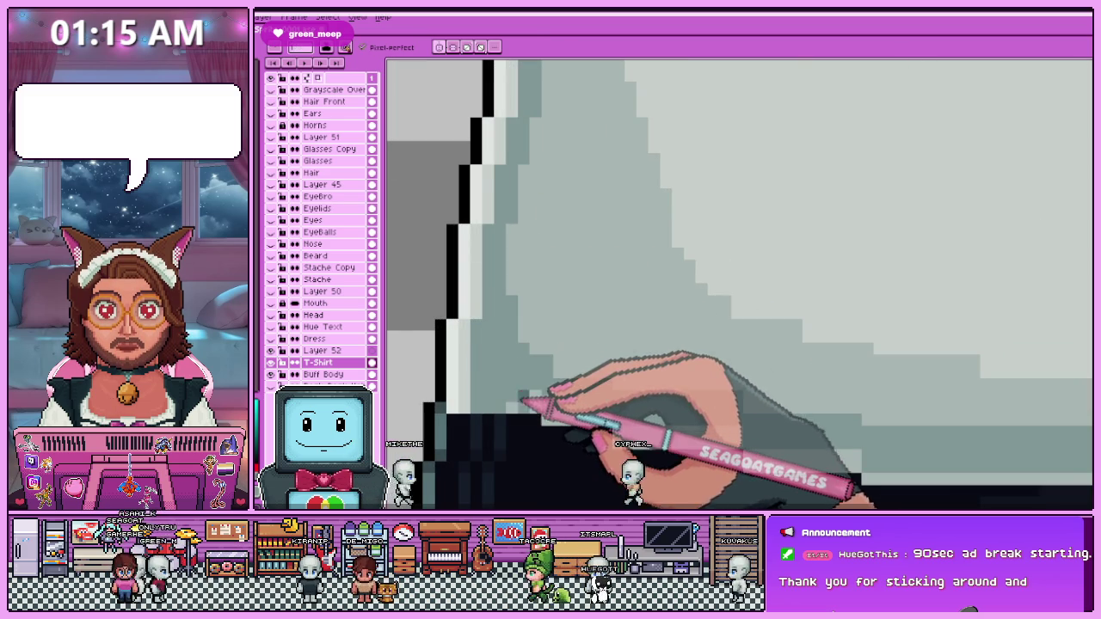
pyautogui.scroll(-1, 519, 327)
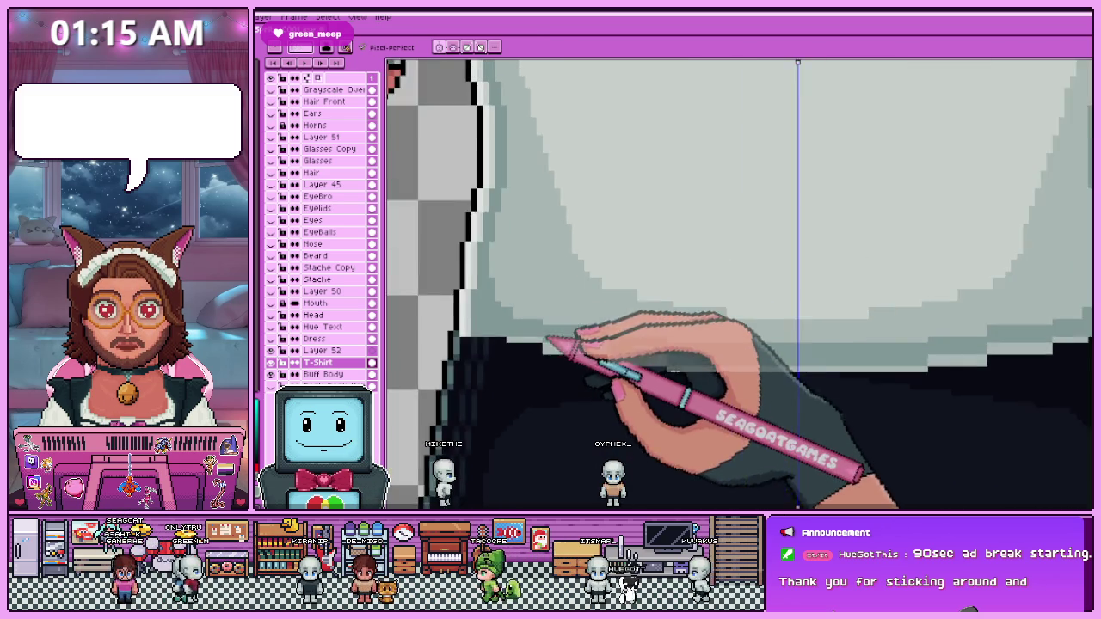
pyautogui.scroll(1, 533, 327)
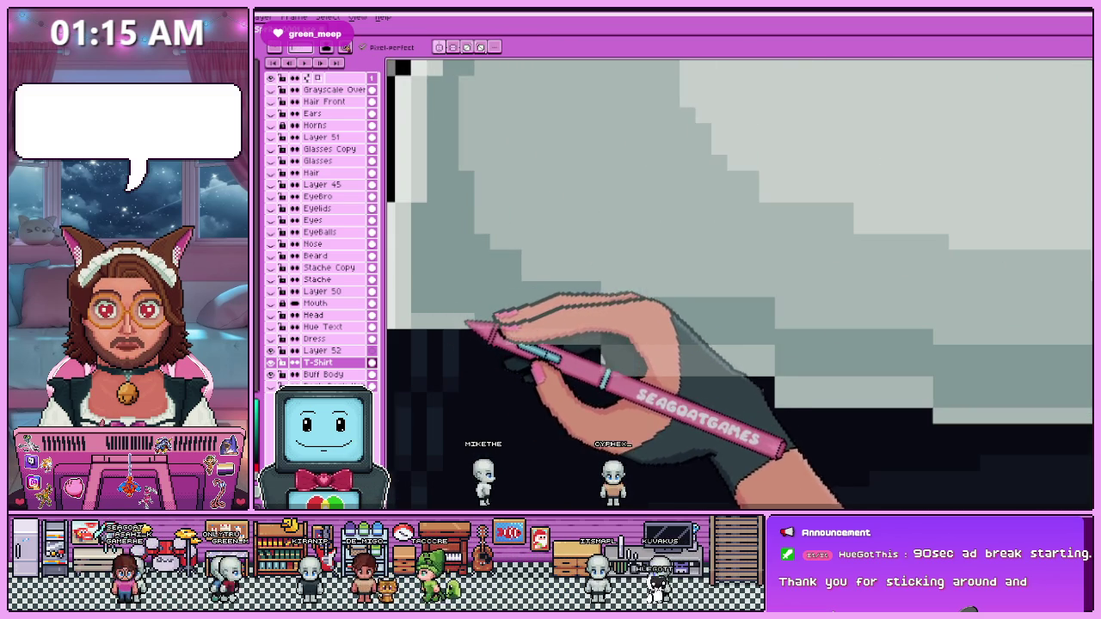
pyautogui.scroll(-1, 550, 331)
pyautogui.scroll(1, 594, 340)
pyautogui.scroll(-1, 523, 315)
pyautogui.scroll(1, 433, 319)
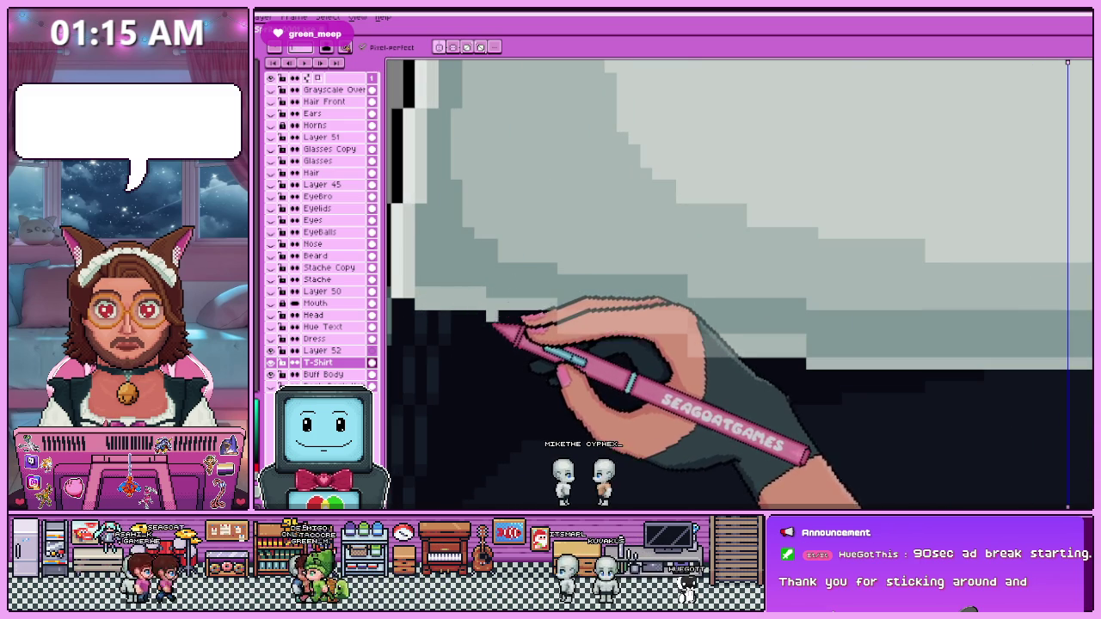
pyautogui.scroll(-1, 559, 314)
pyautogui.scroll(1, 587, 301)
pyautogui.scroll(1, 587, 301)
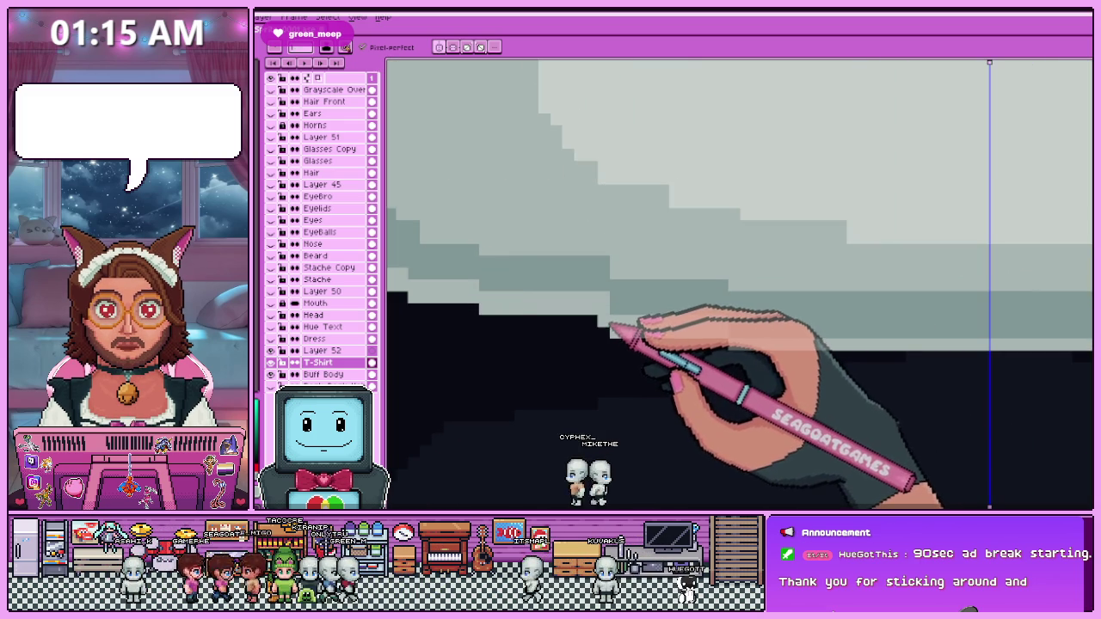
pyautogui.scroll(-1, 609, 327)
pyautogui.scroll(1, 616, 316)
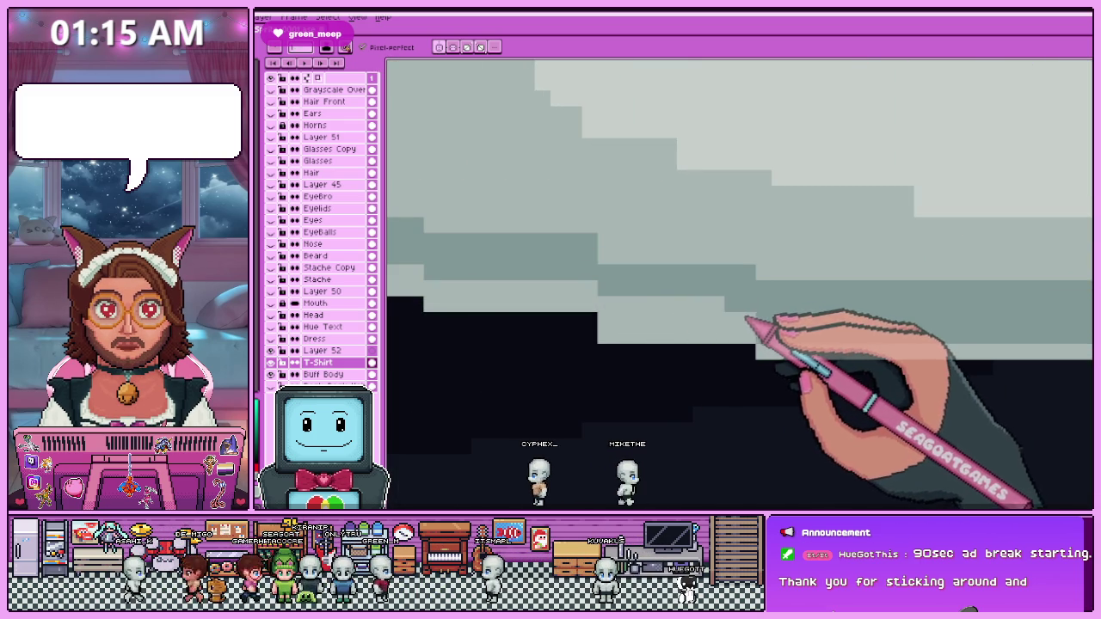
pyautogui.scroll(-1, 563, 295)
pyautogui.scroll(1, 640, 312)
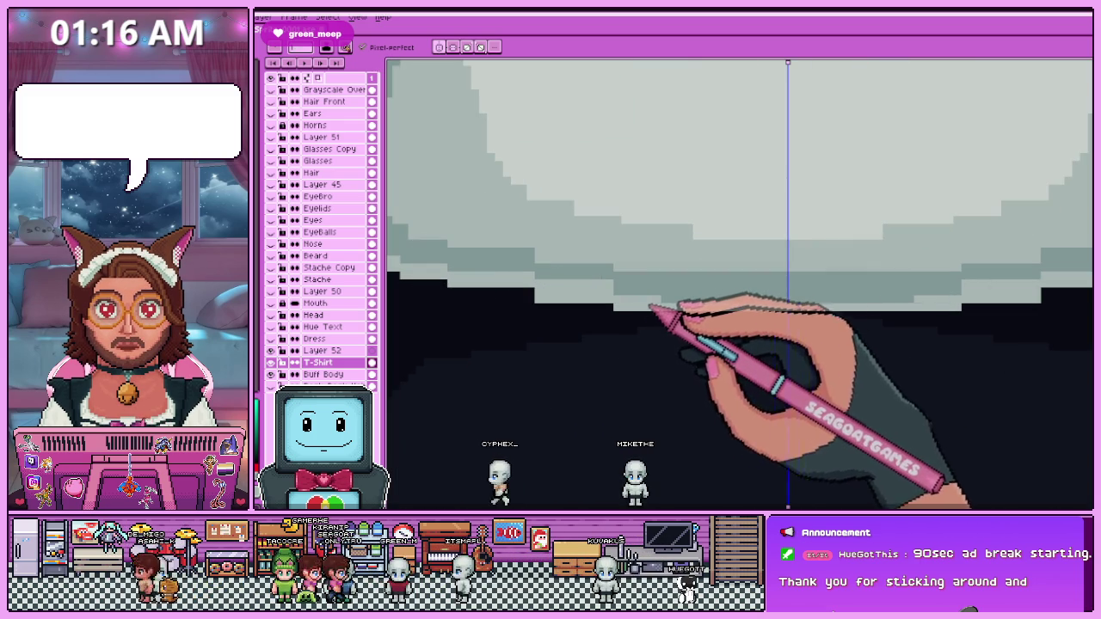
pyautogui.scroll(1, 646, 308)
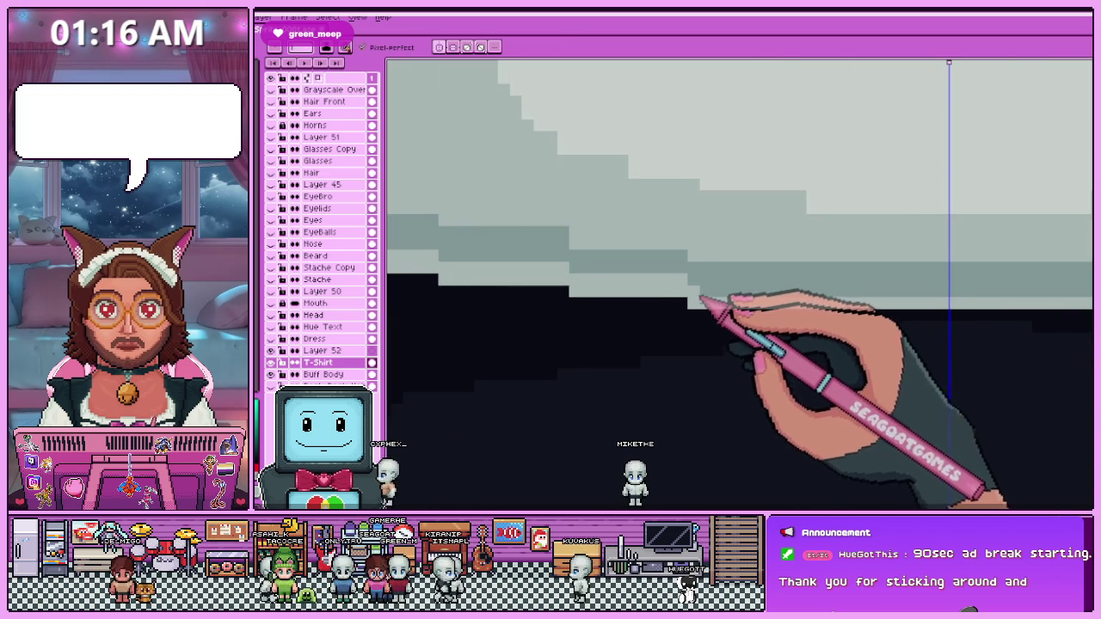
pyautogui.scroll(-2, 681, 303)
pyautogui.scroll(-1, 624, 300)
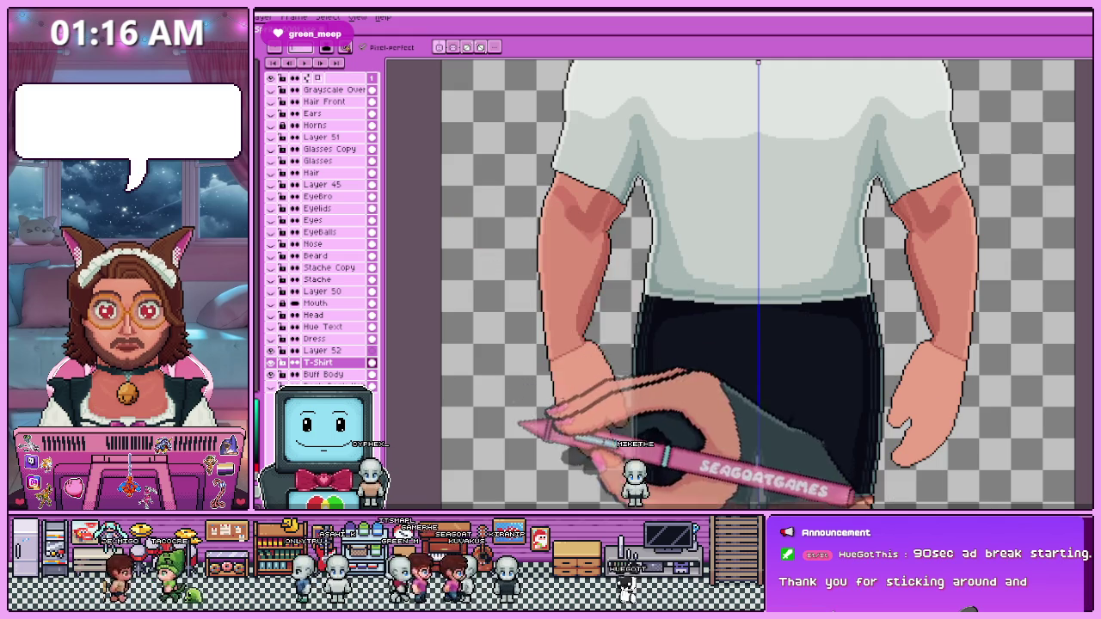
# Hide the rainbow Hue Text layer so the shirt's gray chest shading shows.
pyautogui.scroll(1, 708, 285)
pyautogui.scroll(1, 708, 286)
pyautogui.scroll(1, 708, 286)
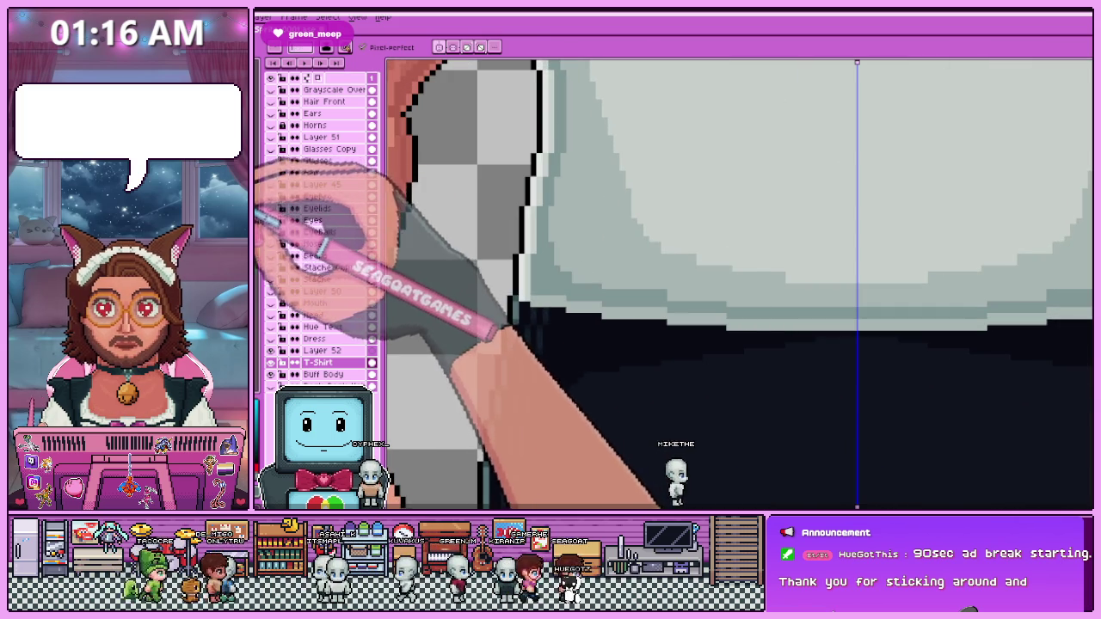
pyautogui.scroll(1, 546, 258)
pyautogui.scroll(1, 547, 262)
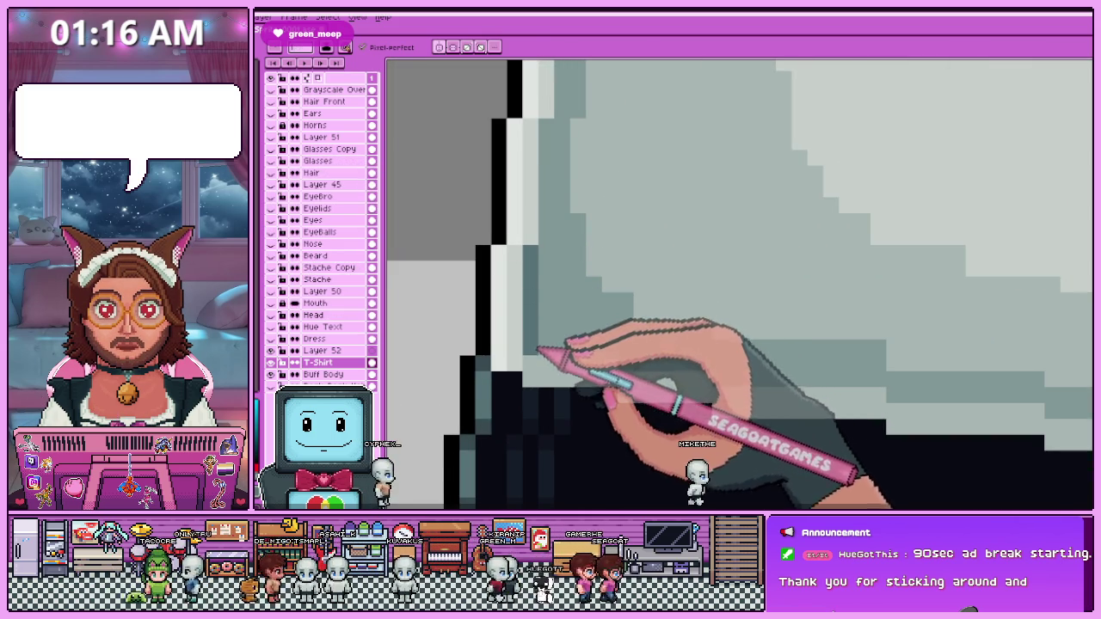
pyautogui.scroll(1, 551, 268)
pyautogui.scroll(1, 555, 284)
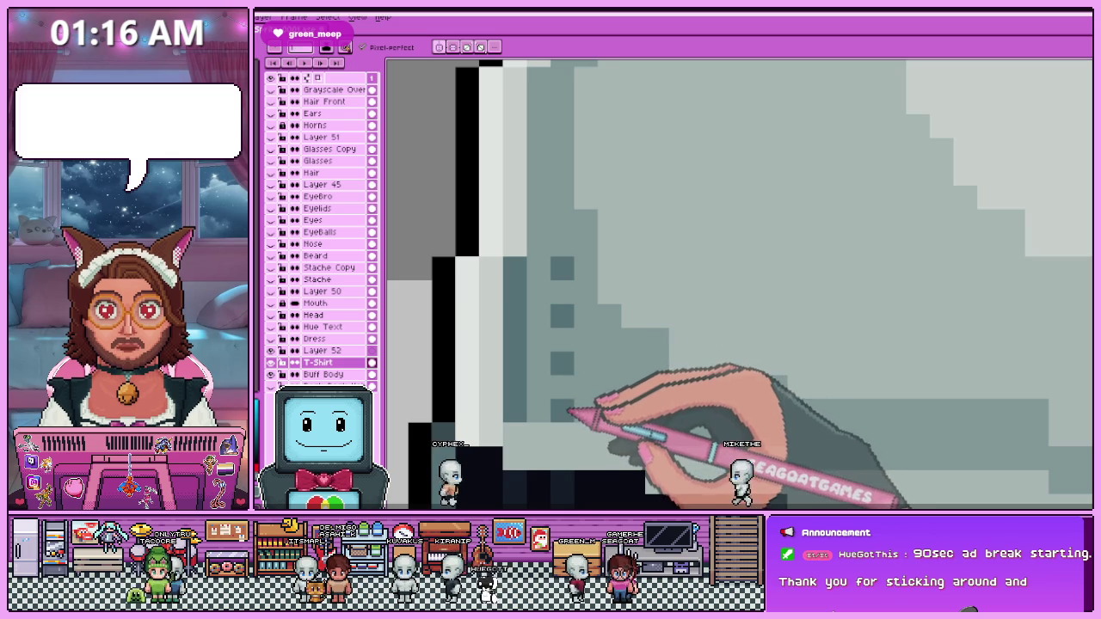
pyautogui.scroll(-1, 606, 364)
pyautogui.scroll(-1, 594, 365)
pyautogui.scroll(-2, 573, 365)
pyautogui.scroll(1, 582, 327)
pyautogui.scroll(2, 578, 330)
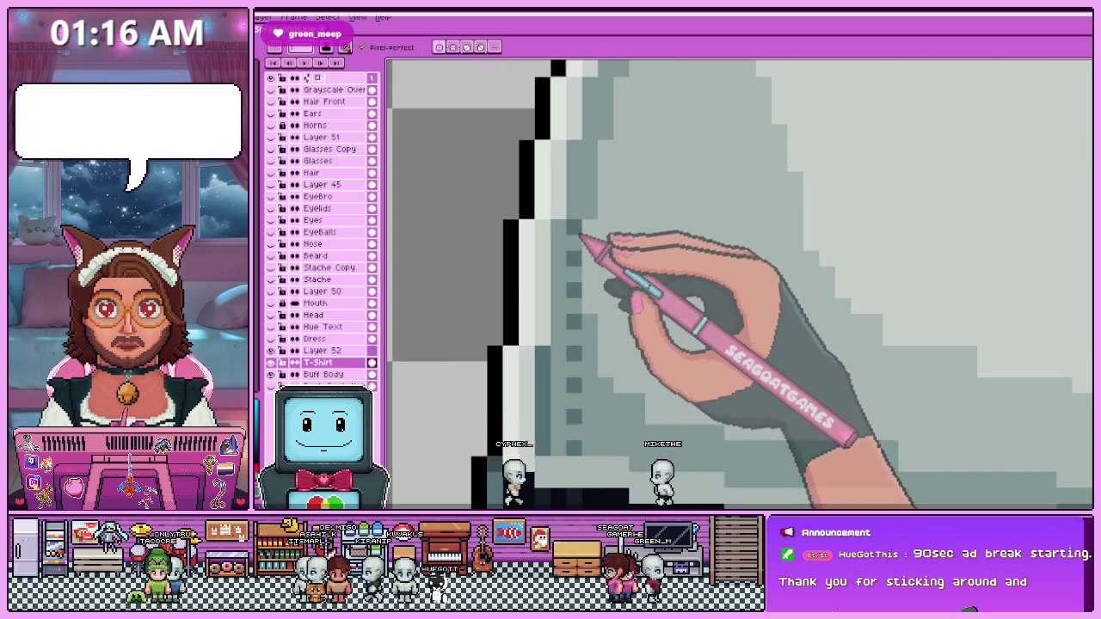
pyautogui.scroll(-1, 567, 275)
pyautogui.scroll(1, 572, 301)
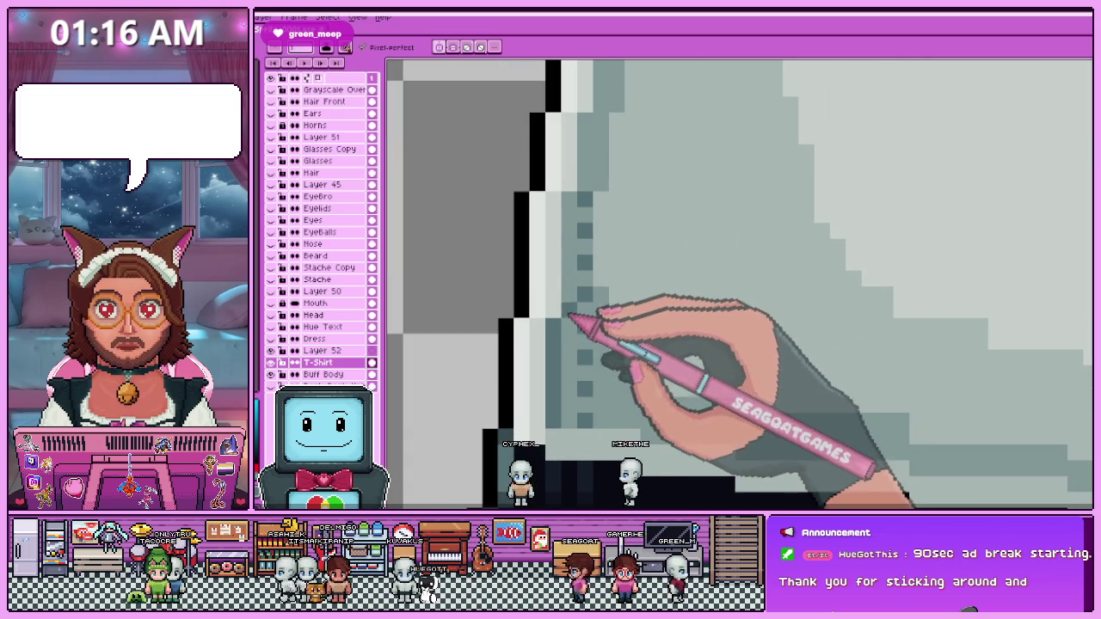
pyautogui.scroll(-1, 573, 233)
pyautogui.scroll(-1, 567, 301)
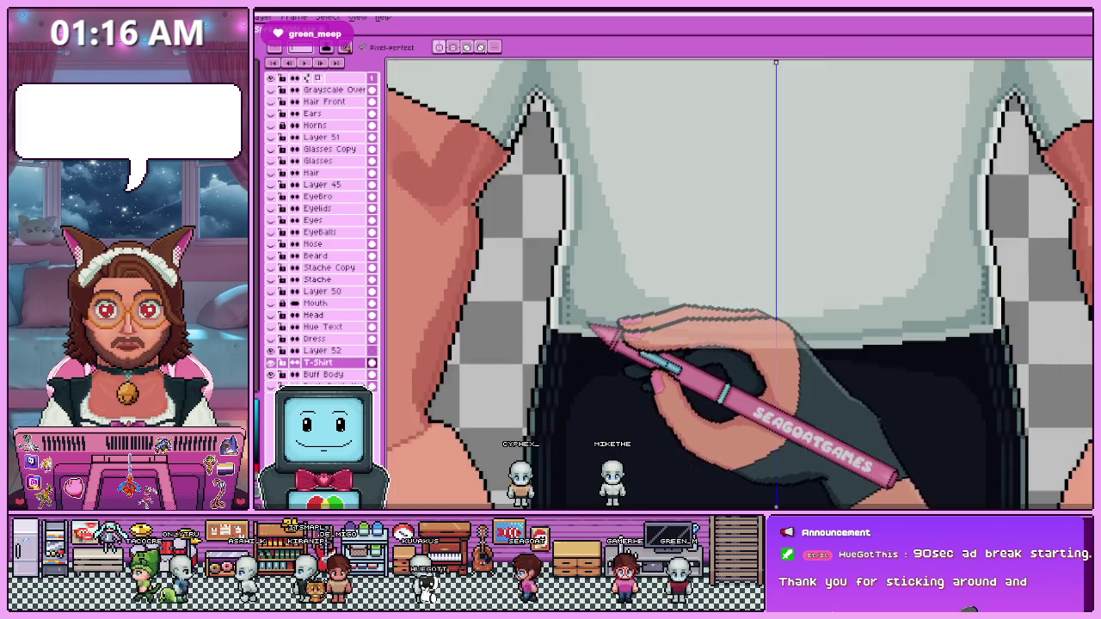
pyautogui.scroll(1, 578, 327)
pyautogui.scroll(1, 574, 326)
pyautogui.scroll(-1, 585, 301)
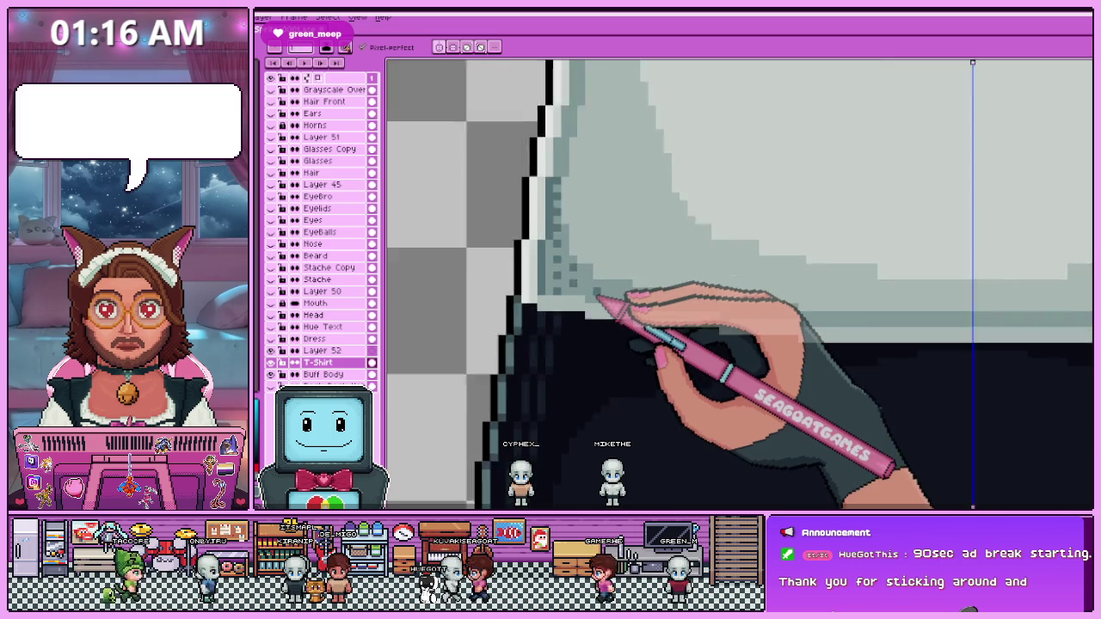
pyautogui.scroll(1, 594, 297)
pyautogui.scroll(-2, 596, 336)
pyautogui.scroll(-1, 589, 378)
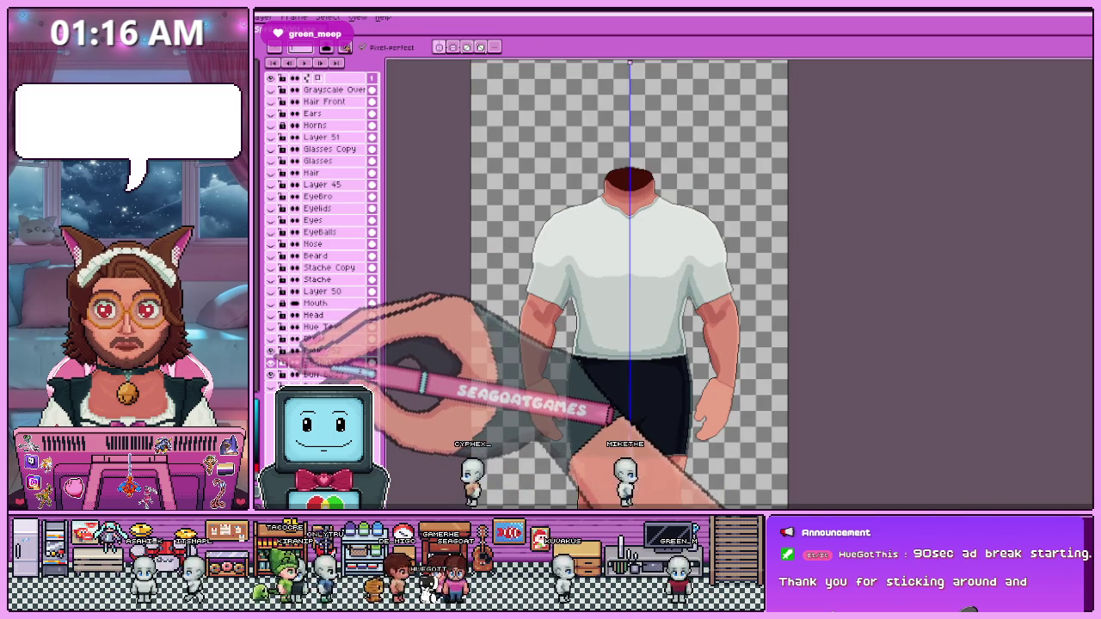
pyautogui.click(271, 326)
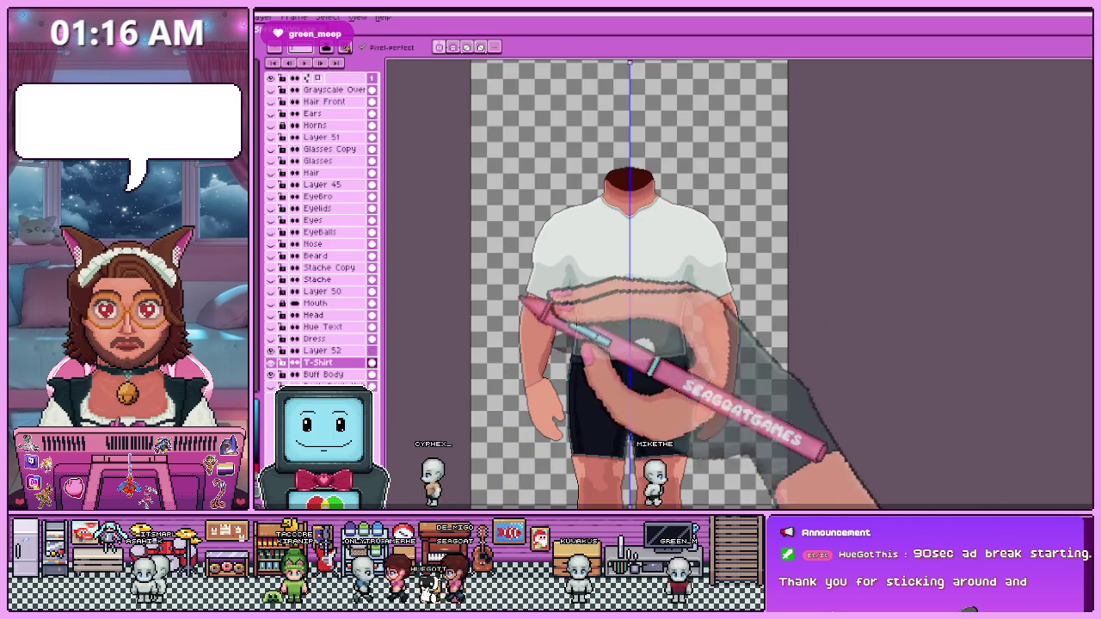
pyautogui.scroll(-2, 659, 209)
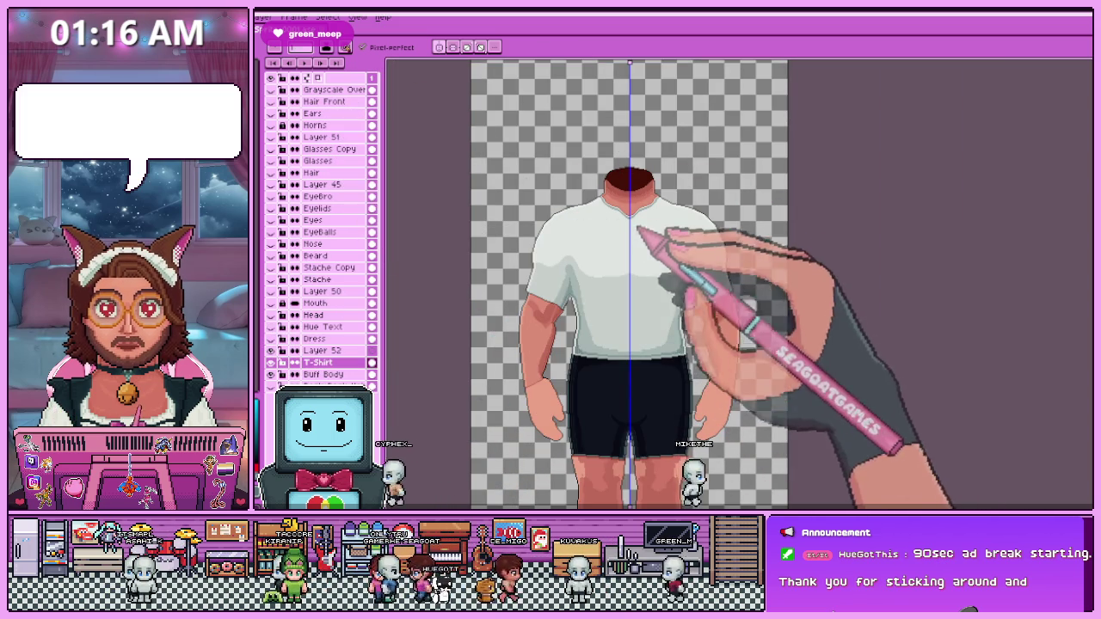
pyautogui.scroll(-2, 663, 207)
pyautogui.scroll(2, 632, 319)
pyautogui.scroll(-3, 634, 318)
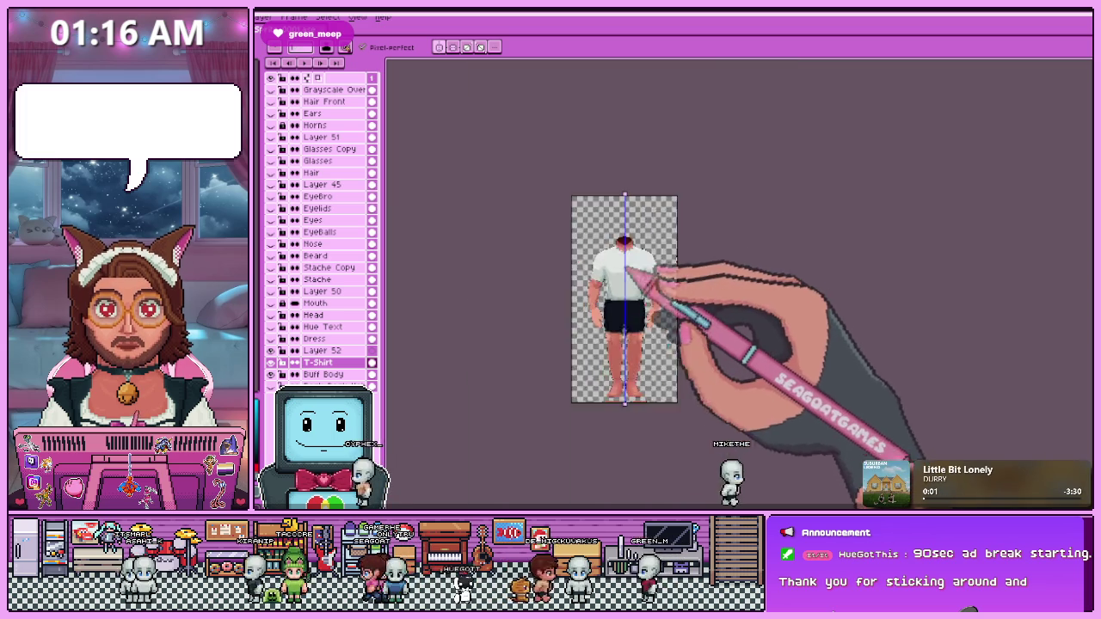
pyautogui.scroll(4, 639, 233)
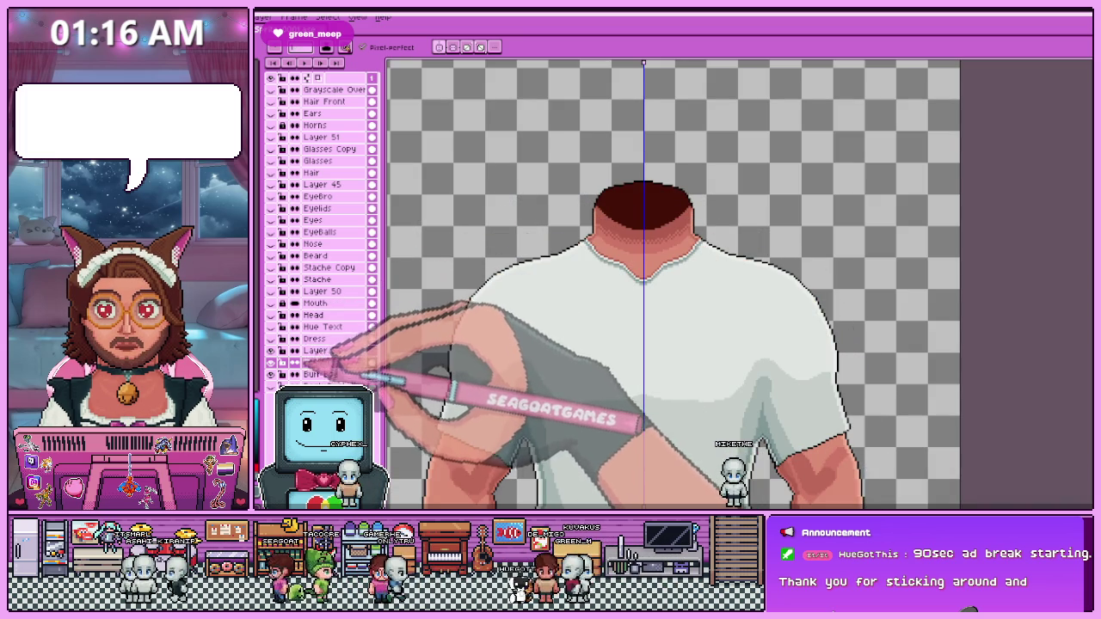
pyautogui.scroll(-2, 537, 267)
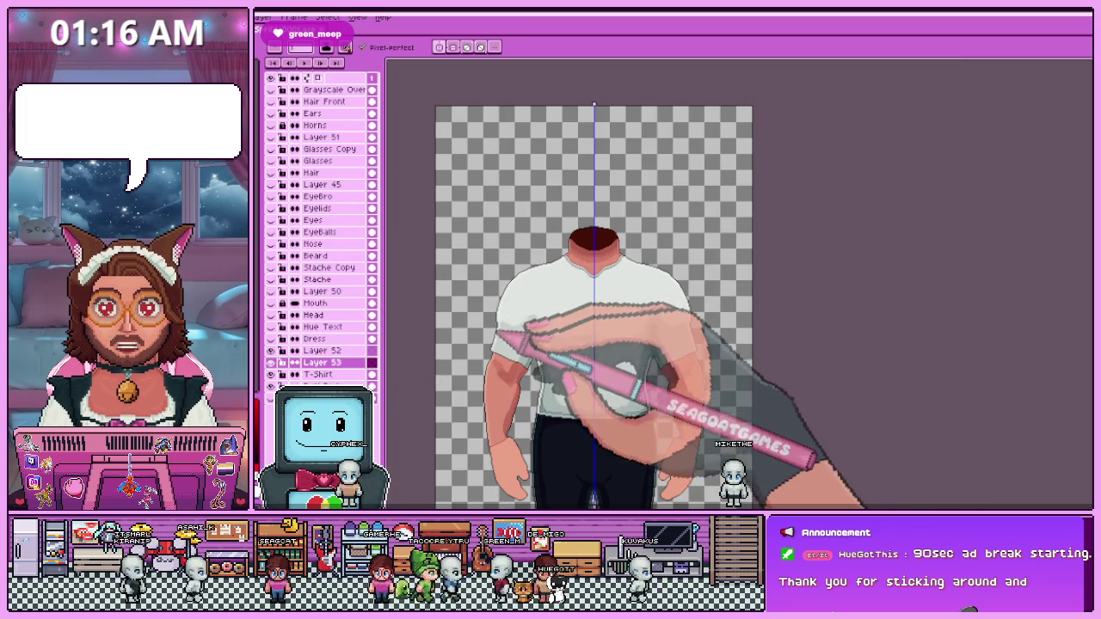
pyautogui.scroll(3, 494, 331)
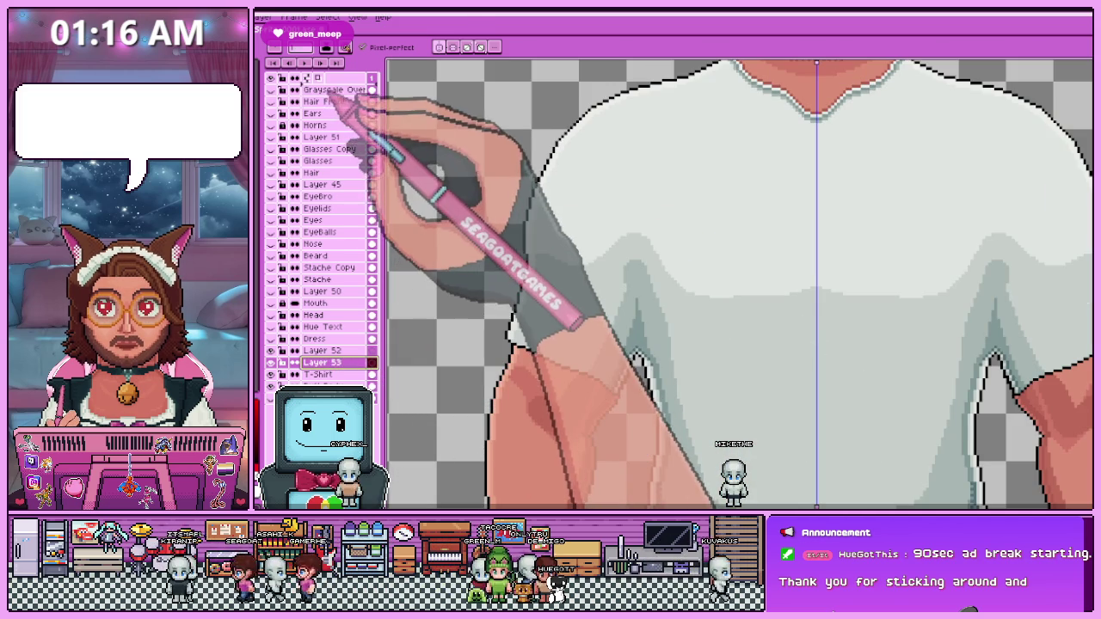
# Move Layer 53 to the top of the layer stack.
pyautogui.moveTo(323, 362); pyautogui.dragTo(335, 90)
pyautogui.scroll(2, 515, 314)
pyautogui.scroll(2, 509, 318)
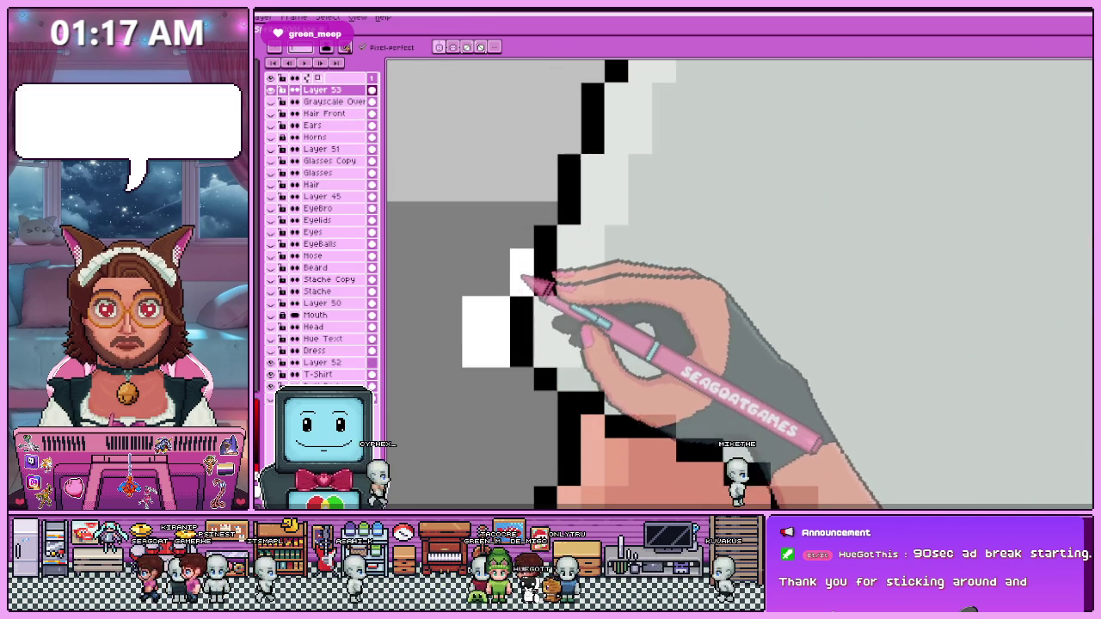
pyautogui.scroll(-2, 533, 284)
pyautogui.scroll(-2, 516, 279)
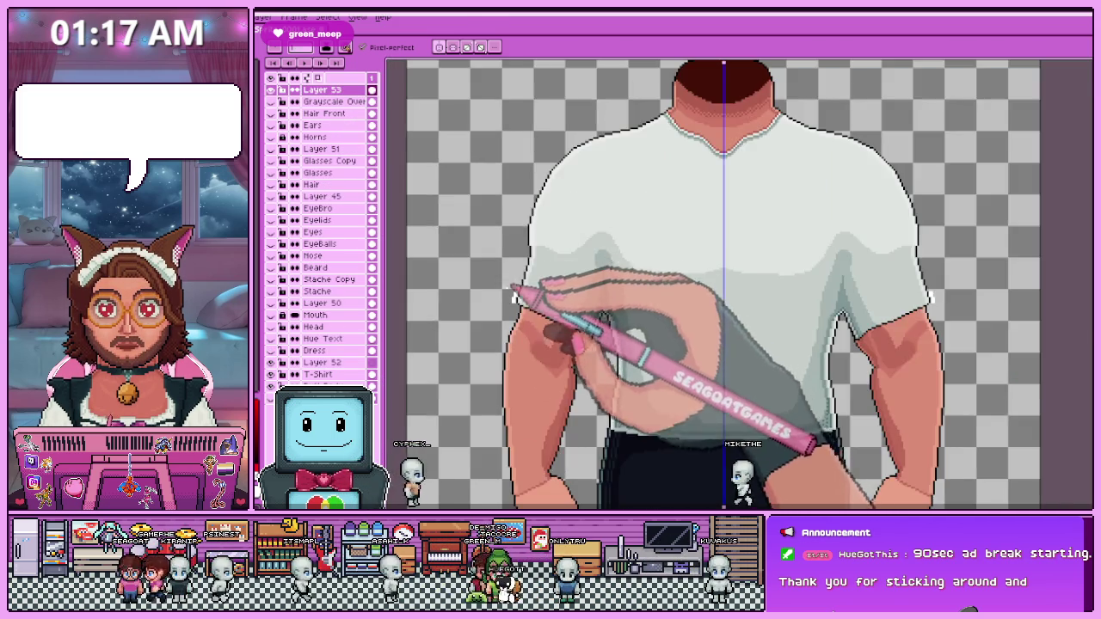
pyautogui.scroll(2, 515, 297)
pyautogui.scroll(2, 523, 305)
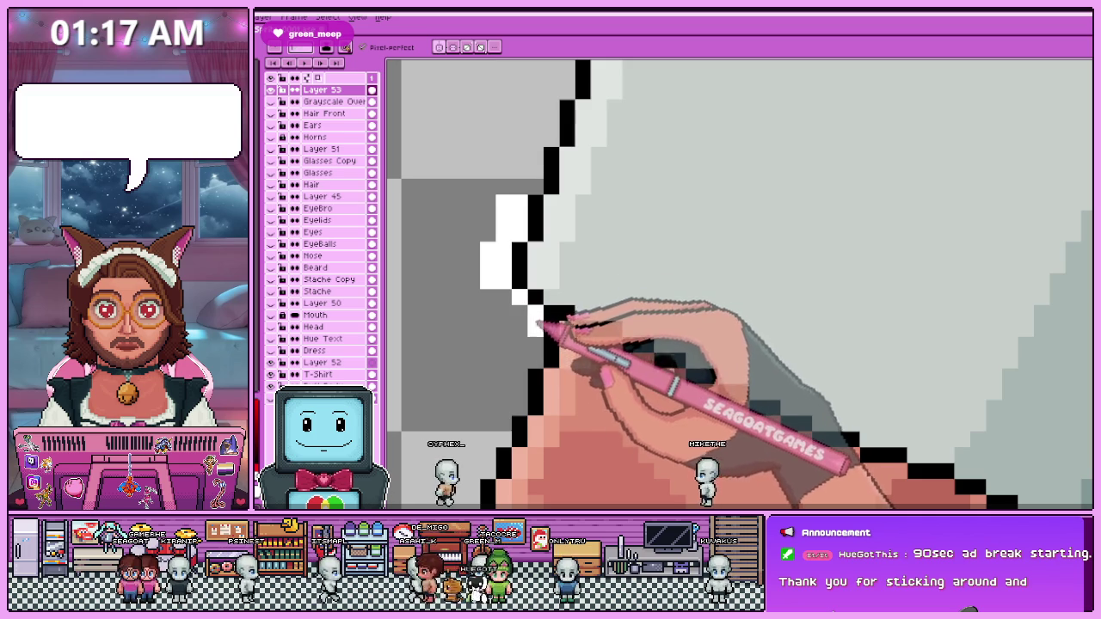
pyautogui.scroll(-2, 526, 352)
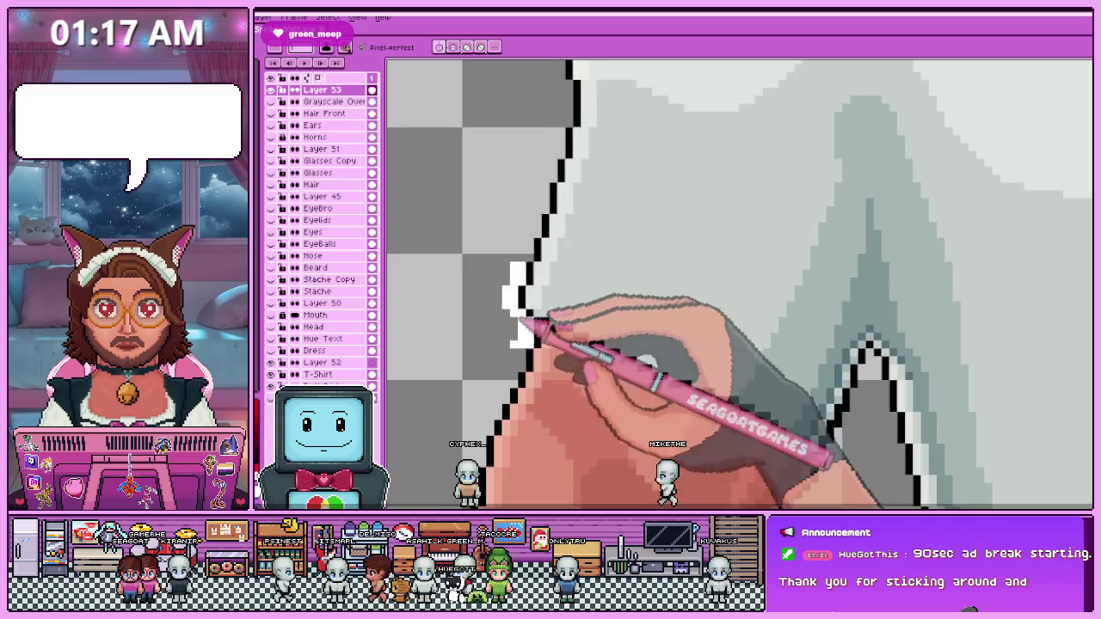
pyautogui.scroll(2, 533, 262)
pyautogui.scroll(-2, 528, 354)
pyautogui.scroll(-2, 536, 314)
pyautogui.scroll(-2, 560, 266)
pyautogui.scroll(2, 560, 179)
pyautogui.scroll(-3, 560, 295)
pyautogui.scroll(2, 551, 280)
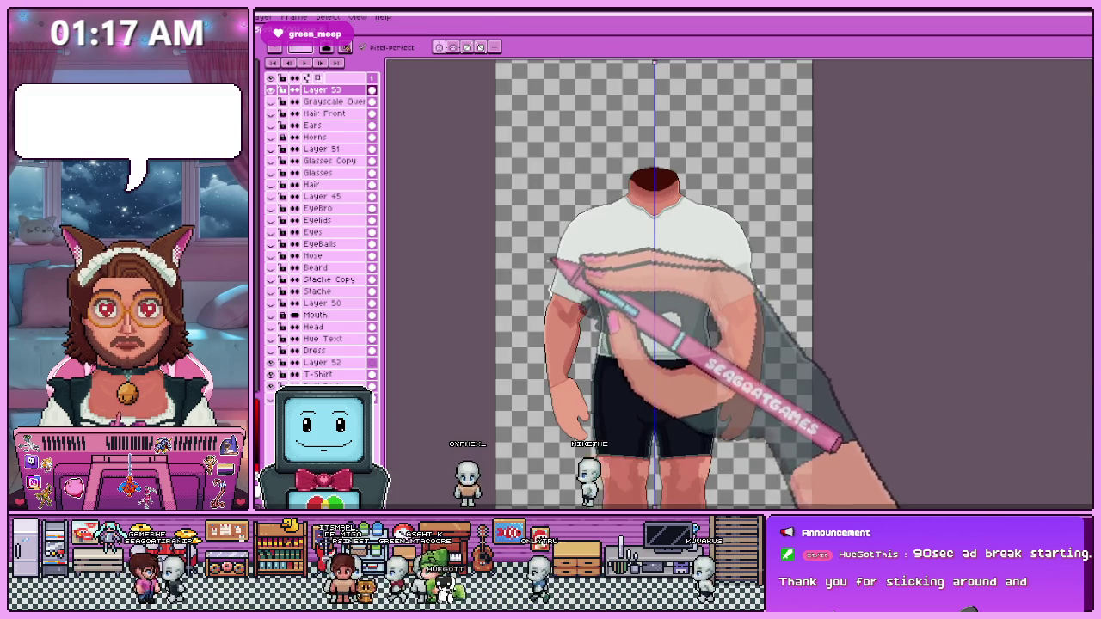
# Draw a white outline along the outer edge of the figure's left arm on Layer 53.
pyautogui.scroll(2, 551, 260)
pyautogui.scroll(2, 560, 300)
pyautogui.scroll(-2, 551, 241)
pyautogui.scroll(-2, 560, 295)
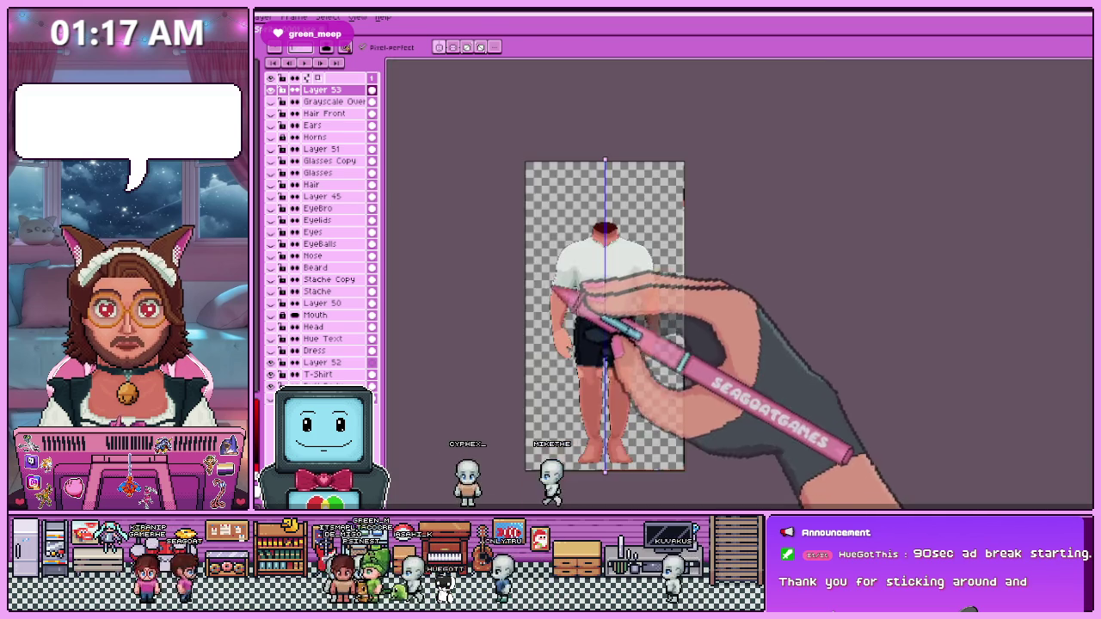
pyautogui.scroll(3, 563, 270)
pyautogui.scroll(1, 624, 177)
pyautogui.scroll(1, 615, 177)
pyautogui.scroll(2, 610, 170)
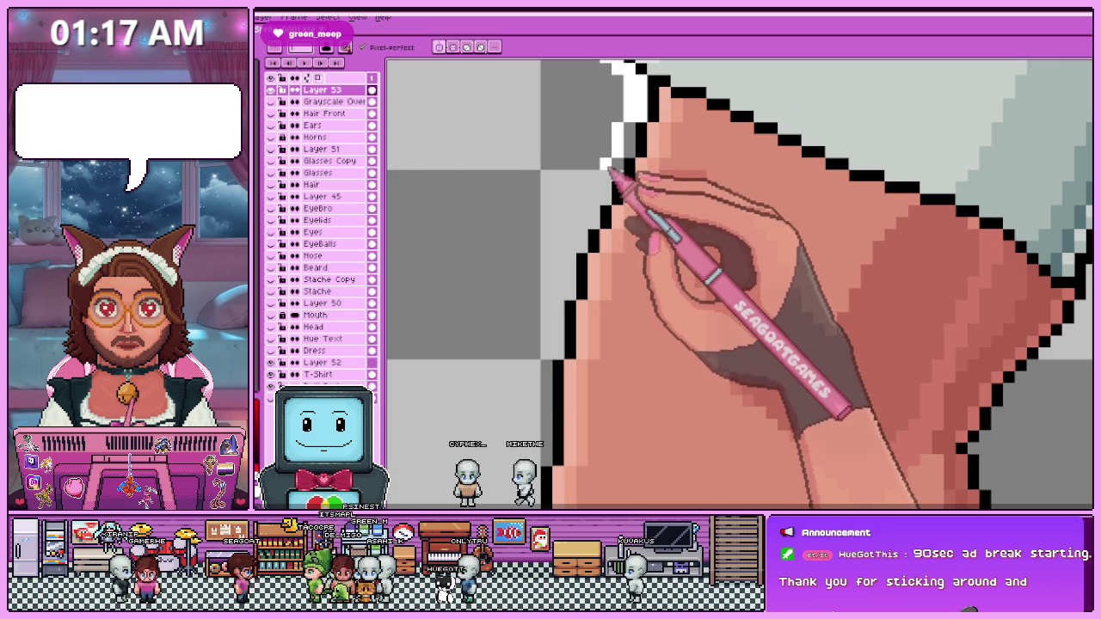
pyautogui.scroll(1, 610, 170)
pyautogui.scroll(1, 595, 189)
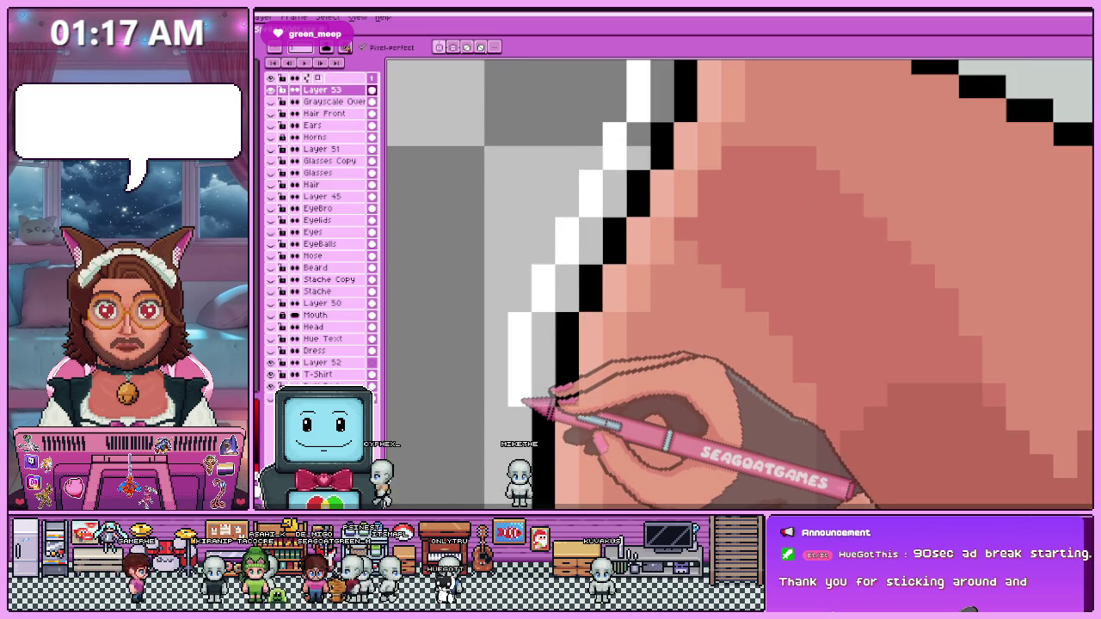
pyautogui.scroll(-2, 511, 307)
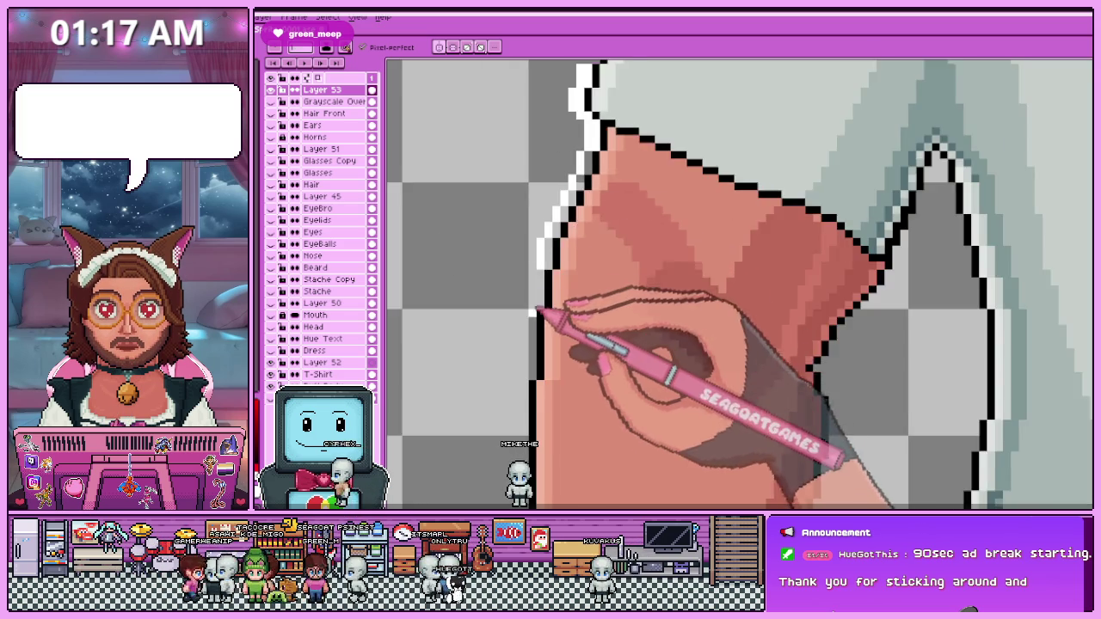
pyautogui.scroll(1, 535, 317)
pyautogui.scroll(-1, 509, 322)
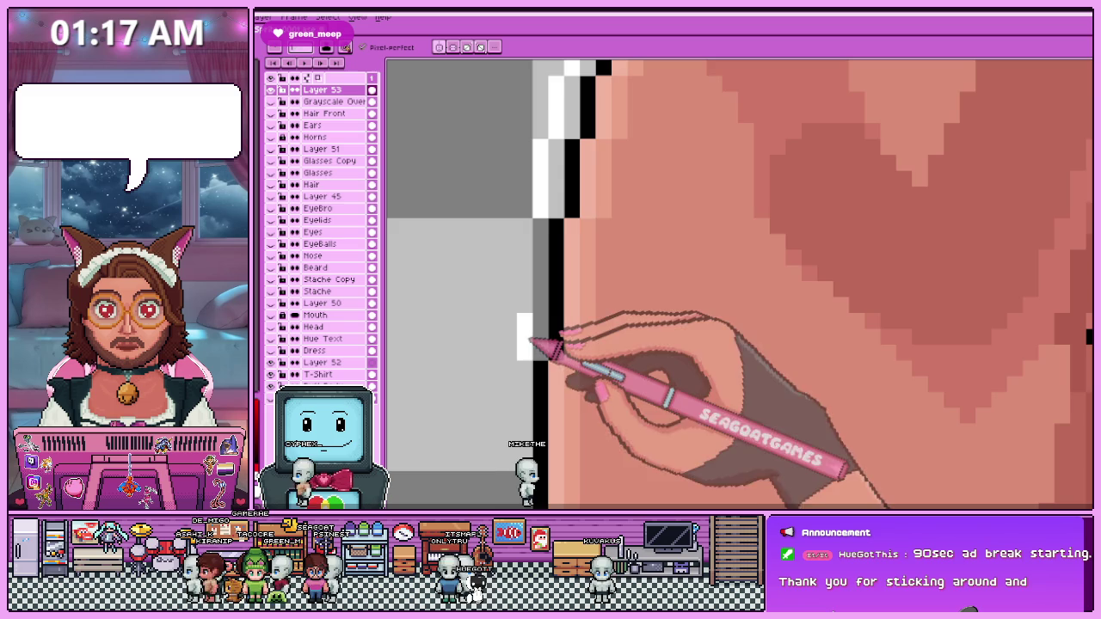
pyautogui.scroll(-2, 528, 235)
pyautogui.scroll(1, 519, 346)
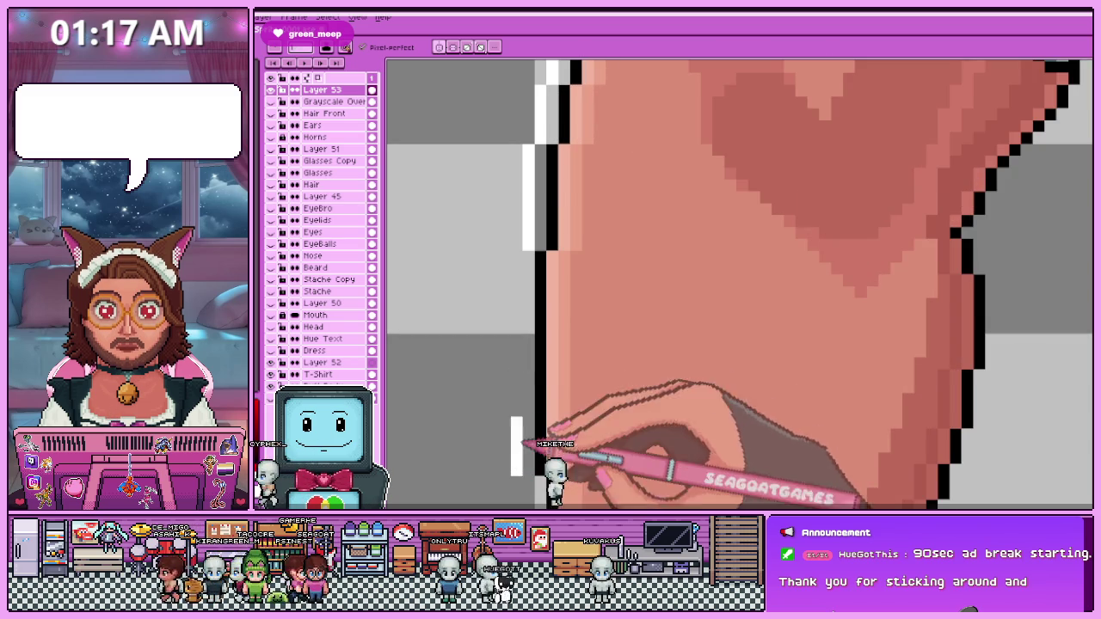
pyautogui.moveTo(516, 446); pyautogui.dragTo(505, 285)
pyautogui.scroll(-2, 508, 267)
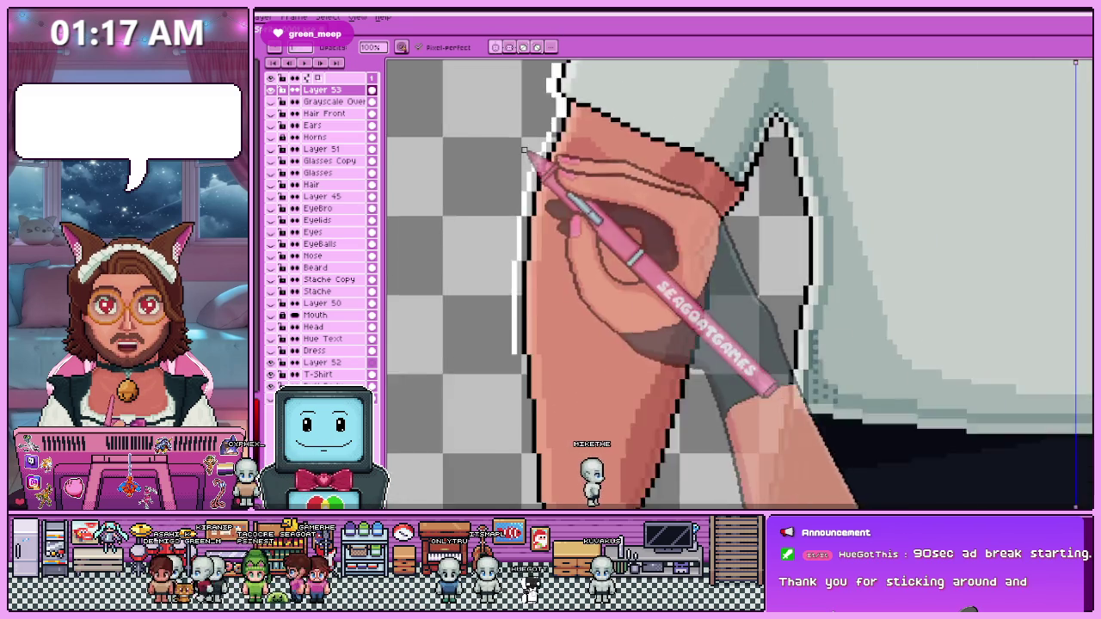
# On Layer 53, draw a white stroke just outside the arm's black edge, zooming to inspect it.
pyautogui.scroll(2, 525, 237)
pyautogui.moveTo(523, 243); pyautogui.dragTo(530, 342)
pyautogui.scroll(-1, 547, 344)
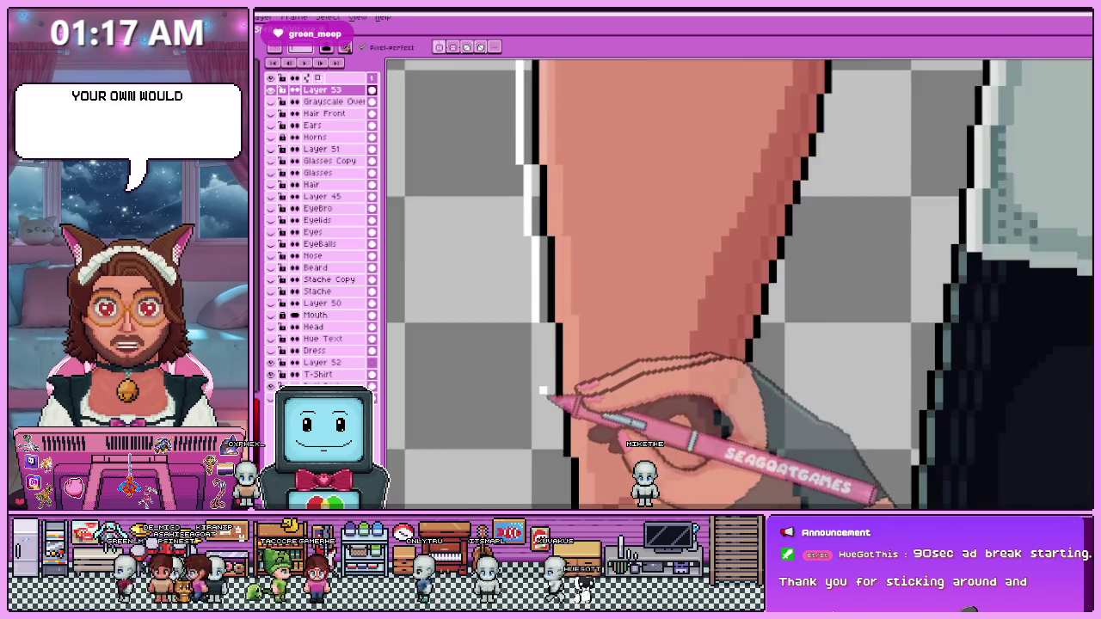
pyautogui.scroll(1, 545, 344)
pyautogui.scroll(-1, 549, 416)
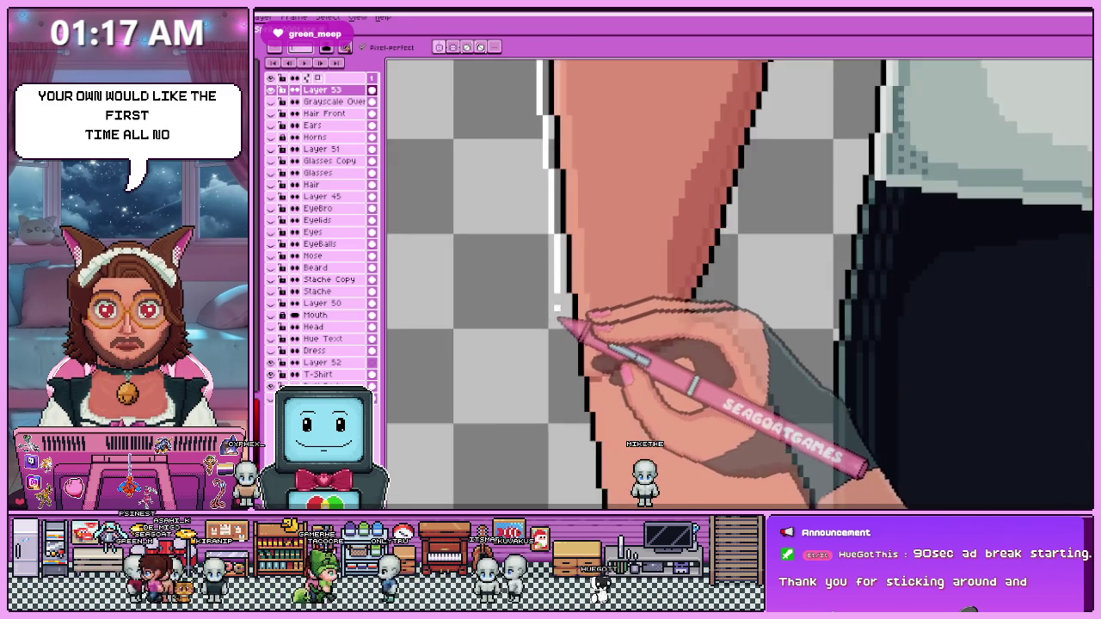
pyautogui.scroll(1, 563, 319)
pyautogui.scroll(-1, 572, 359)
pyautogui.scroll(-1, 585, 370)
pyautogui.scroll(-2, 602, 296)
pyautogui.scroll(1, 607, 296)
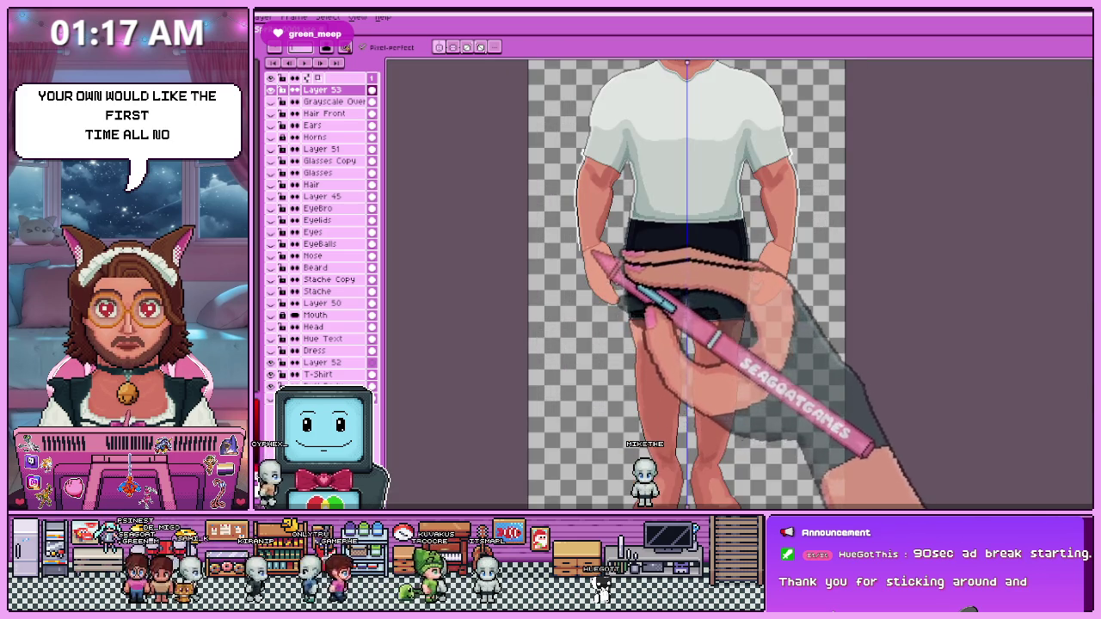
pyautogui.scroll(3, 598, 258)
pyautogui.scroll(2, 569, 215)
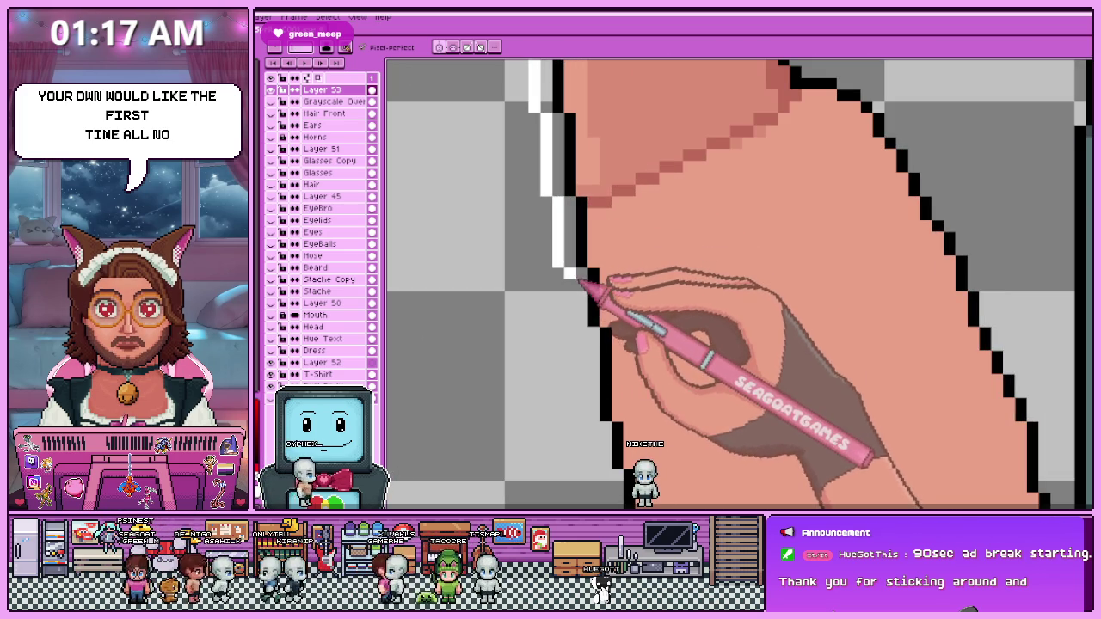
pyautogui.scroll(-1, 578, 326)
pyautogui.scroll(1, 568, 297)
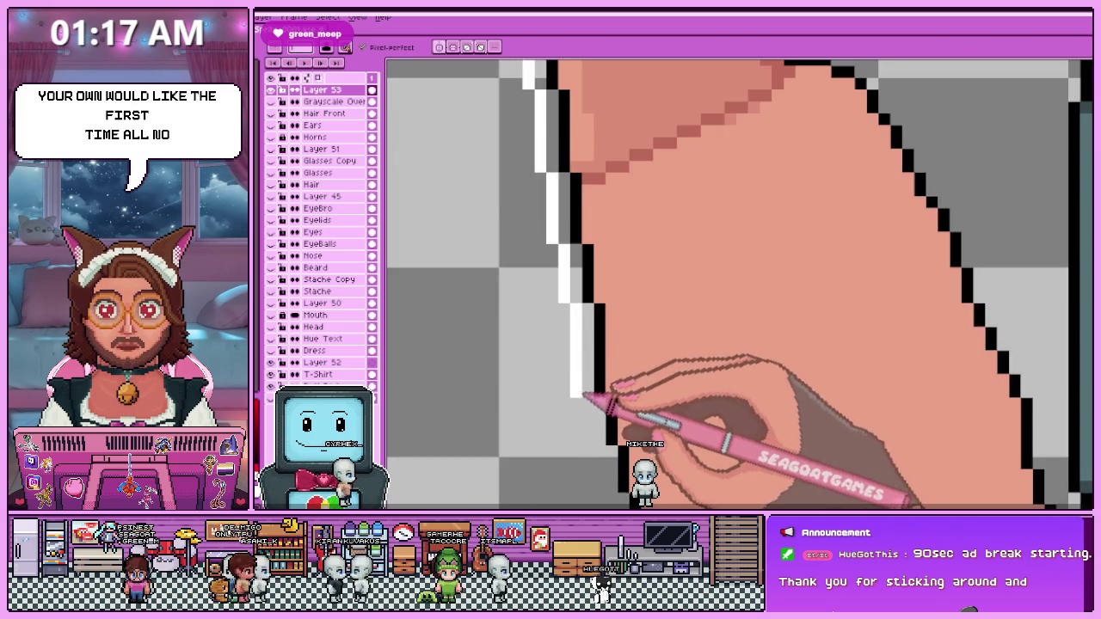
pyautogui.scroll(-1, 585, 396)
pyautogui.scroll(1, 573, 319)
pyautogui.scroll(-1, 589, 372)
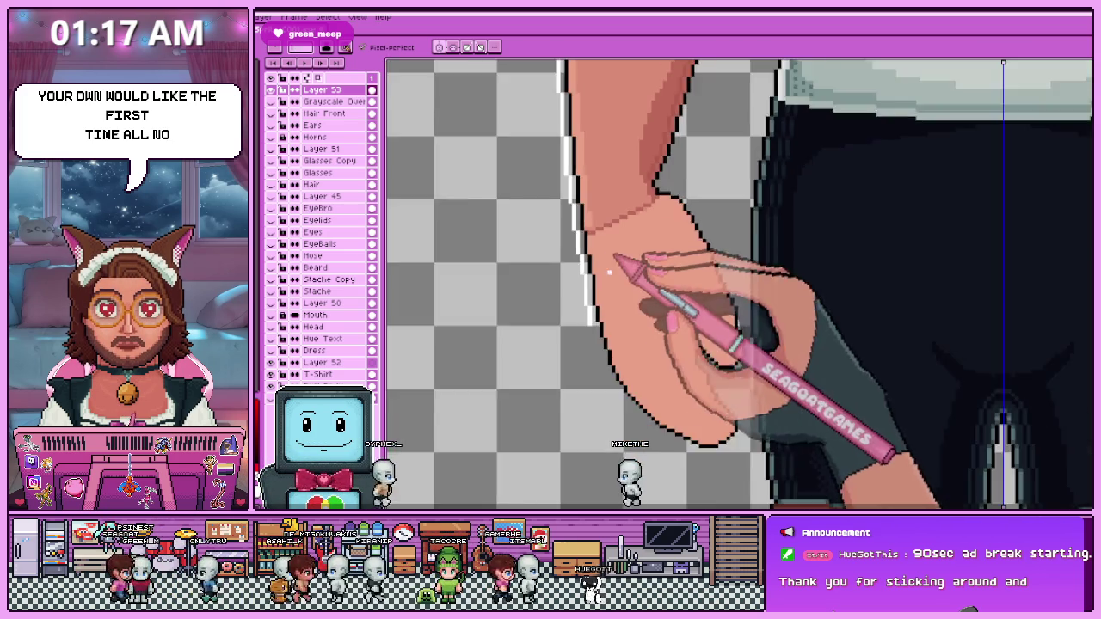
pyautogui.scroll(1, 619, 258)
pyautogui.scroll(-1, 597, 324)
pyautogui.scroll(1, 636, 335)
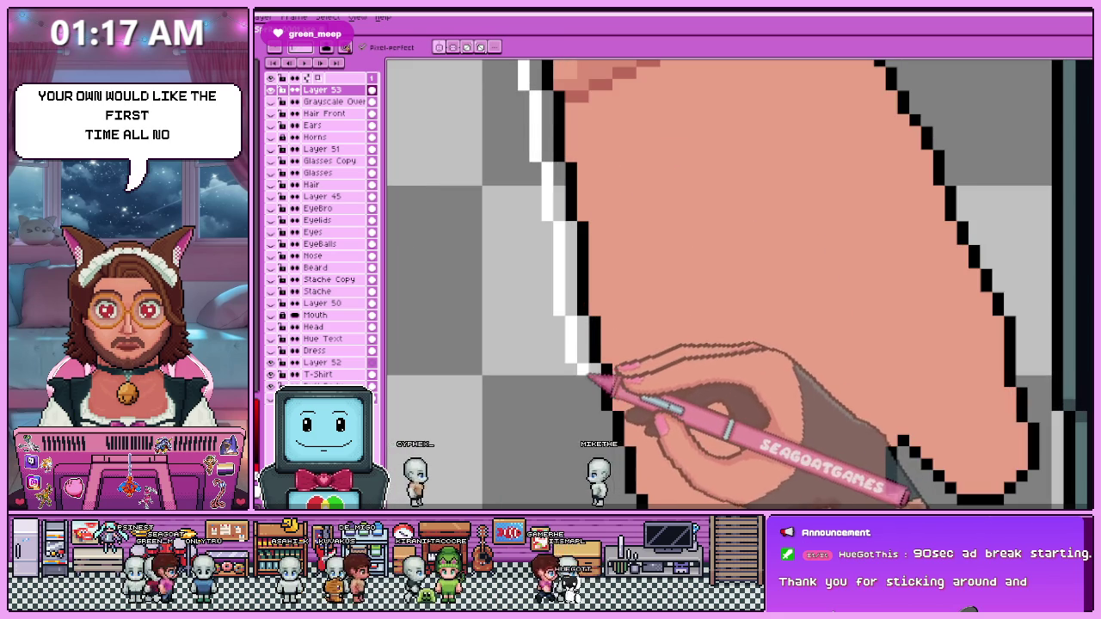
pyautogui.scroll(-1, 588, 372)
pyautogui.scroll(1, 578, 340)
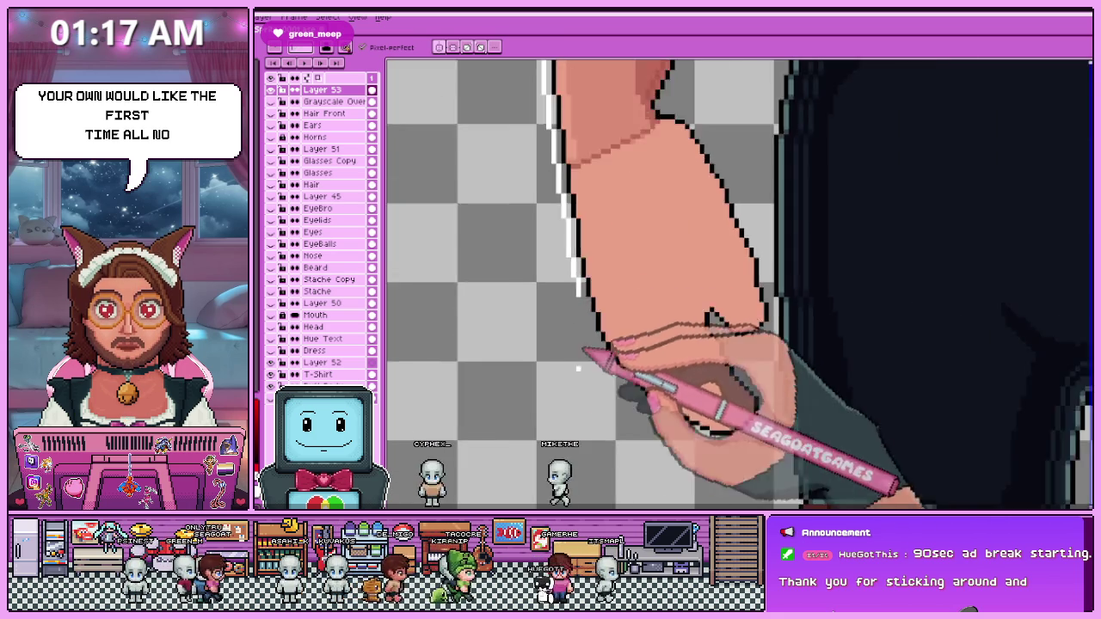
pyautogui.scroll(-2, 578, 339)
pyautogui.scroll(1, 568, 353)
pyautogui.scroll(2, 550, 370)
pyautogui.scroll(1, 539, 384)
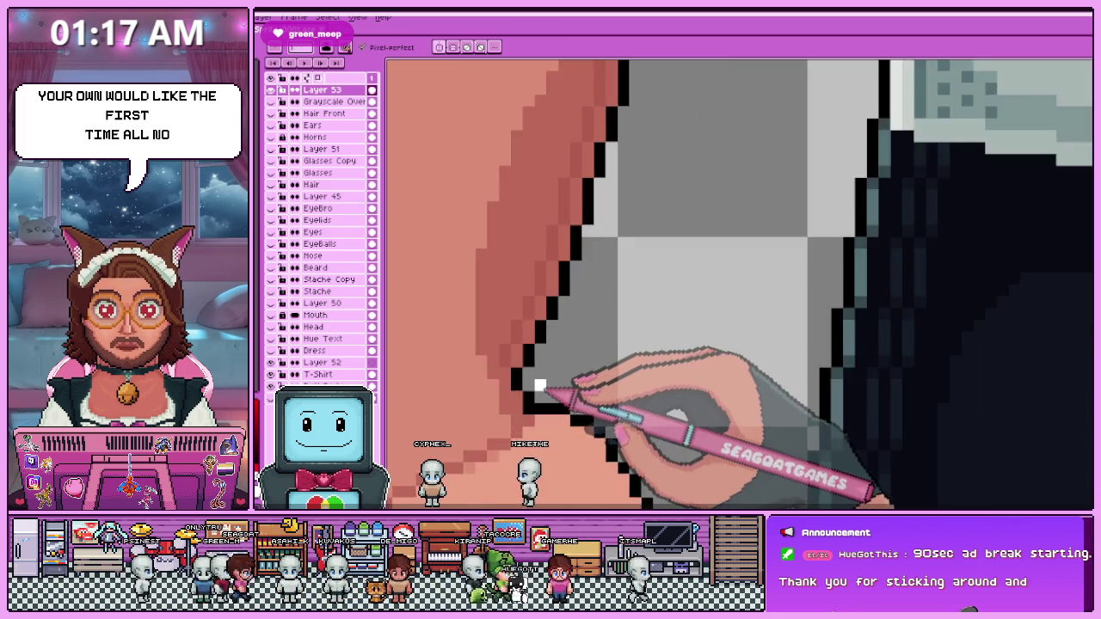
pyautogui.scroll(1, 540, 385)
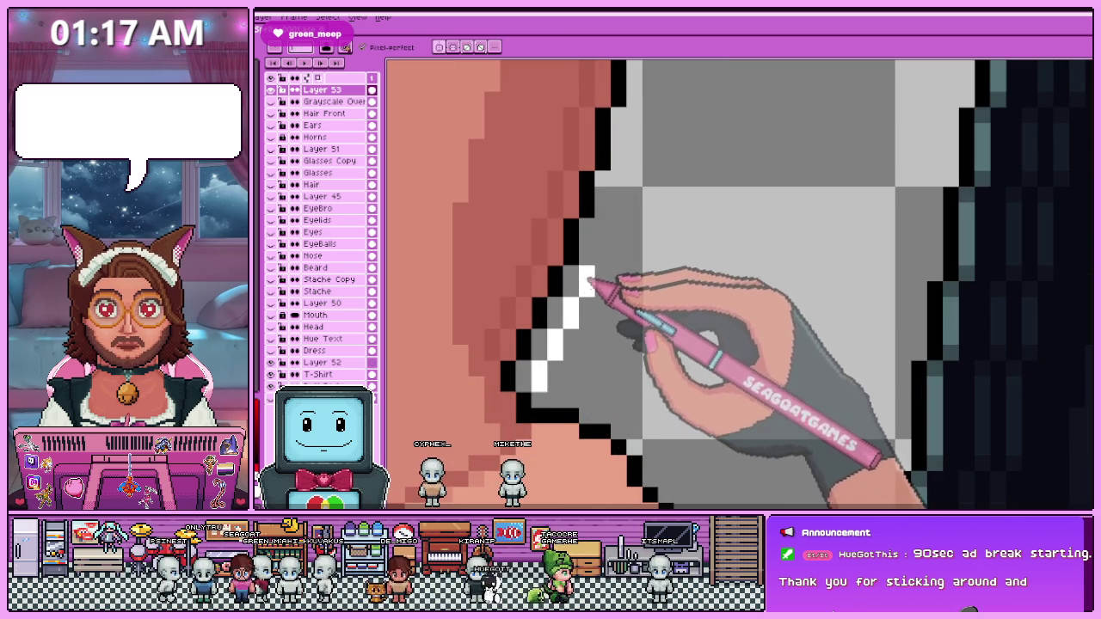
pyautogui.scroll(-1, 594, 285)
pyautogui.scroll(1, 594, 289)
pyautogui.scroll(-1, 595, 293)
pyautogui.scroll(1, 597, 298)
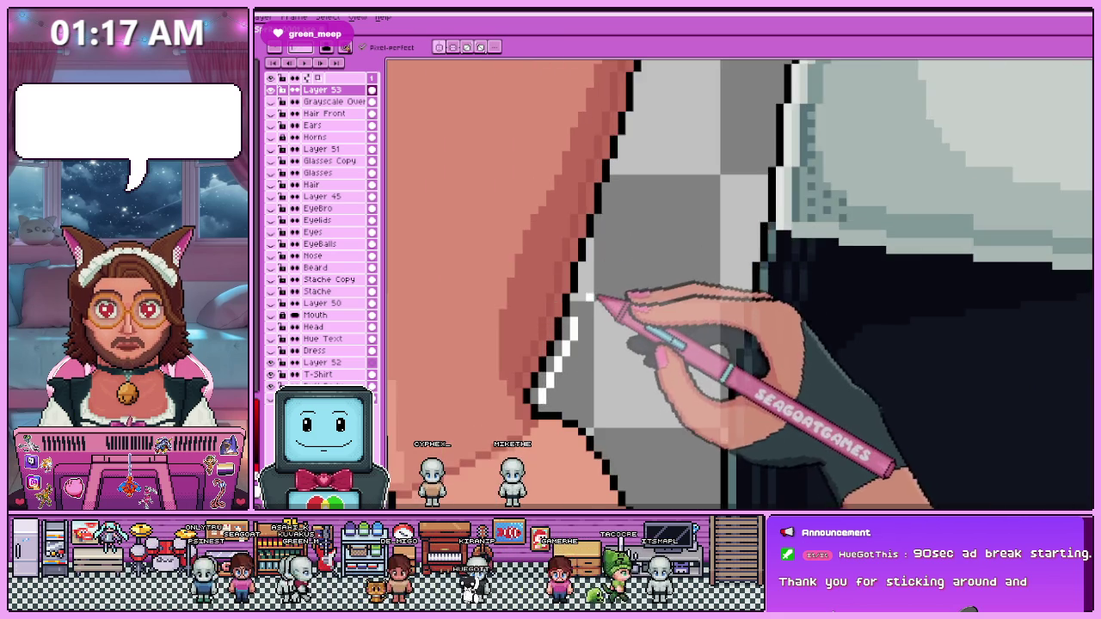
pyautogui.scroll(1, 597, 300)
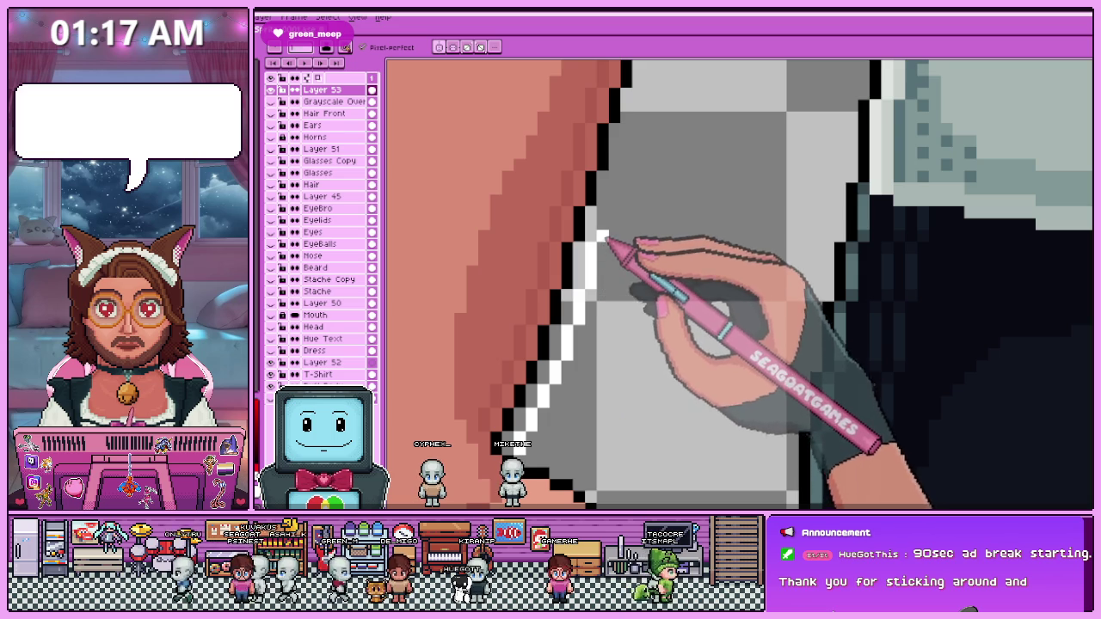
pyautogui.scroll(-1, 602, 237)
pyautogui.scroll(1, 607, 228)
pyautogui.scroll(-1, 602, 248)
pyautogui.scroll(1, 601, 230)
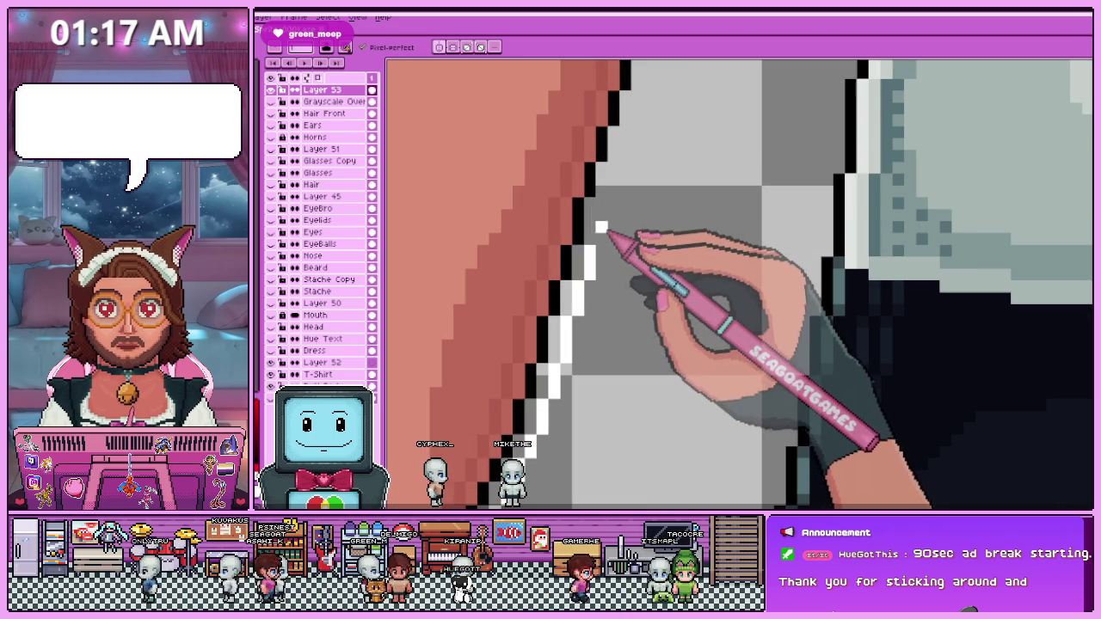
pyautogui.scroll(-1, 618, 225)
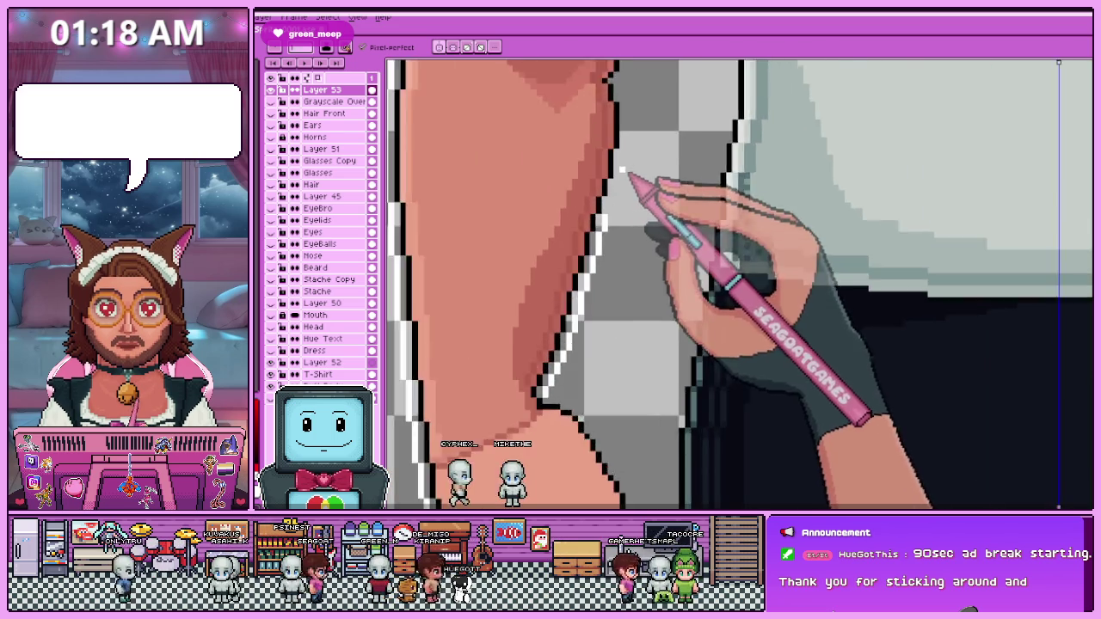
pyautogui.scroll(1, 621, 198)
pyautogui.scroll(-1, 610, 222)
pyautogui.scroll(1, 609, 229)
pyautogui.scroll(-1, 590, 184)
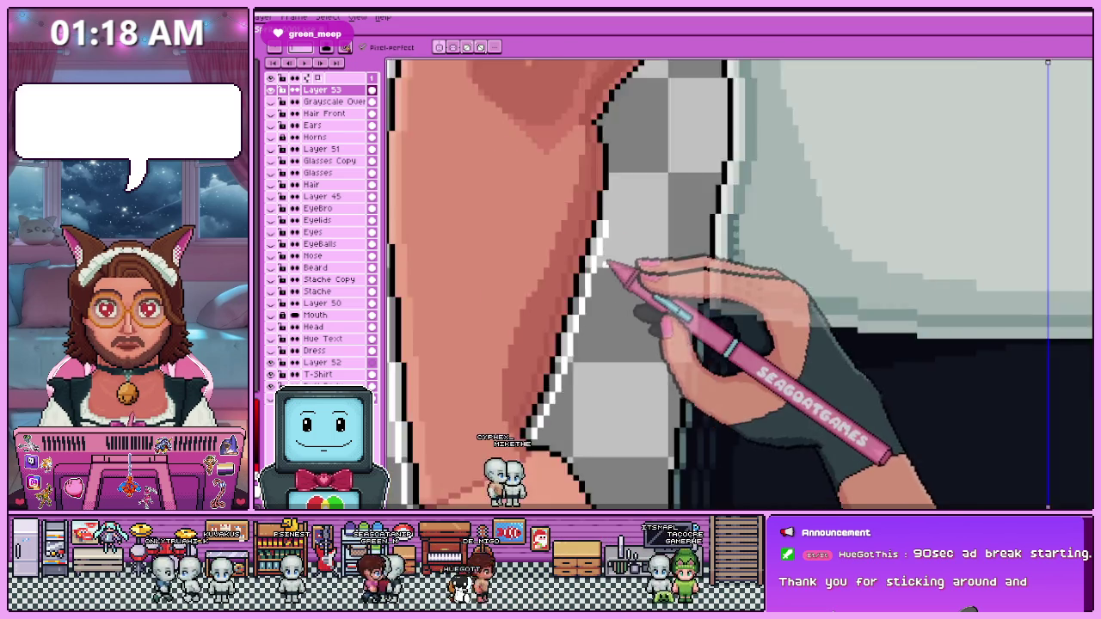
pyautogui.scroll(1, 622, 258)
pyautogui.scroll(1, 609, 242)
pyautogui.scroll(-1, 613, 224)
pyautogui.scroll(1, 614, 199)
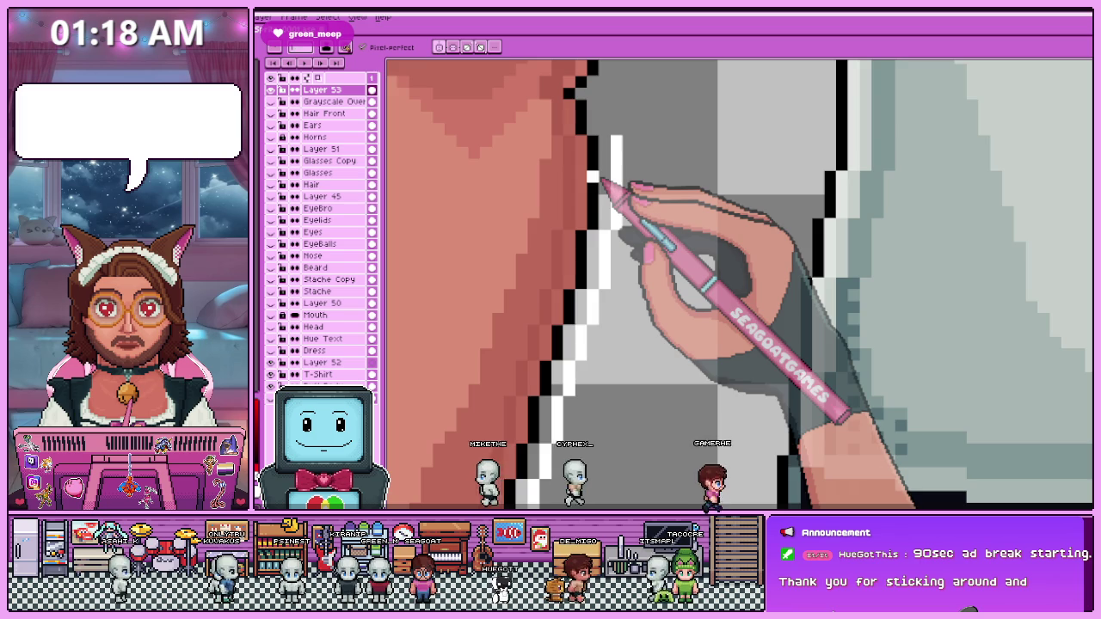
pyautogui.scroll(-1, 592, 176)
pyautogui.scroll(-1, 608, 178)
pyautogui.scroll(-1, 522, 114)
pyautogui.scroll(2, 558, 202)
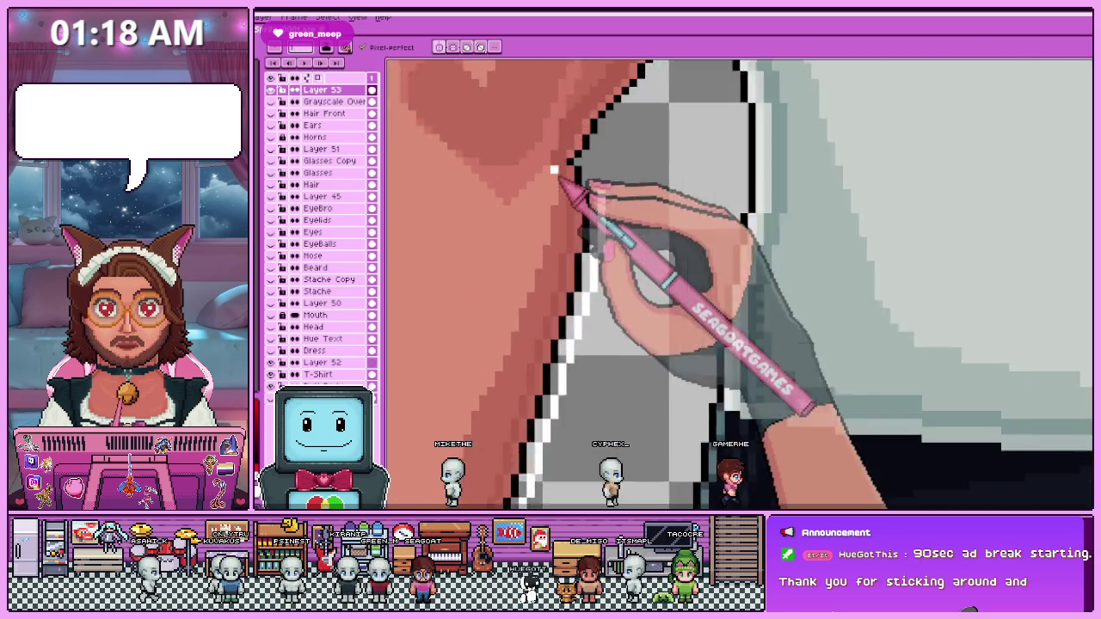
pyautogui.scroll(1, 555, 169)
pyautogui.scroll(-2, 621, 148)
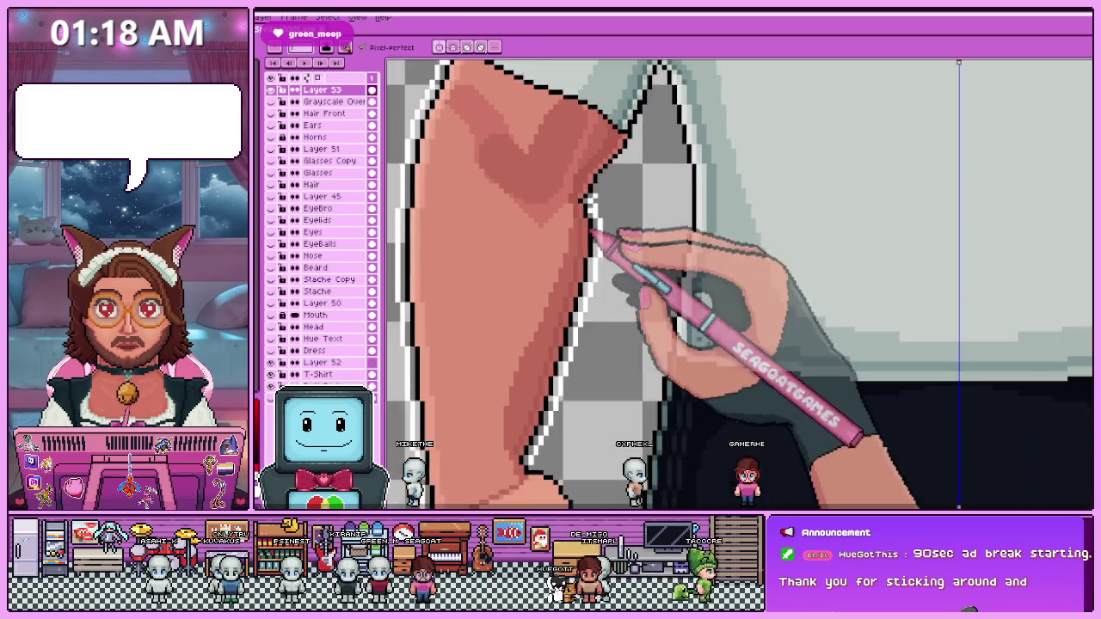
pyautogui.scroll(2, 622, 248)
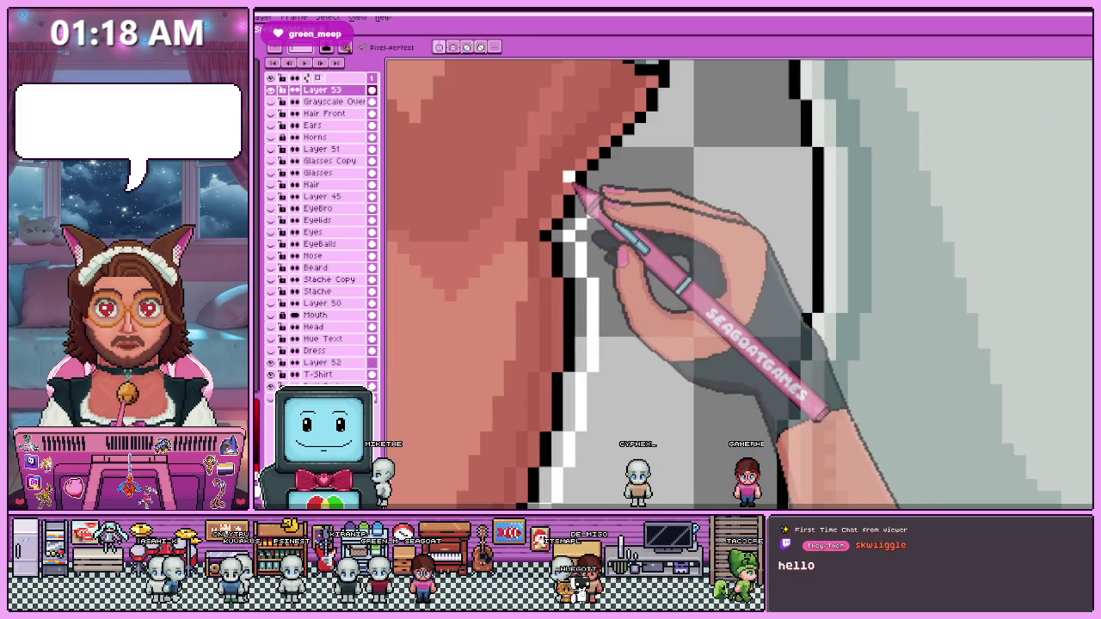
pyautogui.scroll(-2, 590, 258)
pyautogui.scroll(1, 603, 241)
pyautogui.scroll(1, 560, 284)
pyautogui.click(562, 246)
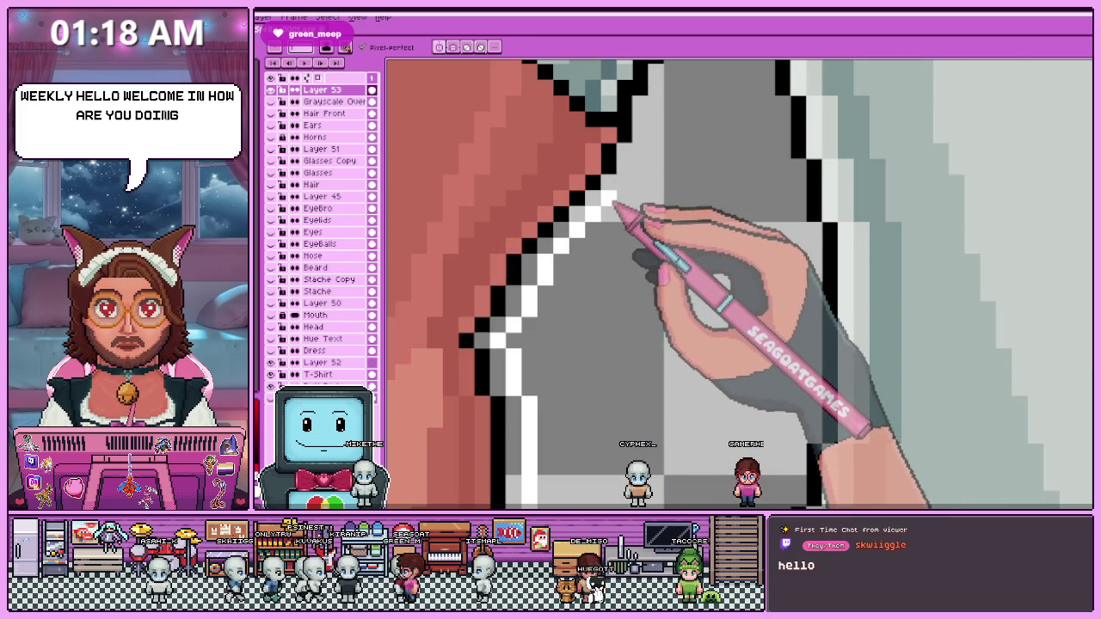
pyautogui.scroll(-1, 647, 162)
pyautogui.scroll(1, 636, 181)
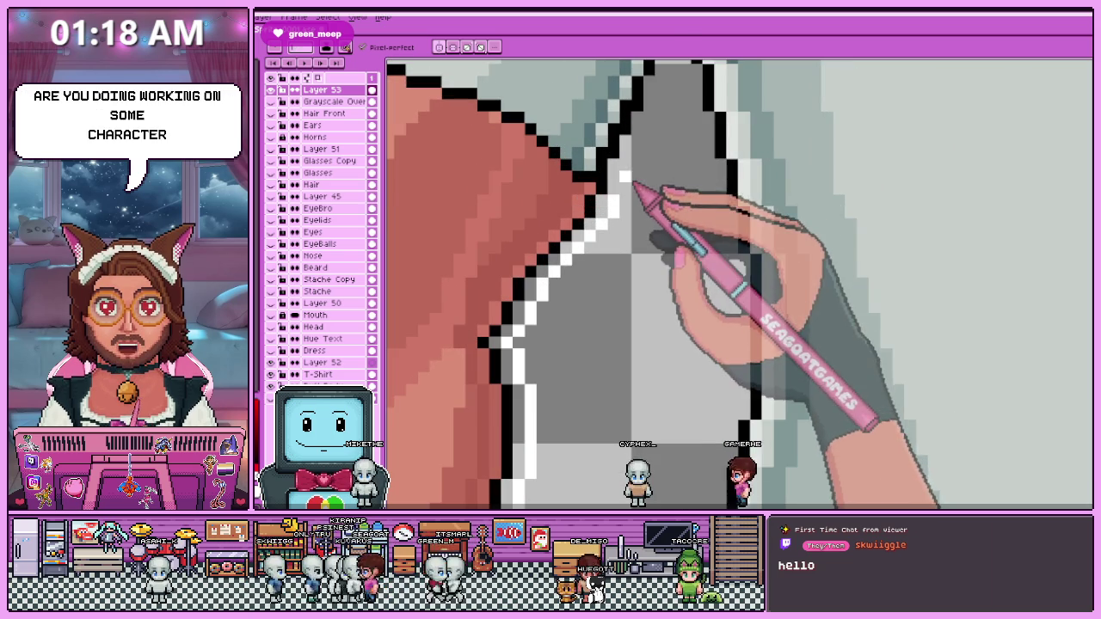
pyautogui.scroll(-1, 614, 191)
pyautogui.scroll(1, 625, 188)
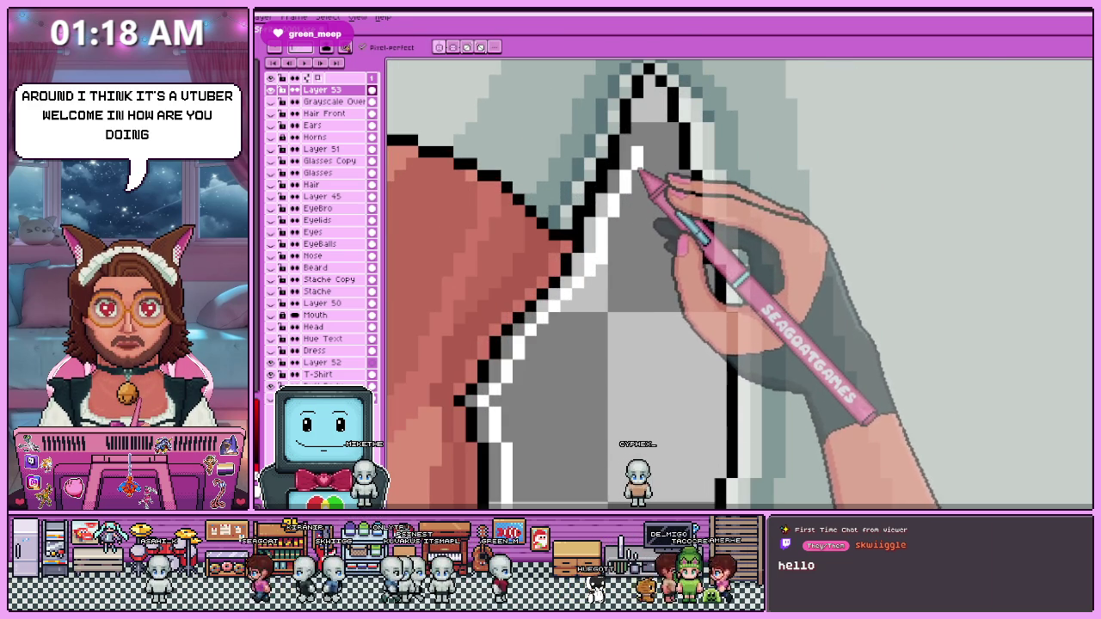
pyautogui.scroll(1, 584, 315)
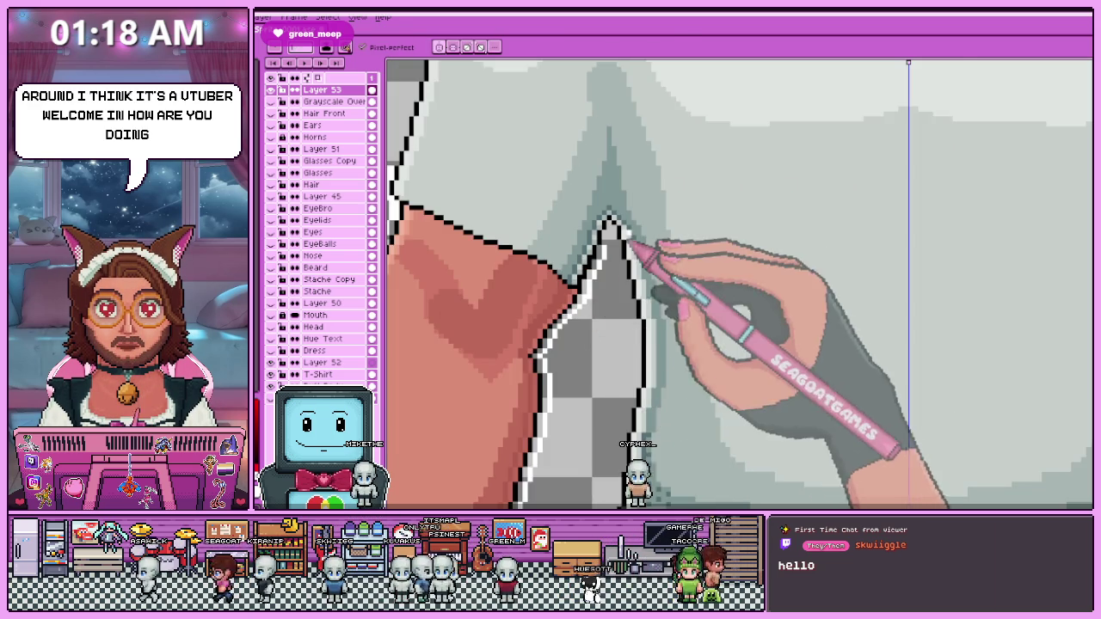
pyautogui.scroll(-1, 634, 241)
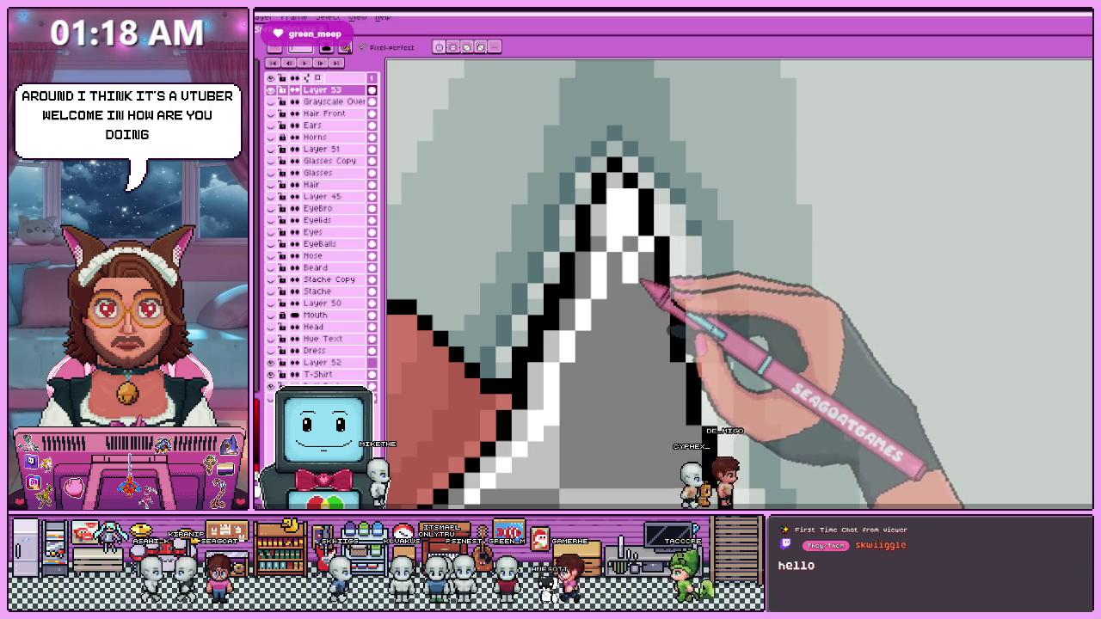
pyautogui.scroll(1, 652, 302)
pyautogui.scroll(1, 645, 249)
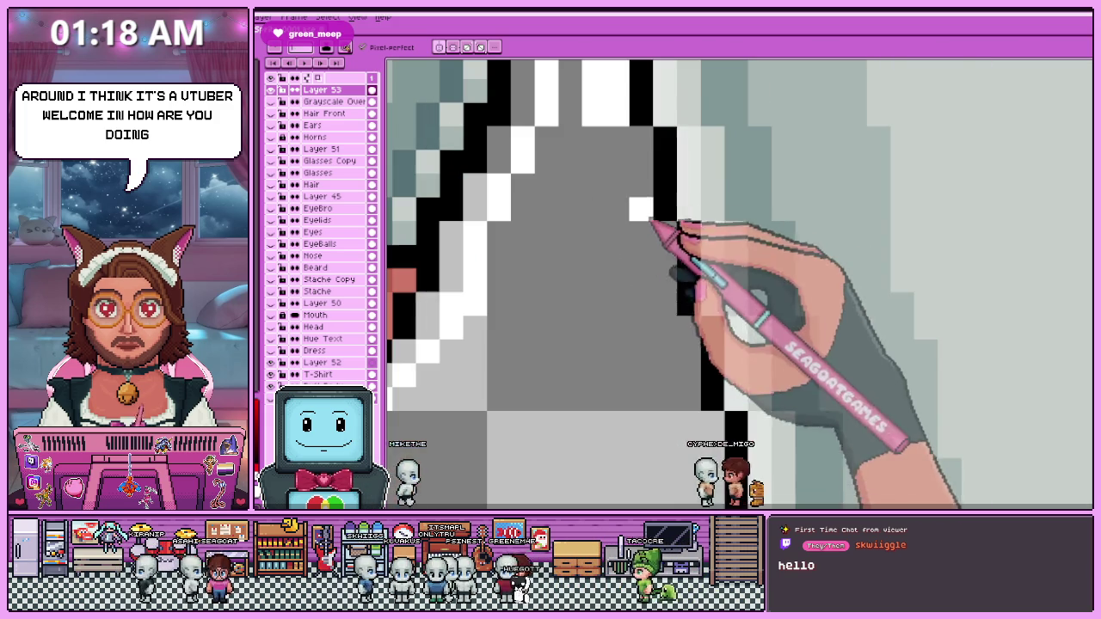
pyautogui.moveTo(637, 200); pyautogui.dragTo(645, 226)
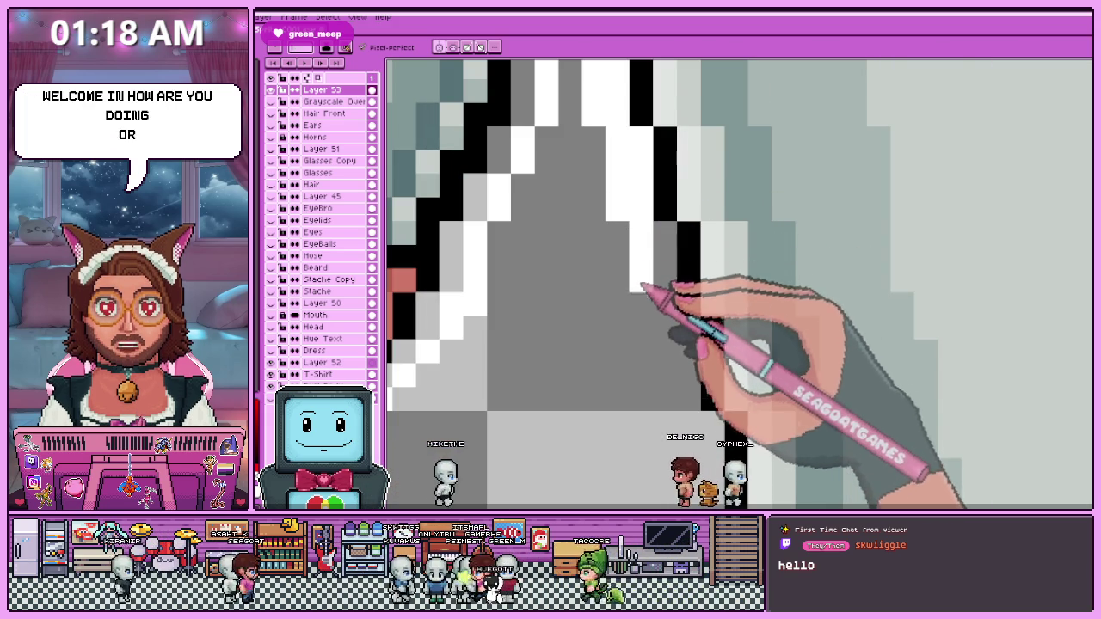
pyautogui.scroll(-2, 663, 209)
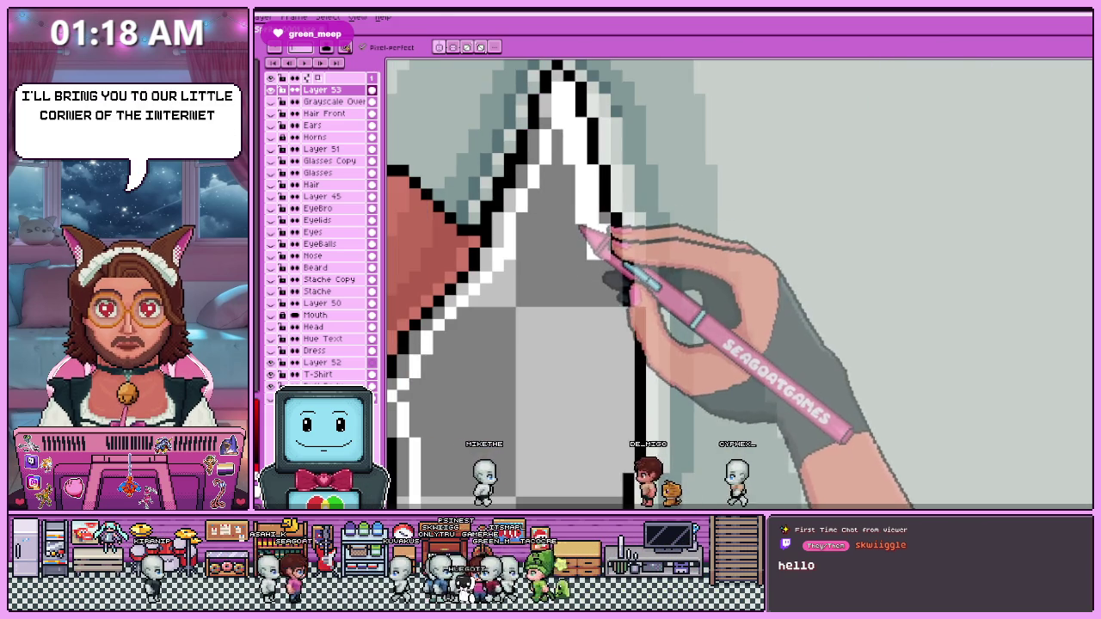
pyautogui.moveTo(615, 230); pyautogui.dragTo(634, 312)
pyautogui.scroll(-1, 626, 286)
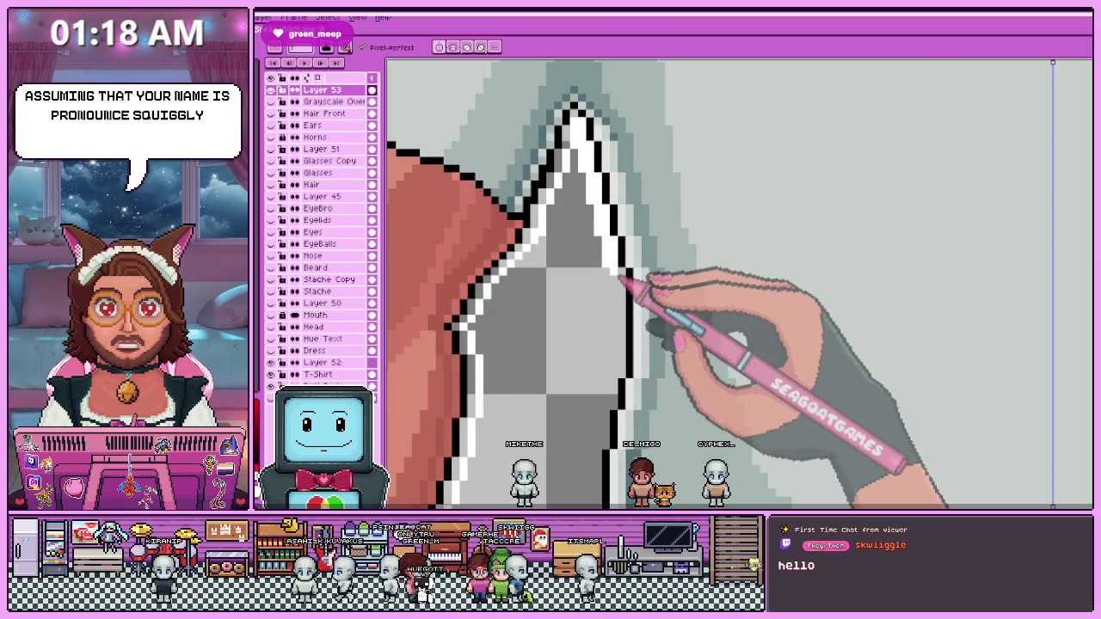
pyautogui.moveTo(621, 344); pyautogui.dragTo(623, 371)
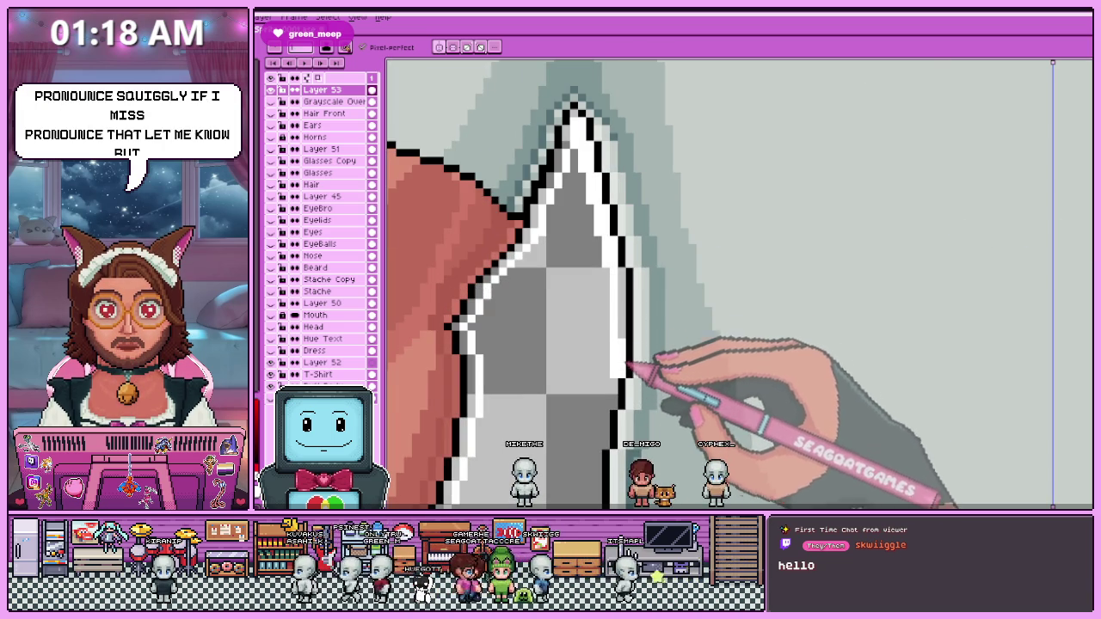
pyautogui.scroll(-1, 627, 284)
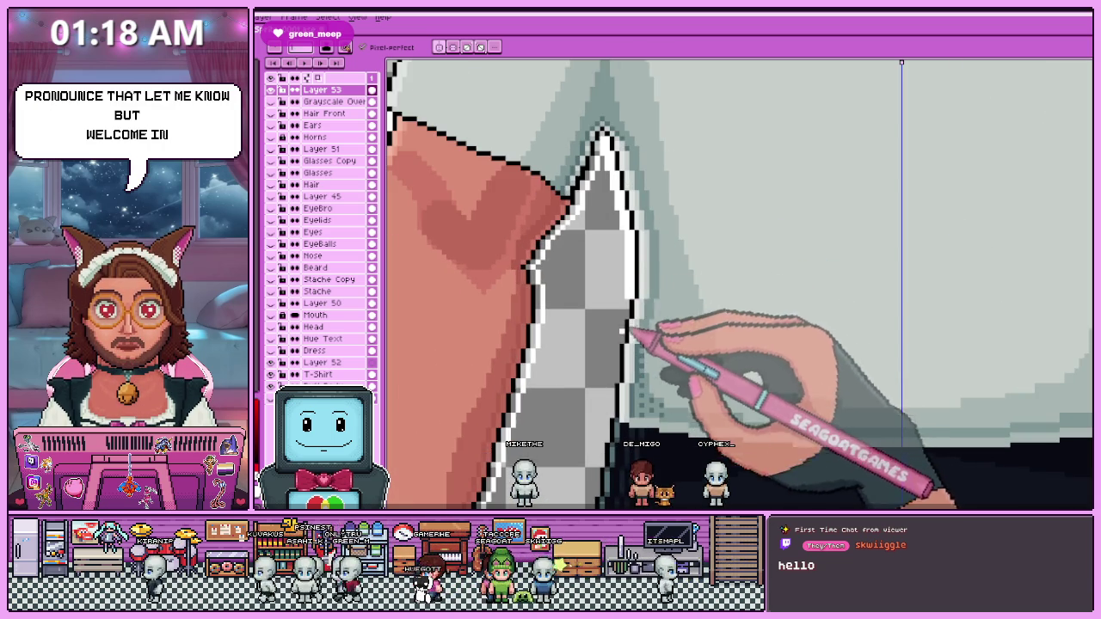
pyautogui.scroll(2, 623, 334)
pyautogui.scroll(-2, 646, 270)
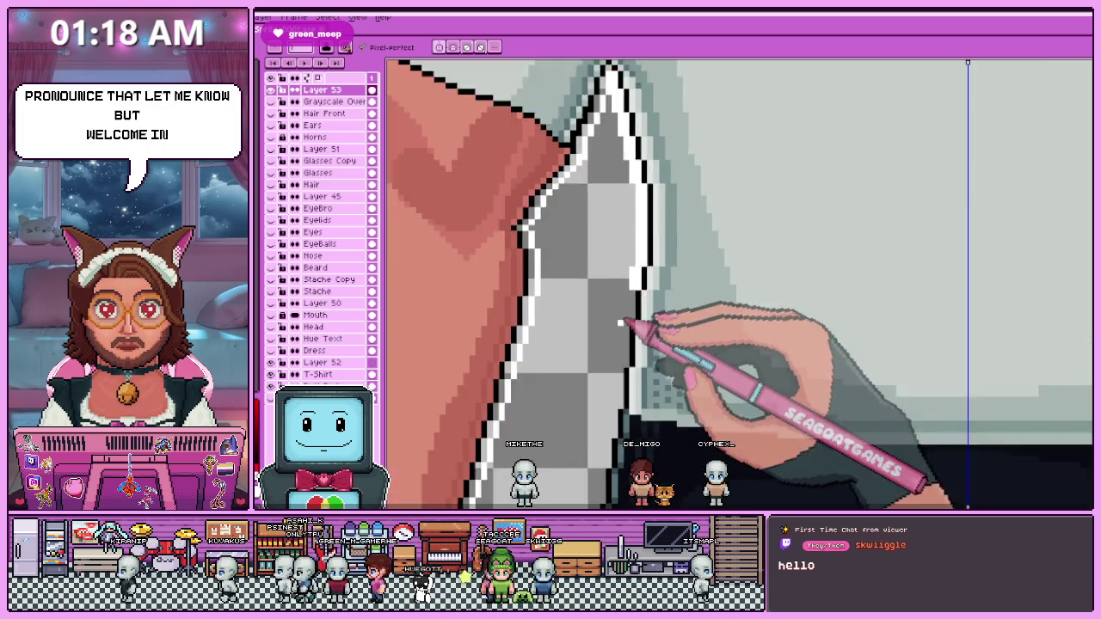
pyautogui.scroll(2, 634, 320)
pyautogui.scroll(-2, 644, 284)
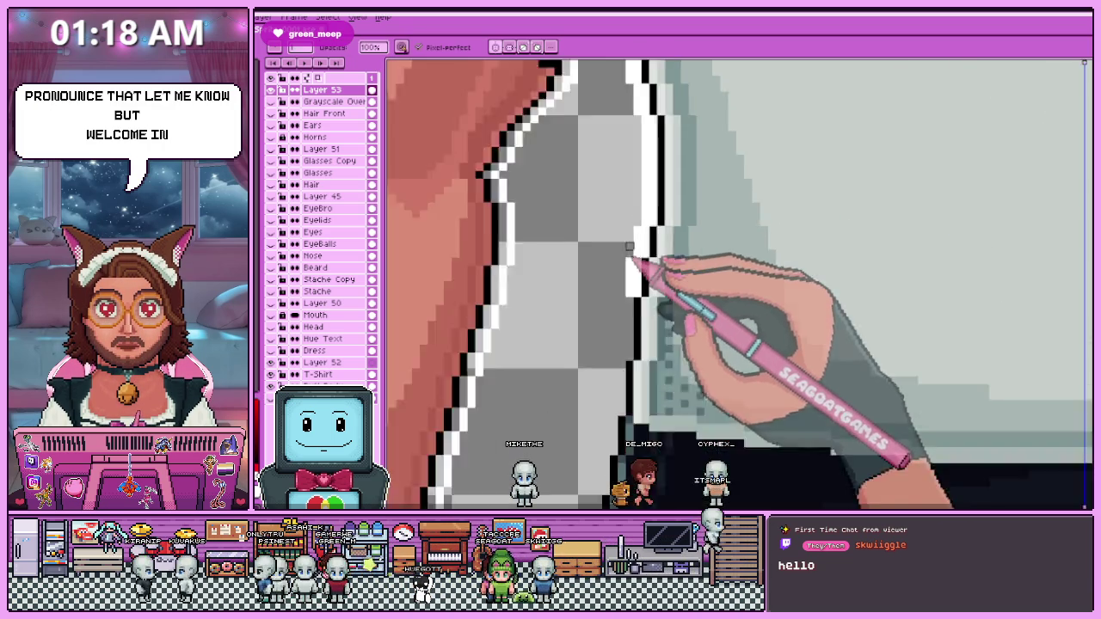
pyautogui.scroll(2, 633, 318)
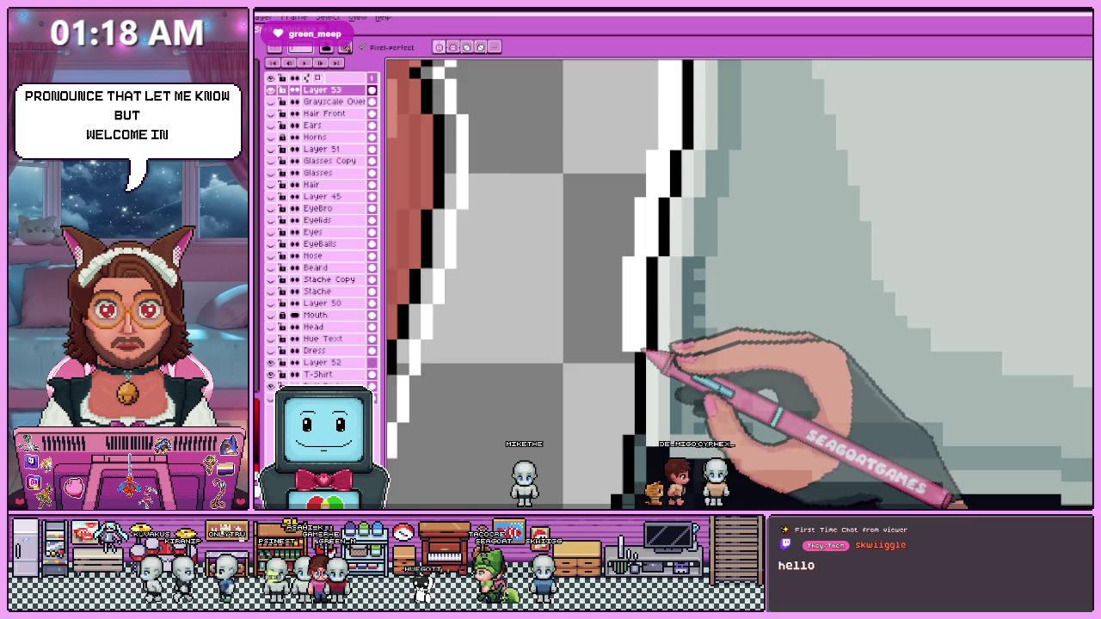
pyautogui.scroll(-2, 644, 351)
pyautogui.scroll(2, 628, 365)
pyautogui.scroll(-2, 643, 336)
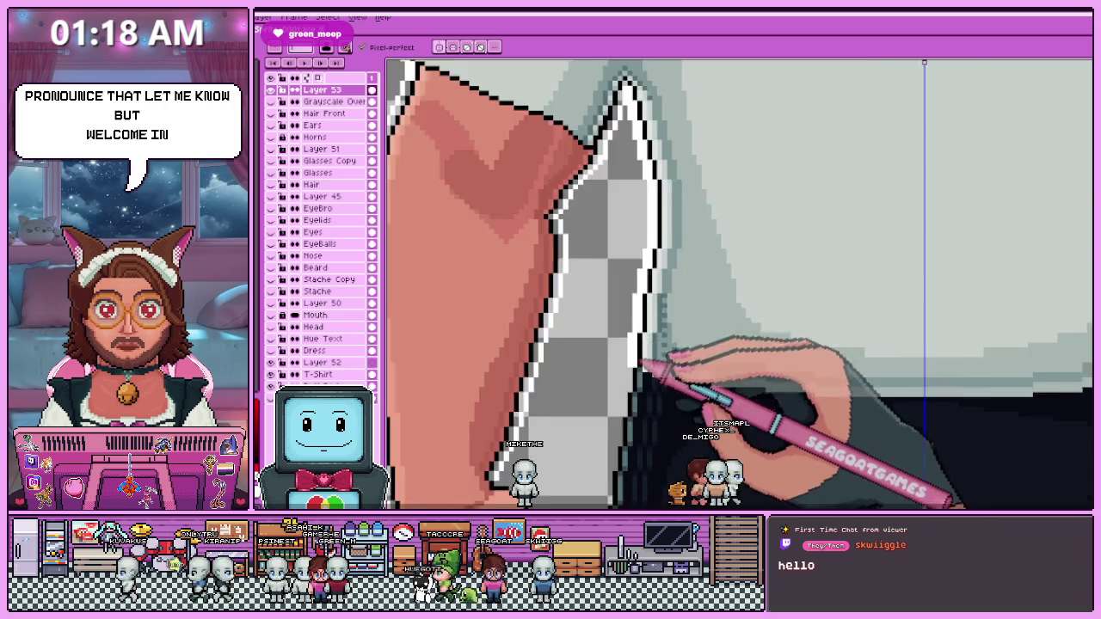
pyautogui.scroll(1, 634, 359)
pyautogui.scroll(1, 628, 372)
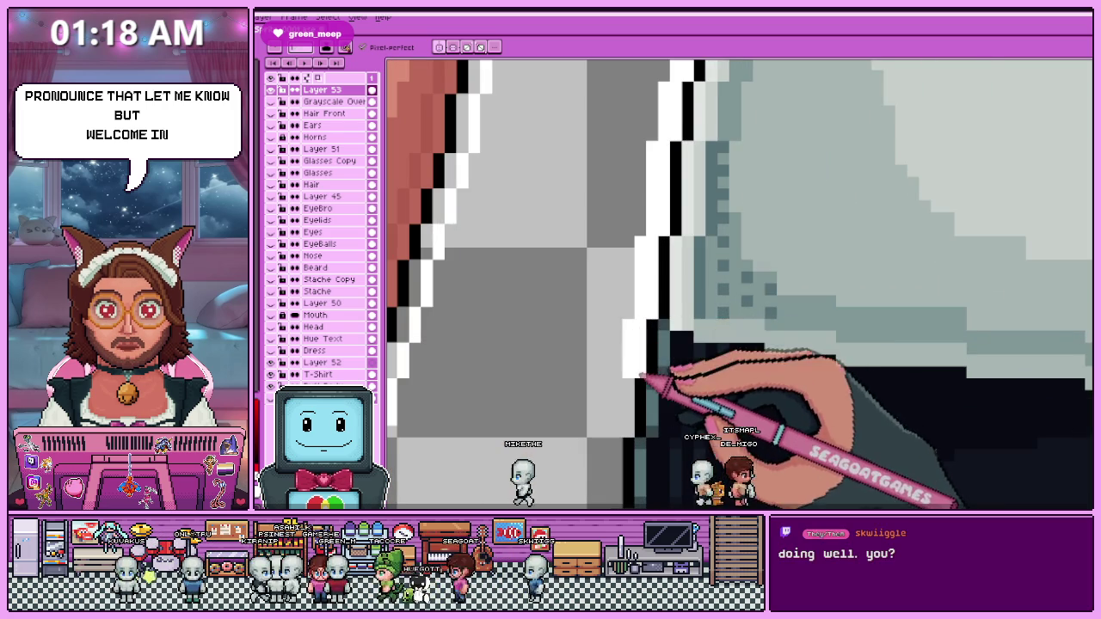
pyautogui.scroll(-1, 635, 336)
pyautogui.scroll(1, 616, 287)
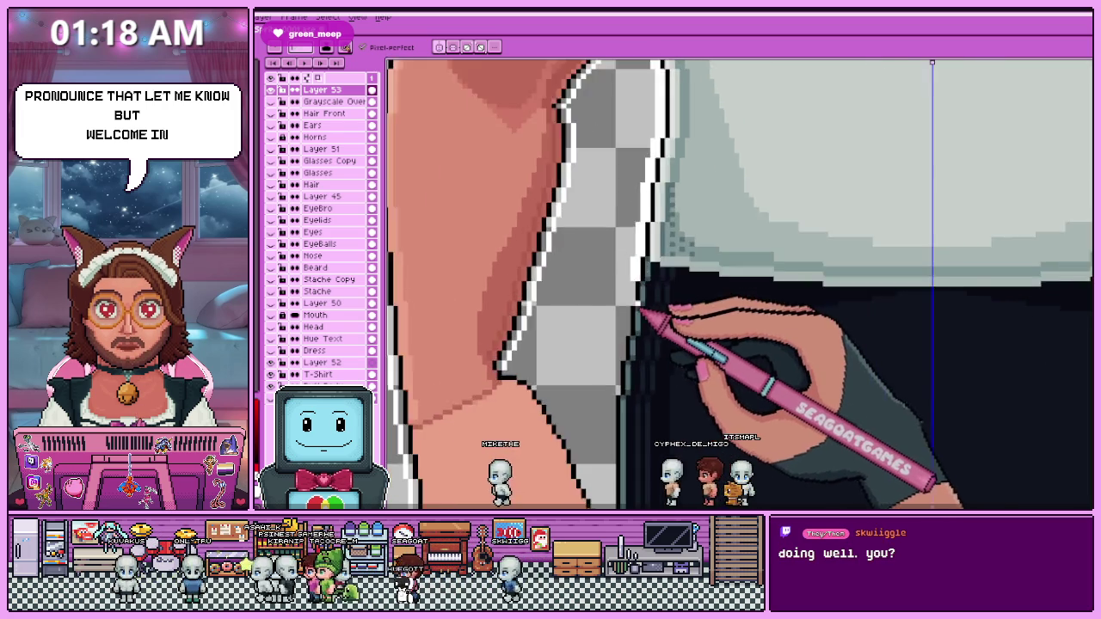
pyautogui.scroll(2, 616, 288)
pyautogui.scroll(-1, 618, 275)
pyautogui.scroll(1, 621, 329)
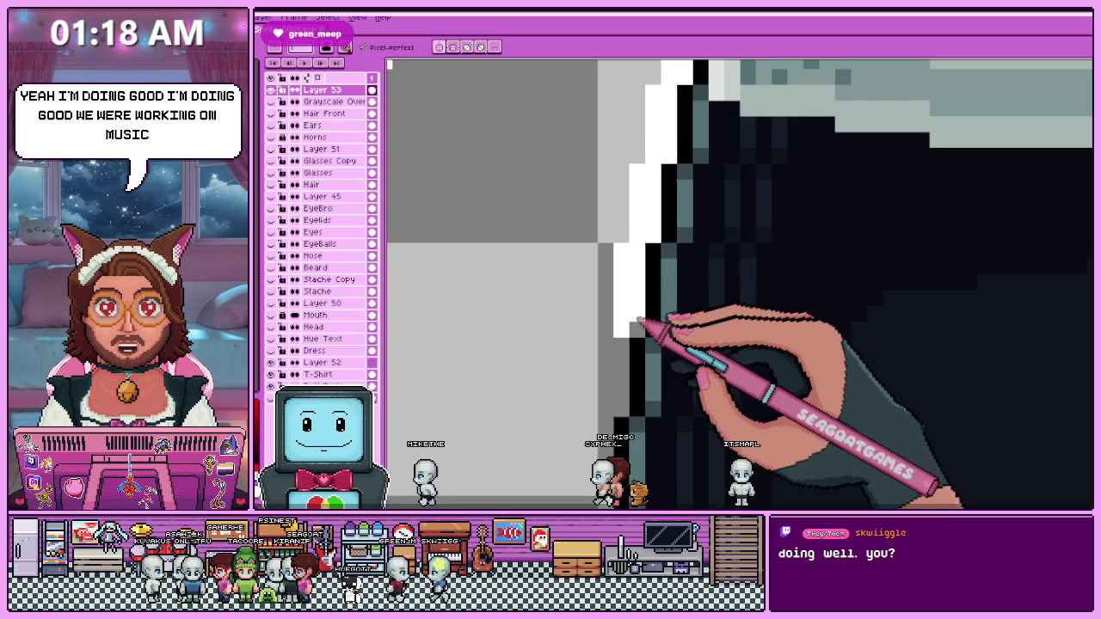
pyautogui.scroll(-1, 637, 307)
pyautogui.scroll(-1, 643, 318)
pyautogui.scroll(1, 634, 249)
pyautogui.scroll(1, 626, 315)
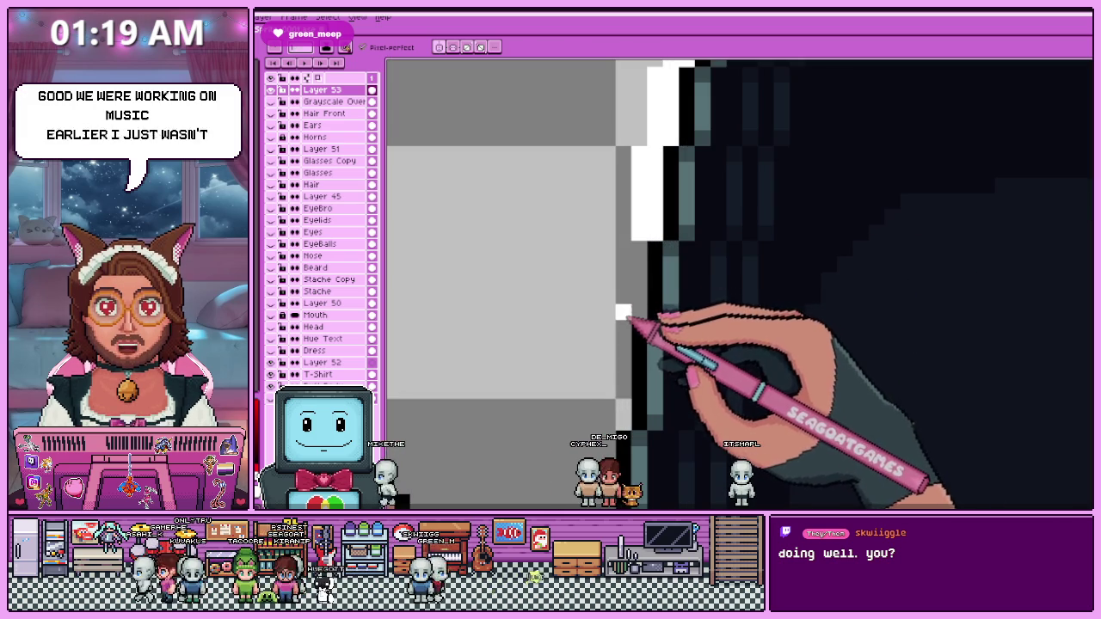
pyautogui.scroll(-1, 641, 311)
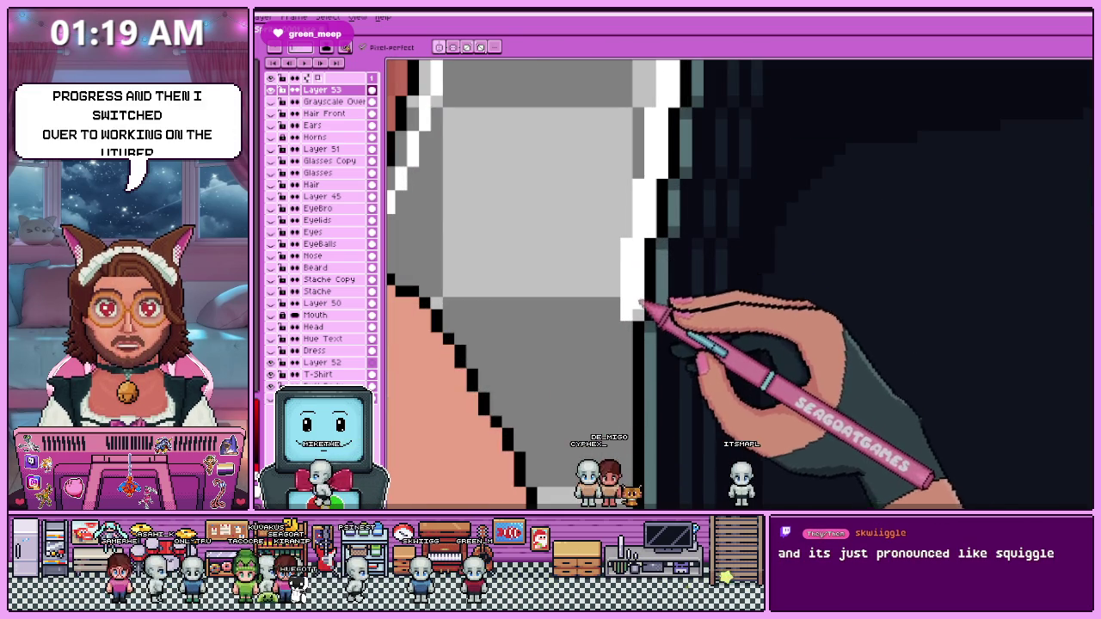
pyautogui.scroll(-1, 635, 277)
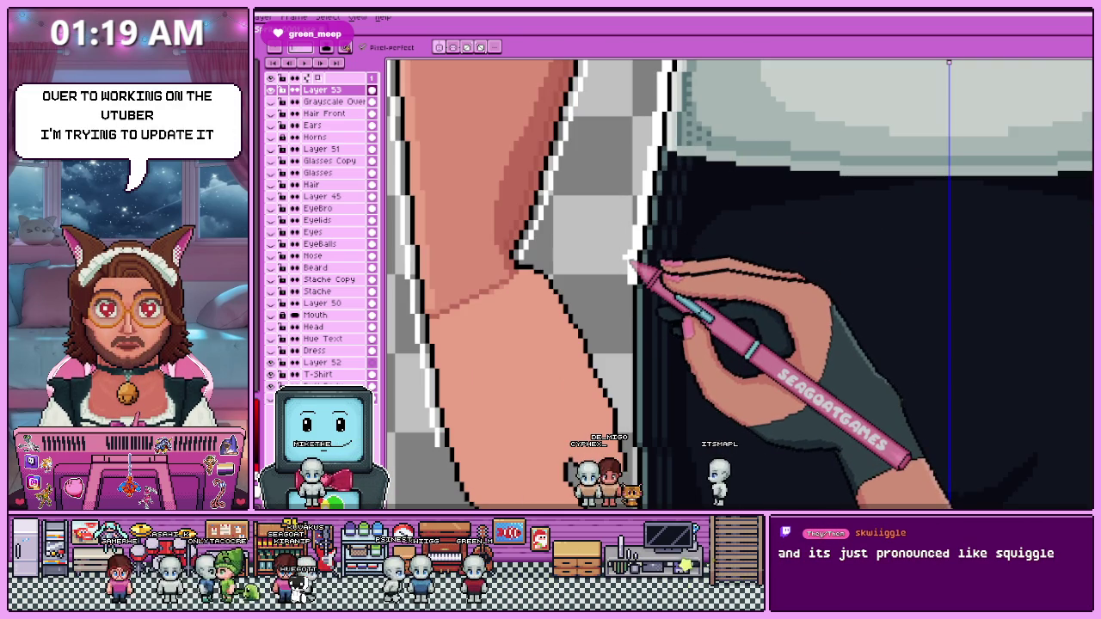
pyautogui.scroll(-1, 629, 263)
pyautogui.scroll(1, 627, 258)
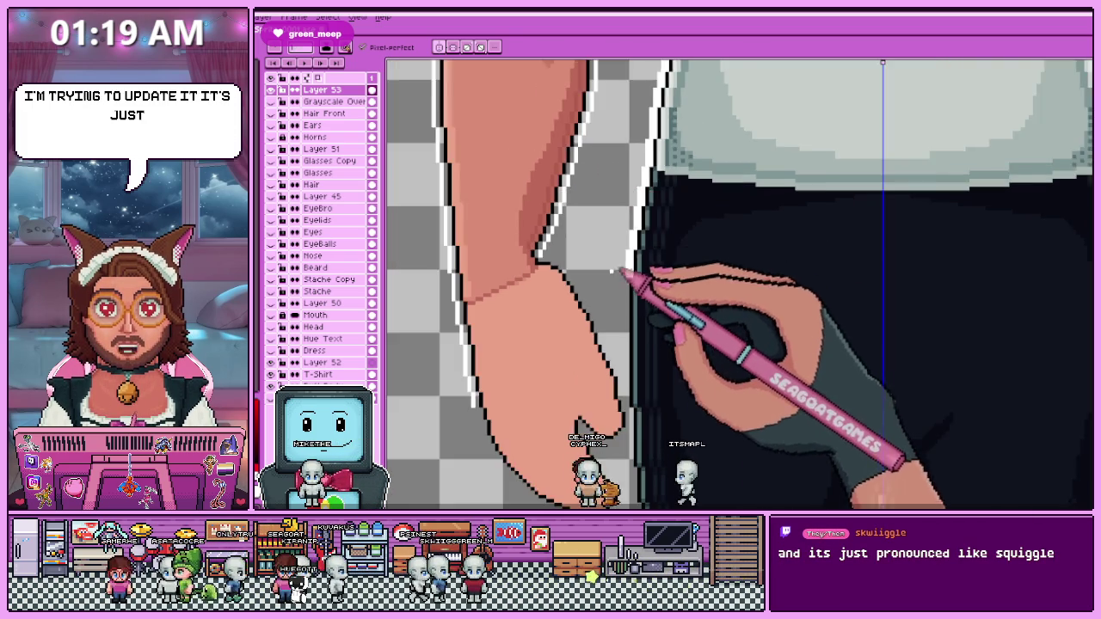
pyautogui.scroll(1, 621, 285)
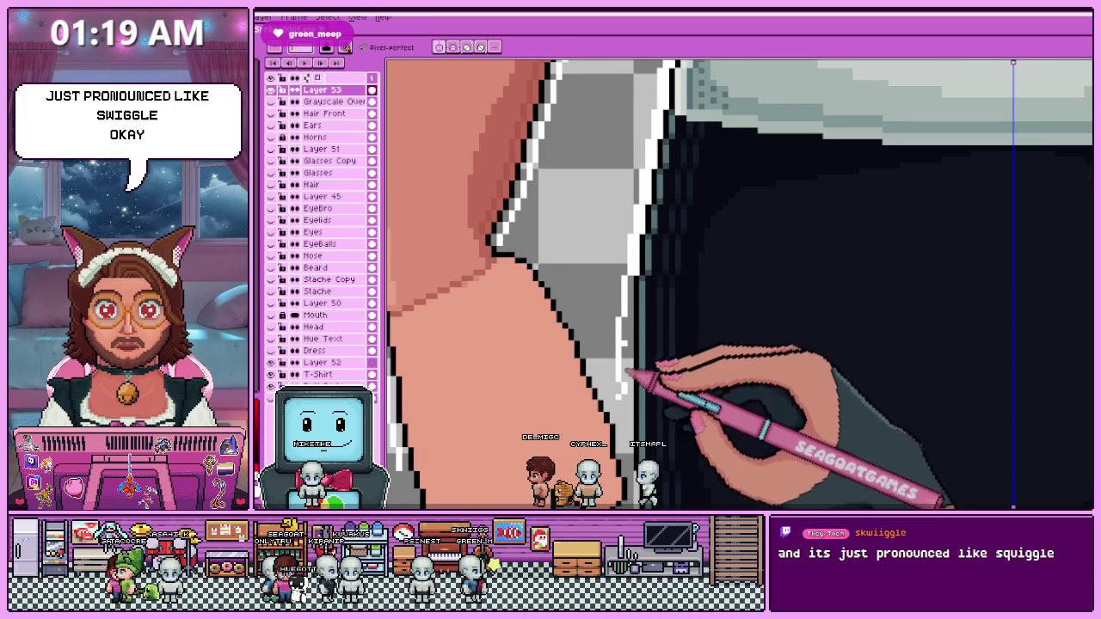
pyautogui.scroll(1, 625, 378)
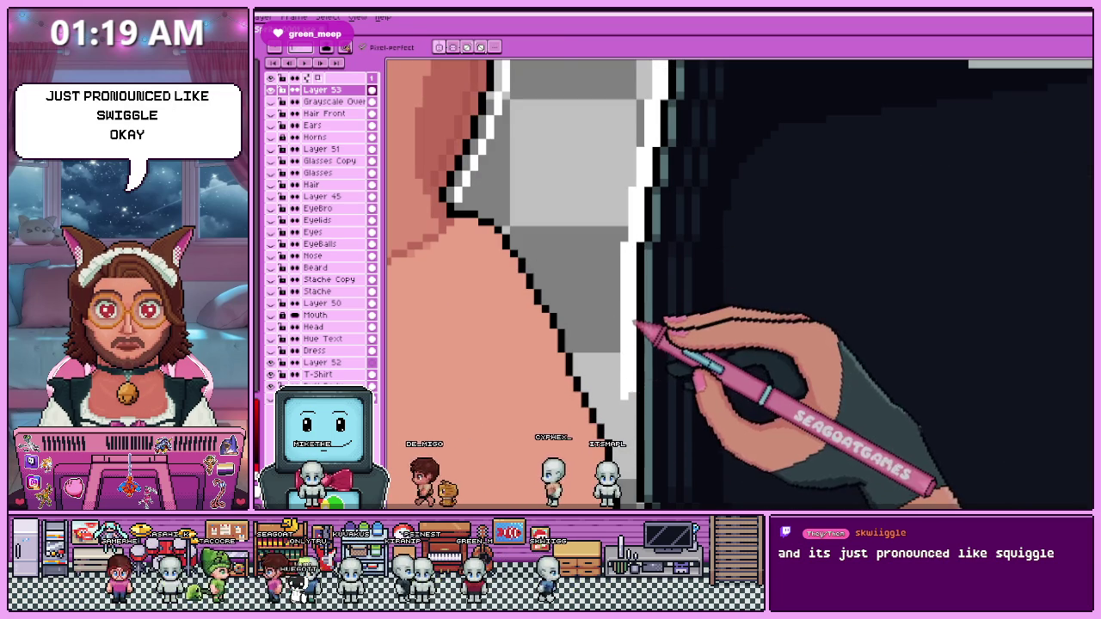
pyautogui.scroll(-2, 636, 275)
pyautogui.scroll(1, 641, 267)
pyautogui.scroll(1, 636, 284)
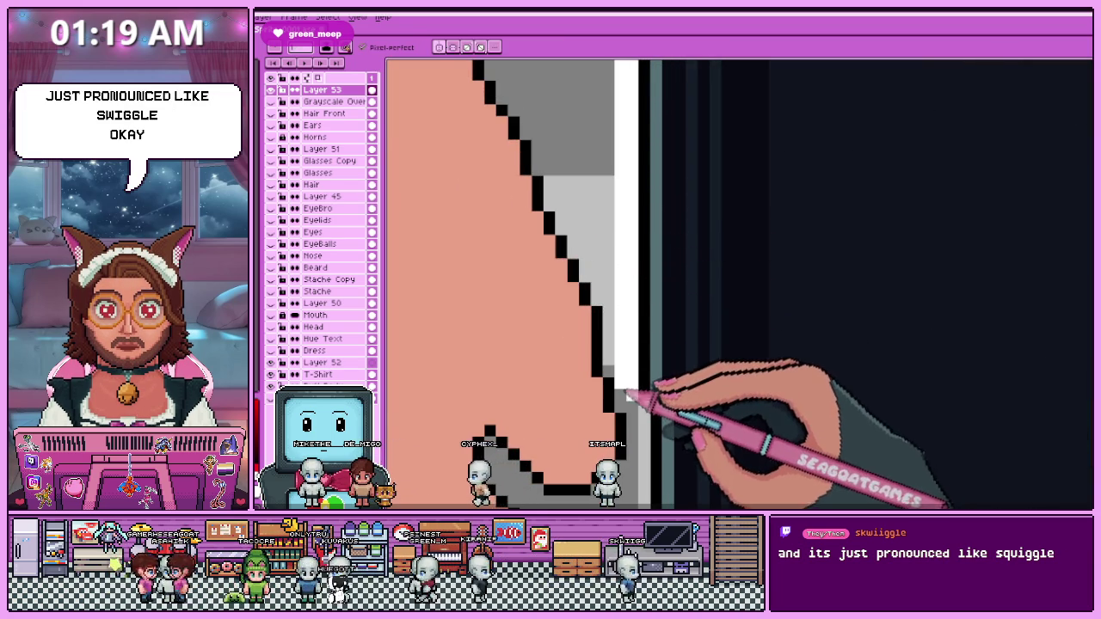
pyautogui.scroll(-2, 626, 394)
pyautogui.scroll(2, 626, 264)
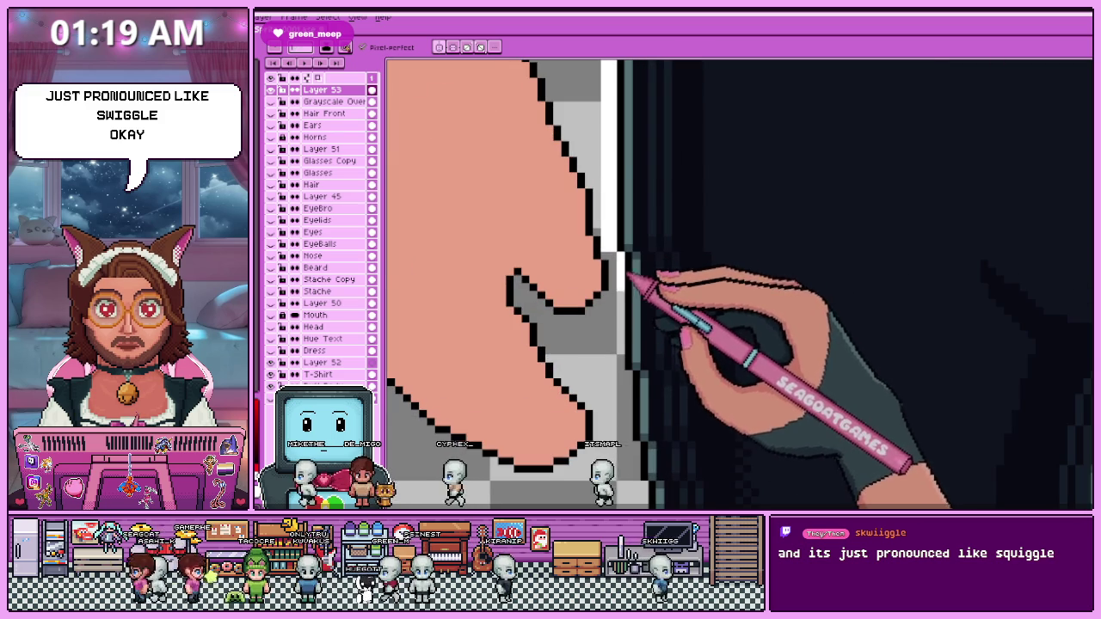
pyautogui.scroll(1, 626, 370)
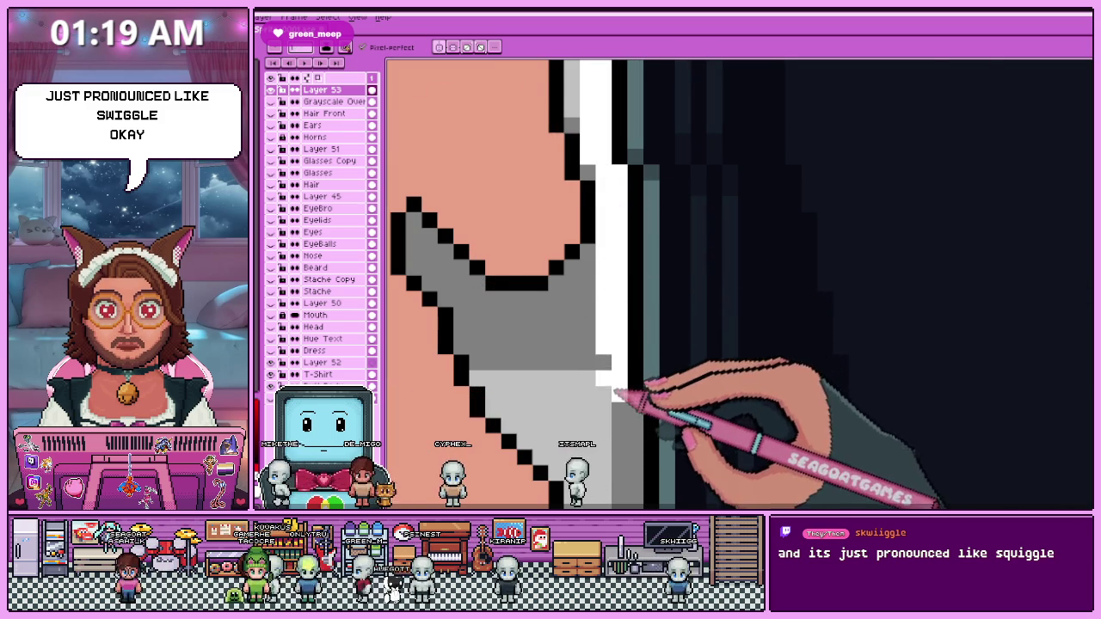
pyautogui.scroll(-1, 614, 375)
pyautogui.scroll(-1, 612, 373)
pyautogui.scroll(-3, 619, 378)
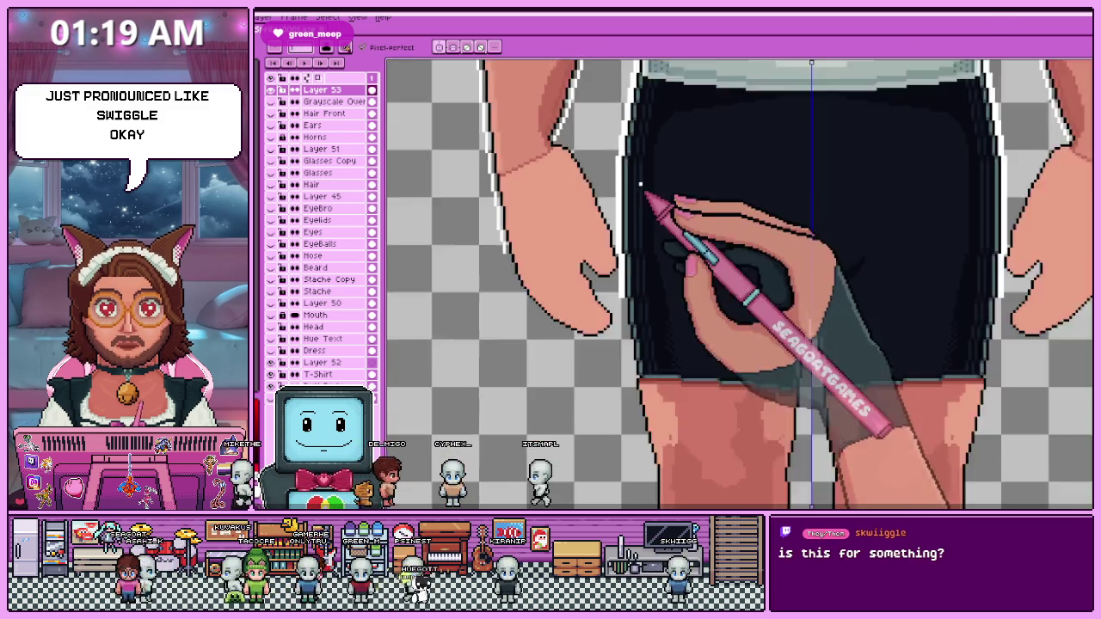
# Turn the grayscale overlay on and back off to check the portrait's values.
pyautogui.scroll(3, 636, 310)
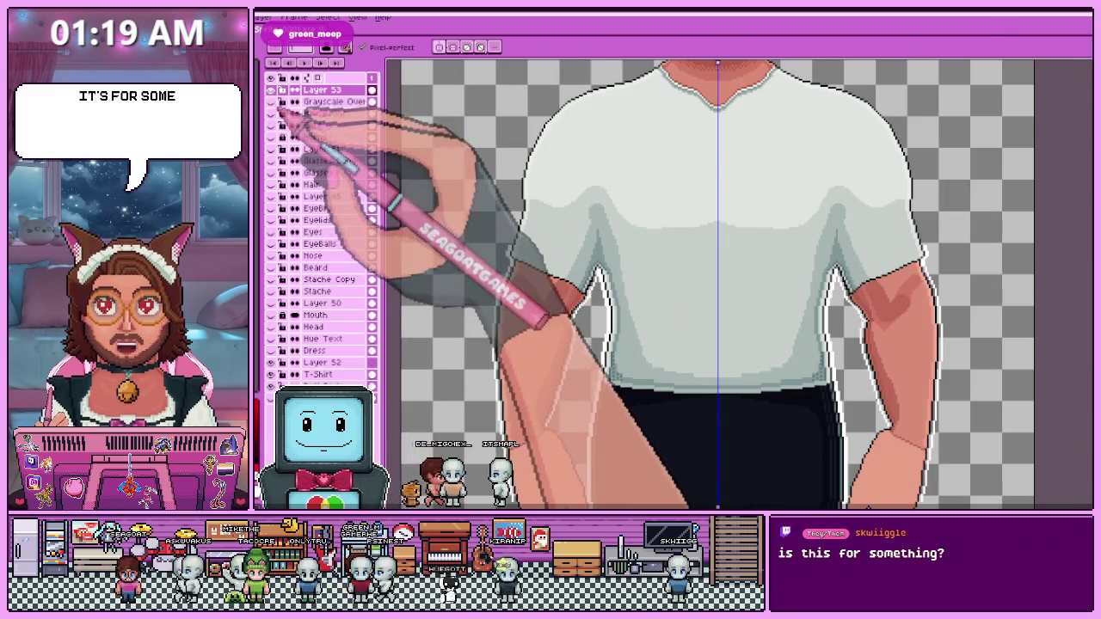
pyautogui.click(271, 101)
pyautogui.click(271, 101)
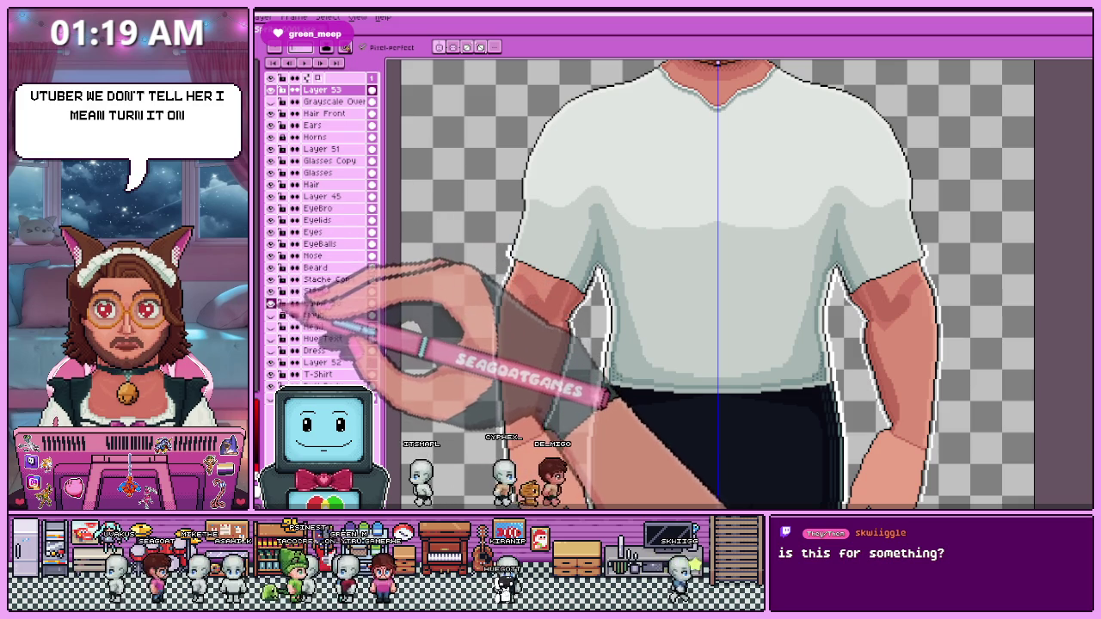
pyautogui.scroll(-3, 628, 283)
pyautogui.scroll(2, 645, 225)
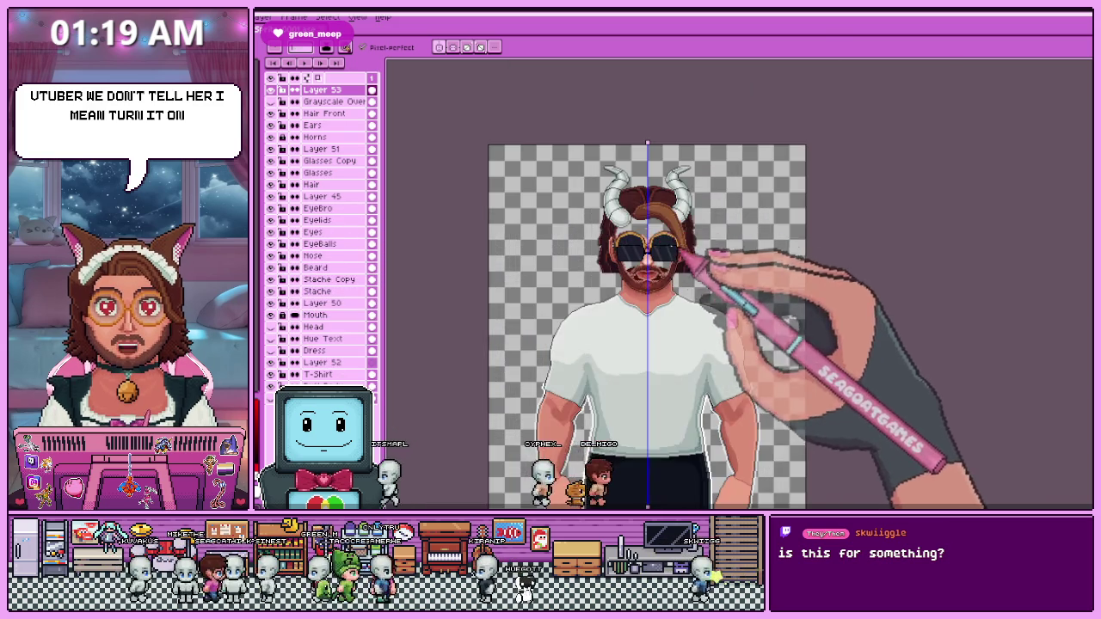
pyautogui.scroll(2, 645, 226)
# Hide the sunglasses and full-beard layers, and turn the round gold glasses layer back on.
pyautogui.click(271, 172)
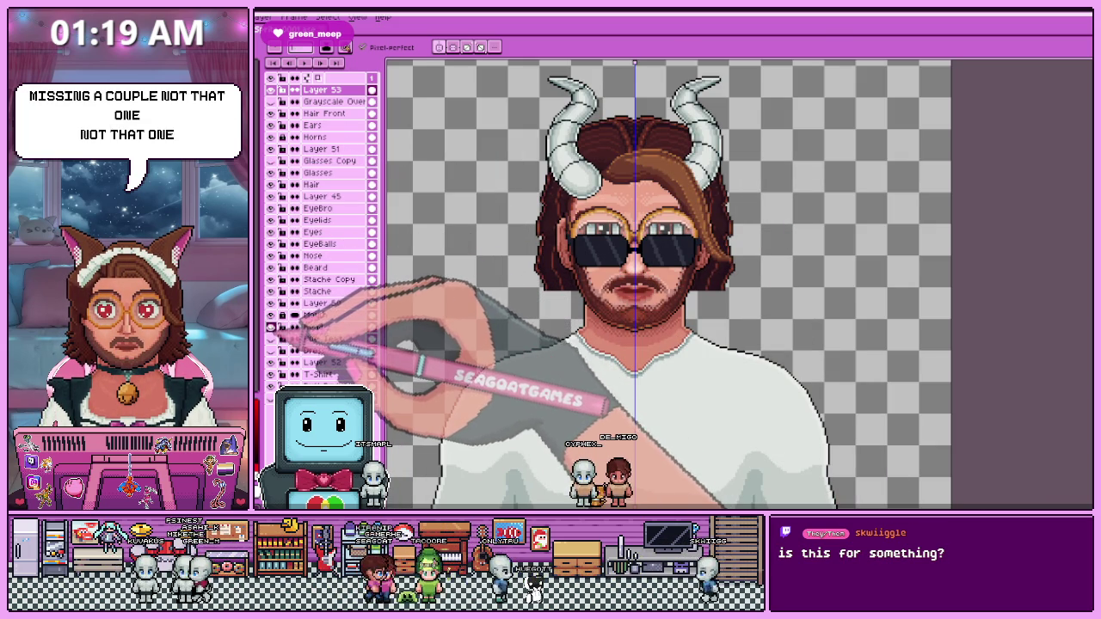
pyautogui.click(271, 314)
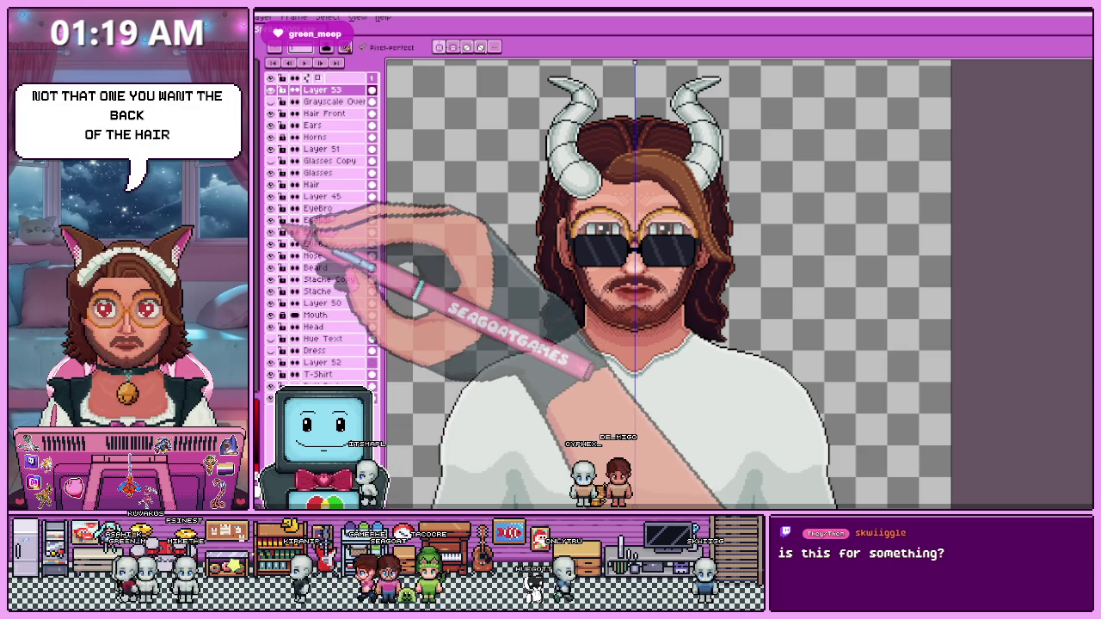
pyautogui.click(271, 196)
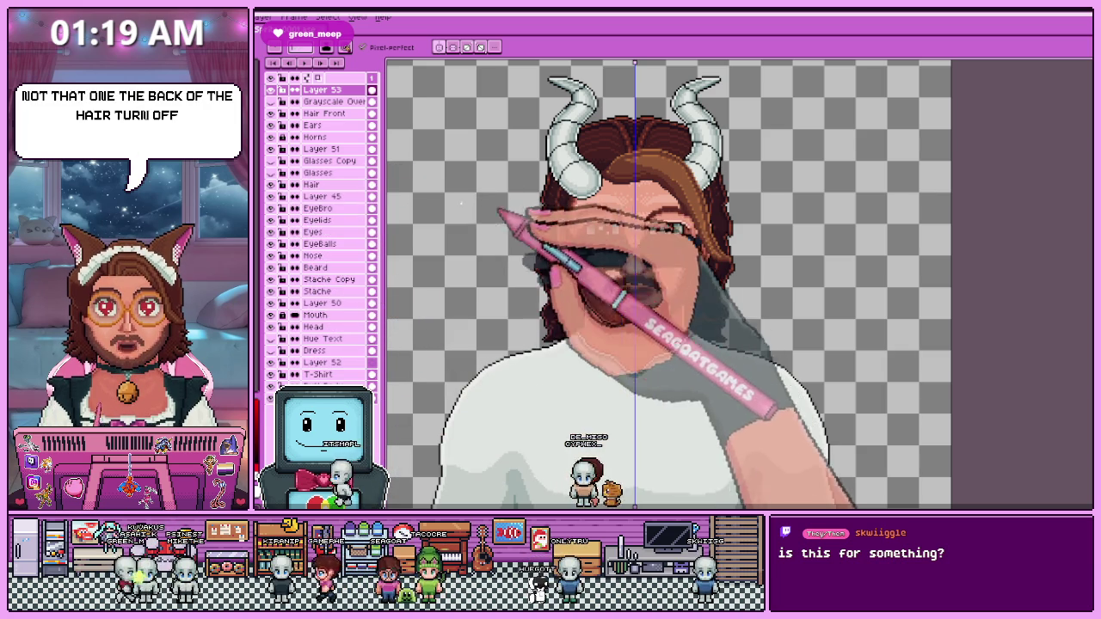
pyautogui.click(271, 184)
pyautogui.click(271, 184)
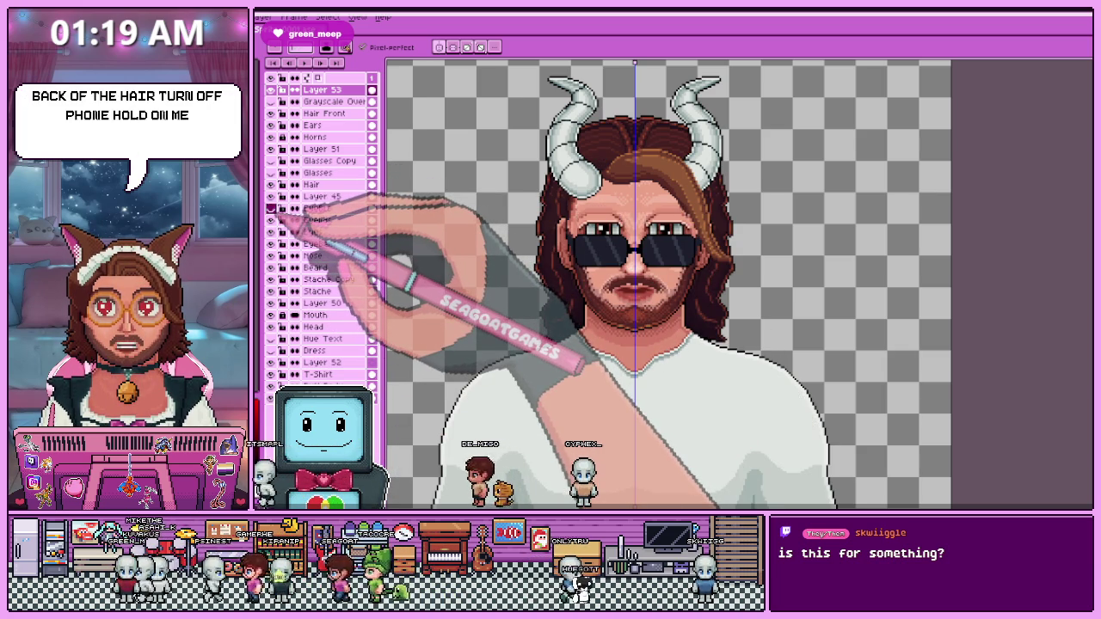
pyautogui.click(271, 149)
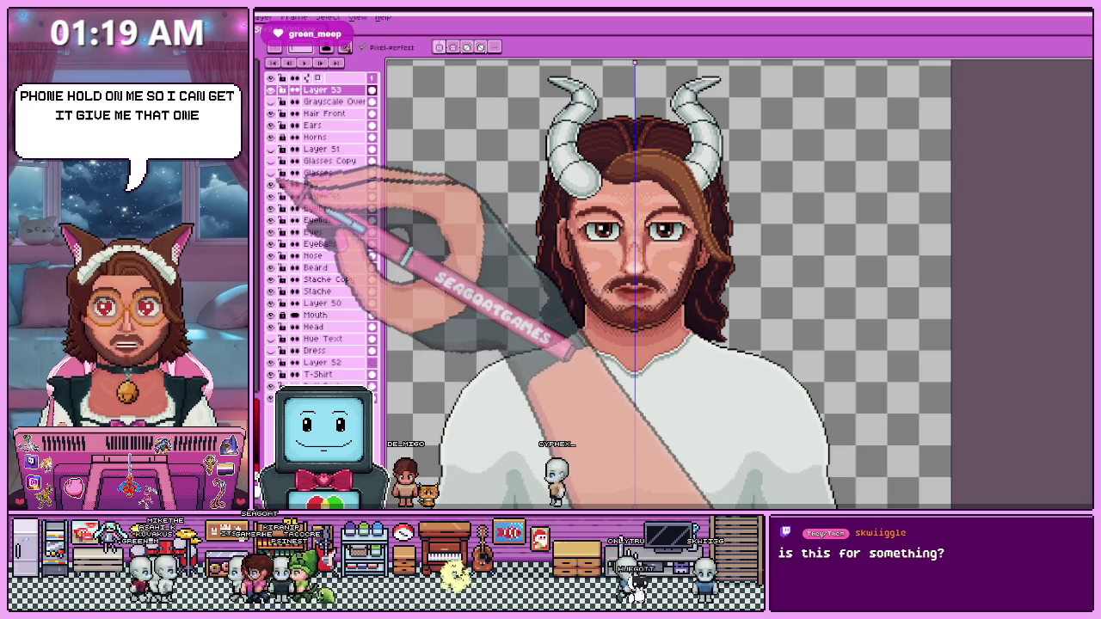
pyautogui.click(271, 172)
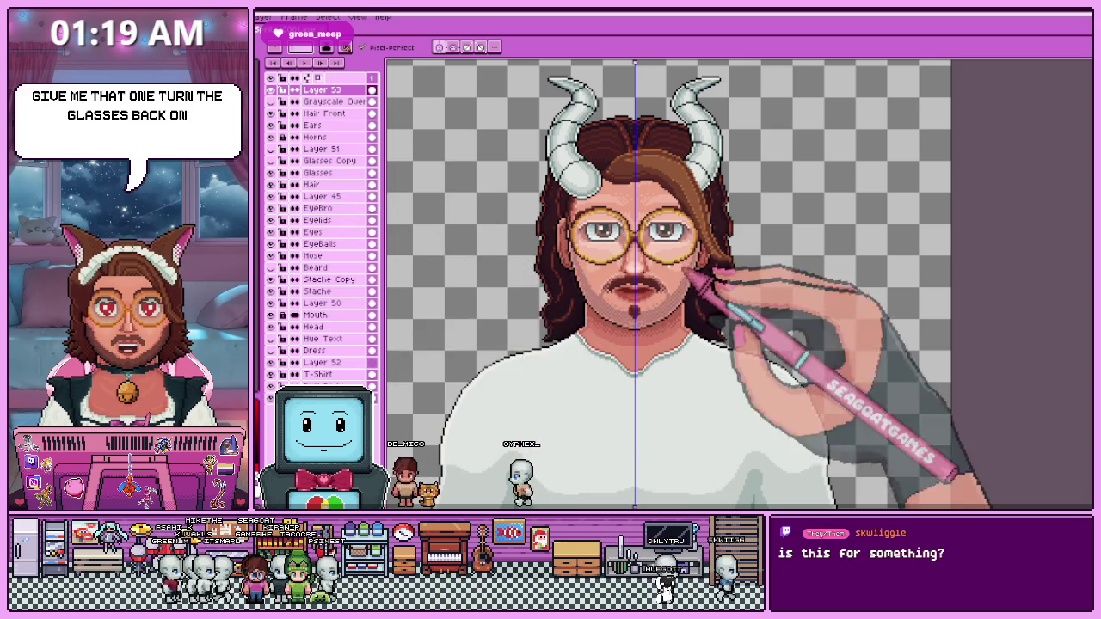
pyautogui.scroll(-2, 645, 284)
pyautogui.scroll(2, 652, 292)
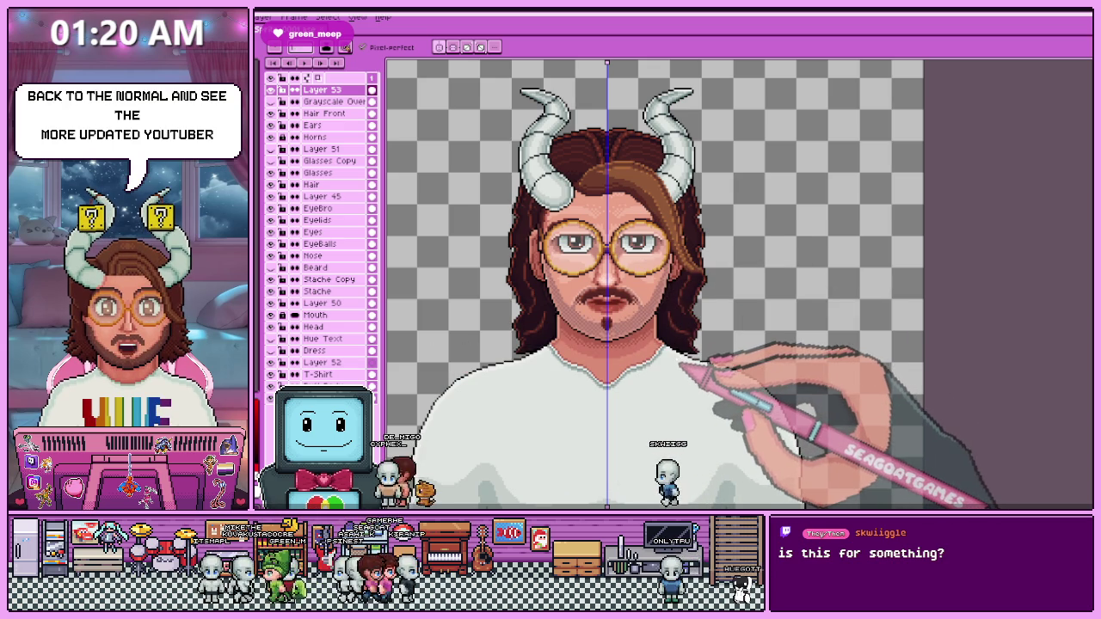
# Zoom in on the left cheek and erase the stray light-grey pixel beside the glasses rim.
pyautogui.scroll(-2, 680, 370)
pyautogui.scroll(1, 559, 345)
pyautogui.scroll(1, 560, 344)
pyautogui.scroll(-1, 495, 392)
pyautogui.scroll(1, 495, 391)
pyautogui.scroll(-1, 495, 391)
pyautogui.scroll(1, 495, 391)
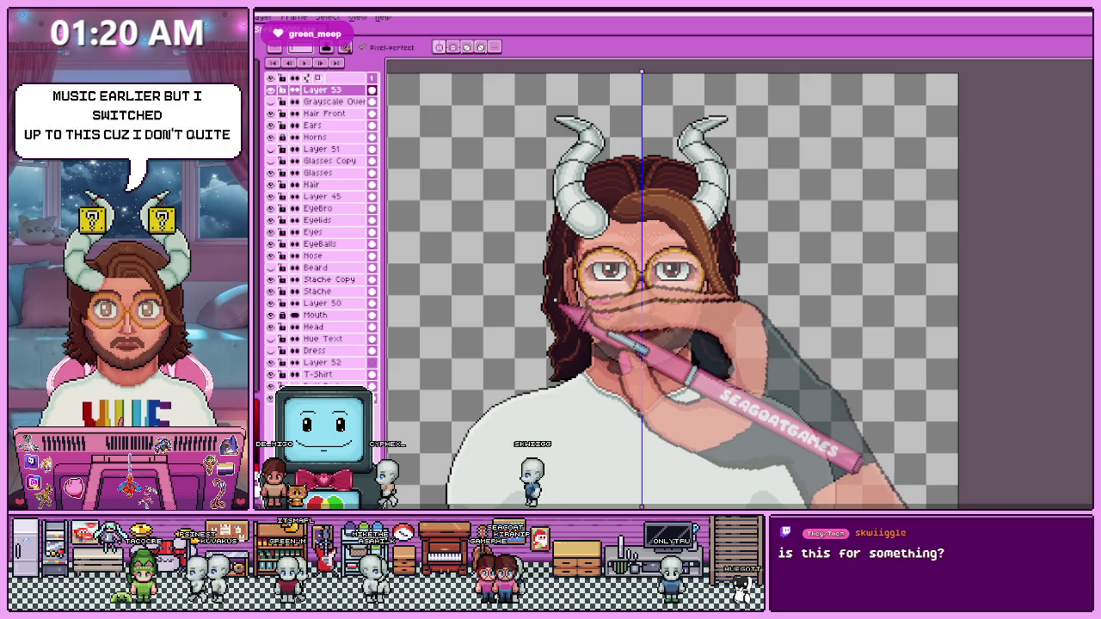
pyautogui.scroll(1, 568, 319)
pyautogui.scroll(-1, 568, 318)
pyautogui.scroll(1, 585, 336)
pyautogui.scroll(-2, 607, 370)
pyautogui.scroll(1, 593, 357)
pyautogui.scroll(1, 593, 357)
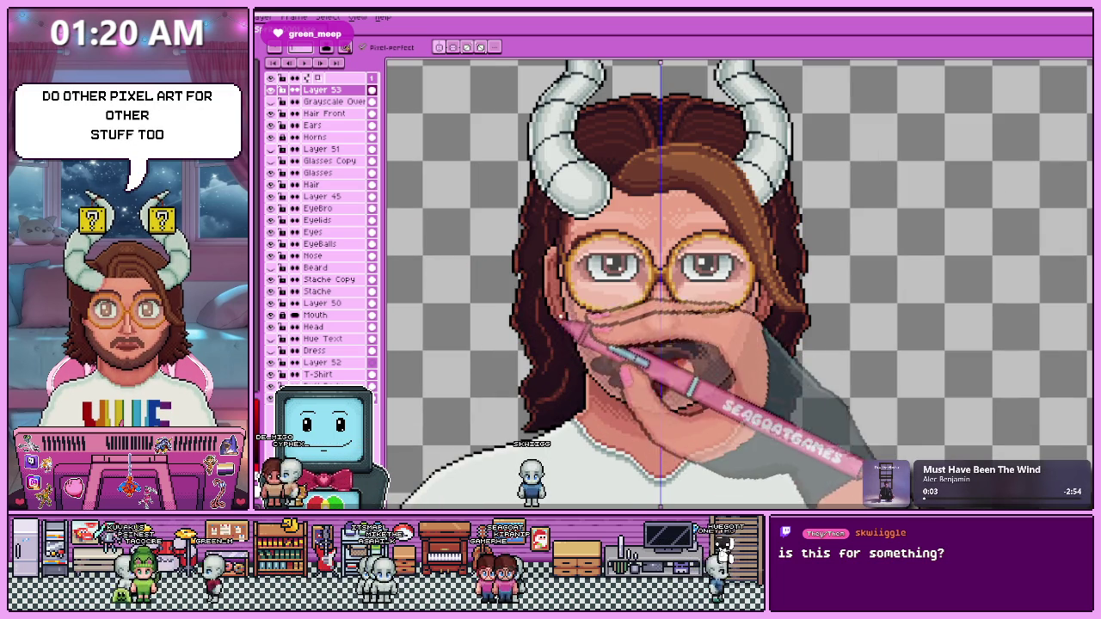
pyautogui.scroll(2, 568, 297)
pyautogui.scroll(1, 568, 297)
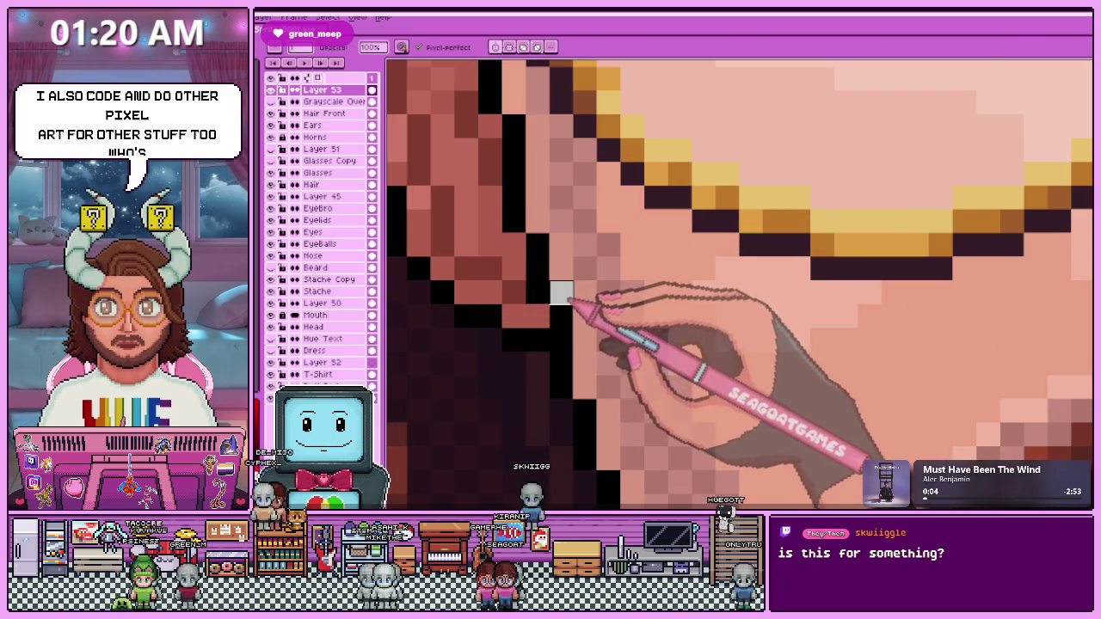
pyautogui.scroll(-1, 568, 293)
pyautogui.scroll(-1, 577, 318)
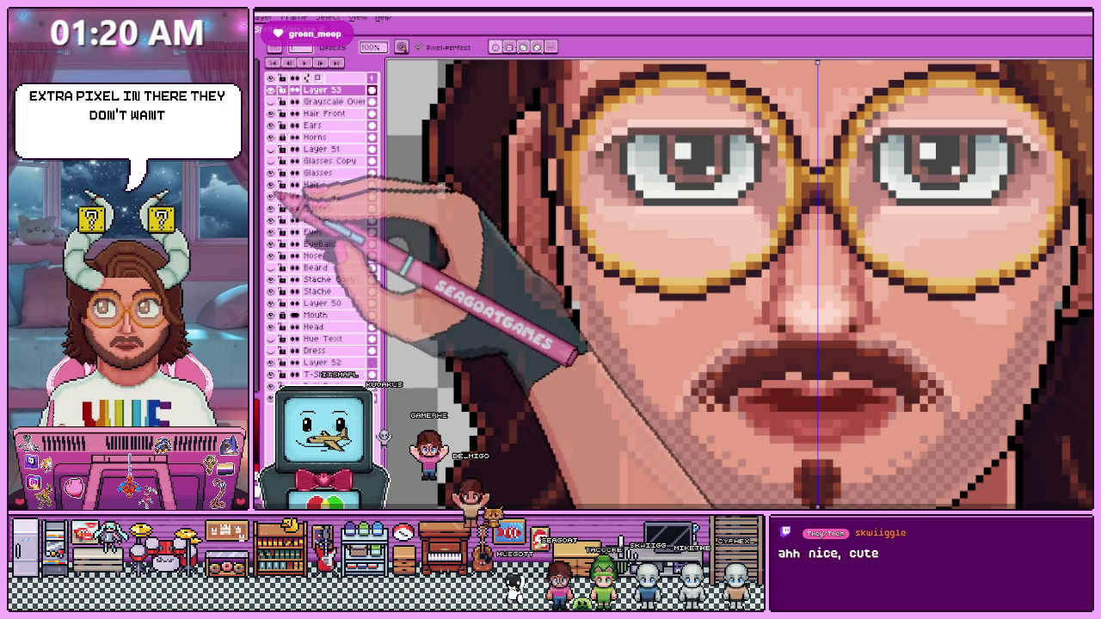
pyautogui.scroll(3, 526, 223)
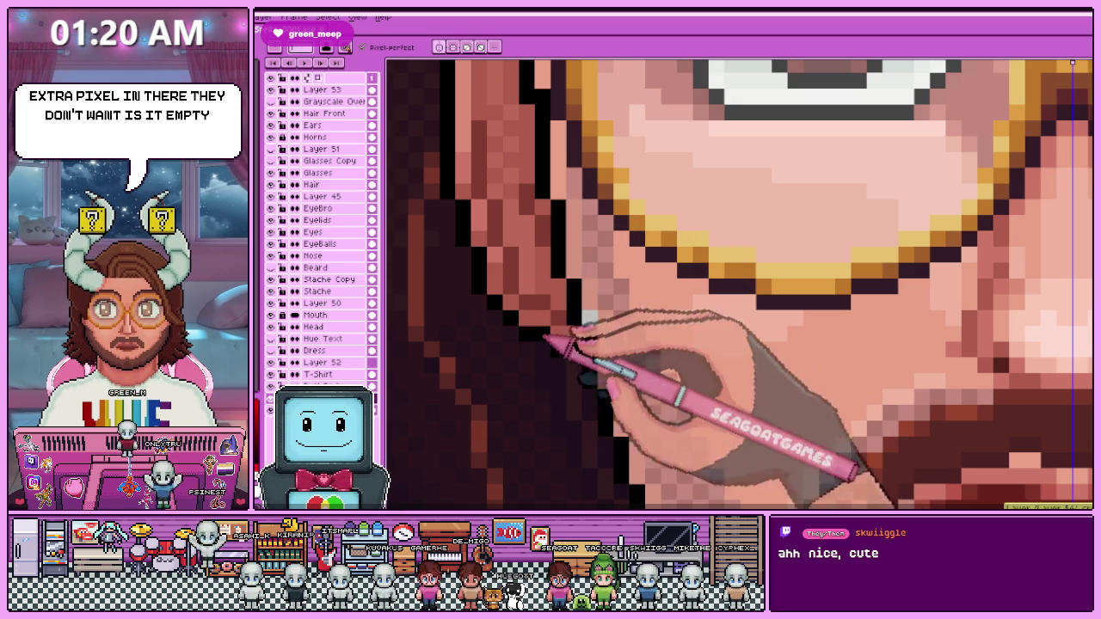
pyautogui.click(590, 318)
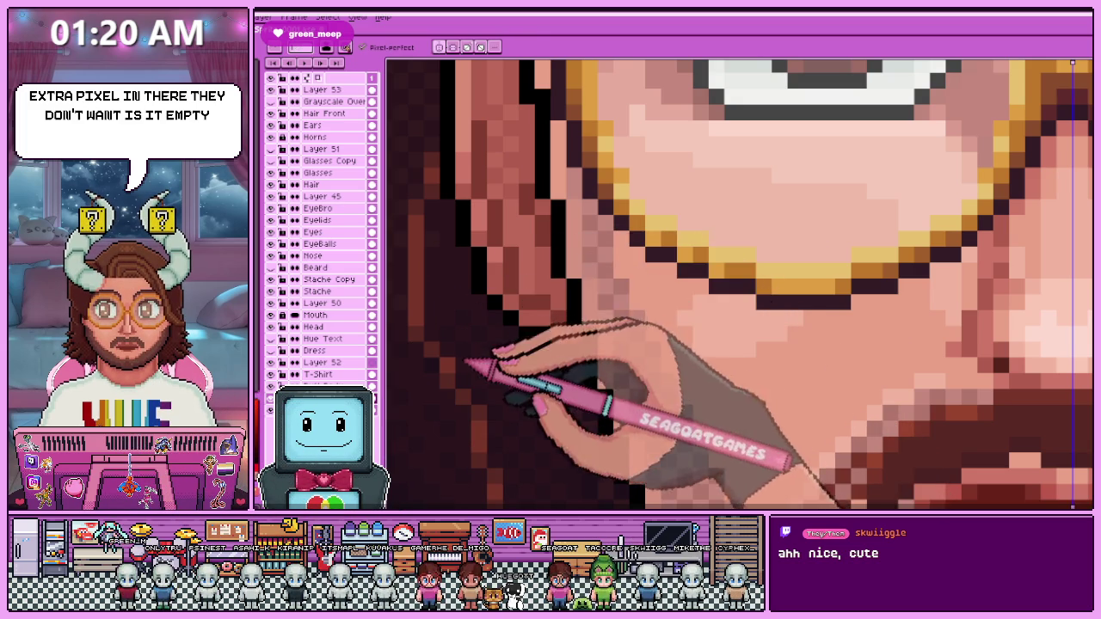
pyautogui.scroll(-4, 533, 301)
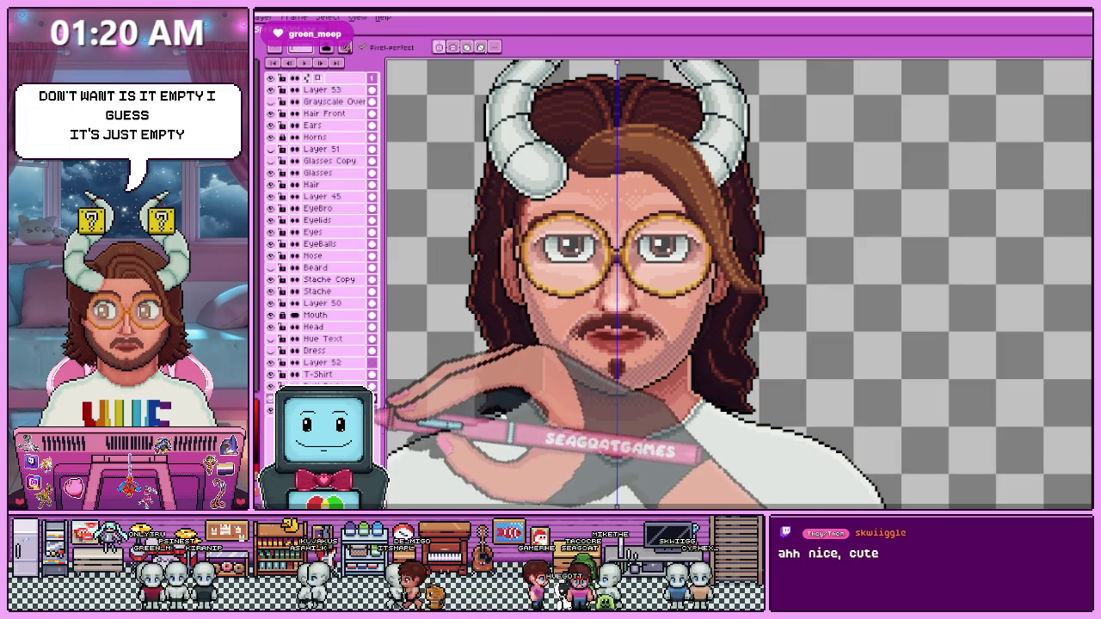
pyautogui.scroll(2, 603, 327)
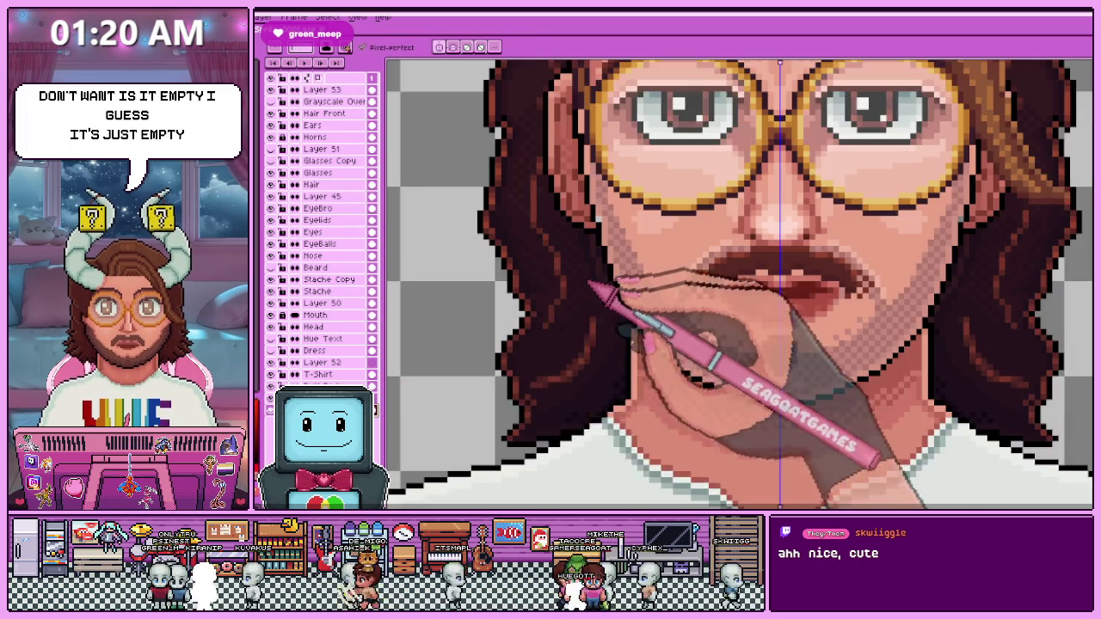
pyautogui.scroll(2, 621, 202)
pyautogui.scroll(-3, 602, 276)
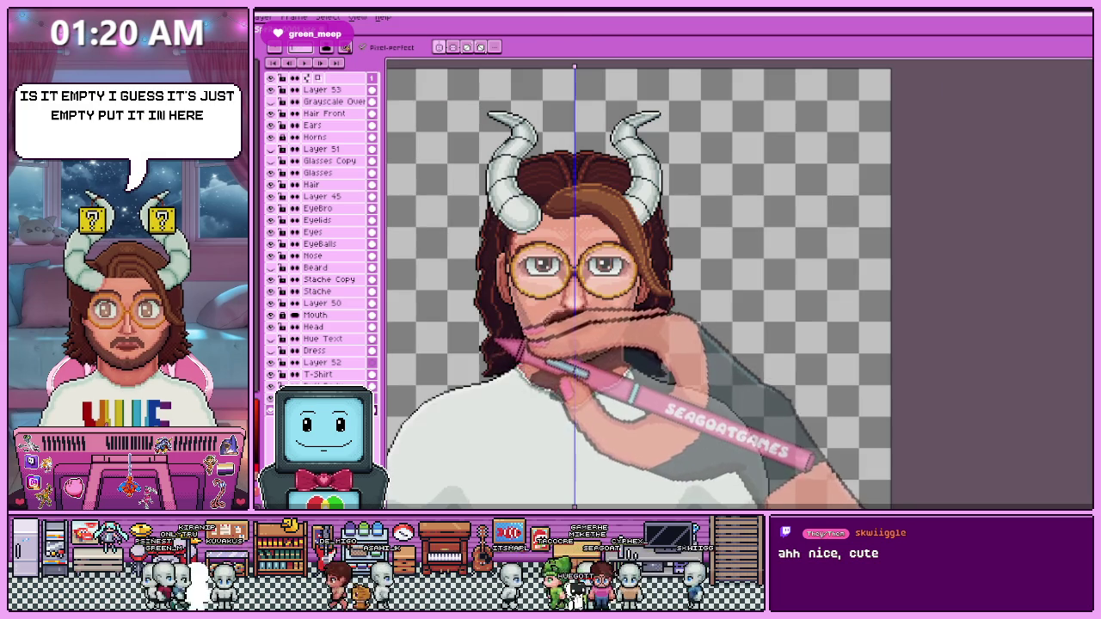
pyautogui.scroll(1, 517, 421)
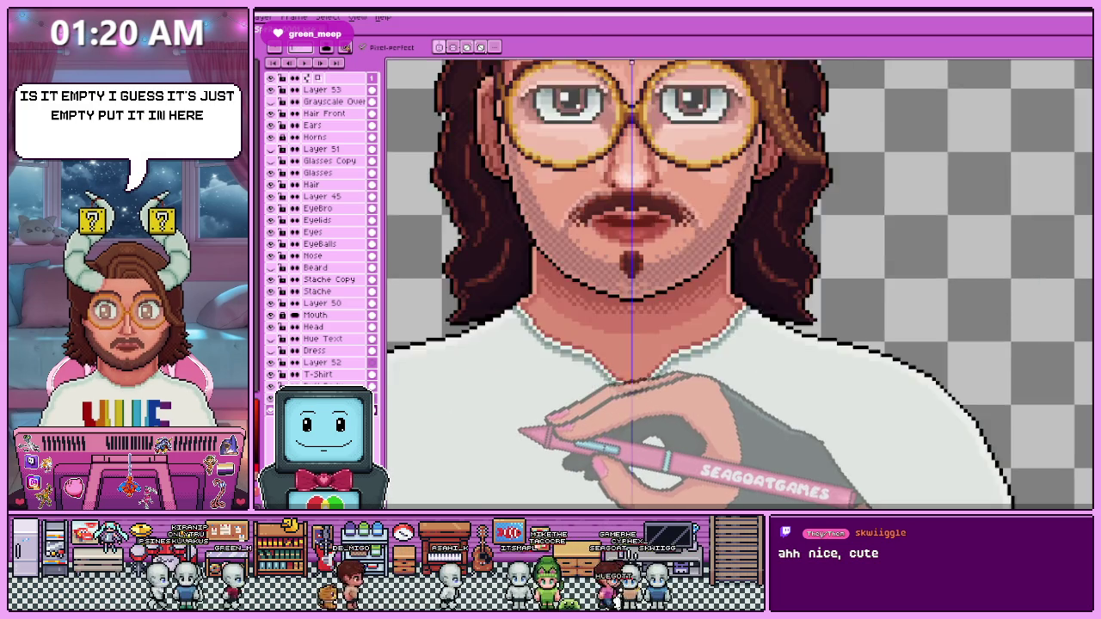
pyautogui.scroll(-1, 585, 344)
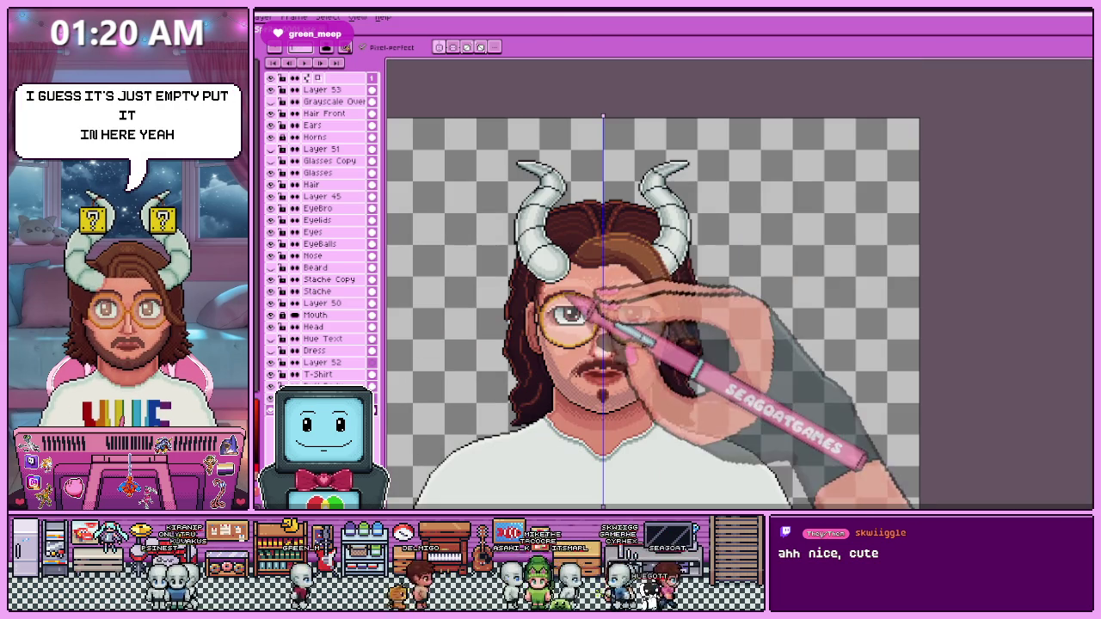
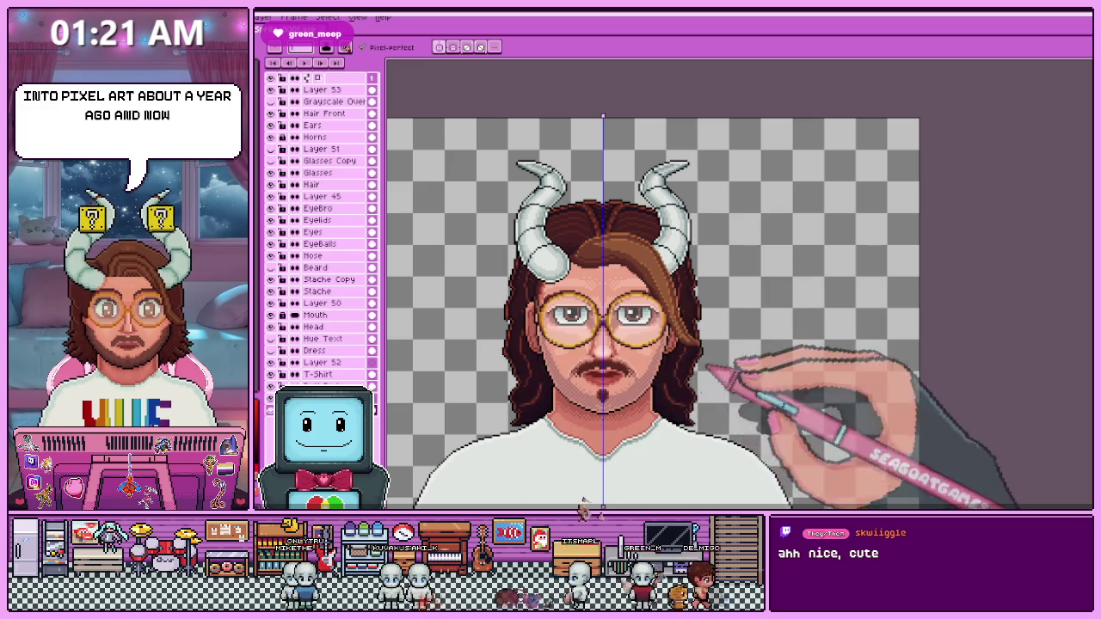
# Rename the top layer, Layer 53, to 'Outline' in Layer Properties.
pyautogui.scroll(-1, 623, 107)
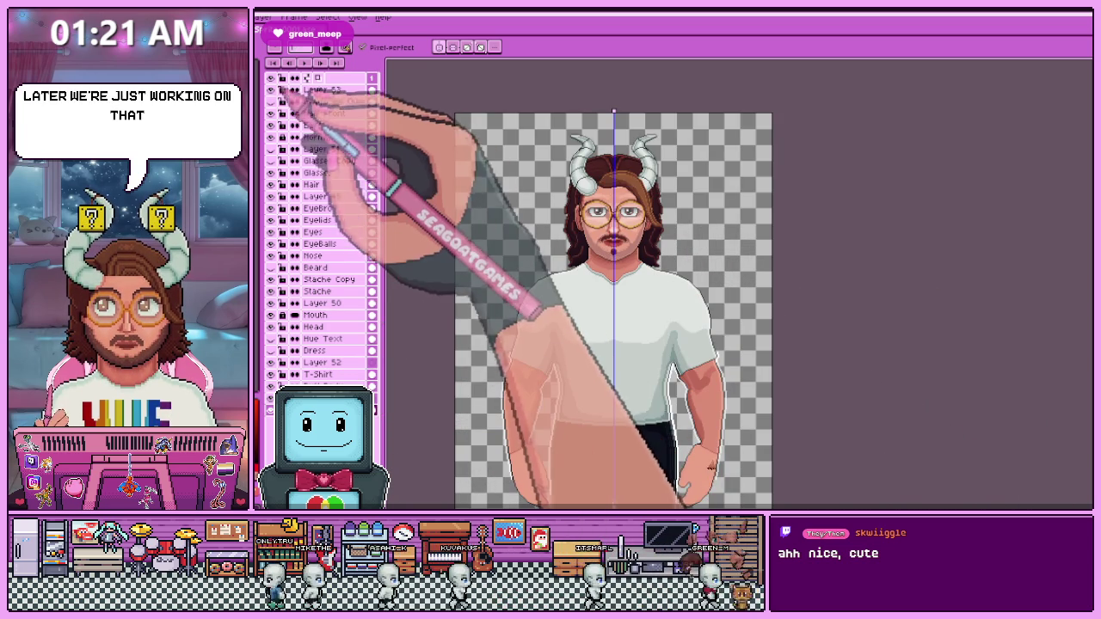
pyautogui.click(322, 89)
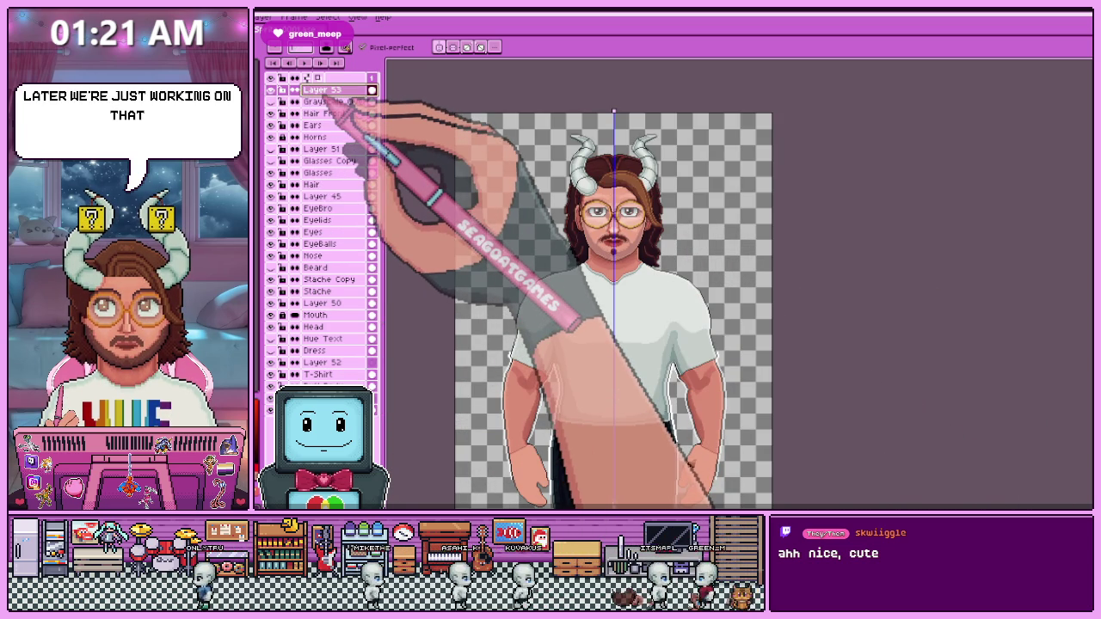
pyautogui.doubleClick(322, 90)
pyautogui.write('Outline')
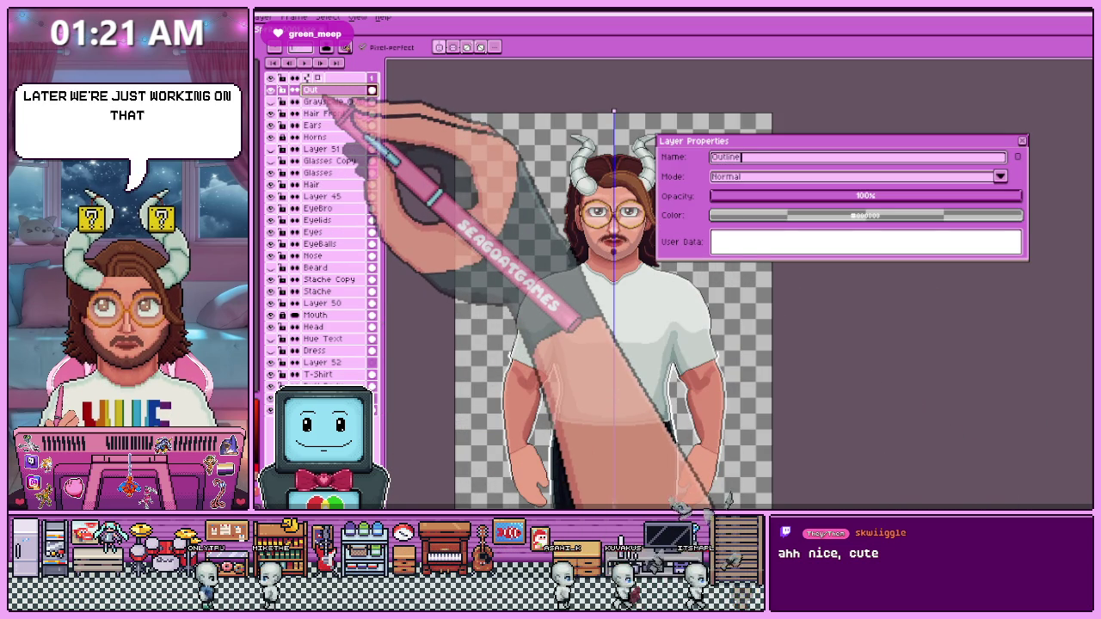
pyautogui.press('Return')
pyautogui.scroll(-2, 613, 310)
pyautogui.scroll(4, 680, 284)
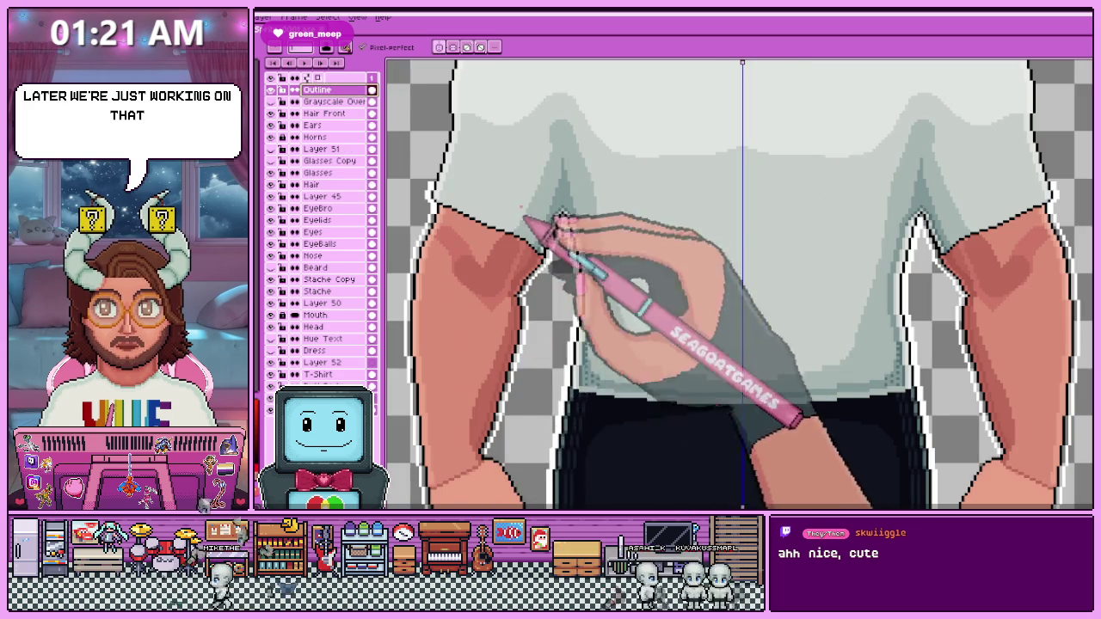
pyautogui.scroll(-2, 516, 344)
pyautogui.scroll(-2, 499, 352)
pyautogui.scroll(2, 482, 344)
pyautogui.scroll(2, 482, 344)
pyautogui.scroll(1, 482, 344)
pyautogui.scroll(1, 482, 344)
pyautogui.scroll(-2, 464, 309)
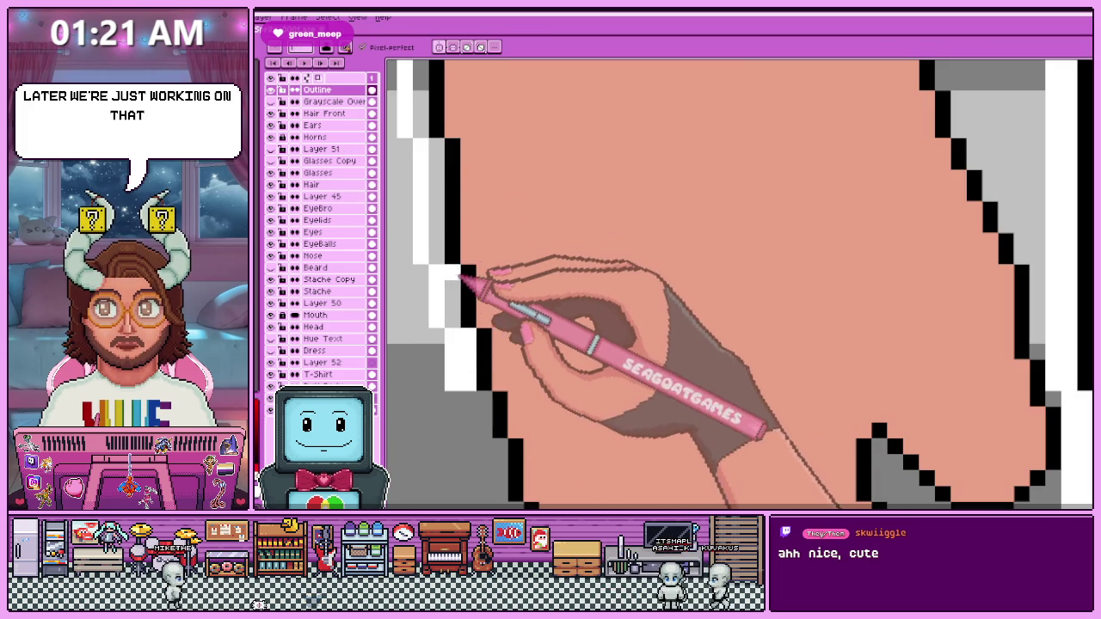
pyautogui.scroll(2, 491, 315)
pyautogui.scroll(1, 447, 258)
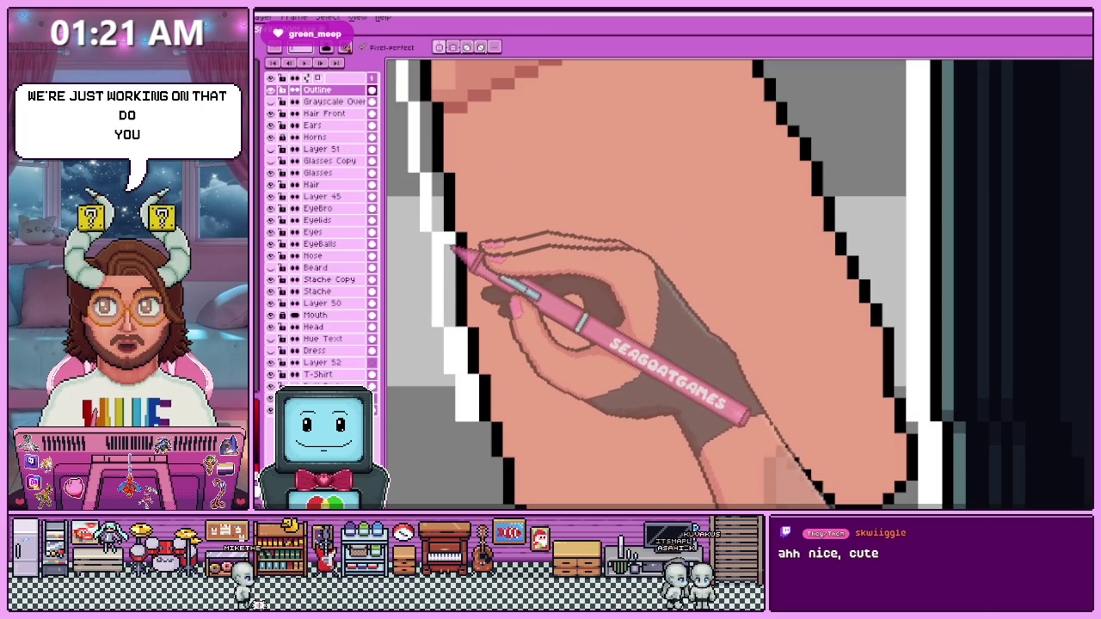
pyautogui.scroll(-2, 451, 271)
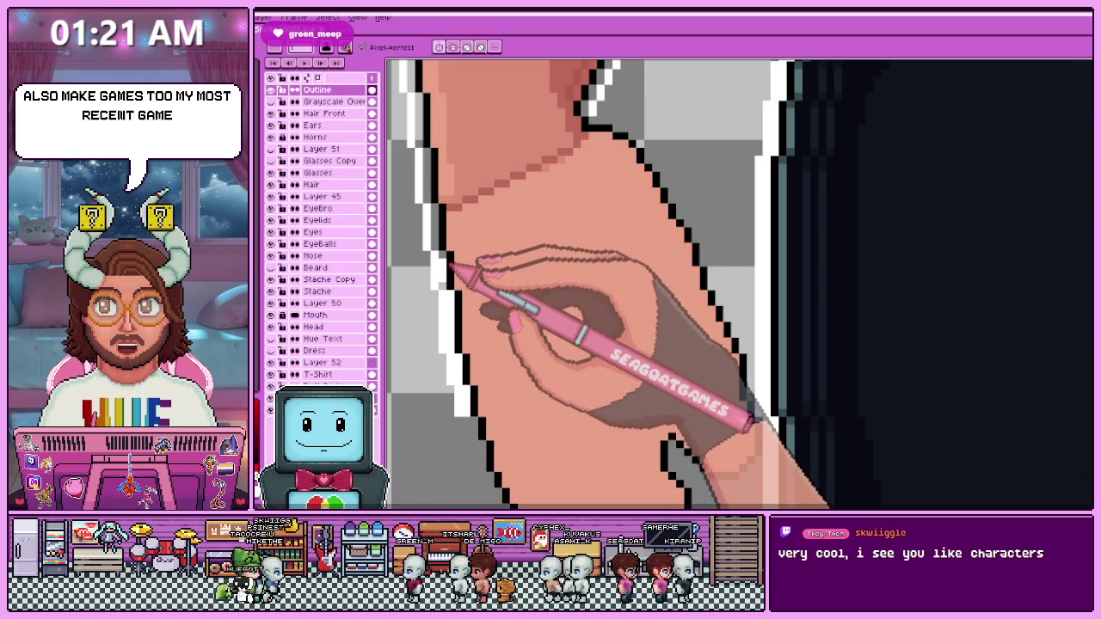
pyautogui.scroll(2, 740, 284)
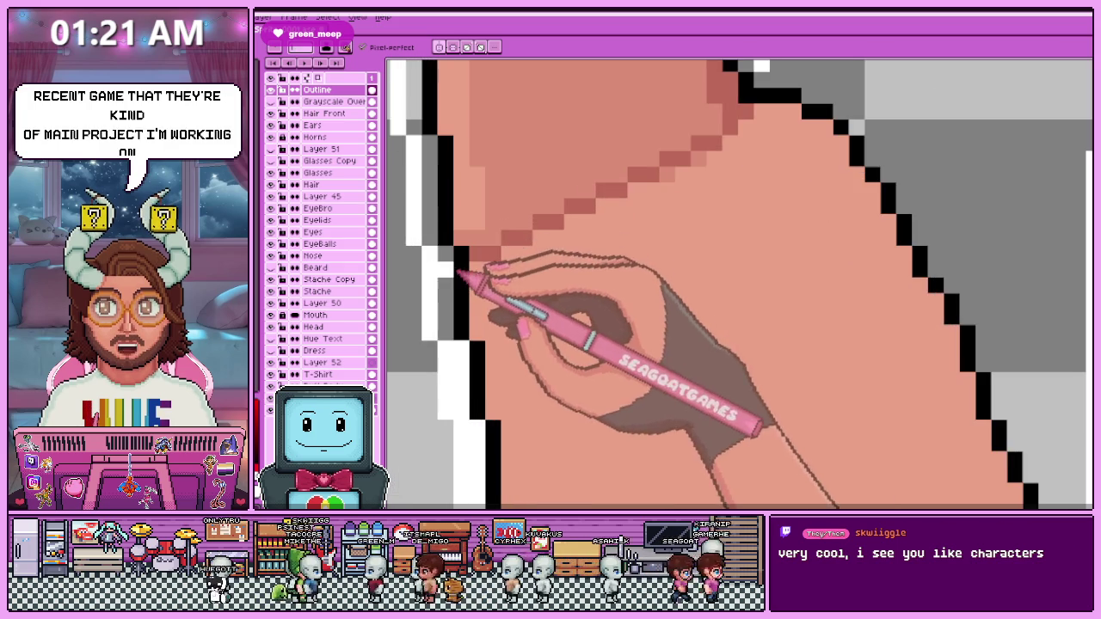
pyautogui.scroll(-2, 740, 284)
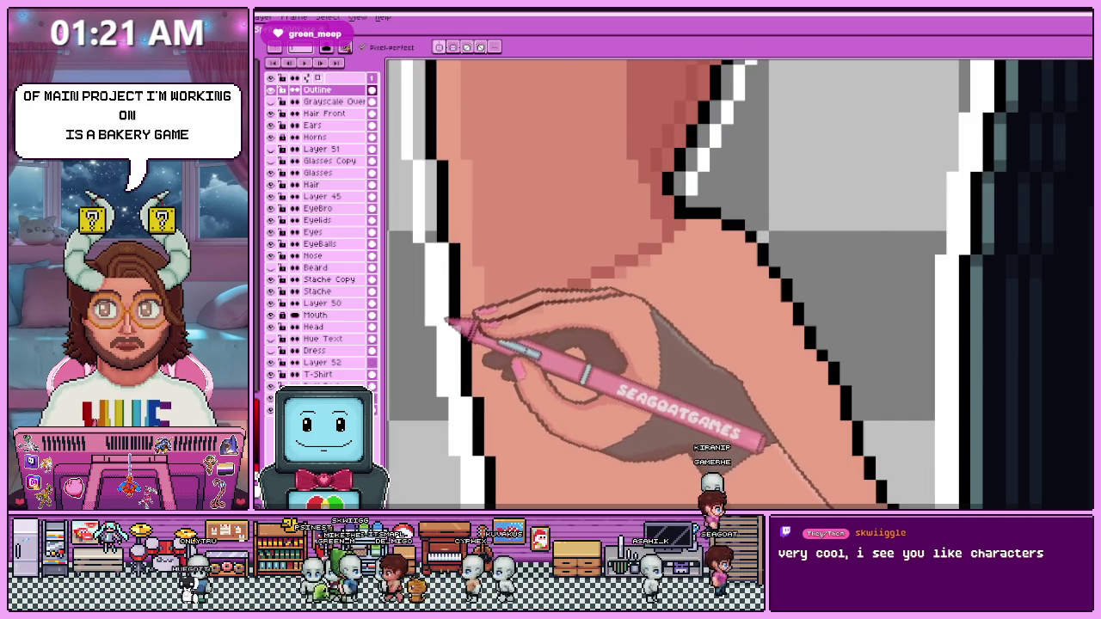
pyautogui.scroll(1, 740, 284)
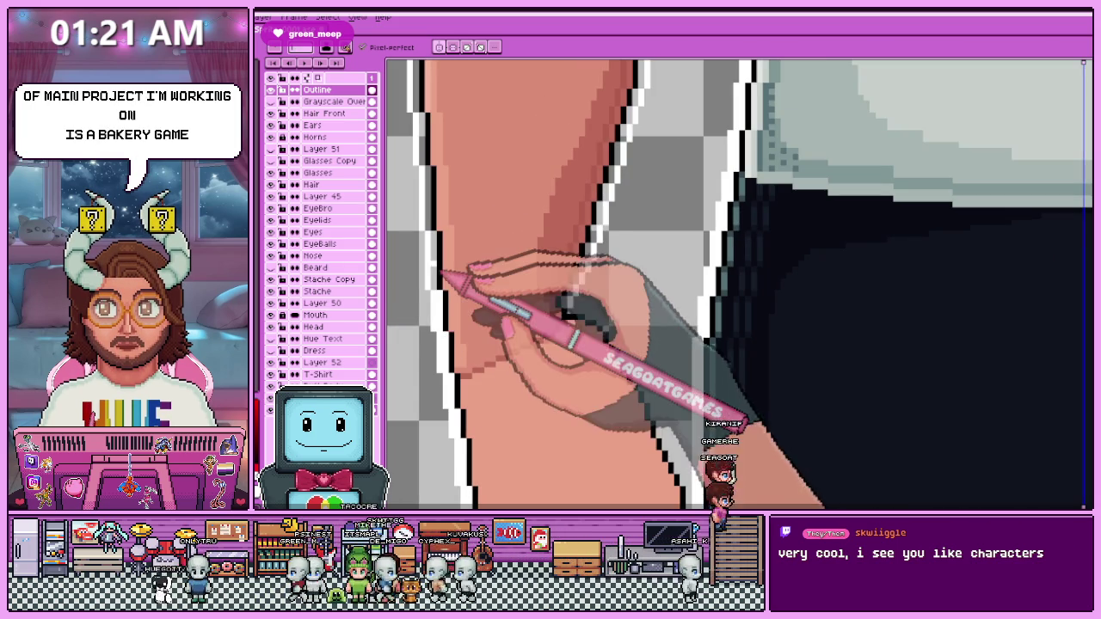
pyautogui.scroll(1, 740, 284)
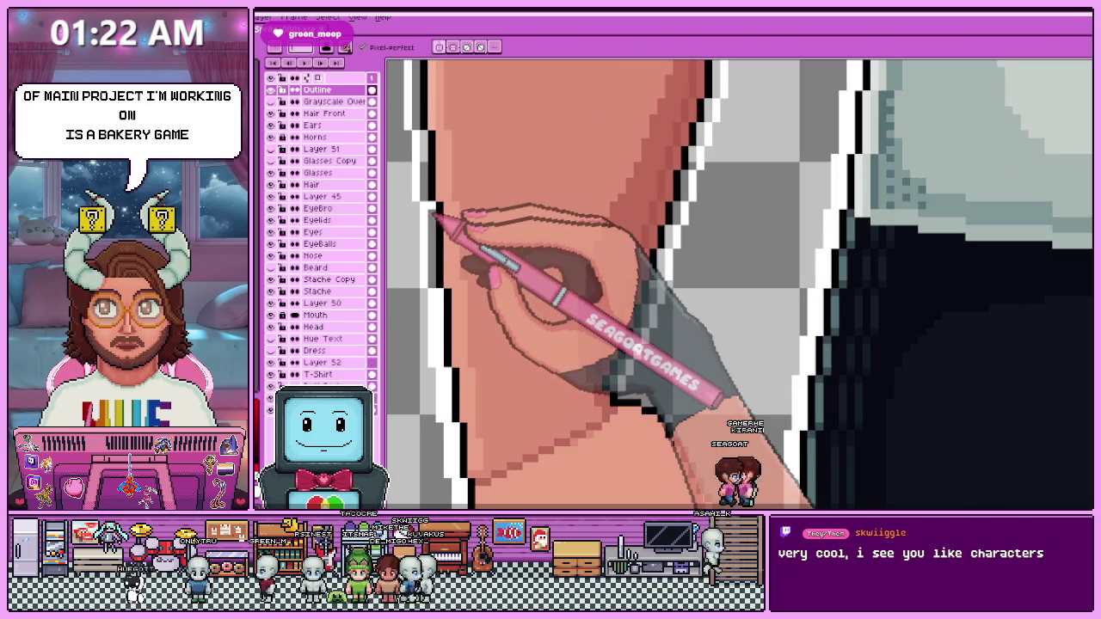
pyautogui.scroll(1, 749, 374)
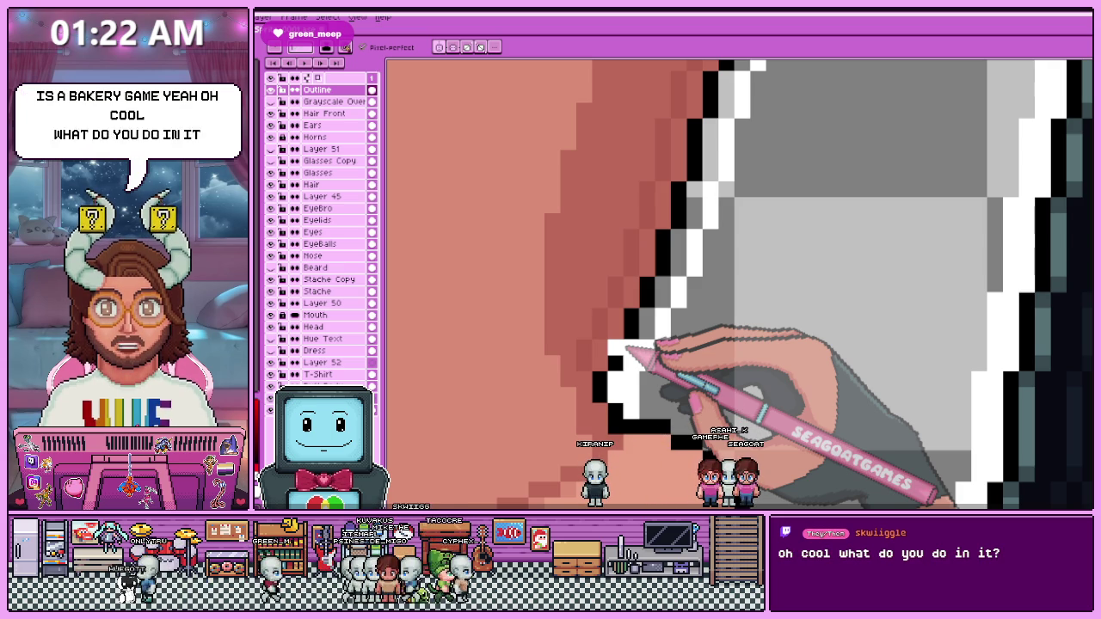
pyautogui.moveTo(626, 349); pyautogui.dragTo(680, 274)
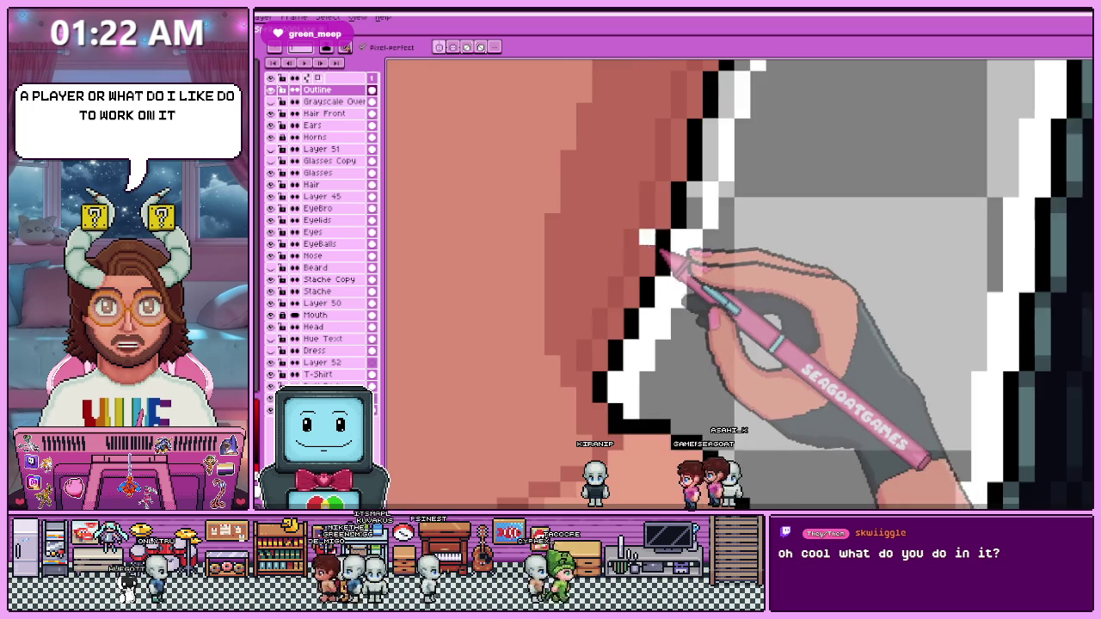
# Zoom in and out on the arm-shirt edge to inspect the outline's progress.
pyautogui.scroll(2, 654, 249)
pyautogui.scroll(-1, 504, 354)
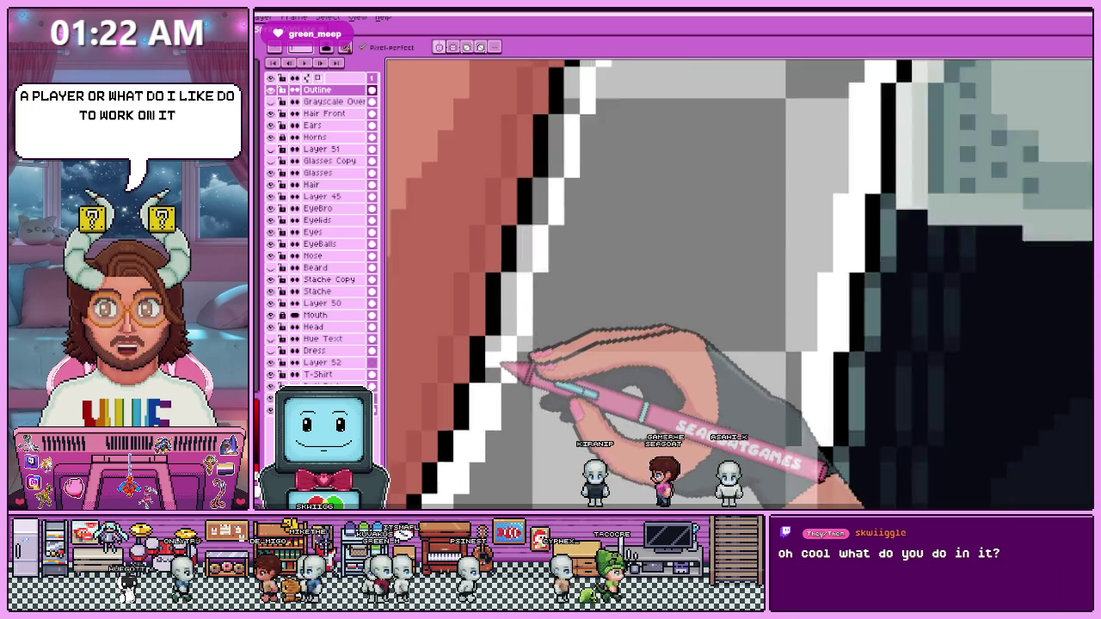
pyautogui.scroll(1, 507, 349)
pyautogui.scroll(-1, 523, 322)
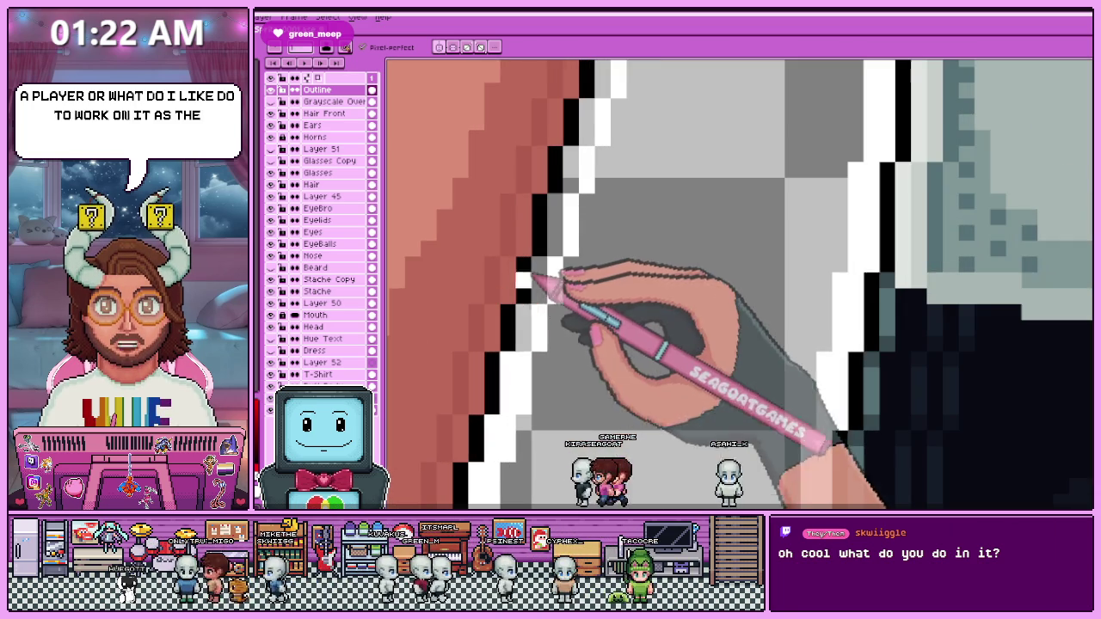
pyautogui.scroll(-1, 550, 258)
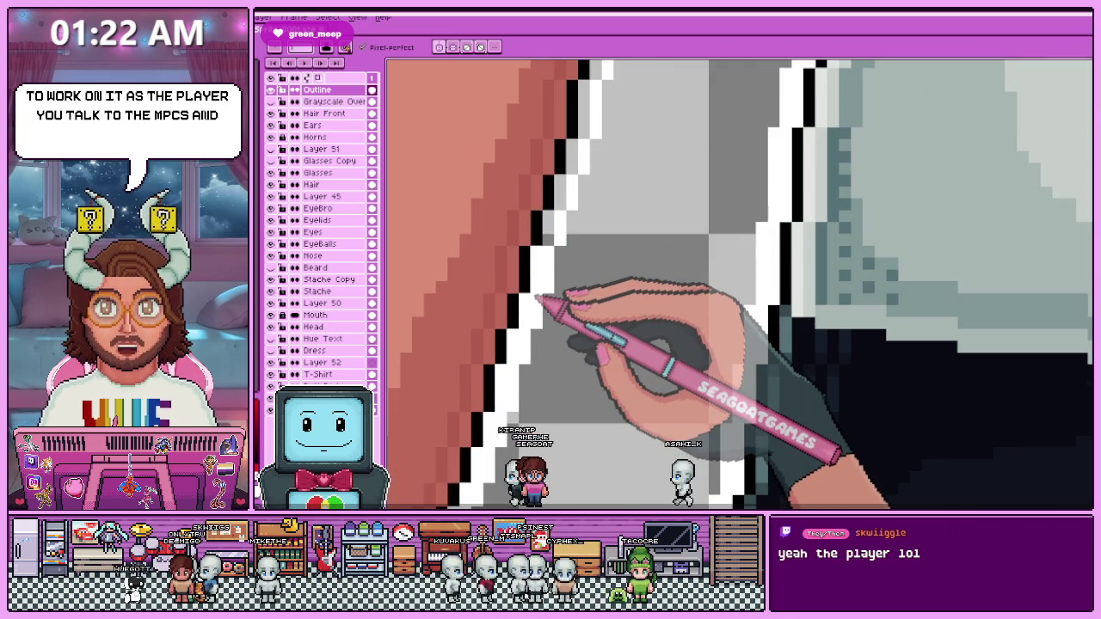
pyautogui.scroll(-1, 538, 297)
pyautogui.scroll(1, 550, 292)
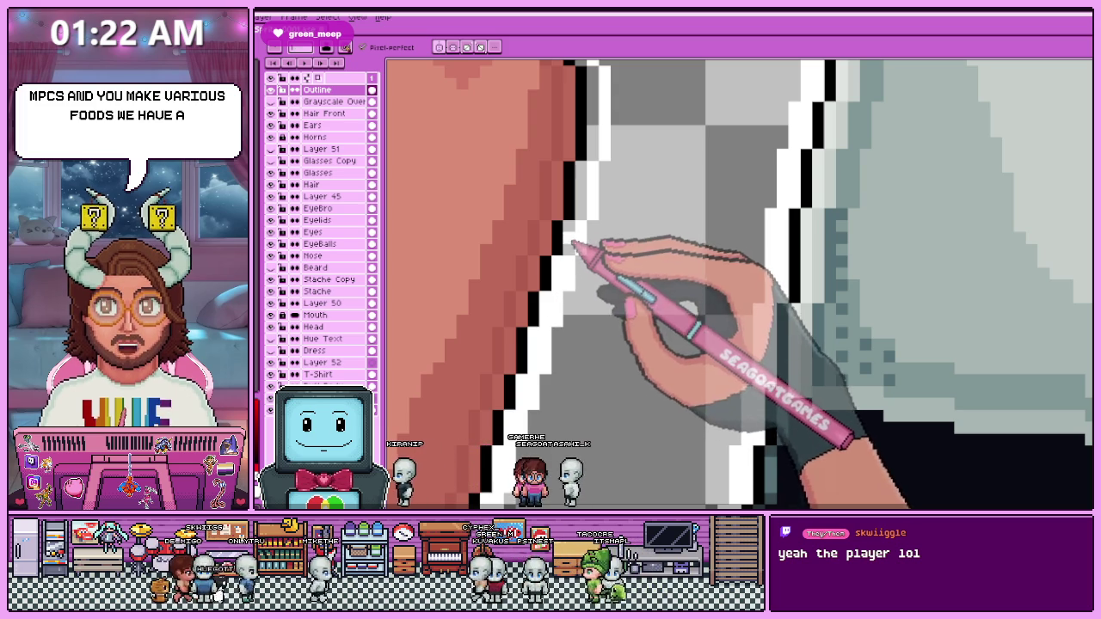
pyautogui.scroll(1, 573, 245)
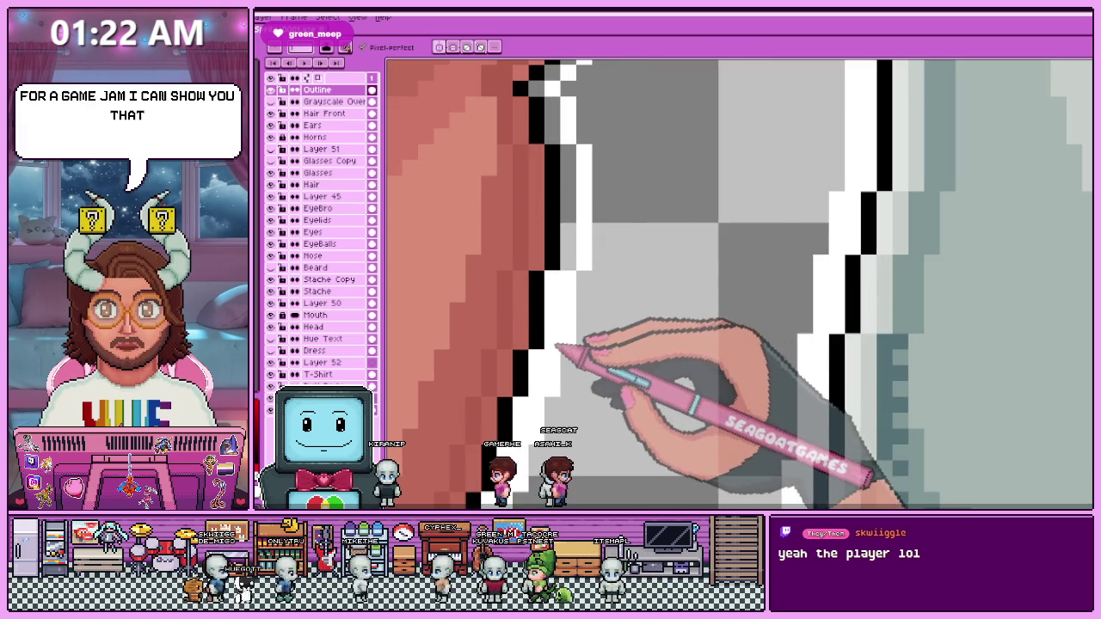
pyautogui.scroll(-1, 558, 343)
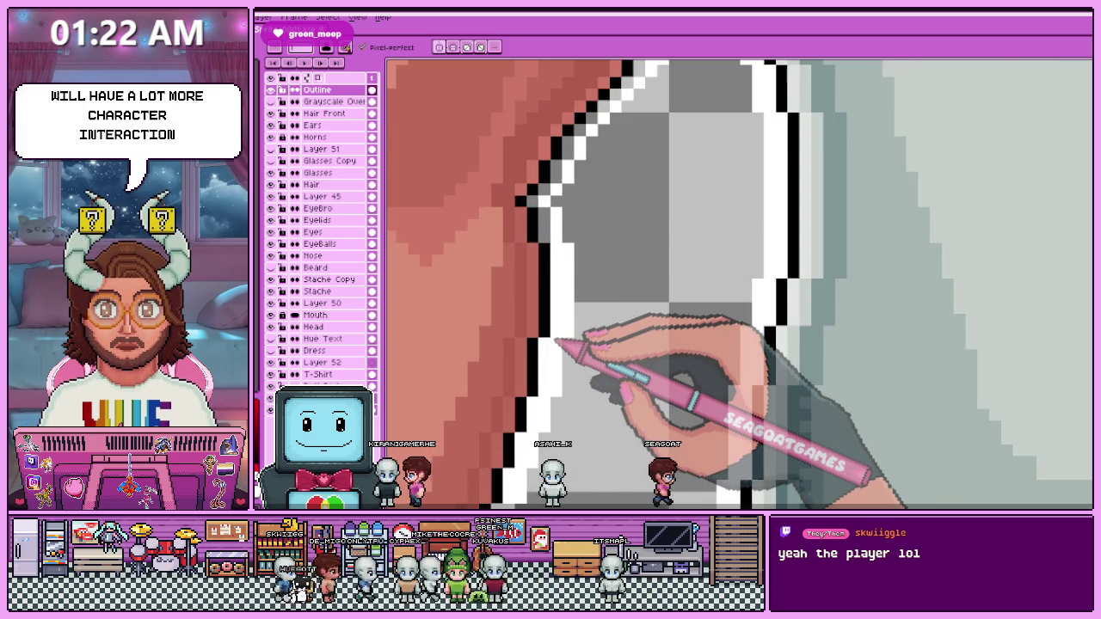
pyautogui.scroll(1, 551, 245)
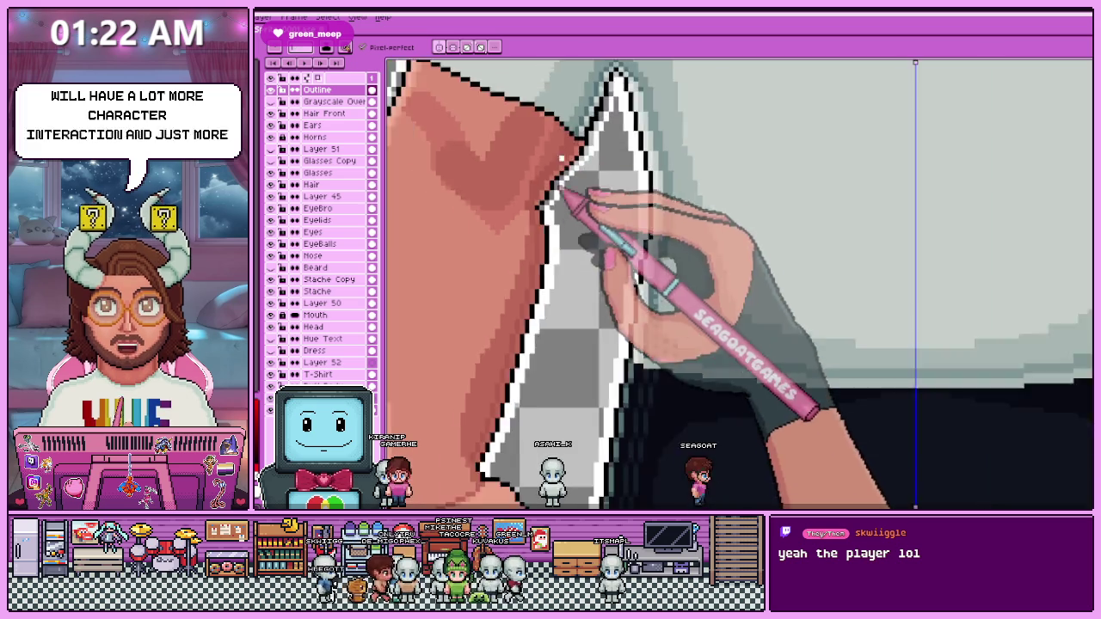
pyautogui.scroll(-1, 541, 236)
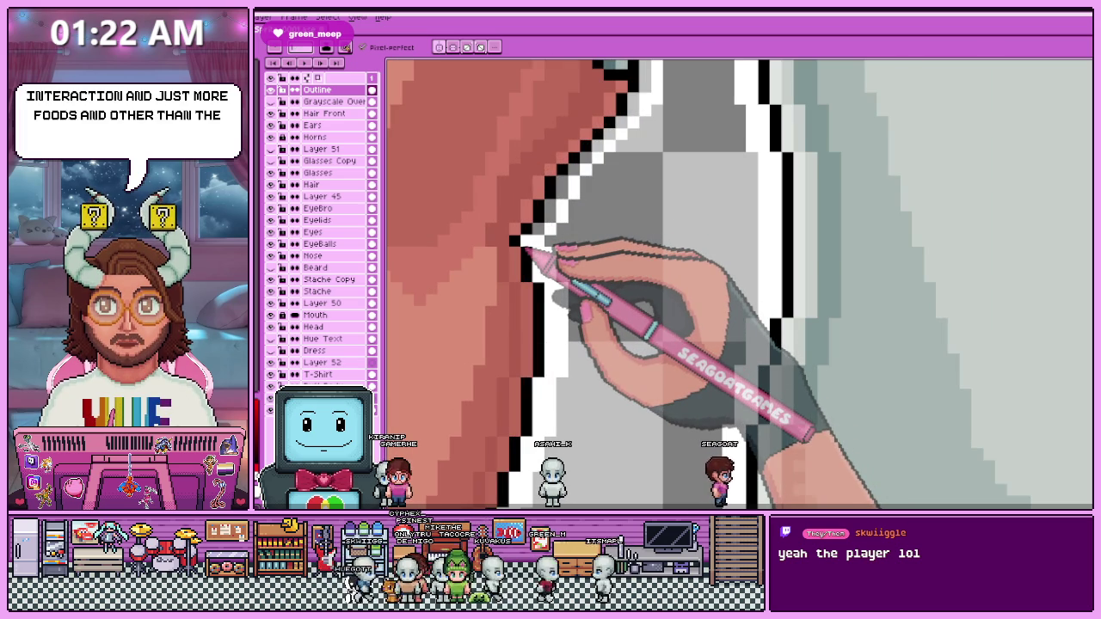
pyautogui.scroll(-1, 520, 244)
pyautogui.scroll(2, 524, 219)
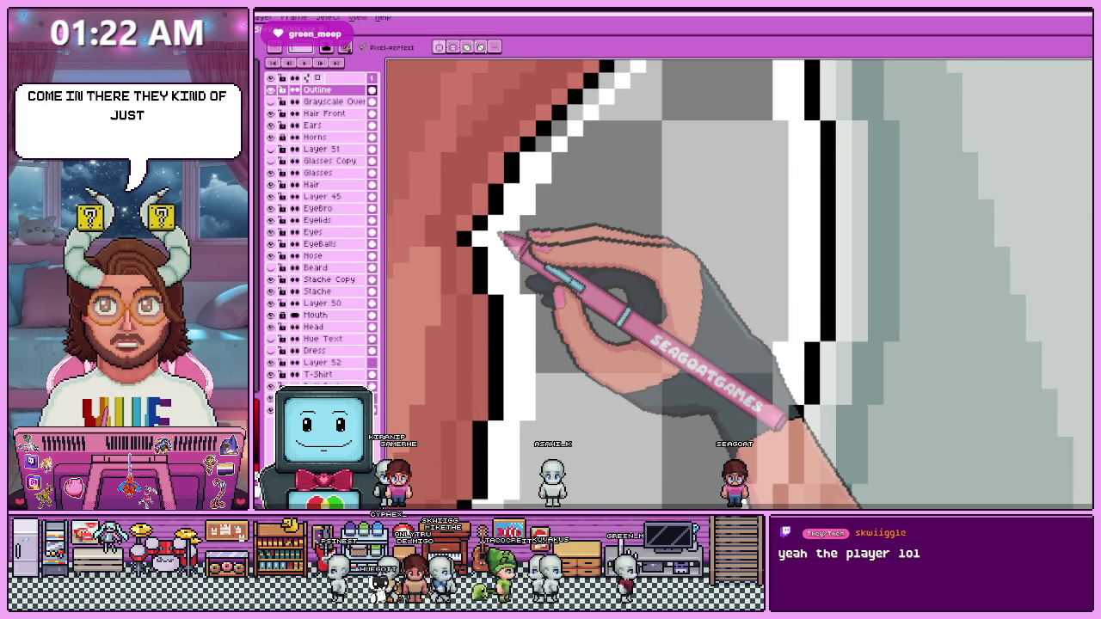
pyautogui.scroll(-1, 516, 258)
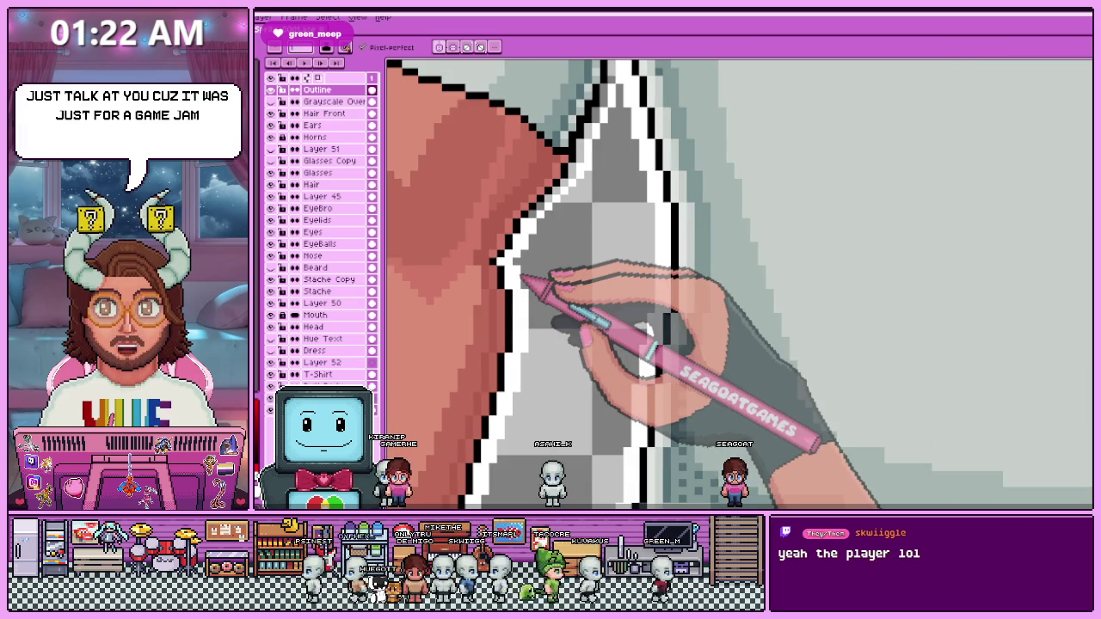
pyautogui.scroll(-1, 516, 266)
pyautogui.scroll(1, 479, 247)
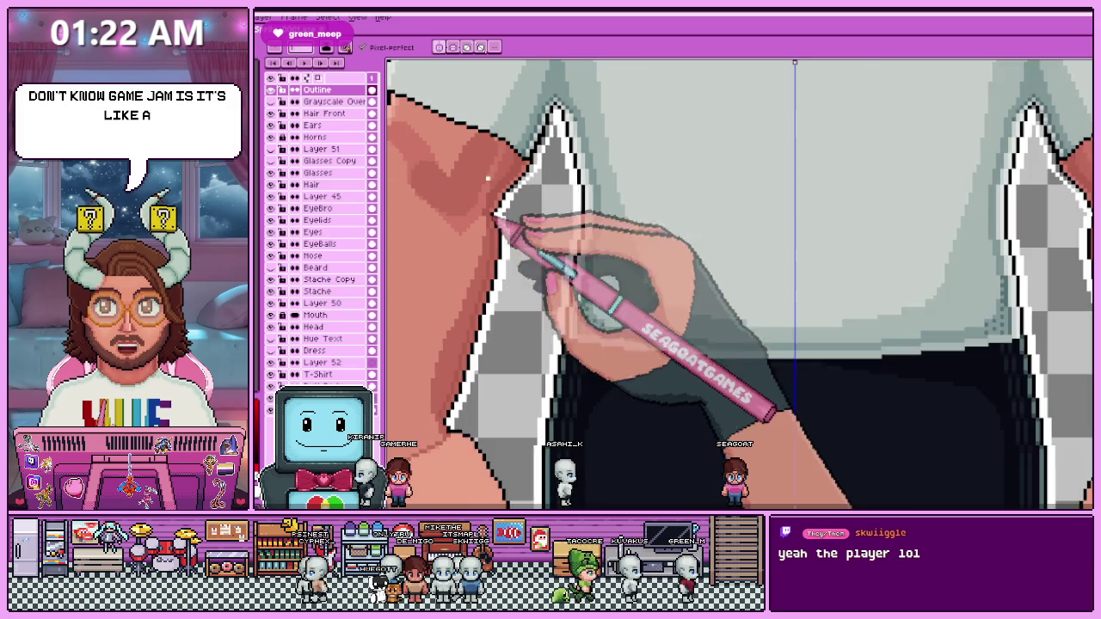
pyautogui.scroll(-1, 490, 245)
pyautogui.scroll(2, 499, 240)
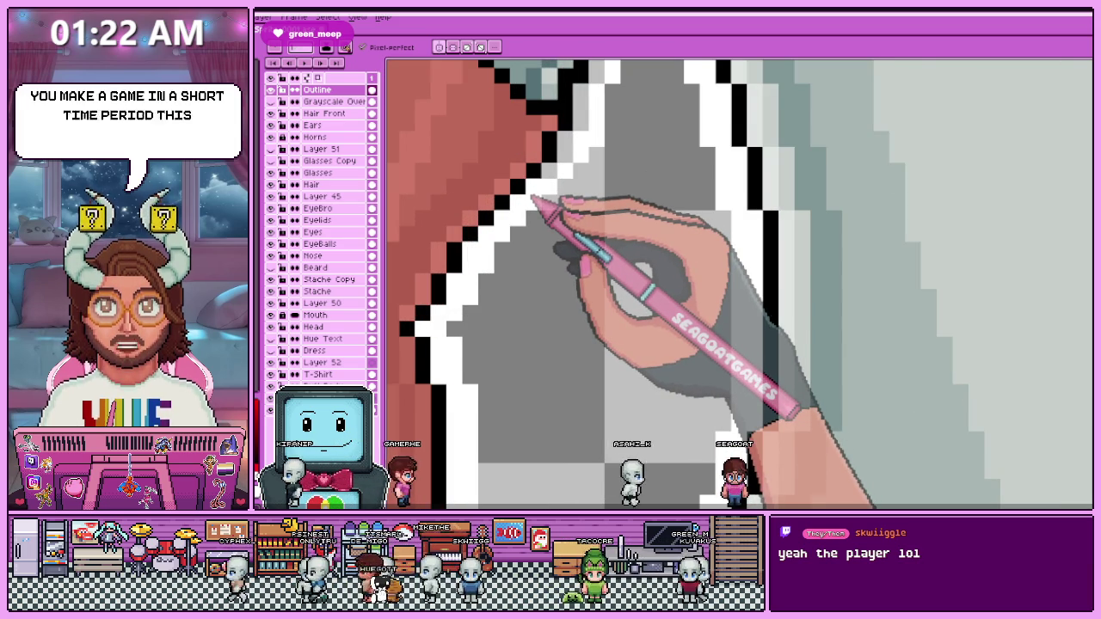
pyautogui.scroll(-1, 516, 250)
pyautogui.scroll(2, 486, 275)
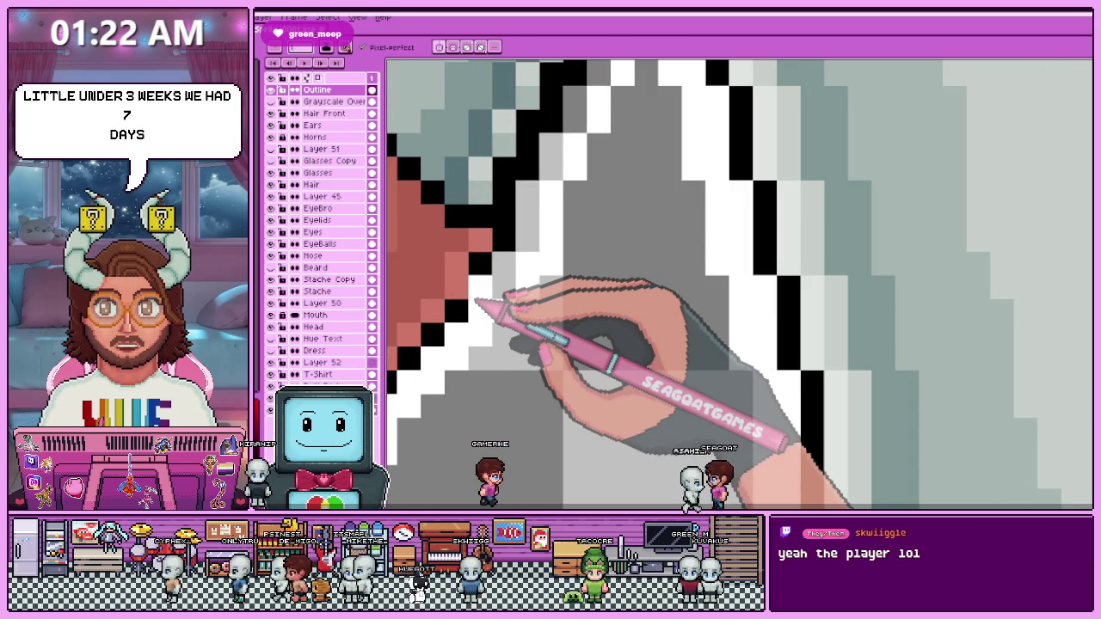
pyautogui.scroll(-2, 476, 302)
pyautogui.scroll(1, 508, 258)
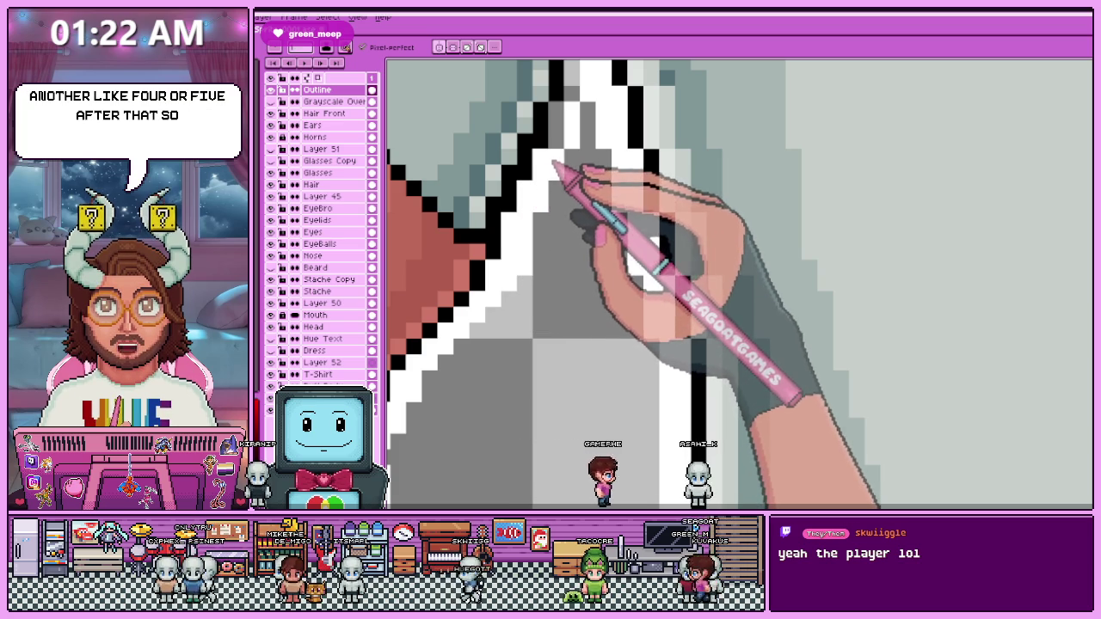
pyautogui.scroll(-2, 524, 258)
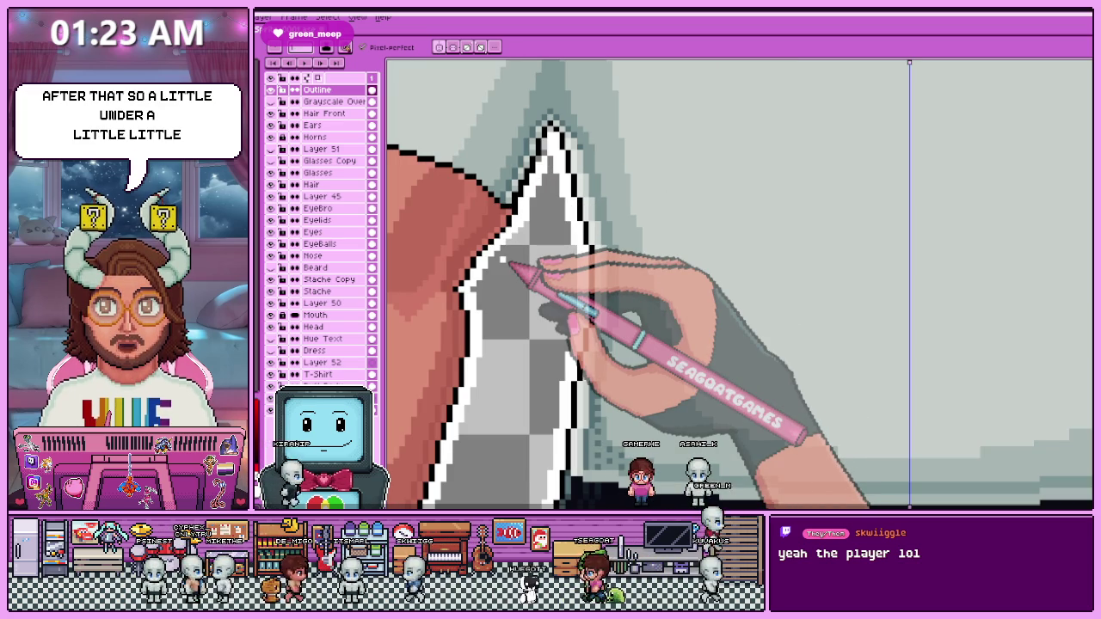
pyautogui.scroll(2, 516, 267)
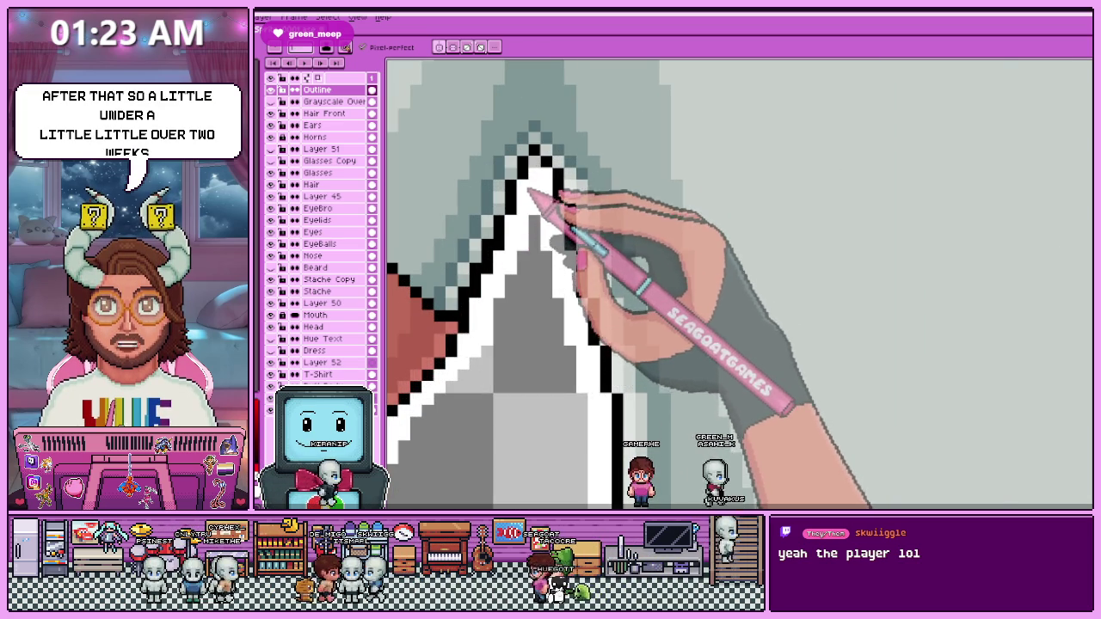
pyautogui.scroll(-1, 529, 196)
pyautogui.scroll(-3, 516, 224)
pyautogui.scroll(3, 462, 258)
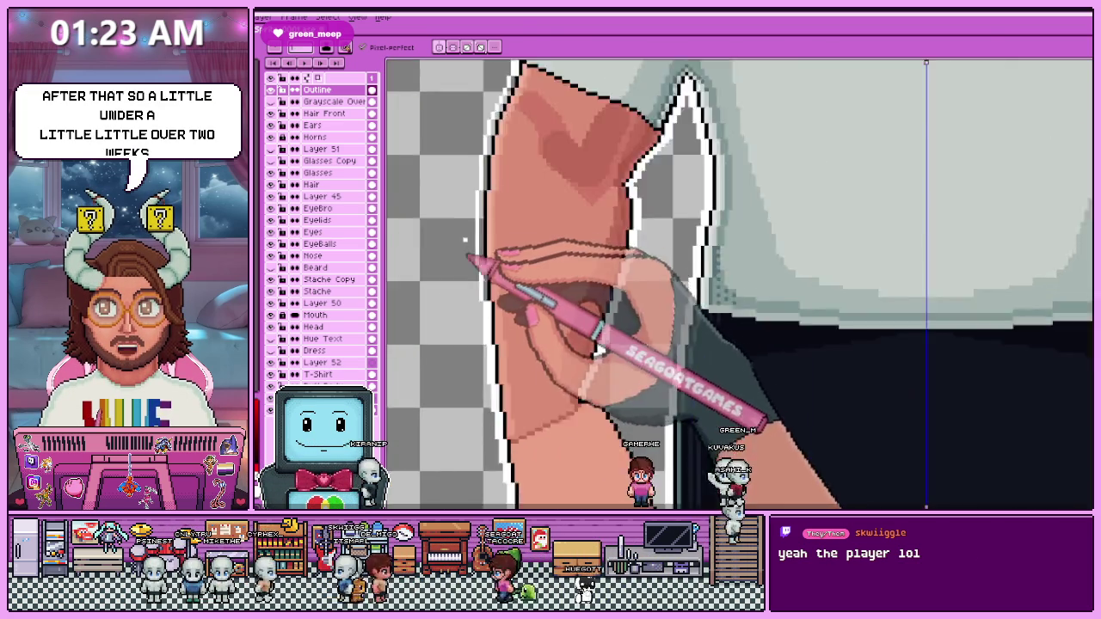
# Pan to the next stretch of the arm and paint white pixels along its outline.
pyautogui.scroll(2, 462, 255)
pyautogui.scroll(1, 462, 255)
pyautogui.scroll(-1, 462, 256)
pyautogui.scroll(2, 462, 256)
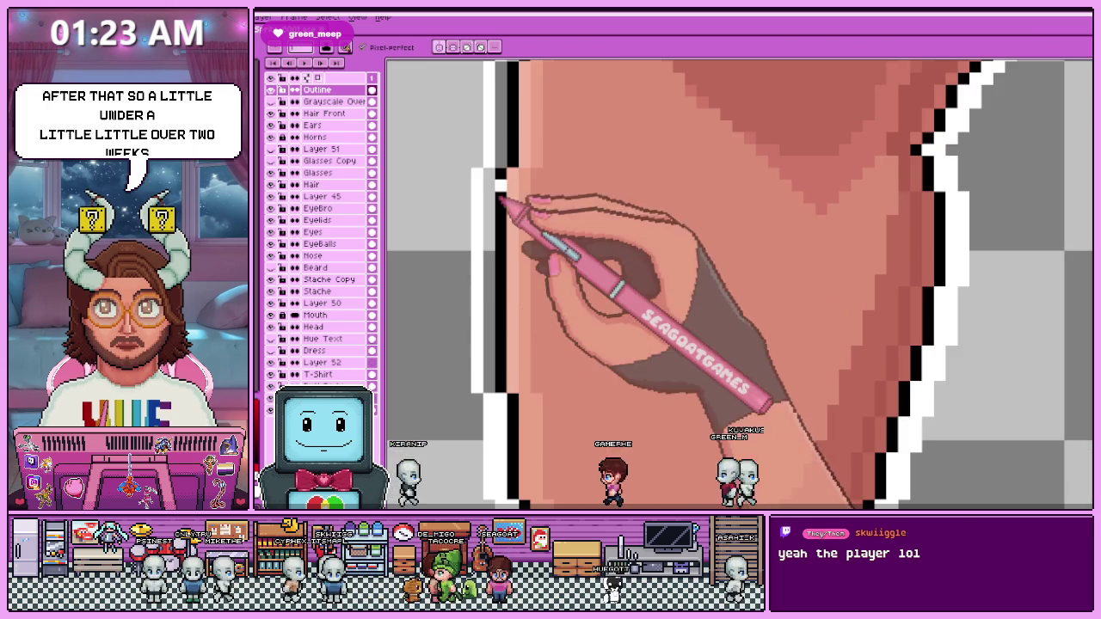
pyautogui.scroll(-1, 505, 361)
pyautogui.scroll(2, 497, 260)
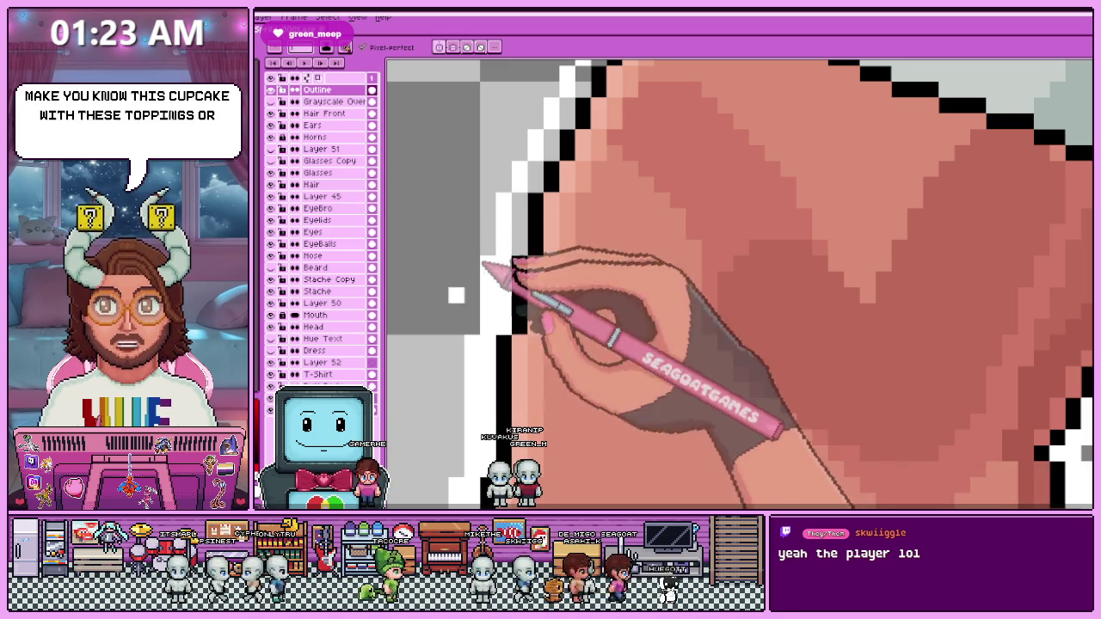
pyautogui.moveTo(508, 324); pyautogui.dragTo(478, 348)
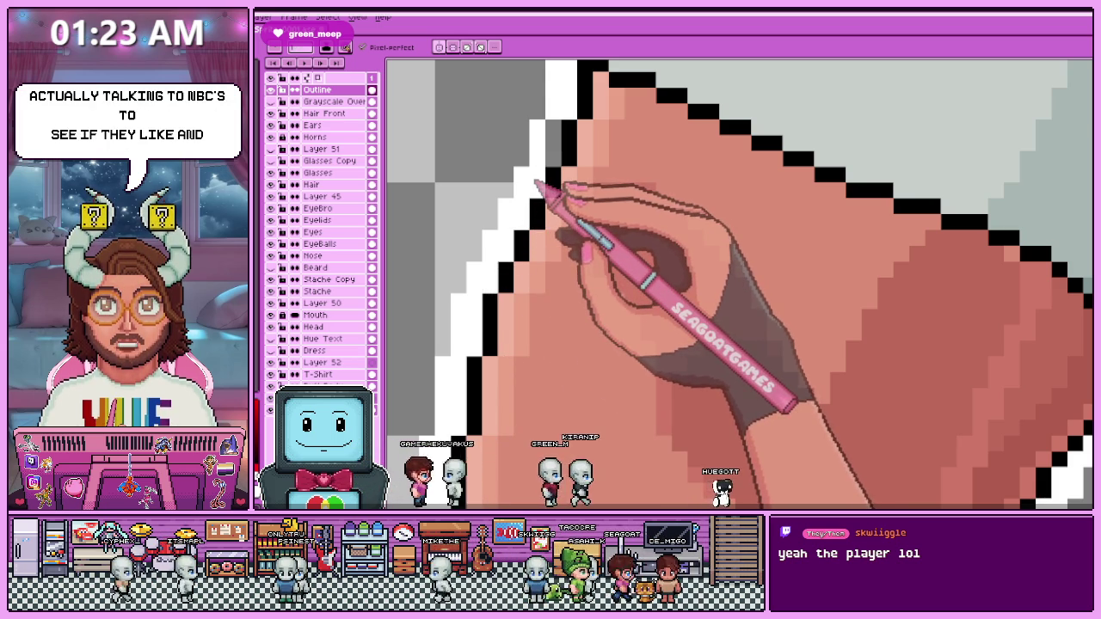
pyautogui.scroll(-3, 535, 182)
pyautogui.scroll(-2, 520, 211)
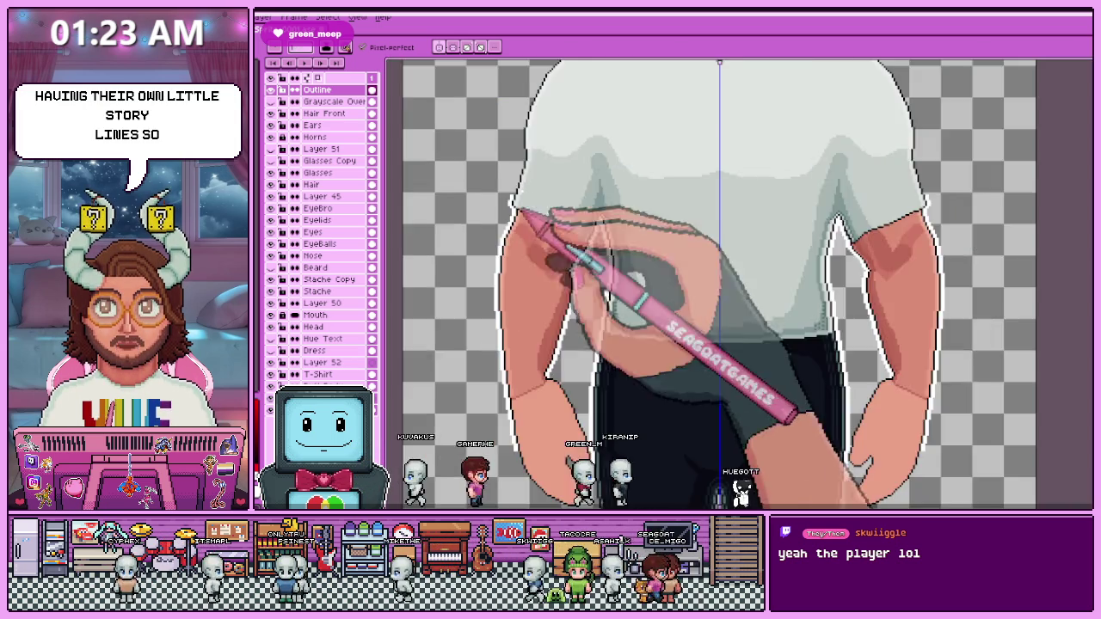
pyautogui.scroll(2, 520, 210)
pyautogui.scroll(2, 518, 327)
pyautogui.moveTo(519, 413); pyautogui.dragTo(538, 319)
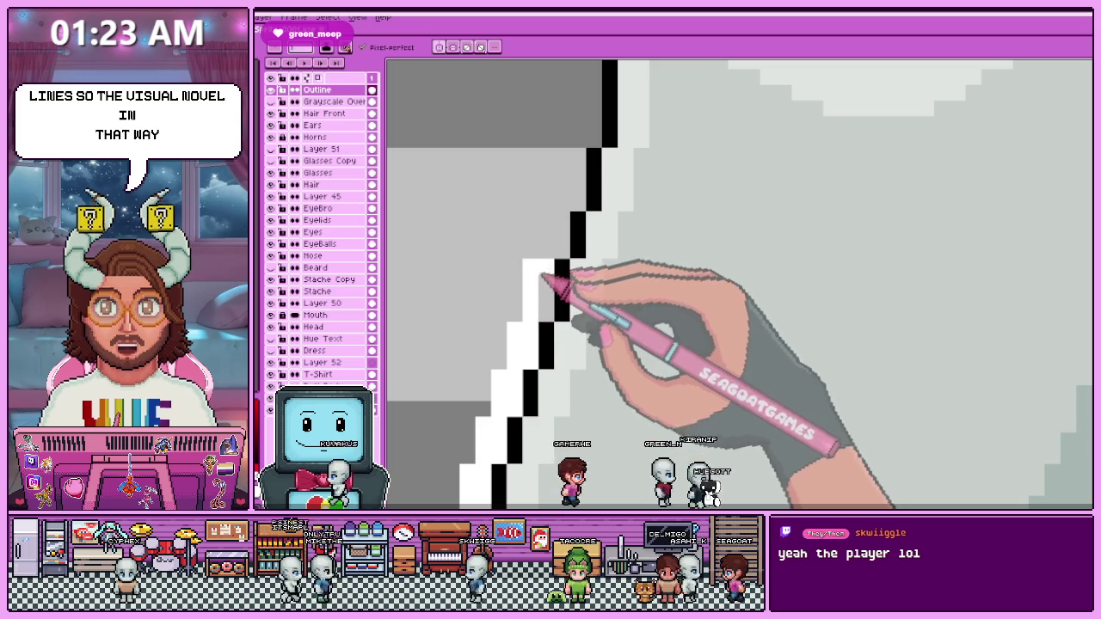
# Return to the pencil and turn grey pixels beside the arm outline white.
pyautogui.scroll(-2, 538, 288)
pyautogui.scroll(1, 550, 215)
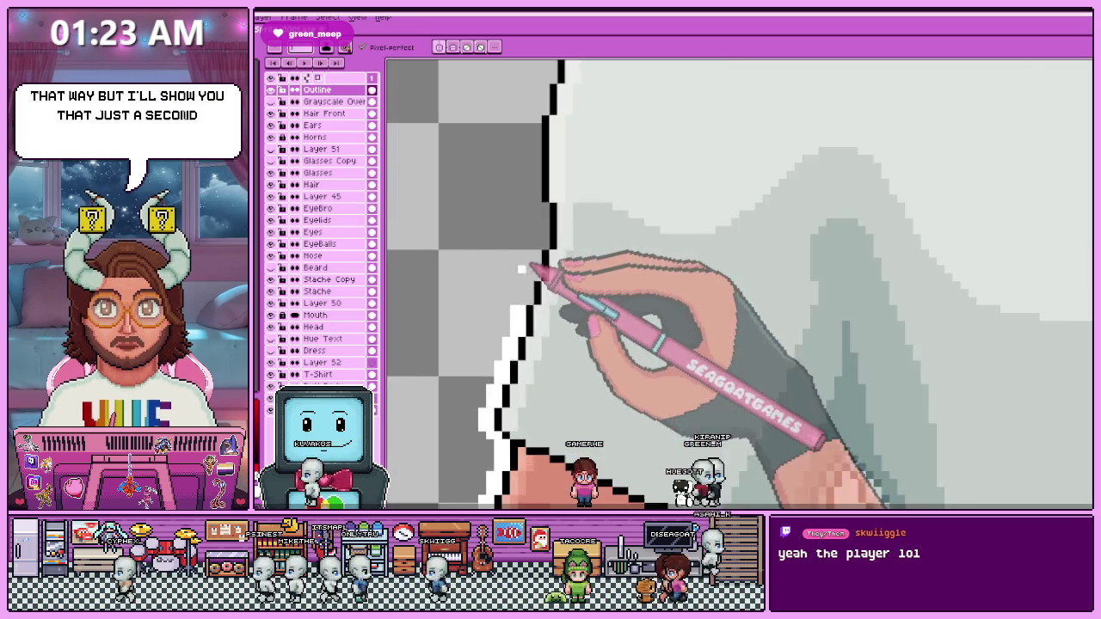
pyautogui.scroll(2, 521, 269)
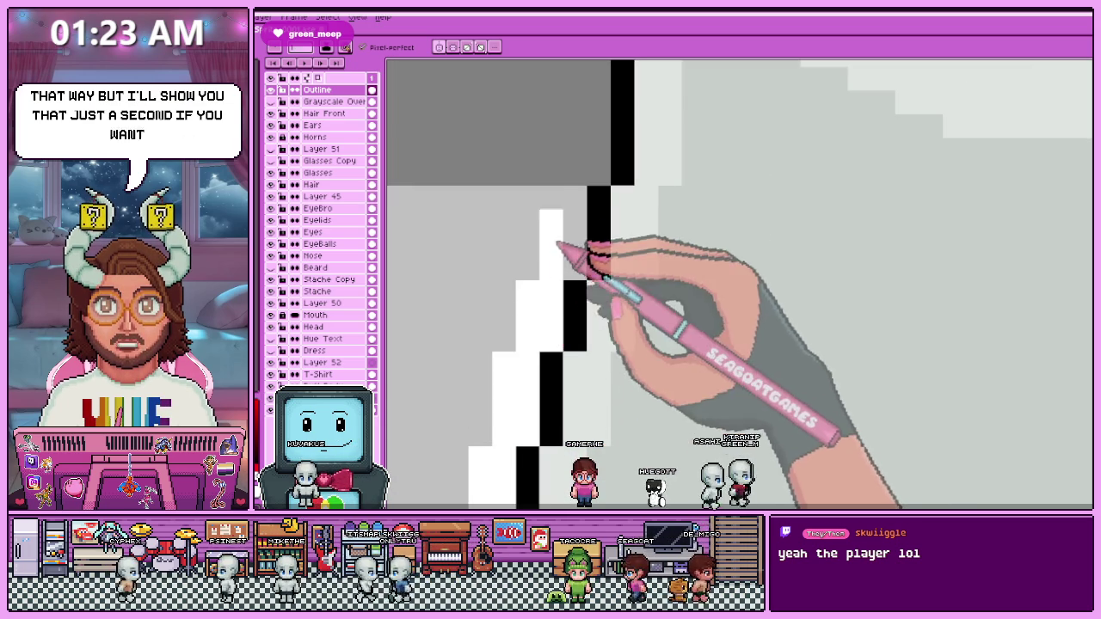
pyautogui.scroll(-2, 585, 210)
pyautogui.scroll(2, 585, 215)
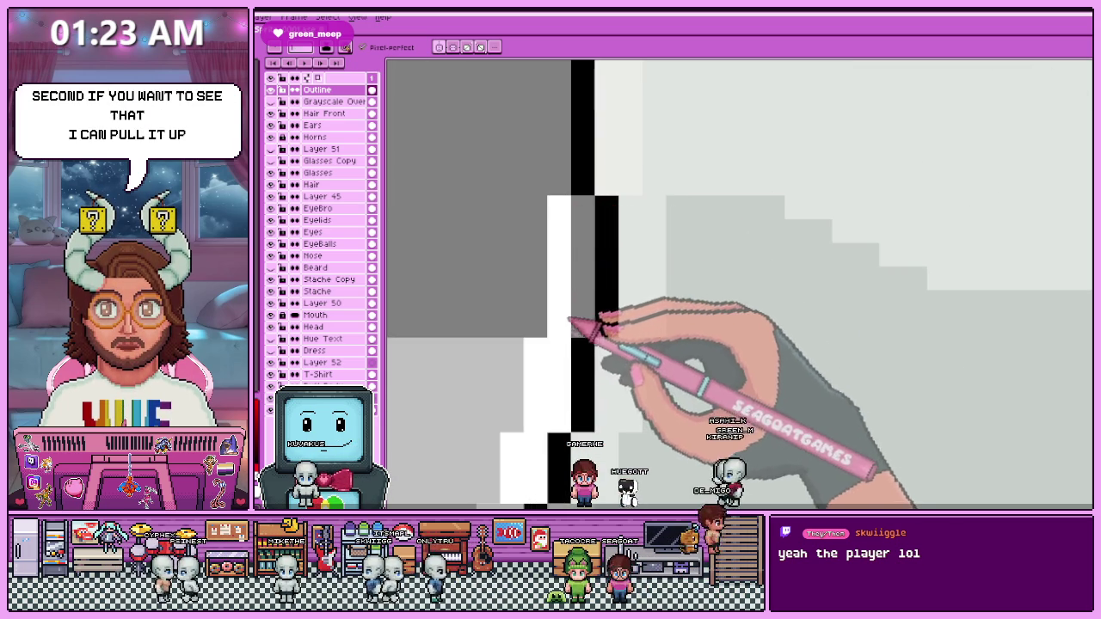
pyautogui.scroll(-2, 578, 220)
pyautogui.scroll(1, 545, 272)
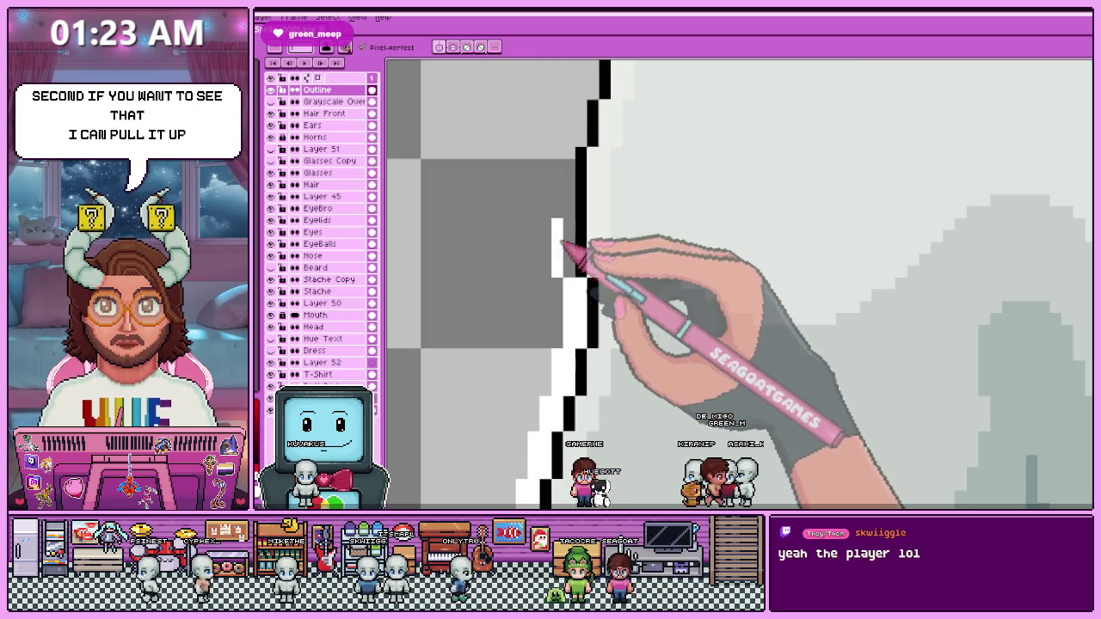
pyautogui.scroll(-1, 565, 284)
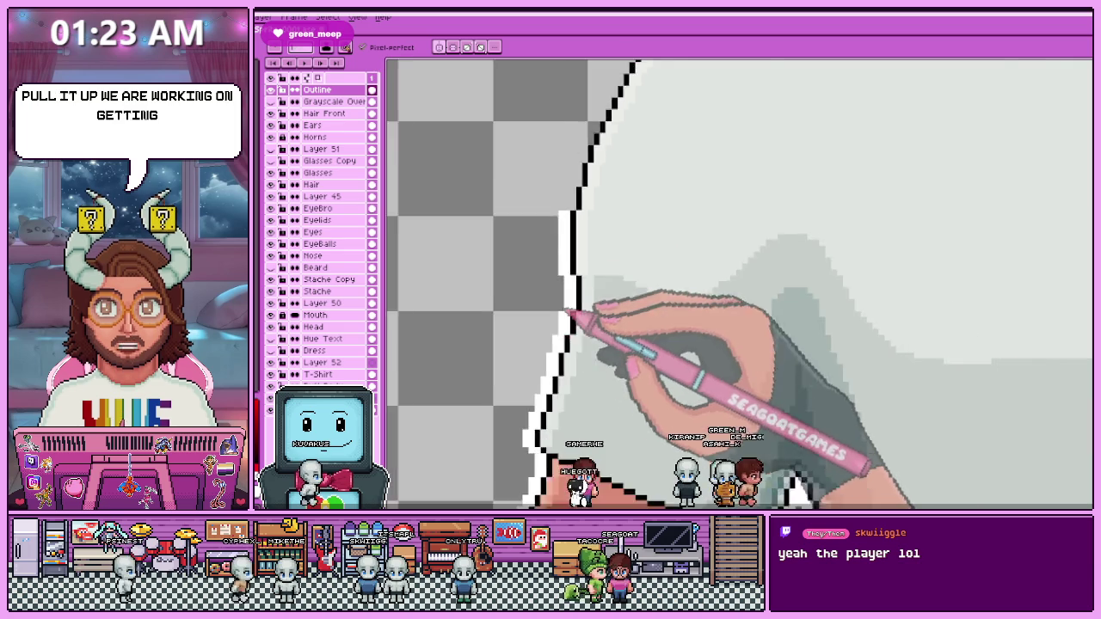
pyautogui.scroll(-1, 568, 215)
pyautogui.scroll(3, 572, 344)
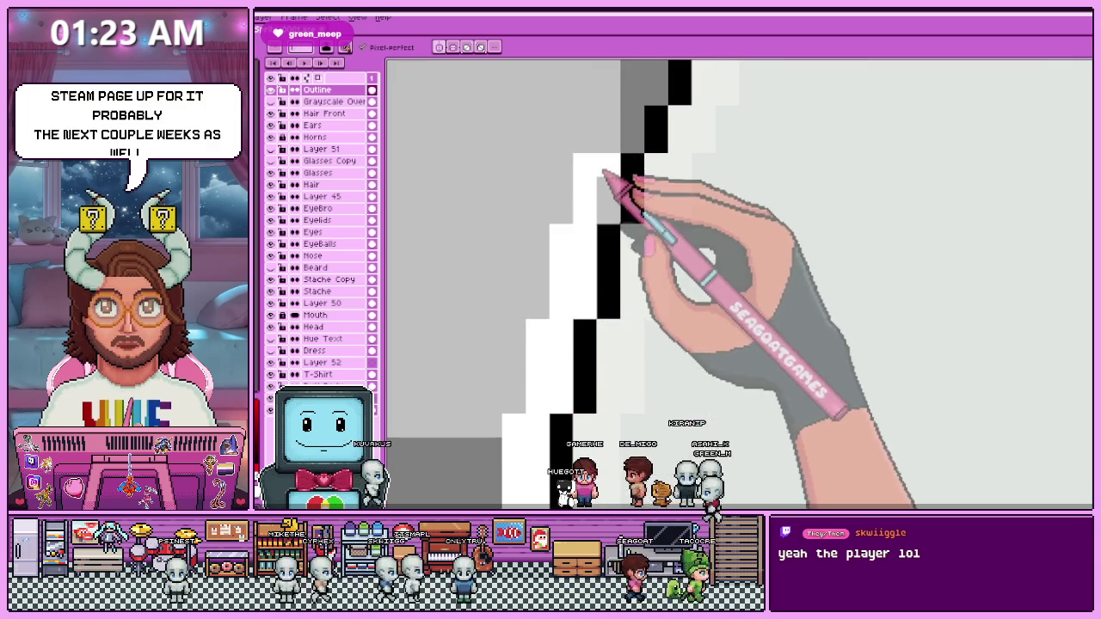
pyautogui.scroll(-1, 607, 228)
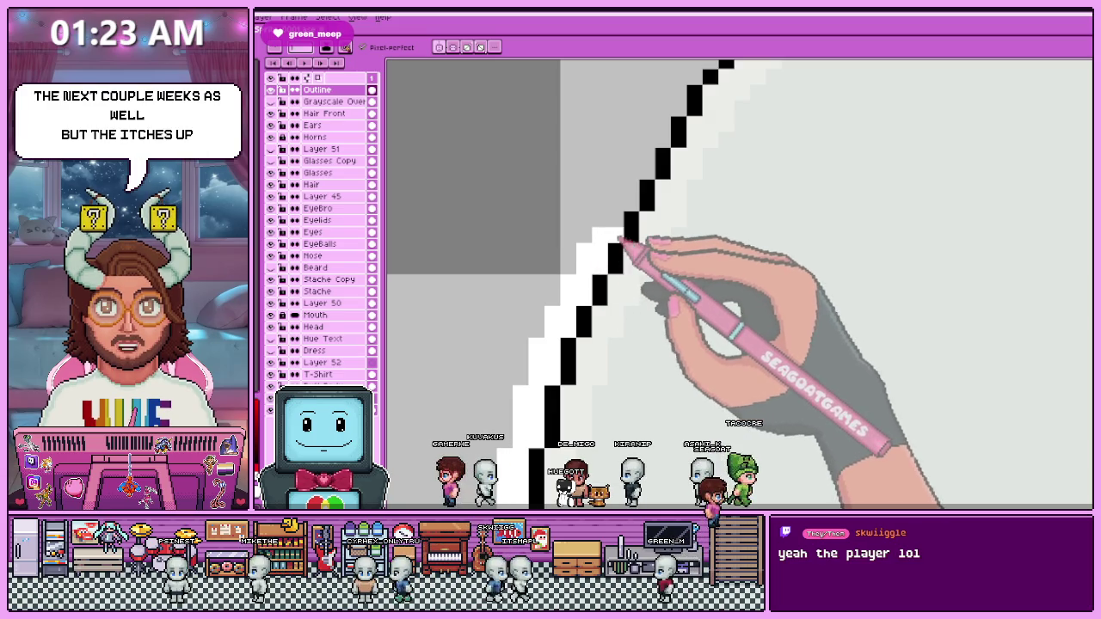
pyautogui.scroll(-3, 568, 232)
pyautogui.scroll(2, 516, 292)
pyautogui.scroll(1, 512, 306)
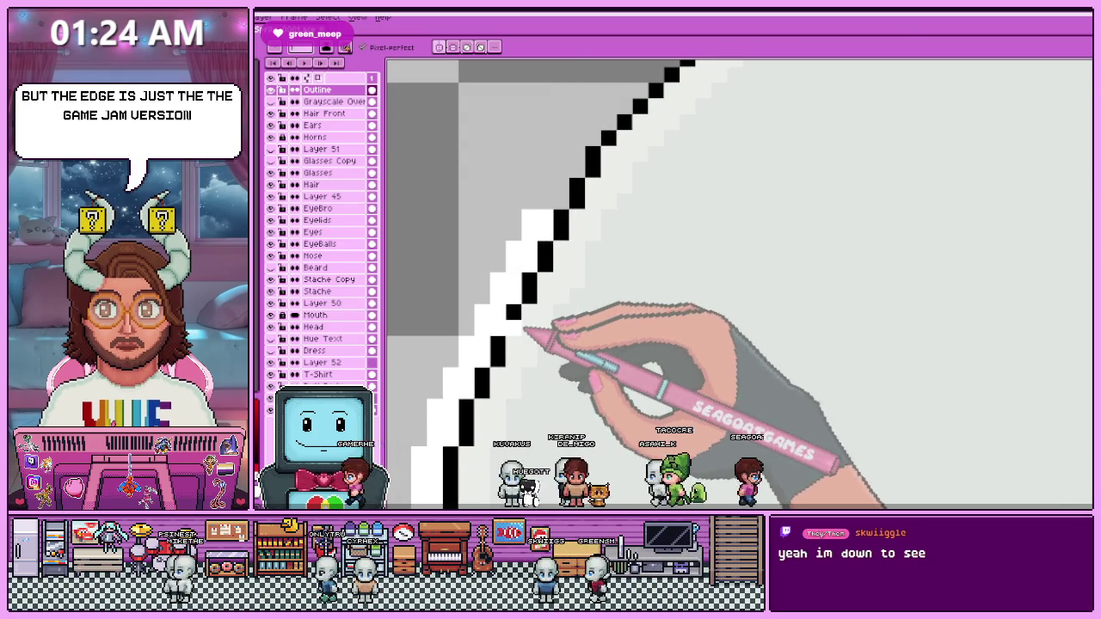
pyautogui.scroll(-2, 525, 329)
pyautogui.scroll(2, 551, 308)
pyautogui.scroll(-2, 529, 323)
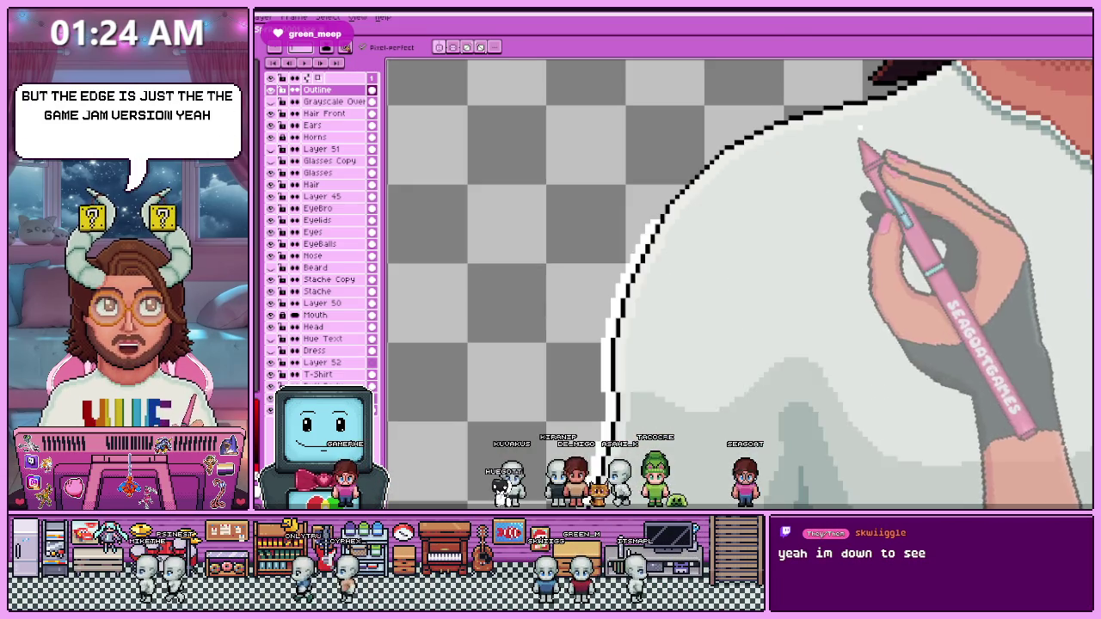
pyautogui.scroll(-1, 737, 173)
pyautogui.scroll(3, 667, 320)
pyautogui.scroll(2, 667, 320)
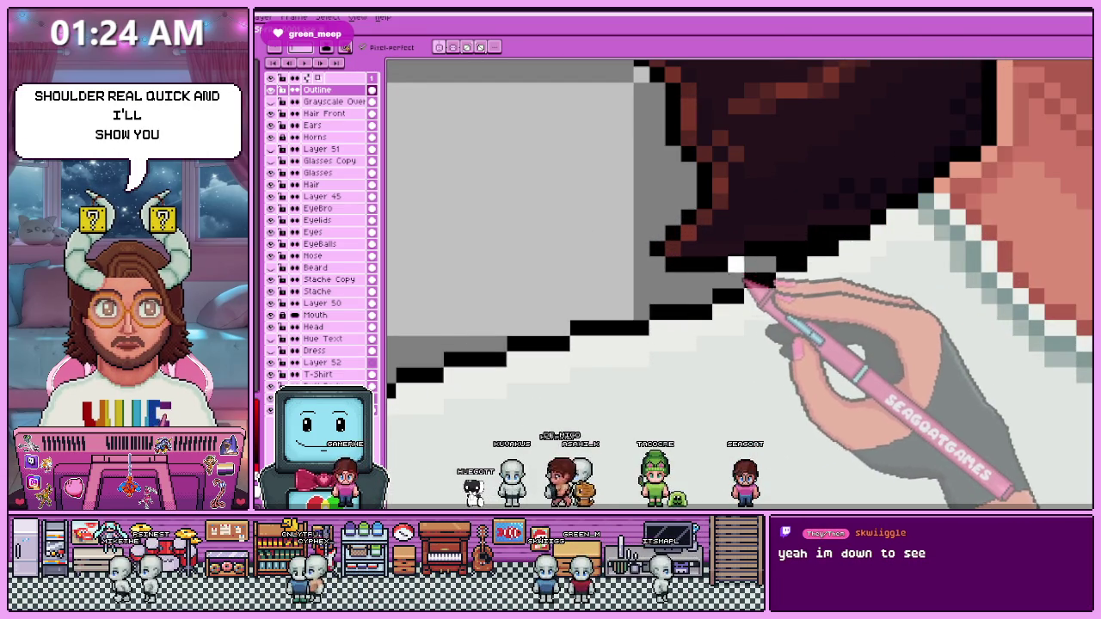
pyautogui.scroll(-2, 762, 292)
pyautogui.scroll(3, 708, 285)
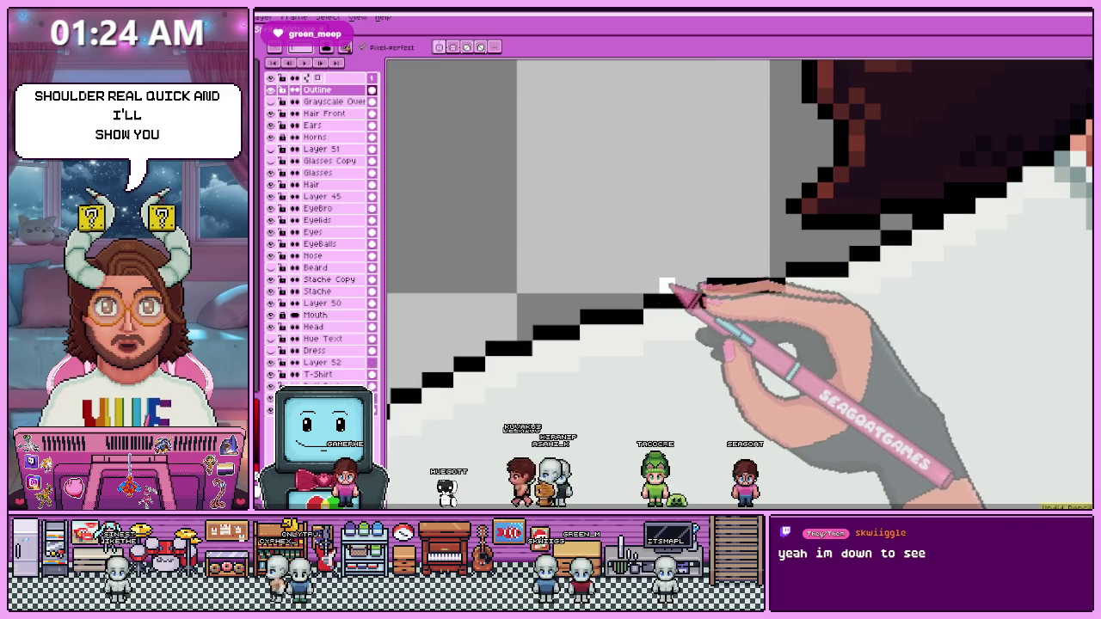
pyautogui.scroll(-3, 594, 314)
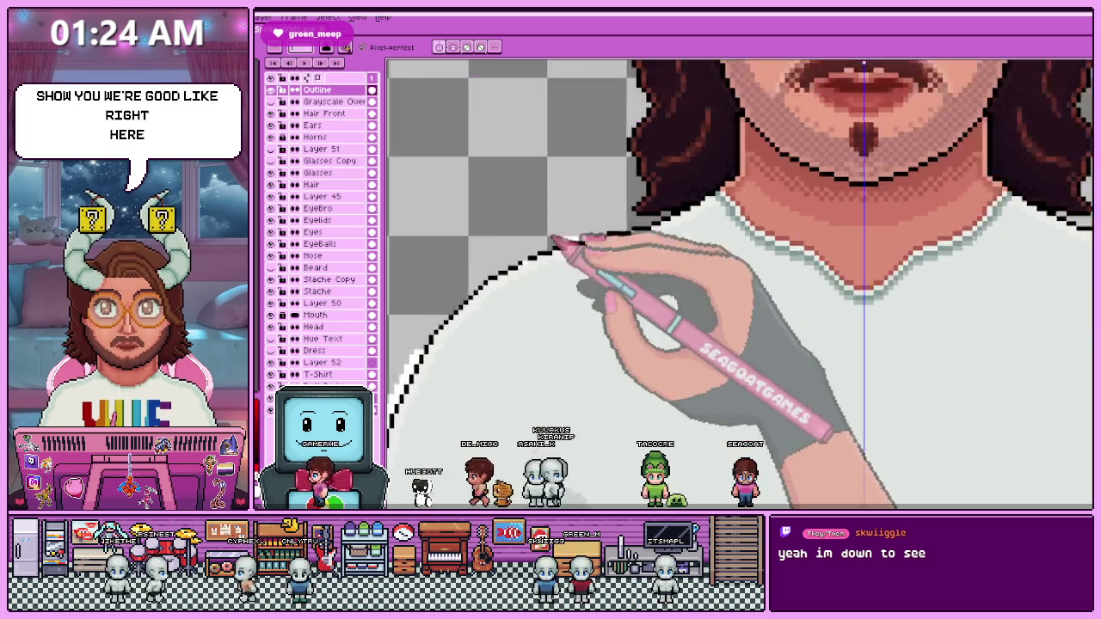
pyautogui.scroll(-1, 455, 319)
pyautogui.scroll(3, 455, 322)
pyautogui.scroll(1, 464, 331)
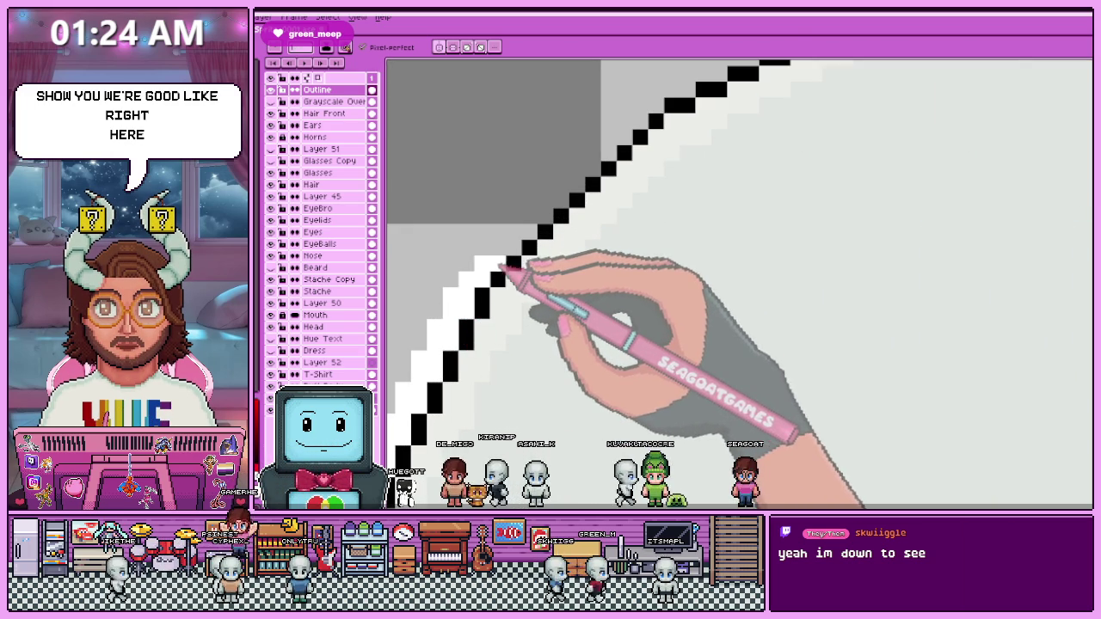
pyautogui.press('b')
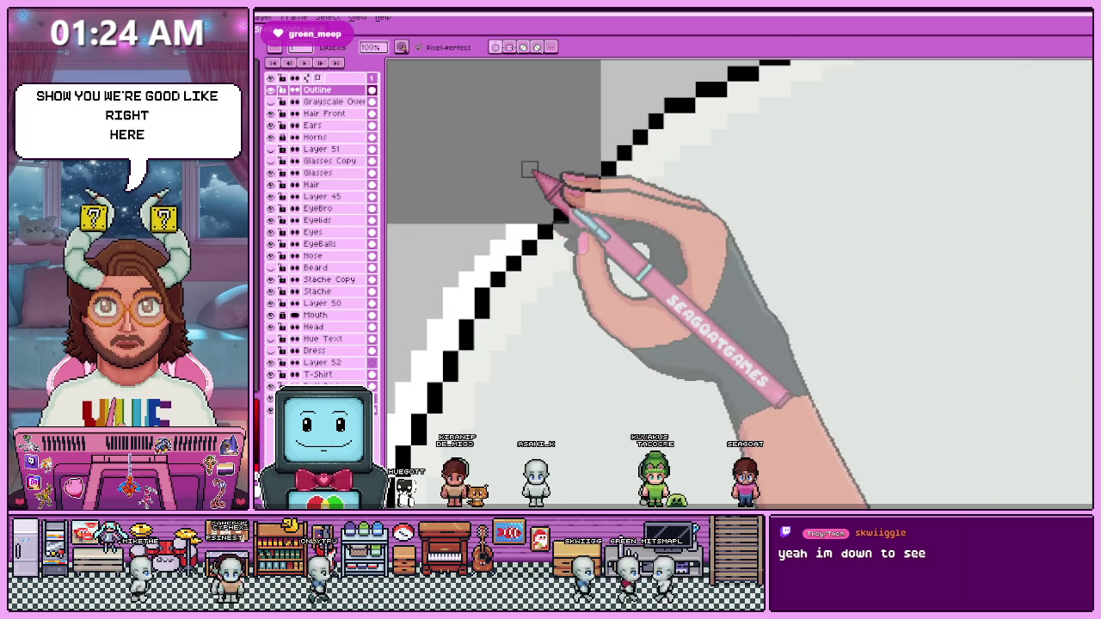
pyautogui.press('e')
pyautogui.click(578, 171)
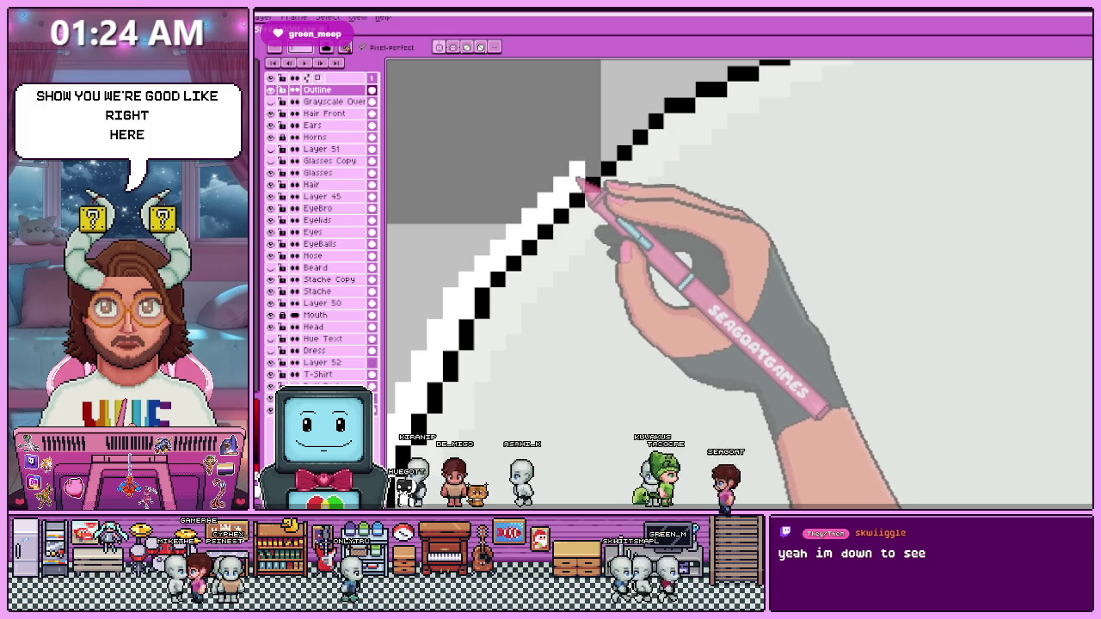
pyautogui.scroll(-2, 575, 215)
pyautogui.scroll(2, 590, 209)
pyautogui.scroll(-2, 545, 275)
pyautogui.scroll(2, 513, 344)
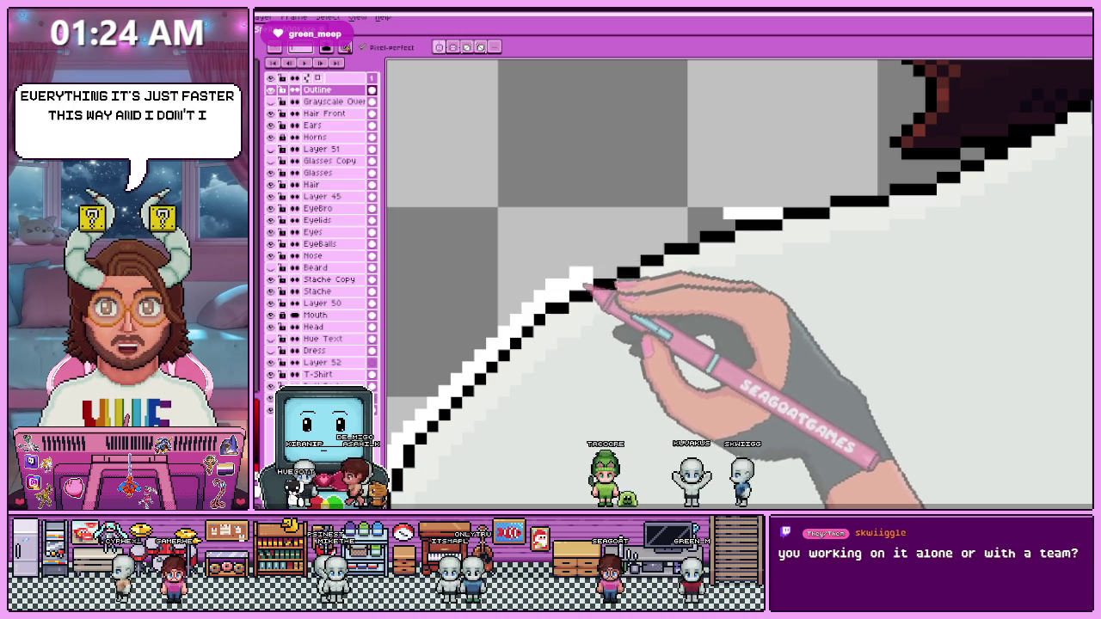
# Paint a white border over the shoulder's grey gap, up to the hair.
pyautogui.click(599, 263)
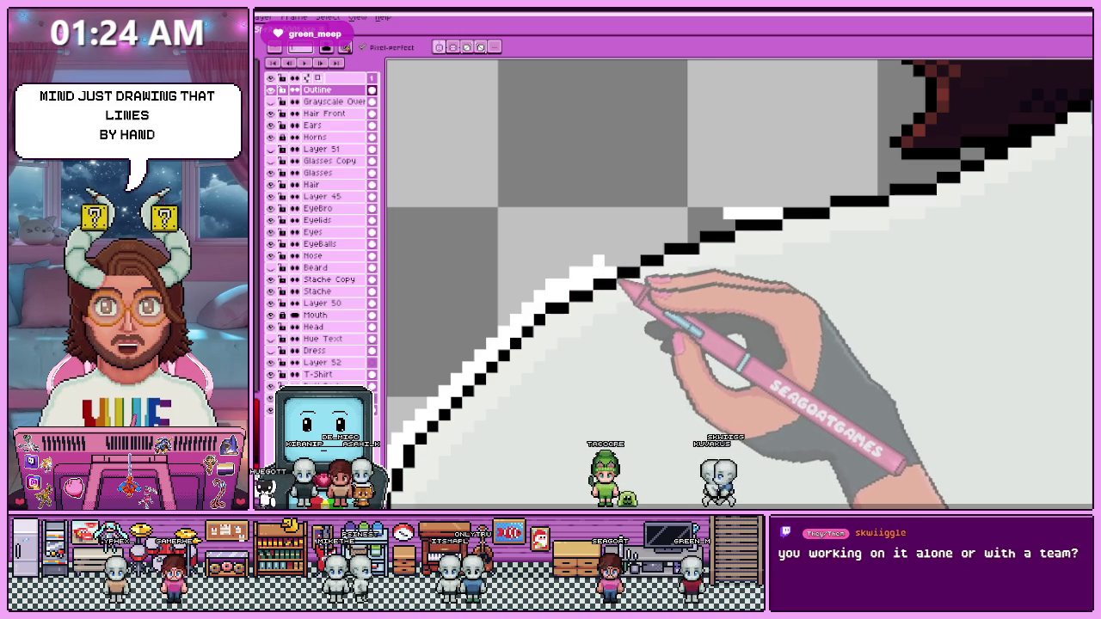
pyautogui.scroll(1, 606, 272)
pyautogui.click(667, 224)
pyautogui.moveTo(689, 225); pyautogui.dragTo(729, 210)
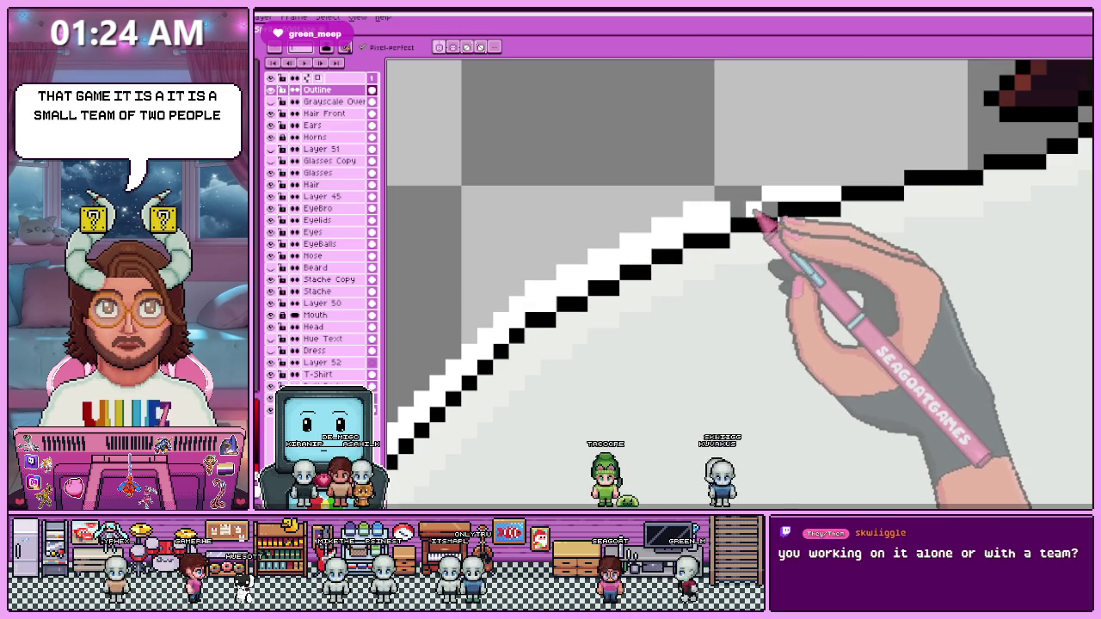
pyautogui.scroll(-2, 748, 217)
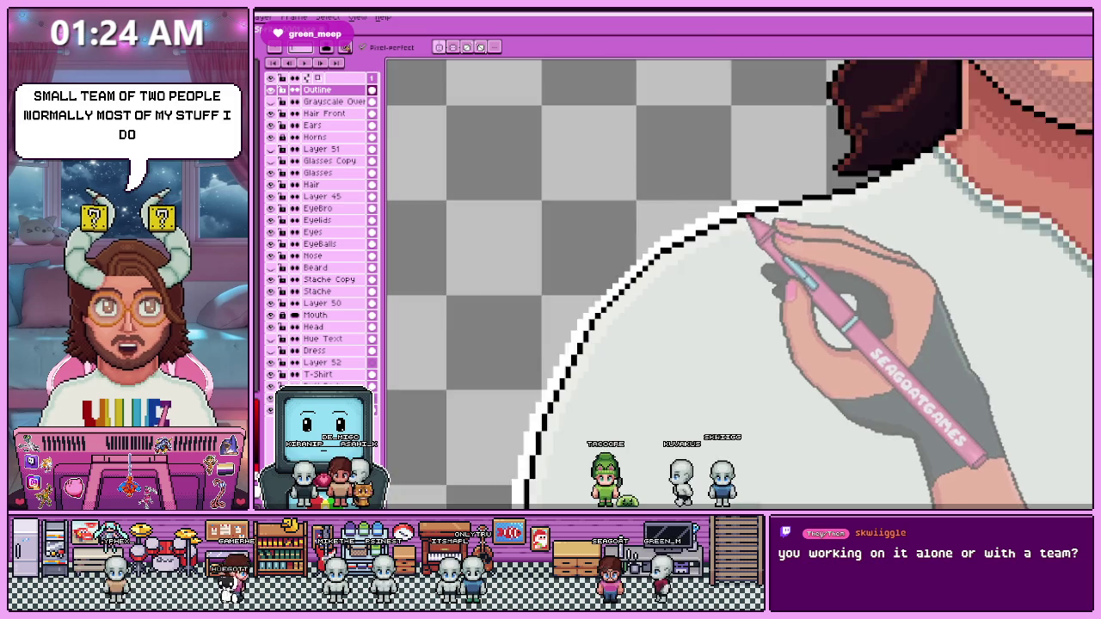
pyautogui.scroll(2, 701, 226)
pyautogui.scroll(-2, 701, 225)
pyautogui.scroll(3, 659, 216)
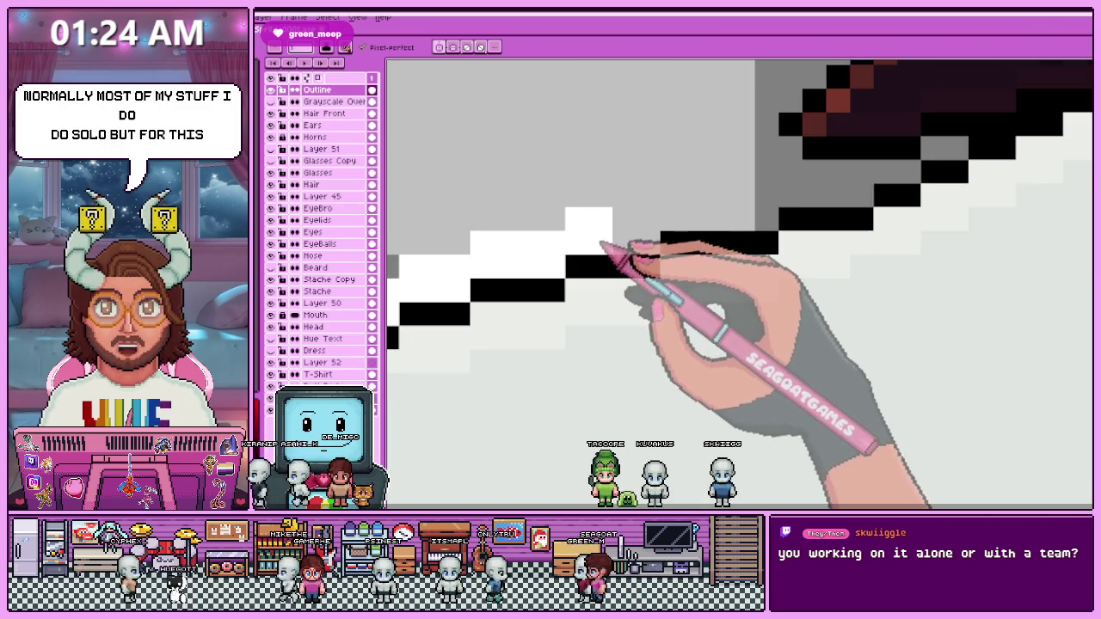
pyautogui.moveTo(603, 234); pyautogui.dragTo(756, 207)
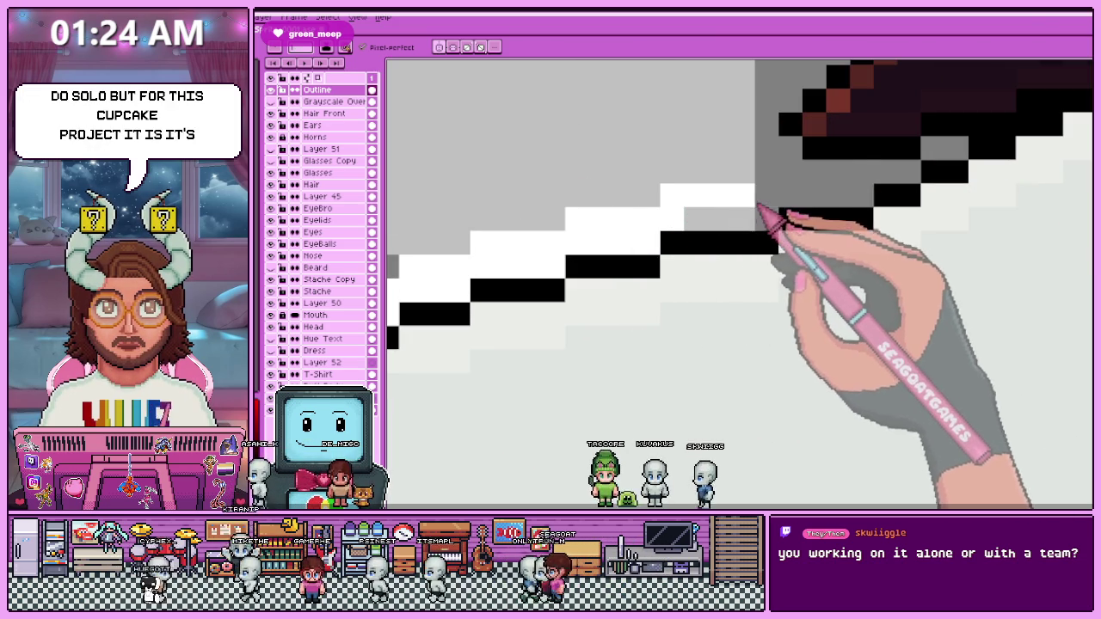
pyautogui.scroll(-2, 739, 233)
pyautogui.scroll(-2, 739, 223)
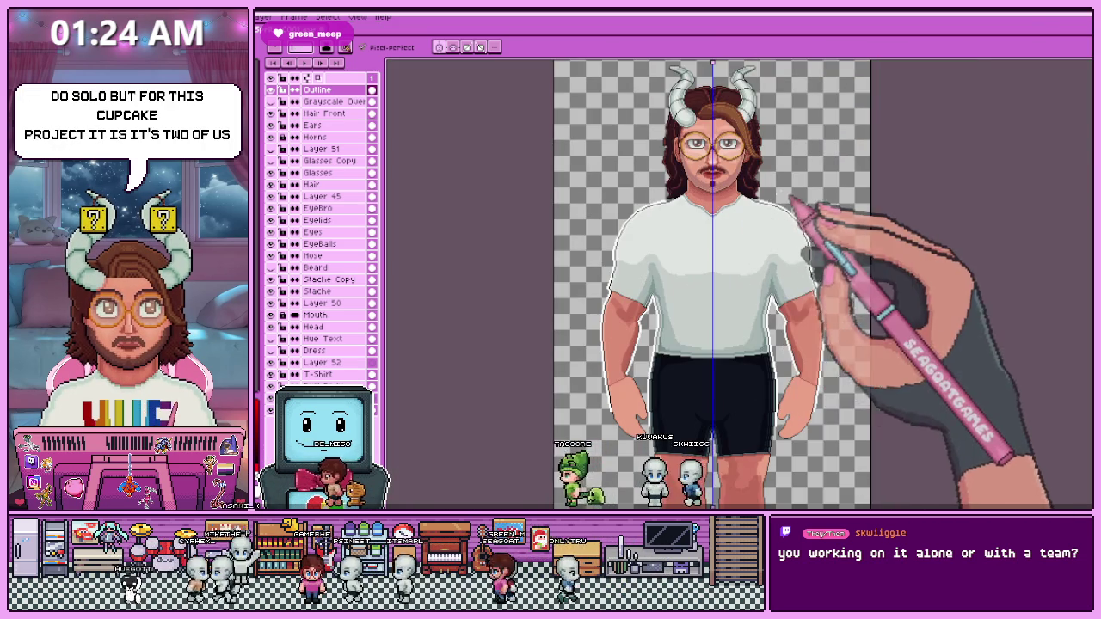
# Zoom out to check the whole finished portrait sprite.
pyautogui.scroll(2, 783, 219)
pyautogui.scroll(-3, 781, 228)
pyautogui.scroll(1, 632, 284)
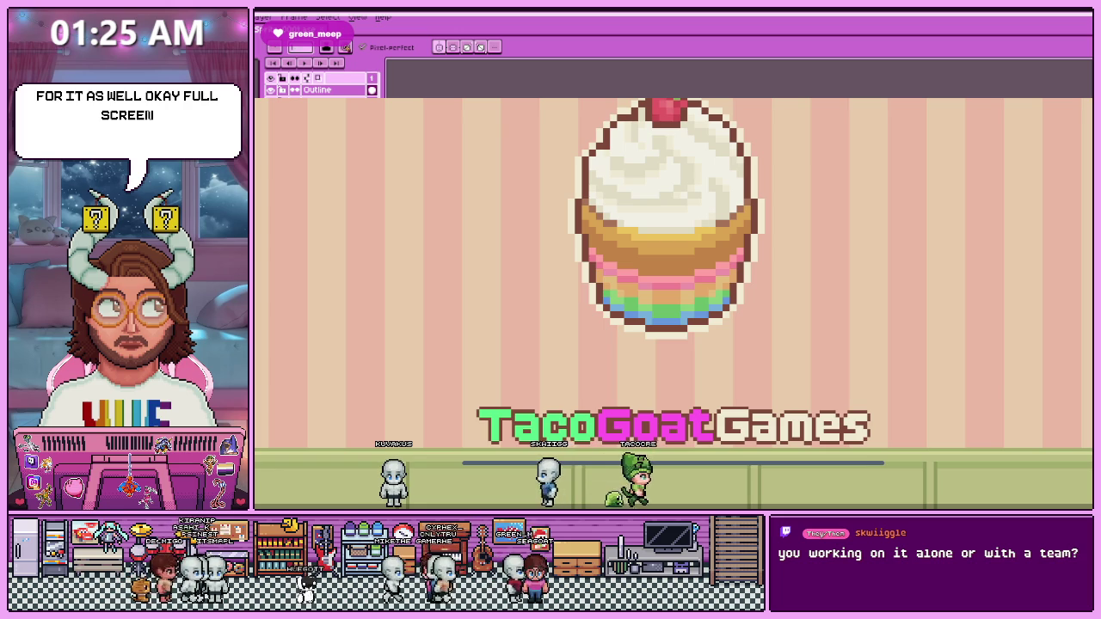
# Make the game fullscreen, press Play, and answer the tutorial prompt to start the intro.
pyautogui.hotkey('ctrl', 'f')
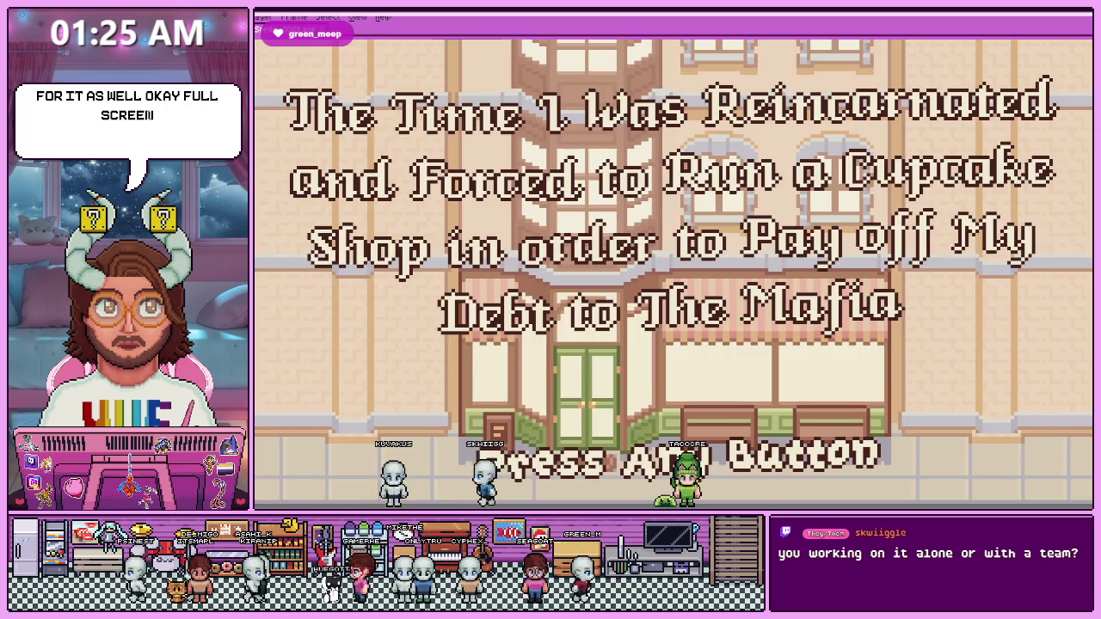
pyautogui.click(828, 237)
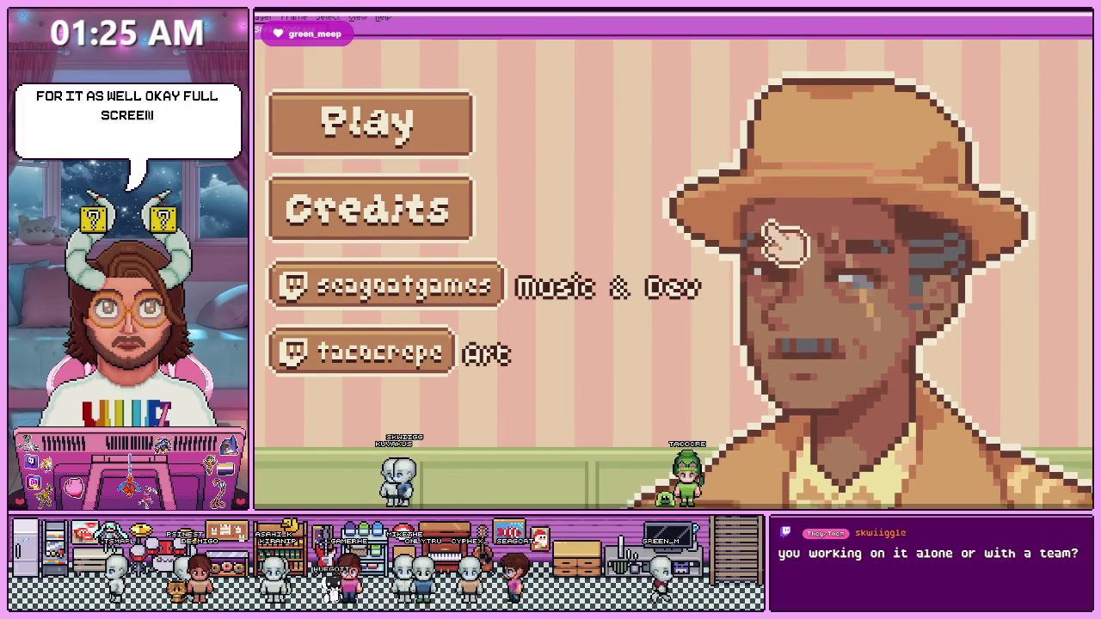
pyautogui.click(370, 120)
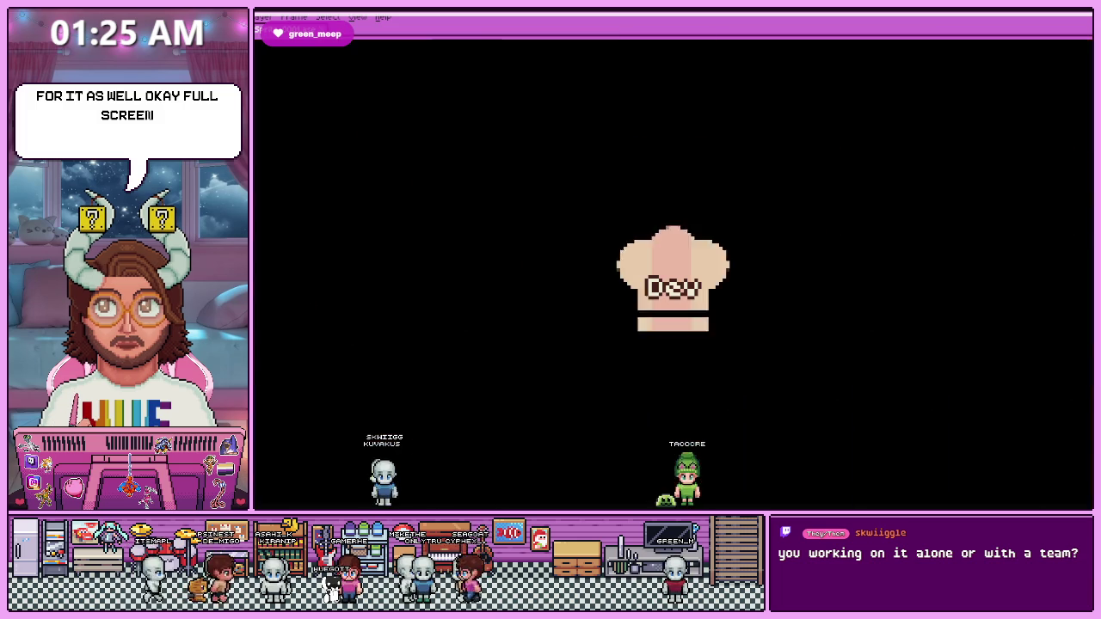
pyautogui.click(817, 361)
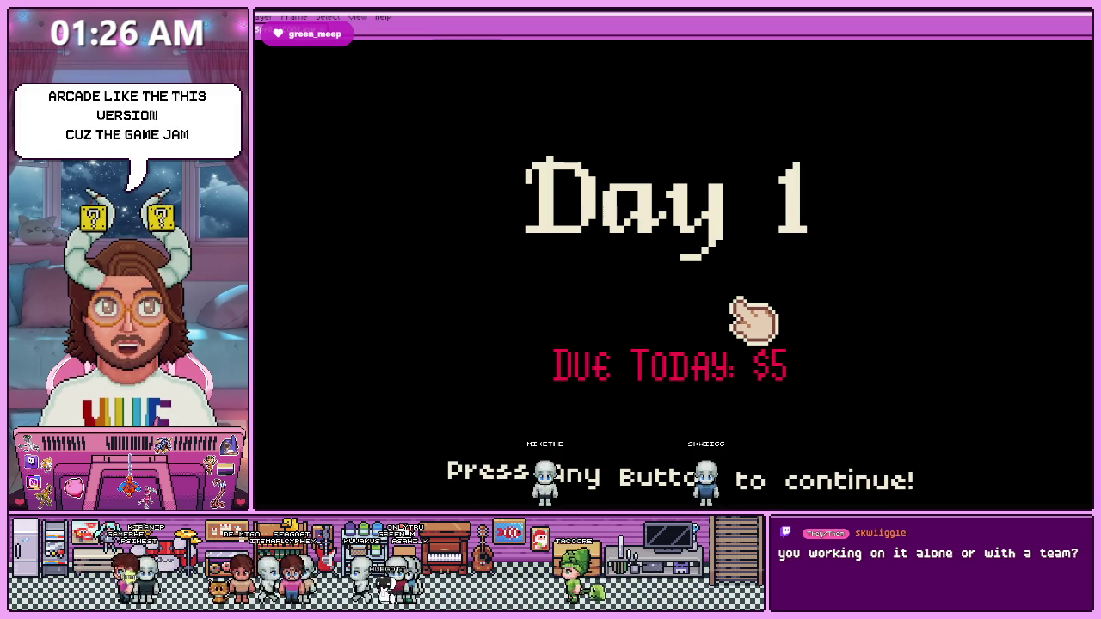
# Dismiss Day 1 and turn the music volume down low in the pause menu.
pyautogui.click(735, 303)
pyautogui.press('Escape')
pyautogui.moveTo(944, 215); pyautogui.dragTo(843, 217)
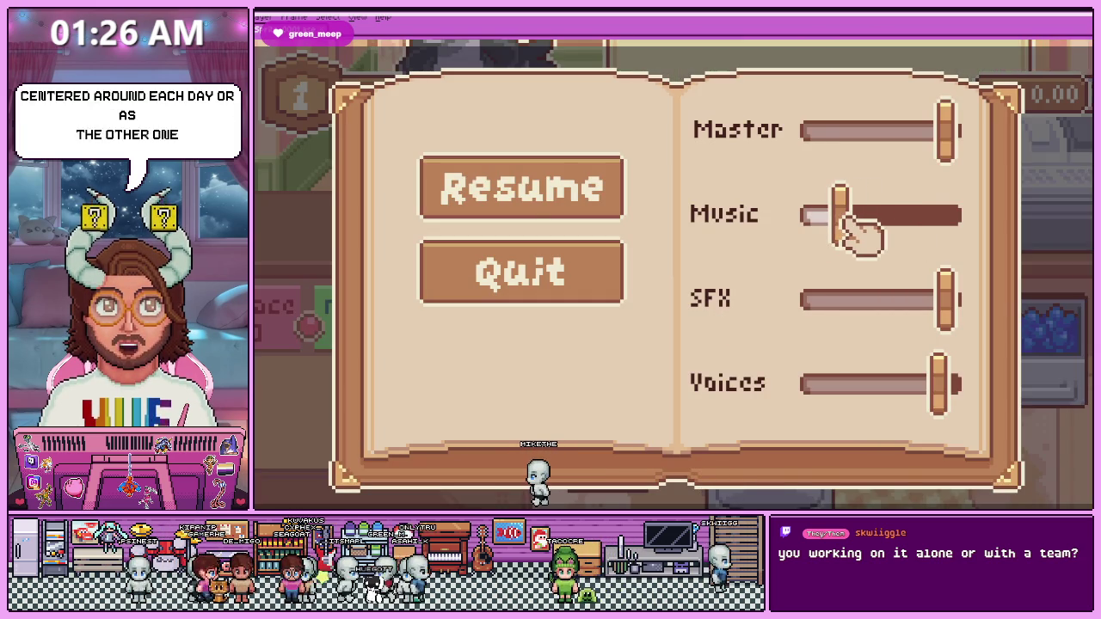
pyautogui.click(597, 184)
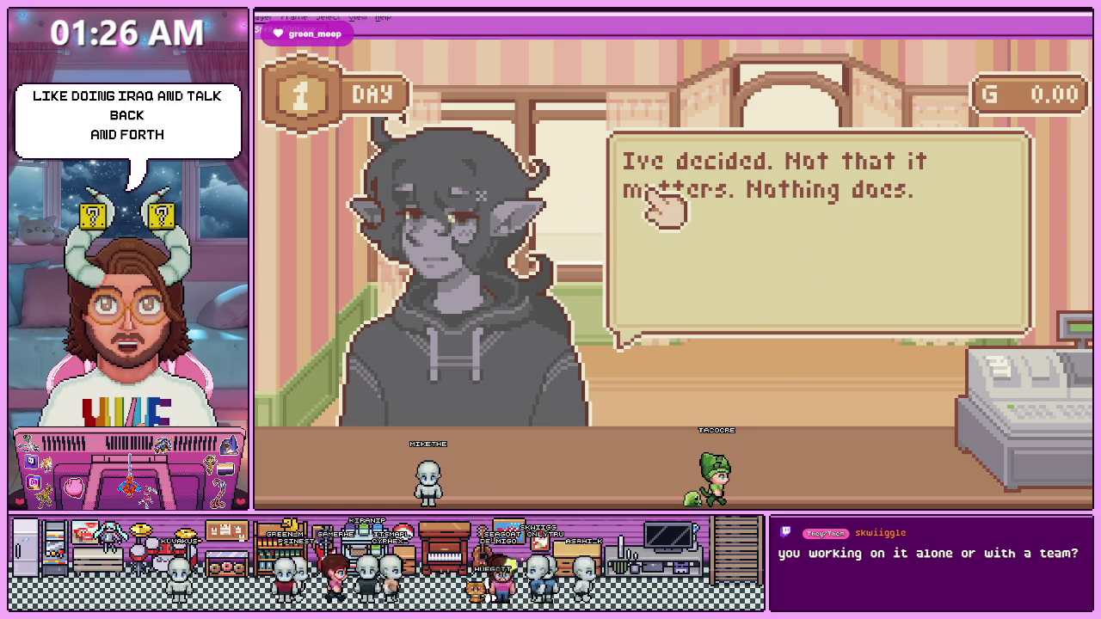
# Take the vanilla blueberry order and add flour, milk and sugar to the bowl.
pyautogui.click(793, 299)
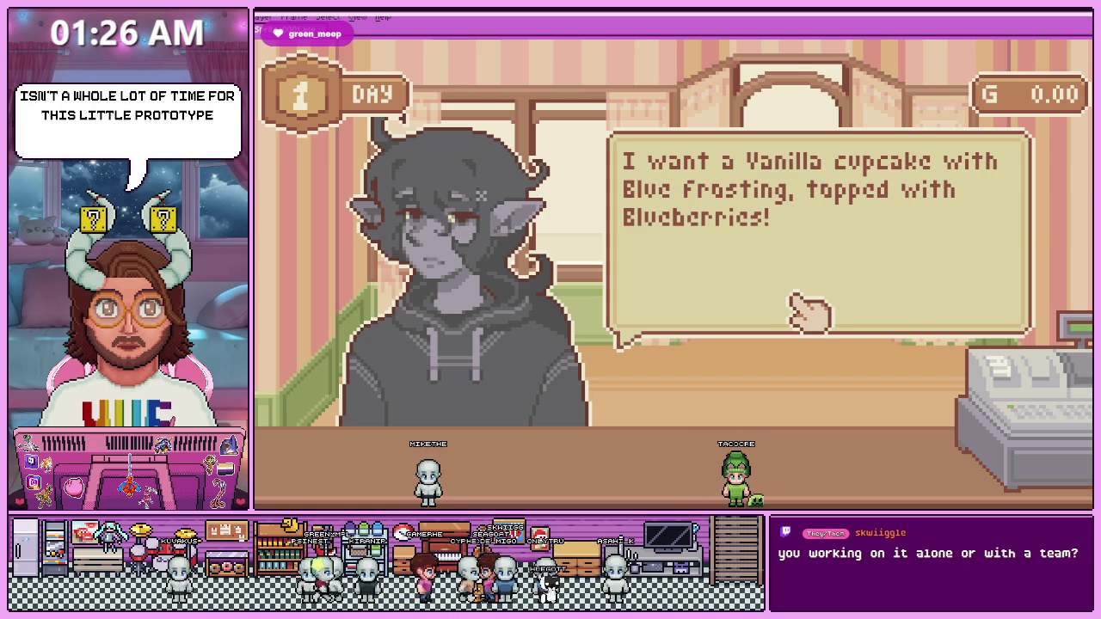
pyautogui.click(808, 314)
pyautogui.moveTo(533, 370); pyautogui.dragTo(688, 258)
pyautogui.moveTo(606, 193); pyautogui.dragTo(812, 295)
pyautogui.moveTo(503, 211); pyautogui.dragTo(799, 295)
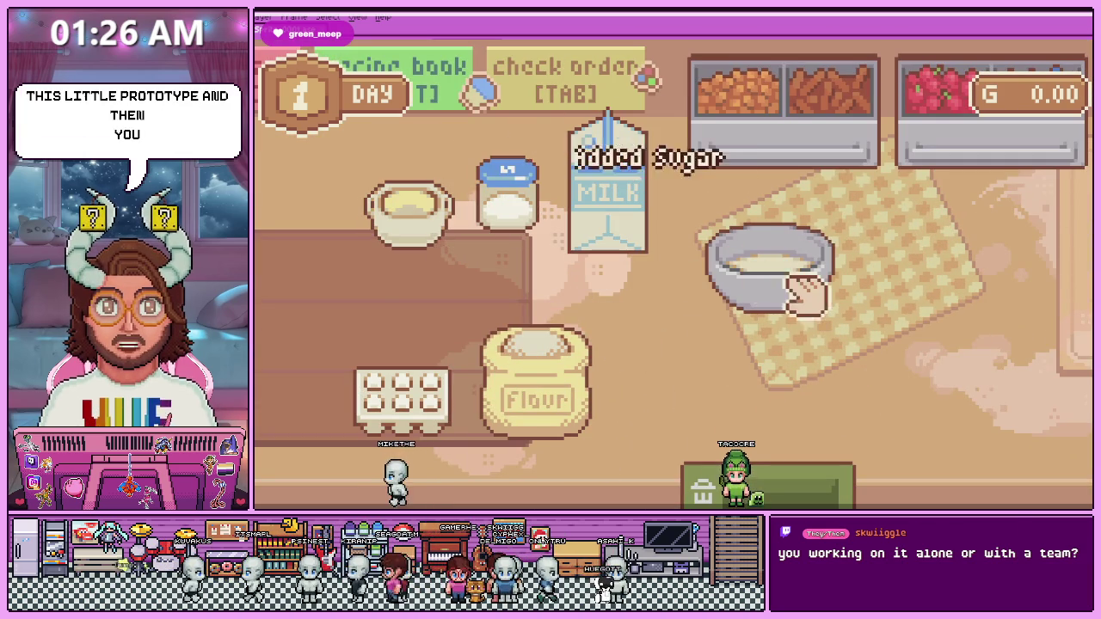
# Add an egg and butter to the batter and whisk it in the mixer.
pyautogui.press('Tab')
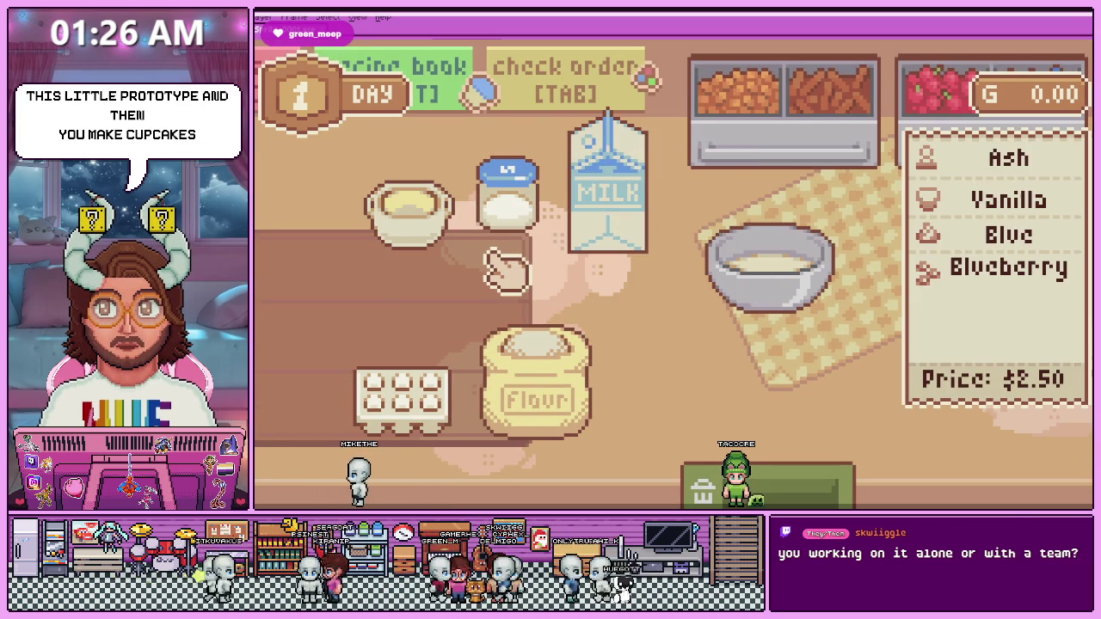
pyautogui.click(383, 394)
pyautogui.rightClick(779, 262)
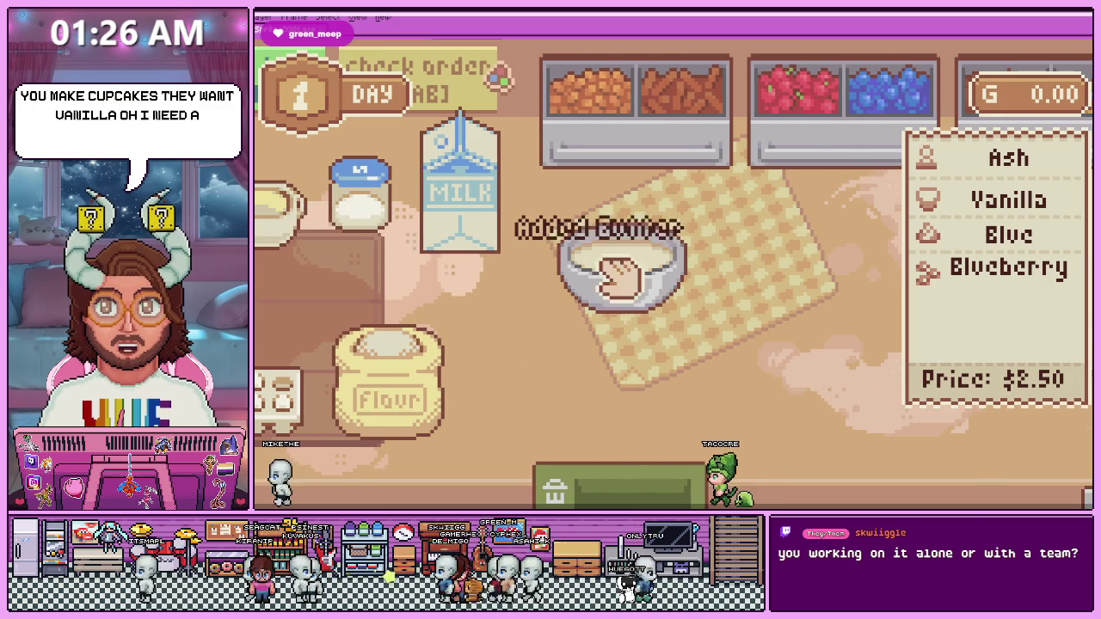
pyautogui.moveTo(318, 223); pyautogui.dragTo(627, 270)
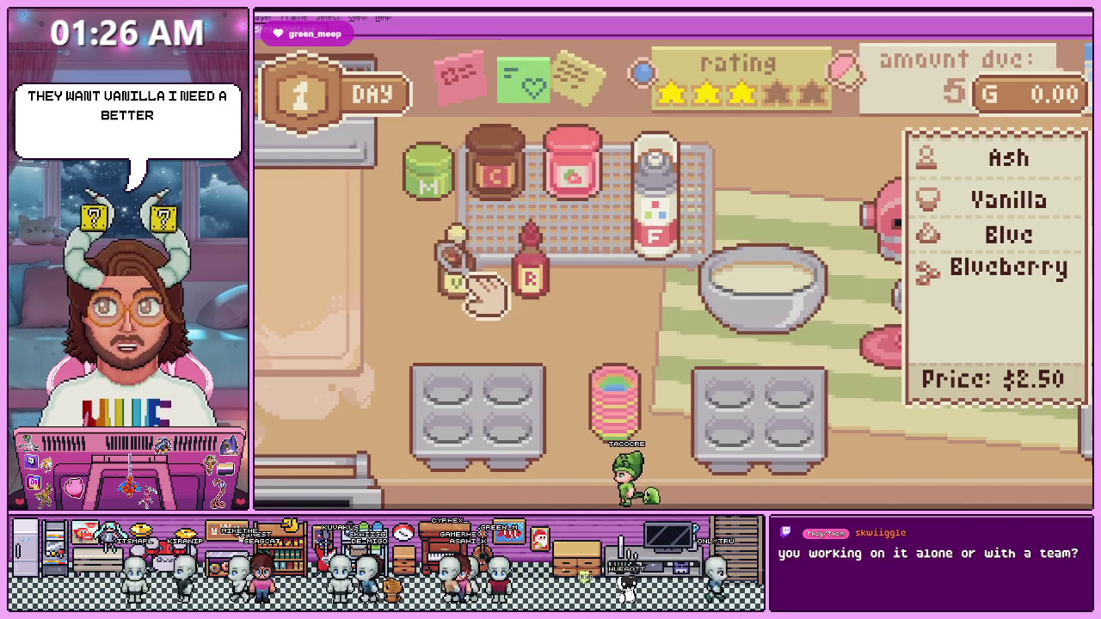
pyautogui.moveTo(714, 320); pyautogui.dragTo(830, 280)
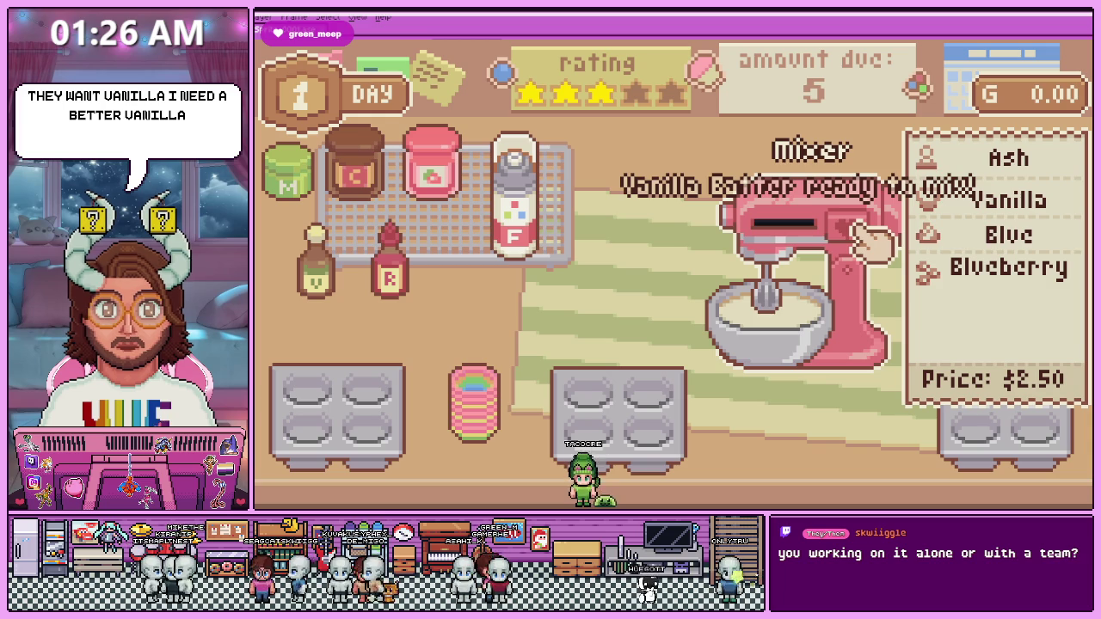
pyautogui.click(873, 241)
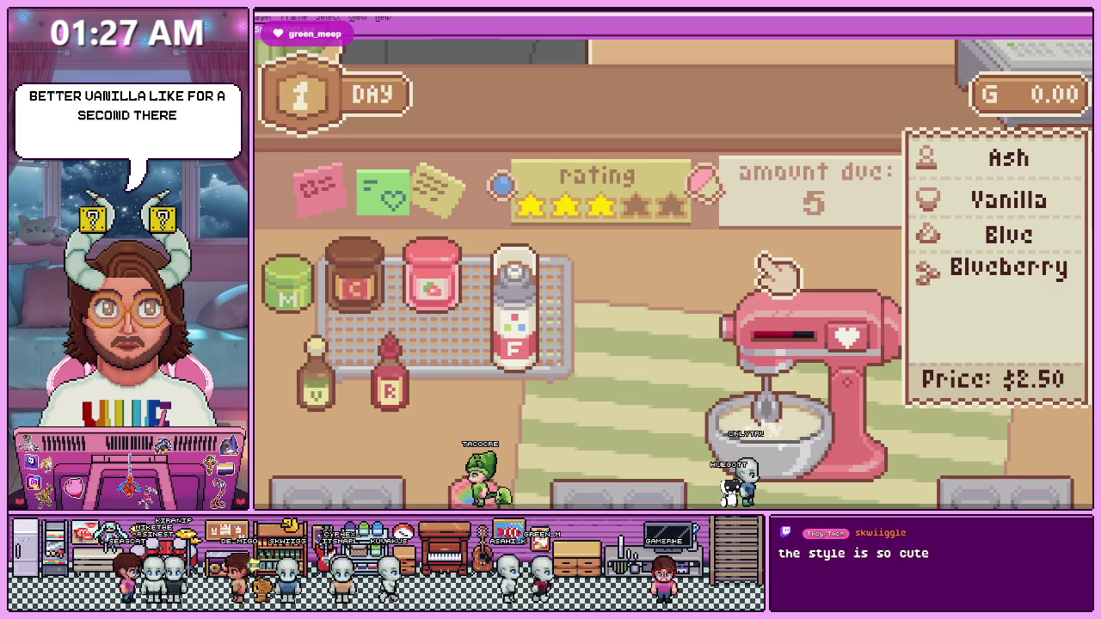
# Line the tray, pour in the vanilla batter, and put the pan in the oven.
pyautogui.scroll(3, 740, 267)
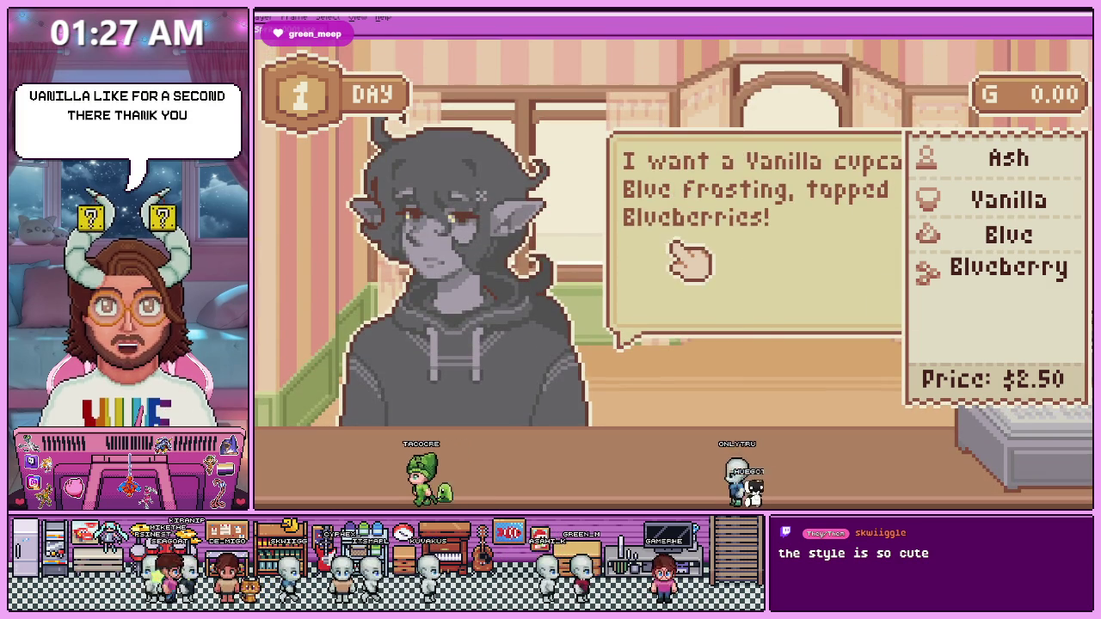
pyautogui.scroll(-2, 697, 253)
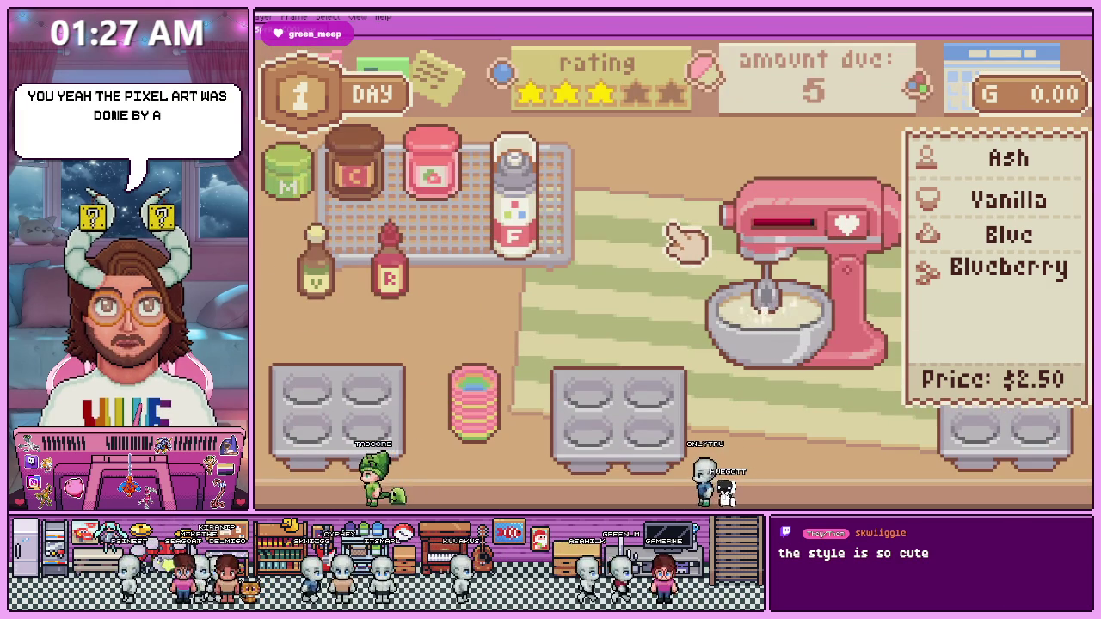
pyautogui.moveTo(473, 404)
pyautogui.mouseDown()
pyautogui.moveTo(585, 421)
pyautogui.moveTo(590, 394)
pyautogui.moveTo(650, 394)
pyautogui.moveTo(590, 426)
pyautogui.mouseUp()
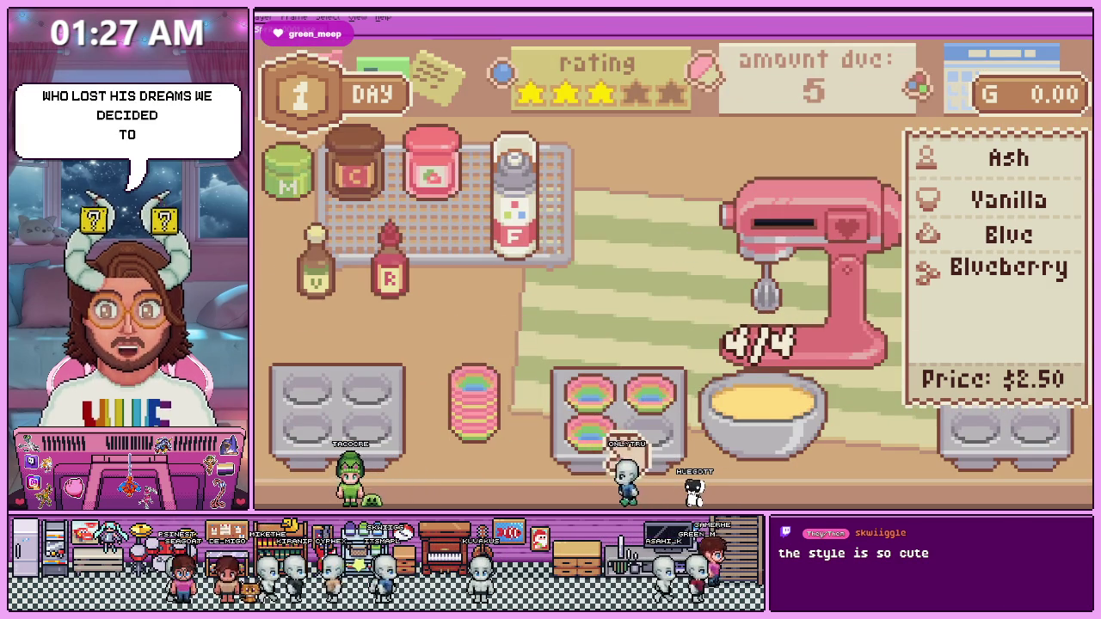
pyautogui.moveTo(495, 425); pyautogui.dragTo(654, 435)
pyautogui.moveTo(821, 425); pyautogui.dragTo(637, 415)
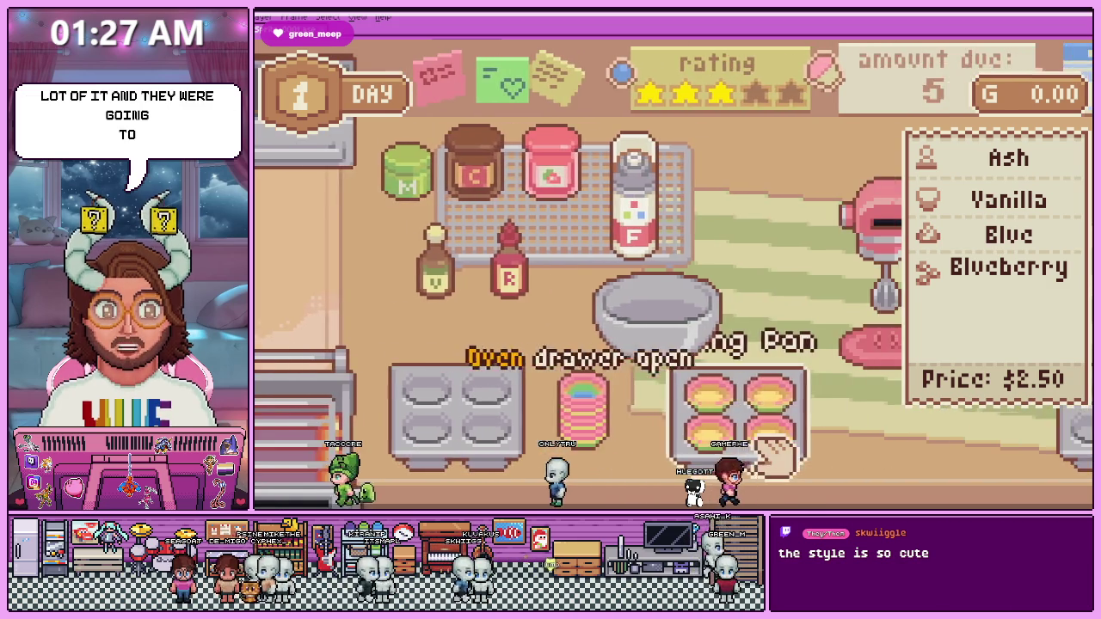
pyautogui.moveTo(769, 455)
pyautogui.mouseDown()
pyautogui.moveTo(626, 430)
pyautogui.moveTo(619, 417)
pyautogui.mouseUp()
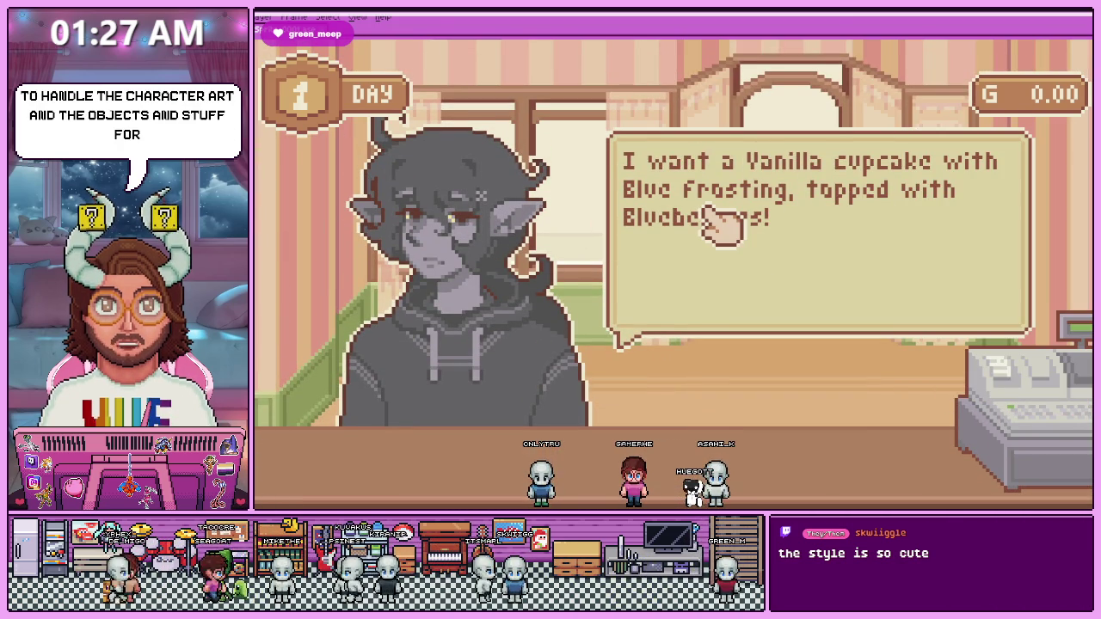
# Take the baked pan out of the oven and move the cupcakes onto the counter.
pyautogui.click(699, 288)
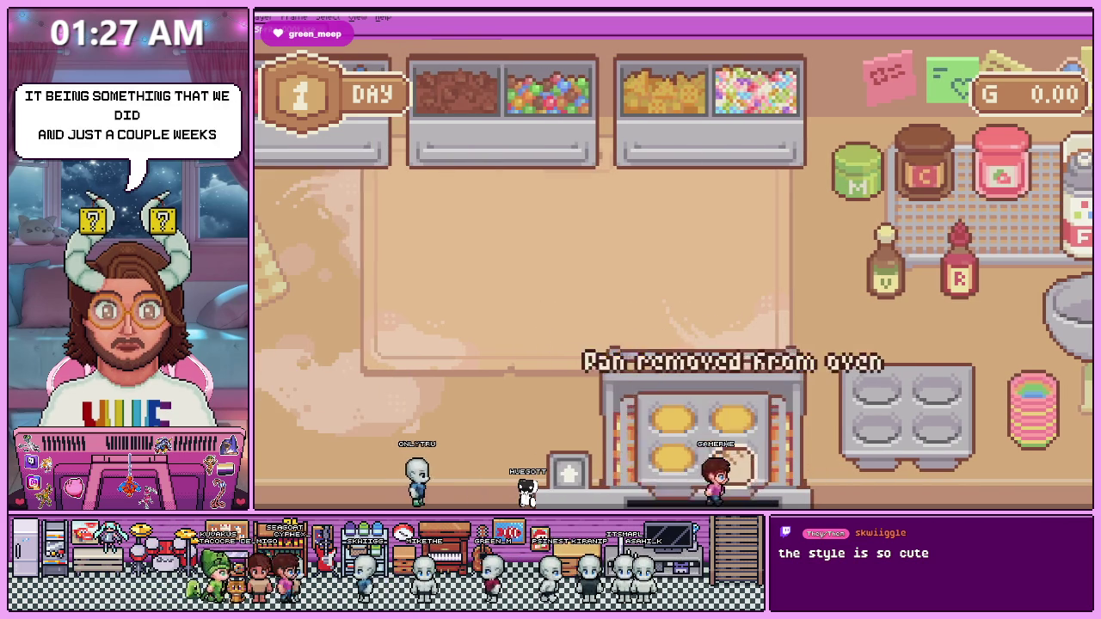
pyautogui.moveTo(739, 464); pyautogui.dragTo(489, 251)
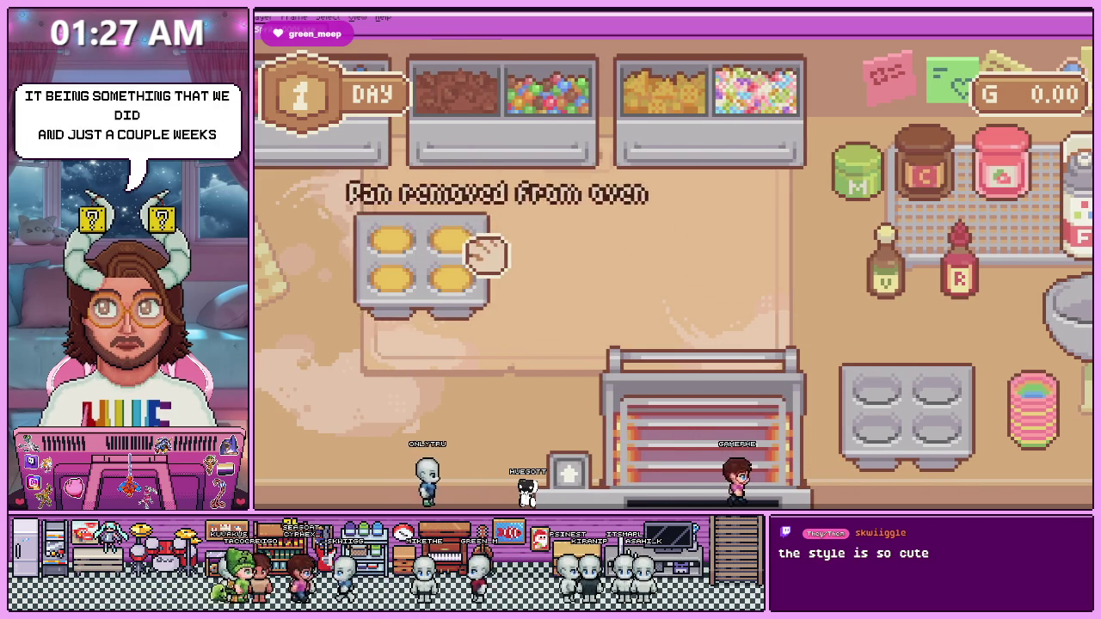
pyautogui.click(695, 393)
pyautogui.moveTo(508, 297); pyautogui.dragTo(695, 301)
pyautogui.moveTo(449, 283); pyautogui.dragTo(553, 339)
pyautogui.moveTo(396, 250); pyautogui.dragTo(809, 245)
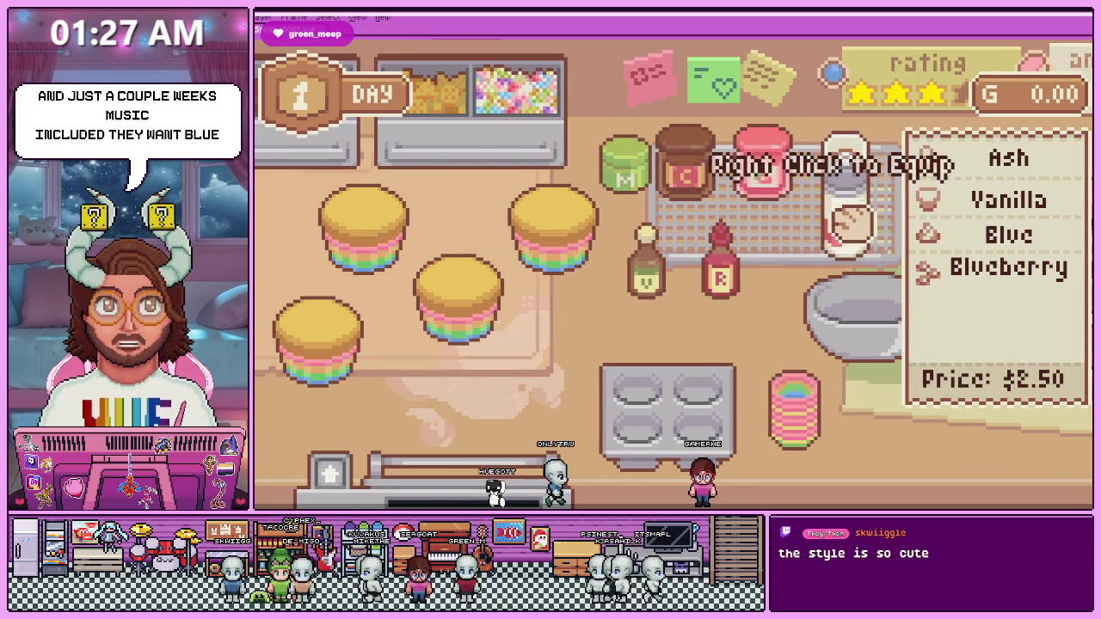
# Pipe blue frosting onto the vanilla cupcake.
pyautogui.rightClick(834, 219)
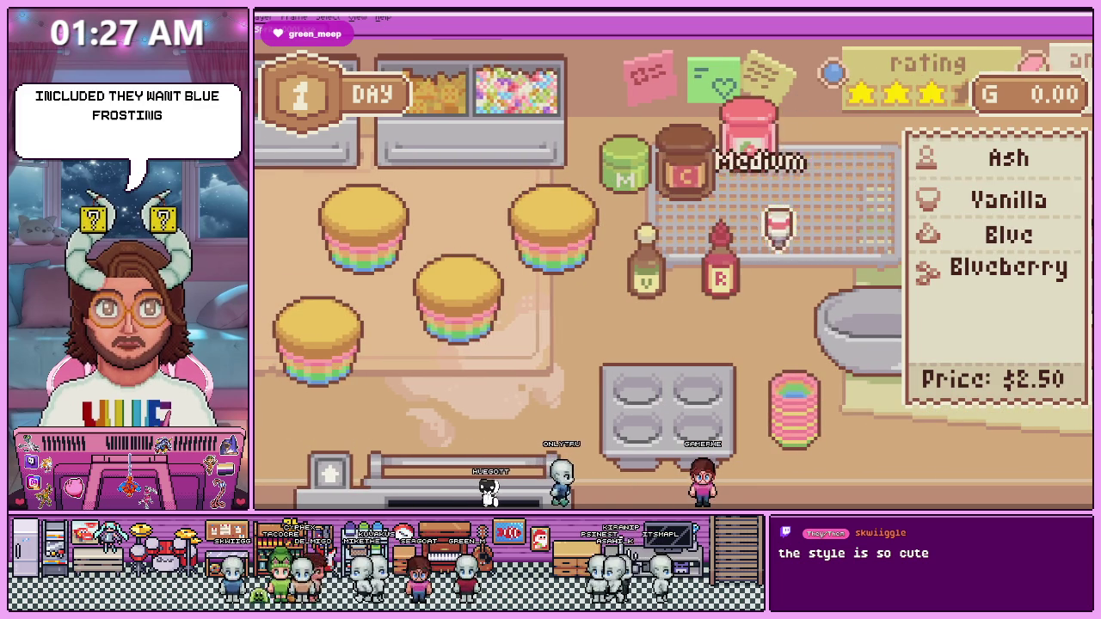
pyautogui.moveTo(584, 202)
pyautogui.mouseDown()
pyautogui.moveTo(545, 172)
pyautogui.moveTo(585, 163)
pyautogui.mouseUp()
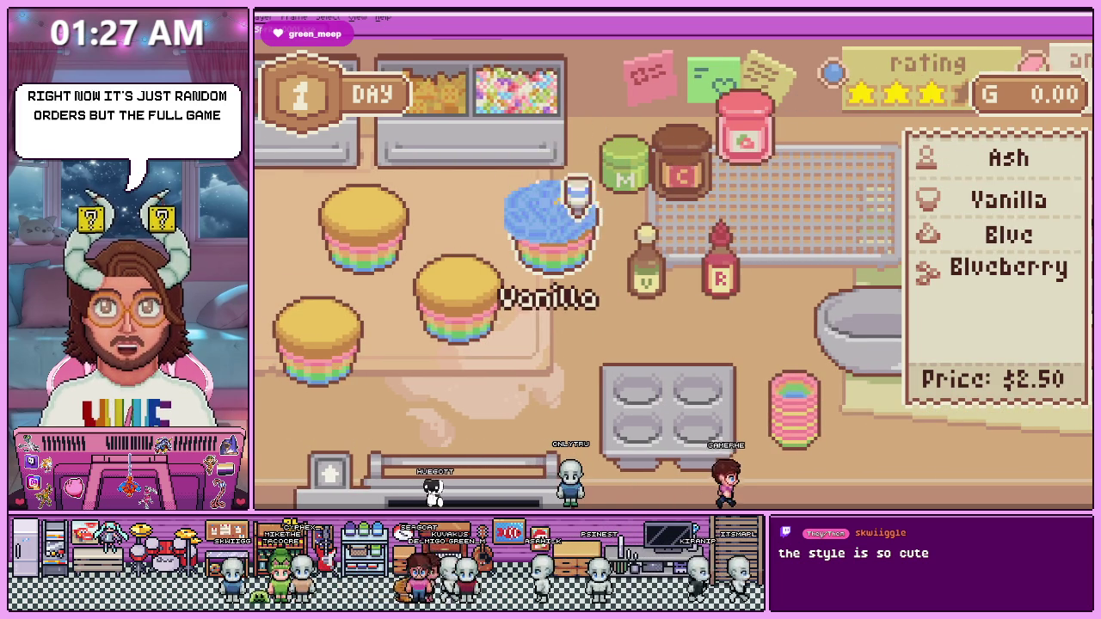
pyautogui.moveTo(576, 205); pyautogui.dragTo(538, 183)
pyautogui.click(791, 301)
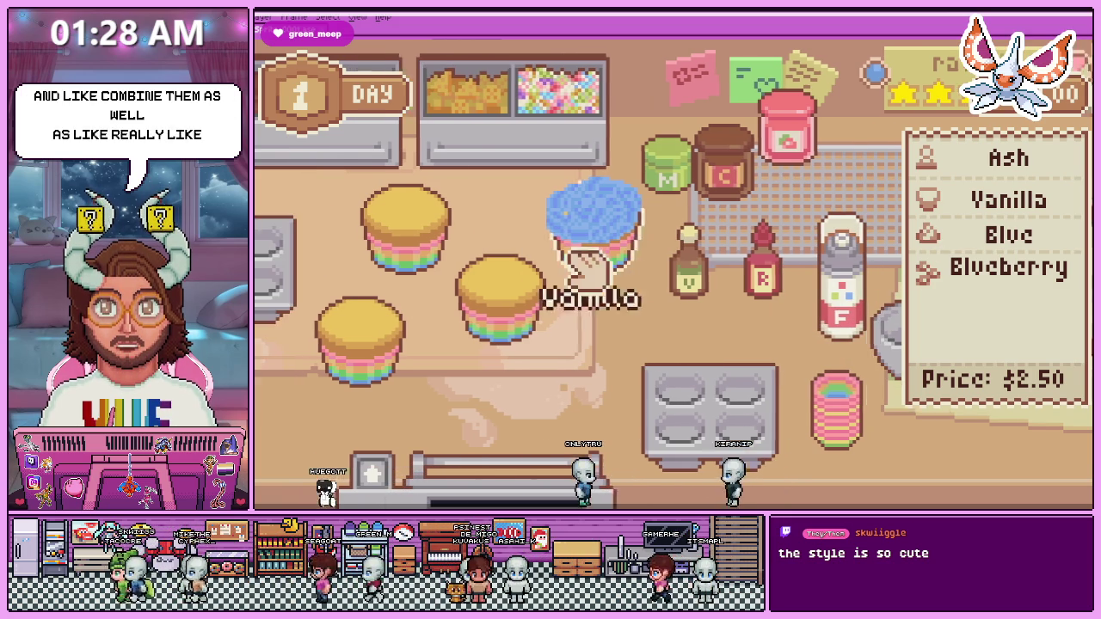
# Top the blue cupcake with a blueberry and serve it to the customer.
pyautogui.moveTo(552, 295); pyautogui.dragTo(564, 357)
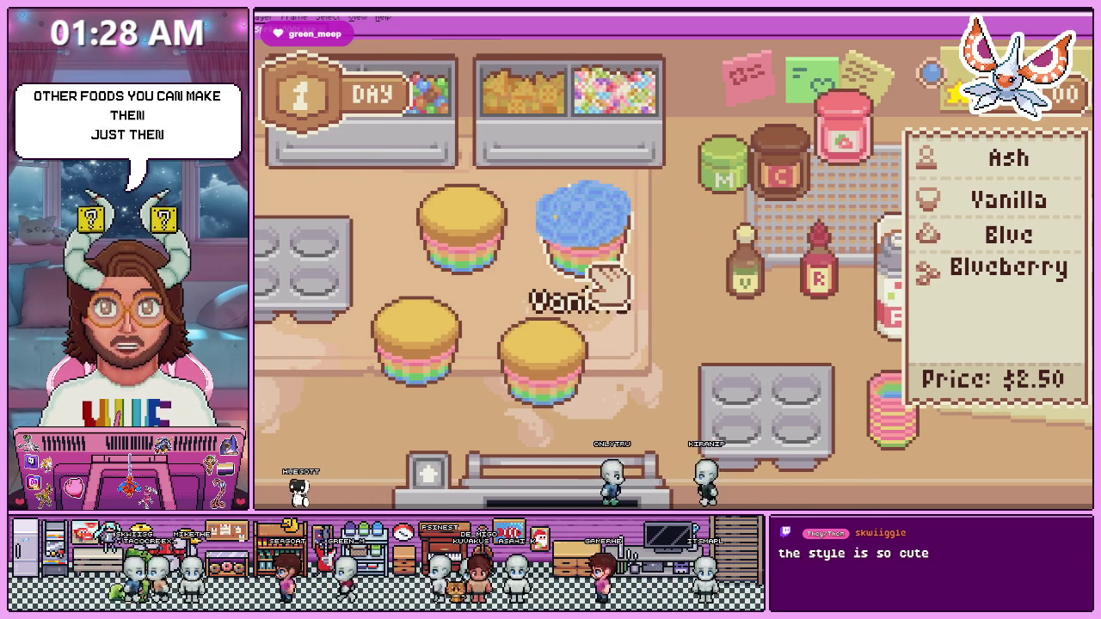
pyautogui.moveTo(671, 267); pyautogui.dragTo(578, 288)
pyautogui.scroll(-2, 594, 284)
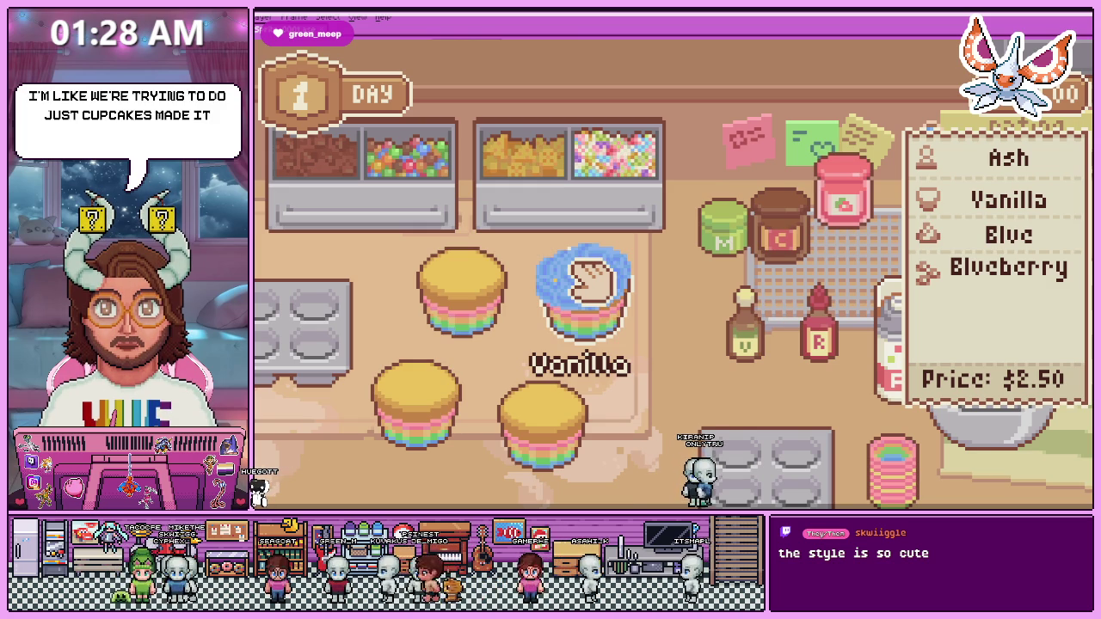
pyautogui.moveTo(504, 177)
pyautogui.mouseDown()
pyautogui.moveTo(693, 318)
pyautogui.moveTo(565, 319)
pyautogui.mouseUp()
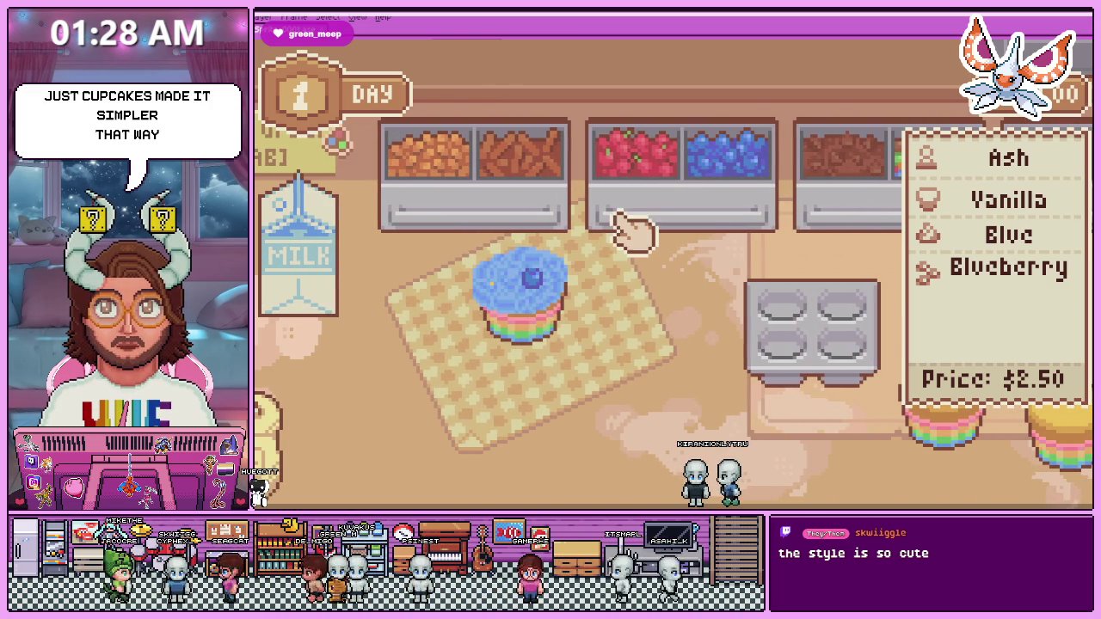
pyautogui.click(542, 323)
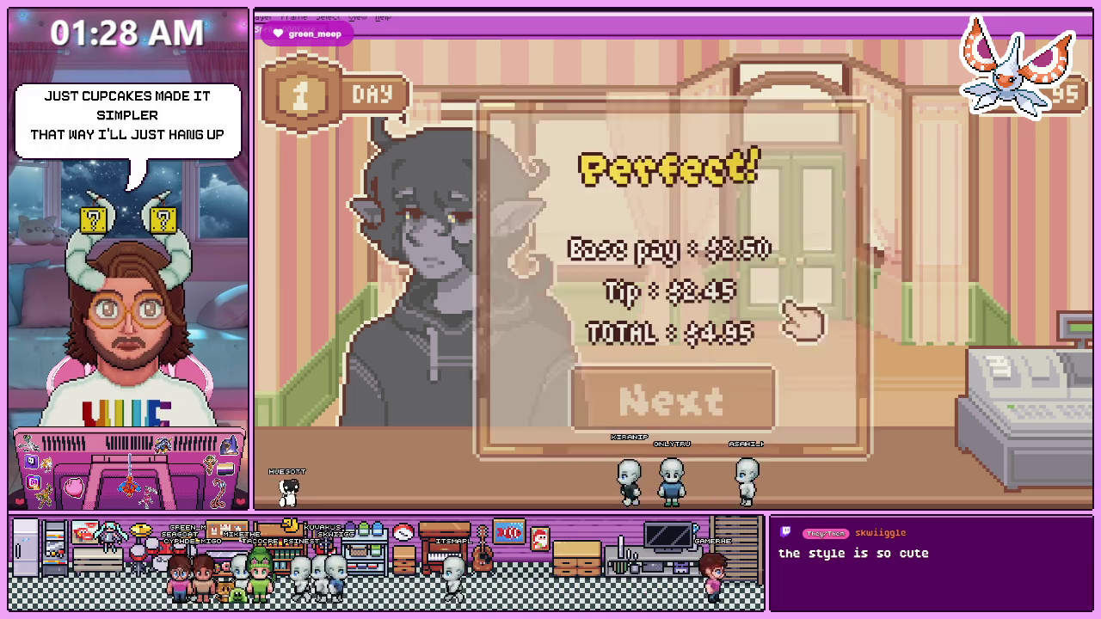
# Collect the payment, read the next customer's order, and head to the kitchen.
pyautogui.click(730, 397)
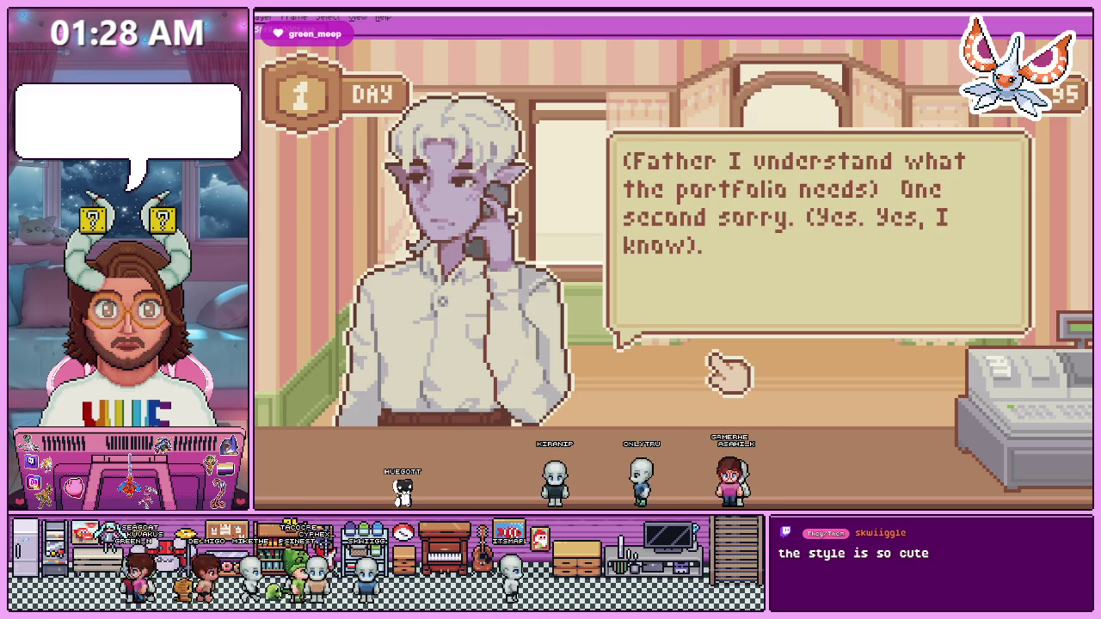
pyautogui.click(714, 361)
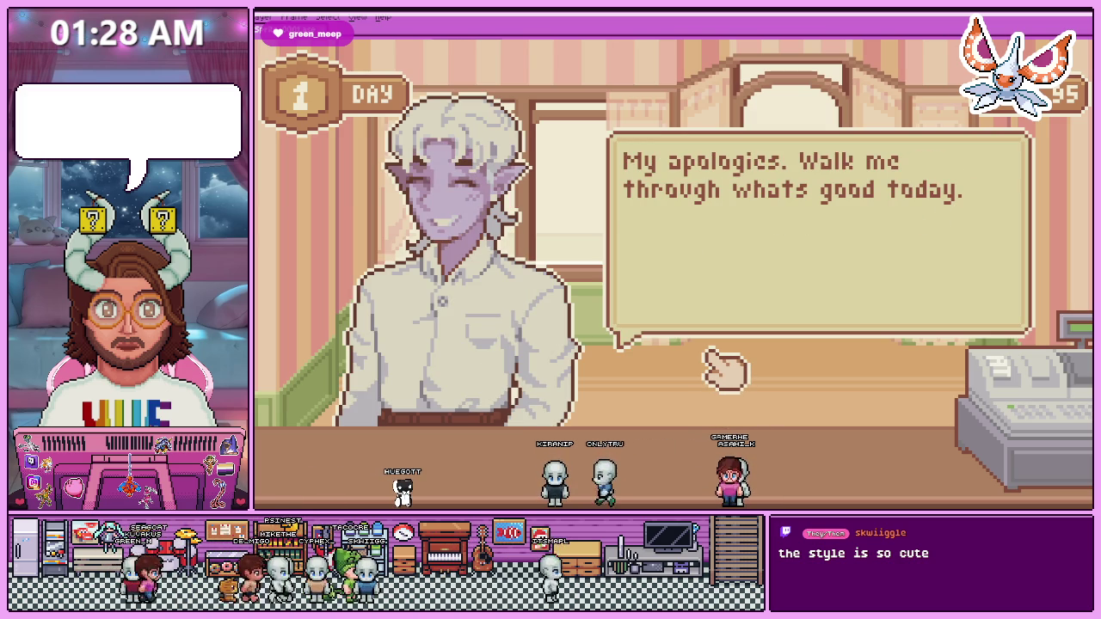
pyautogui.click(714, 361)
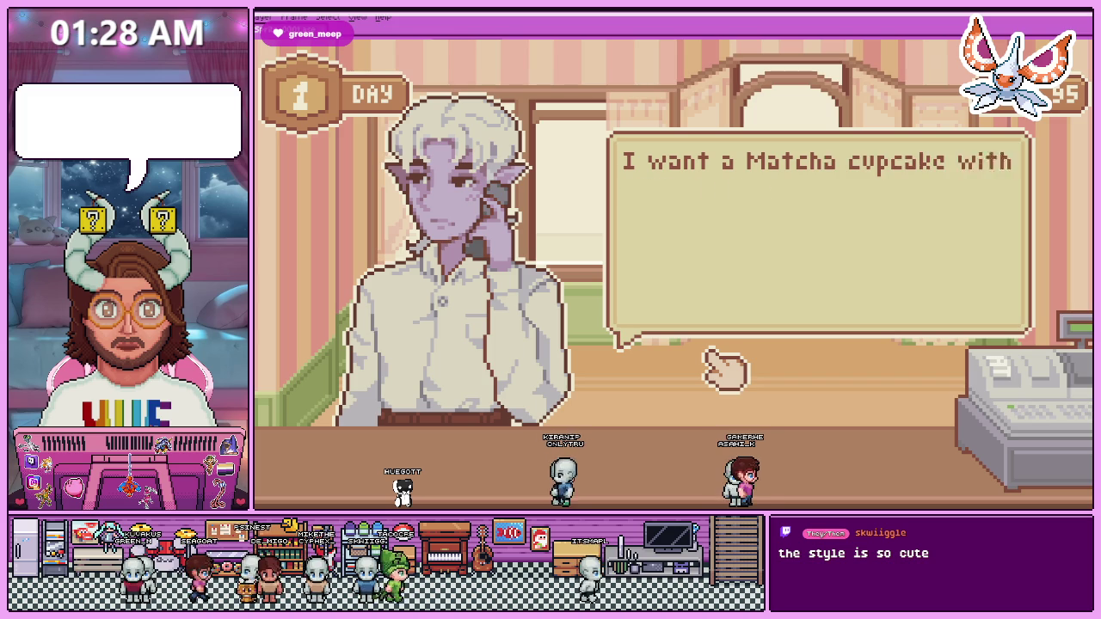
pyautogui.click(721, 366)
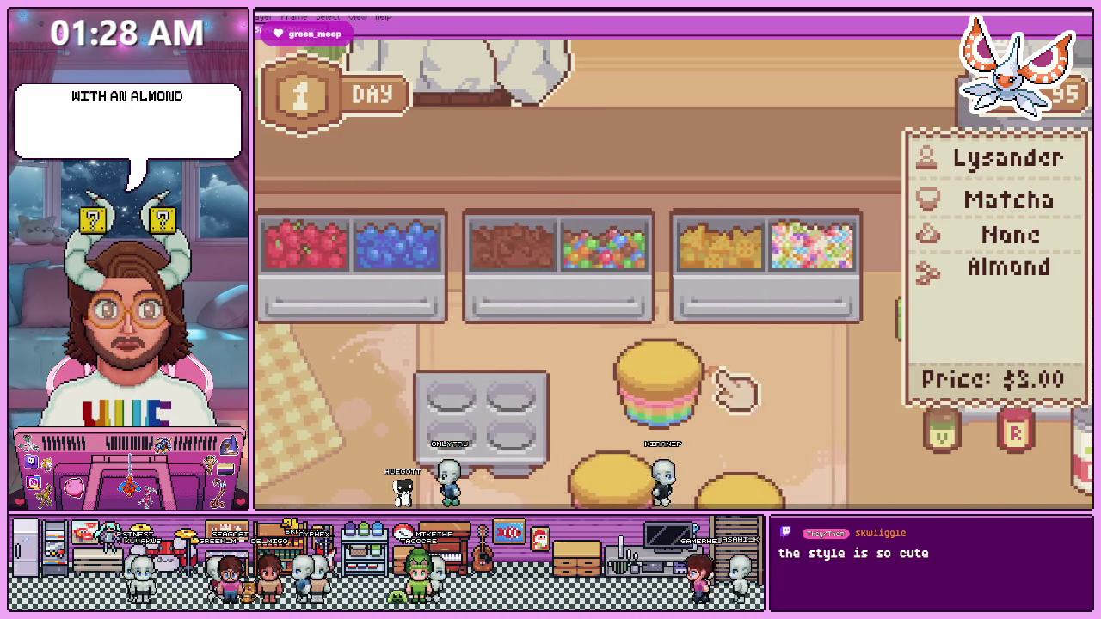
# Serve the finished cupcake, accept payment, and bring up the Red Velvet order.
pyautogui.moveTo(675, 392); pyautogui.dragTo(578, 270)
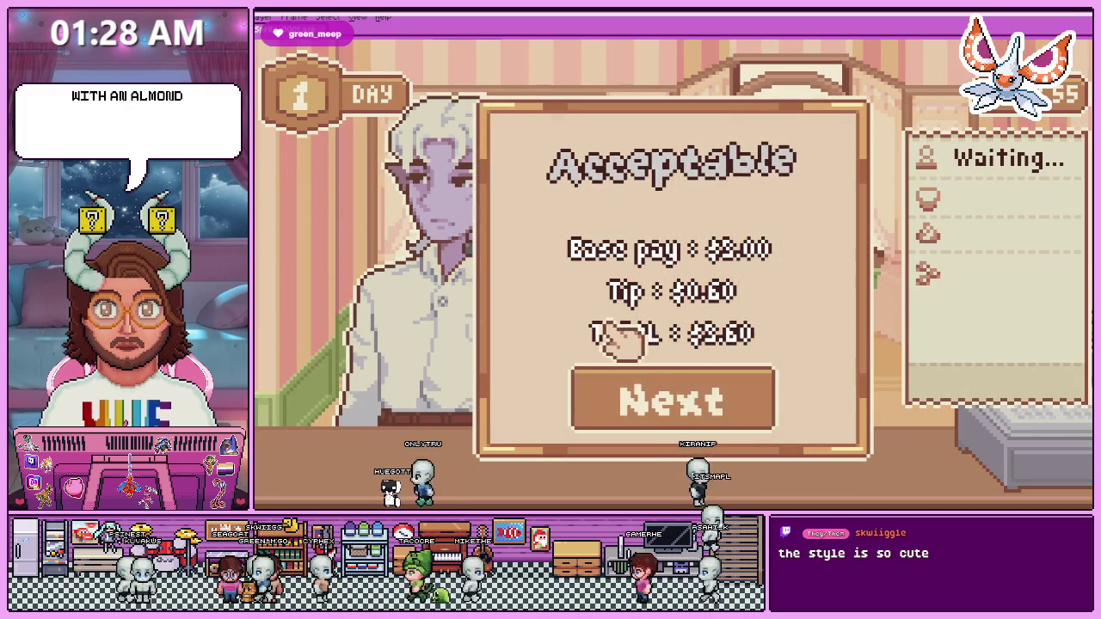
pyautogui.click(699, 403)
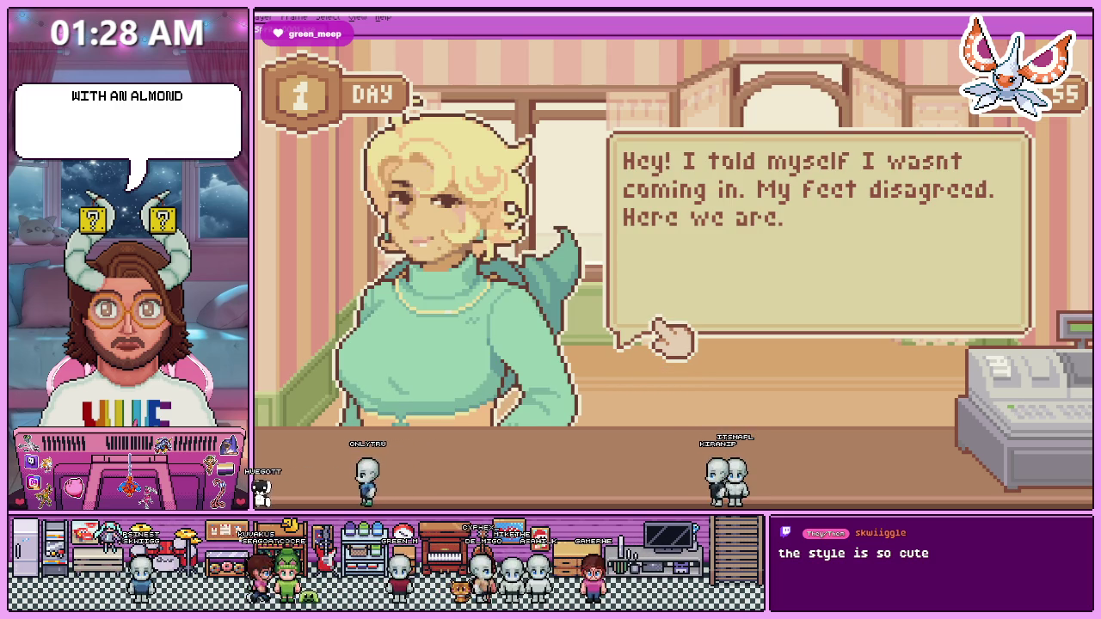
pyautogui.click(659, 323)
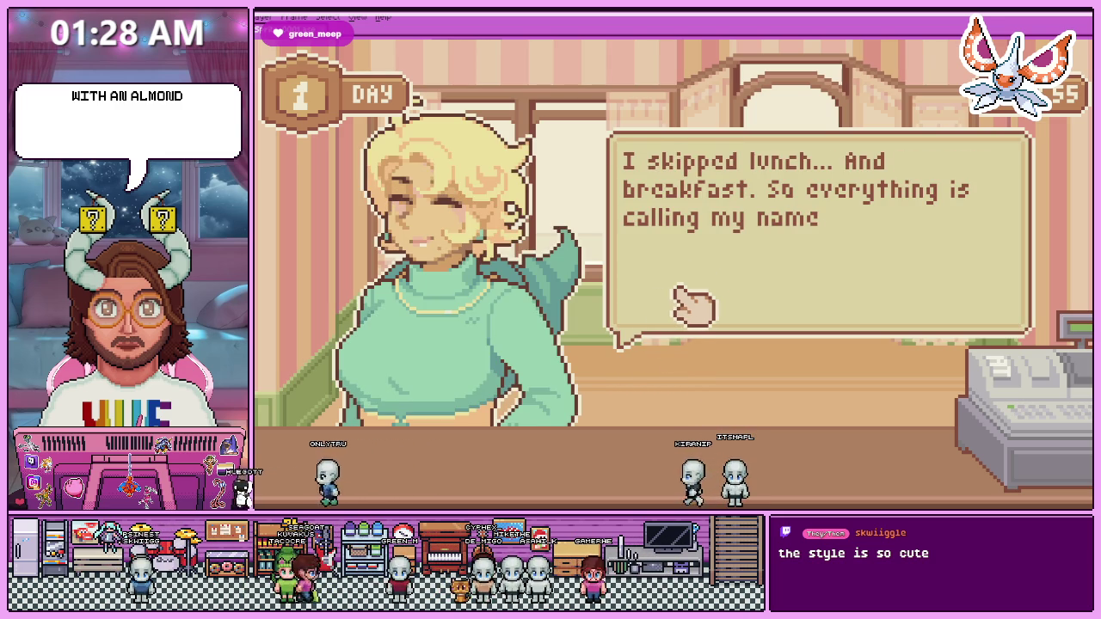
pyautogui.press('Escape')
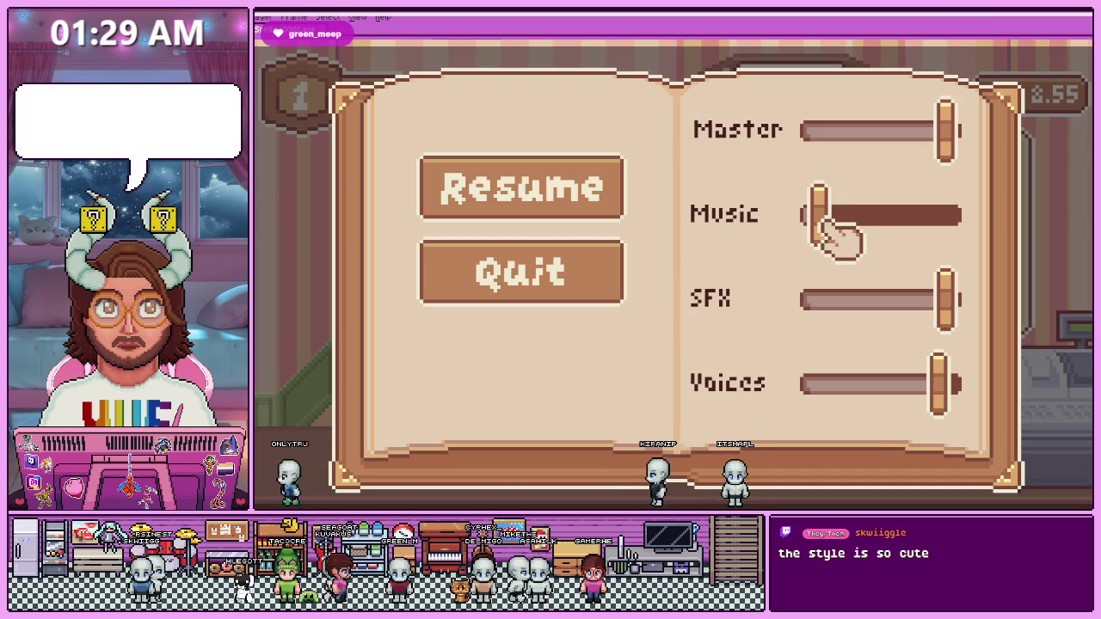
pyautogui.press('Escape')
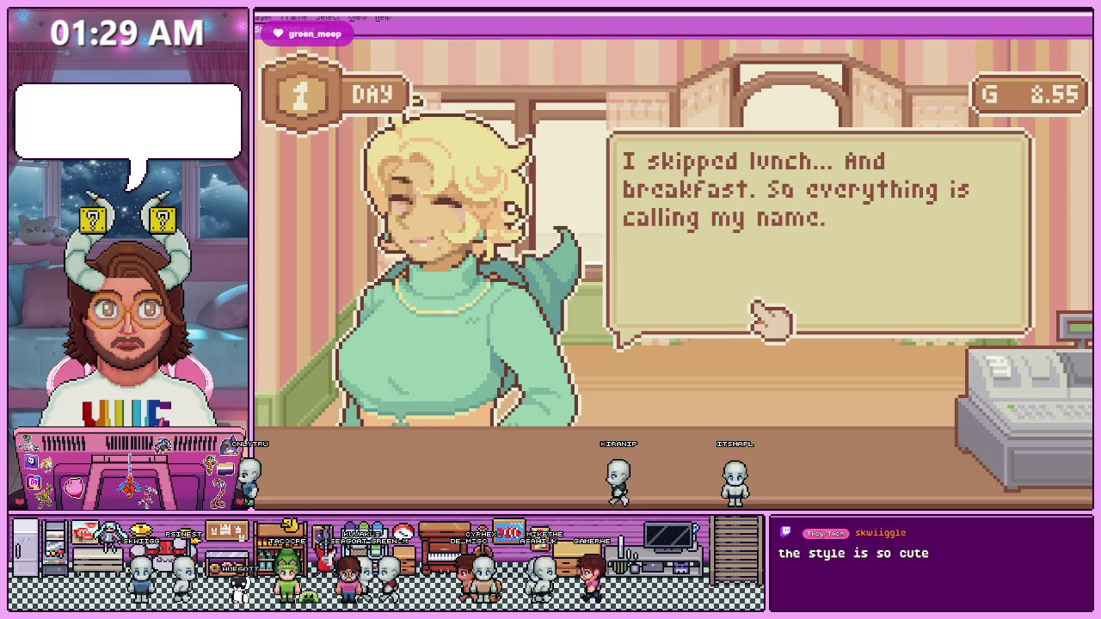
pyautogui.click(791, 301)
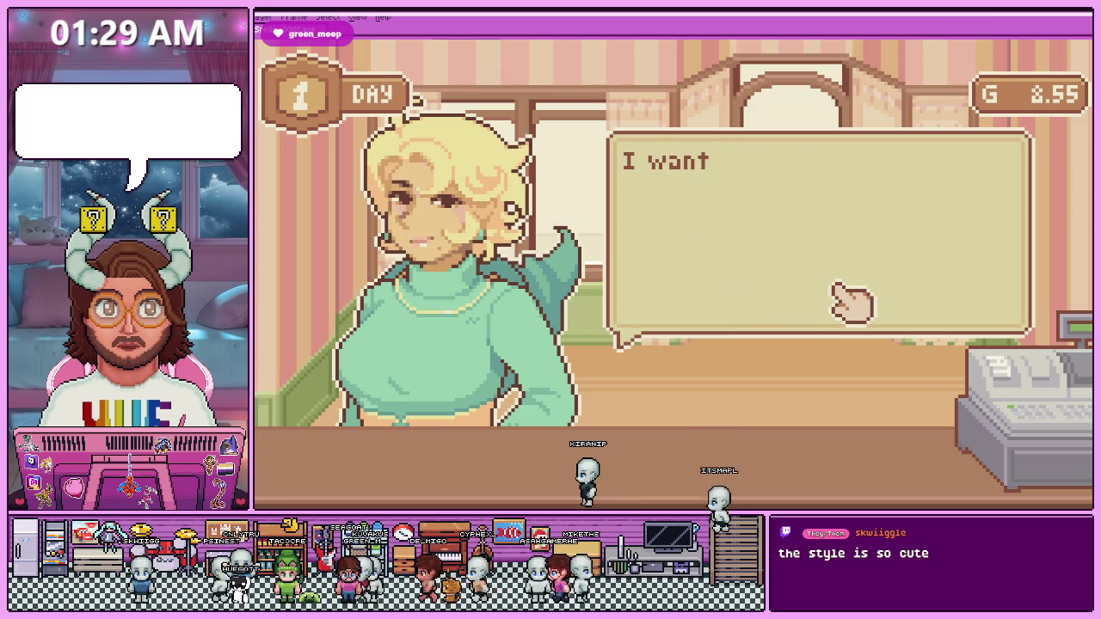
pyautogui.click(848, 305)
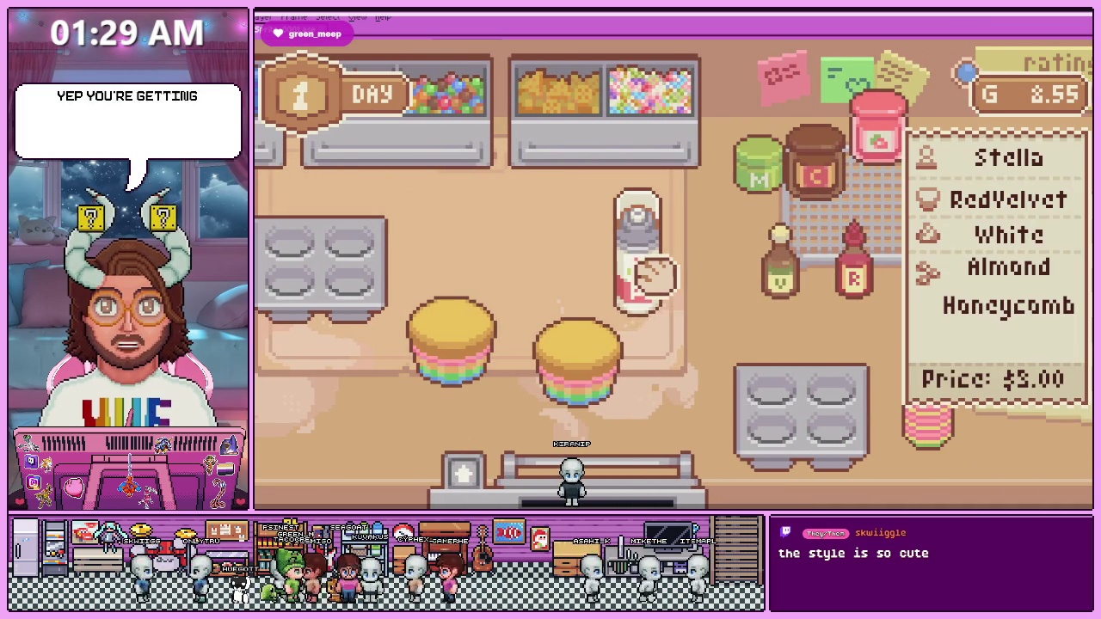
# Frost the right cupcake with white icing and put the icing back.
pyautogui.scroll(-1, 630, 232)
pyautogui.scroll(-1, 614, 226)
pyautogui.scroll(-1, 610, 236)
pyautogui.scroll(-1, 602, 252)
pyautogui.click(575, 297)
pyautogui.click(692, 275)
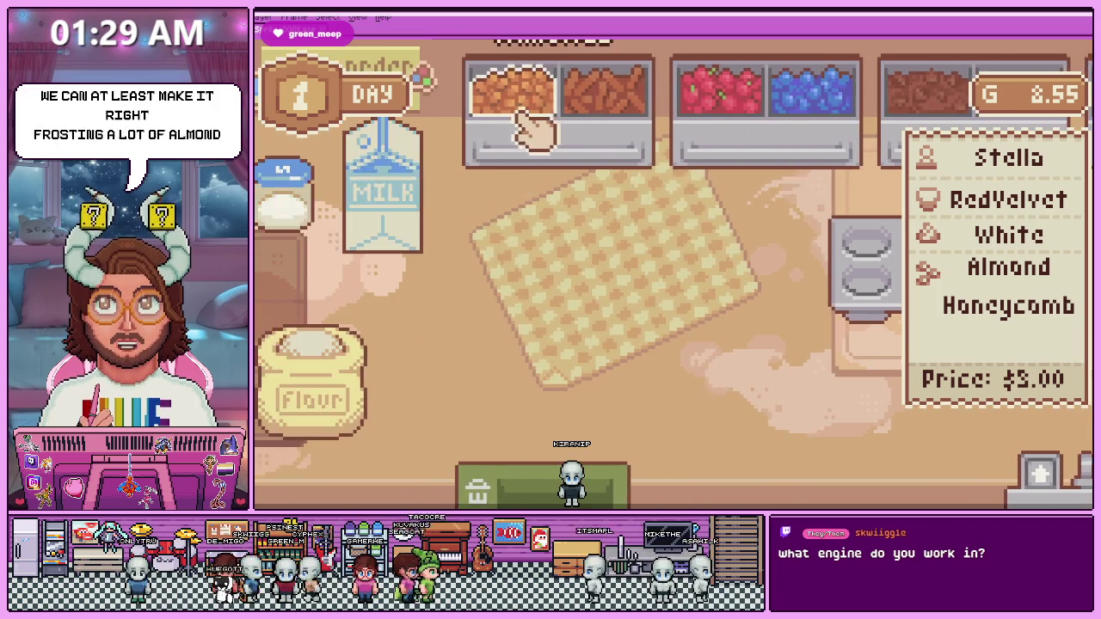
# Top the cupcake with an almond and honeycomb, serve it, and end Day 1.
pyautogui.click(521, 129)
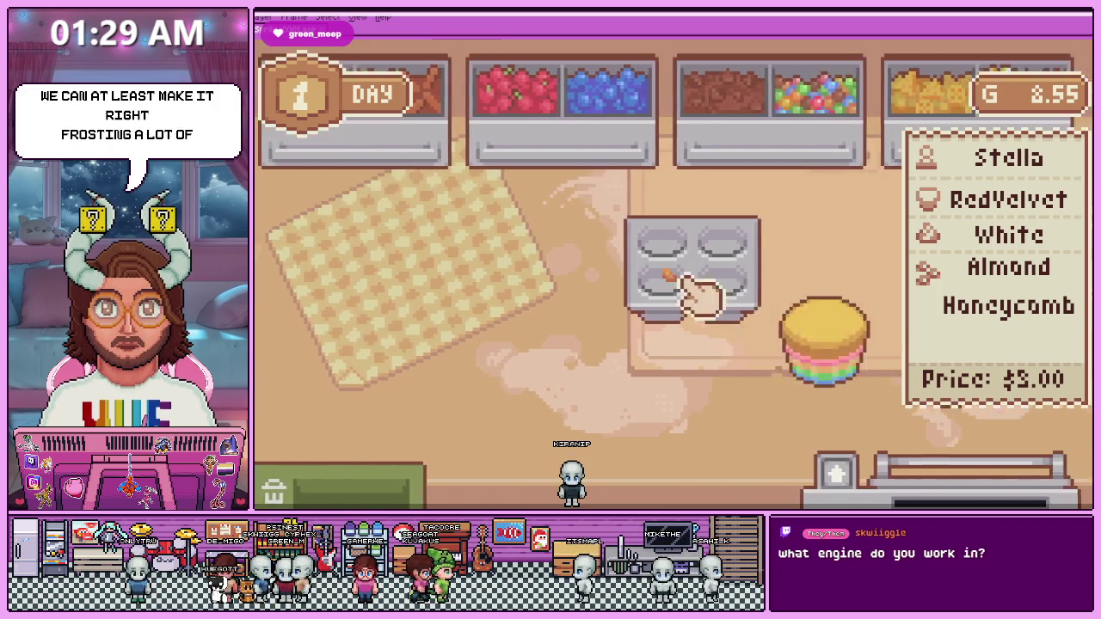
pyautogui.click(700, 344)
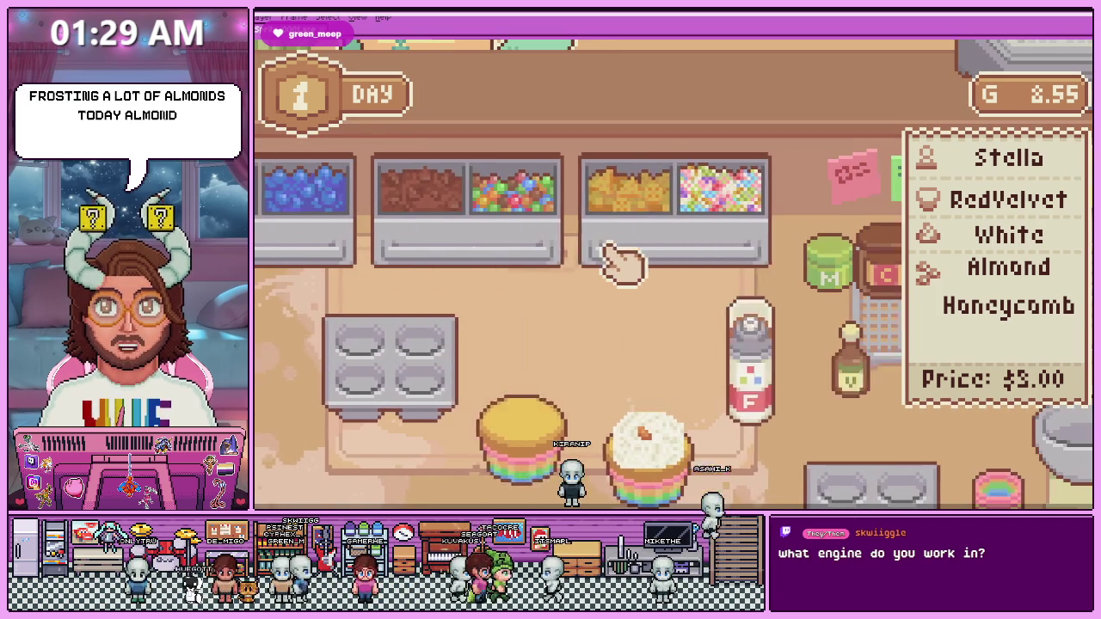
pyautogui.click(615, 207)
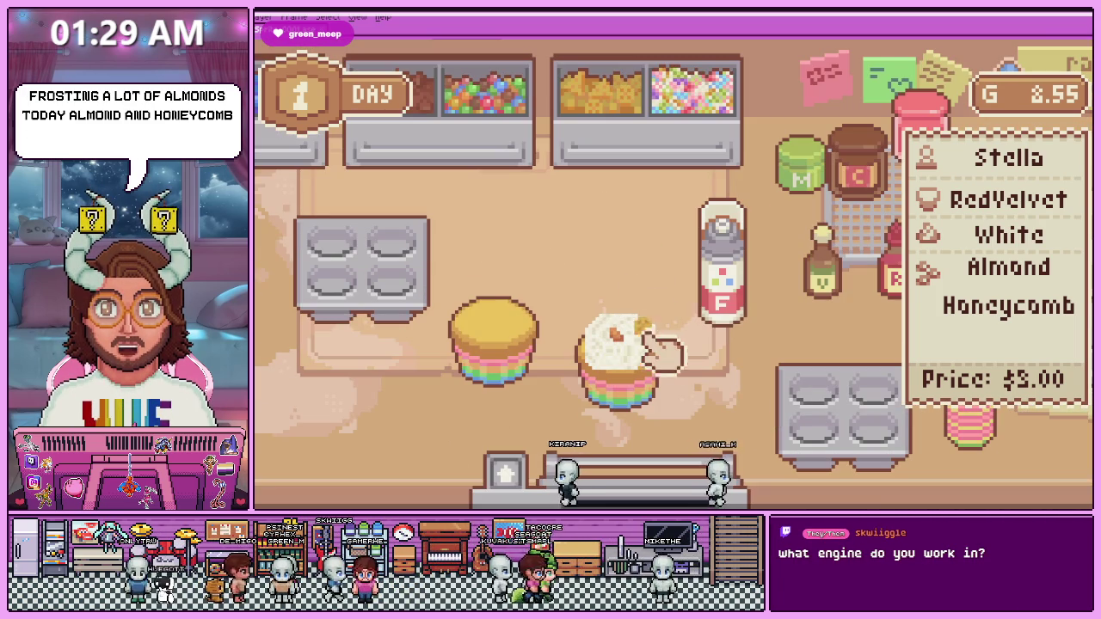
pyautogui.click(652, 368)
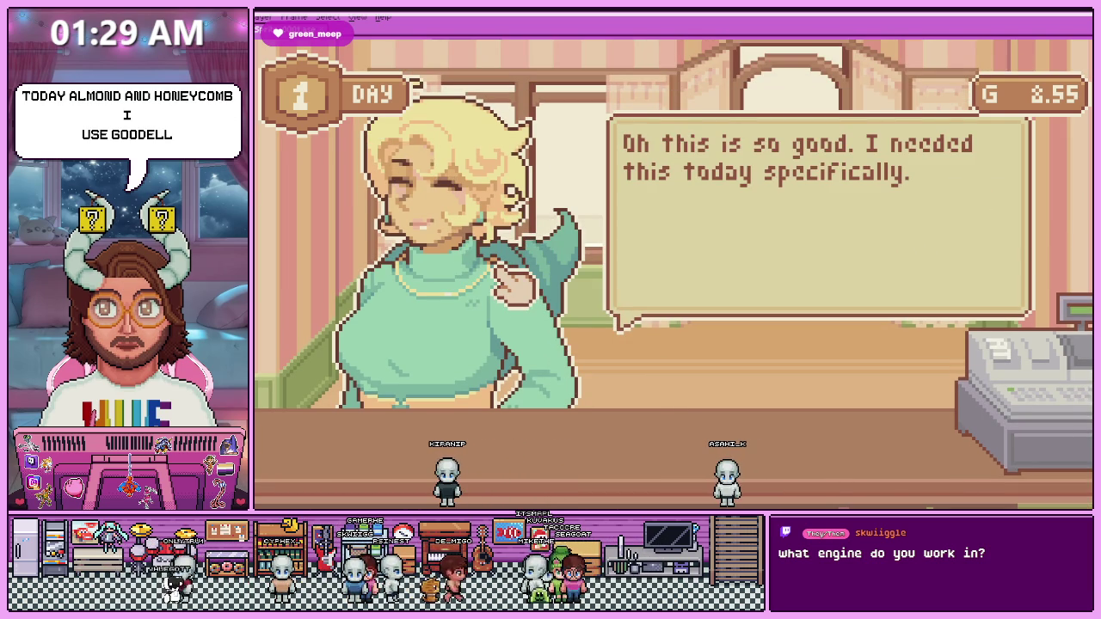
pyautogui.click(658, 398)
pyautogui.click(652, 379)
# Exit the game's fullscreen so the itch.io page surrounds the Day 2 screen.
pyautogui.press('Escape')
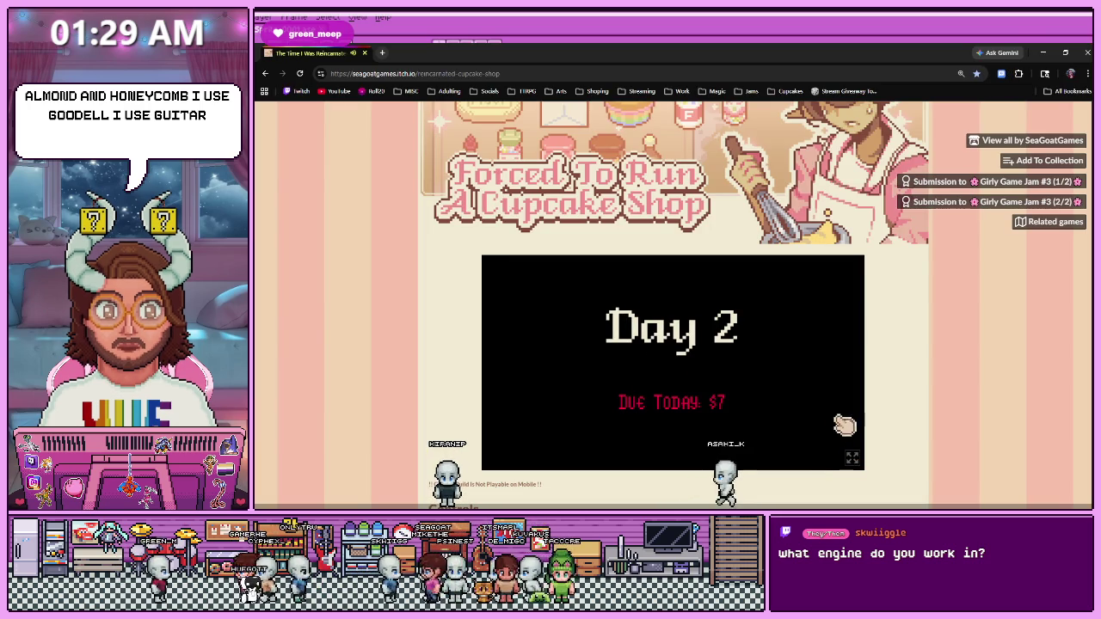
pyautogui.click(529, 73)
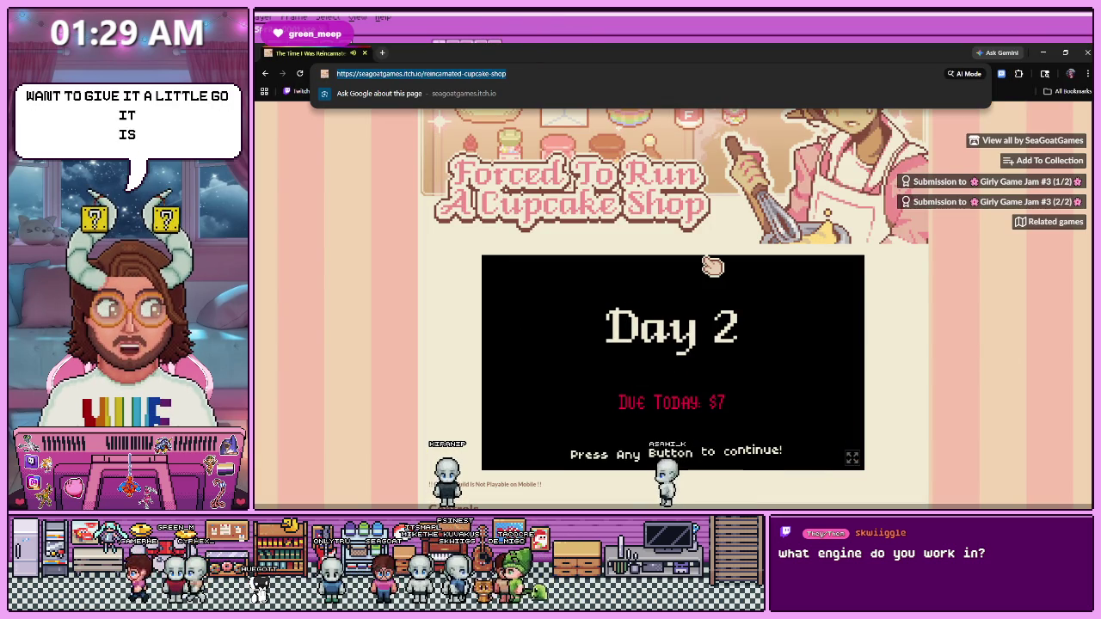
pyautogui.click(971, 287)
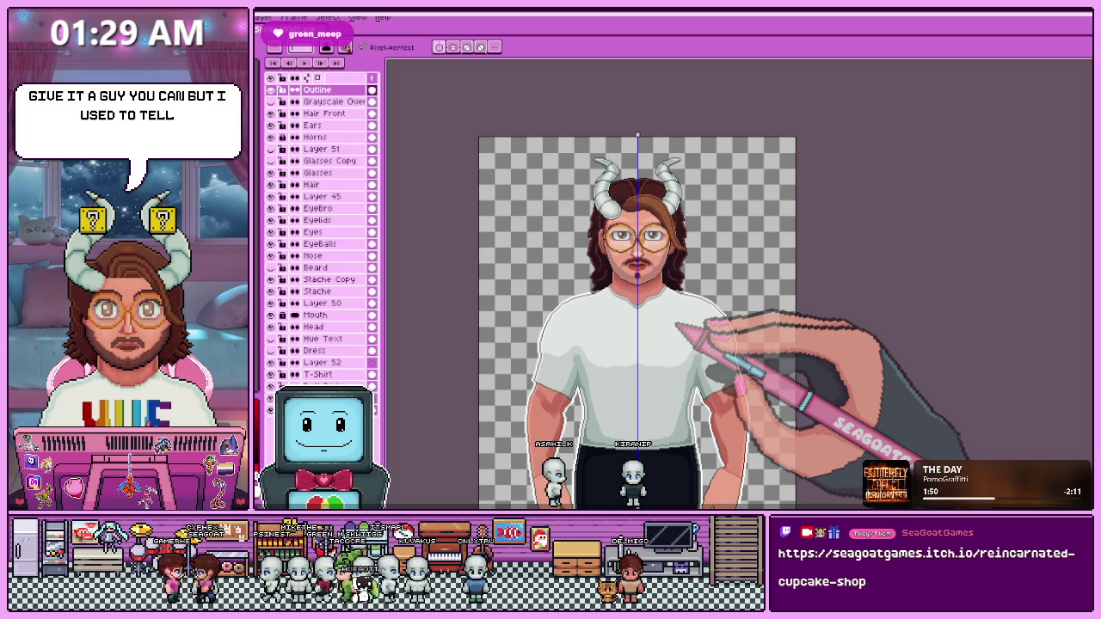
# Paint white outline pixels along the jaw edge on the Outline layer.
pyautogui.scroll(3, 645, 324)
pyautogui.scroll(2, 594, 221)
pyautogui.scroll(2, 621, 344)
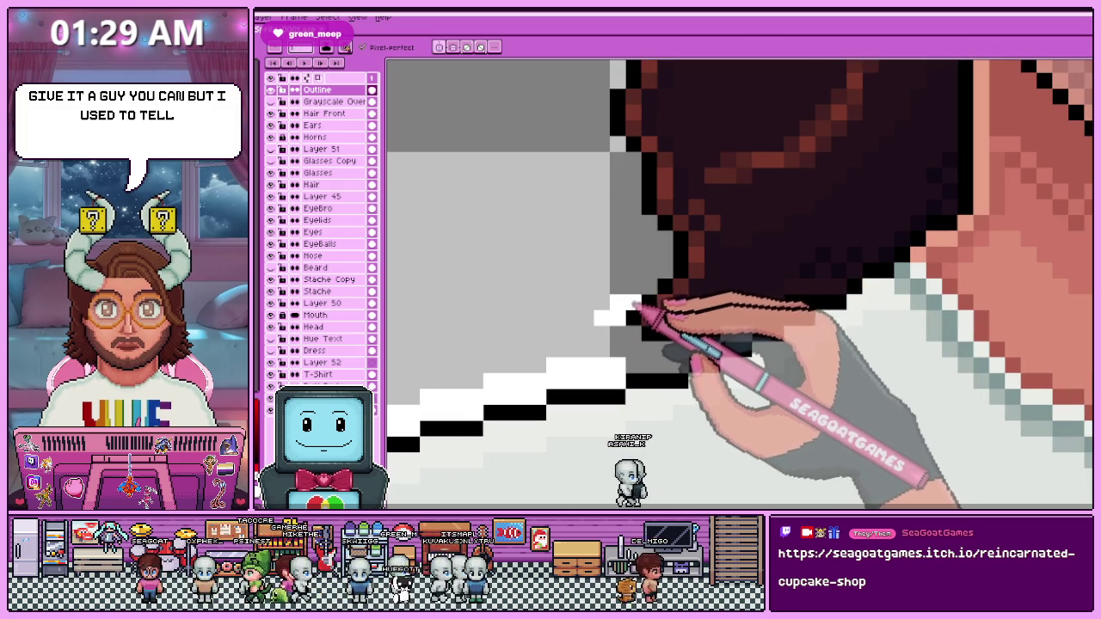
pyautogui.moveTo(640, 306); pyautogui.dragTo(679, 258)
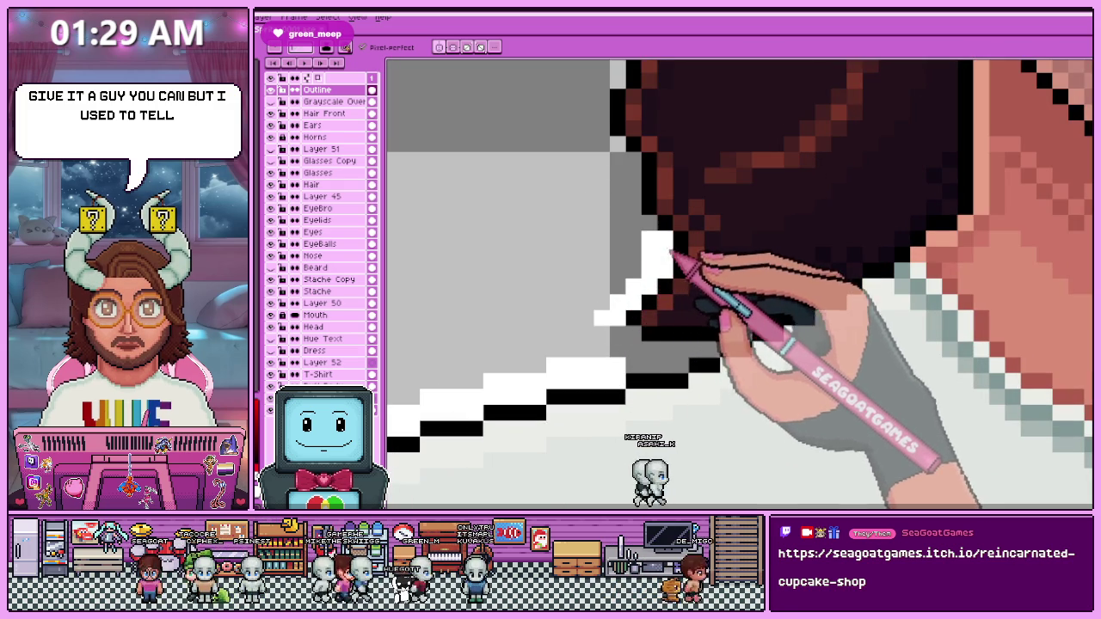
pyautogui.moveTo(619, 215)
pyautogui.mouseDown()
pyautogui.moveTo(601, 238)
pyautogui.moveTo(608, 208)
pyautogui.mouseUp()
pyautogui.scroll(1, 740, 284)
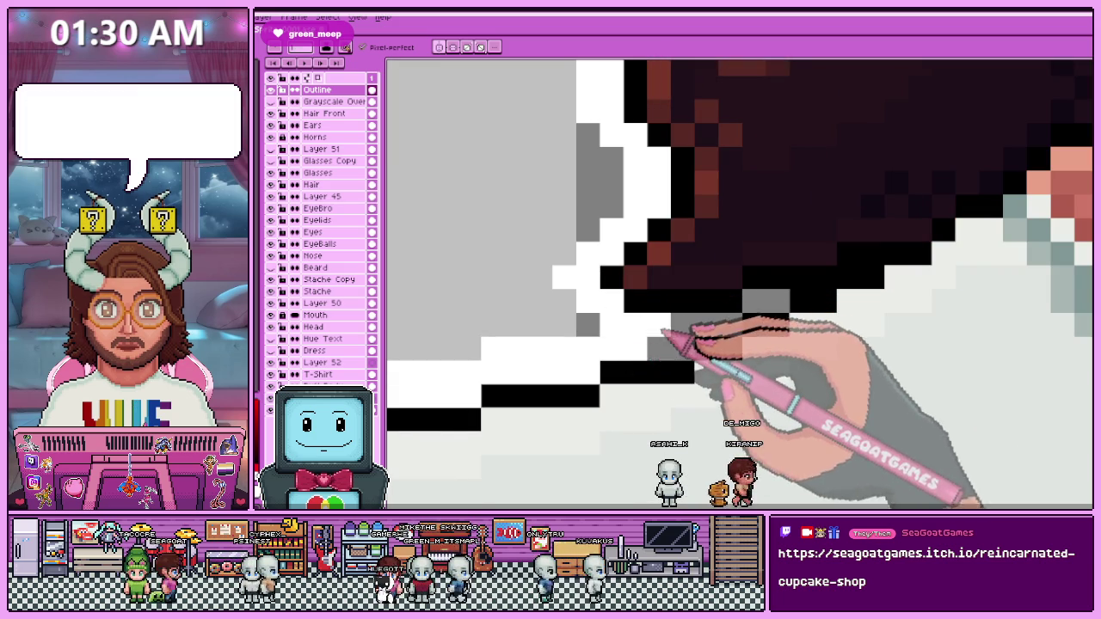
pyautogui.scroll(-3, 740, 284)
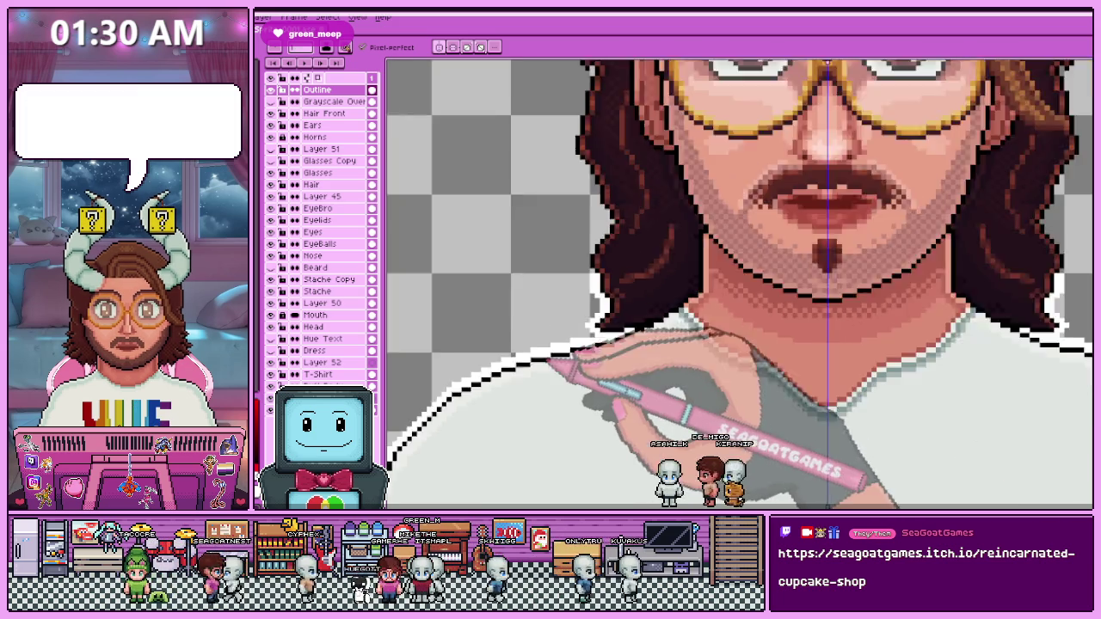
pyautogui.scroll(-1, 740, 284)
pyautogui.scroll(2, 585, 292)
pyautogui.scroll(1, 585, 292)
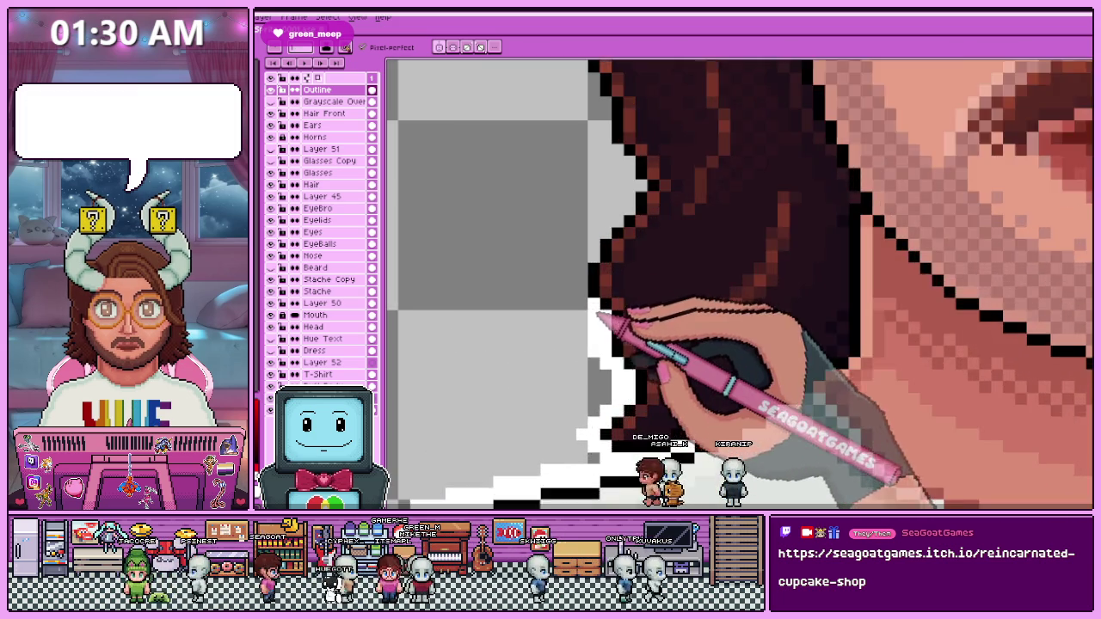
pyautogui.scroll(1, 585, 293)
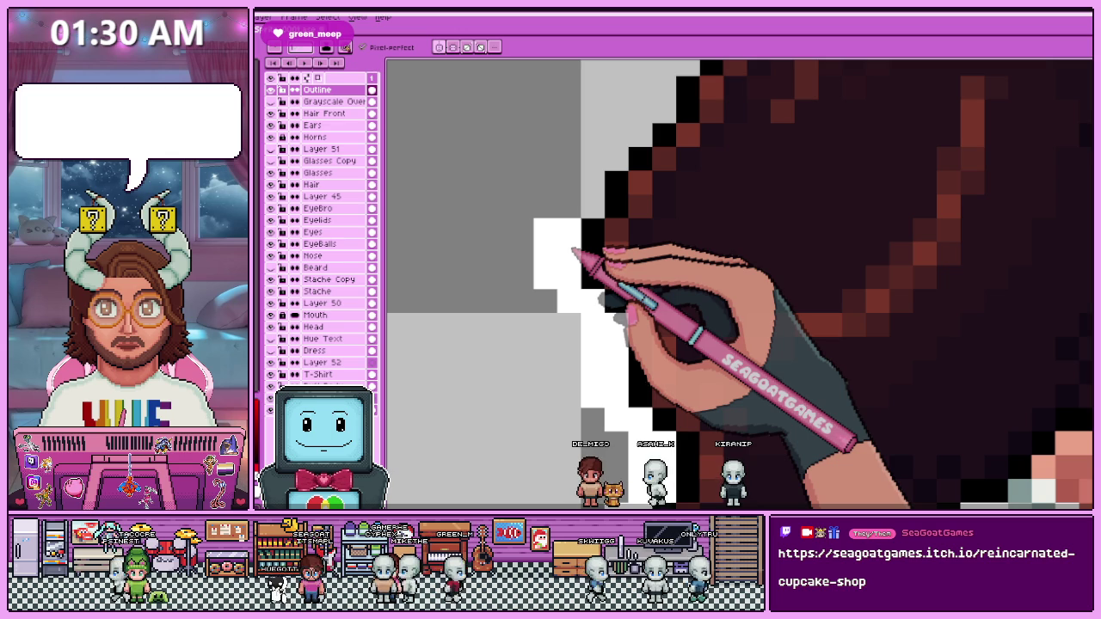
# Add white outline pixels beside the hair's left edge.
pyautogui.moveTo(568, 183); pyautogui.dragTo(593, 207)
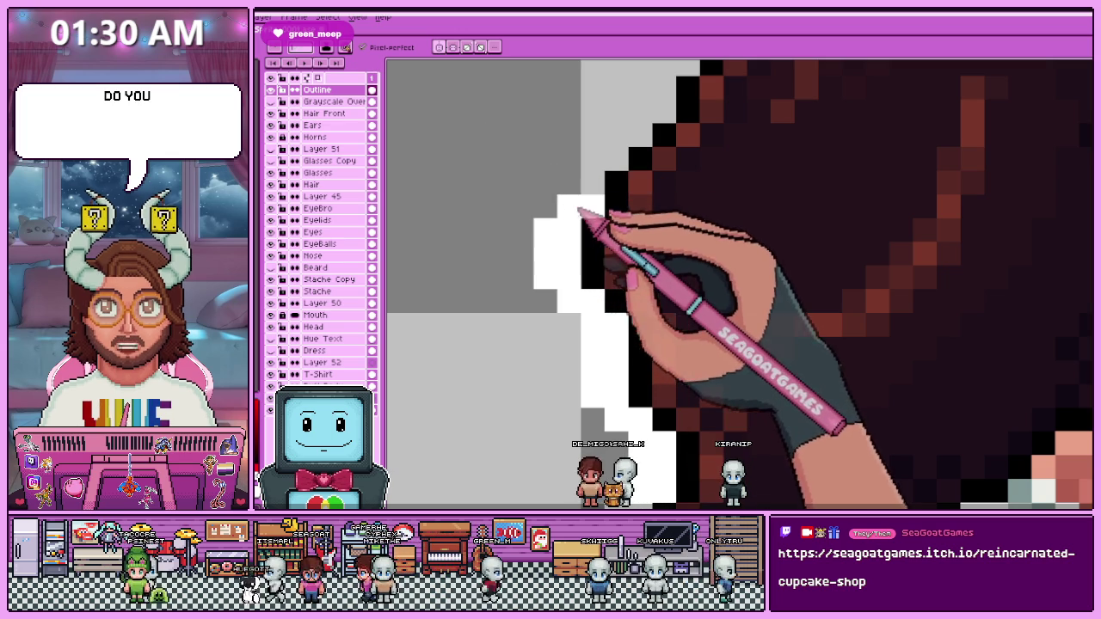
pyautogui.scroll(-3, 585, 196)
pyautogui.scroll(1, 523, 315)
pyautogui.scroll(2, 560, 243)
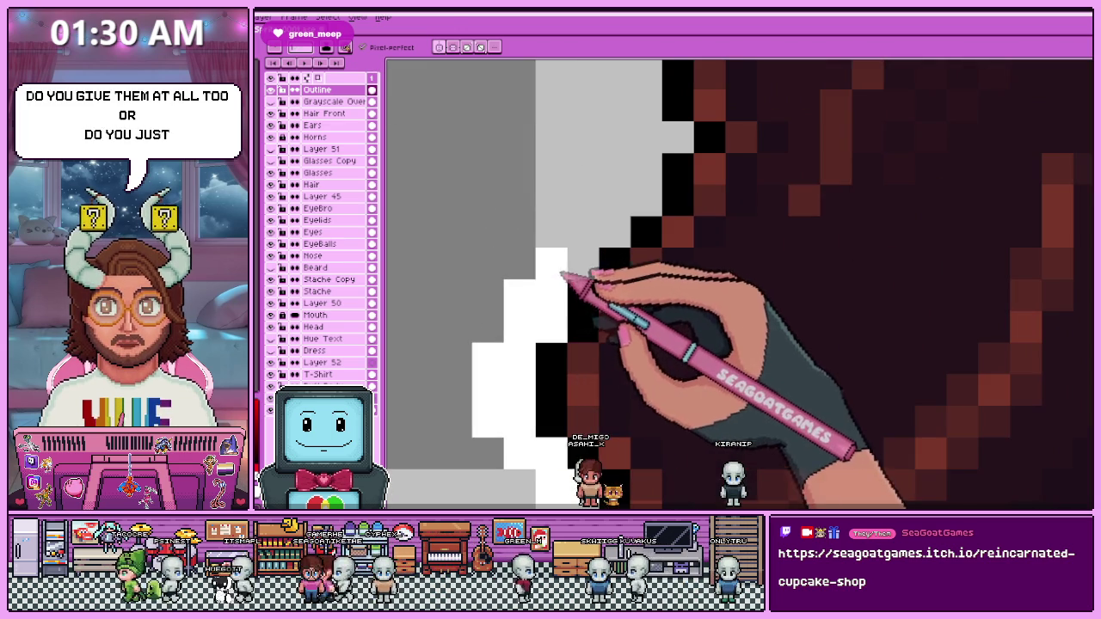
pyautogui.scroll(1, 565, 278)
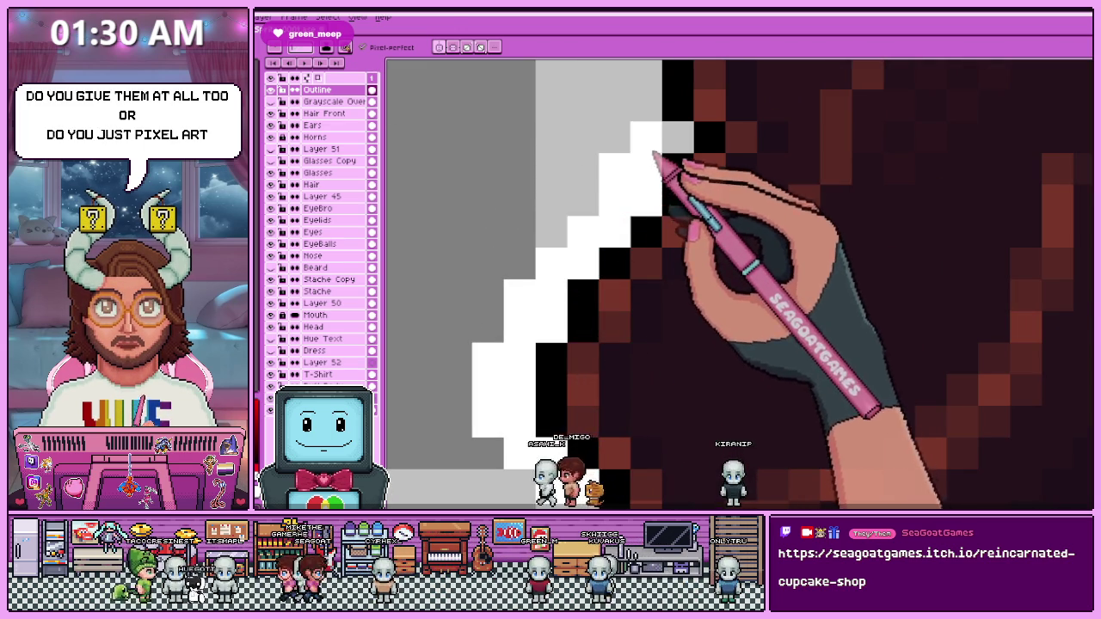
pyautogui.scroll(-2, 654, 189)
pyautogui.scroll(1, 612, 282)
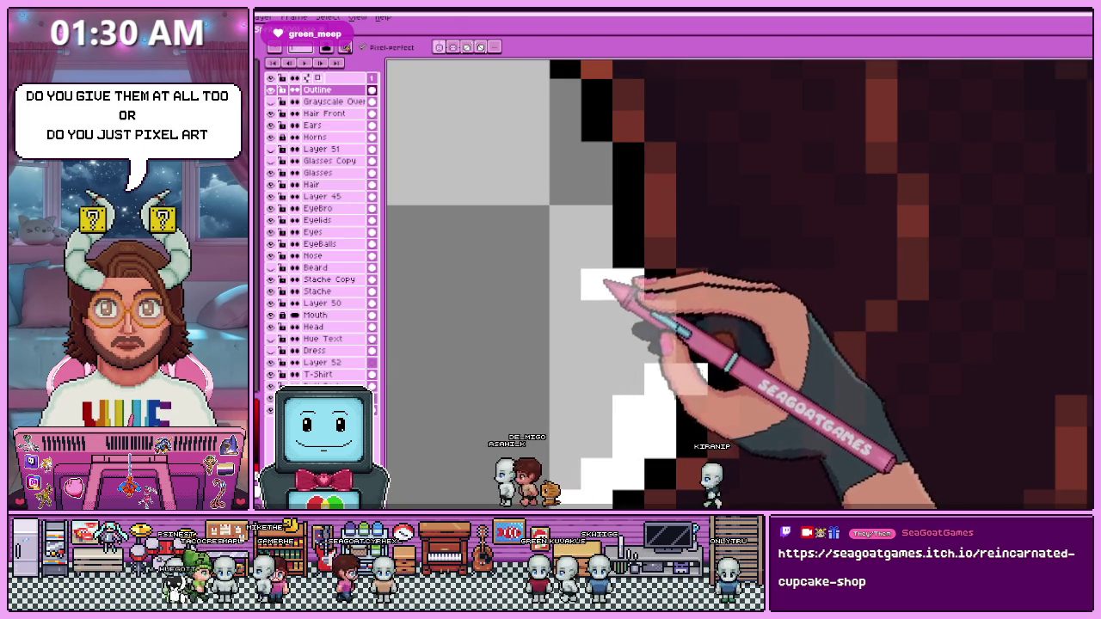
pyautogui.scroll(-1, 638, 346)
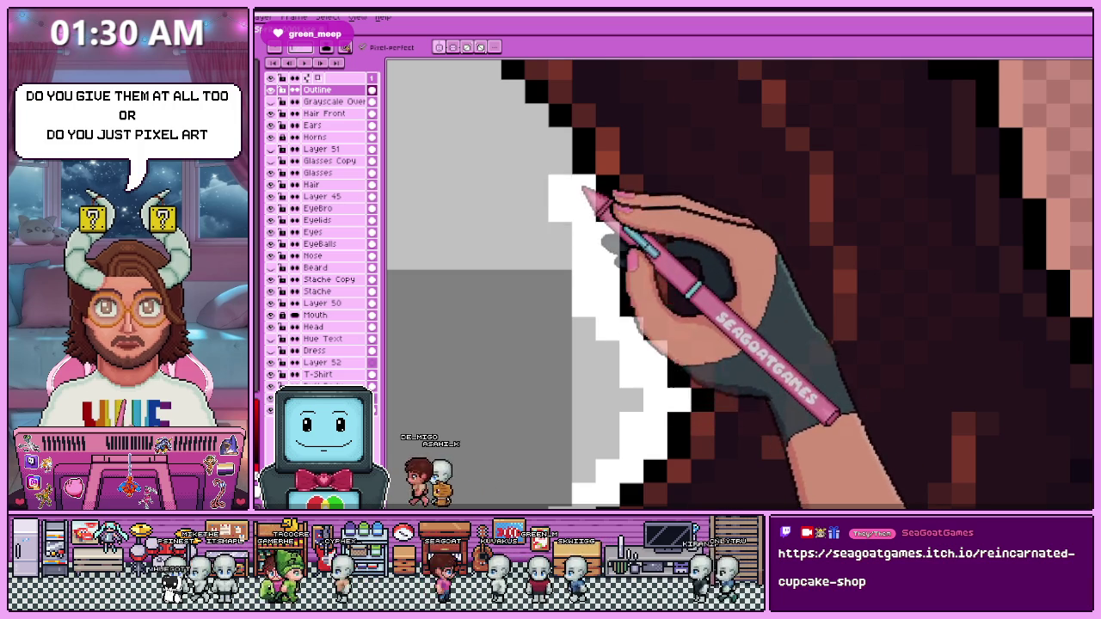
pyautogui.scroll(-2, 590, 198)
pyautogui.scroll(3, 568, 224)
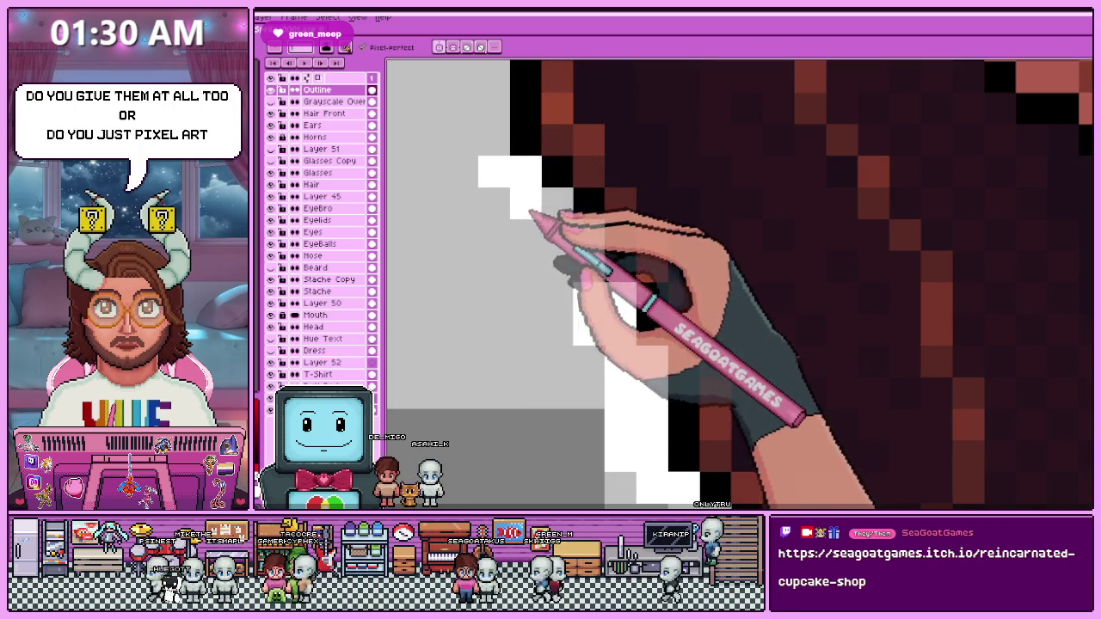
pyautogui.scroll(-2, 583, 245)
pyautogui.scroll(2, 558, 246)
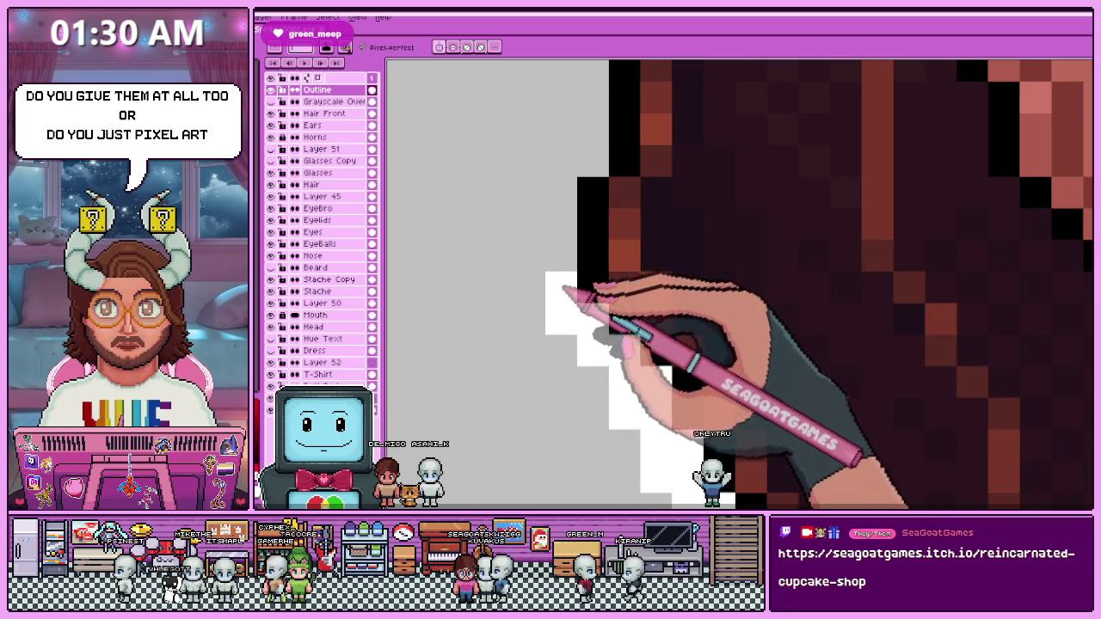
pyautogui.scroll(-2, 555, 213)
pyautogui.scroll(1, 559, 232)
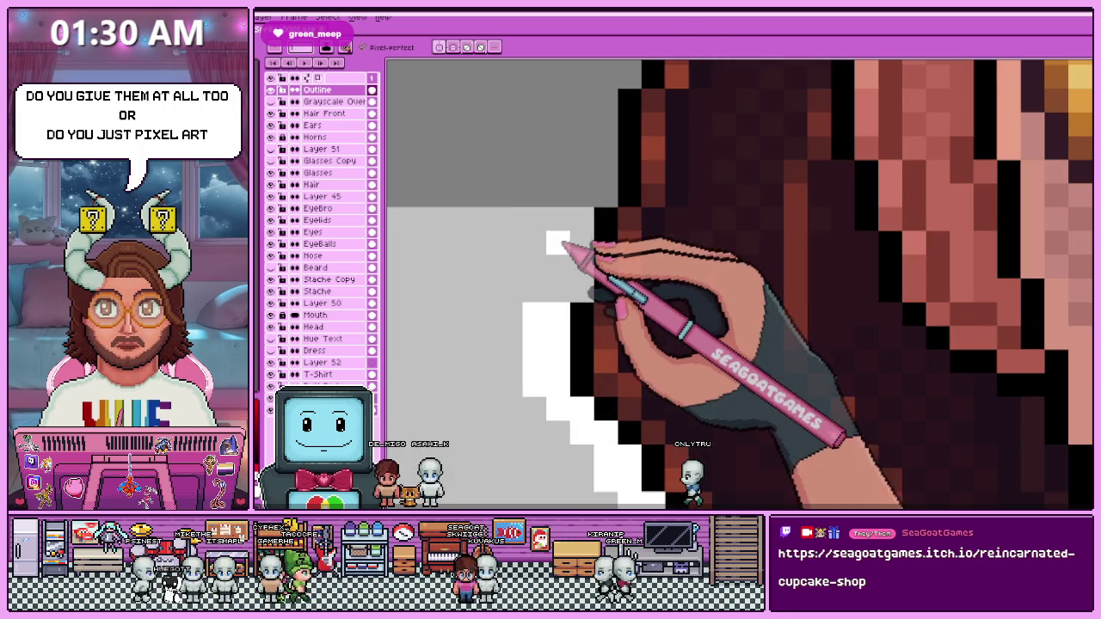
pyautogui.scroll(-2, 568, 294)
pyautogui.scroll(2, 586, 250)
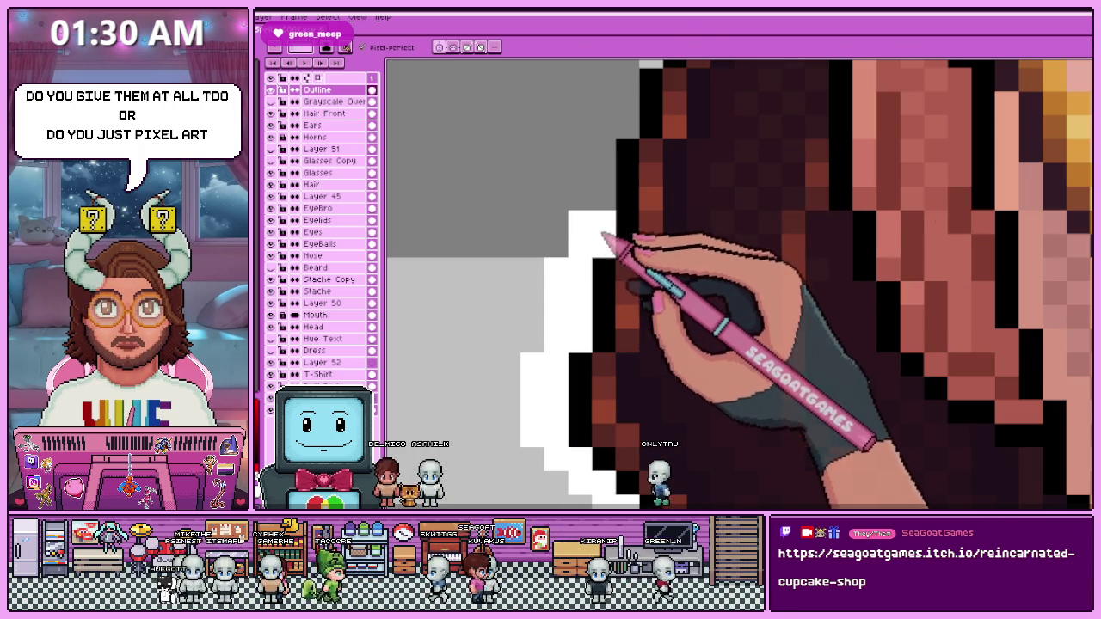
pyautogui.scroll(-2, 588, 176)
pyautogui.scroll(2, 591, 284)
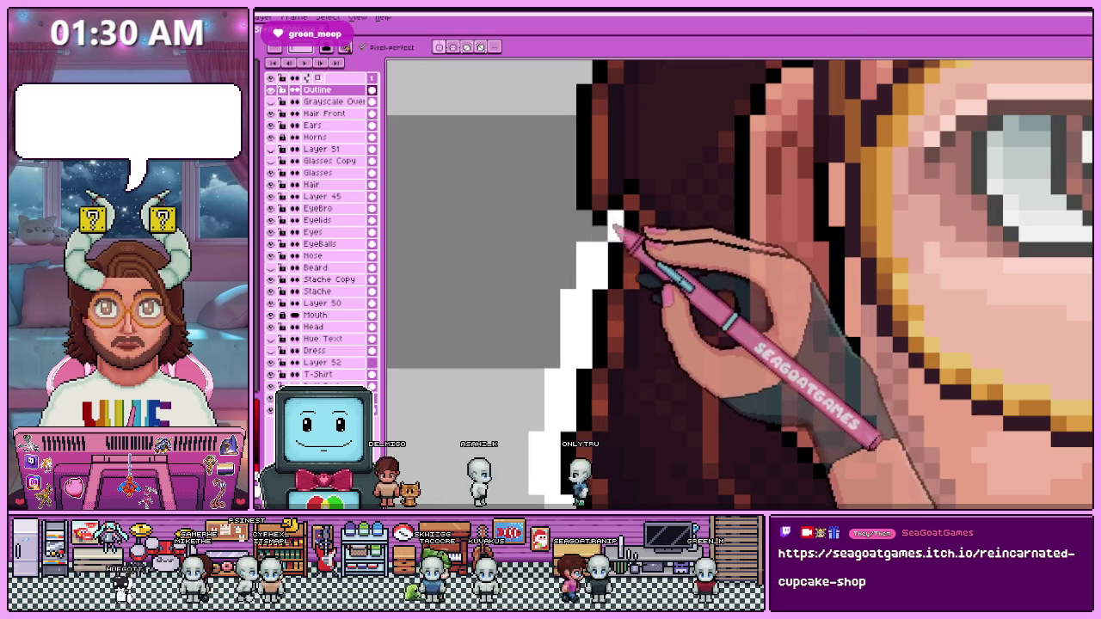
pyautogui.scroll(-1, 585, 231)
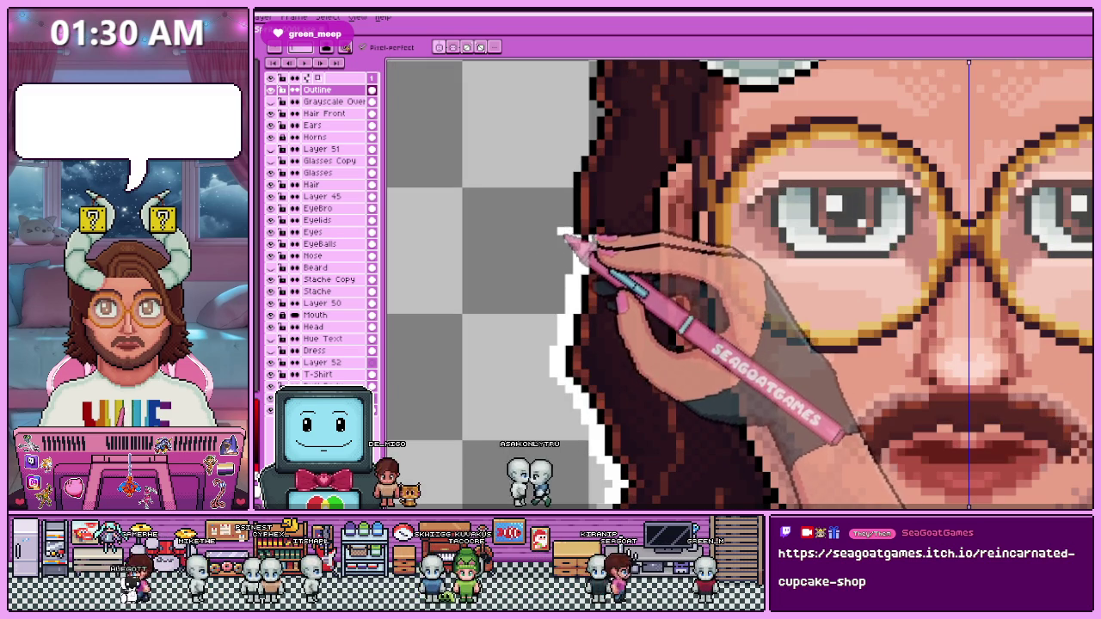
pyautogui.scroll(1, 575, 230)
pyautogui.scroll(1, 573, 192)
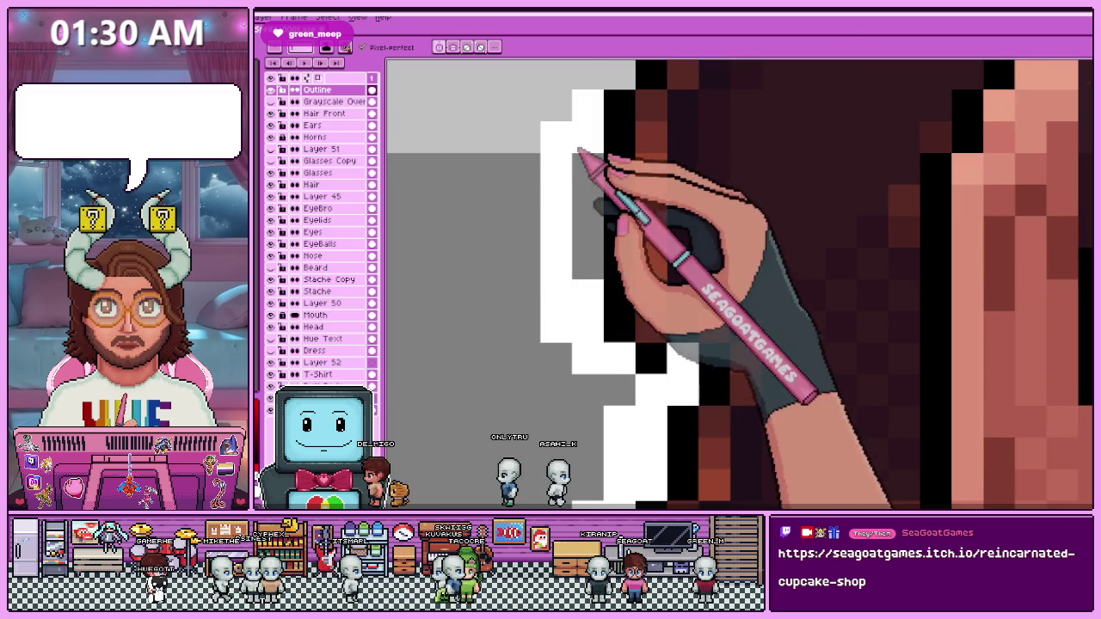
pyautogui.scroll(-2, 576, 258)
pyautogui.scroll(1, 603, 430)
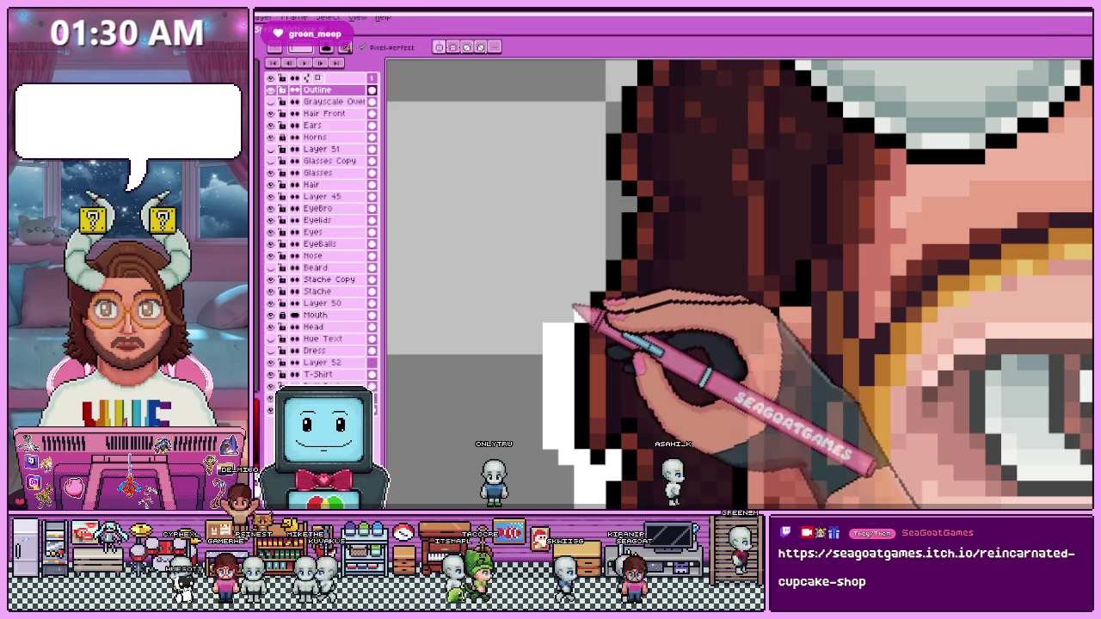
pyautogui.scroll(1, 575, 306)
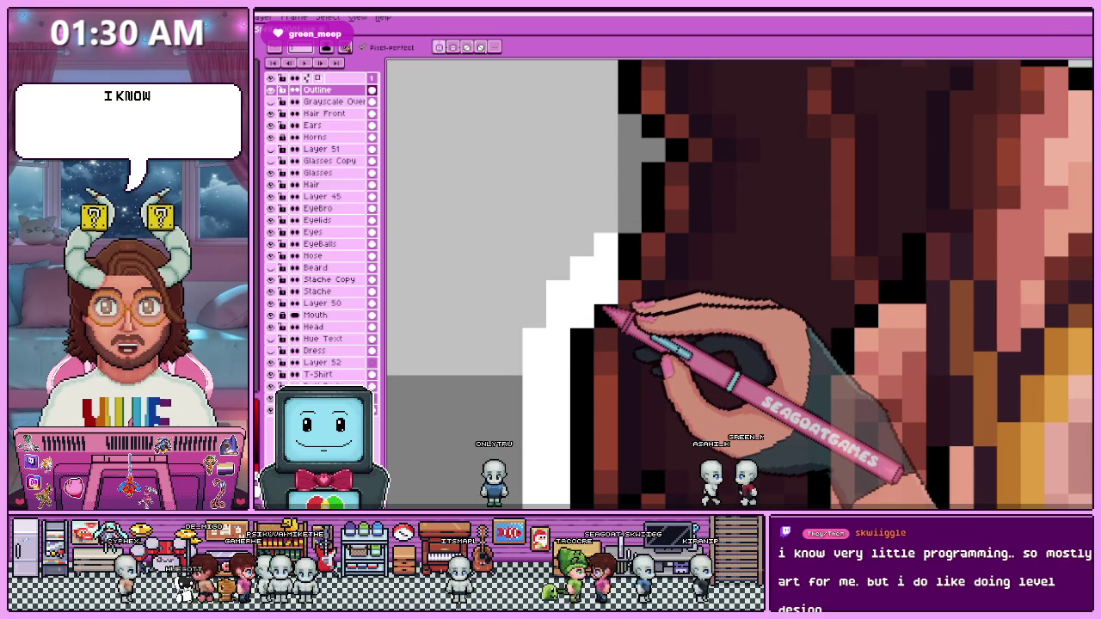
# Fill the outline's stair step and extend the white outline up the hair edge.
pyautogui.click(585, 245)
pyautogui.moveTo(616, 228)
pyautogui.mouseDown()
pyautogui.moveTo(646, 162)
pyautogui.moveTo(630, 133)
pyautogui.mouseUp()
pyautogui.scroll(-1, 528, 315)
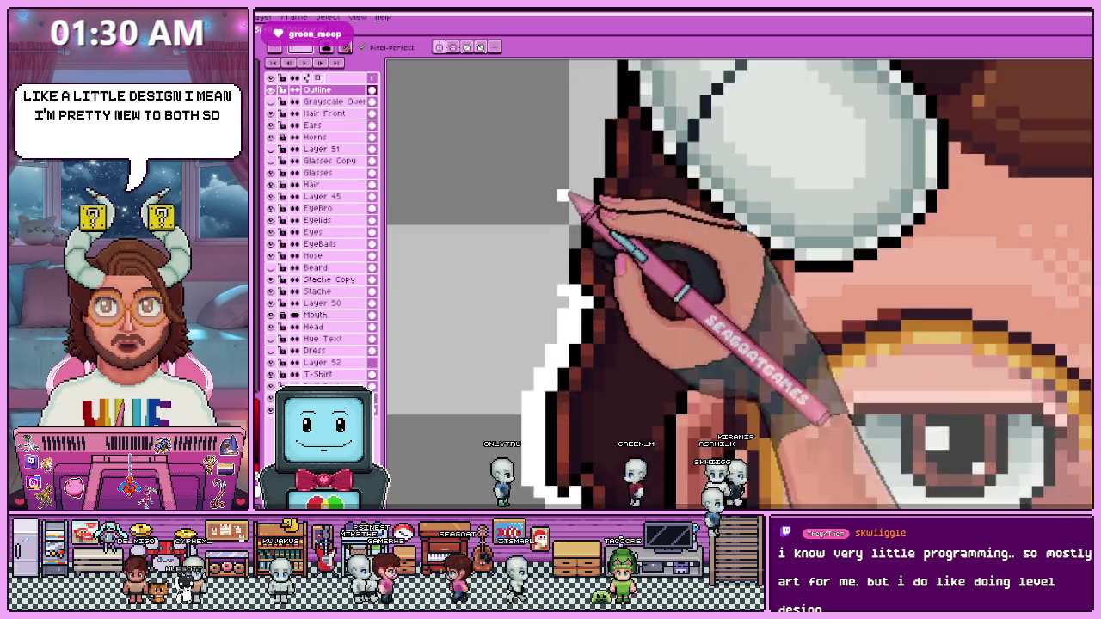
pyautogui.scroll(1, 585, 319)
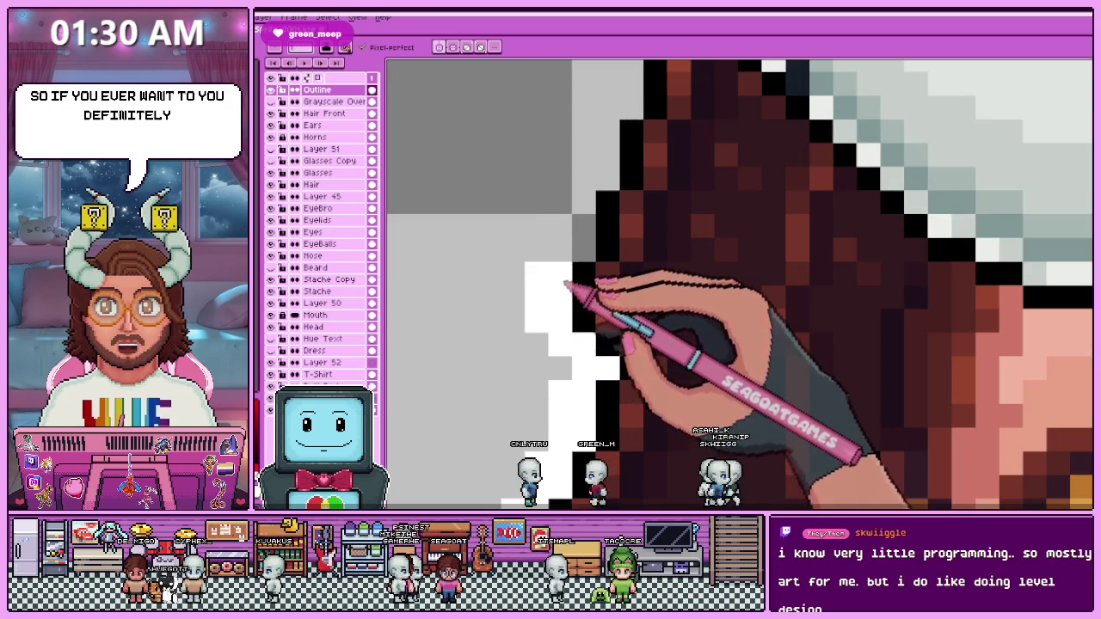
pyautogui.scroll(-2, 573, 213)
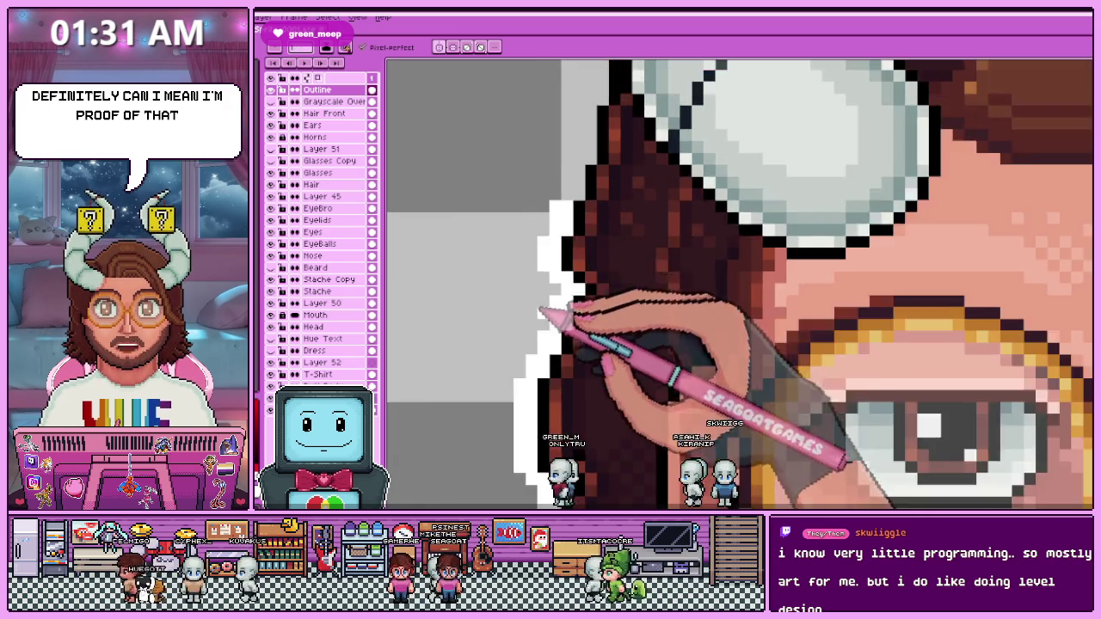
pyautogui.scroll(1, 560, 227)
pyautogui.scroll(1, 564, 253)
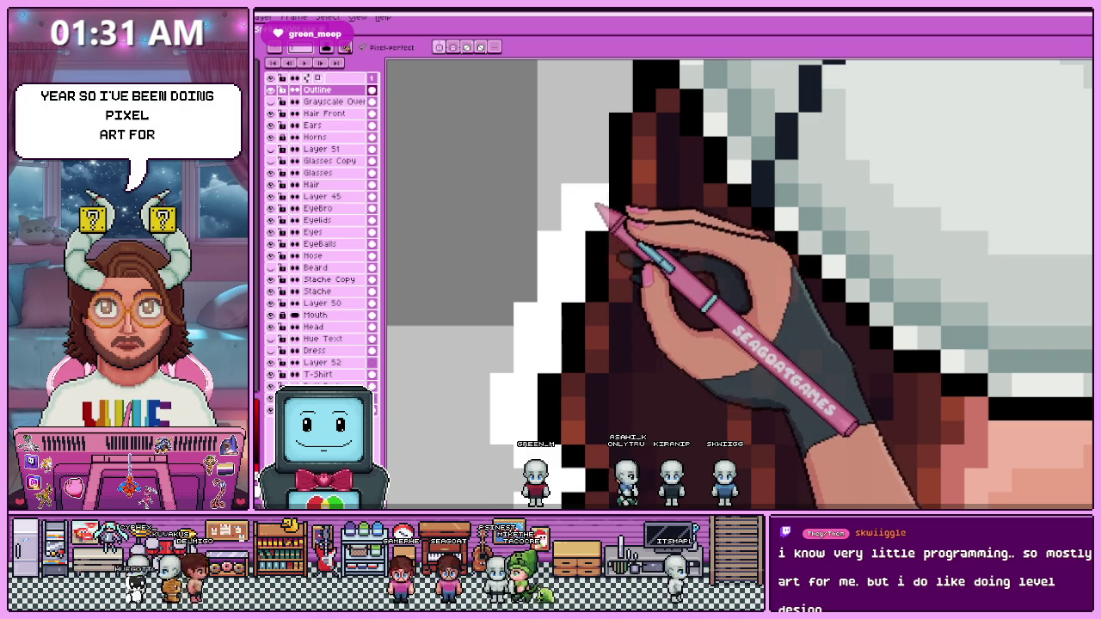
pyautogui.scroll(-1, 593, 215)
pyautogui.scroll(-1, 555, 284)
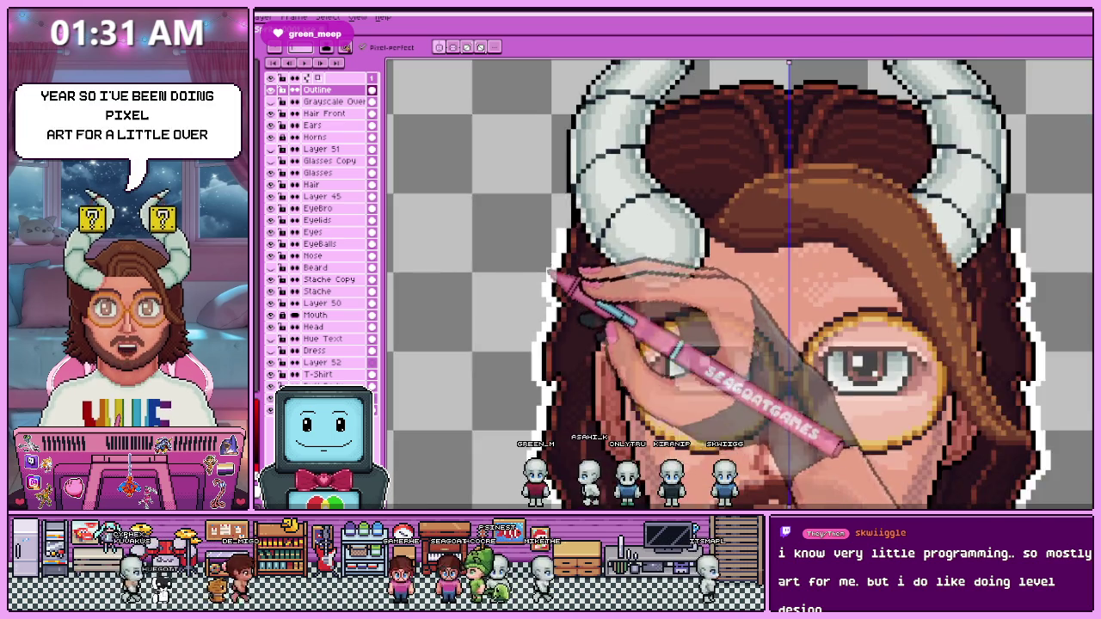
pyautogui.scroll(1, 560, 258)
pyautogui.scroll(1, 585, 228)
pyautogui.scroll(-1, 560, 258)
pyautogui.scroll(1, 570, 284)
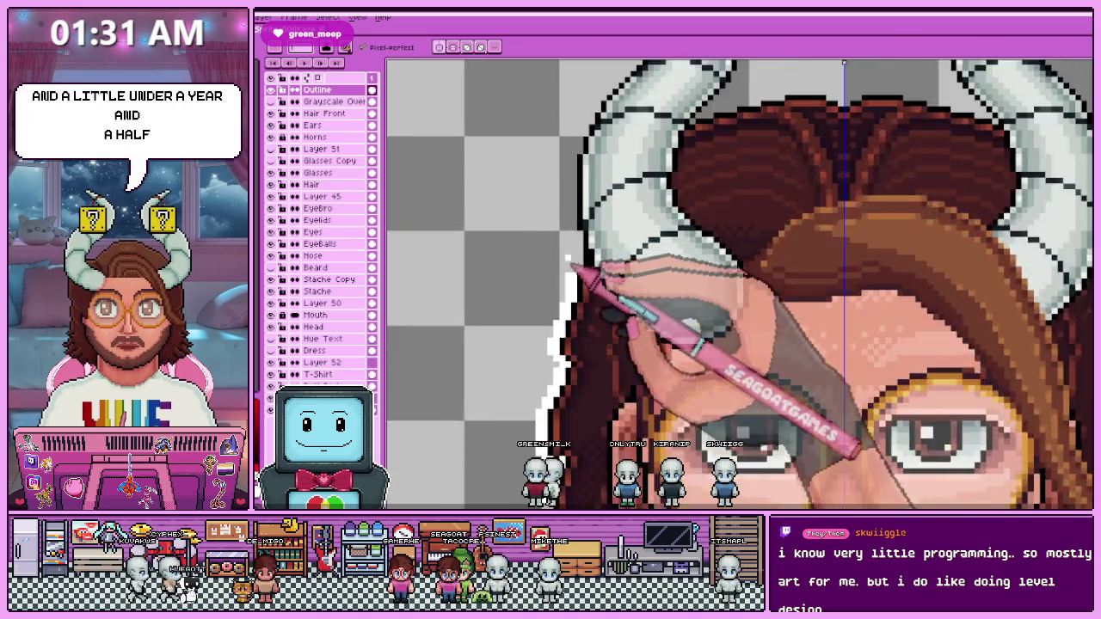
pyautogui.scroll(2, 571, 266)
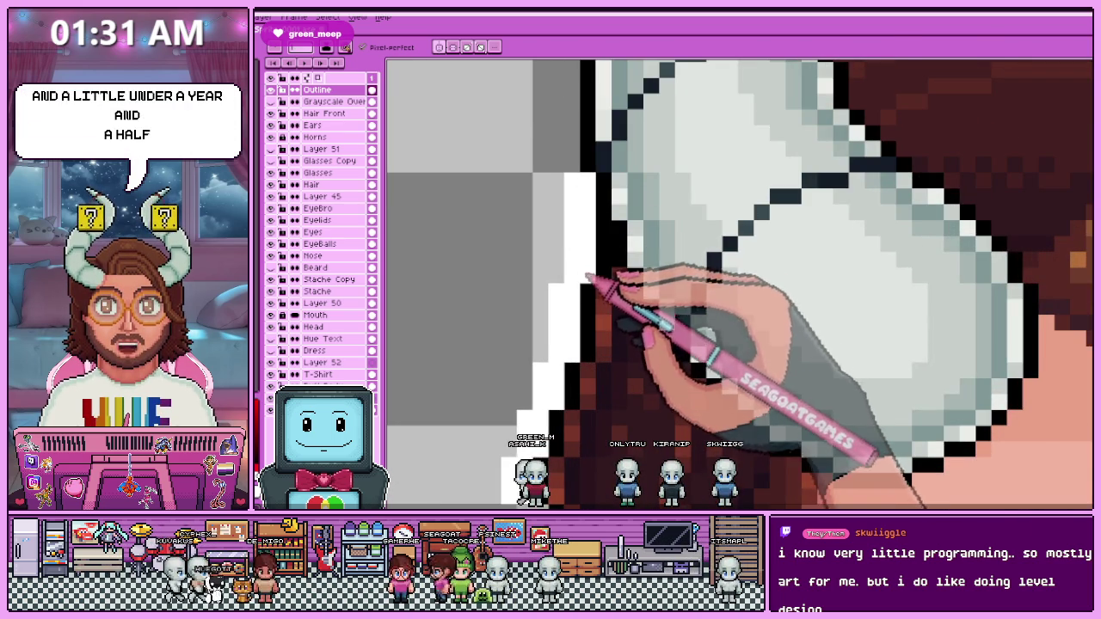
pyautogui.scroll(-2, 585, 277)
pyautogui.scroll(2, 591, 284)
pyautogui.scroll(-2, 576, 232)
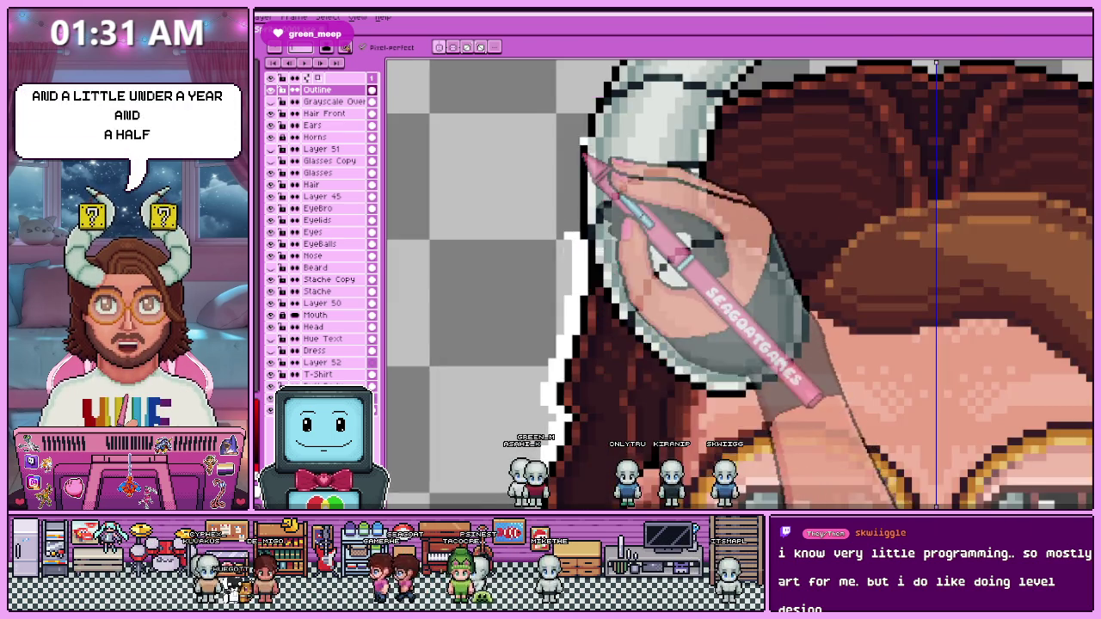
pyautogui.scroll(2, 584, 152)
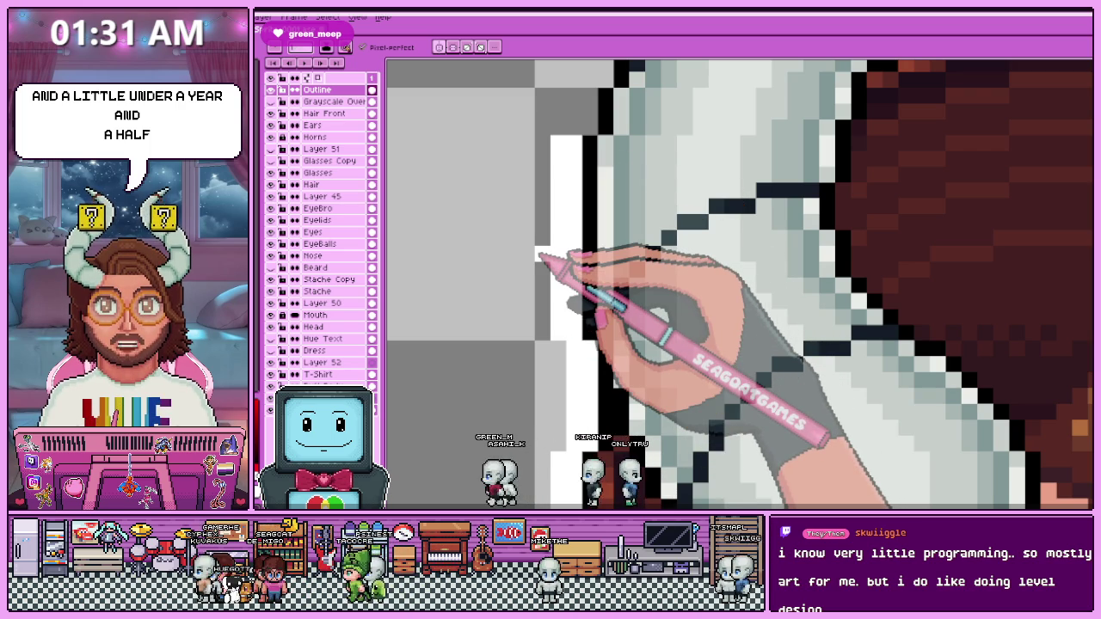
pyautogui.scroll(-1, 538, 255)
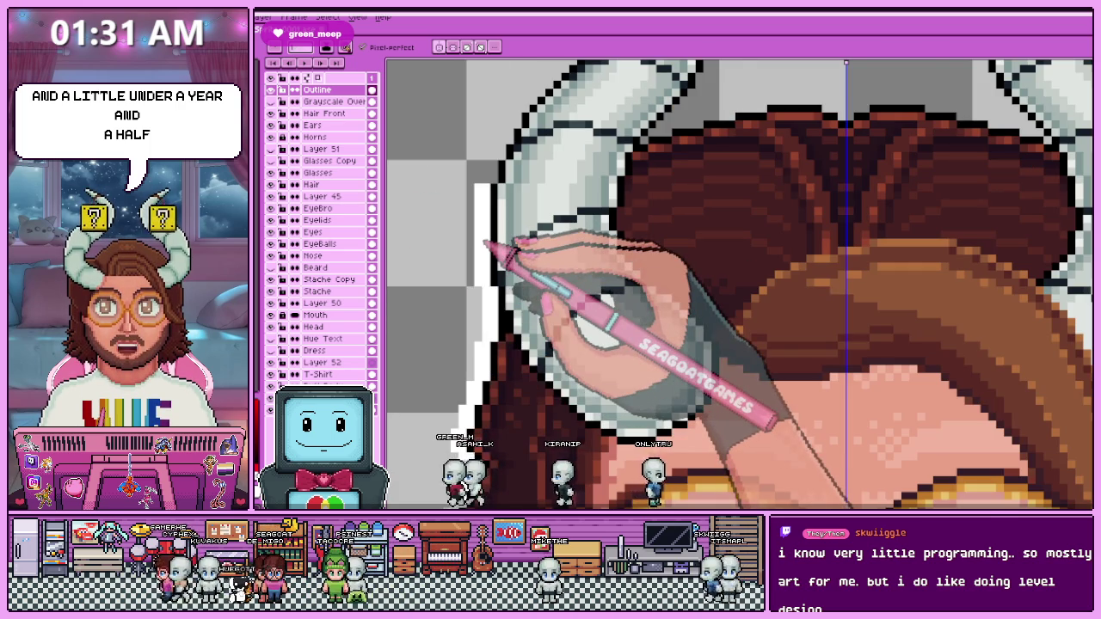
pyautogui.scroll(-2, 488, 245)
pyautogui.scroll(3, 491, 184)
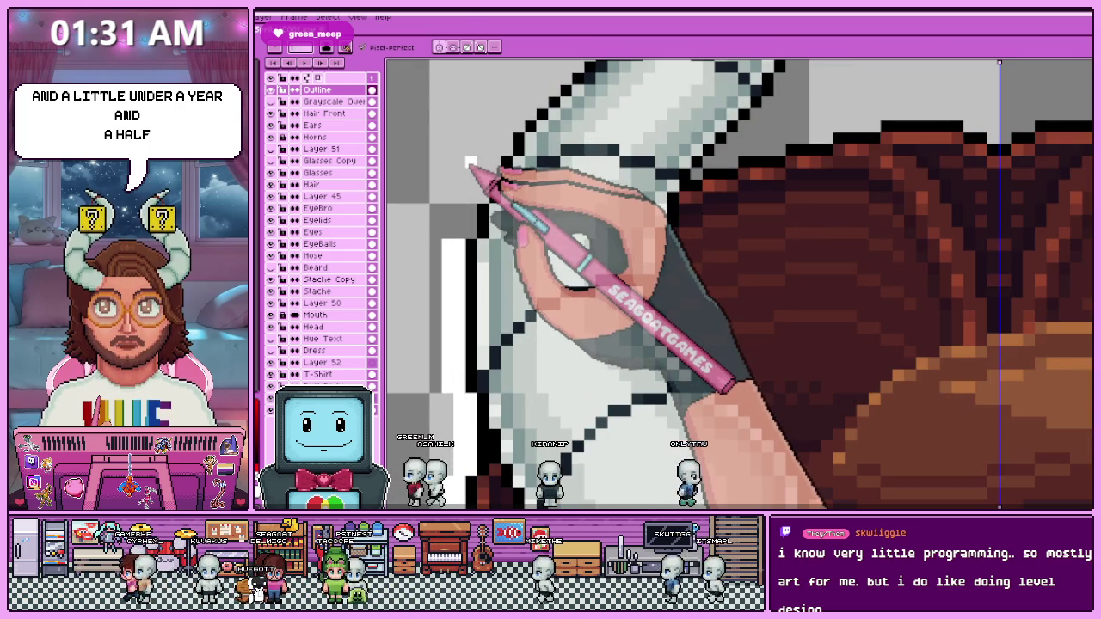
pyautogui.scroll(1, 471, 168)
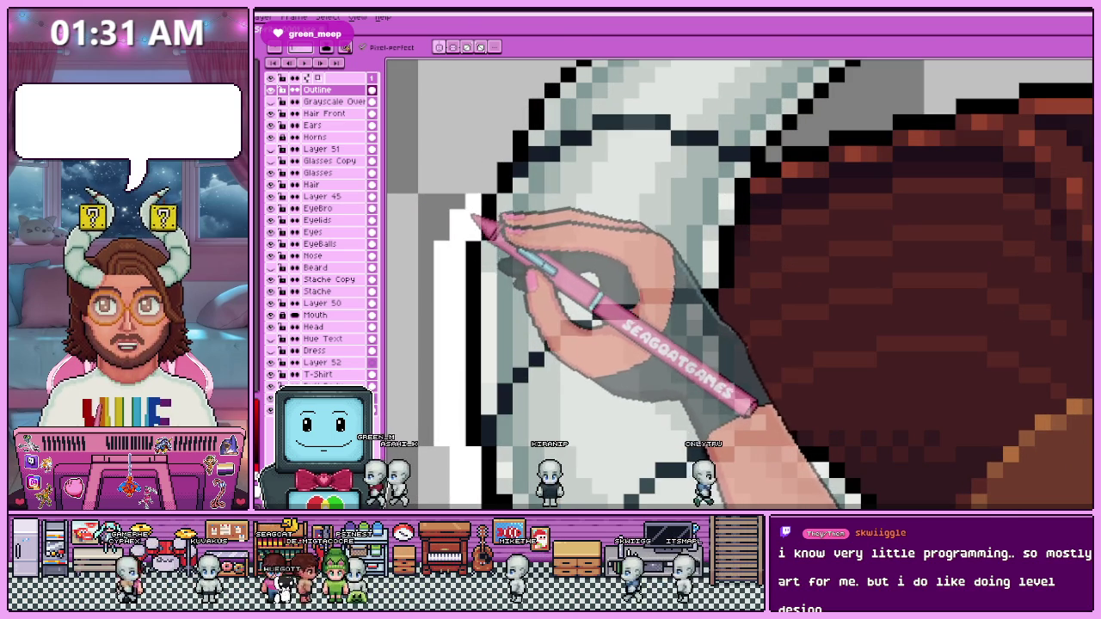
pyautogui.scroll(-2, 486, 258)
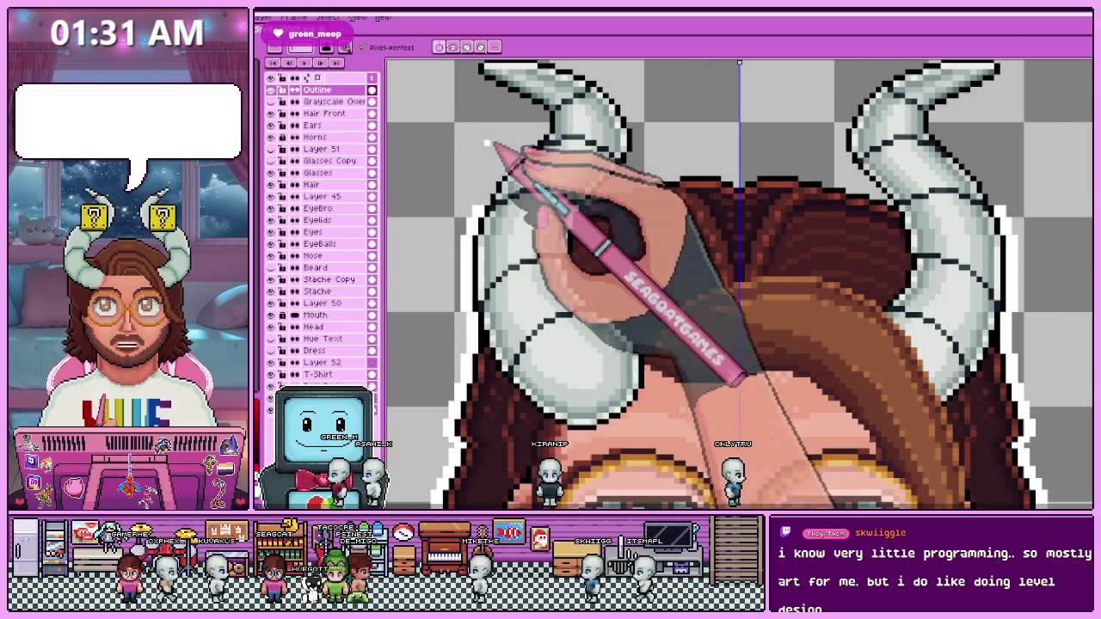
# Paint the white outline along the horn's left edge and fill a missing pixel.
pyautogui.scroll(2, 504, 145)
pyautogui.moveTo(486, 254); pyautogui.dragTo(516, 191)
pyautogui.scroll(-2, 537, 188)
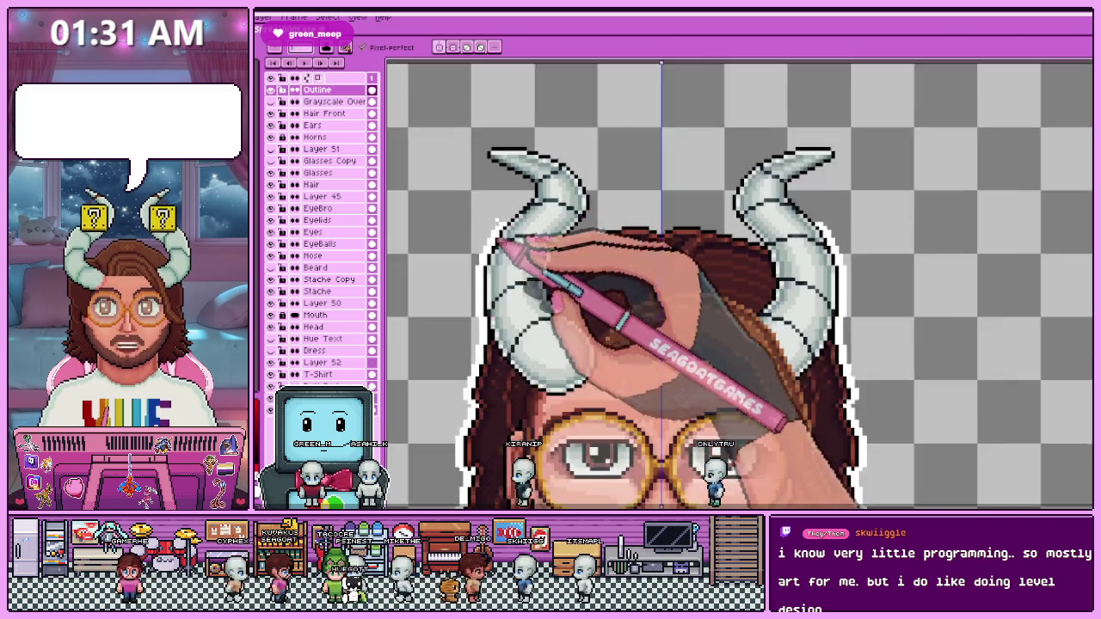
pyautogui.scroll(2, 494, 290)
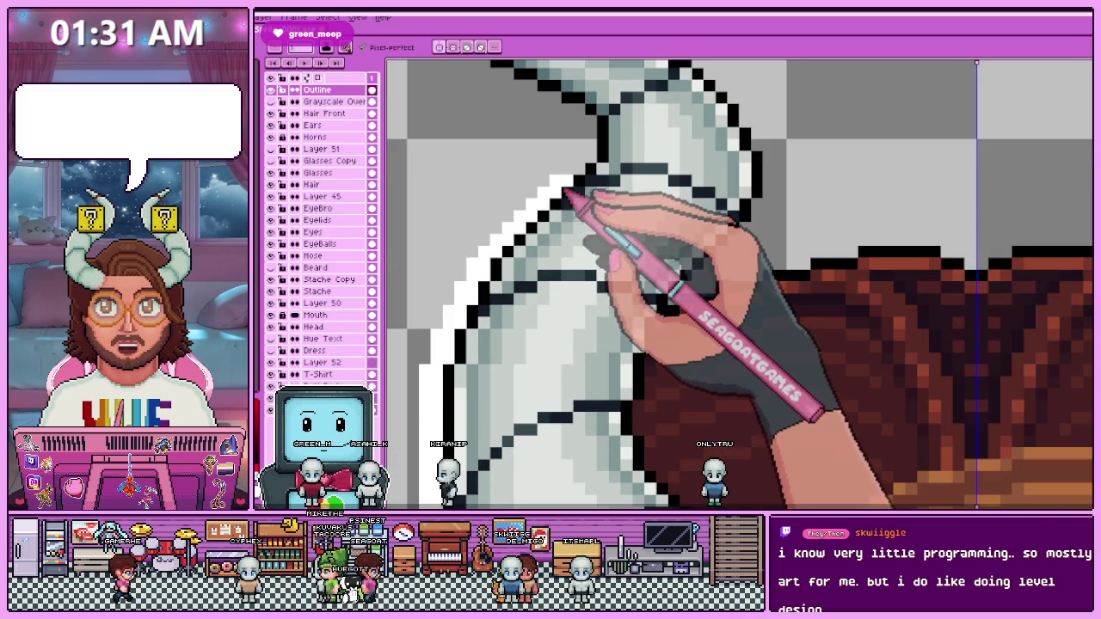
pyautogui.scroll(2, 581, 182)
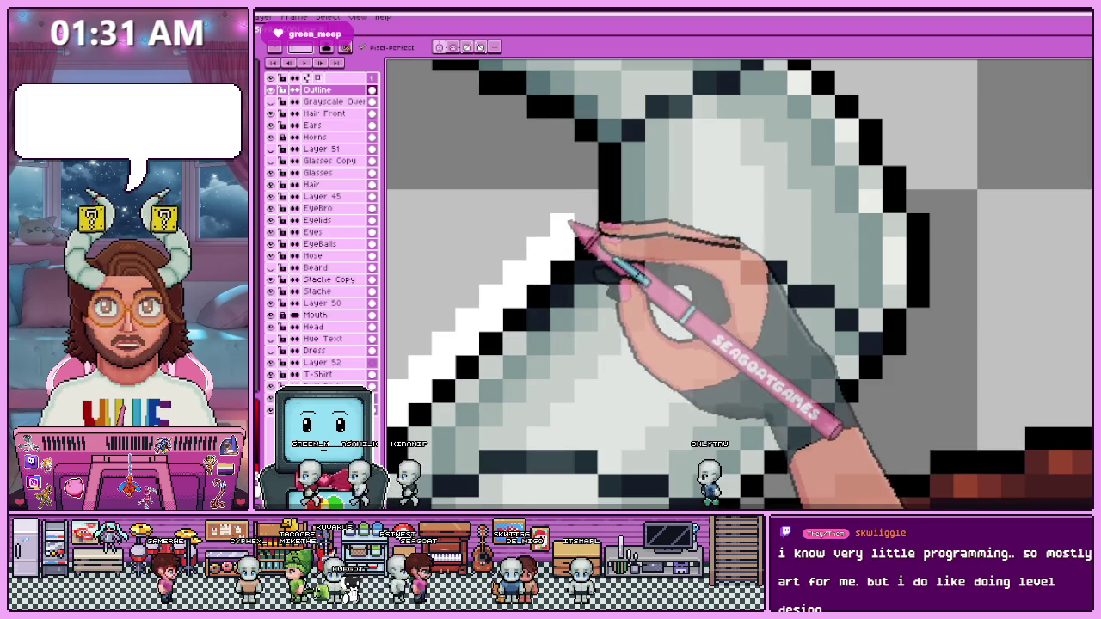
pyautogui.click(585, 155)
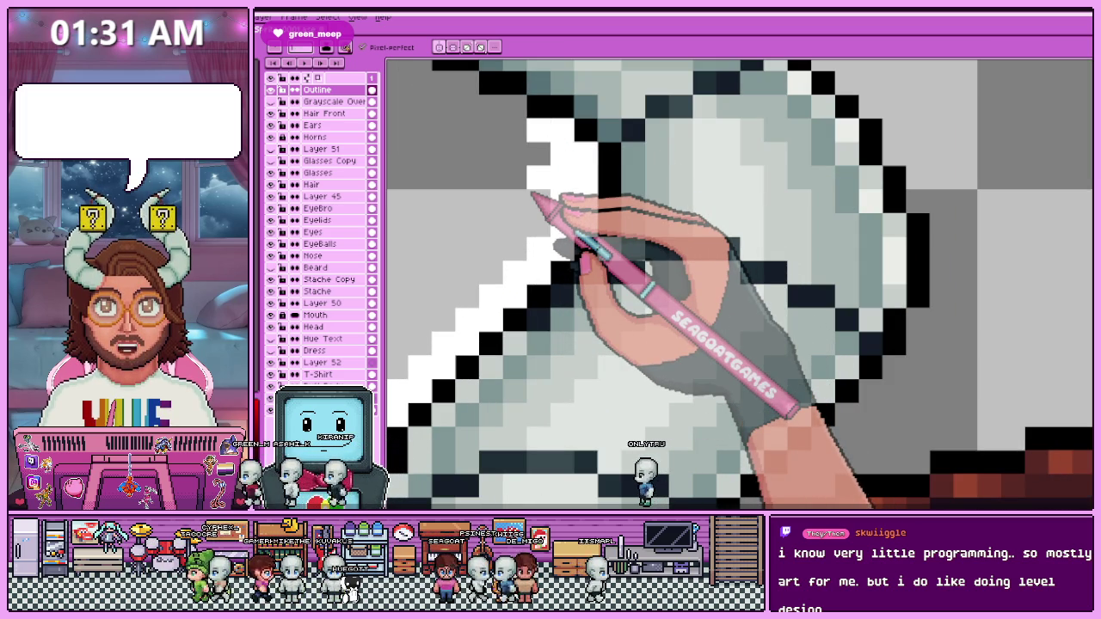
pyautogui.scroll(-2, 535, 198)
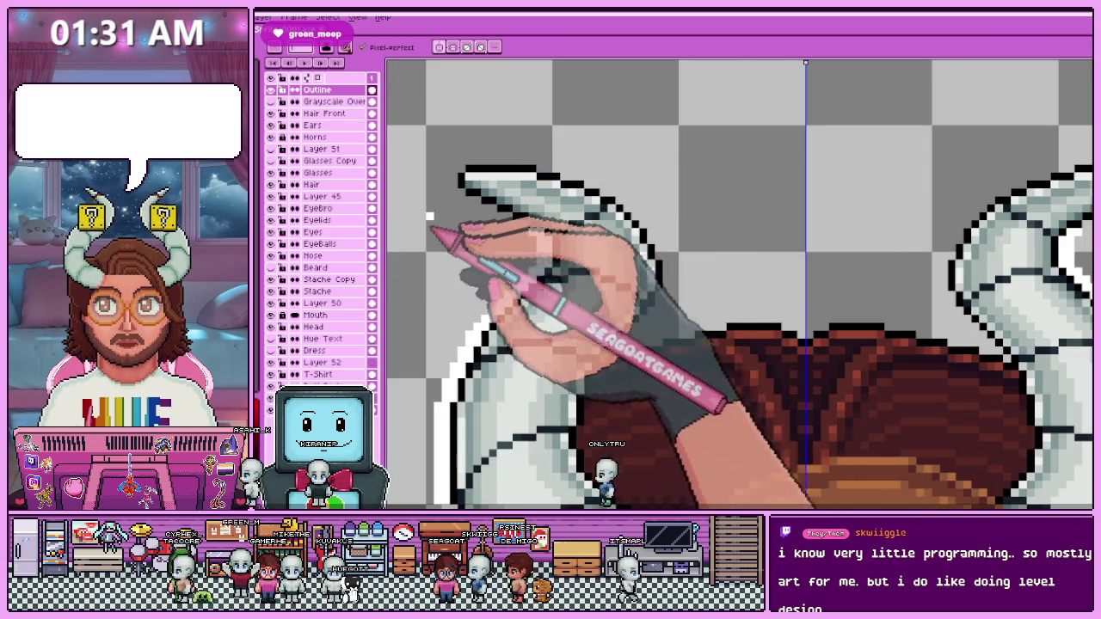
pyautogui.scroll(2, 505, 197)
# Widen the white outline beside the horn and close the gap along its top.
pyautogui.moveTo(531, 200)
pyautogui.mouseDown()
pyautogui.moveTo(634, 278)
pyautogui.moveTo(659, 258)
pyautogui.moveTo(698, 300)
pyautogui.mouseUp()
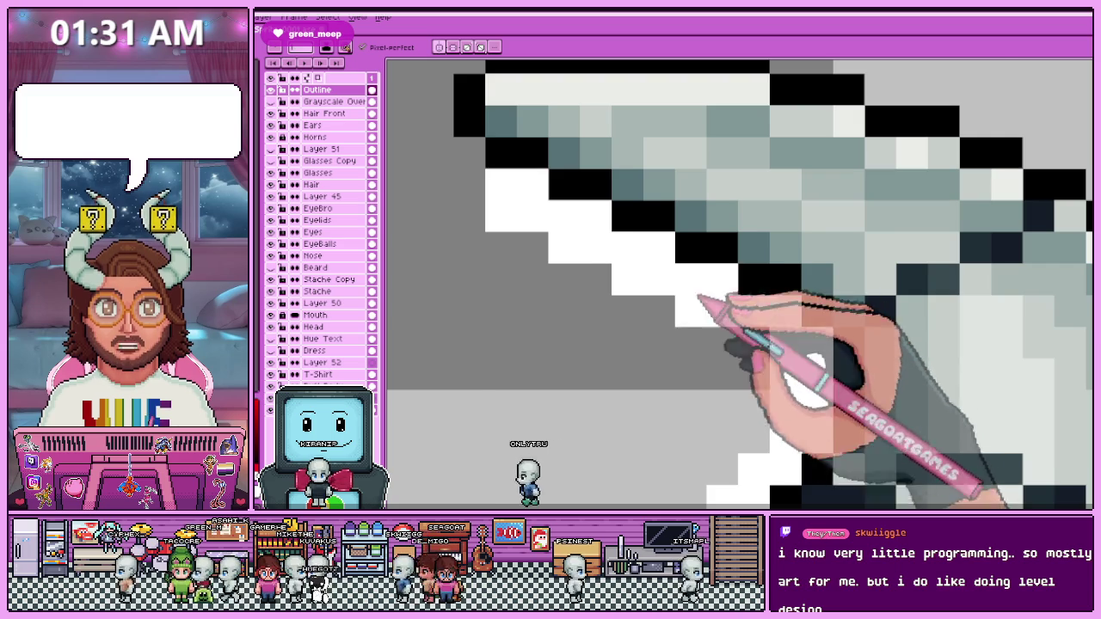
pyautogui.scroll(-3, 698, 301)
pyautogui.scroll(1, 571, 229)
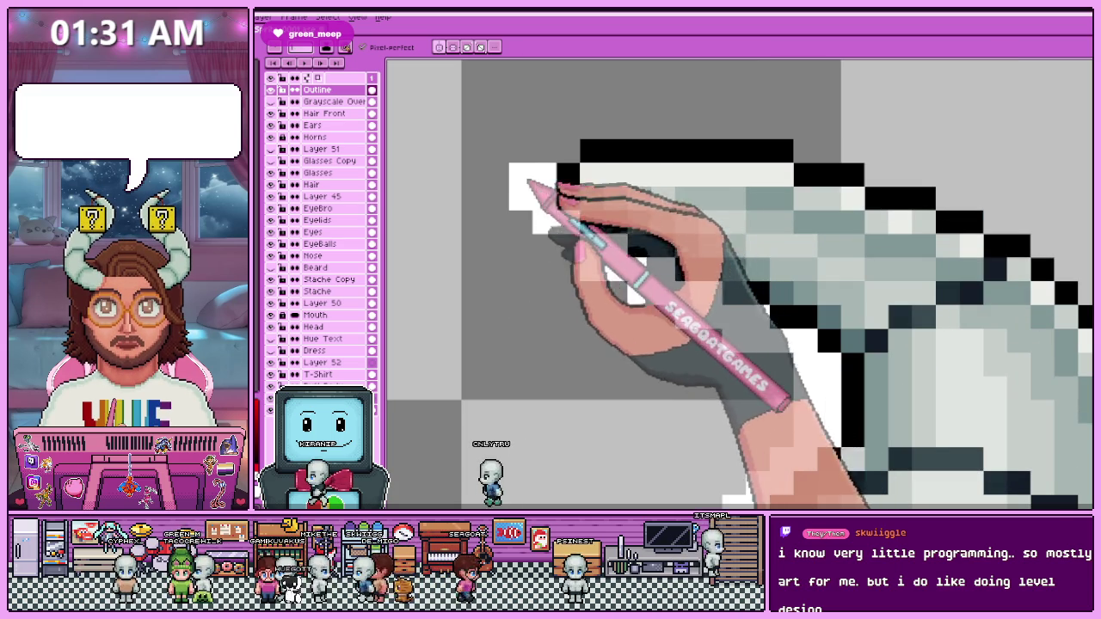
pyautogui.scroll(-3, 581, 135)
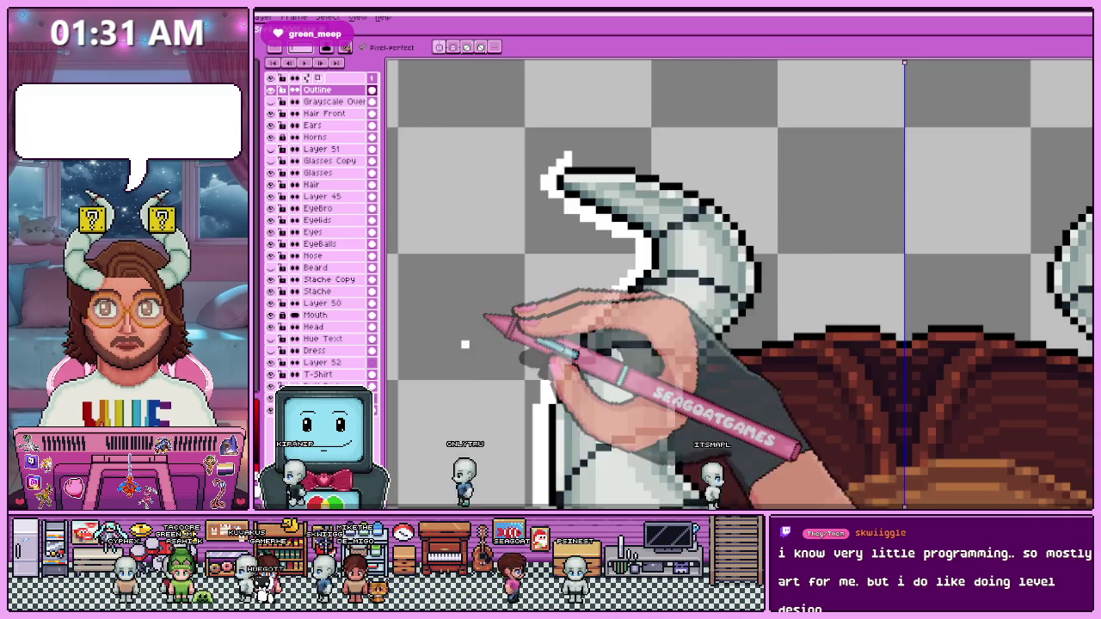
pyautogui.scroll(1, 516, 258)
pyautogui.moveTo(616, 151); pyautogui.dragTo(552, 162)
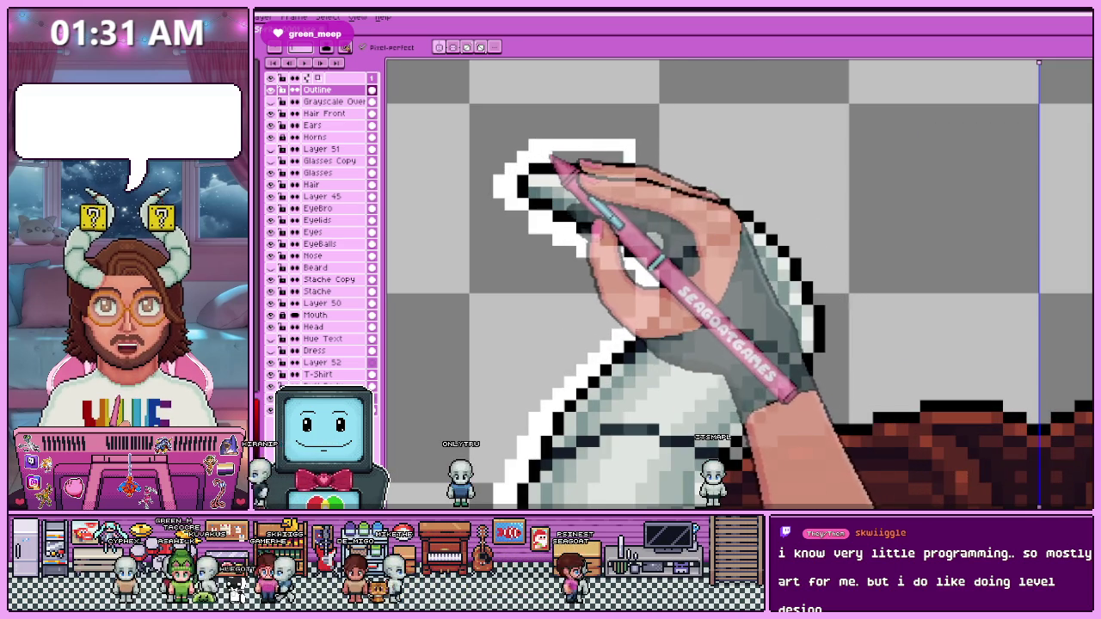
pyautogui.scroll(-2, 616, 159)
pyautogui.scroll(-1, 555, 172)
pyautogui.scroll(2, 570, 155)
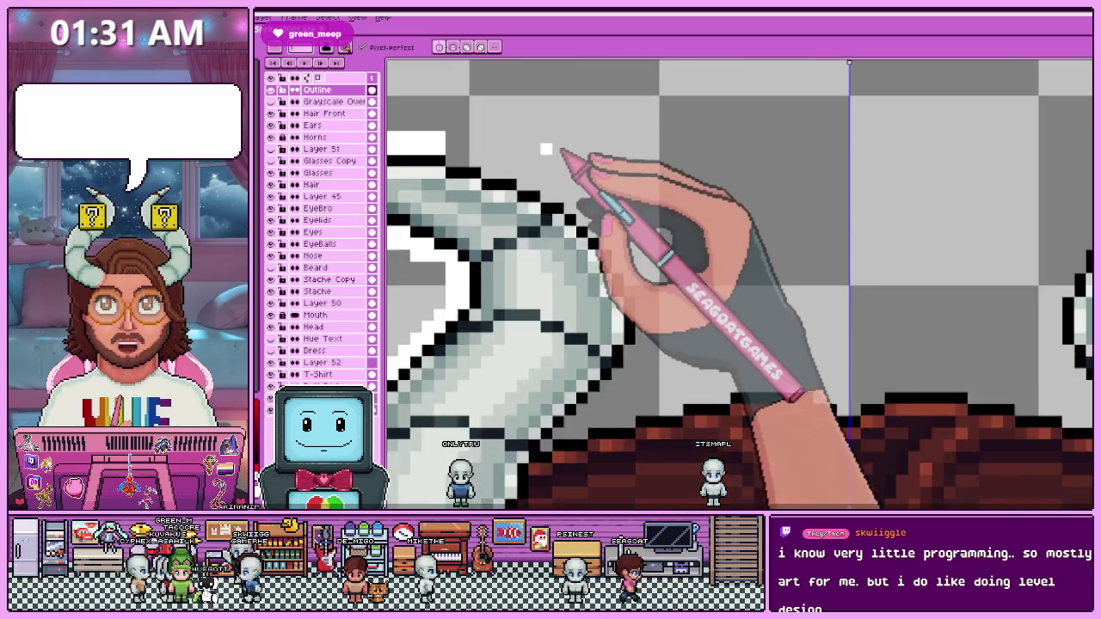
pyautogui.scroll(1, 446, 145)
pyautogui.scroll(1, 446, 144)
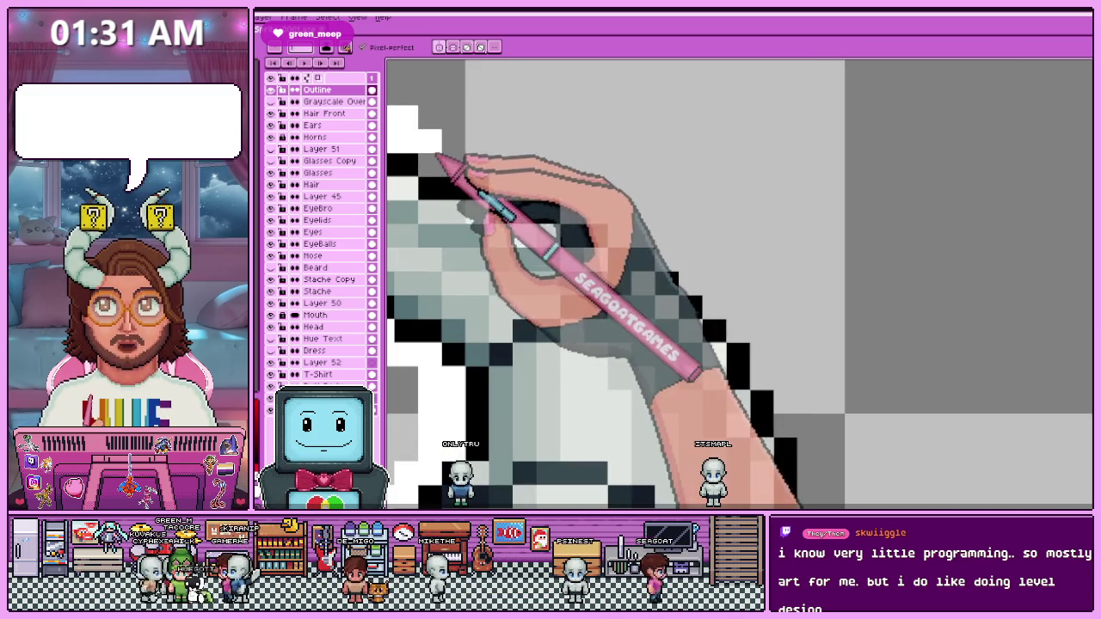
# Add white outline pixels at the horn tip and along its edge.
pyautogui.click(501, 166)
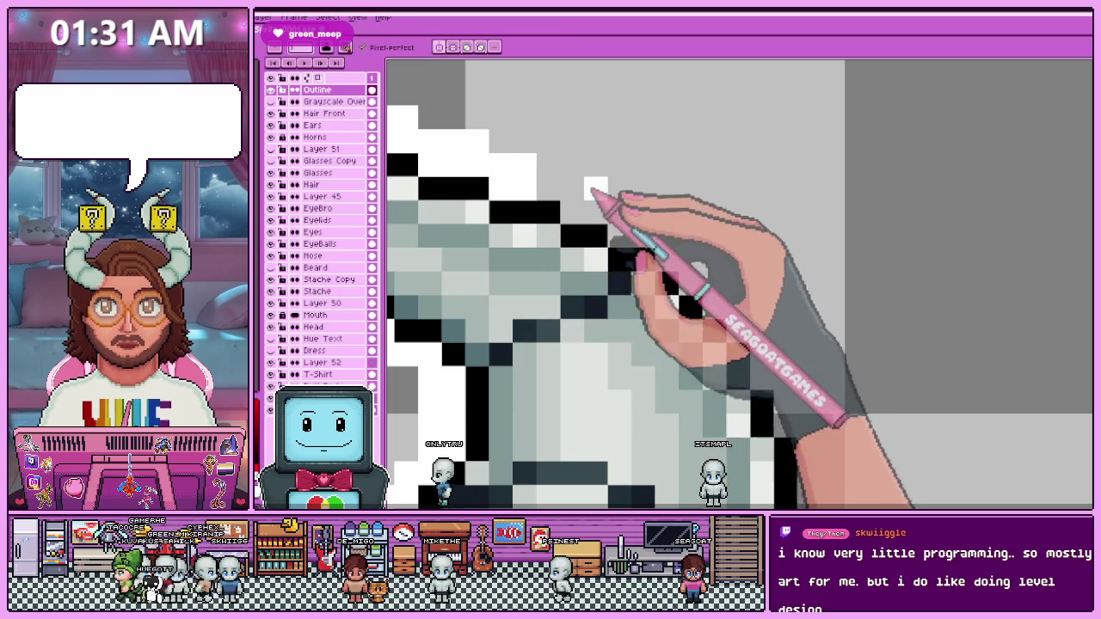
pyautogui.scroll(-2, 581, 202)
pyautogui.scroll(-1, 545, 160)
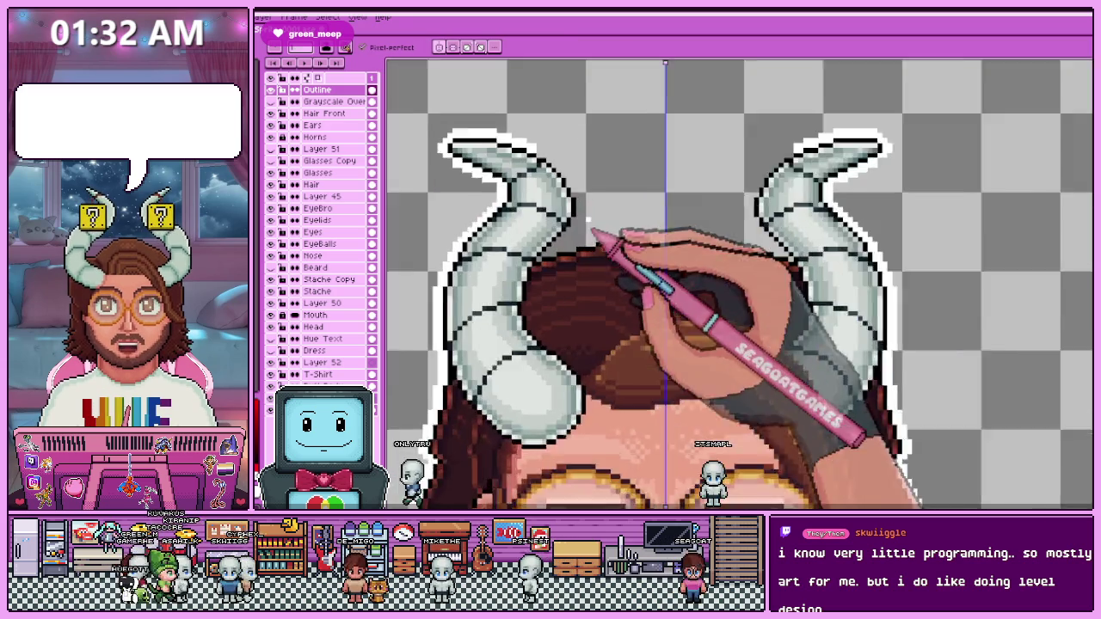
pyautogui.scroll(1, 615, 246)
pyautogui.scroll(2, 528, 147)
pyautogui.click(552, 150)
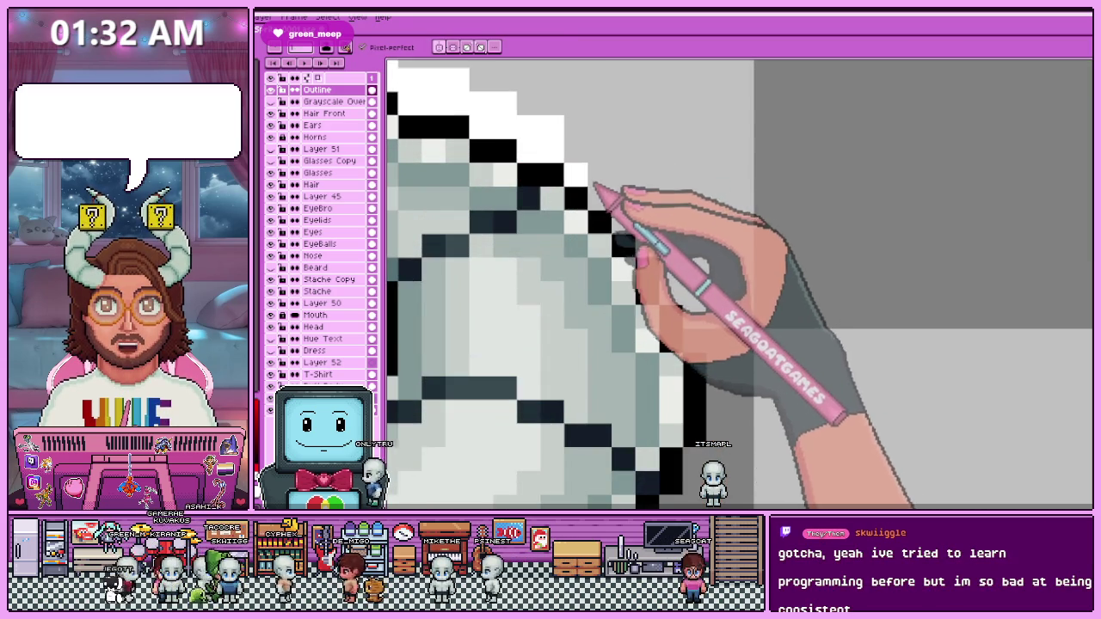
pyautogui.scroll(-2, 590, 169)
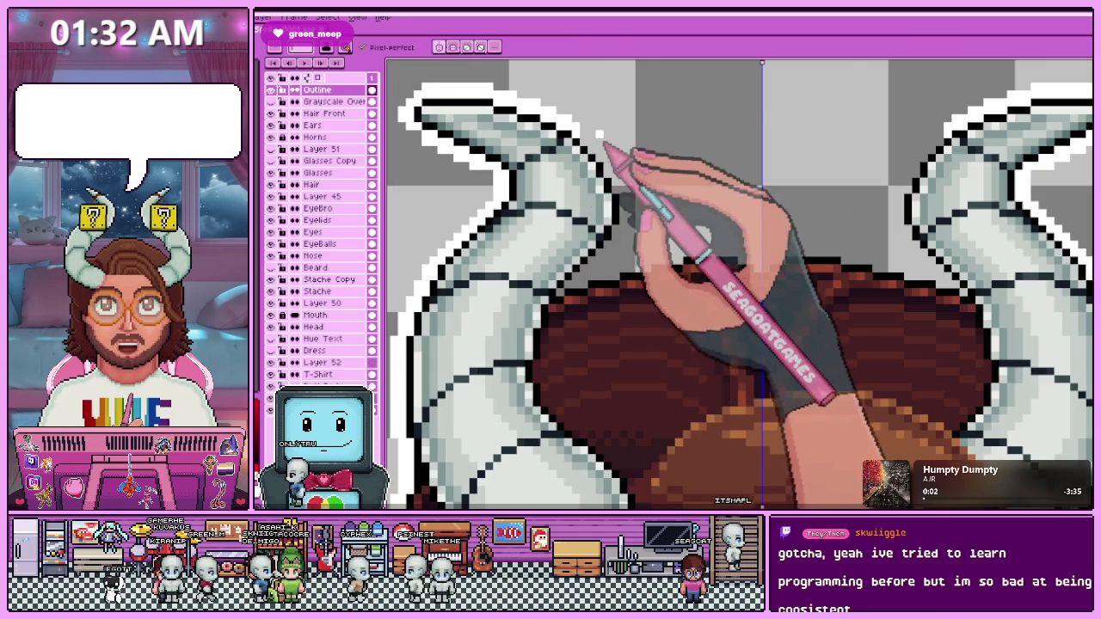
pyautogui.scroll(2, 603, 144)
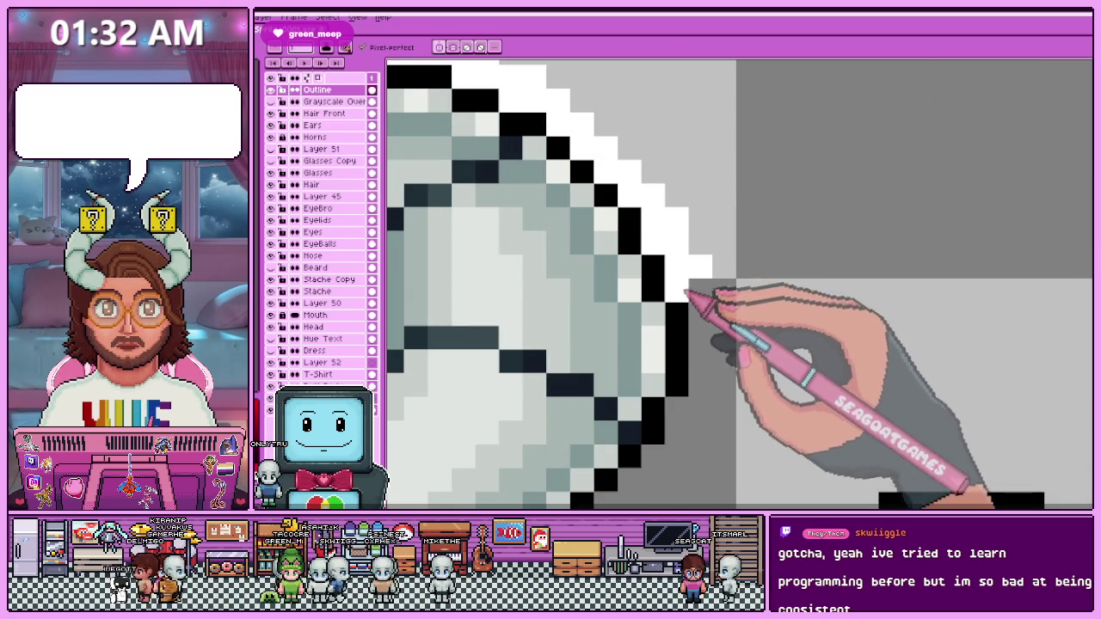
pyautogui.scroll(-2, 688, 287)
pyautogui.scroll(2, 695, 252)
pyautogui.scroll(-1, 709, 307)
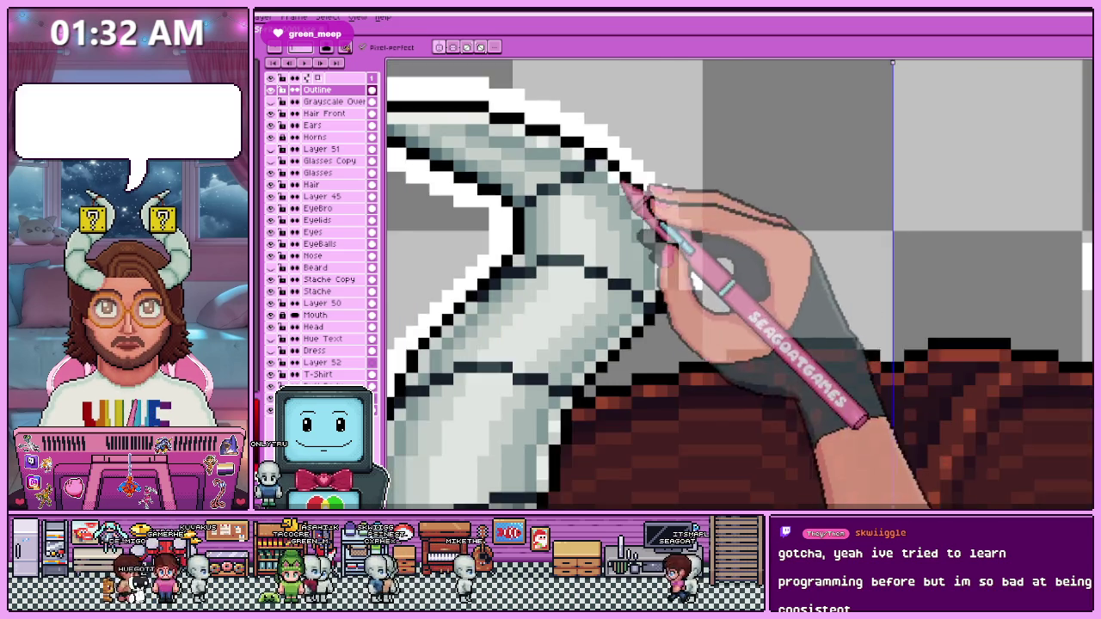
pyautogui.scroll(-1, 668, 226)
pyautogui.scroll(2, 616, 284)
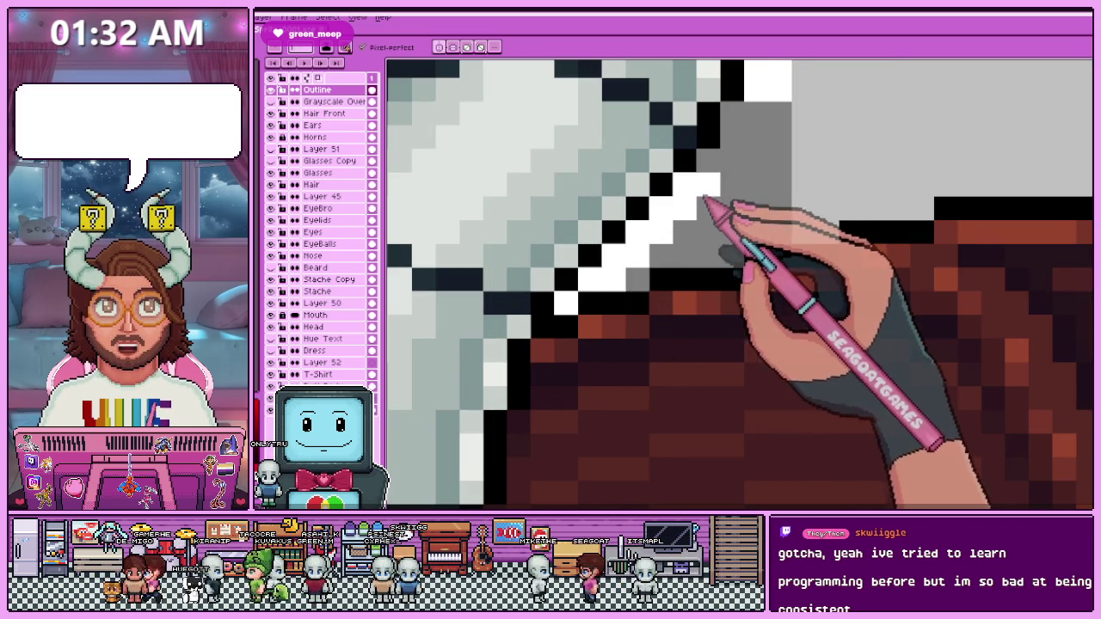
pyautogui.scroll(-2, 692, 222)
pyautogui.scroll(2, 679, 237)
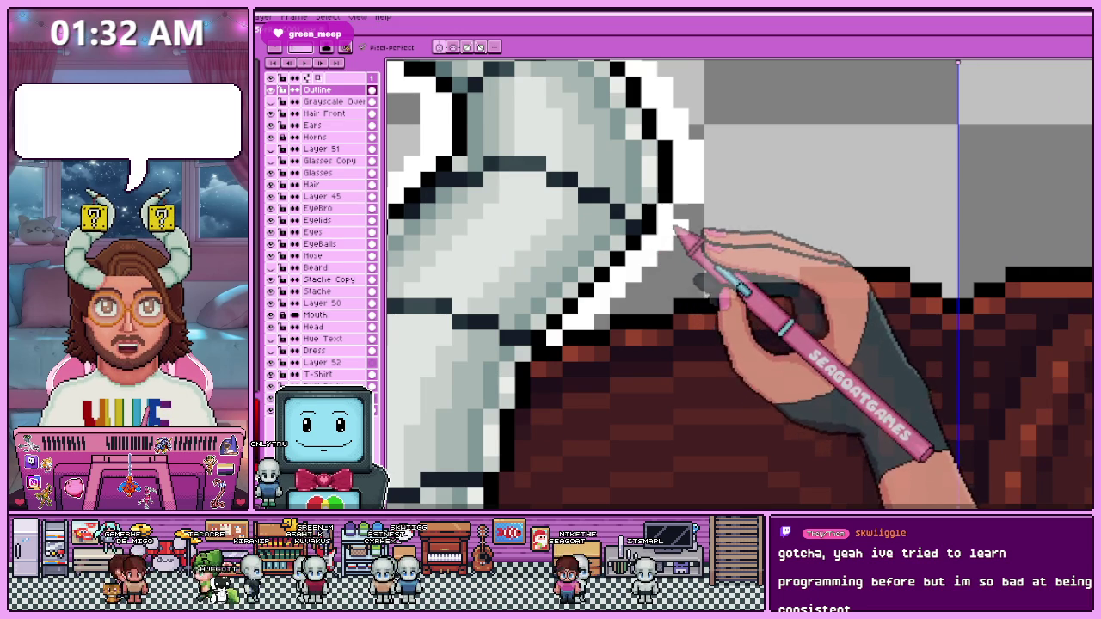
pyautogui.scroll(-1, 677, 230)
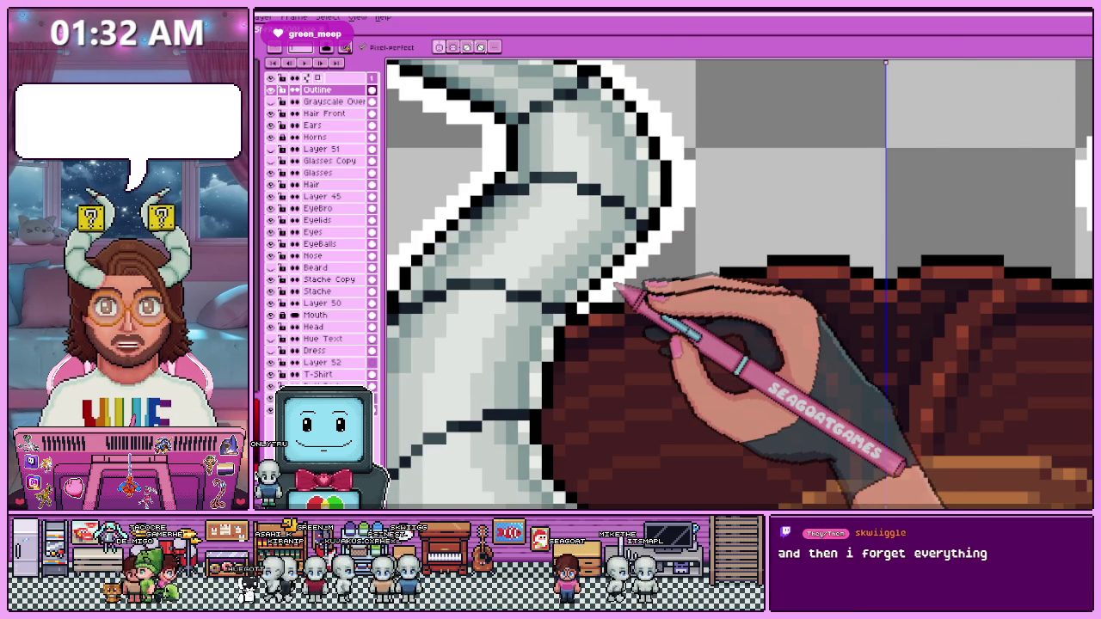
pyautogui.scroll(-2, 621, 291)
pyautogui.scroll(2, 652, 253)
pyautogui.scroll(1, 602, 284)
# Draw the white outline along the horns' lower edges where they meet the hair.
pyautogui.moveTo(568, 304); pyautogui.dragTo(613, 304)
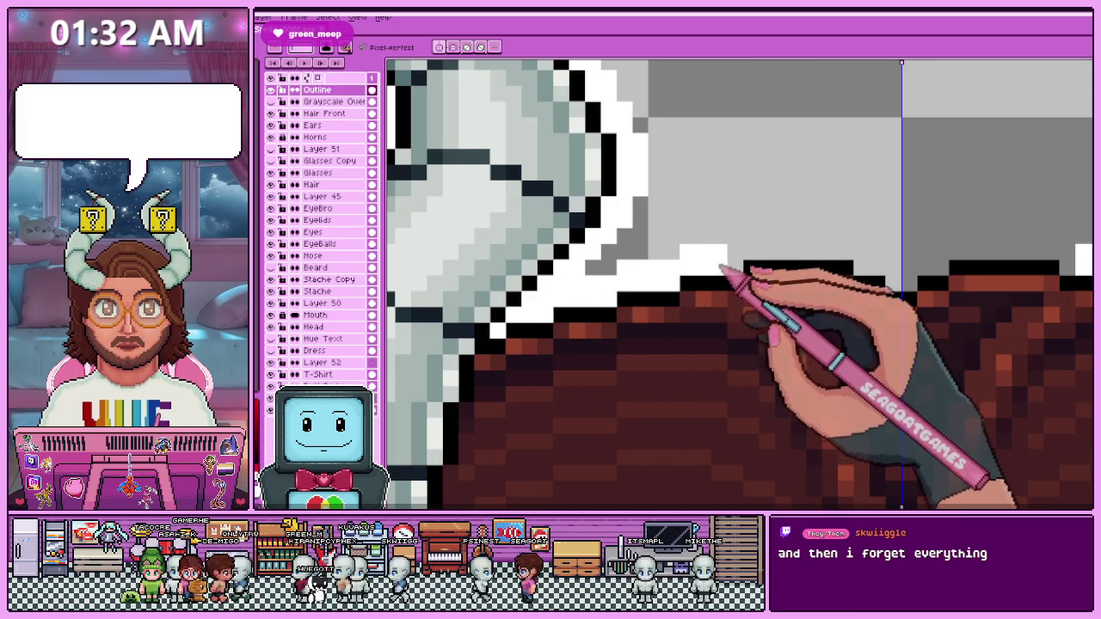
pyautogui.scroll(-2, 725, 269)
pyautogui.scroll(2, 652, 227)
pyautogui.scroll(1, 602, 246)
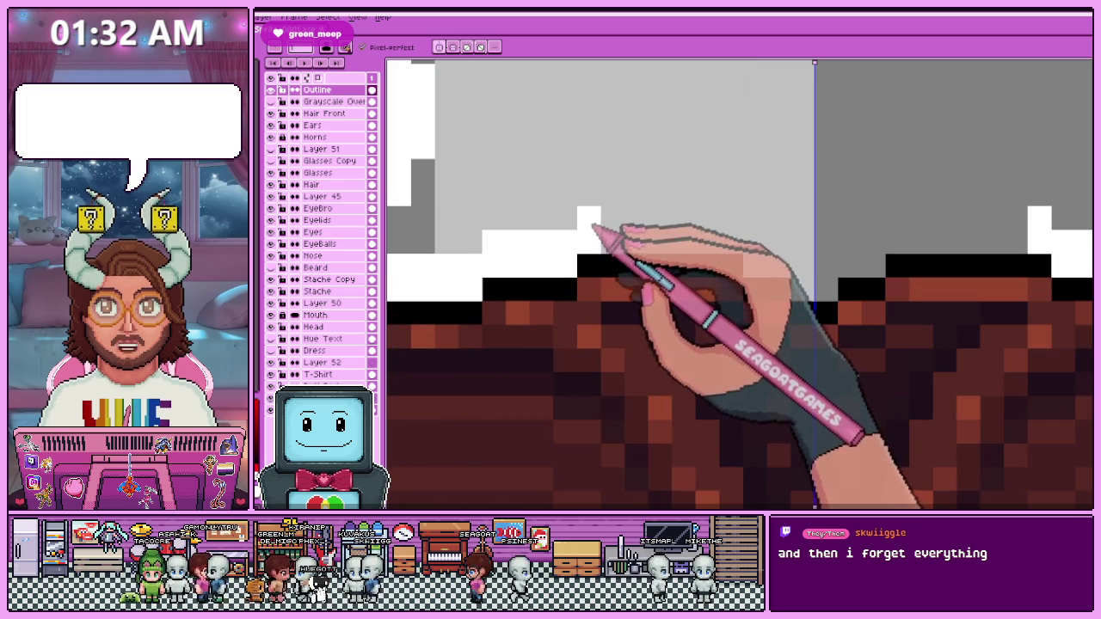
pyautogui.moveTo(705, 228)
pyautogui.mouseDown()
pyautogui.moveTo(732, 236)
pyautogui.moveTo(627, 253)
pyautogui.moveTo(769, 288)
pyautogui.moveTo(781, 265)
pyautogui.moveTo(790, 295)
pyautogui.mouseUp()
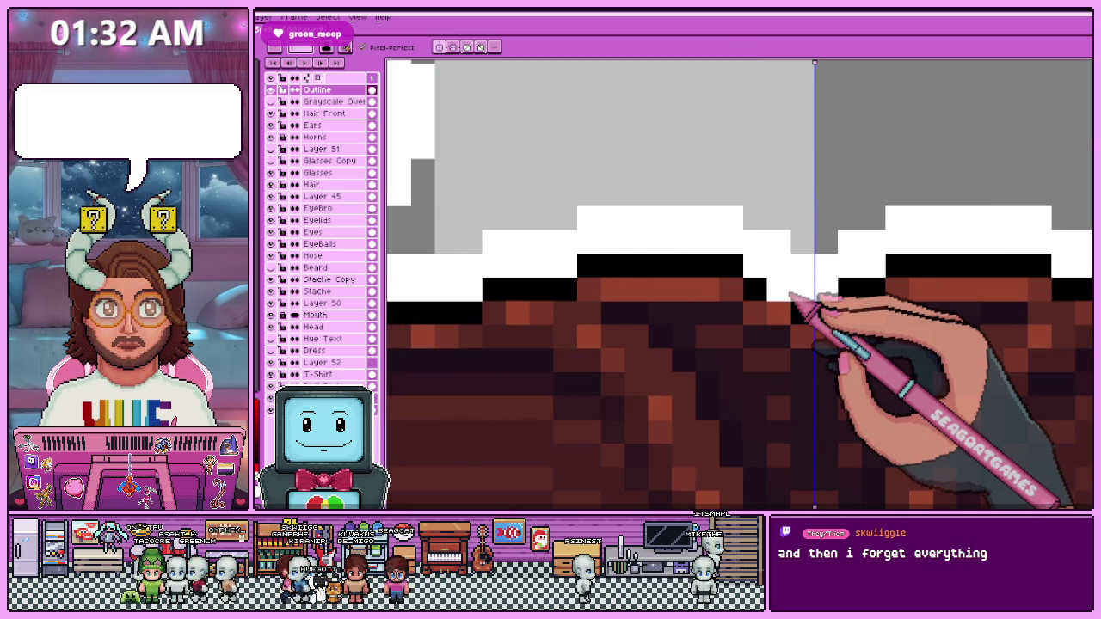
pyautogui.scroll(-3, 792, 297)
pyautogui.scroll(-2, 792, 297)
pyautogui.scroll(-2, 796, 297)
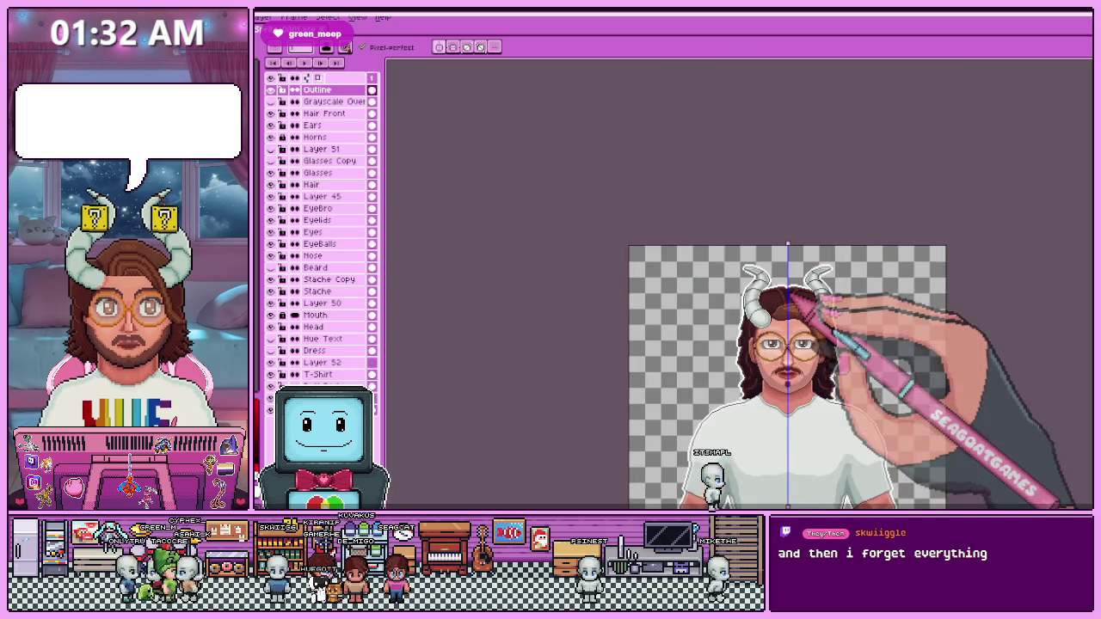
# Hide the hair, face, moustache and T-shirt layers so only the Outline layer shows.
pyautogui.scroll(-3, 683, 233)
pyautogui.scroll(3, 714, 345)
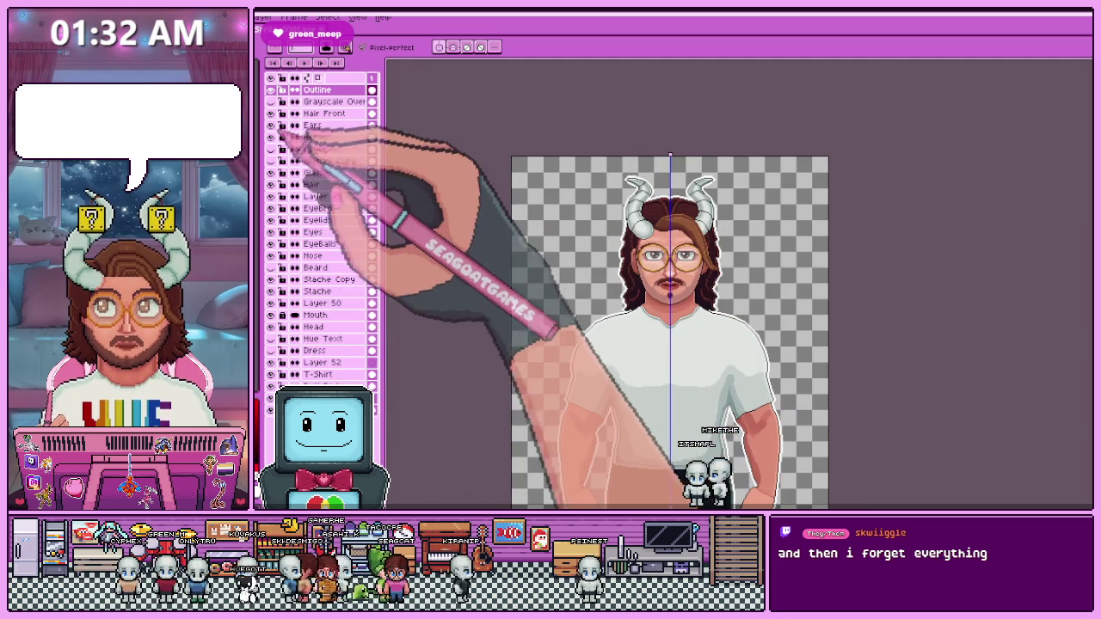
pyautogui.moveTo(307, 155); pyautogui.dragTo(338, 299)
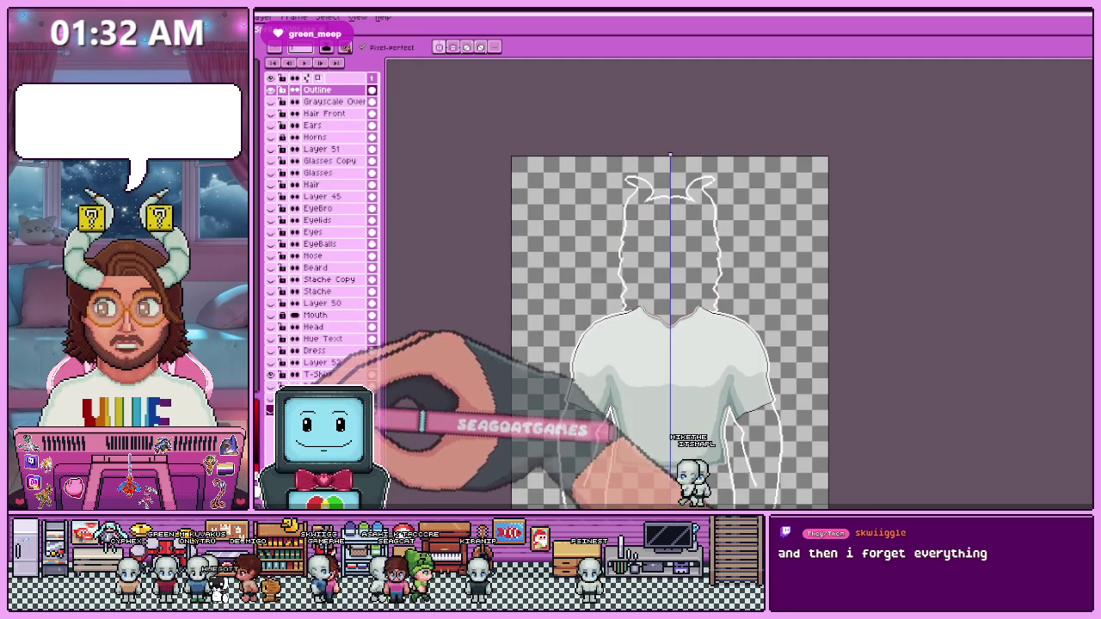
pyautogui.moveTo(332, 315); pyautogui.dragTo(337, 374)
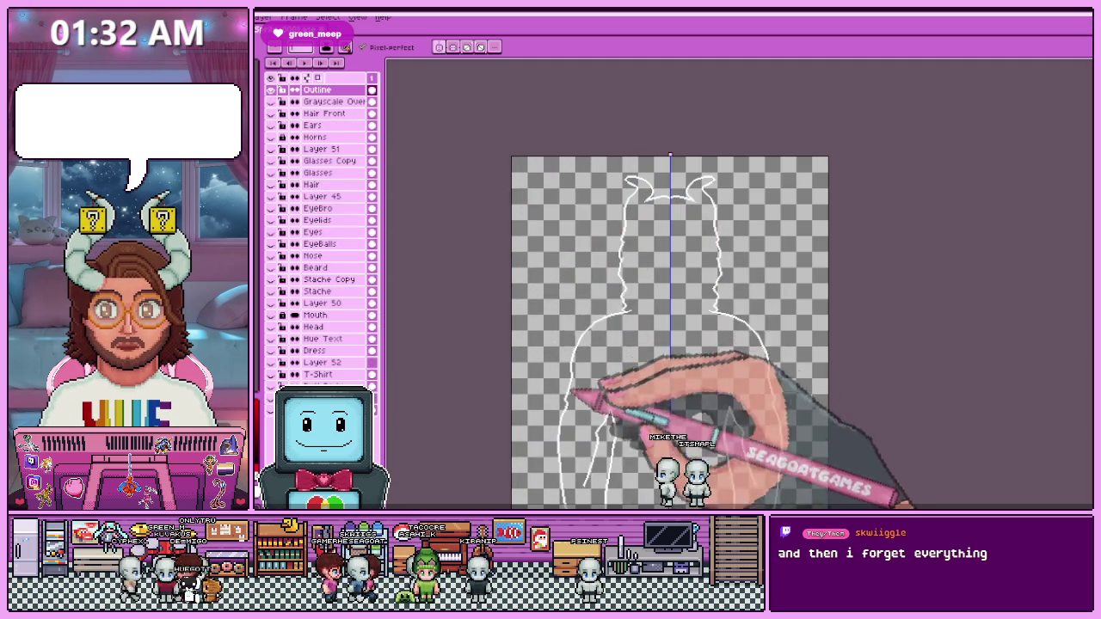
pyautogui.scroll(-3, 588, 379)
pyautogui.scroll(3, 588, 378)
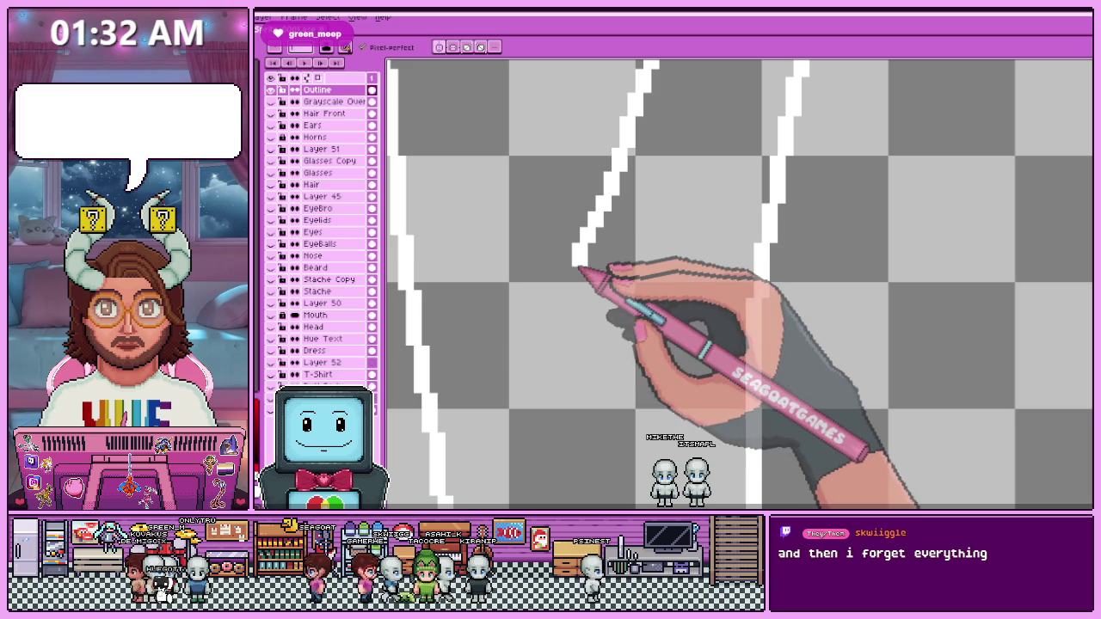
# Draw a line across the legs to close the outline, then bucket-fill the silhouette white.
pyautogui.moveTo(579, 265); pyautogui.dragTo(413, 263)
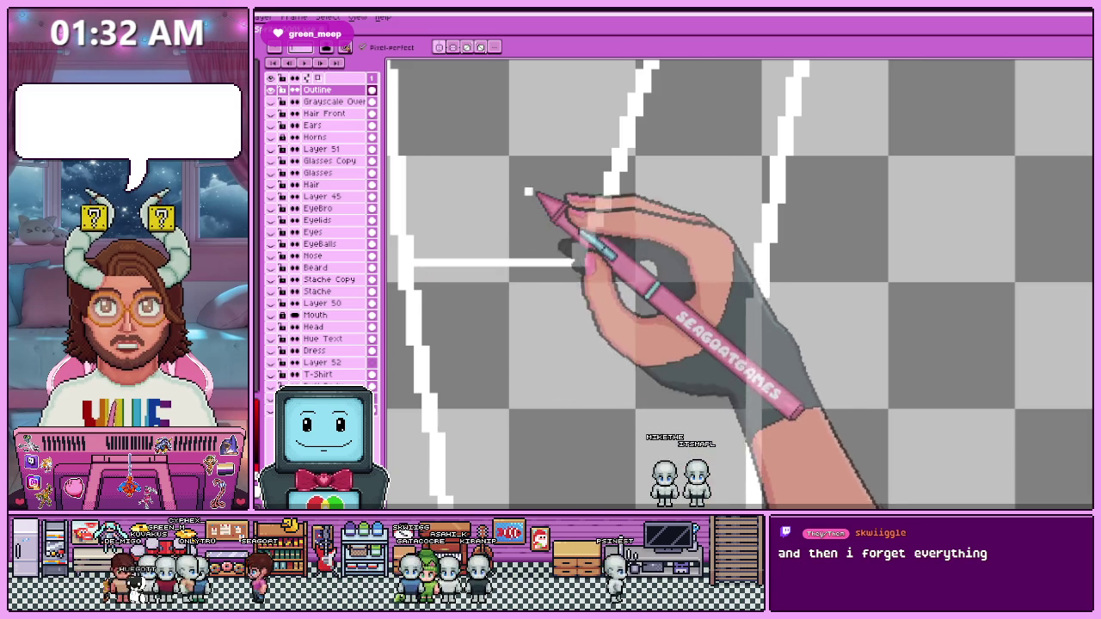
pyautogui.scroll(-3, 568, 232)
pyautogui.scroll(2, 607, 318)
pyautogui.scroll(-2, 688, 327)
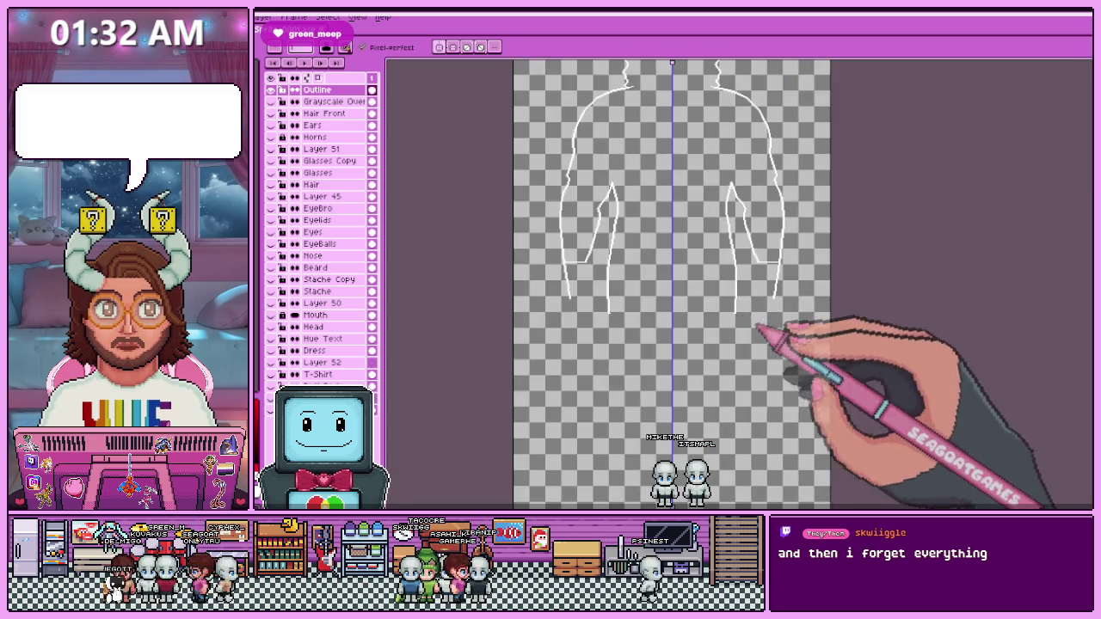
pyautogui.scroll(2, 733, 325)
pyautogui.scroll(2, 714, 320)
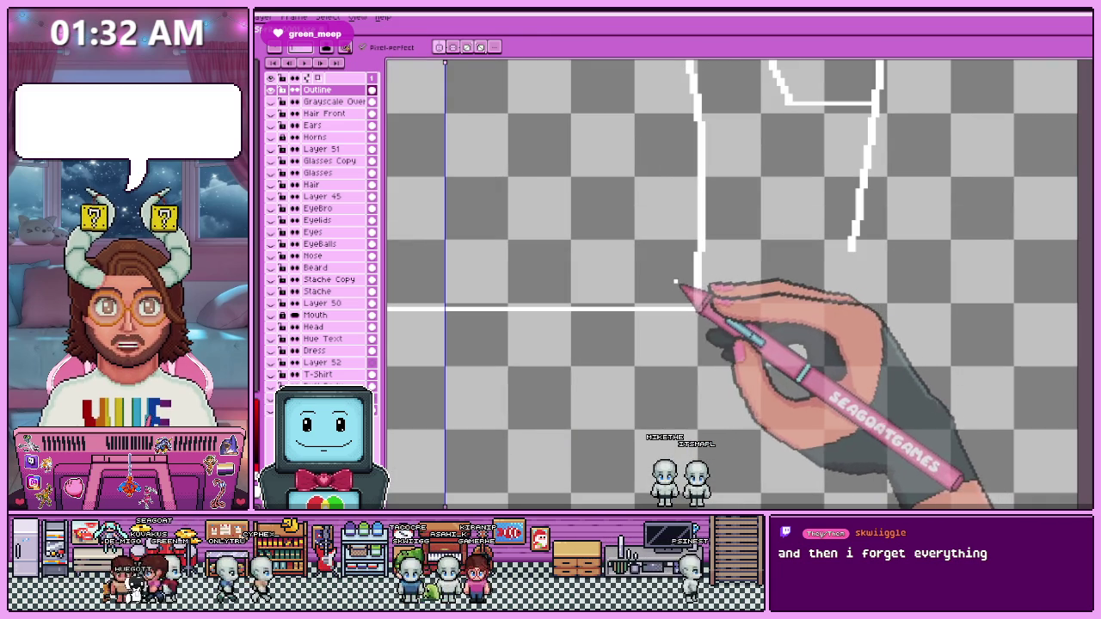
pyautogui.press('g')
pyautogui.click(679, 276)
pyautogui.scroll(-3, 679, 301)
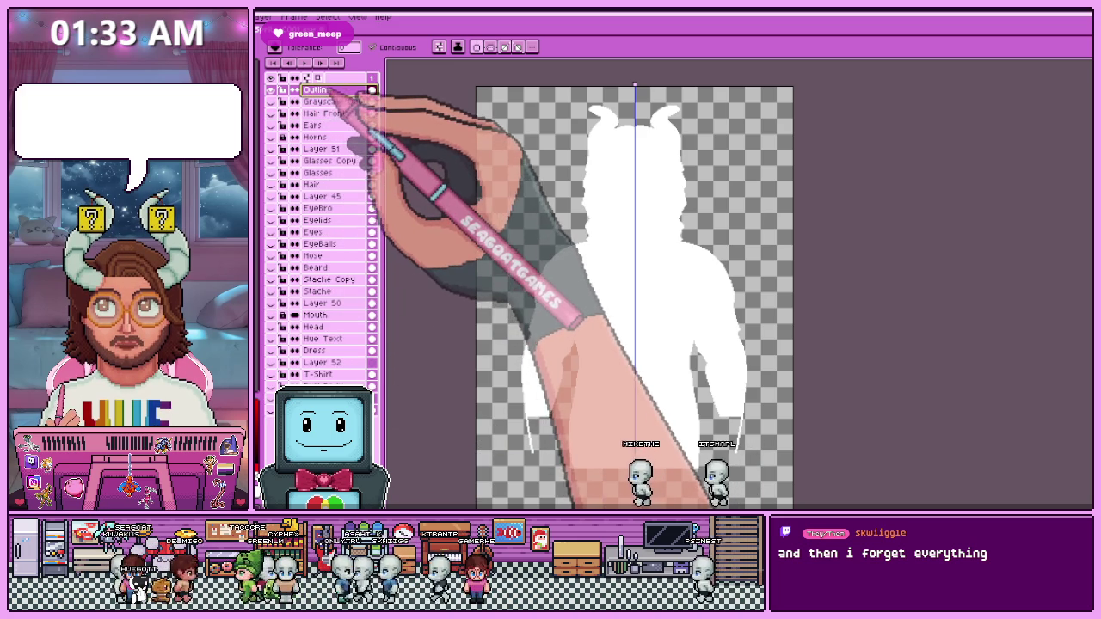
# Move the Outline layer to the bottom of the stack and reshow the body, shirt and head layers.
pyautogui.moveTo(319, 89); pyautogui.dragTo(327, 385)
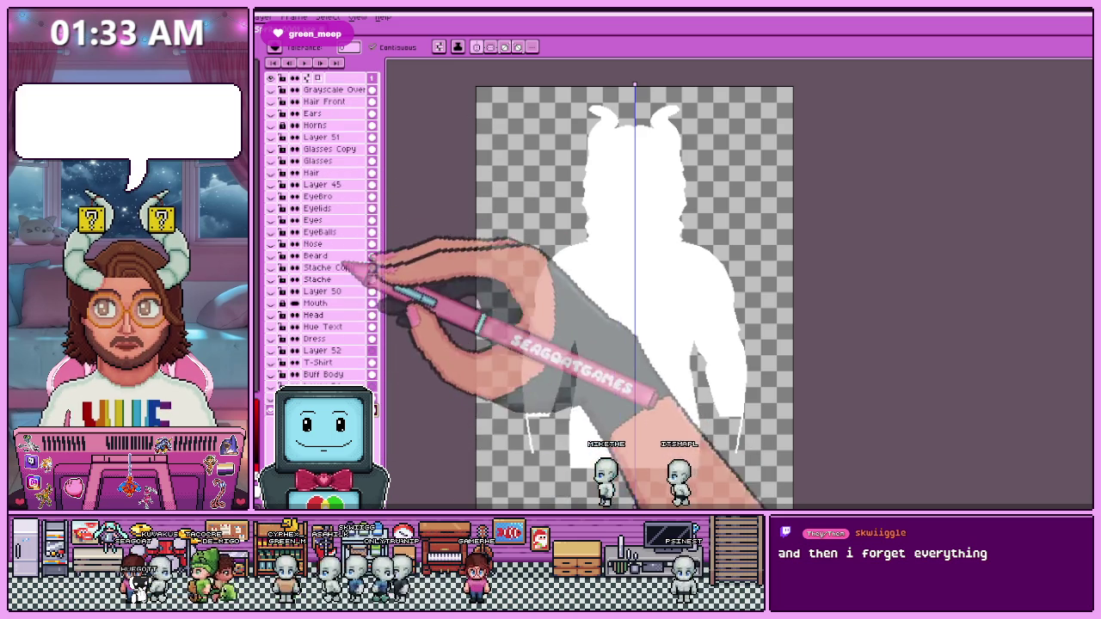
pyautogui.click(271, 102)
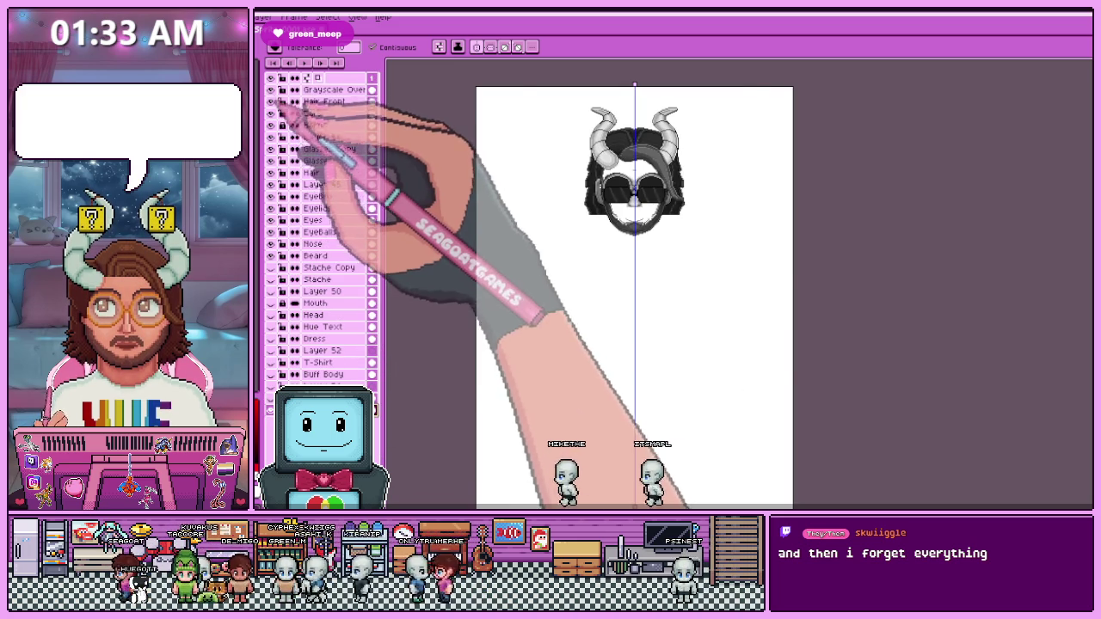
pyautogui.click(271, 114)
pyautogui.moveTo(284, 122); pyautogui.dragTo(283, 253)
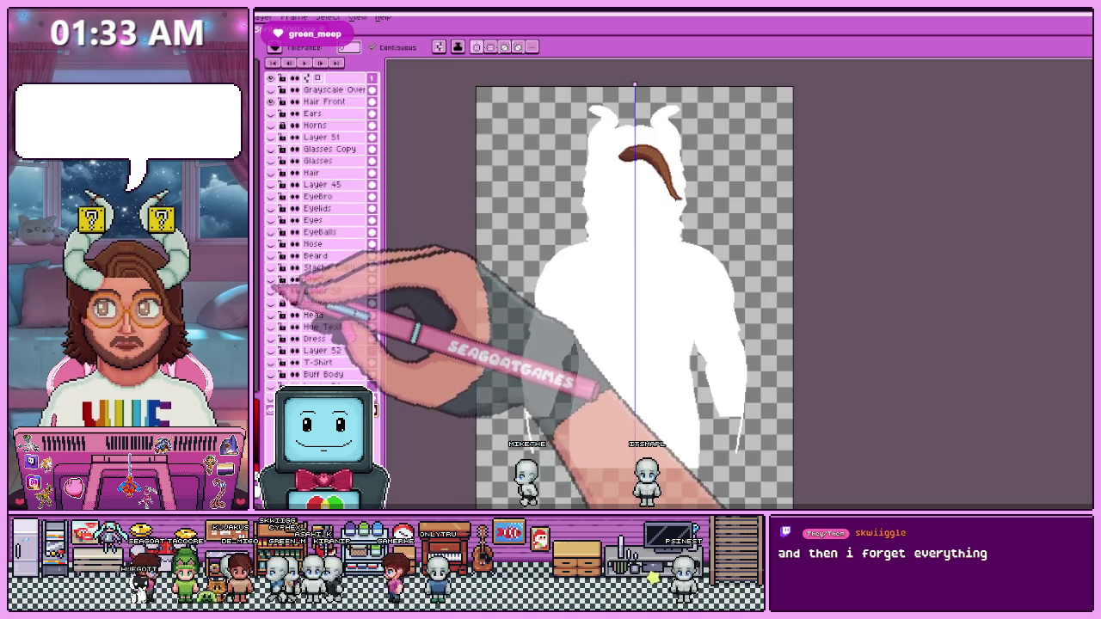
pyautogui.moveTo(271, 375); pyautogui.dragTo(271, 113)
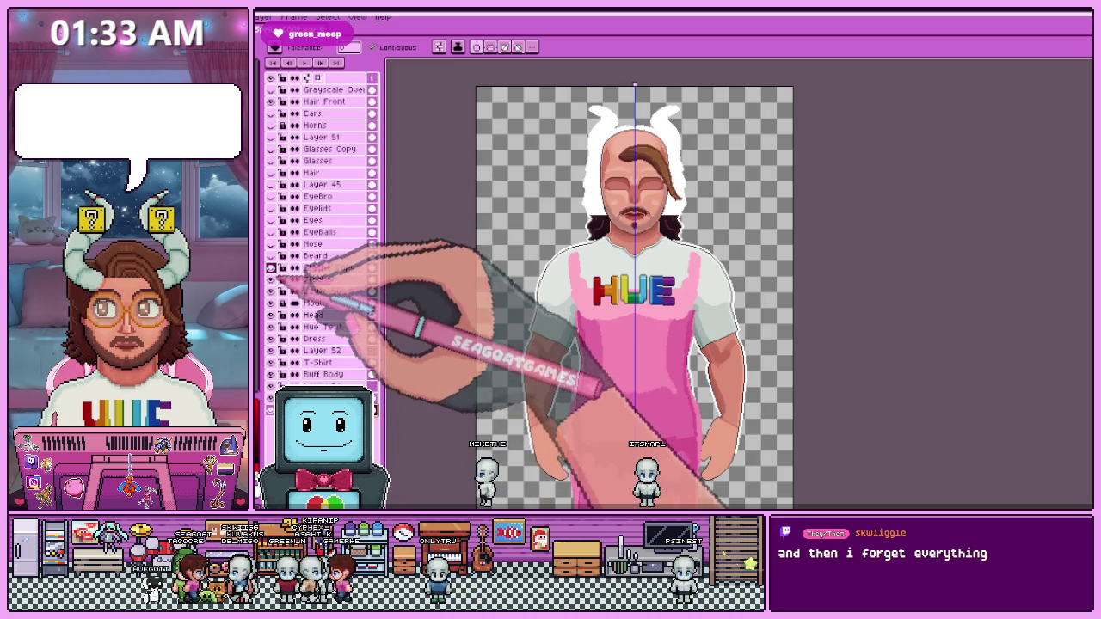
# Hide the pink Dress layer and show the ears, horns, glasses and hair layers again.
pyautogui.click(271, 338)
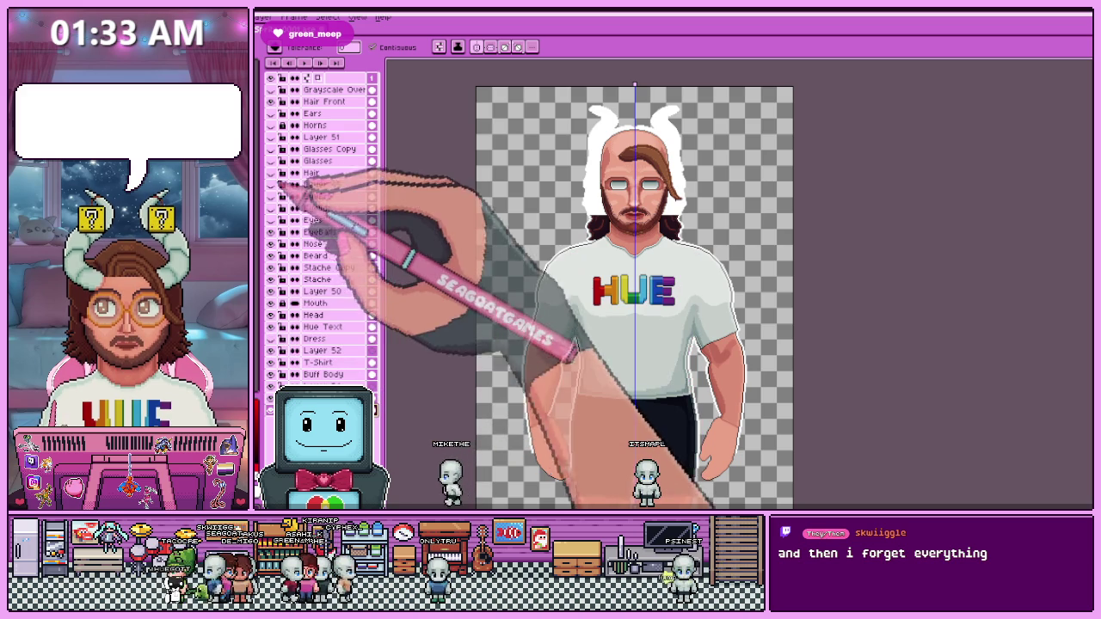
pyautogui.moveTo(271, 203); pyautogui.dragTo(272, 114)
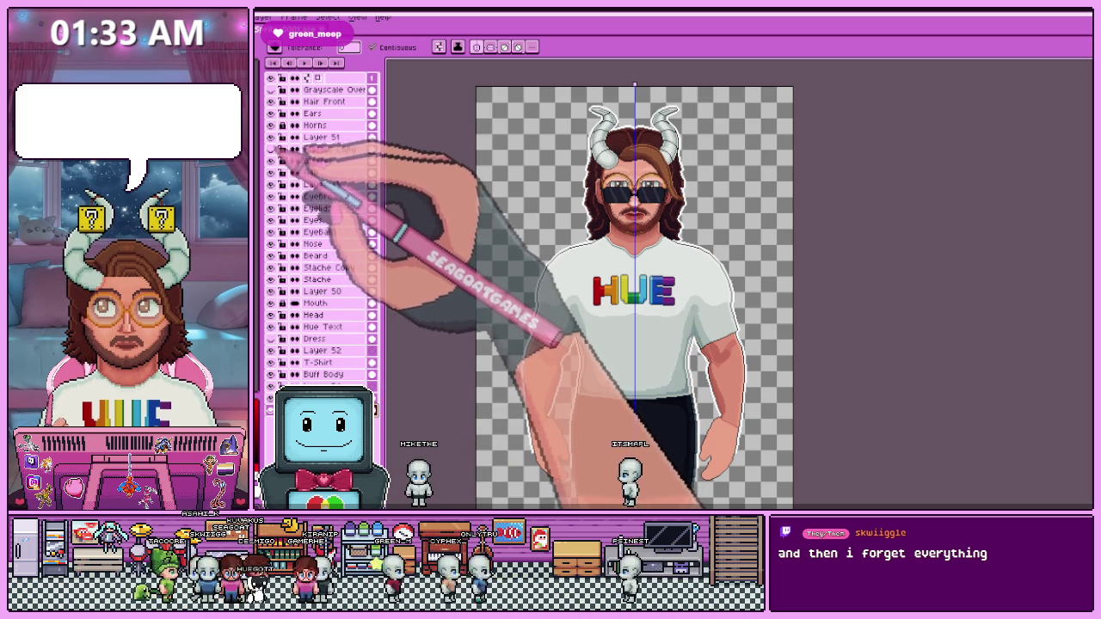
pyautogui.scroll(-1, 603, 164)
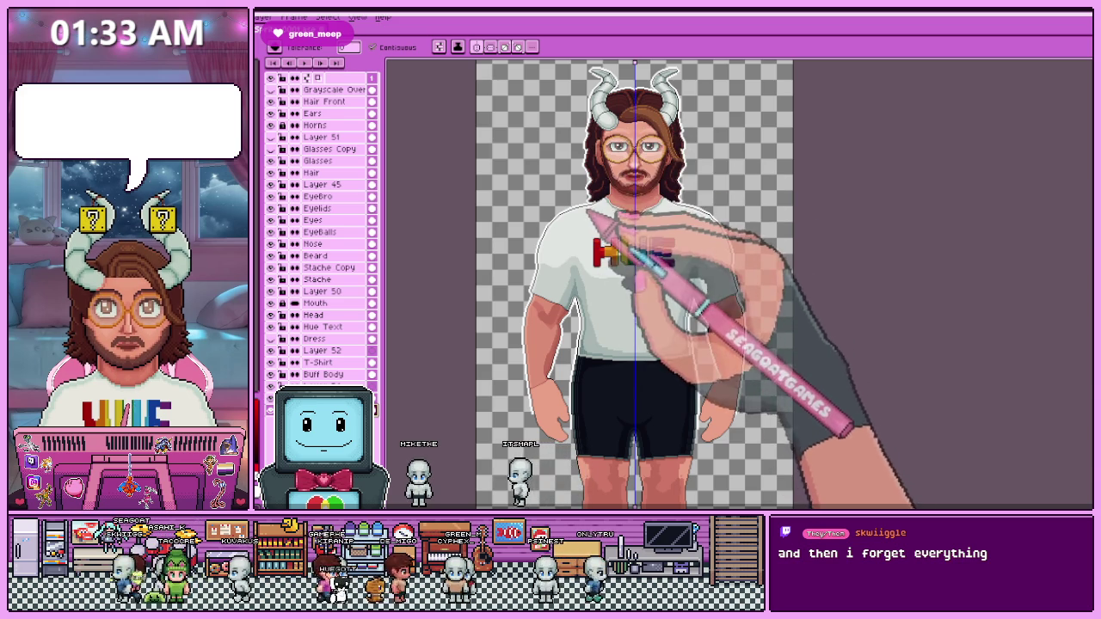
pyautogui.scroll(2, 602, 189)
pyautogui.scroll(1, 614, 276)
pyautogui.scroll(-3, 614, 266)
pyautogui.scroll(1, 430, 361)
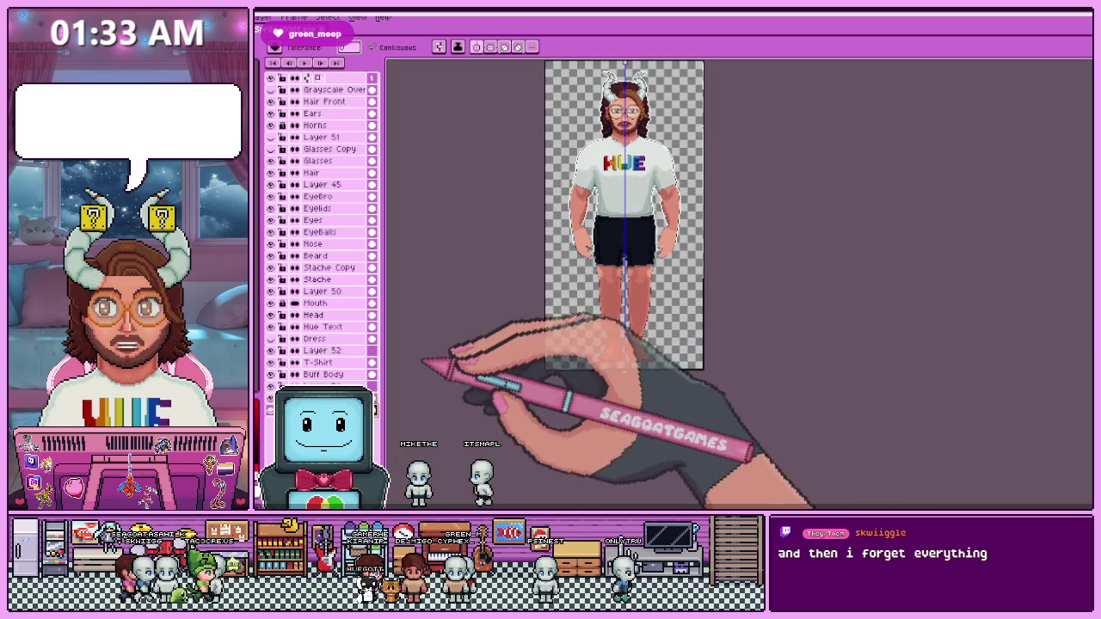
pyautogui.scroll(1, 627, 351)
pyautogui.scroll(1, 573, 214)
# Zoom in on the hand beside the black shorts, sampling a colour with the eyedropper.
pyautogui.scroll(-1, 516, 231)
pyautogui.scroll(2, 516, 233)
pyautogui.scroll(-3, 504, 192)
pyautogui.scroll(3, 516, 197)
pyautogui.scroll(1, 491, 266)
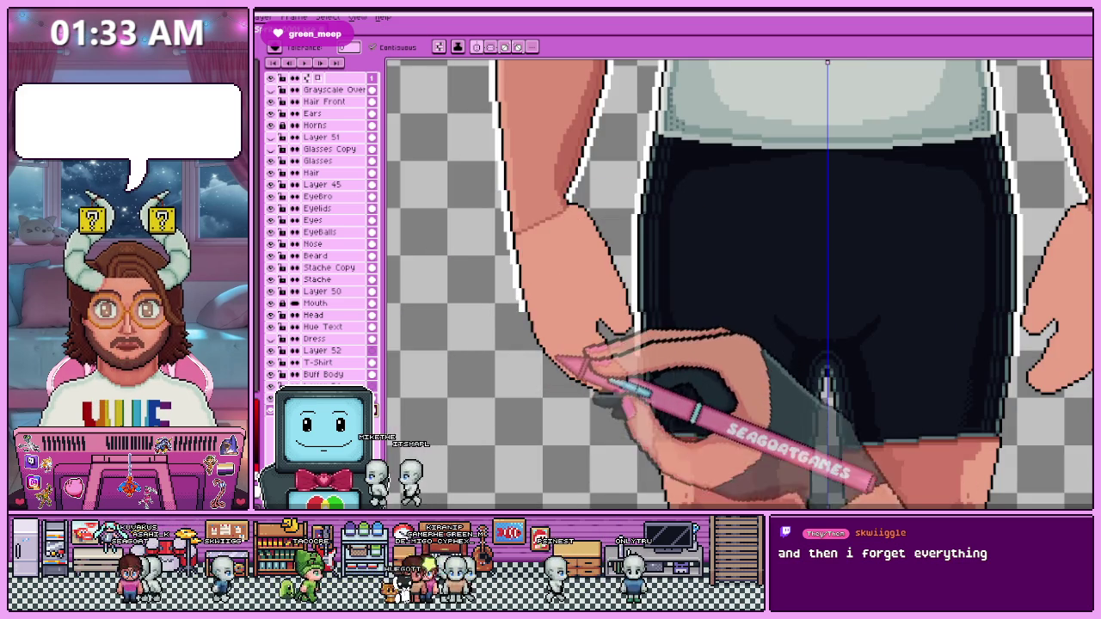
pyautogui.scroll(1, 533, 207)
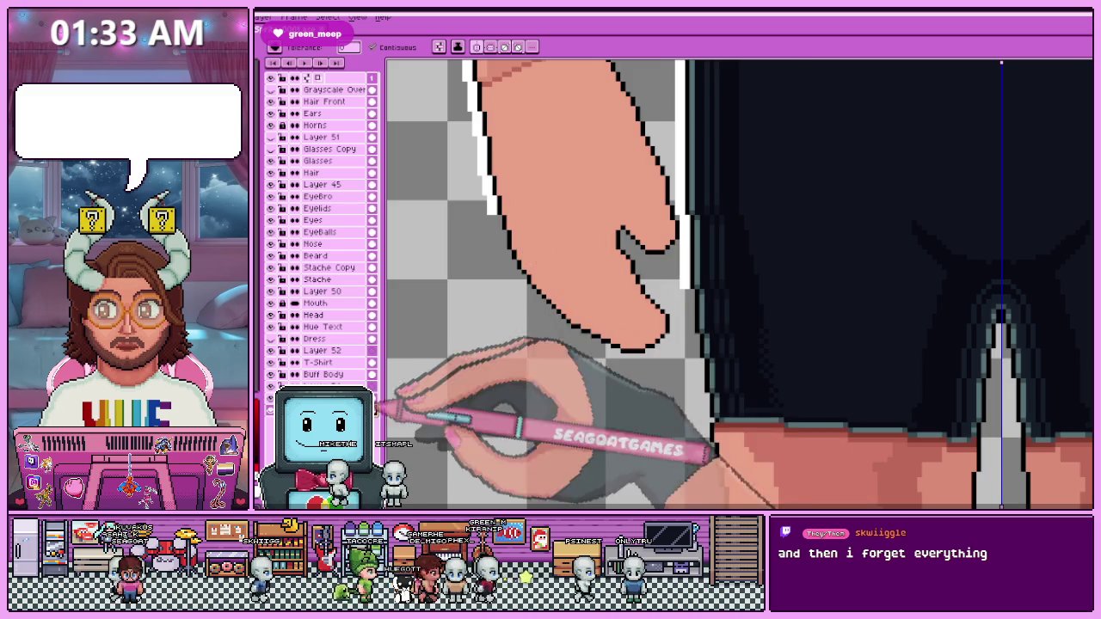
pyautogui.scroll(2, 518, 202)
pyautogui.scroll(-3, 520, 188)
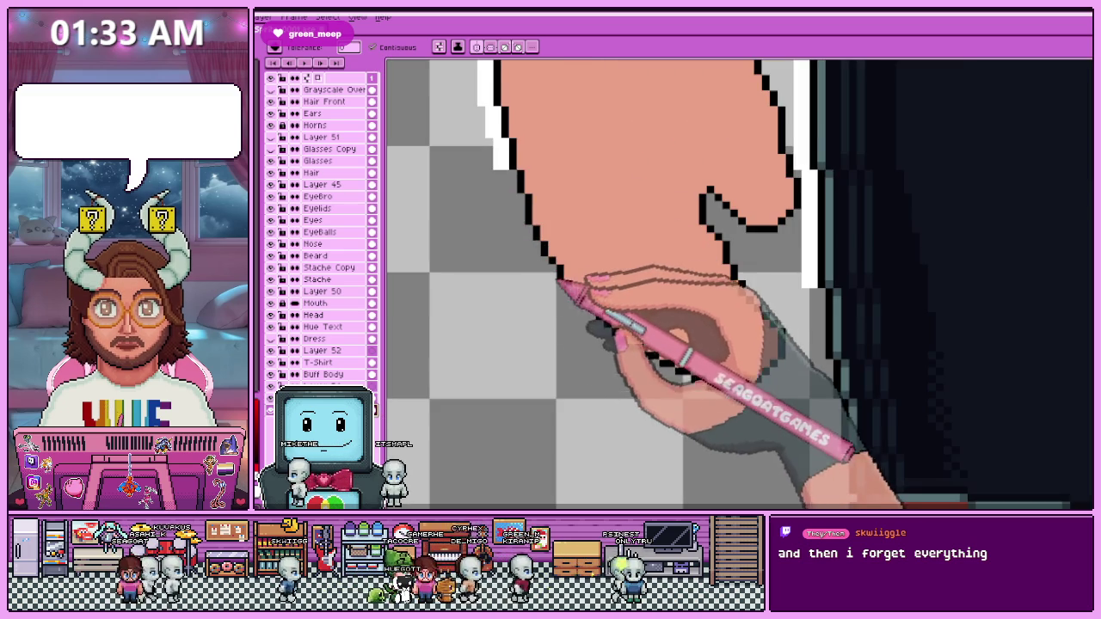
pyautogui.press('alt')
pyautogui.press('w')
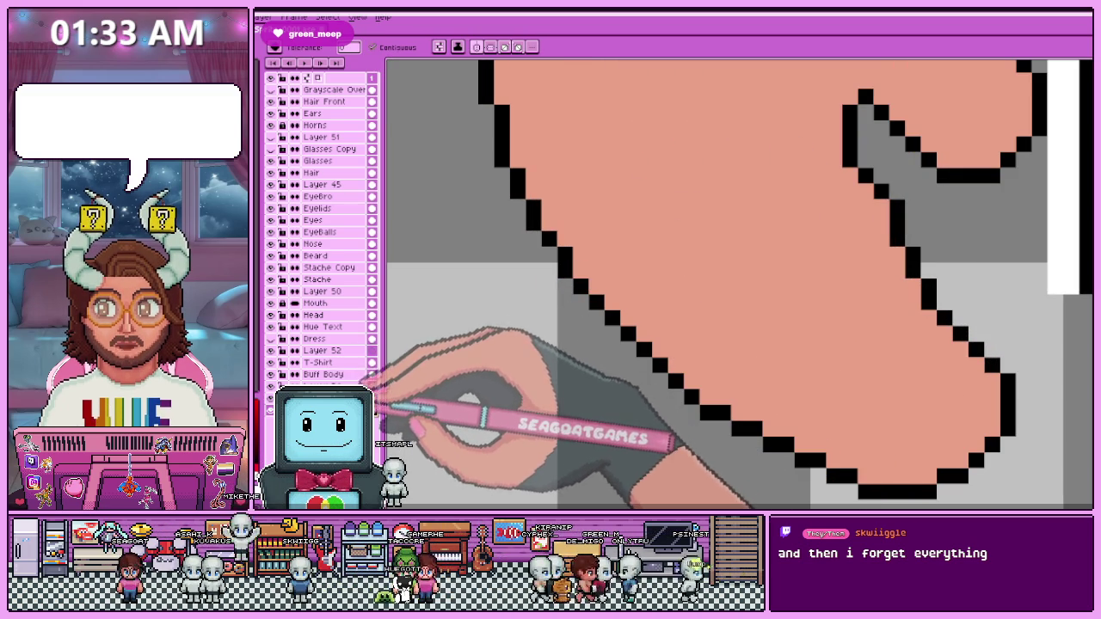
pyautogui.scroll(1, 563, 262)
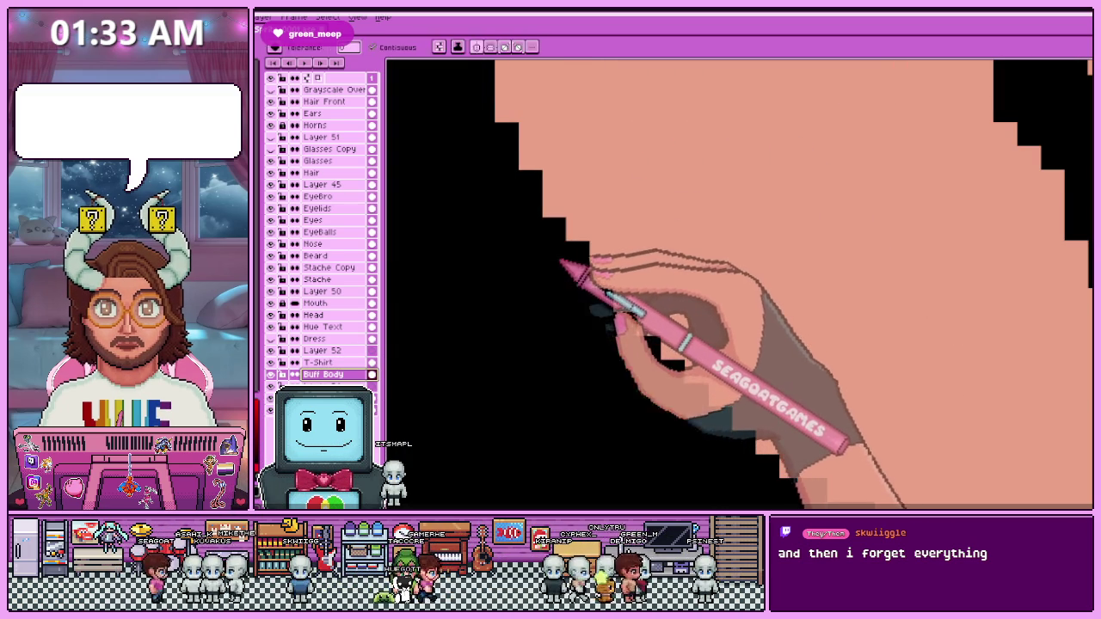
pyautogui.press('b')
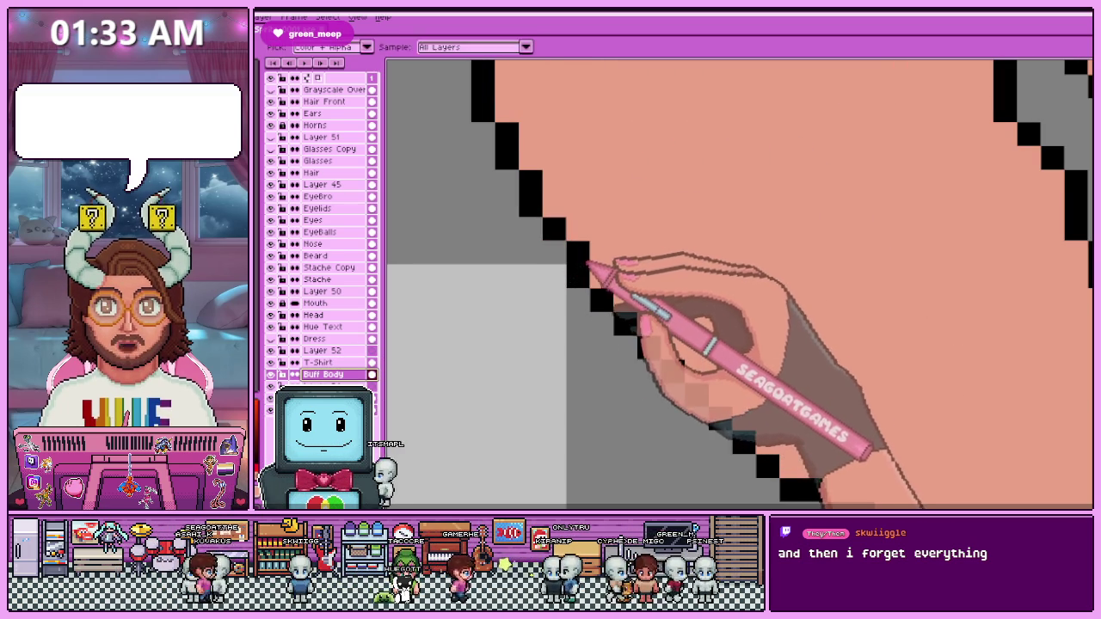
# Add a black pixel to the hand's outline with the Pencil.
pyautogui.scroll(-3, 568, 271)
pyautogui.scroll(2, 574, 268)
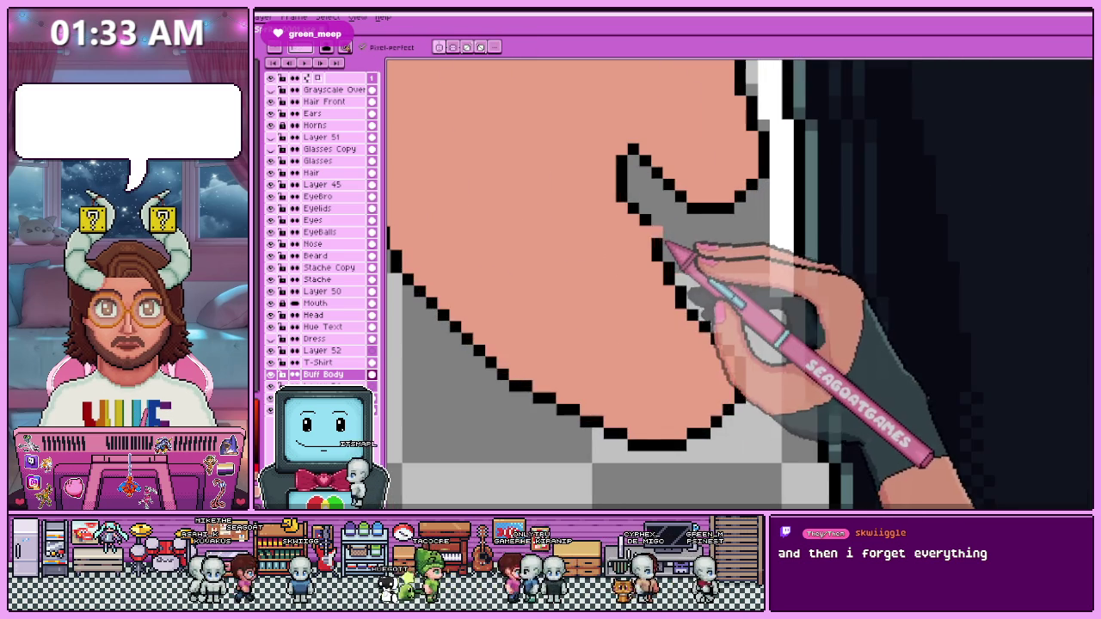
pyautogui.scroll(2, 662, 228)
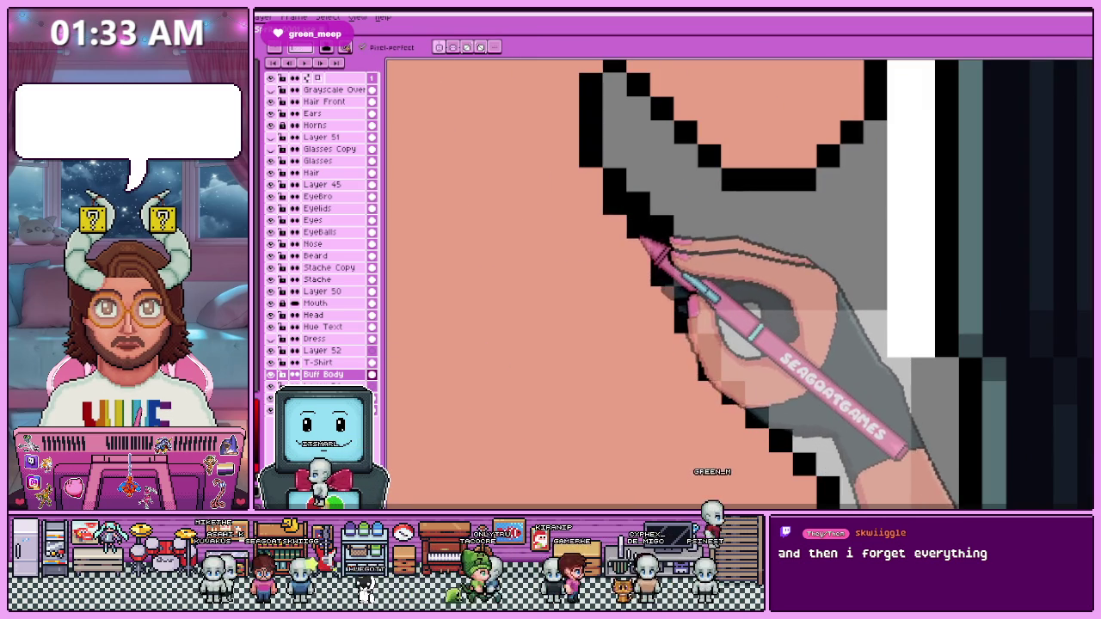
pyautogui.scroll(-2, 645, 239)
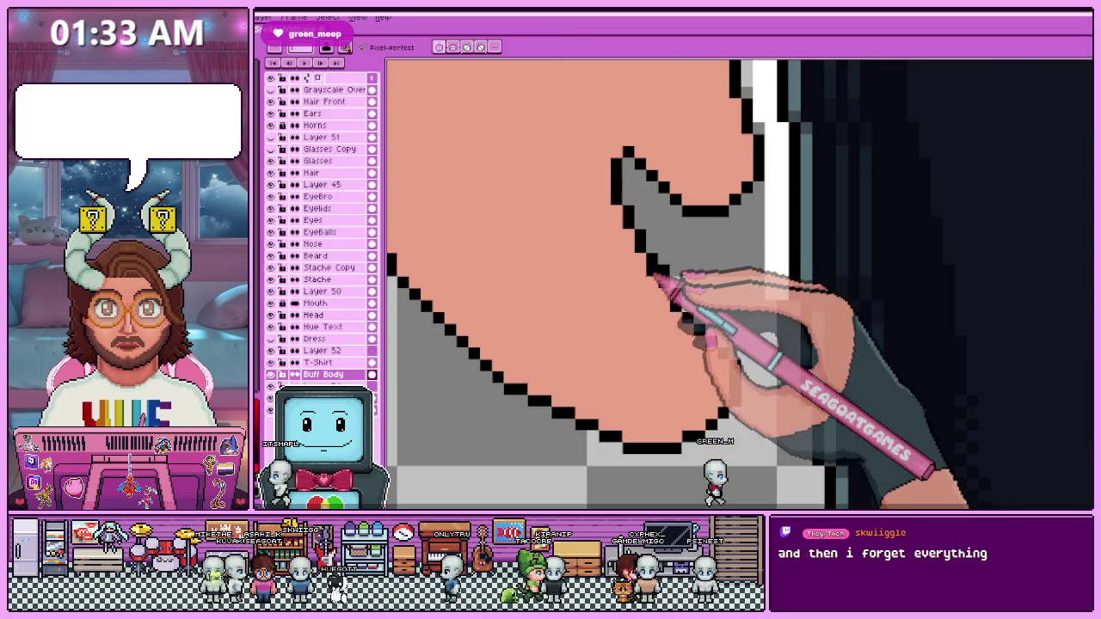
pyautogui.scroll(1, 652, 269)
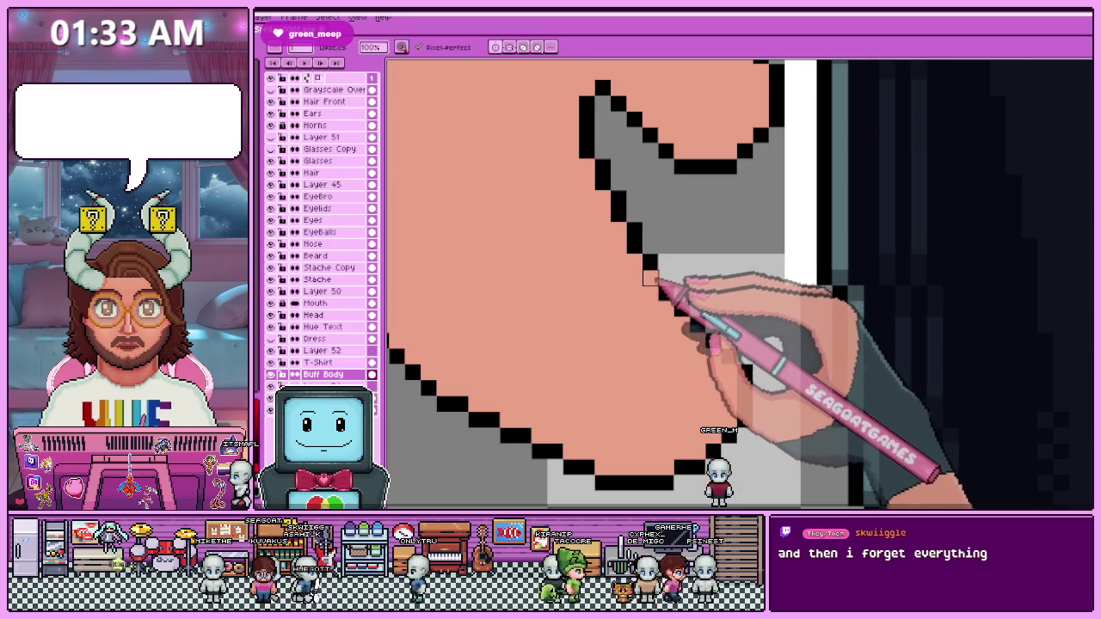
pyautogui.scroll(-2, 651, 277)
pyautogui.scroll(2, 645, 292)
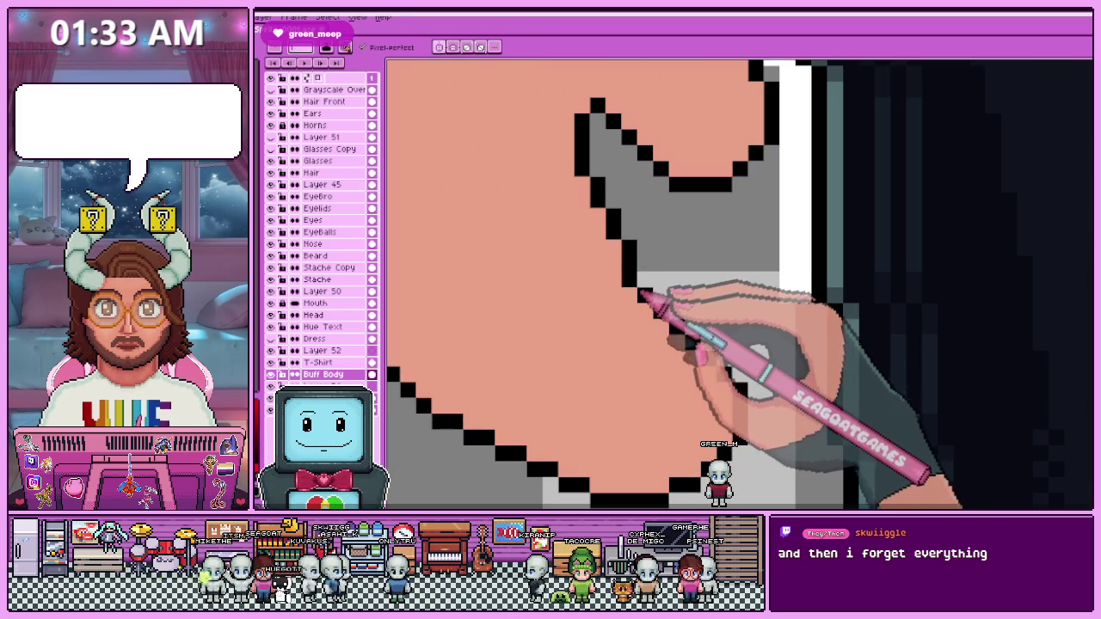
pyautogui.press('b')
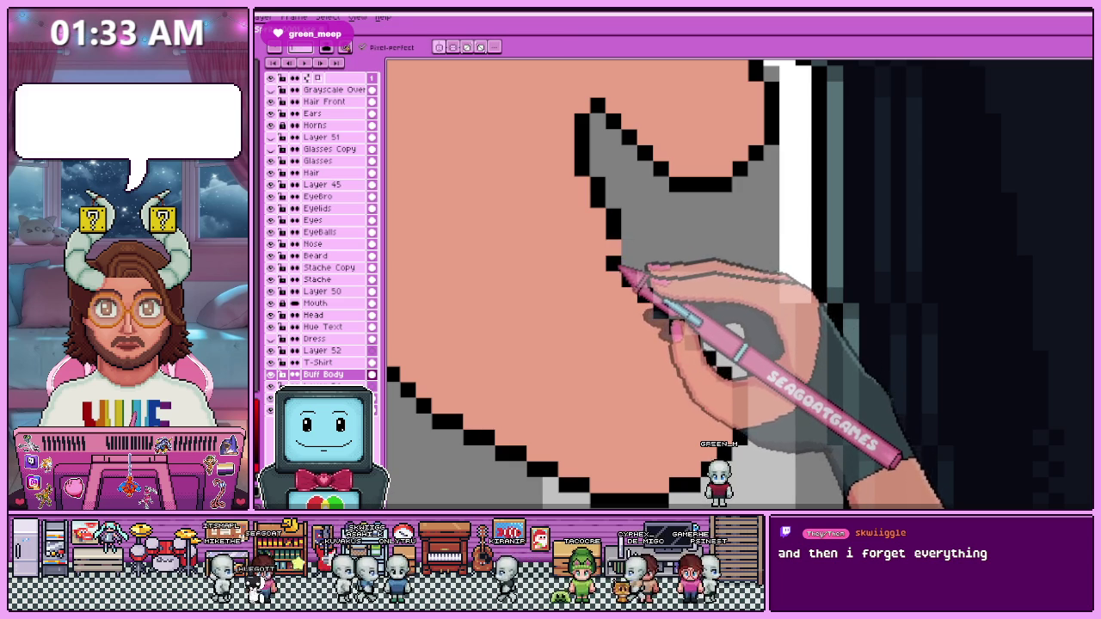
pyautogui.press('b')
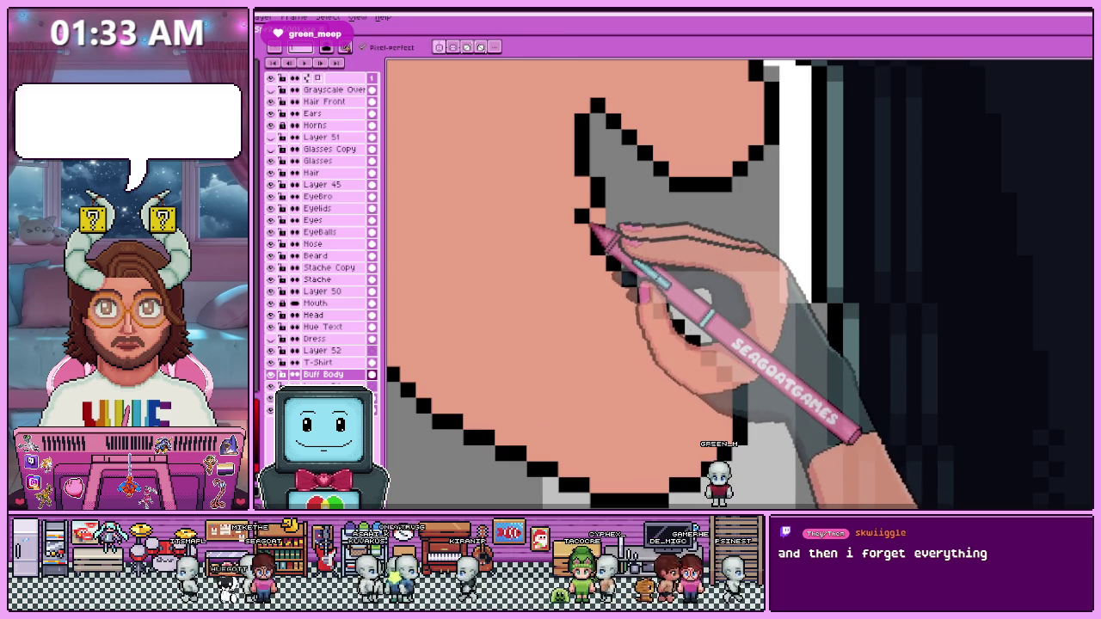
pyautogui.press('b')
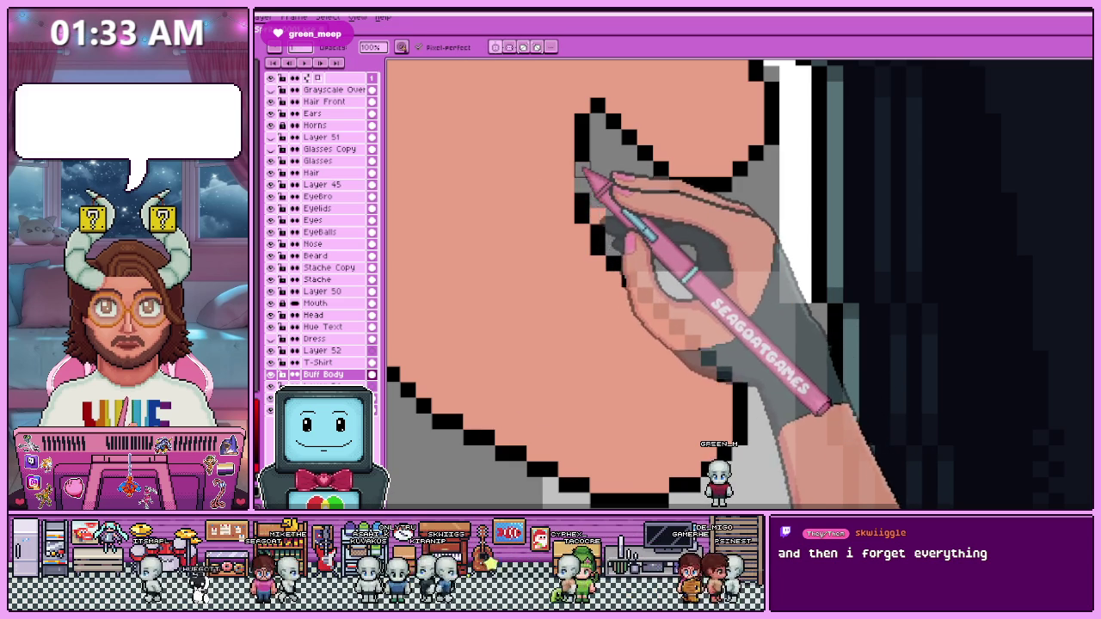
pyautogui.click(568, 184)
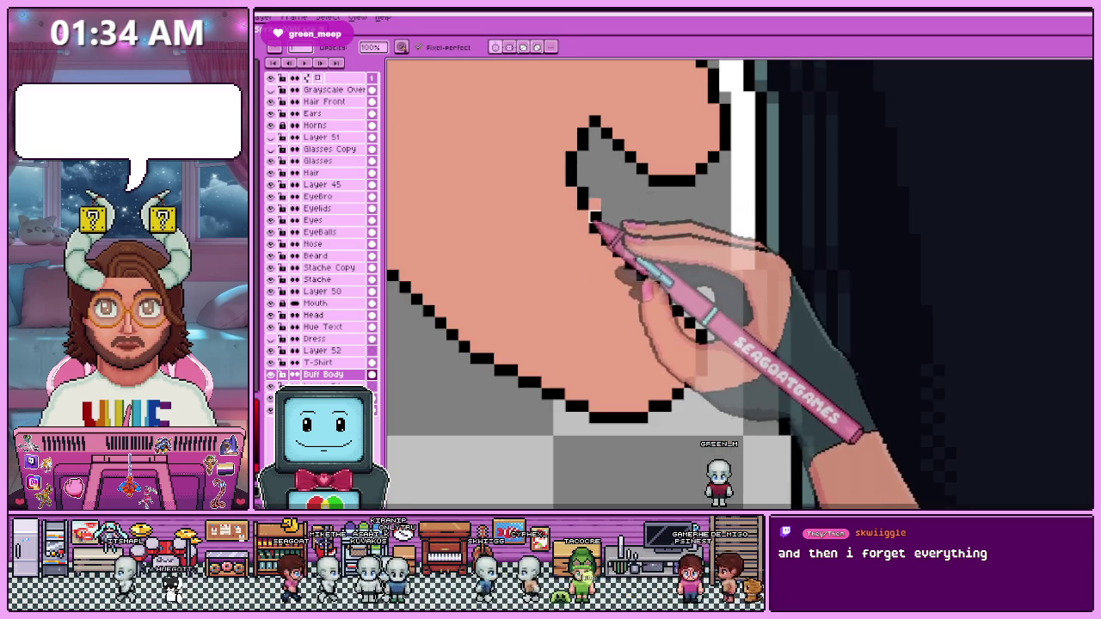
# Recolour a stray black outline pixel near the shorts grey.
pyautogui.scroll(-2, 602, 233)
pyautogui.scroll(-2, 614, 283)
pyautogui.scroll(2, 590, 324)
pyautogui.scroll(-3, 602, 295)
pyautogui.scroll(1, 606, 292)
pyautogui.scroll(1, 611, 291)
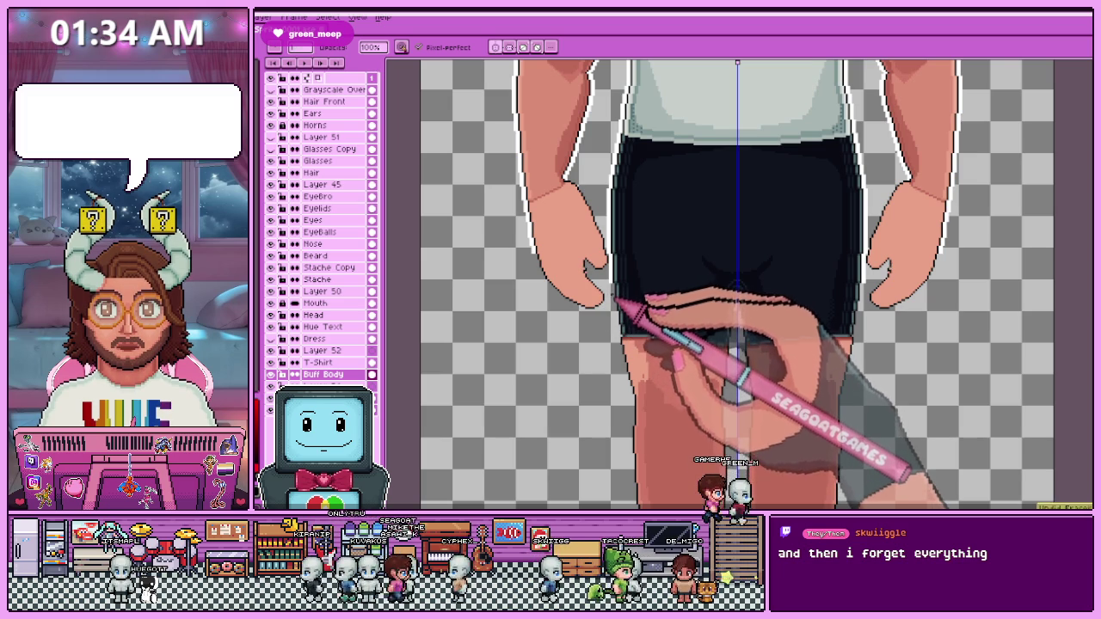
pyautogui.scroll(1, 612, 301)
pyautogui.scroll(2, 602, 293)
pyautogui.scroll(1, 590, 286)
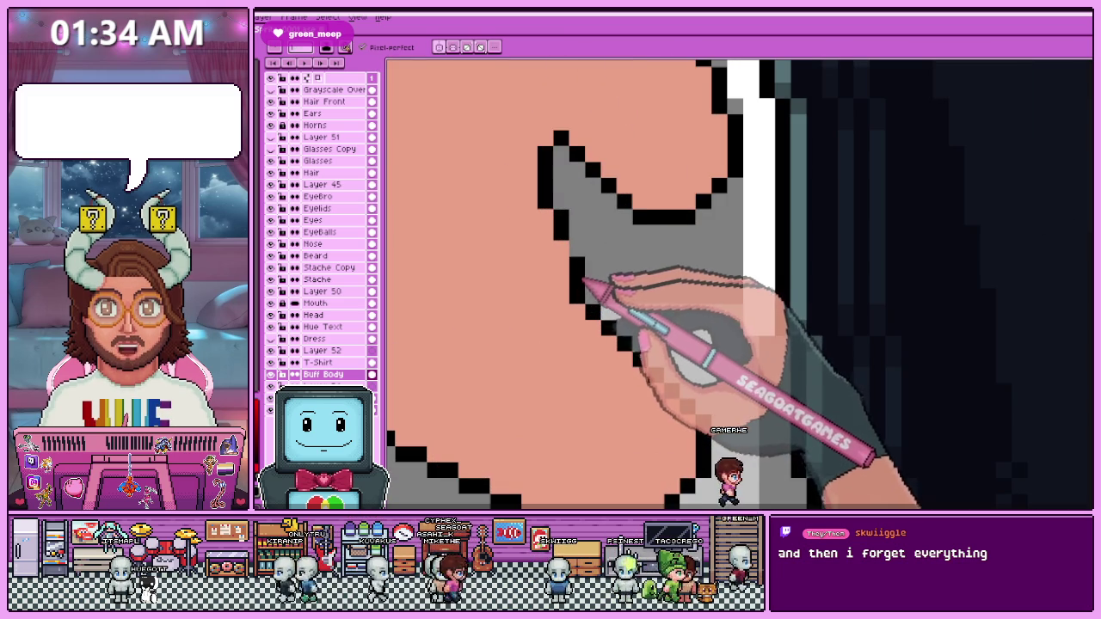
pyautogui.press('b')
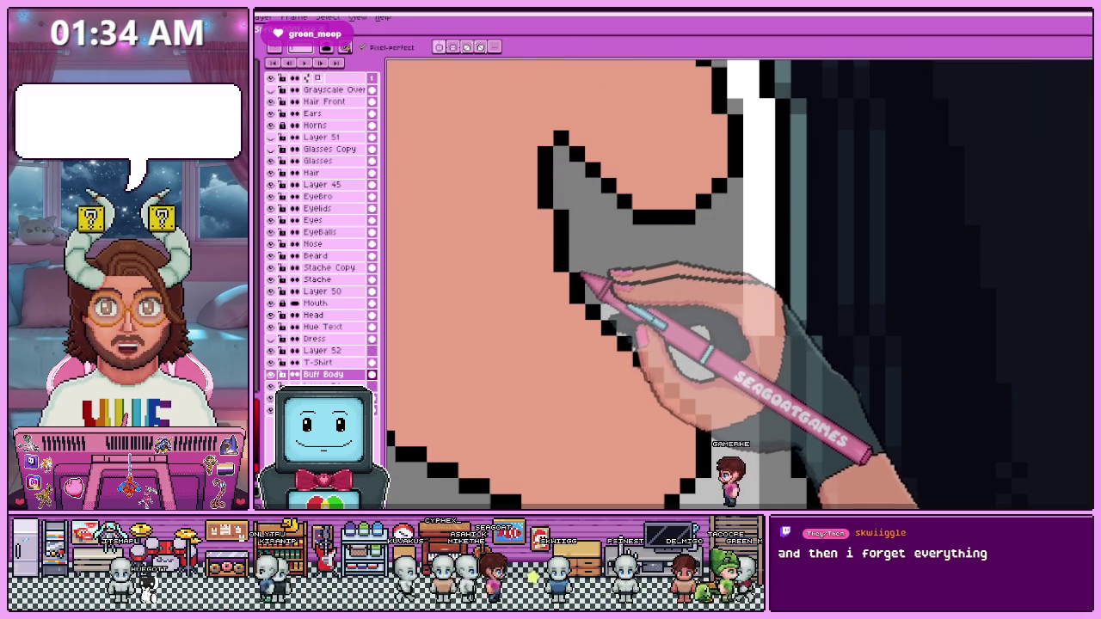
pyautogui.click(577, 295)
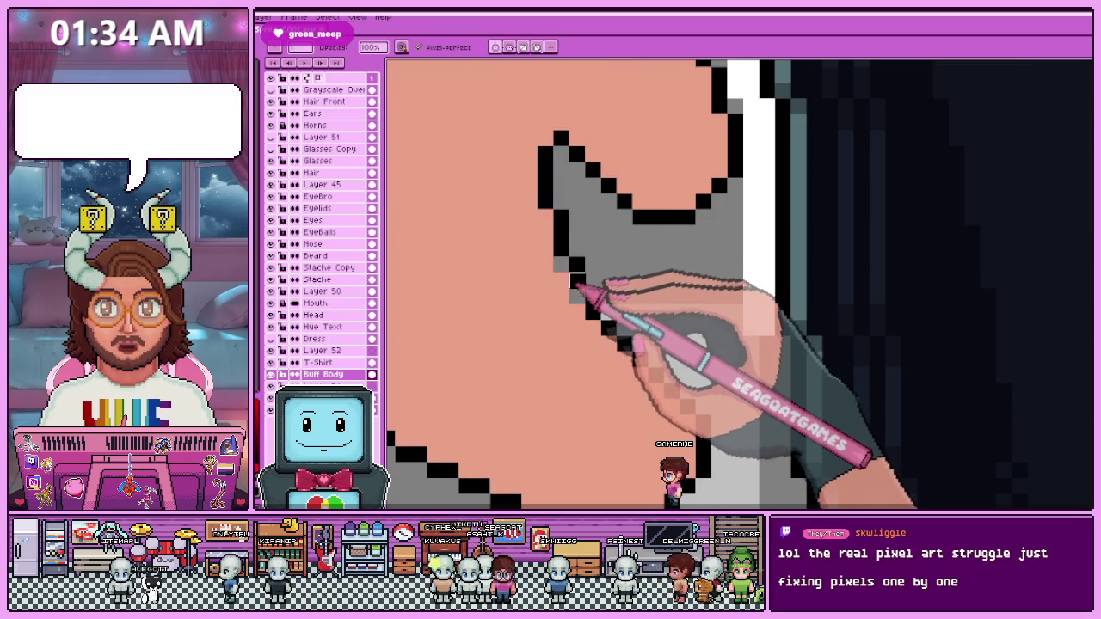
pyautogui.scroll(-2, 570, 290)
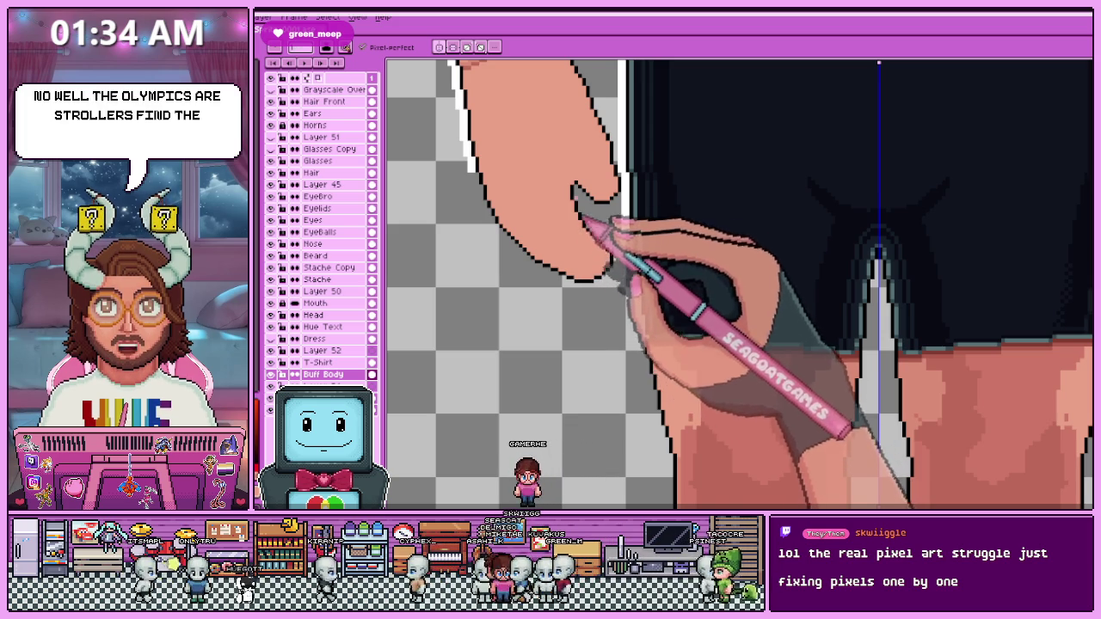
pyautogui.scroll(-3, 590, 231)
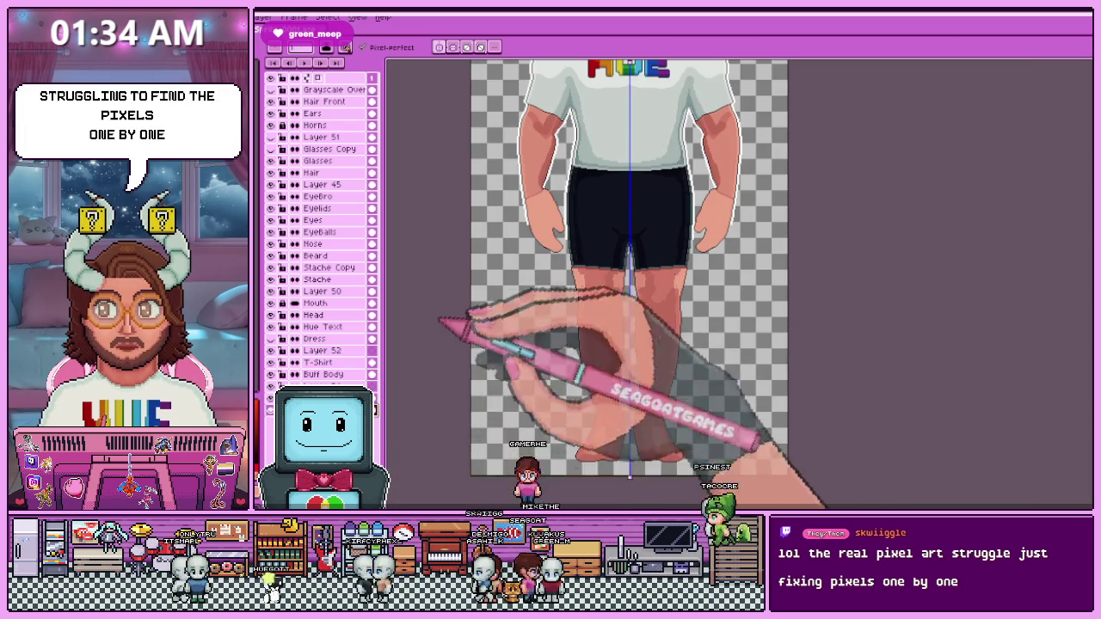
# Zoom to the hand's stepped edge and add a black pixel to it.
pyautogui.scroll(2, 570, 227)
pyautogui.scroll(-2, 604, 244)
pyautogui.scroll(2, 602, 248)
pyautogui.scroll(1, 528, 295)
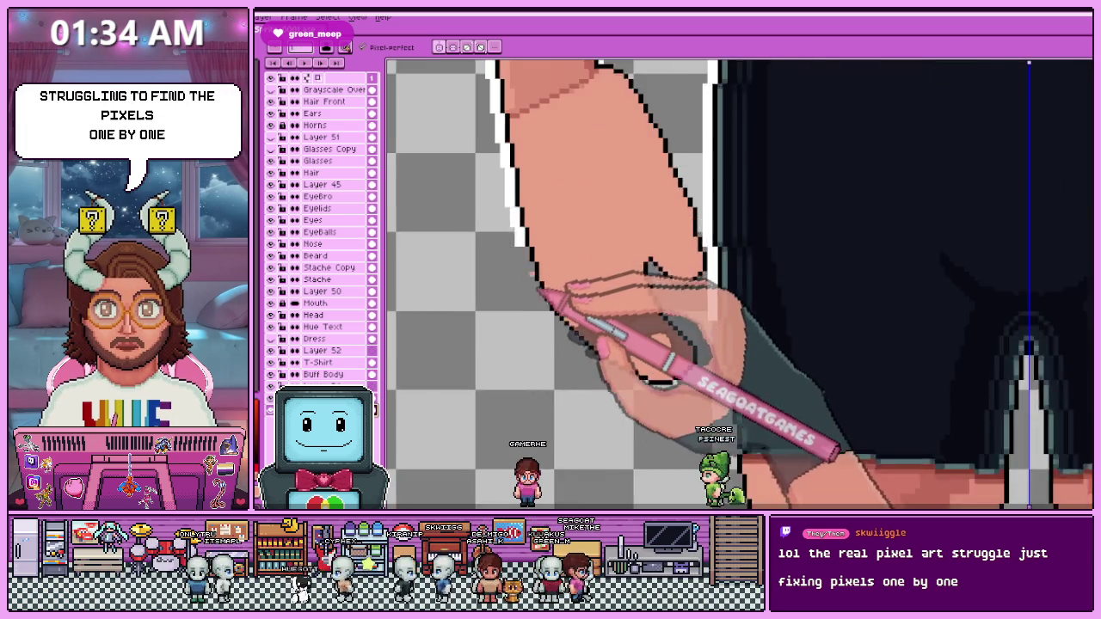
pyautogui.scroll(2, 536, 246)
pyautogui.scroll(-1, 528, 288)
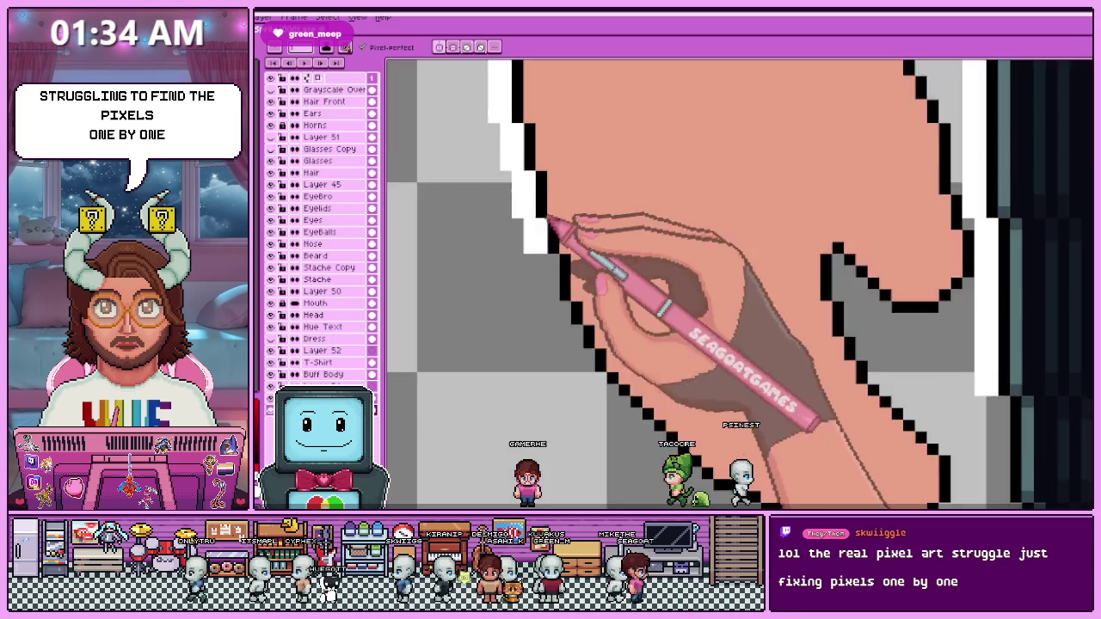
pyautogui.scroll(1, 551, 251)
pyautogui.scroll(-2, 561, 270)
pyautogui.scroll(1, 560, 258)
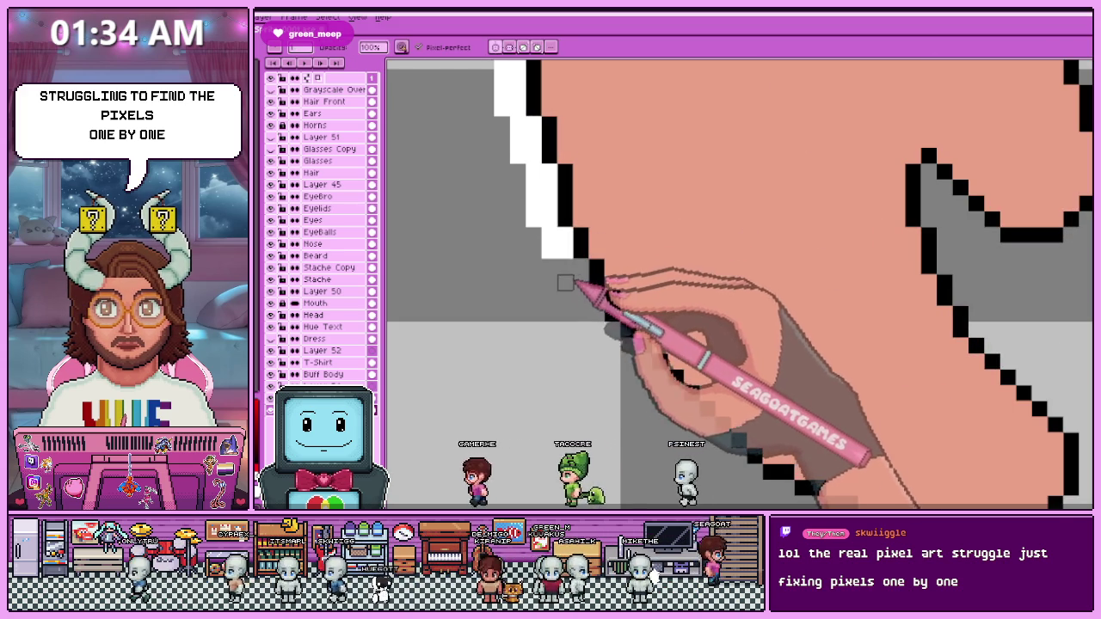
pyautogui.scroll(-2, 590, 317)
pyautogui.scroll(1, 622, 351)
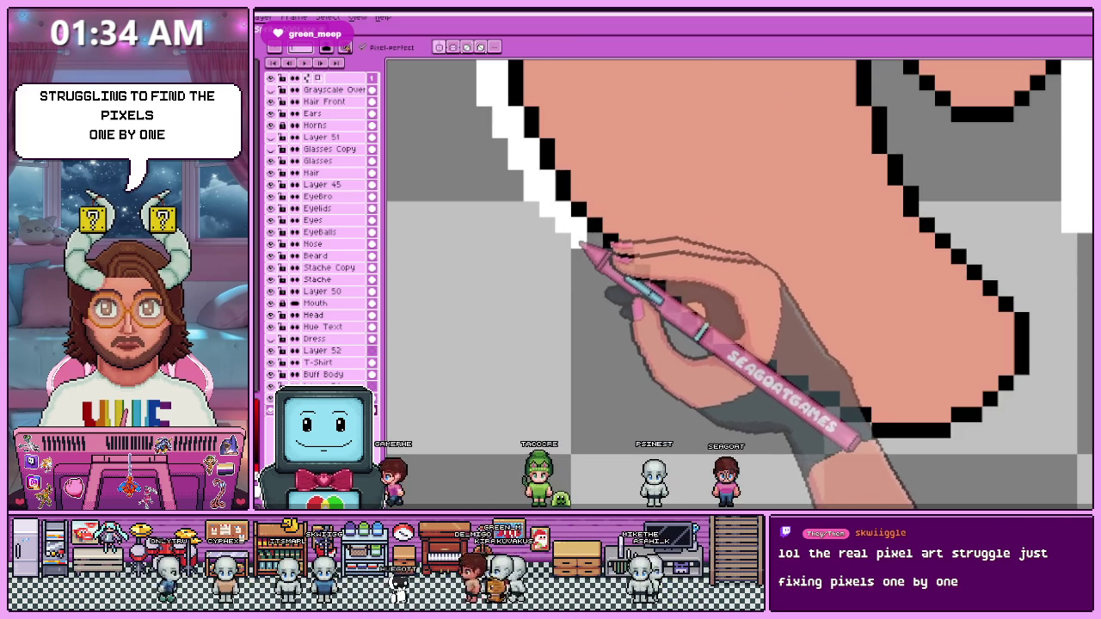
pyautogui.scroll(-2, 620, 265)
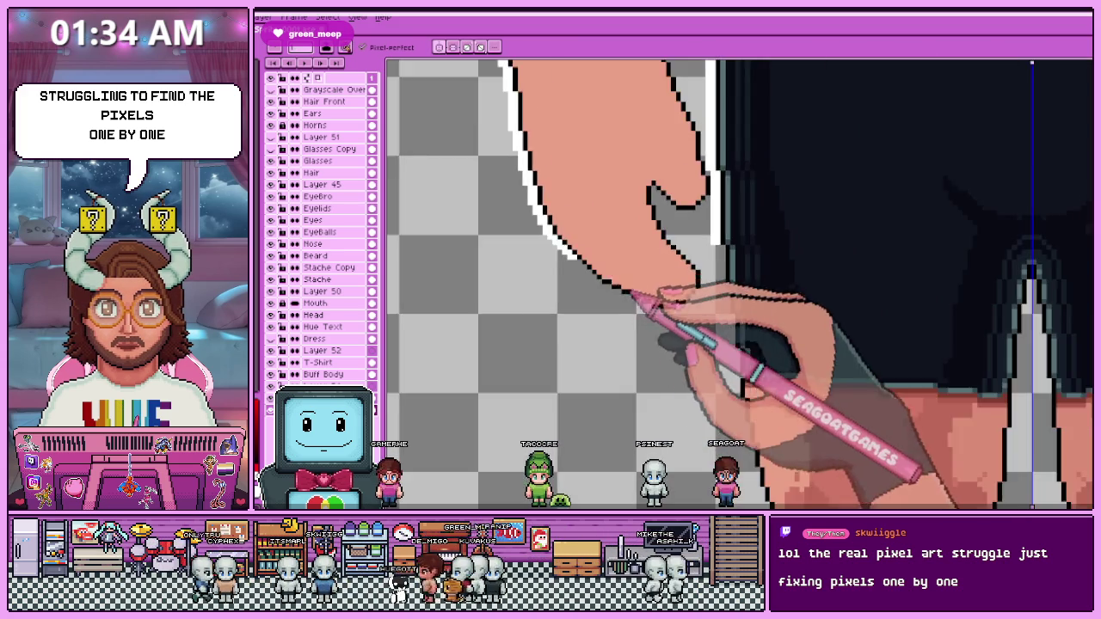
pyautogui.scroll(2, 577, 270)
pyautogui.scroll(1, 598, 267)
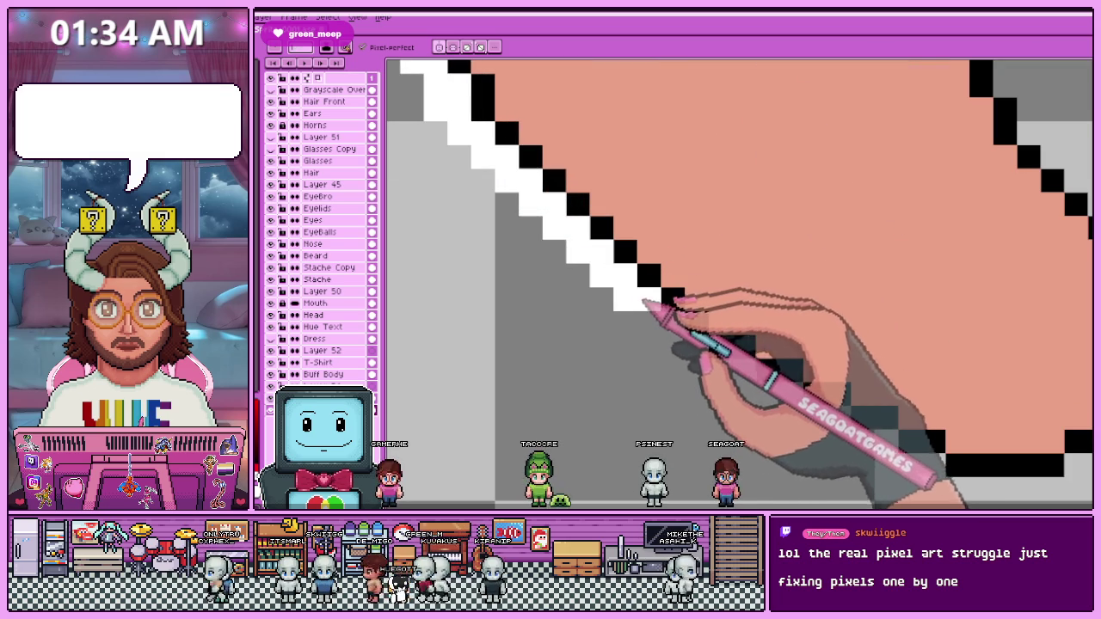
pyautogui.scroll(-2, 602, 301)
pyautogui.scroll(2, 550, 299)
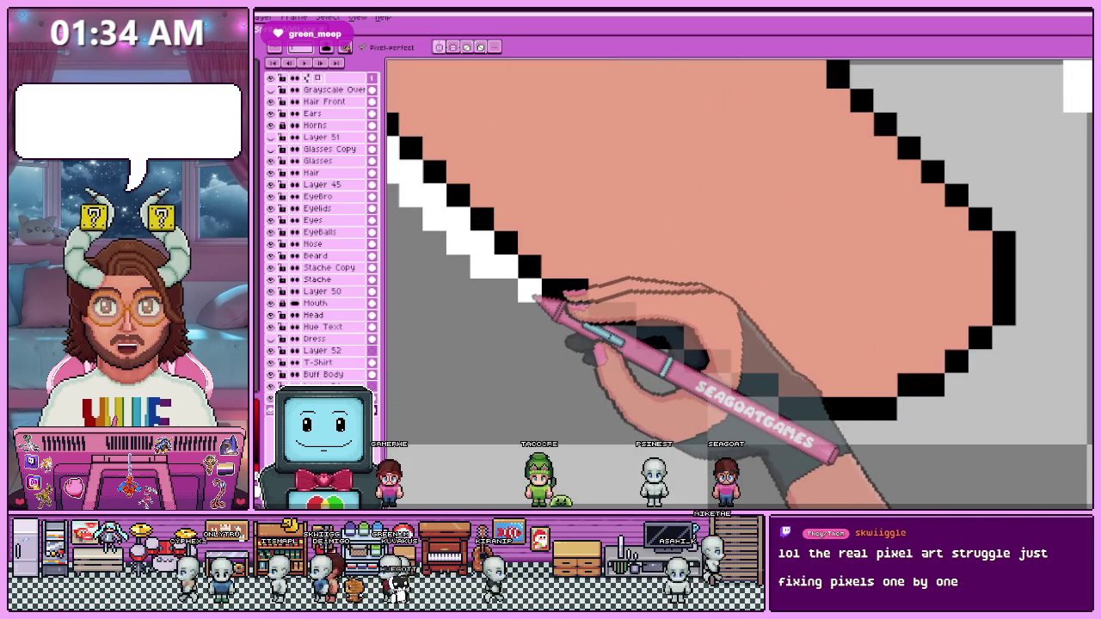
pyautogui.scroll(-2, 600, 349)
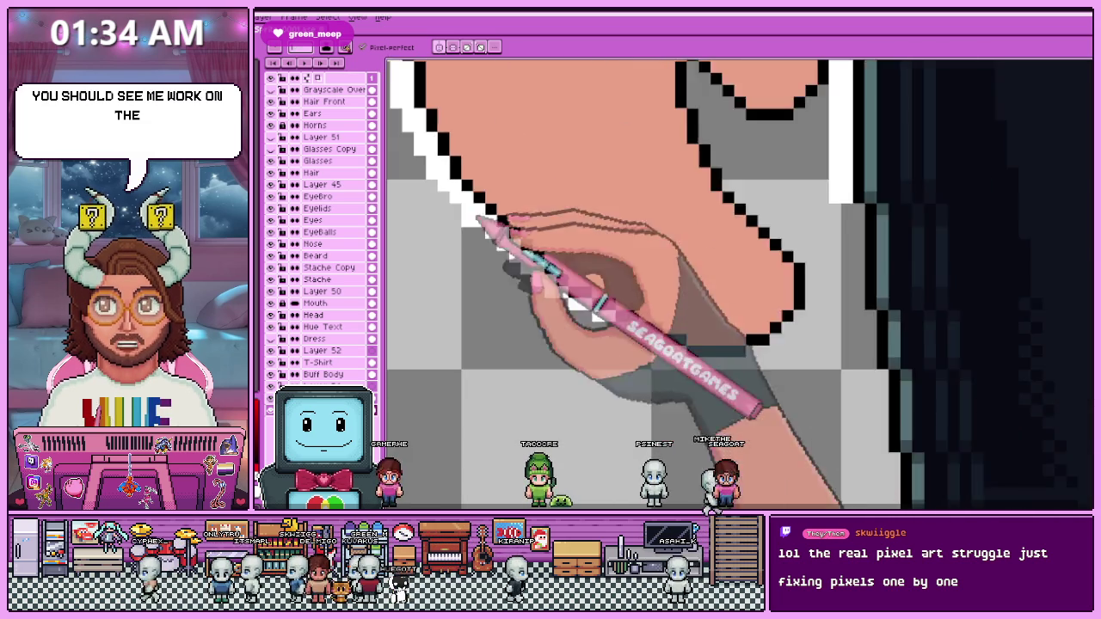
pyautogui.scroll(2, 550, 301)
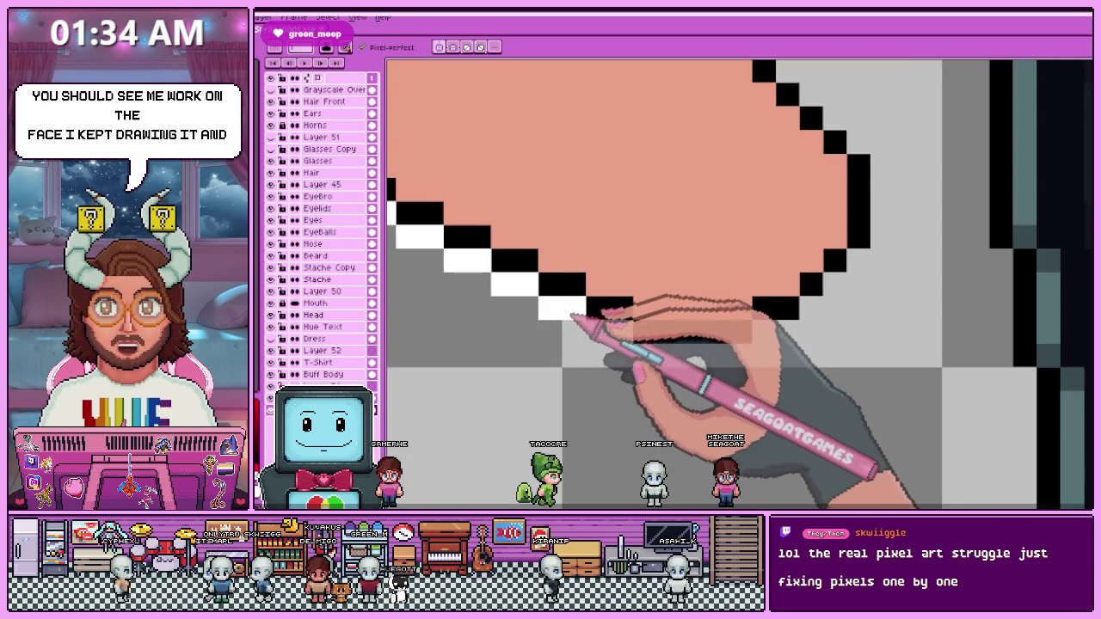
pyautogui.scroll(-2, 594, 327)
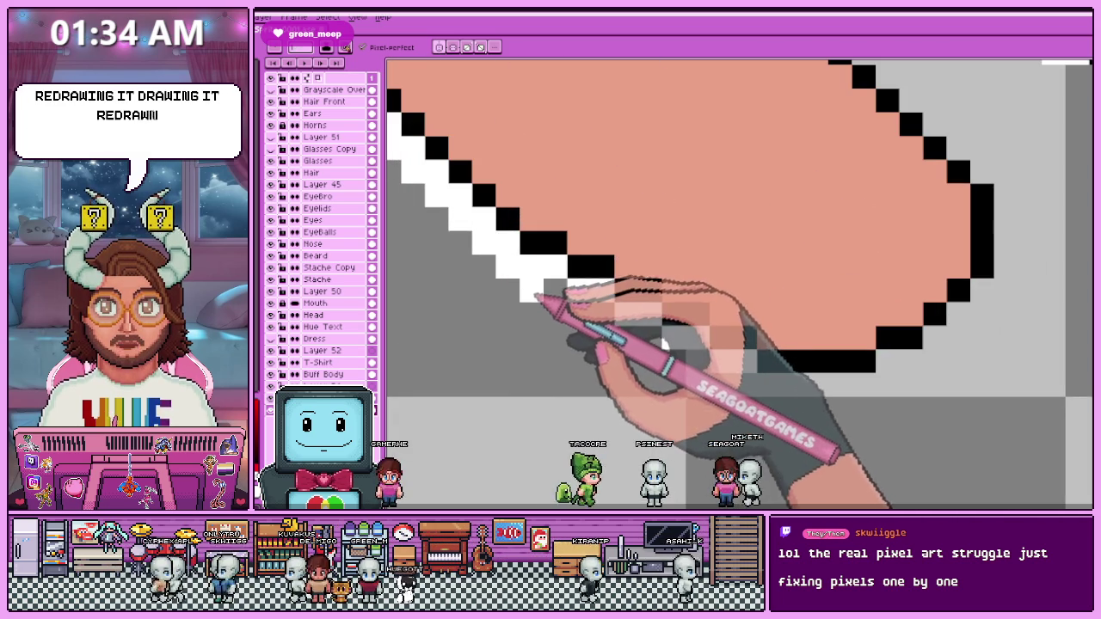
pyautogui.click(637, 291)
# Paint white outline pixels along the black edge beside the shorts.
pyautogui.scroll(-2, 649, 349)
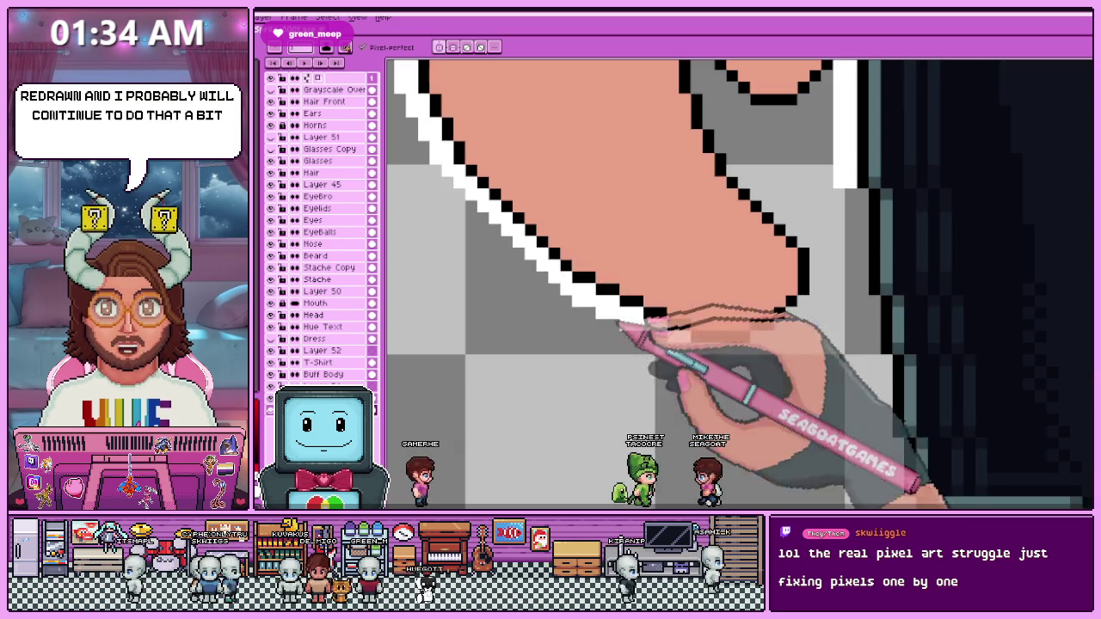
pyautogui.scroll(2, 571, 290)
pyautogui.click(559, 301)
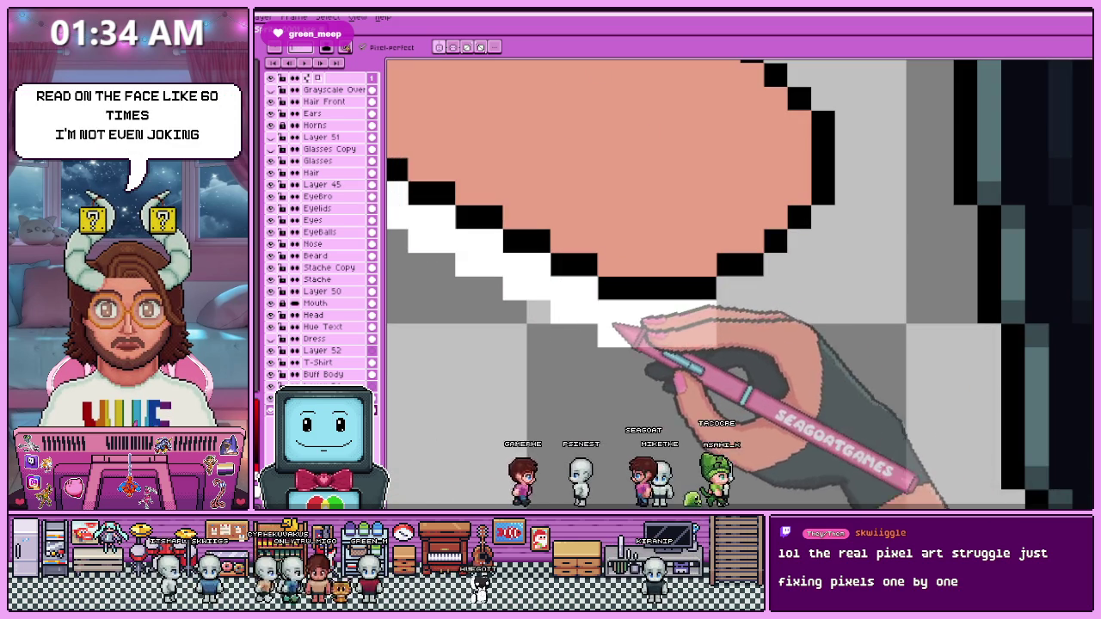
pyautogui.scroll(-2, 727, 301)
pyautogui.scroll(2, 676, 307)
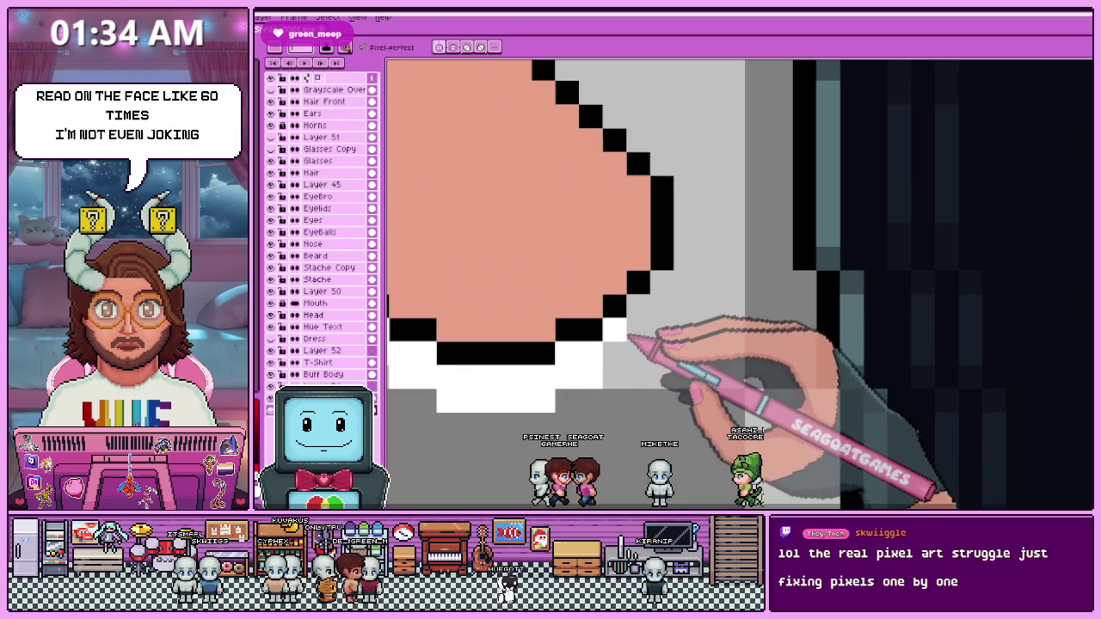
pyautogui.moveTo(656, 295)
pyautogui.mouseDown()
pyautogui.moveTo(682, 270)
pyautogui.moveTo(703, 292)
pyautogui.mouseUp()
# Add white pixels down the V-shaped section of the outline, then pan to the next stretch.
pyautogui.scroll(1, 692, 245)
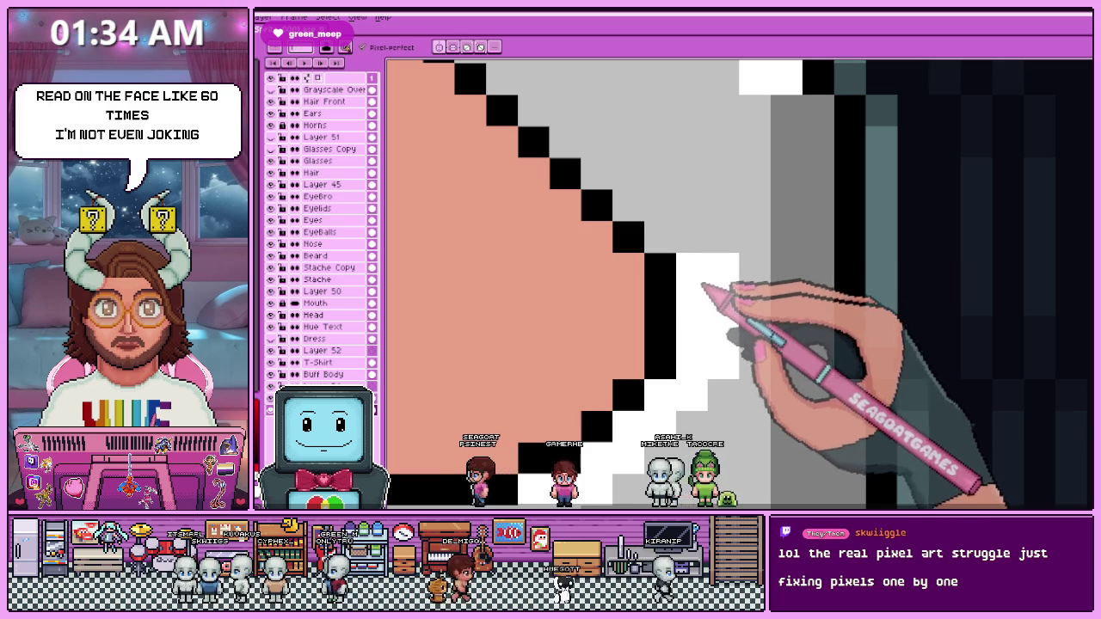
pyautogui.scroll(-1, 637, 258)
pyautogui.scroll(-1, 607, 224)
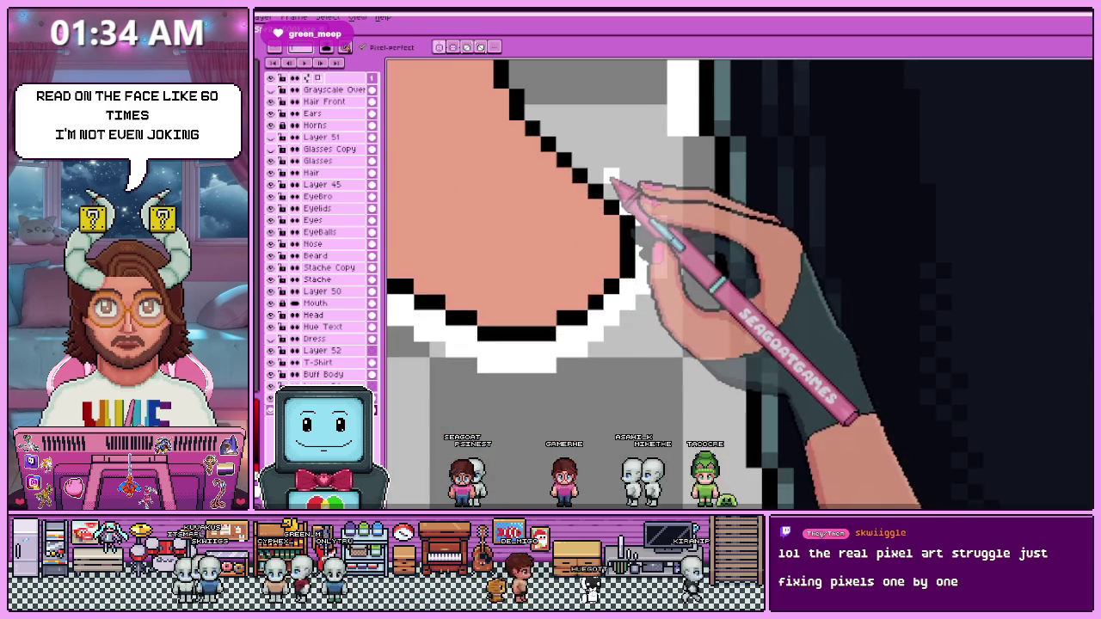
pyautogui.scroll(1, 609, 250)
pyautogui.scroll(-1, 545, 204)
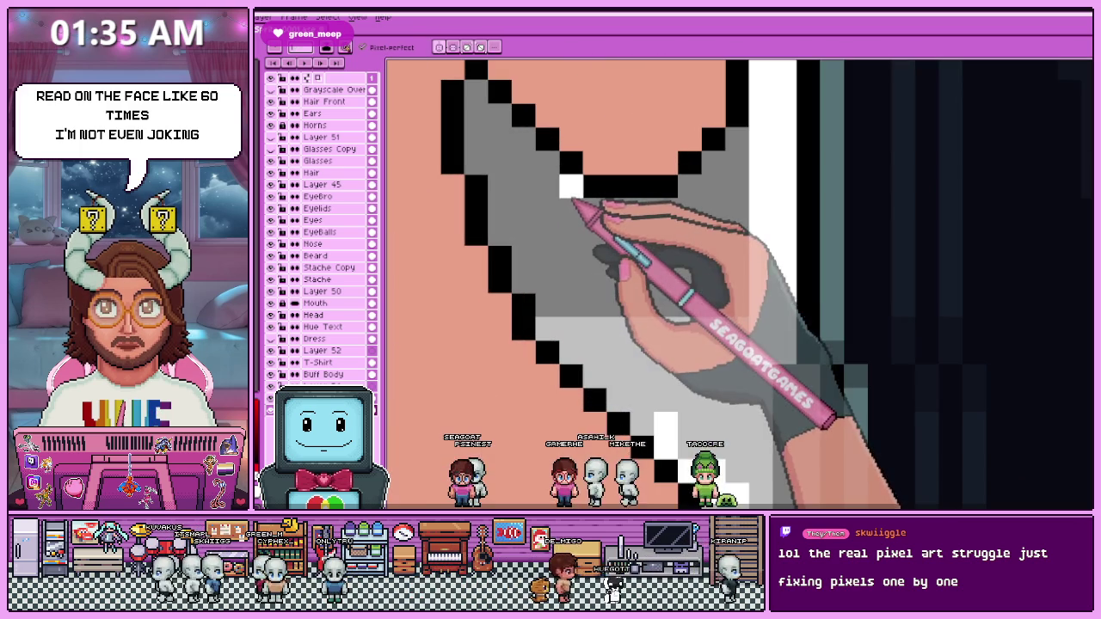
pyautogui.click(523, 162)
pyautogui.moveTo(512, 132)
pyautogui.mouseDown()
pyautogui.moveTo(467, 95)
pyautogui.moveTo(504, 184)
pyautogui.mouseUp()
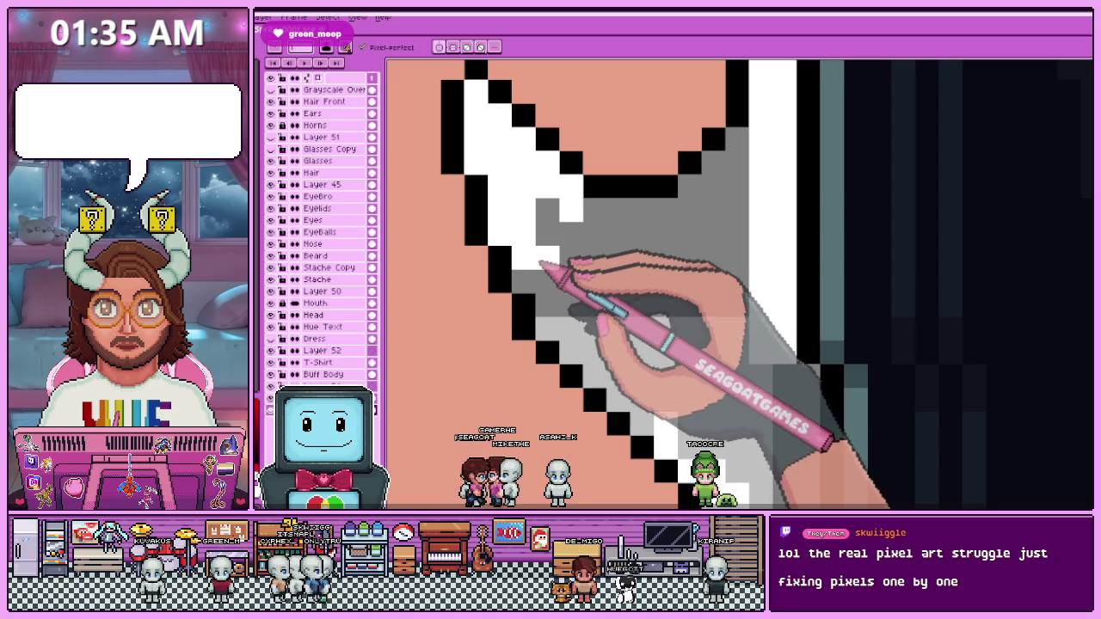
pyautogui.moveTo(590, 349); pyautogui.dragTo(547, 240)
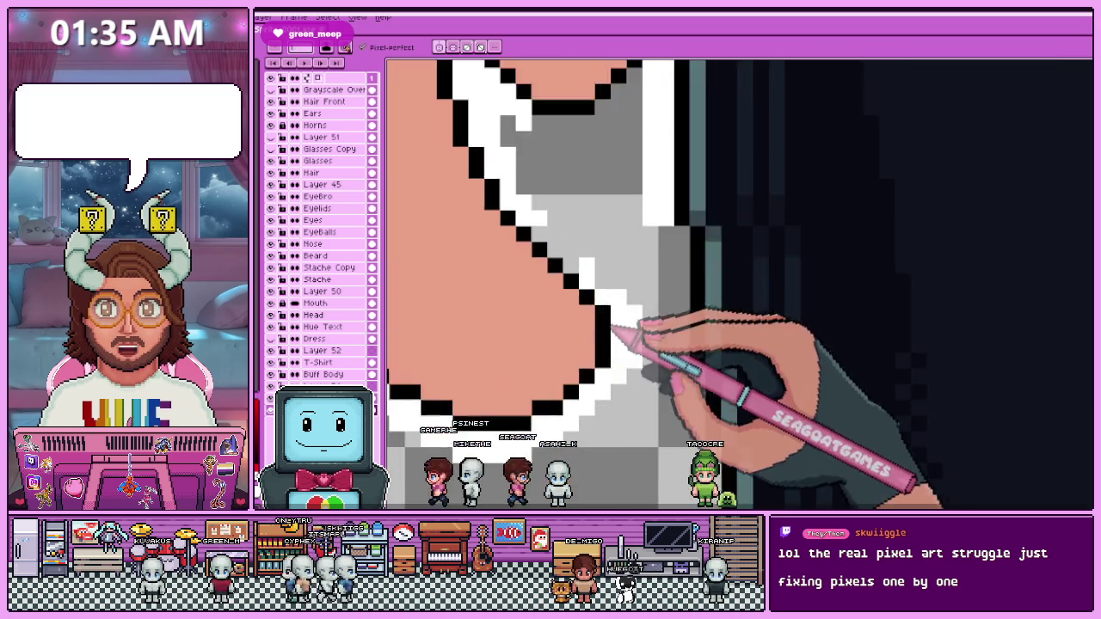
pyautogui.scroll(-2, 578, 269)
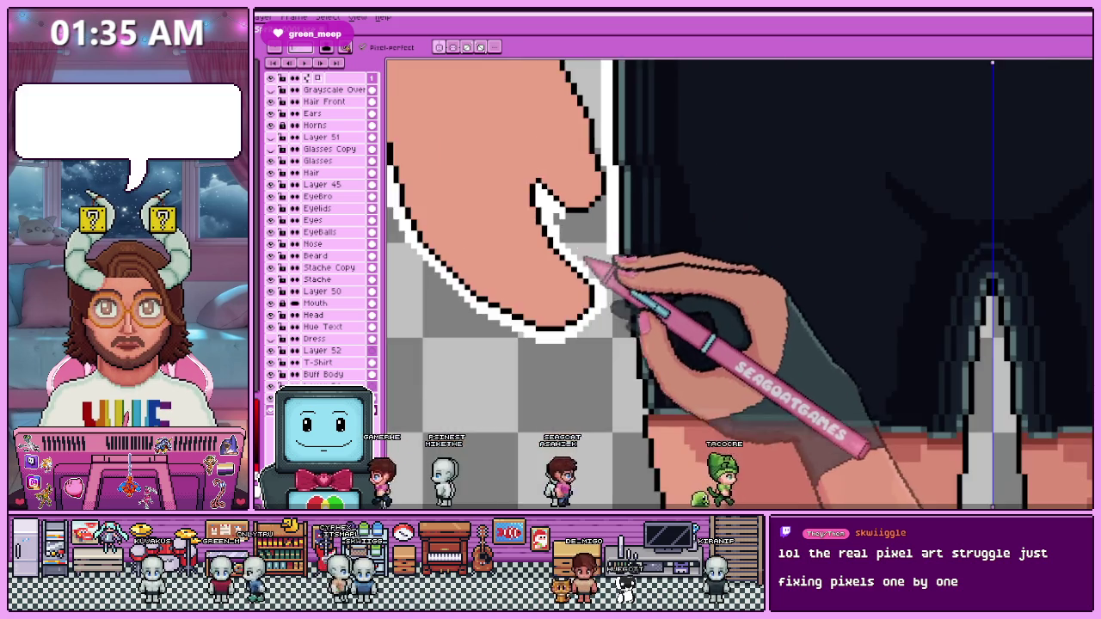
# On the Buff Body layer, recolour a stray face-outline pixel to skin tone.
pyautogui.scroll(2, 571, 226)
pyautogui.scroll(-2, 614, 246)
pyautogui.scroll(-3, 568, 327)
pyautogui.scroll(2, 577, 275)
pyautogui.scroll(2, 585, 246)
pyautogui.scroll(1, 529, 184)
pyautogui.scroll(1, 529, 187)
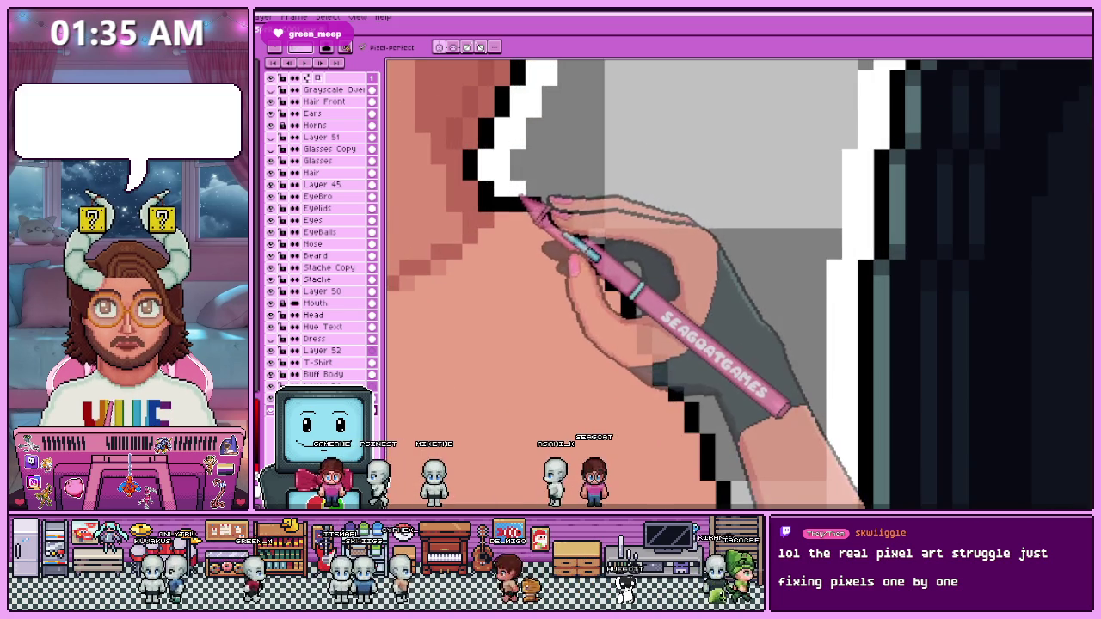
pyautogui.scroll(1, 520, 189)
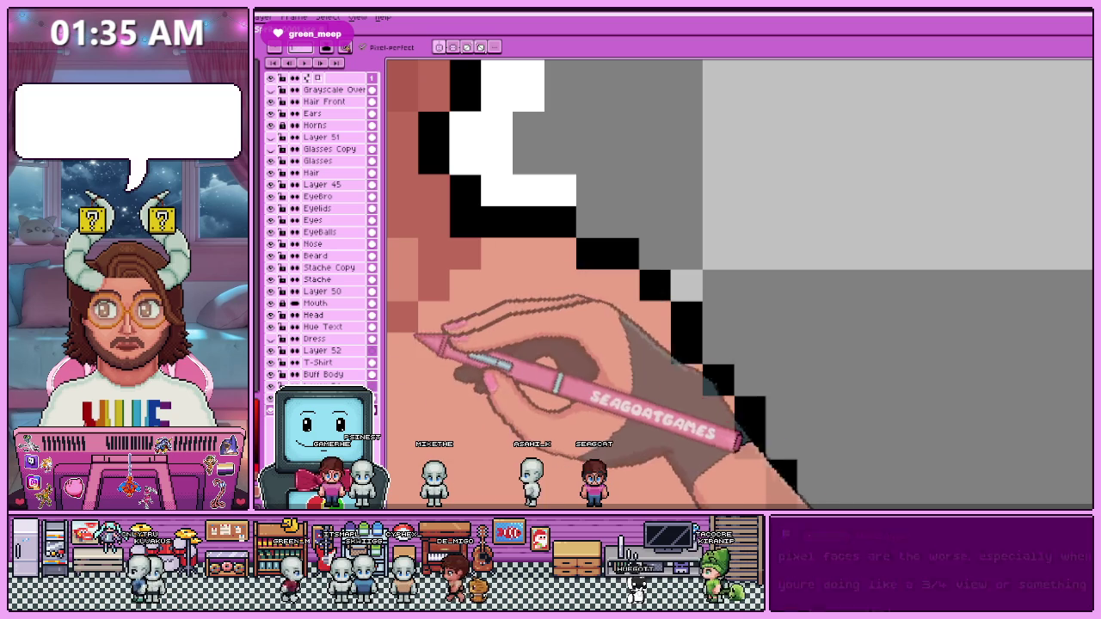
pyautogui.click(344, 374)
pyautogui.click(529, 222)
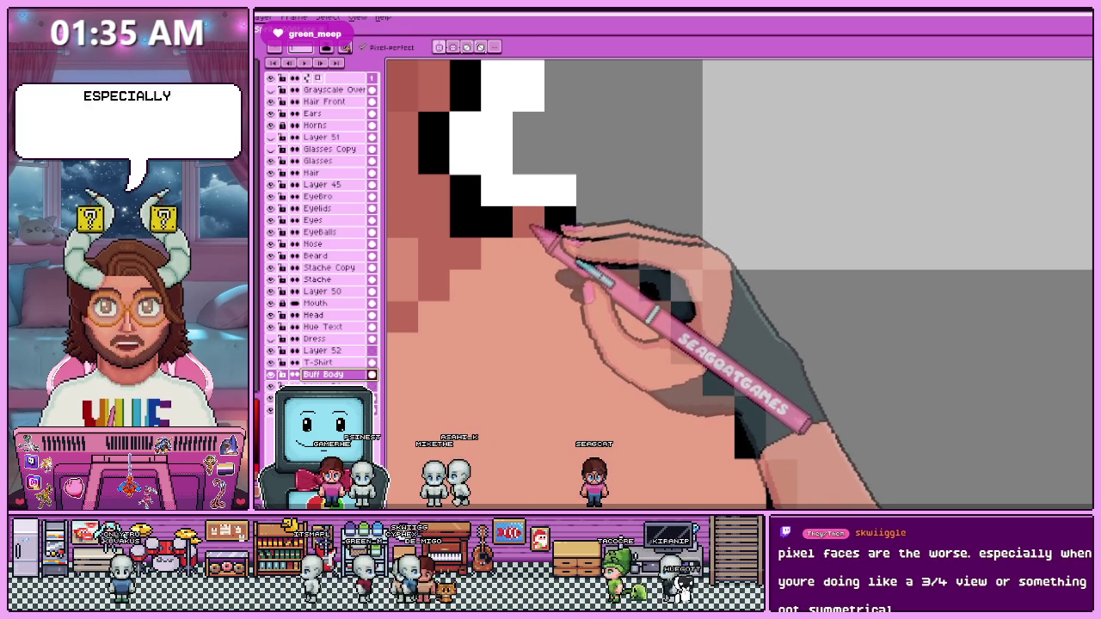
pyautogui.scroll(-1, 520, 222)
# Eyedrop the skin colour and turn a stray white pixel on the face skin-coloured.
pyautogui.press('alt')
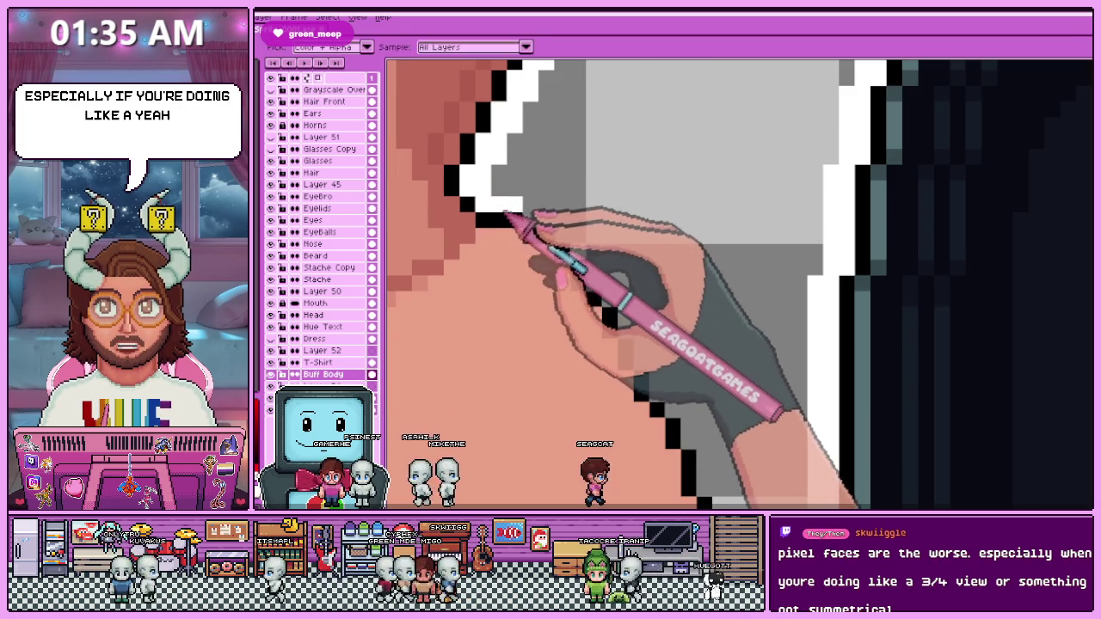
pyautogui.scroll(1, 512, 206)
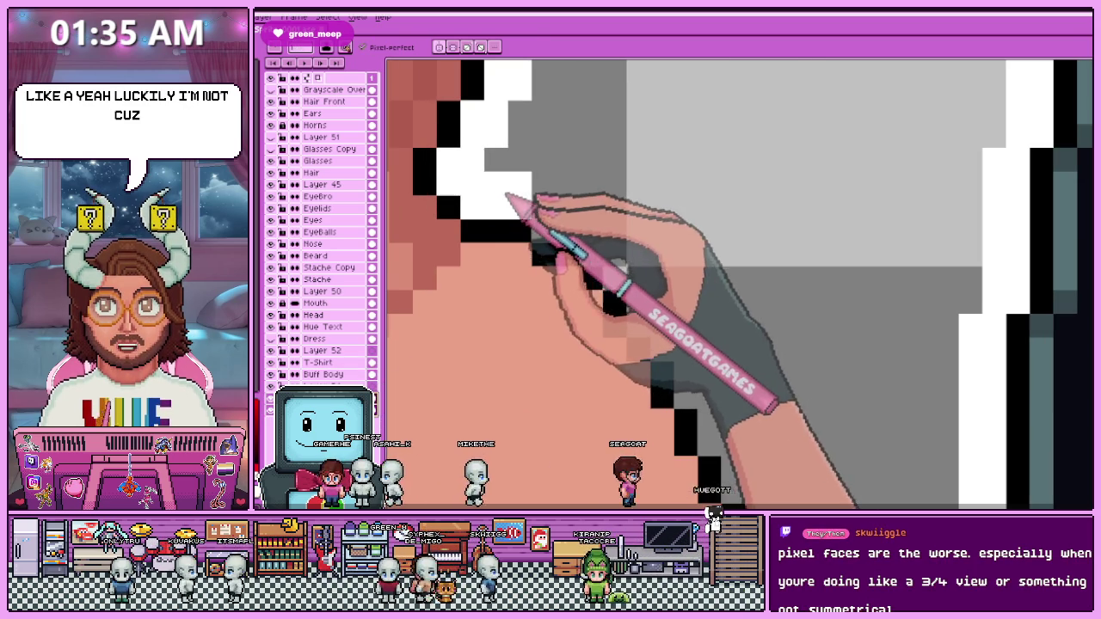
pyautogui.scroll(-1, 556, 229)
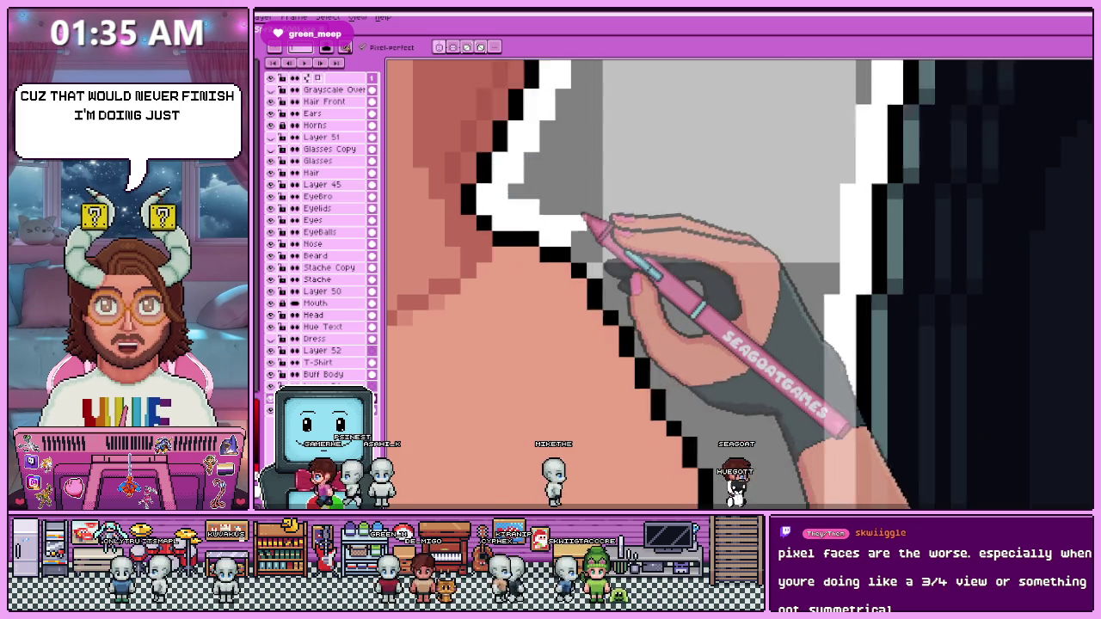
pyautogui.moveTo(553, 240); pyautogui.dragTo(594, 236)
pyautogui.scroll(1, 593, 235)
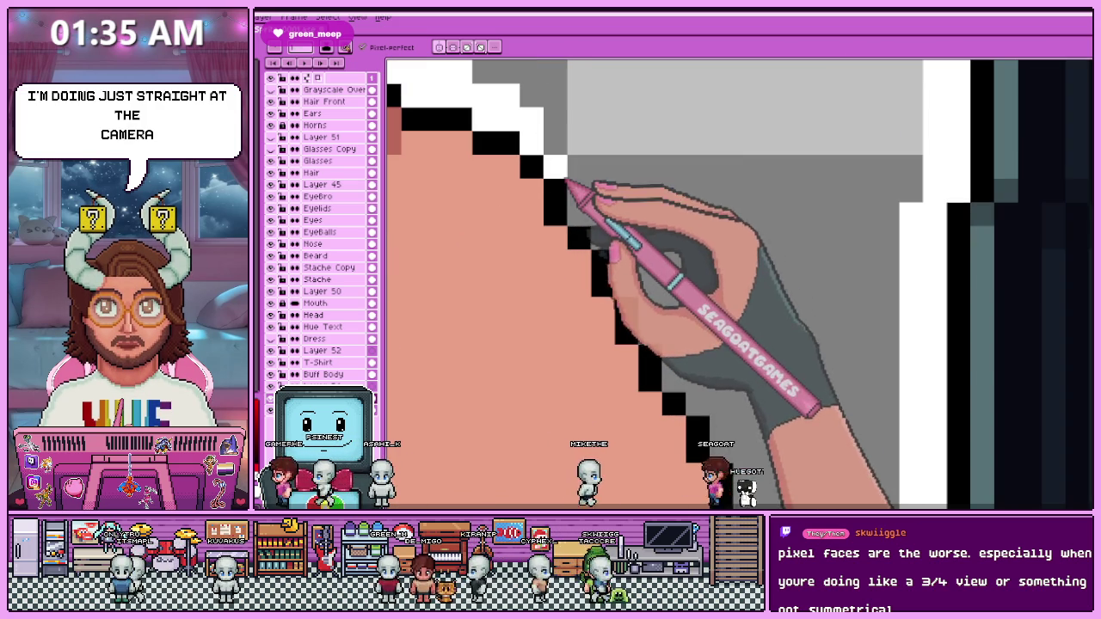
pyautogui.scroll(-1, 585, 223)
pyautogui.scroll(1, 597, 217)
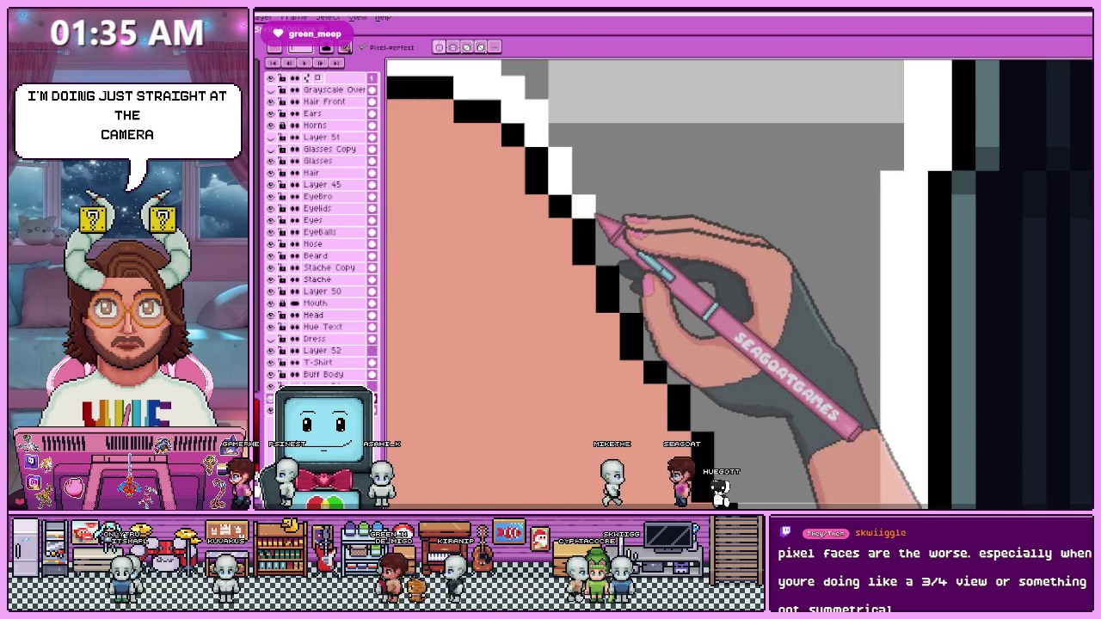
pyautogui.scroll(-1, 590, 240)
pyautogui.scroll(1, 567, 215)
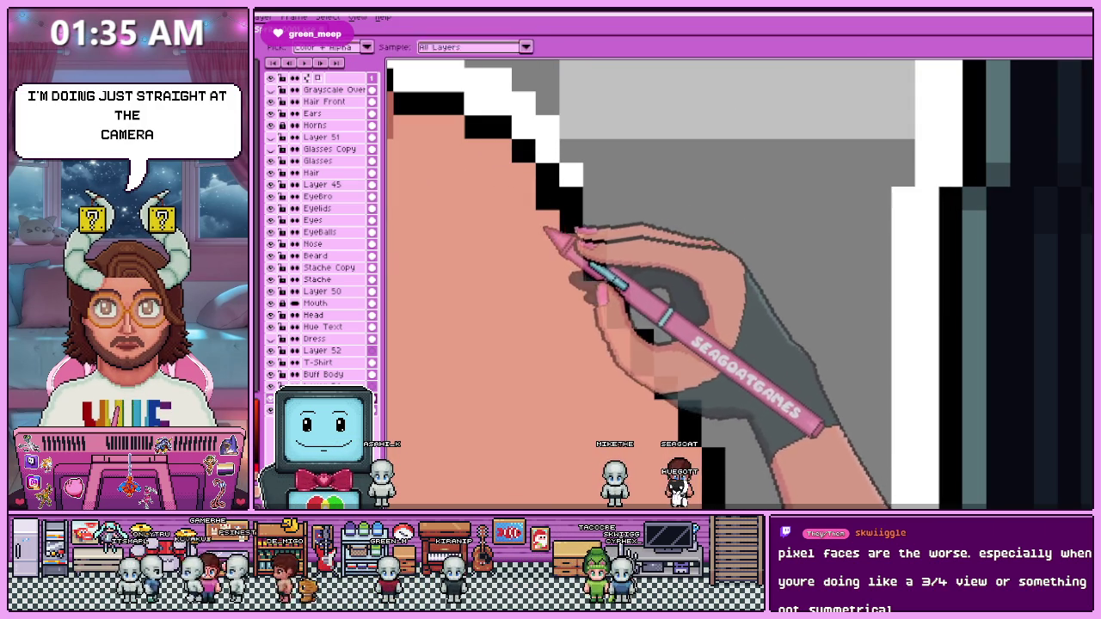
pyautogui.scroll(-1, 551, 228)
pyautogui.scroll(1, 531, 237)
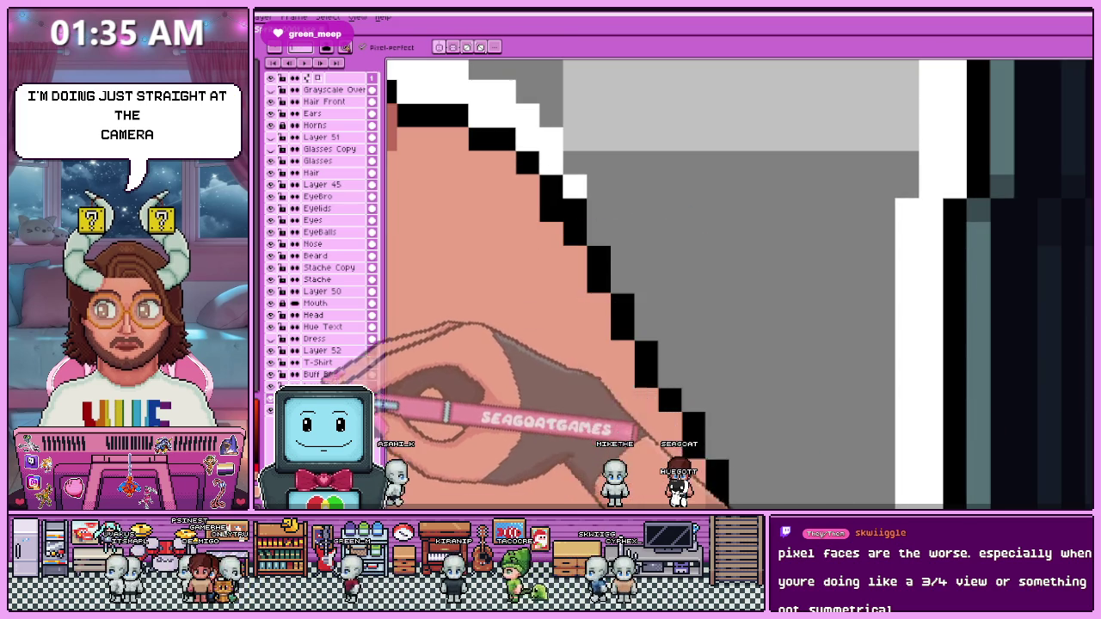
pyautogui.click(574, 195)
# Paint light grey pixels on the outline, undoing one misplaced white pixel.
pyautogui.scroll(-1, 575, 200)
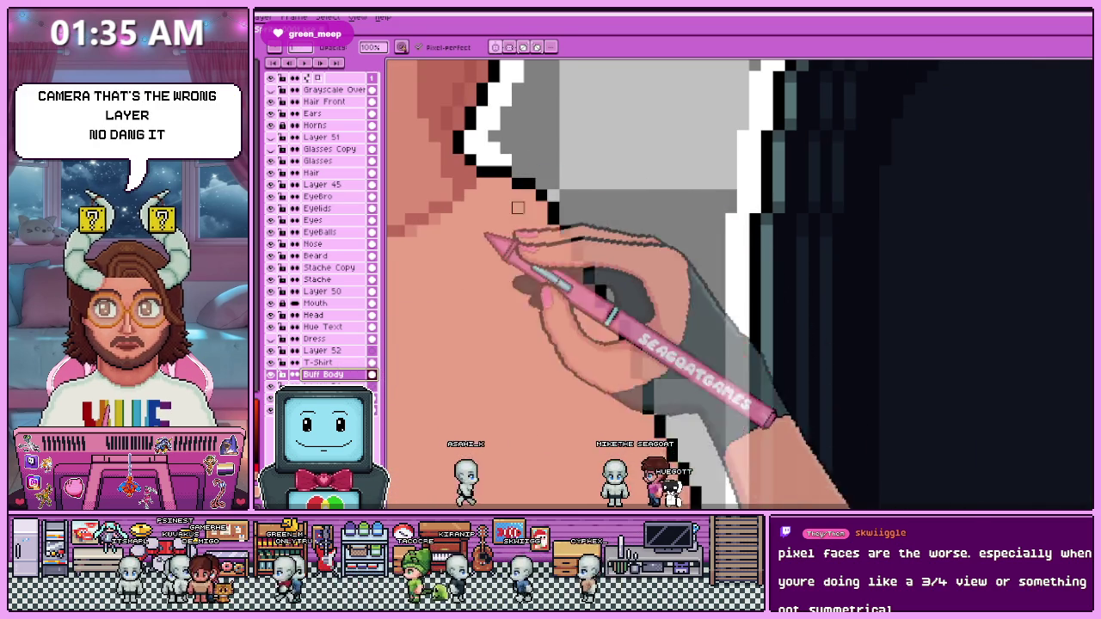
pyautogui.scroll(1, 542, 256)
pyautogui.moveTo(546, 256); pyautogui.dragTo(546, 233)
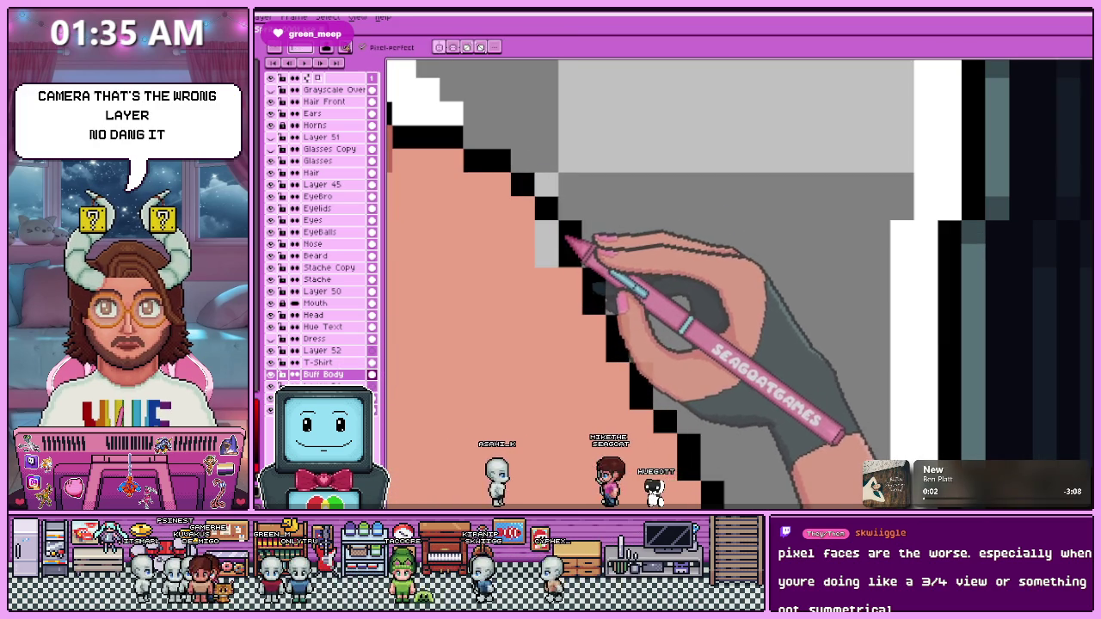
pyautogui.press('b')
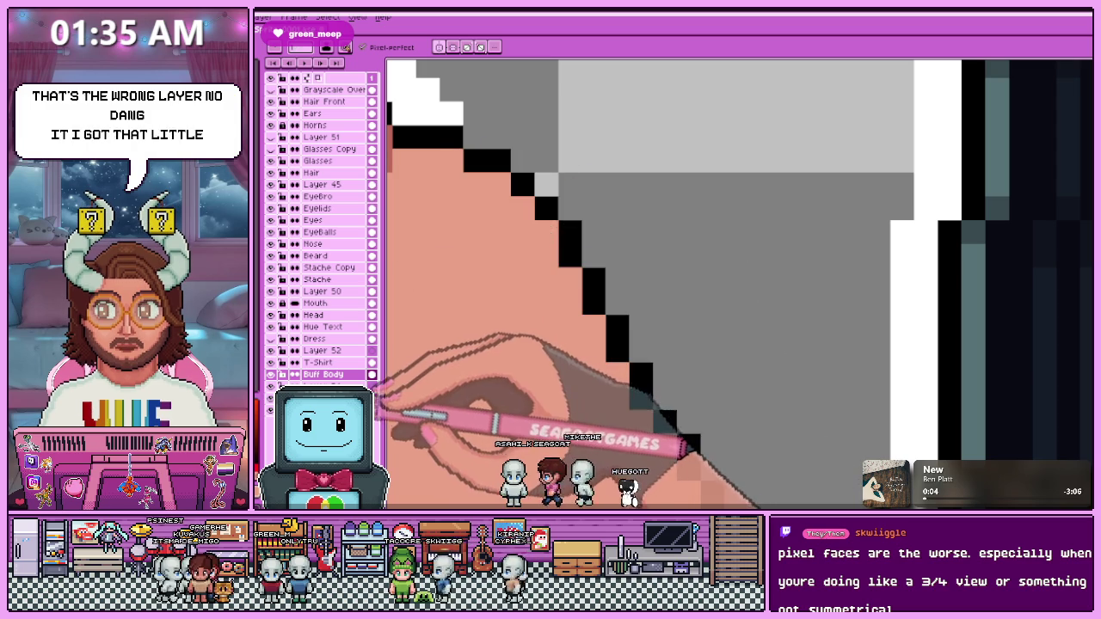
pyautogui.click(473, 135)
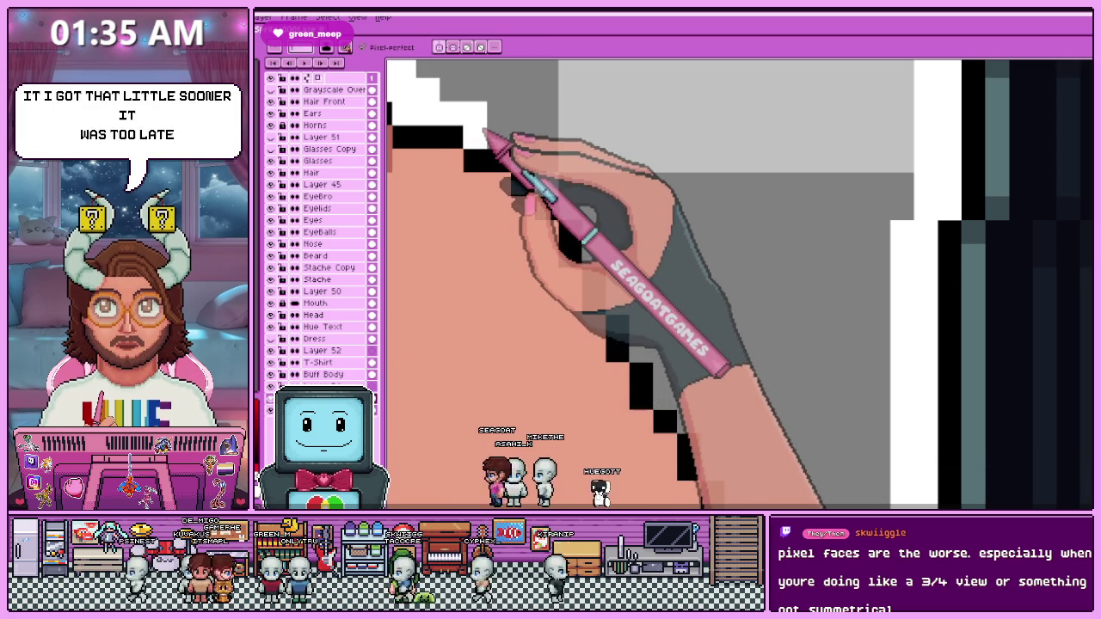
pyautogui.hotkey('ctrl', 'z')
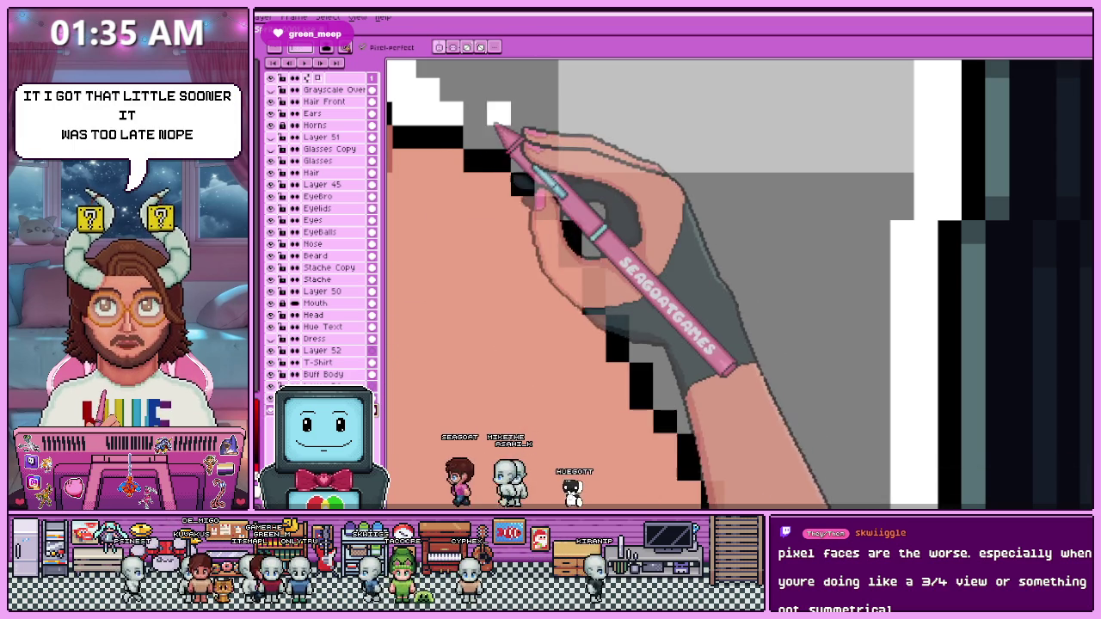
# Turn grey outline pixels white and extend the white border down the diagonal head edge.
pyautogui.moveTo(527, 112)
pyautogui.mouseDown()
pyautogui.moveTo(475, 112)
pyautogui.moveTo(571, 209)
pyautogui.mouseUp()
pyautogui.click(618, 232)
pyautogui.click(570, 184)
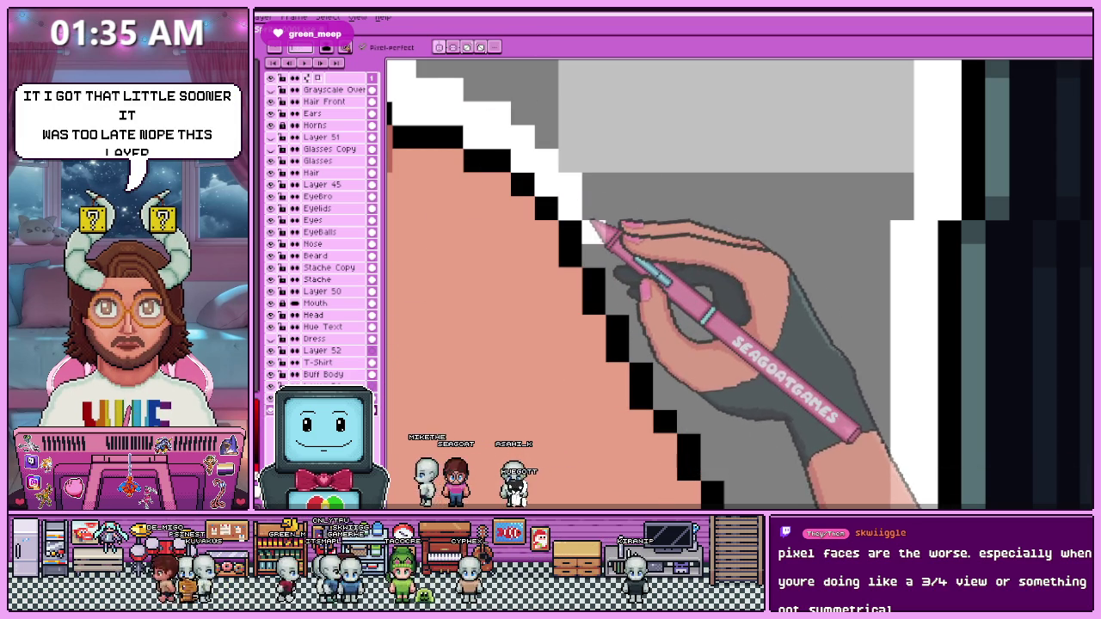
pyautogui.moveTo(647, 291); pyautogui.dragTo(614, 235)
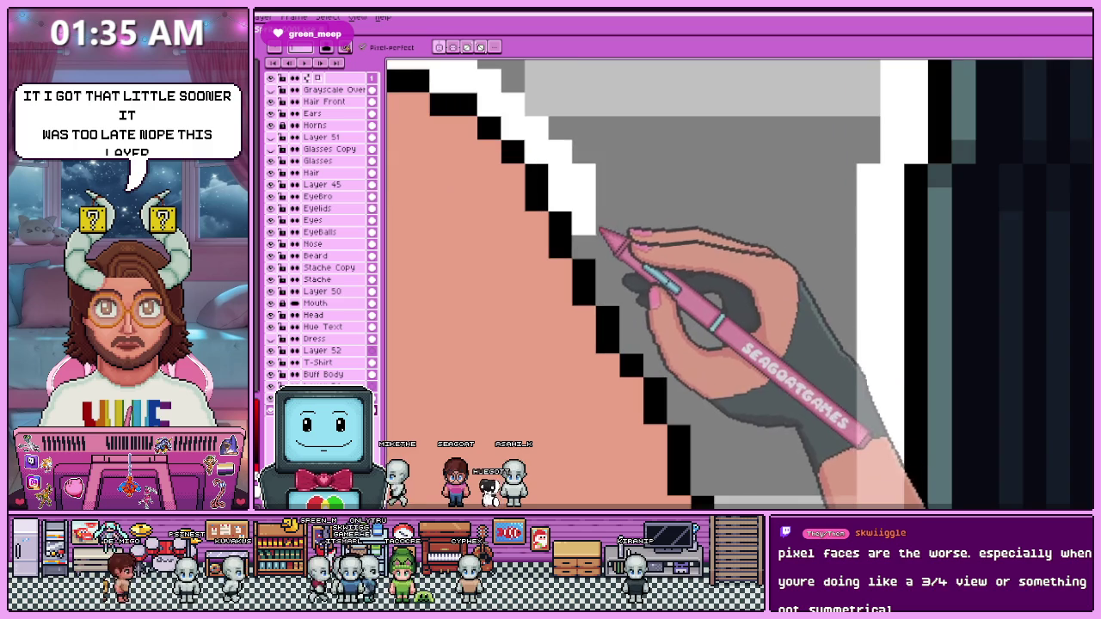
pyautogui.scroll(-1, 643, 307)
pyautogui.scroll(1, 634, 315)
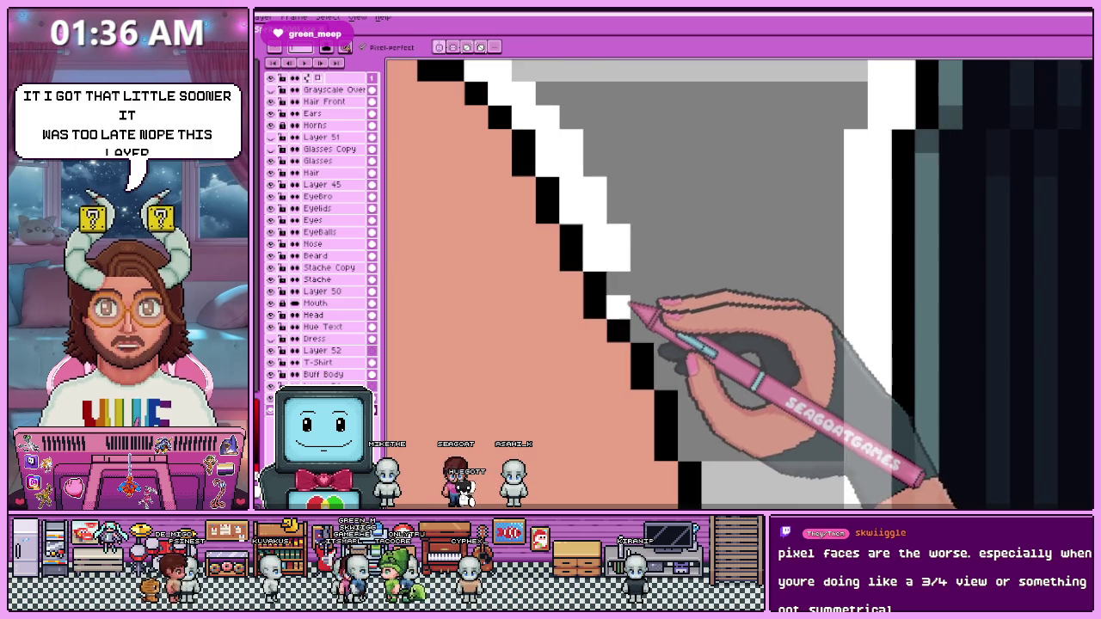
pyautogui.scroll(-1, 627, 246)
pyautogui.scroll(-1, 598, 209)
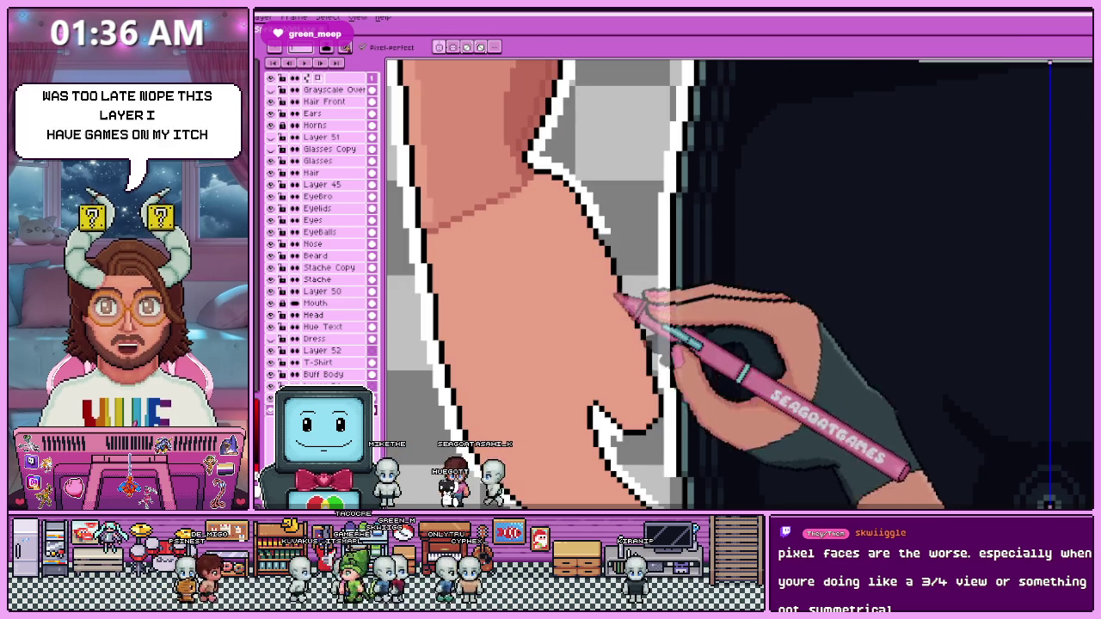
# Draw white outline pixels down the diagonal skin edge beside the black outline.
pyautogui.scroll(1, 641, 288)
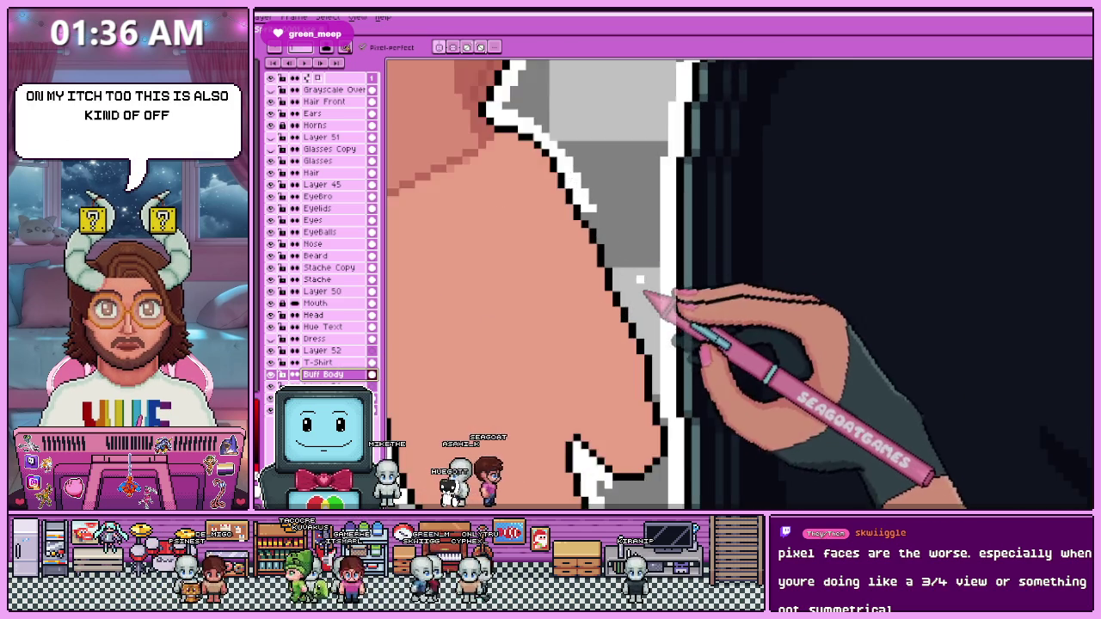
pyautogui.scroll(1, 644, 295)
pyautogui.scroll(1, 570, 216)
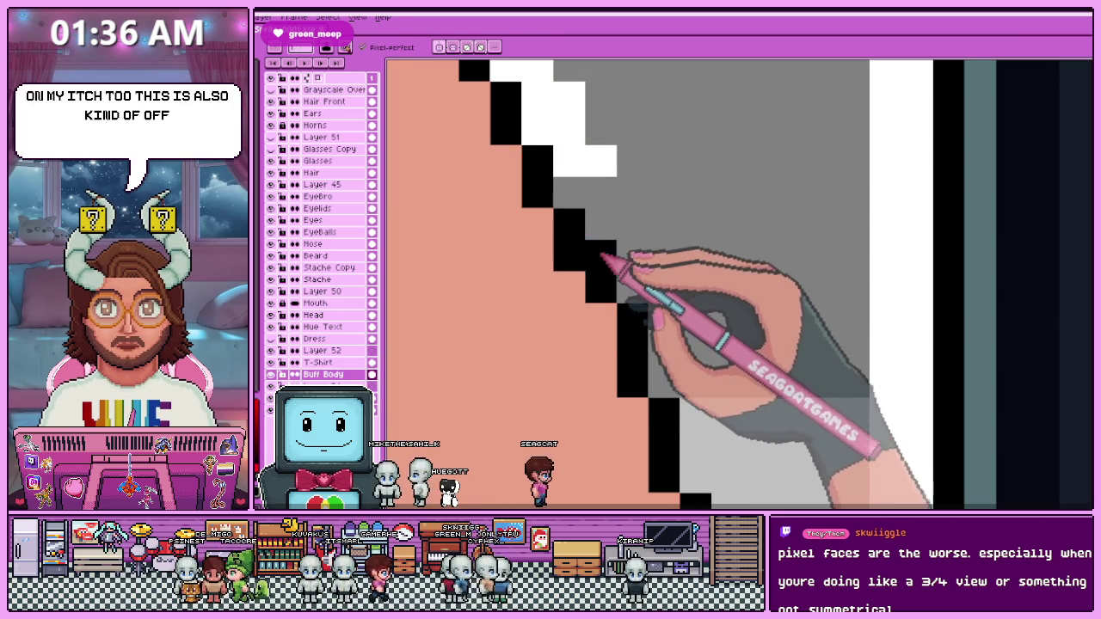
pyautogui.scroll(-1, 621, 275)
pyautogui.scroll(-1, 555, 254)
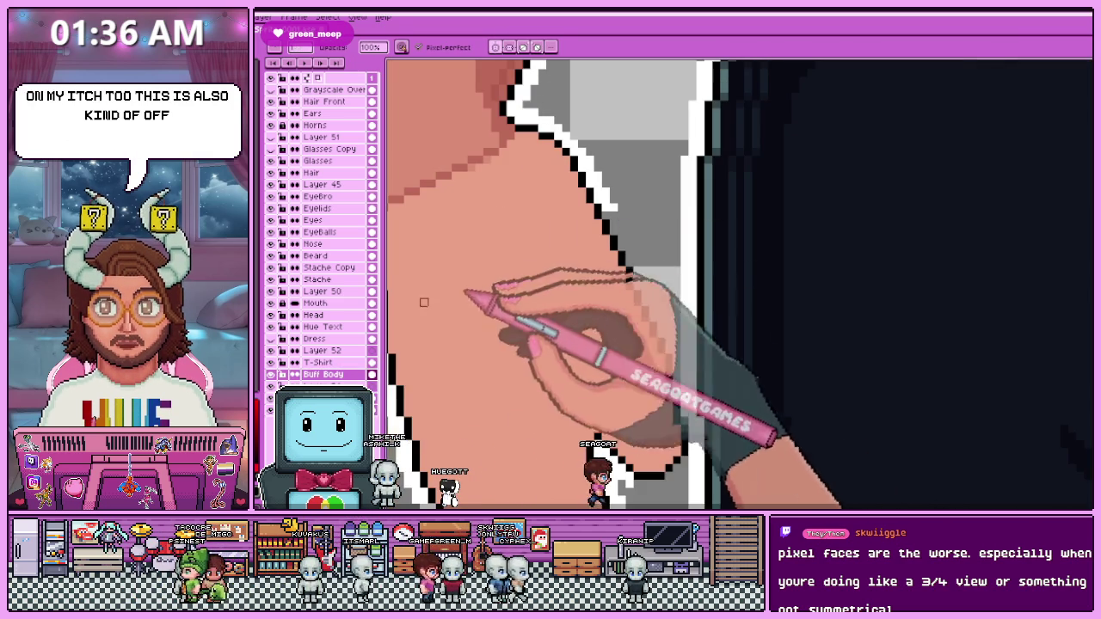
pyautogui.scroll(1, 651, 234)
pyautogui.scroll(1, 602, 215)
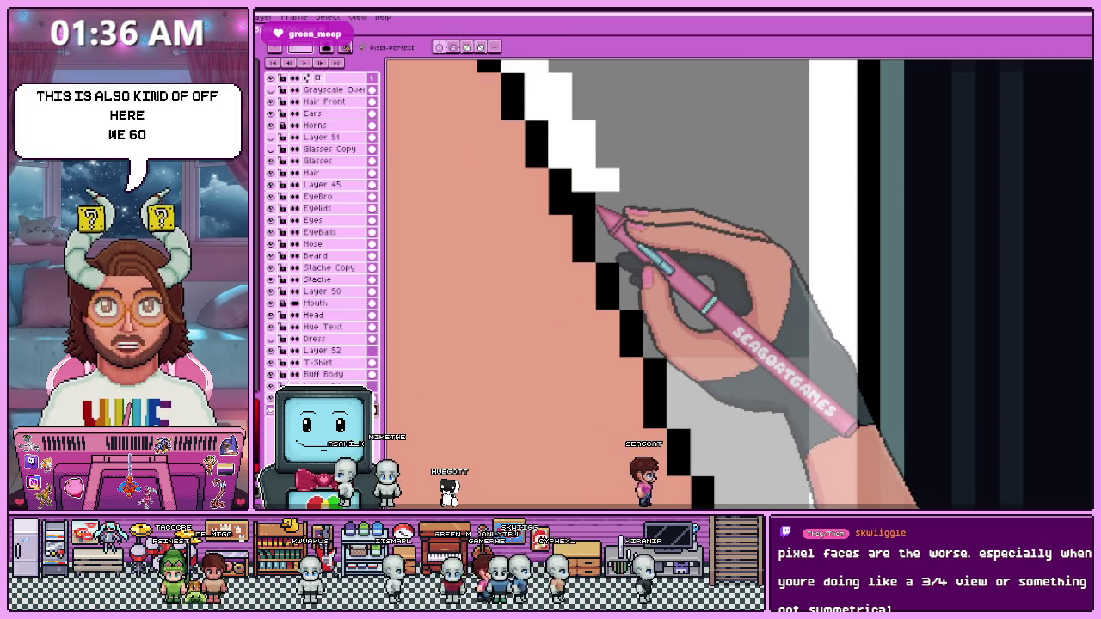
pyautogui.moveTo(601, 190); pyautogui.dragTo(629, 226)
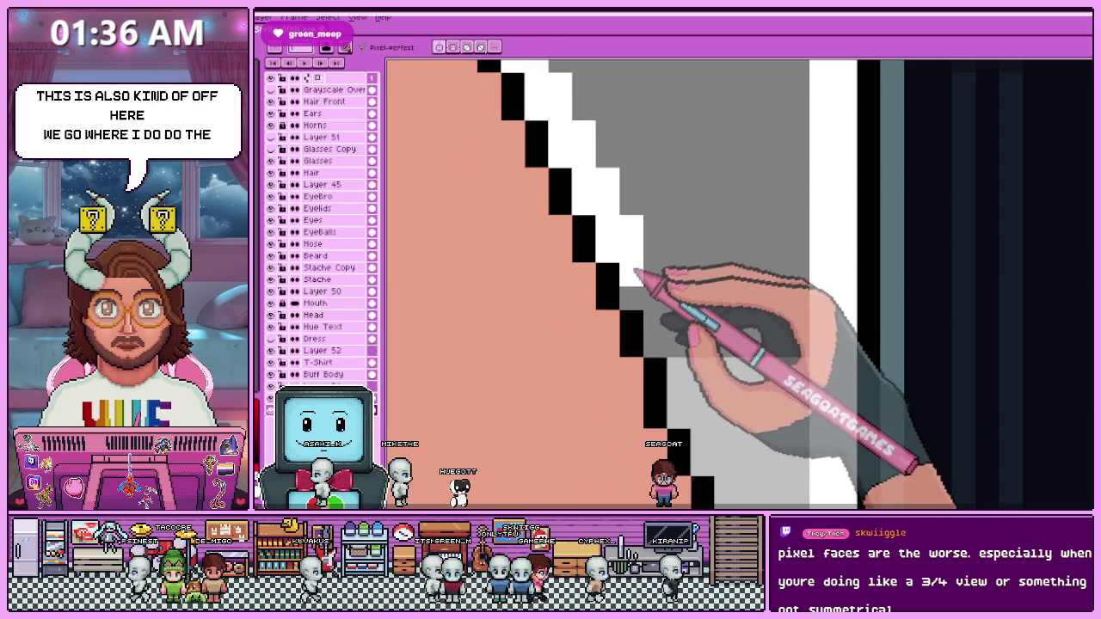
# Extend the white outline along the outer side of the upper leg.
pyautogui.scroll(-2, 635, 274)
pyautogui.scroll(1, 602, 215)
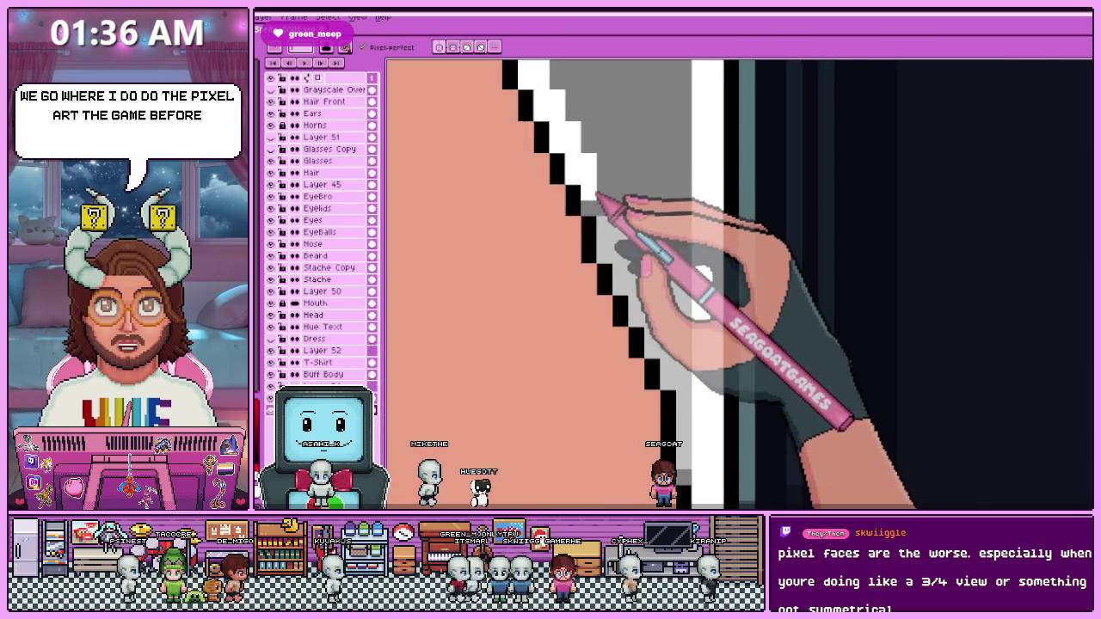
pyautogui.scroll(1, 593, 211)
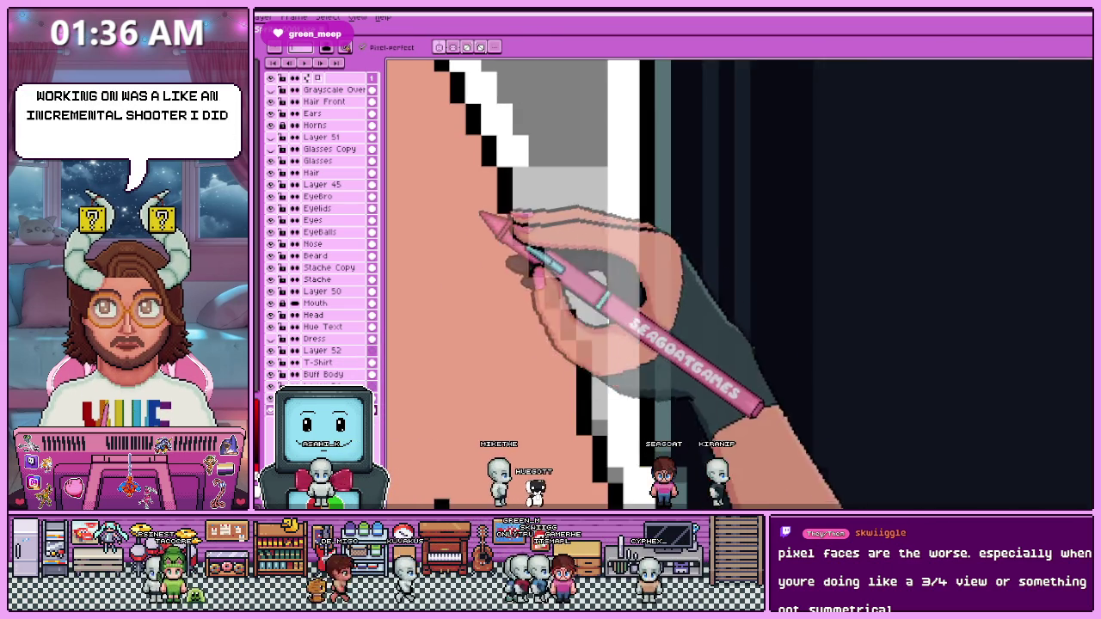
pyautogui.hscroll(2, 612, 228)
pyautogui.scroll(-2, 585, 227)
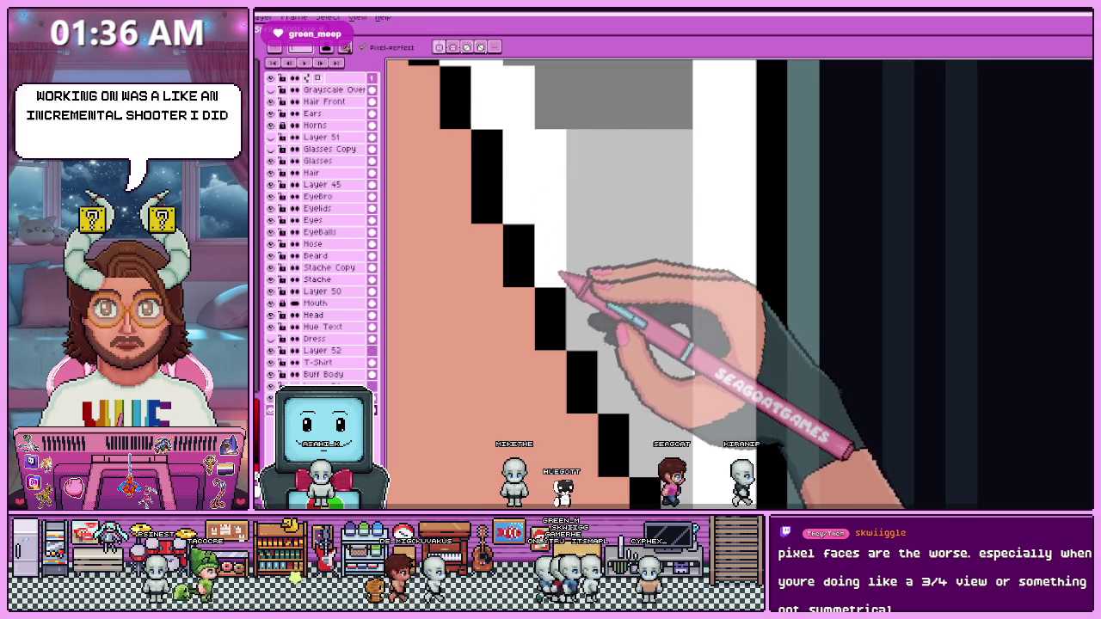
pyautogui.scroll(-1, 555, 273)
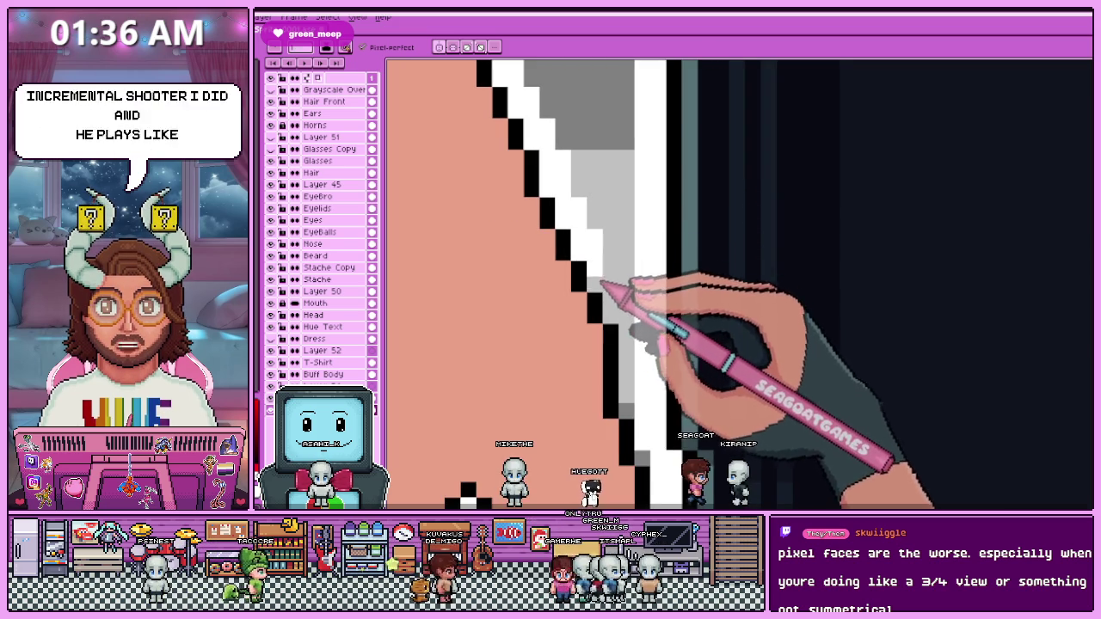
pyautogui.scroll(-1, 633, 325)
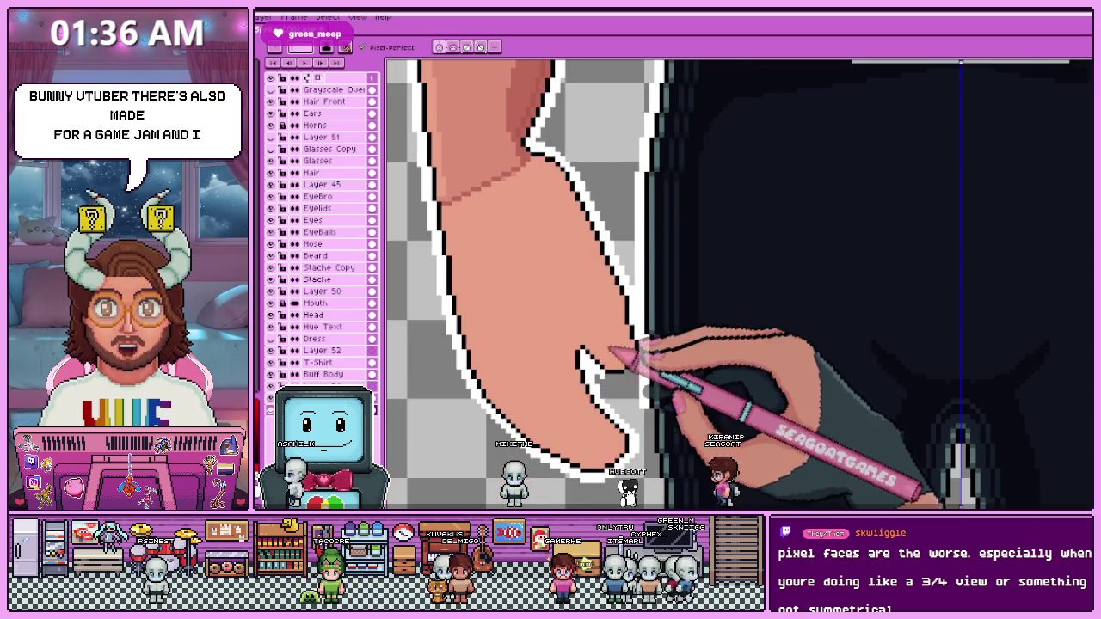
pyautogui.scroll(1, 621, 388)
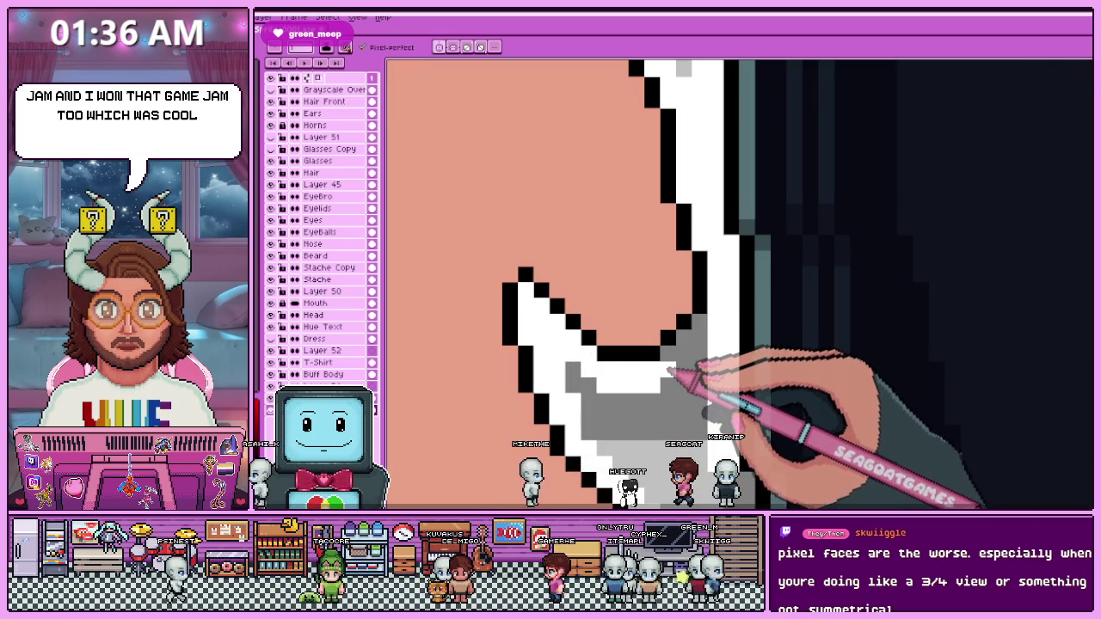
pyautogui.scroll(-2, 699, 336)
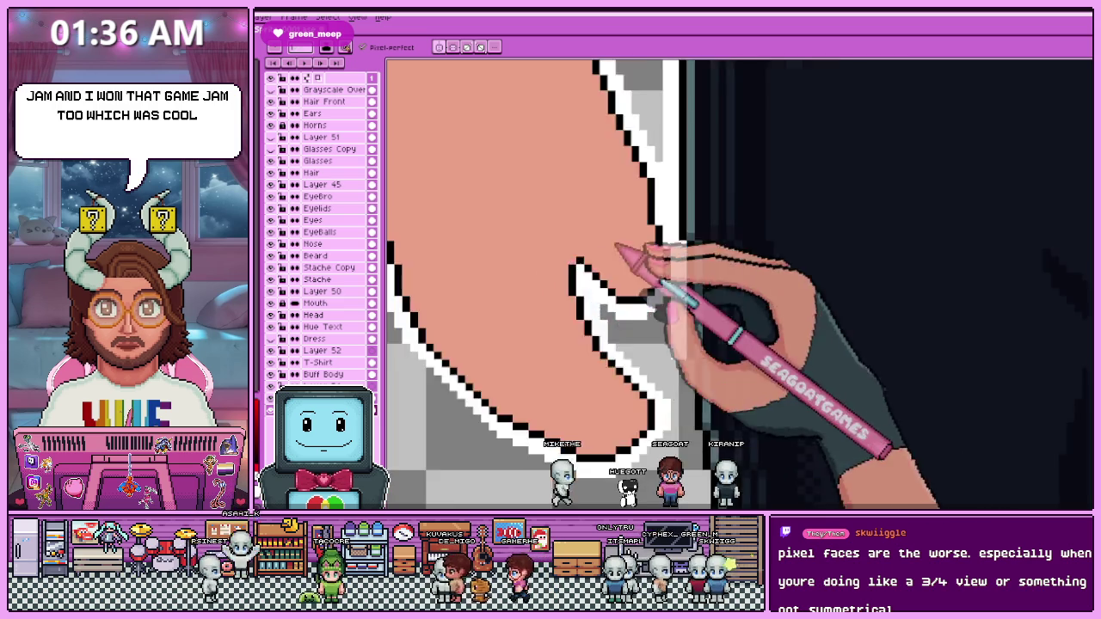
pyautogui.scroll(-2, 644, 253)
pyautogui.scroll(-2, 577, 253)
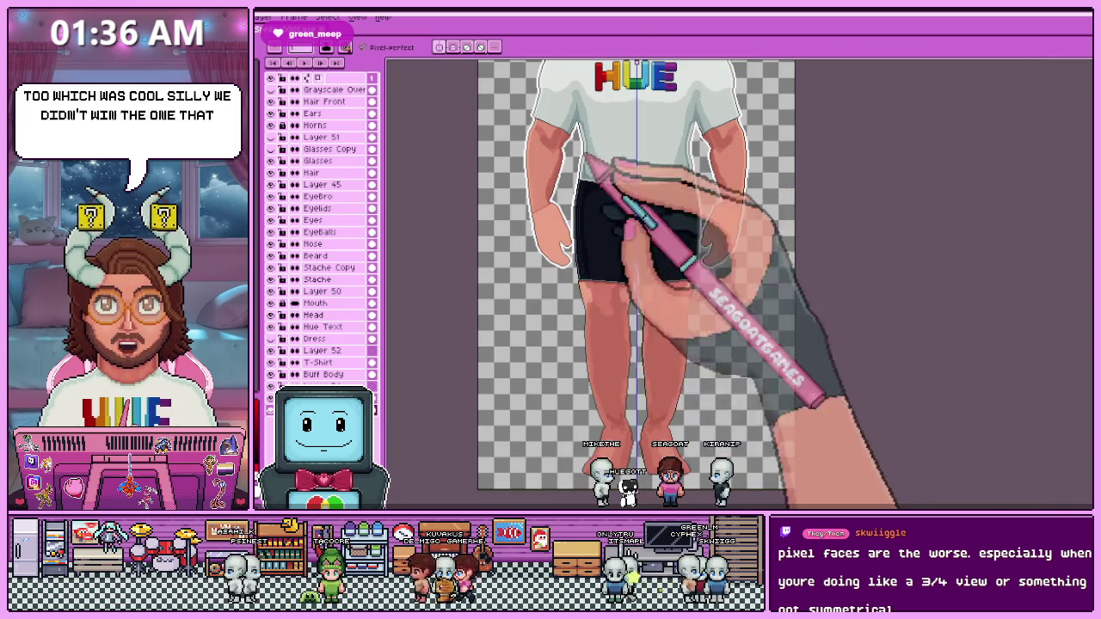
pyautogui.scroll(1, 569, 249)
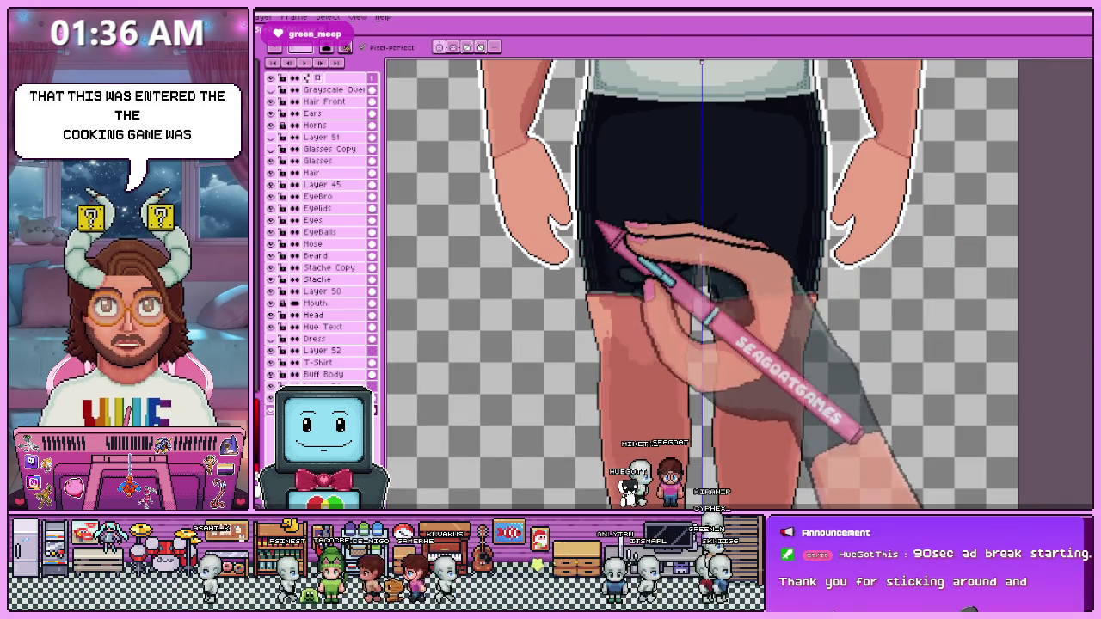
pyautogui.scroll(2, 598, 263)
pyautogui.scroll(1, 585, 215)
pyautogui.scroll(1, 581, 207)
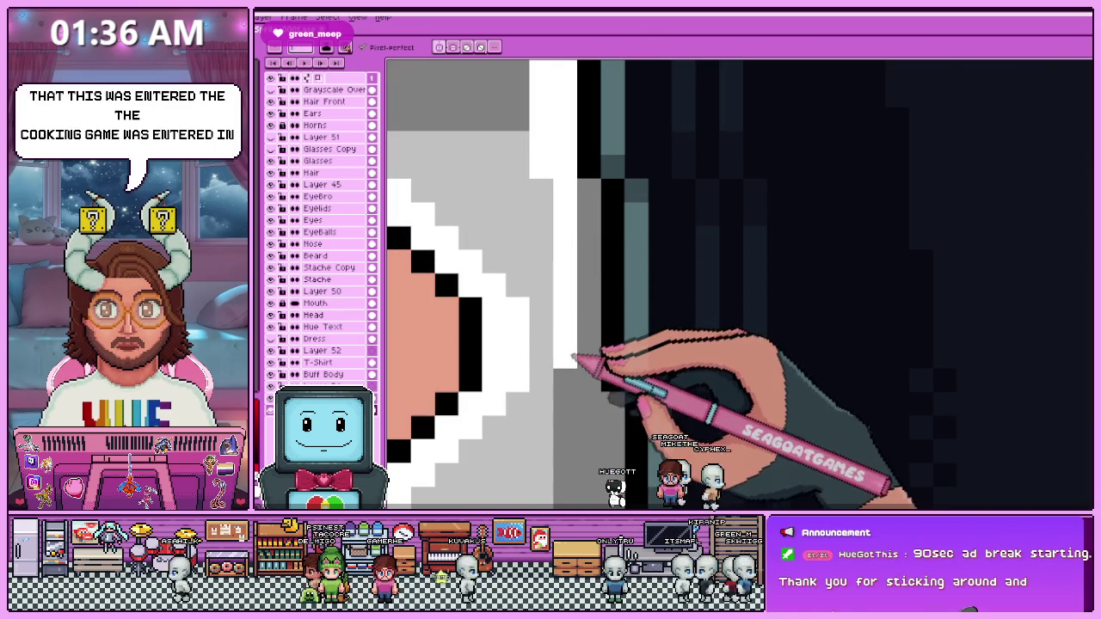
pyautogui.scroll(-2, 590, 225)
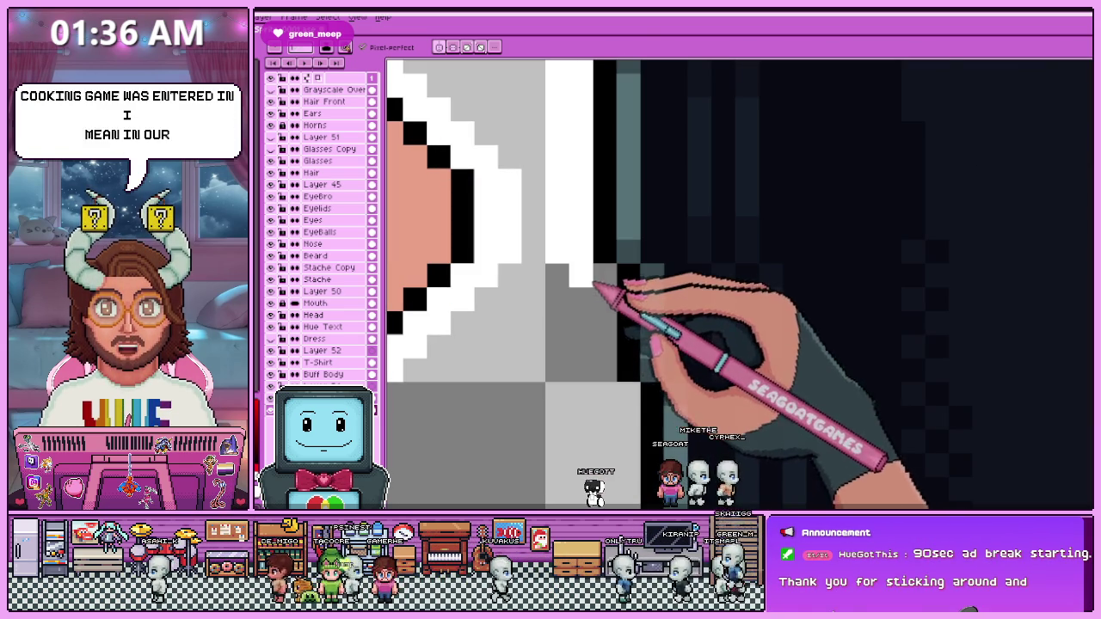
pyautogui.scroll(-2, 610, 290)
pyautogui.scroll(1, 603, 241)
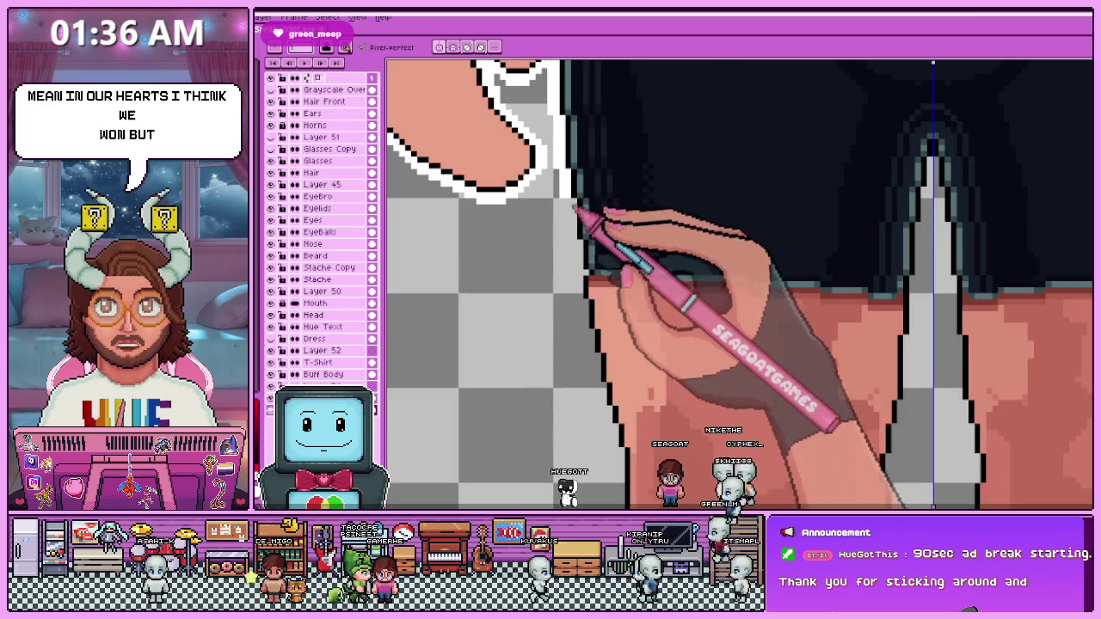
pyautogui.scroll(1, 585, 219)
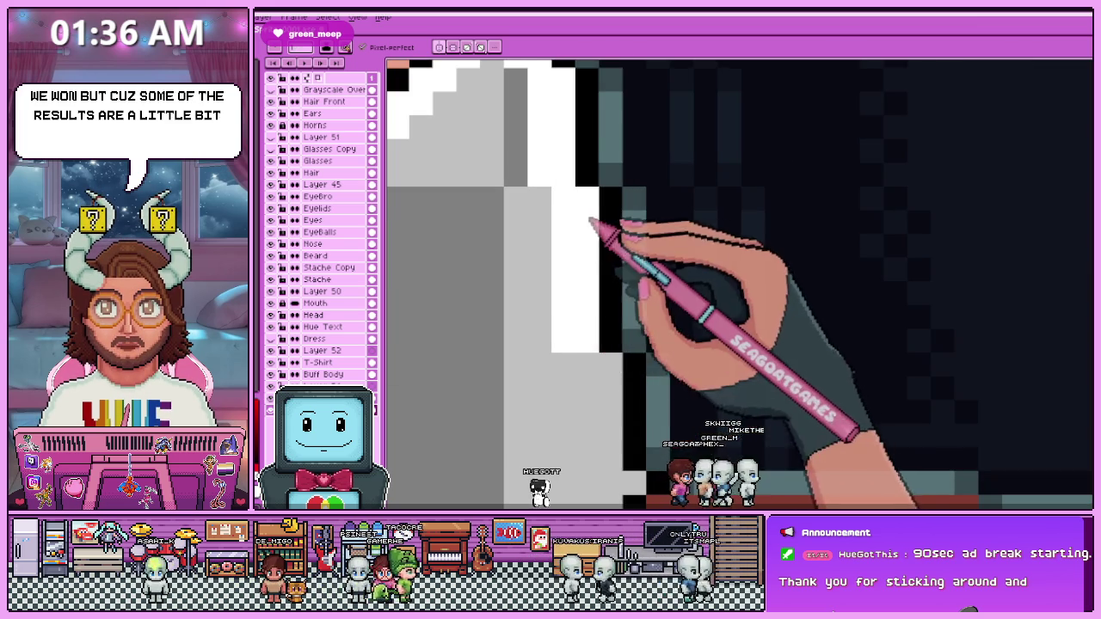
pyautogui.scroll(-1, 590, 221)
pyautogui.scroll(-1, 620, 284)
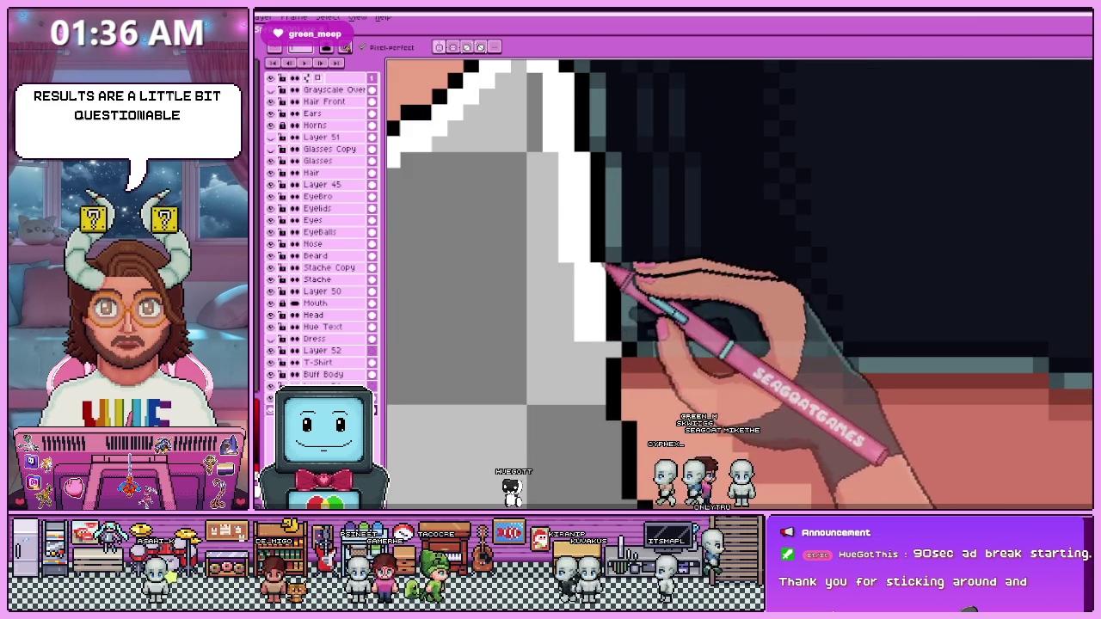
pyautogui.scroll(-2, 615, 356)
pyautogui.scroll(2, 602, 343)
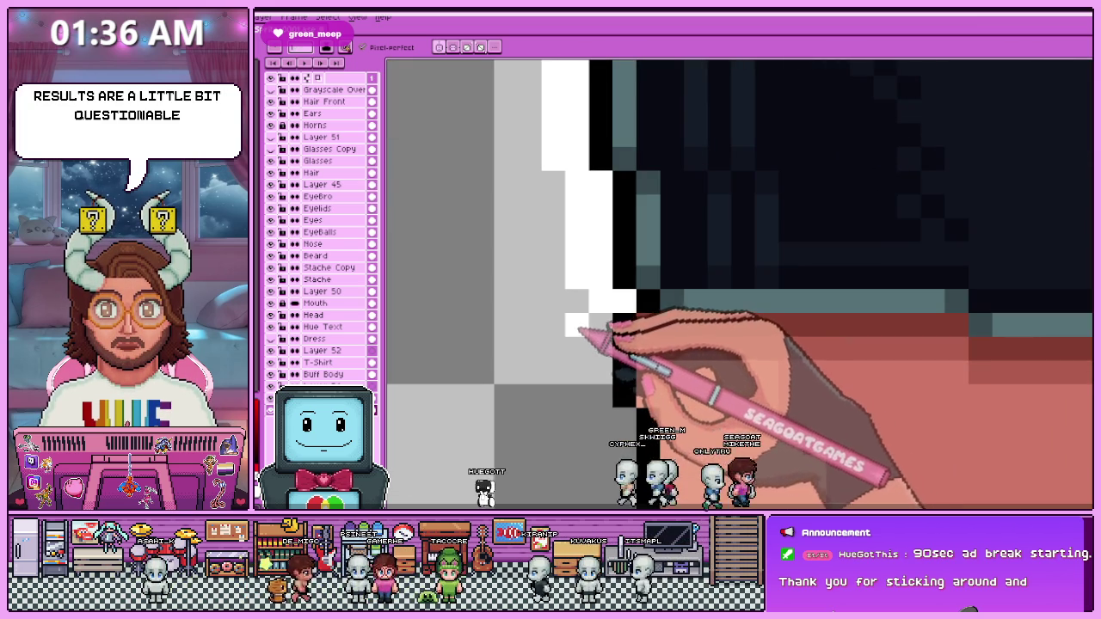
pyautogui.scroll(-2, 590, 327)
pyautogui.scroll(2, 577, 275)
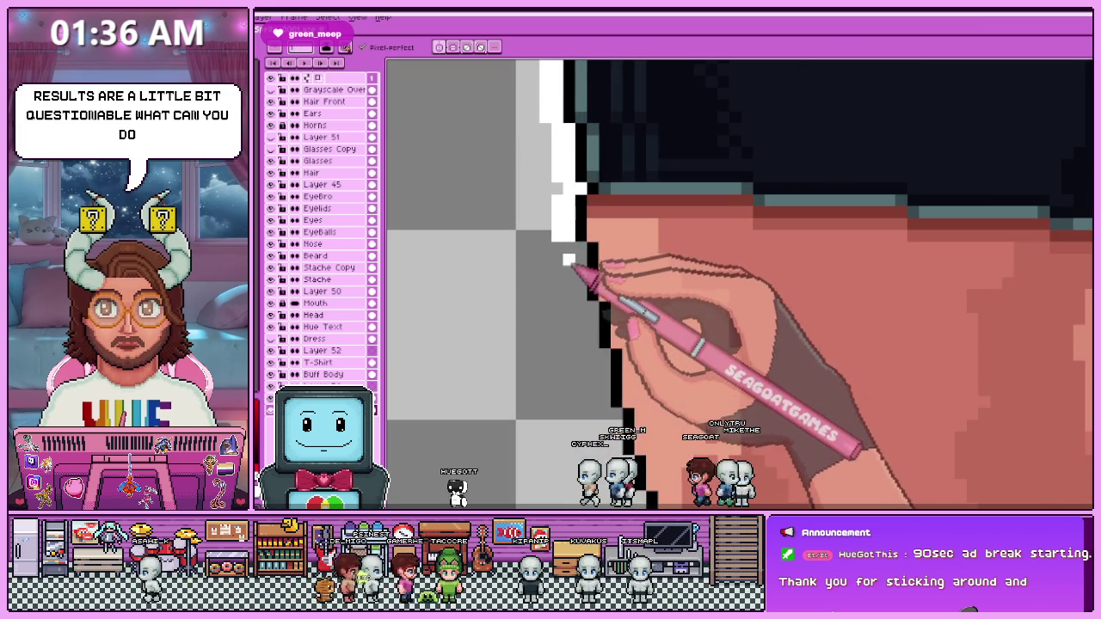
pyautogui.scroll(1, 594, 276)
pyautogui.scroll(-2, 611, 295)
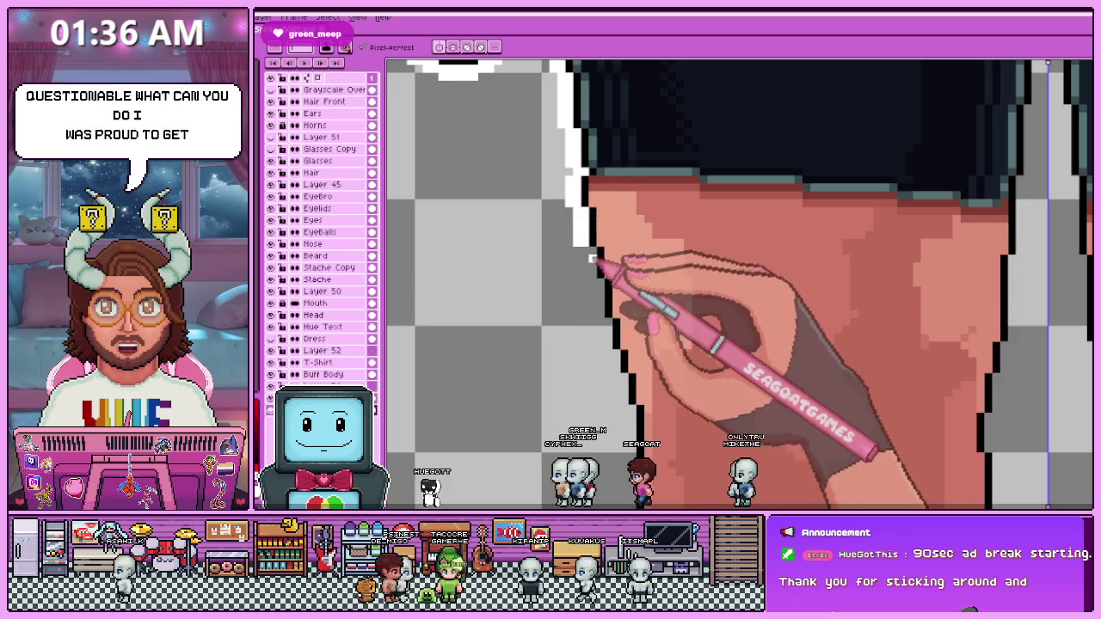
pyautogui.scroll(3, 594, 266)
pyautogui.moveTo(583, 245)
pyautogui.mouseDown()
pyautogui.moveTo(570, 221)
pyautogui.moveTo(628, 427)
pyautogui.moveTo(628, 246)
pyautogui.moveTo(619, 300)
pyautogui.moveTo(644, 192)
pyautogui.moveTo(593, 113)
pyautogui.moveTo(625, 213)
pyautogui.mouseUp()
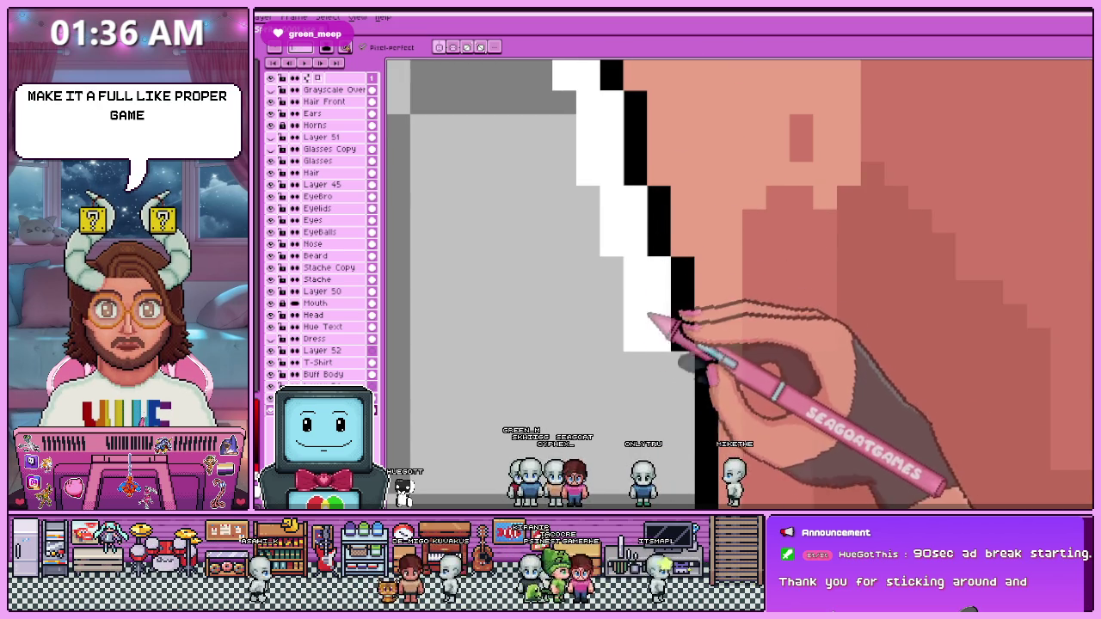
# Add a vertical white outline strip beside the leg's black edge.
pyautogui.scroll(-2, 649, 316)
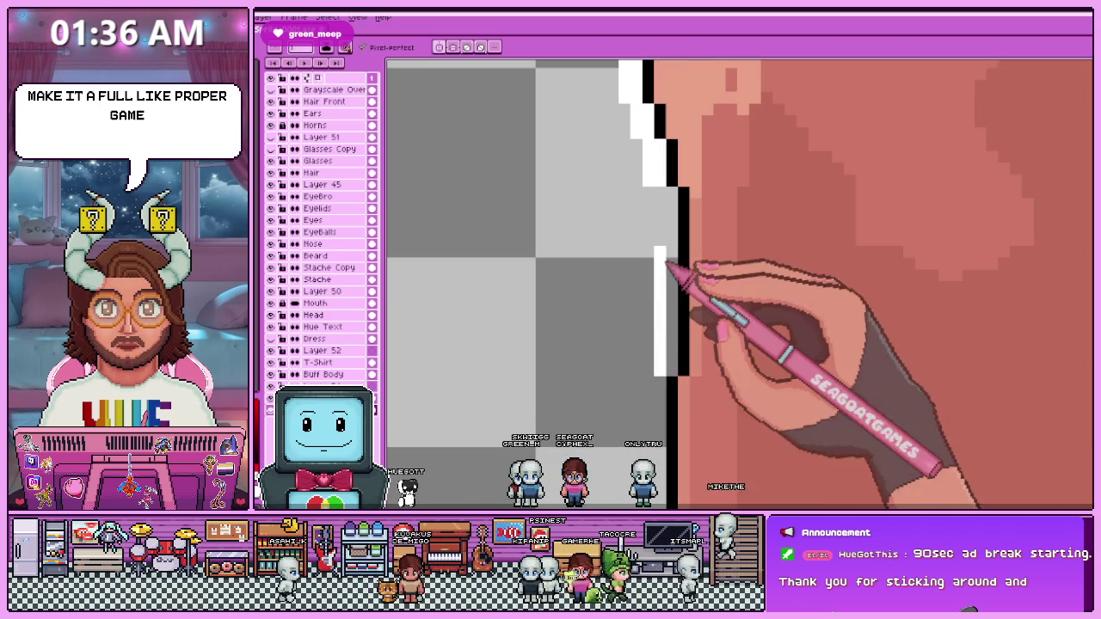
pyautogui.scroll(-1, 675, 309)
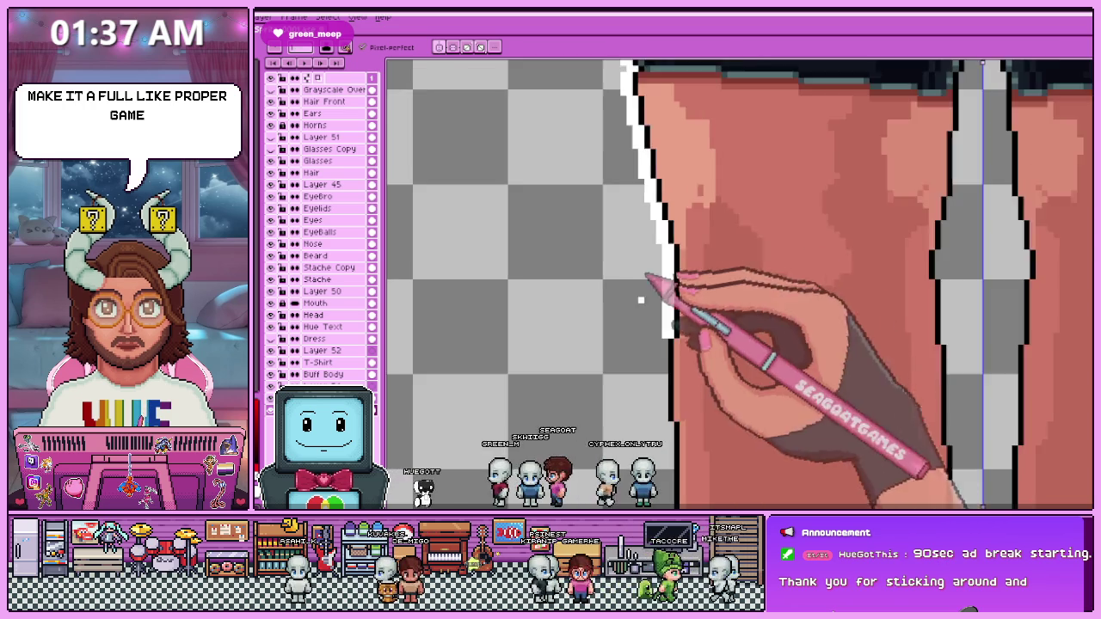
pyautogui.scroll(1, 659, 386)
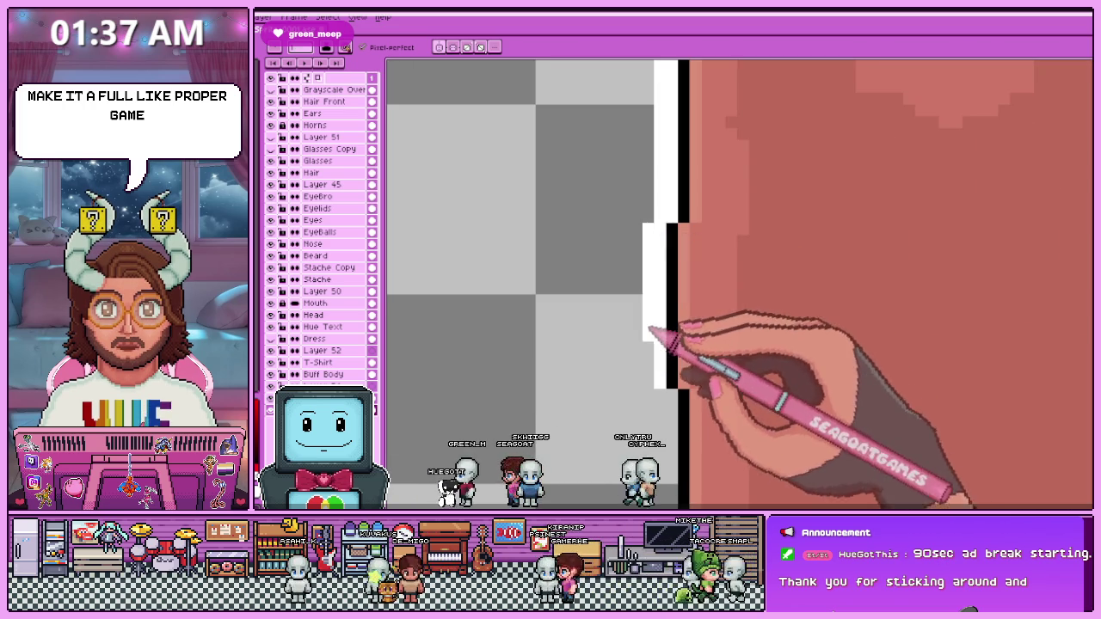
pyautogui.scroll(-1, 648, 375)
pyautogui.scroll(1, 652, 376)
pyautogui.scroll(-1, 660, 352)
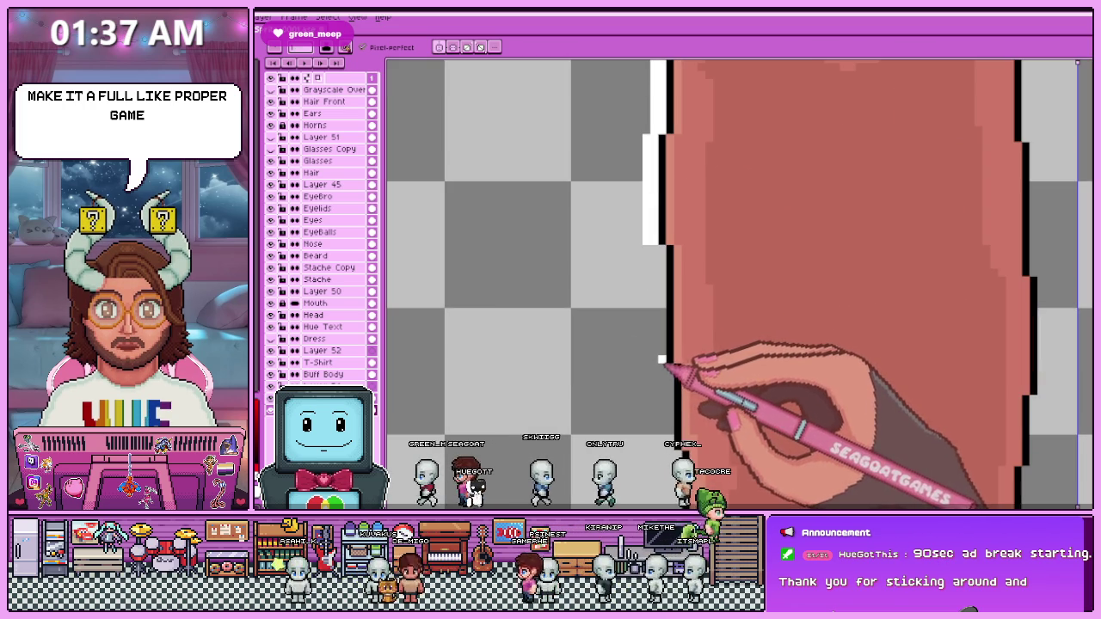
pyautogui.moveTo(660, 359); pyautogui.dragTo(668, 276)
# Fill a gap in the white outline beside the leg, then check it zoomed.
pyautogui.scroll(-1, 695, 315)
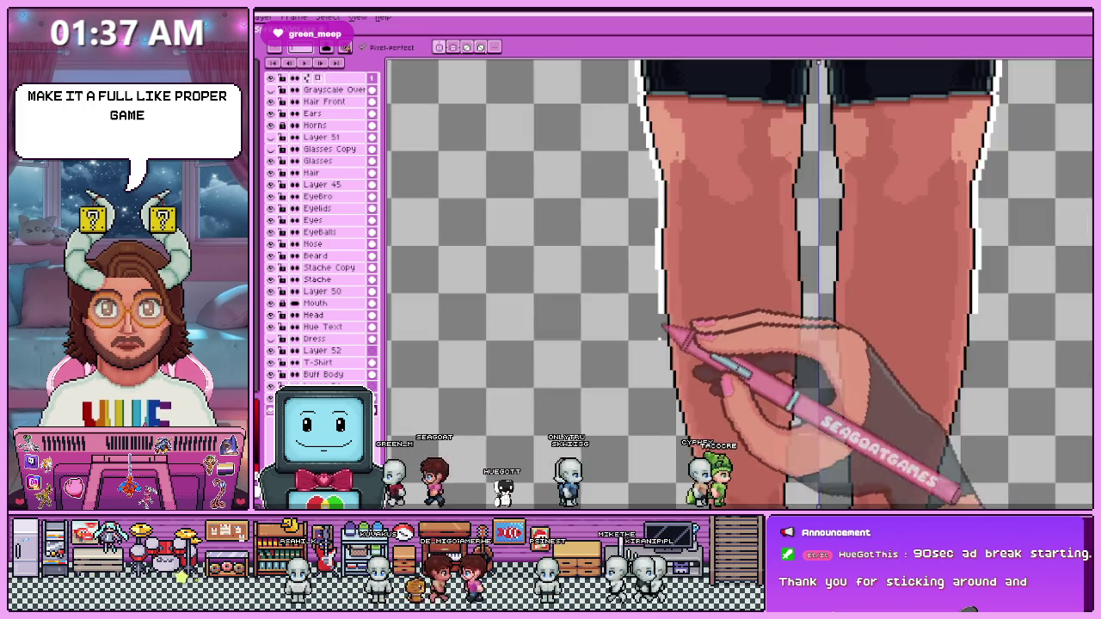
pyautogui.scroll(1, 695, 319)
pyautogui.scroll(1, 669, 344)
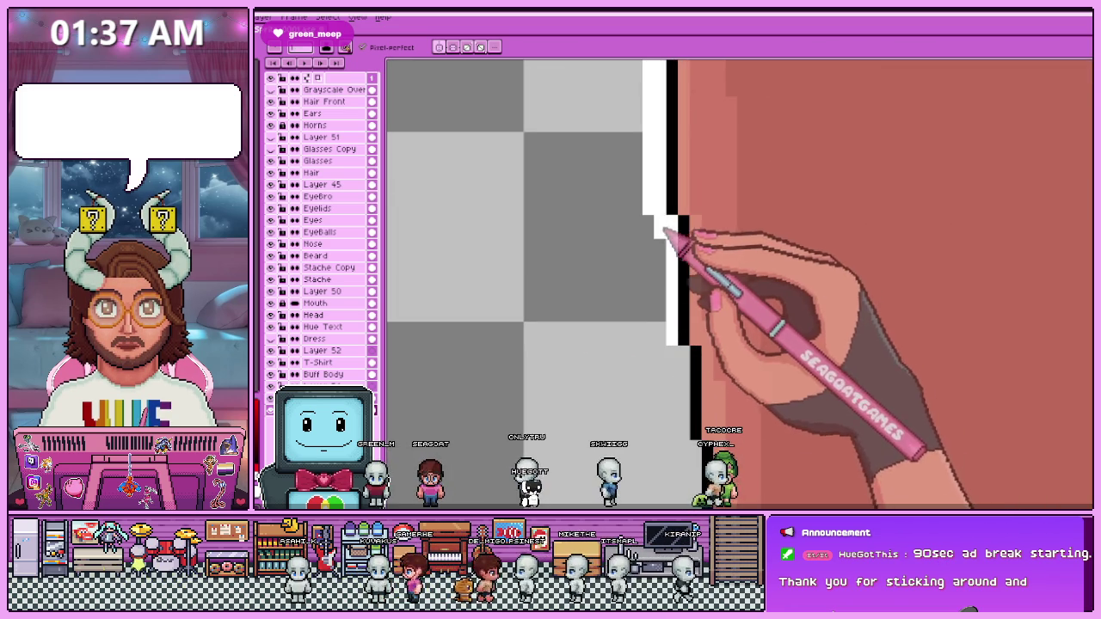
pyautogui.scroll(-1, 663, 348)
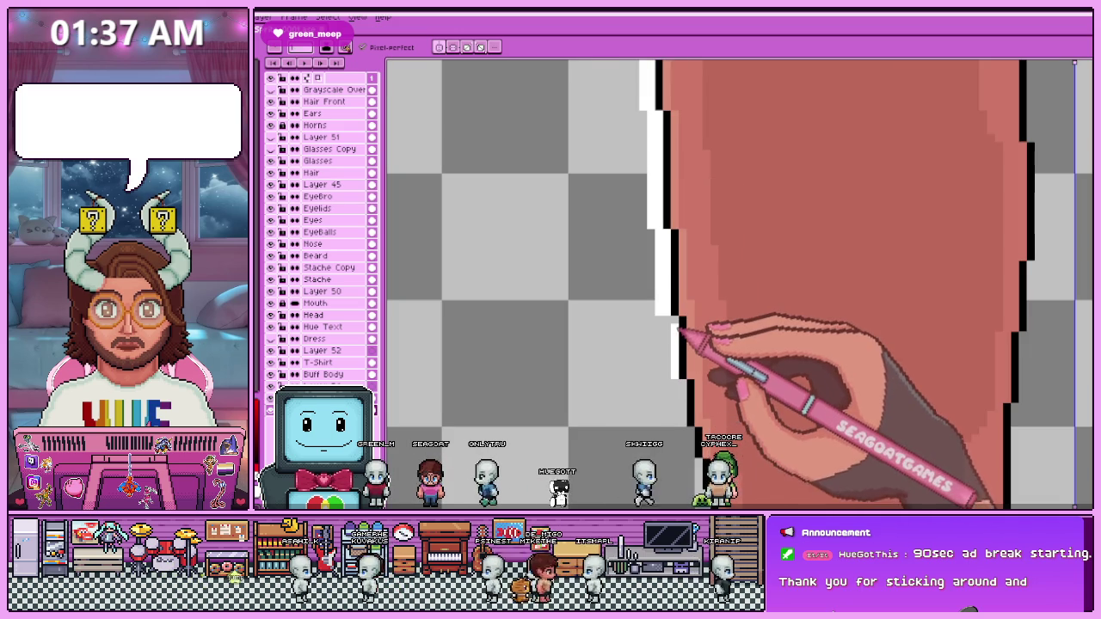
pyautogui.scroll(-2, 683, 373)
pyautogui.scroll(1, 695, 258)
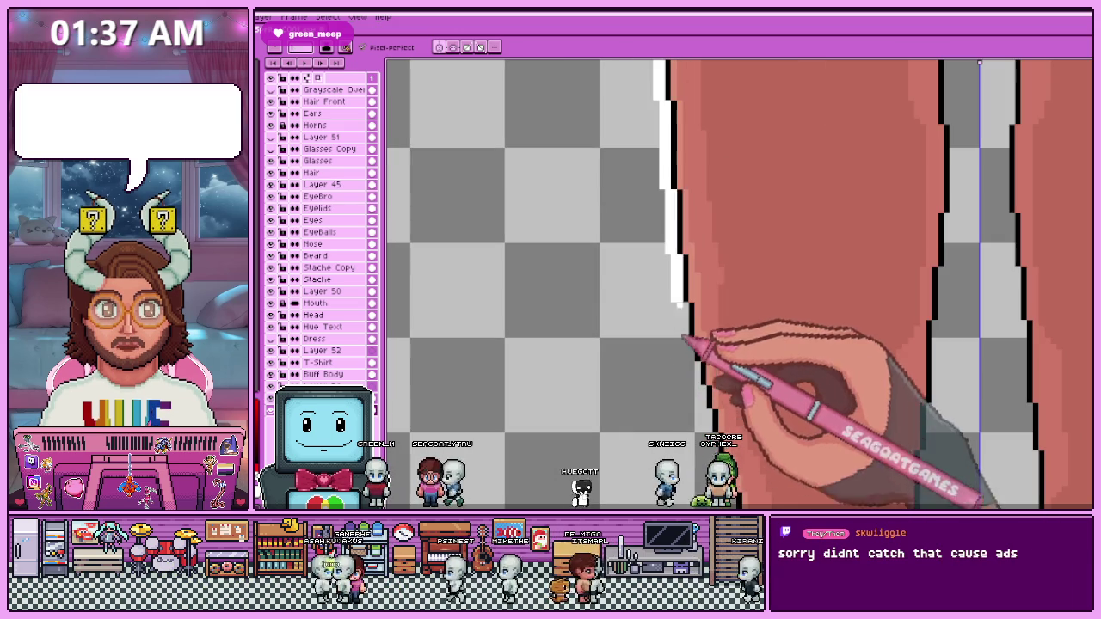
pyautogui.scroll(-1, 628, 206)
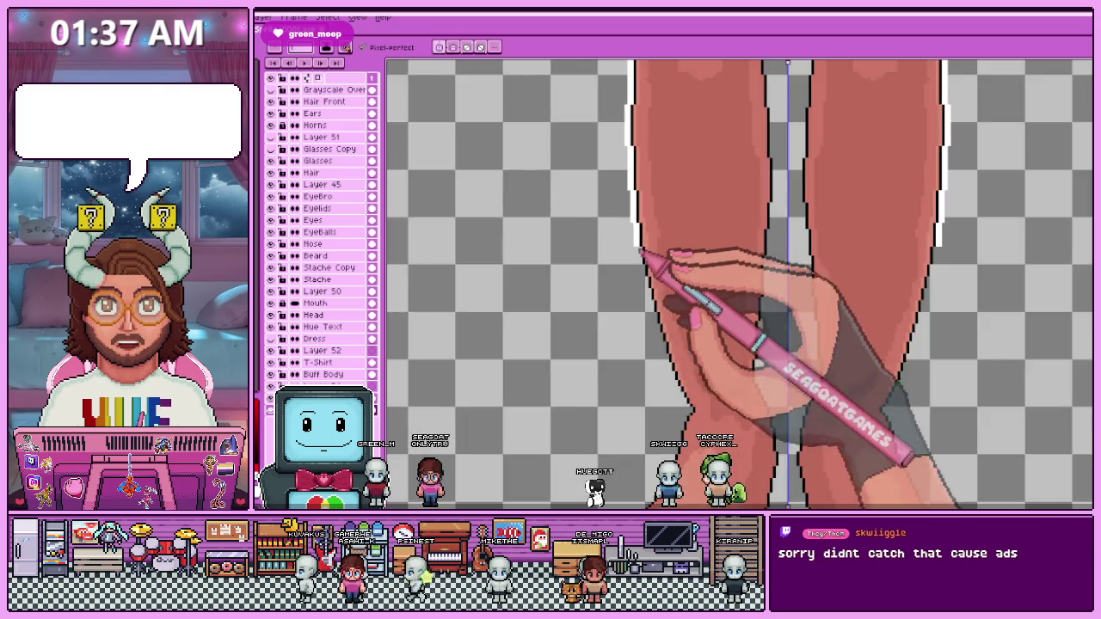
pyautogui.scroll(2, 632, 249)
pyautogui.scroll(1, 633, 263)
pyautogui.click(627, 290)
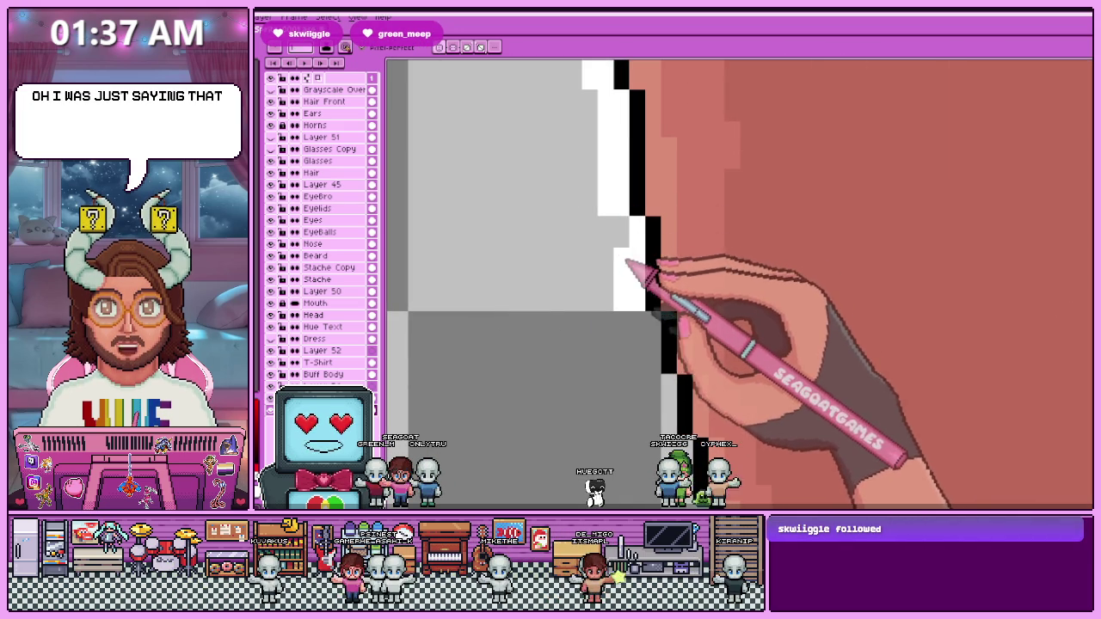
pyautogui.scroll(-1, 629, 256)
pyautogui.scroll(1, 645, 234)
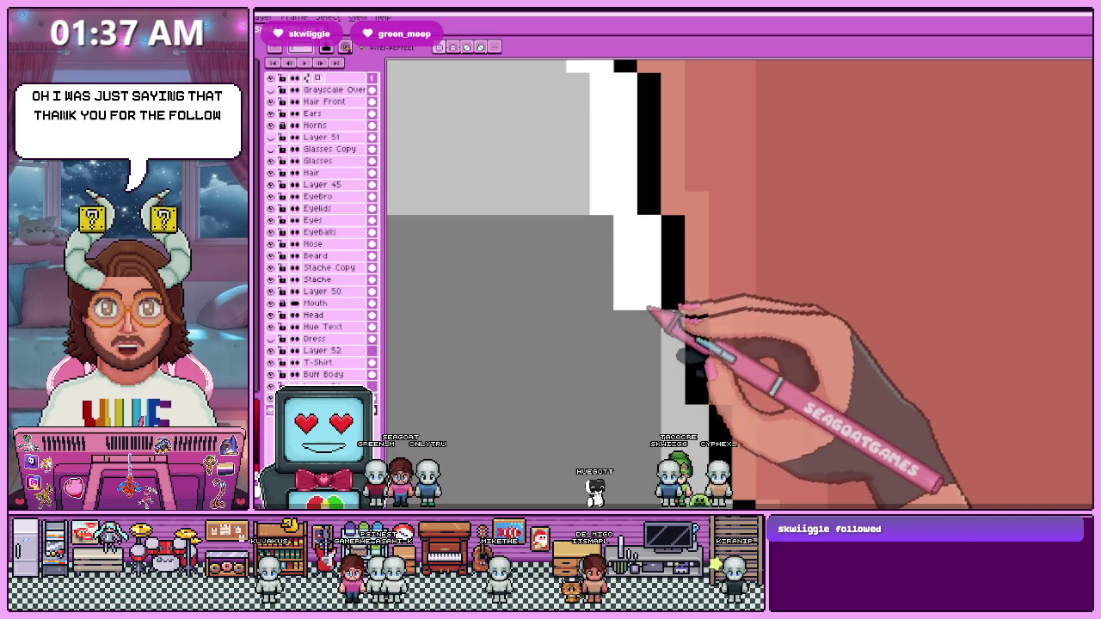
pyautogui.scroll(-1, 648, 309)
pyautogui.scroll(1, 659, 280)
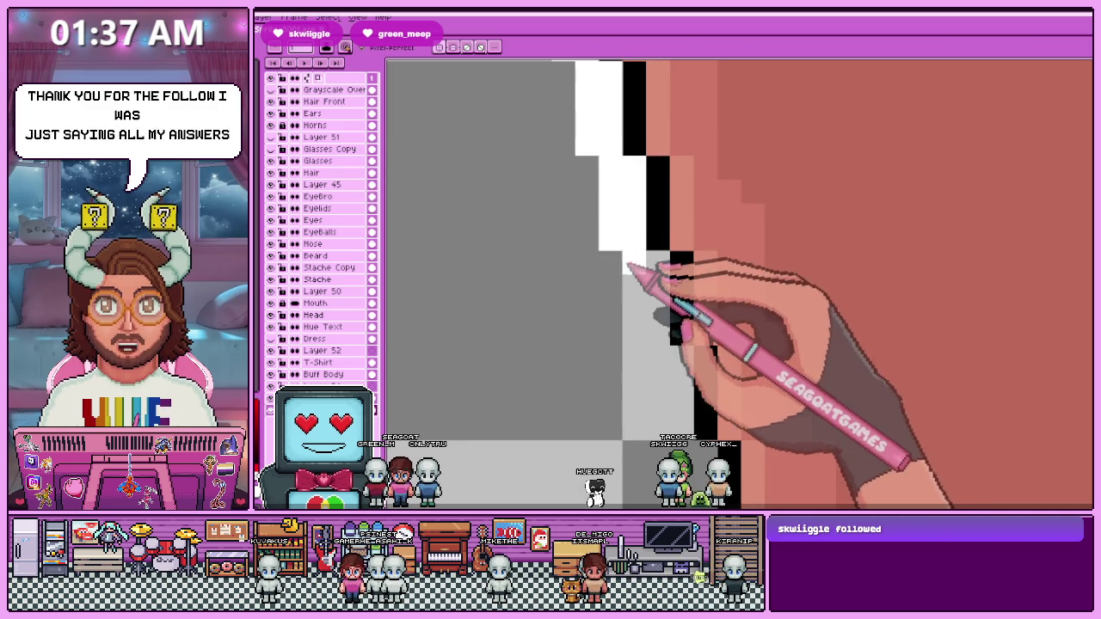
pyautogui.scroll(-1, 661, 327)
pyautogui.scroll(1, 662, 237)
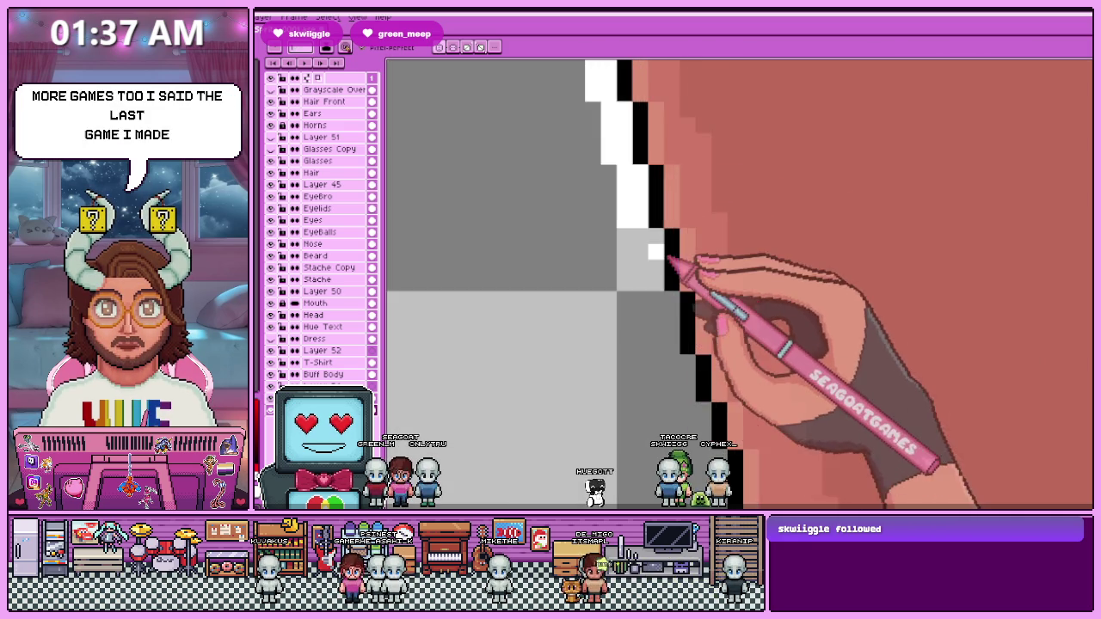
pyautogui.scroll(-2, 632, 234)
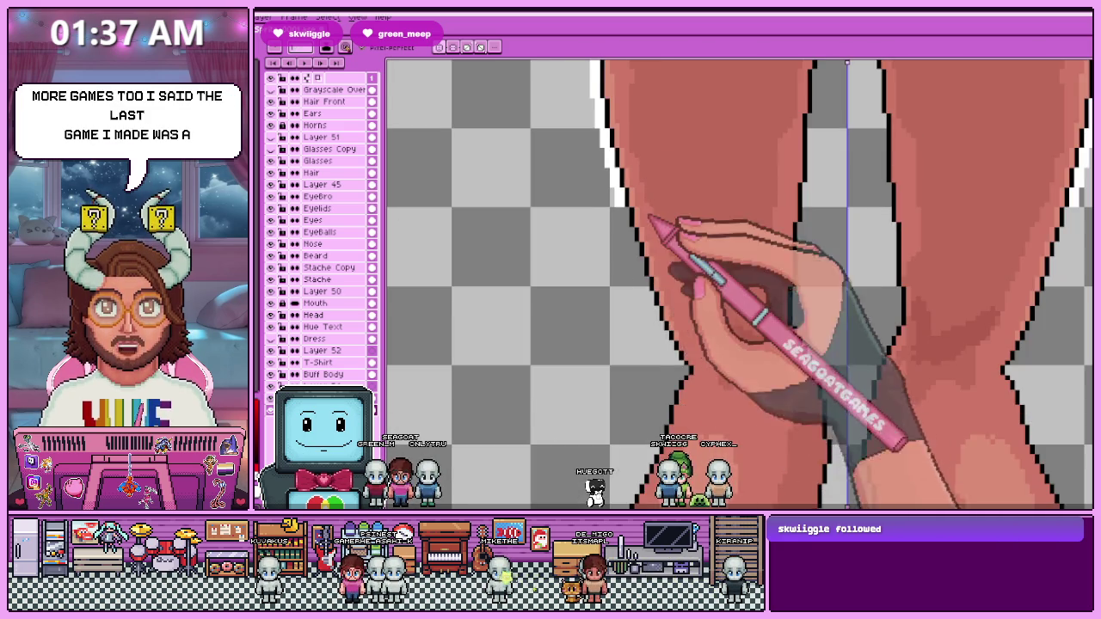
# Add a single white outline pixel beside the leg's black edge.
pyautogui.scroll(2, 641, 221)
pyautogui.scroll(-1, 609, 272)
pyautogui.scroll(-1, 627, 234)
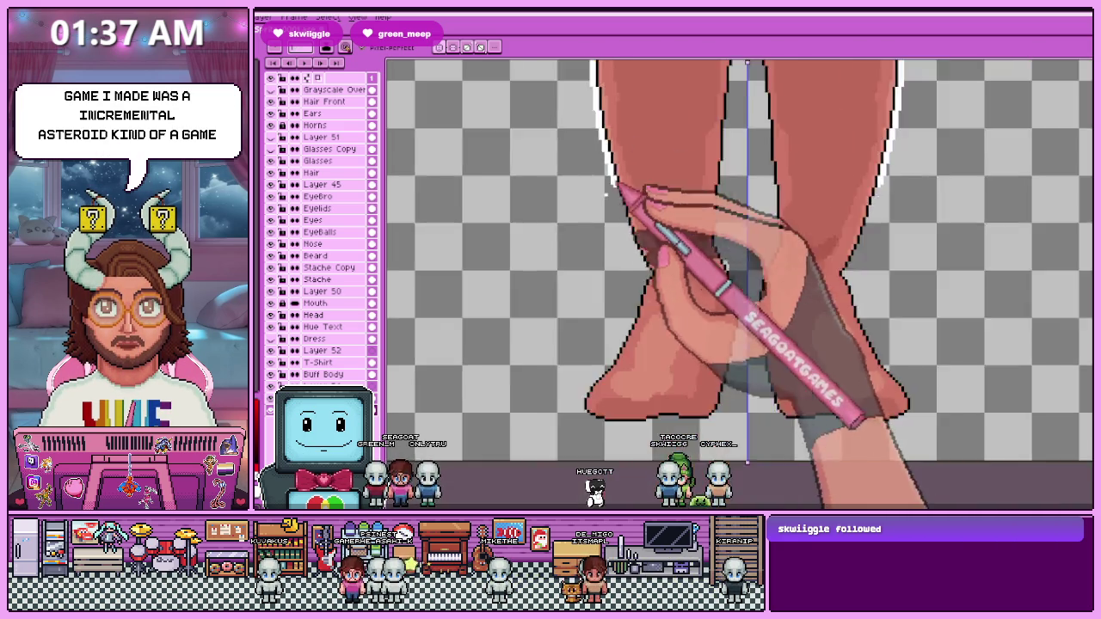
pyautogui.scroll(1, 641, 249)
pyautogui.scroll(1, 634, 210)
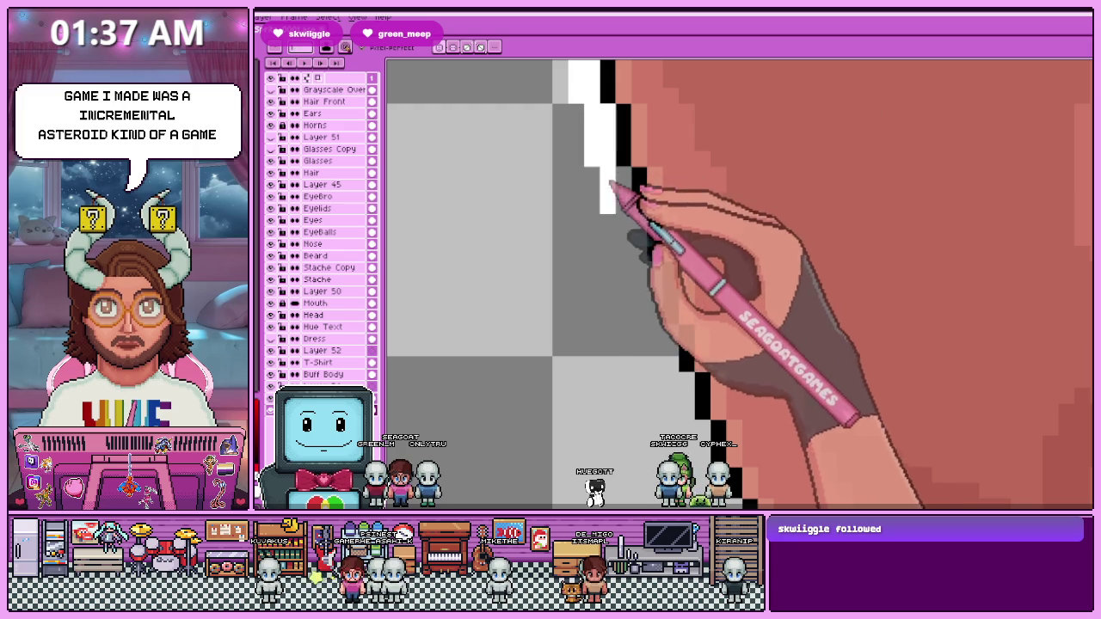
pyautogui.scroll(-1, 646, 241)
pyautogui.scroll(1, 635, 284)
pyautogui.click(629, 308)
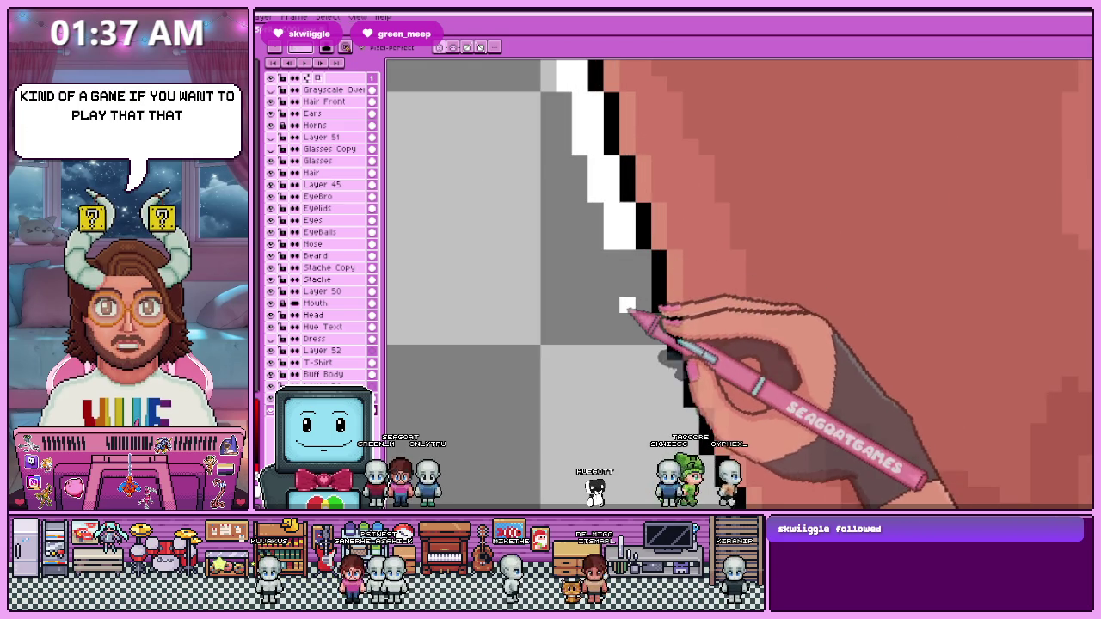
# Place more white pixels and paint a diagonal white line down the leg's black edge.
pyautogui.scroll(-1, 640, 282)
pyautogui.scroll(1, 658, 290)
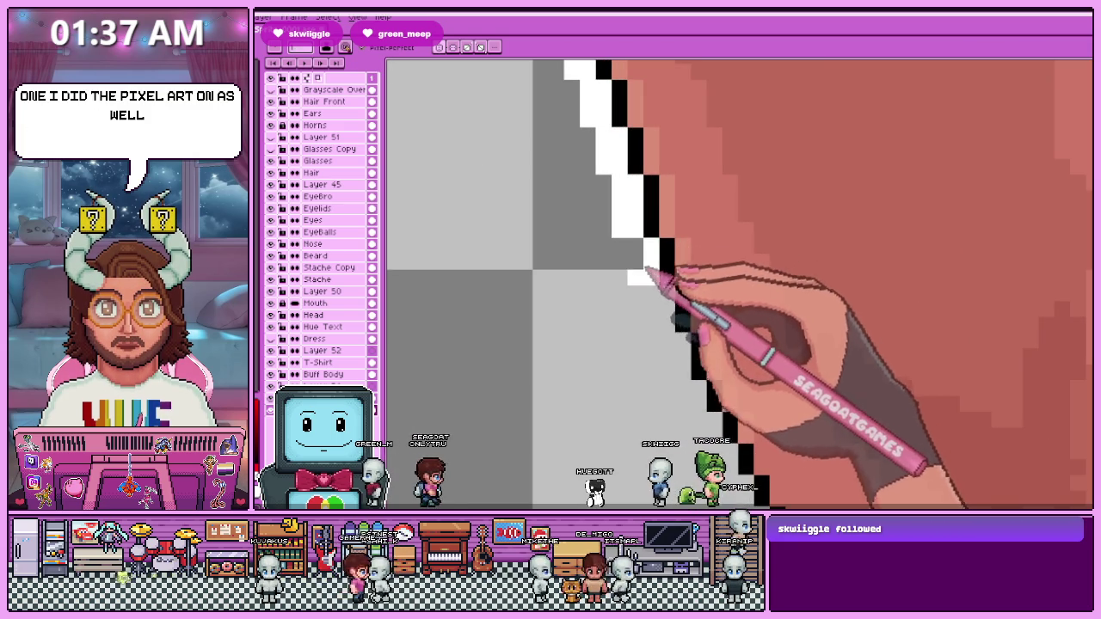
pyautogui.scroll(-1, 644, 253)
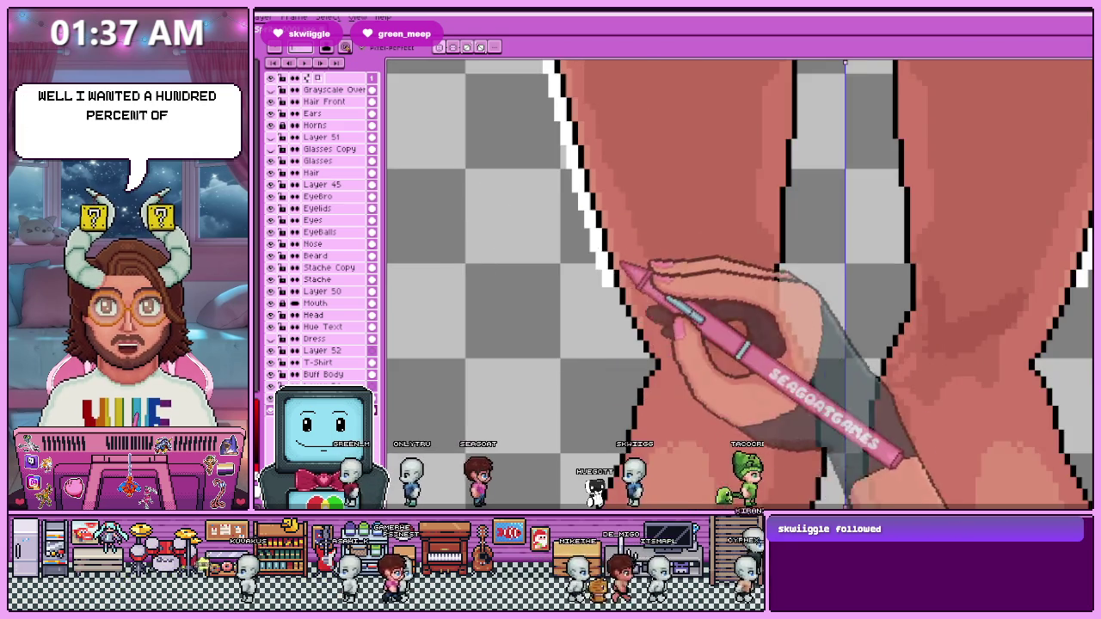
pyautogui.scroll(1, 671, 336)
pyautogui.click(588, 246)
pyautogui.scroll(1, 604, 257)
pyautogui.click(585, 226)
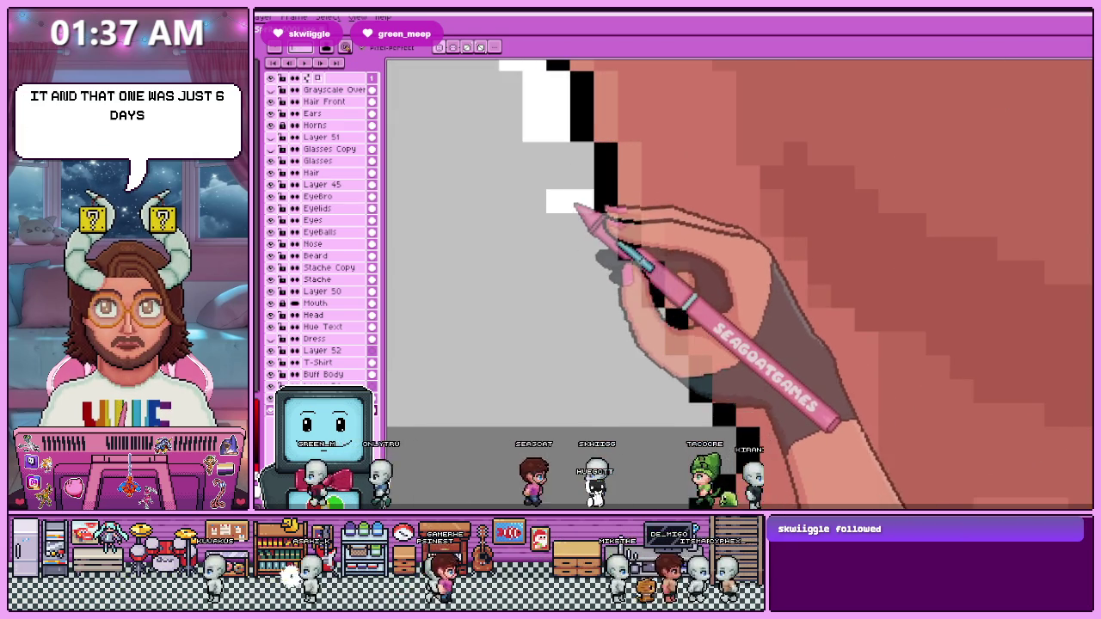
pyautogui.moveTo(590, 230); pyautogui.dragTo(634, 329)
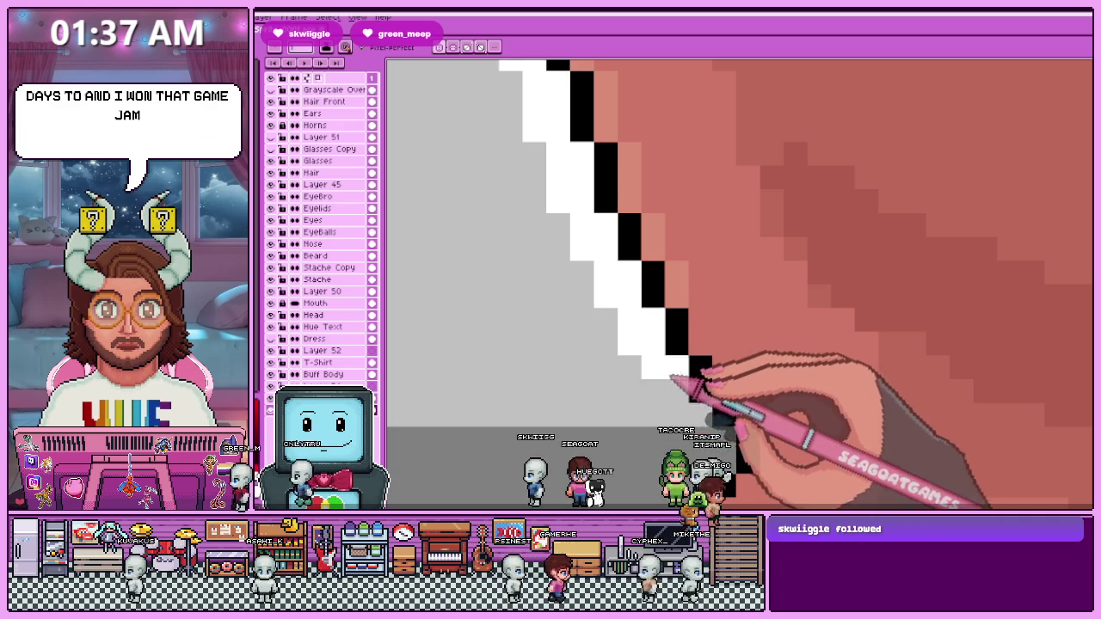
pyautogui.scroll(-2, 693, 369)
pyautogui.scroll(1, 618, 274)
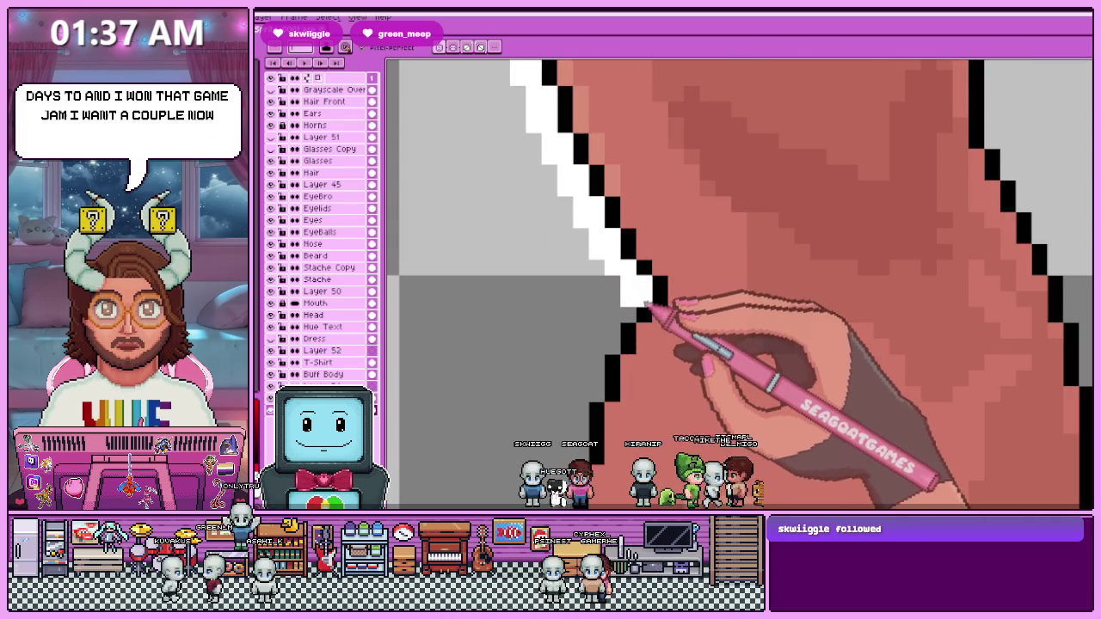
pyautogui.scroll(-2, 602, 327)
pyautogui.scroll(1, 538, 361)
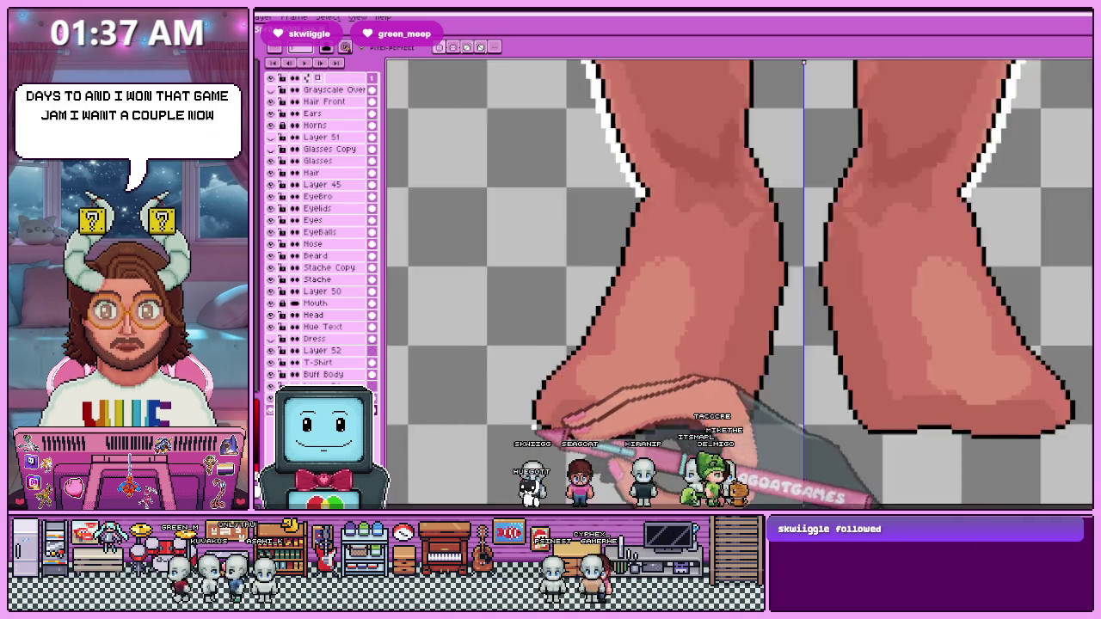
# Add a white block at the foot edge and a white column up its side.
pyautogui.scroll(2, 538, 361)
pyautogui.click(519, 391)
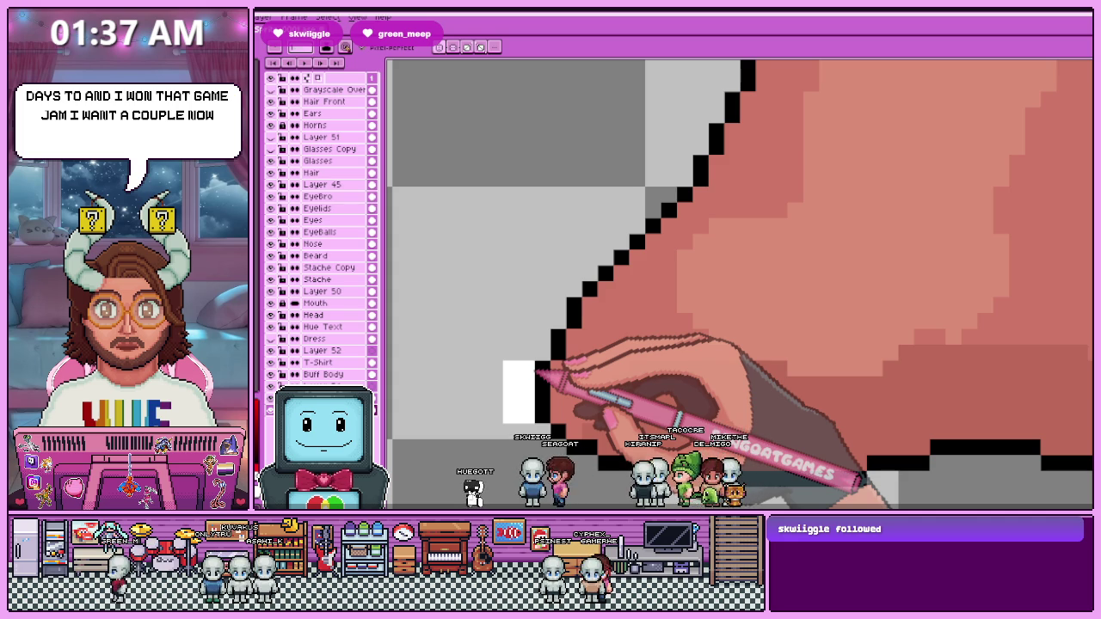
pyautogui.scroll(1, 545, 344)
pyautogui.moveTo(533, 378)
pyautogui.mouseDown()
pyautogui.moveTo(548, 311)
pyautogui.moveTo(571, 296)
pyautogui.mouseUp()
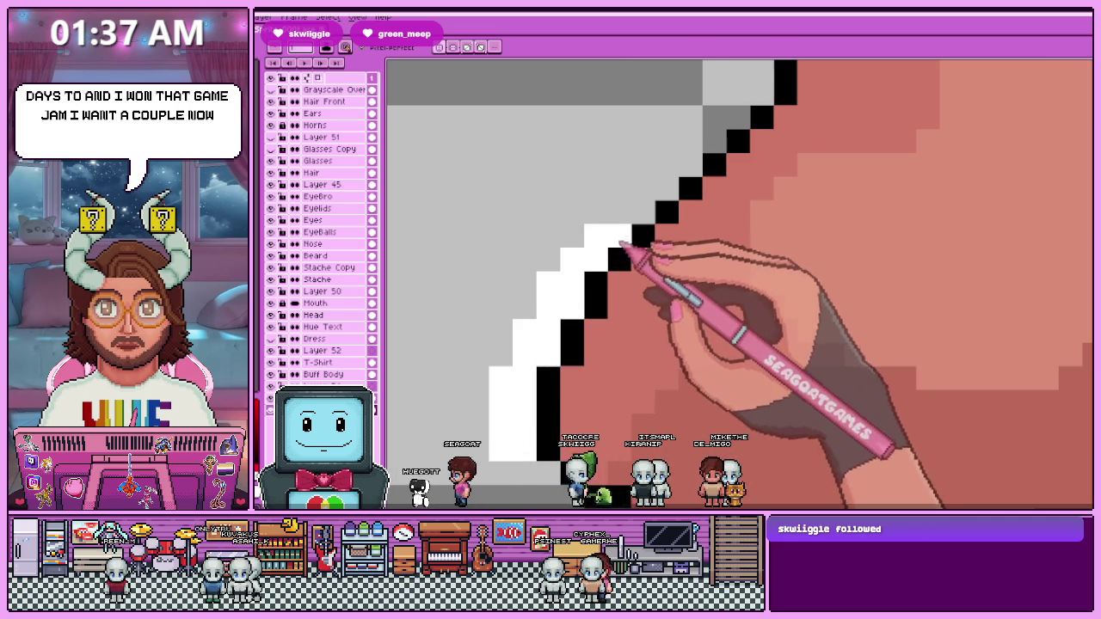
# Extend the white outline up along the ankle's black edge.
pyautogui.scroll(1, 612, 249)
pyautogui.scroll(2, 602, 258)
pyautogui.scroll(-4, 576, 284)
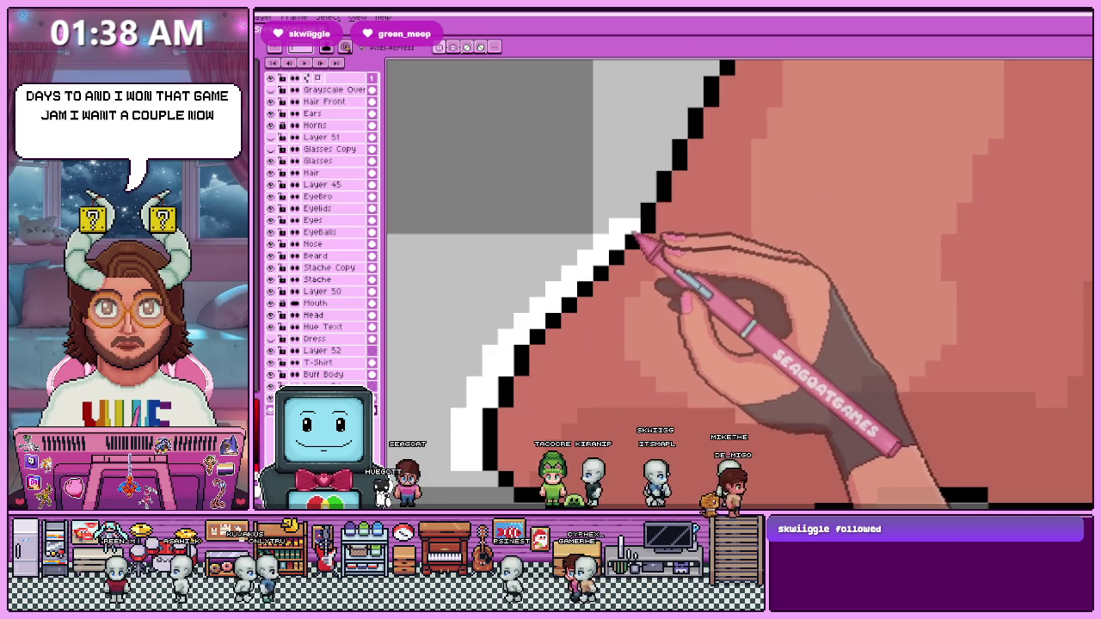
pyautogui.scroll(-2, 614, 353)
pyautogui.scroll(-1, 626, 284)
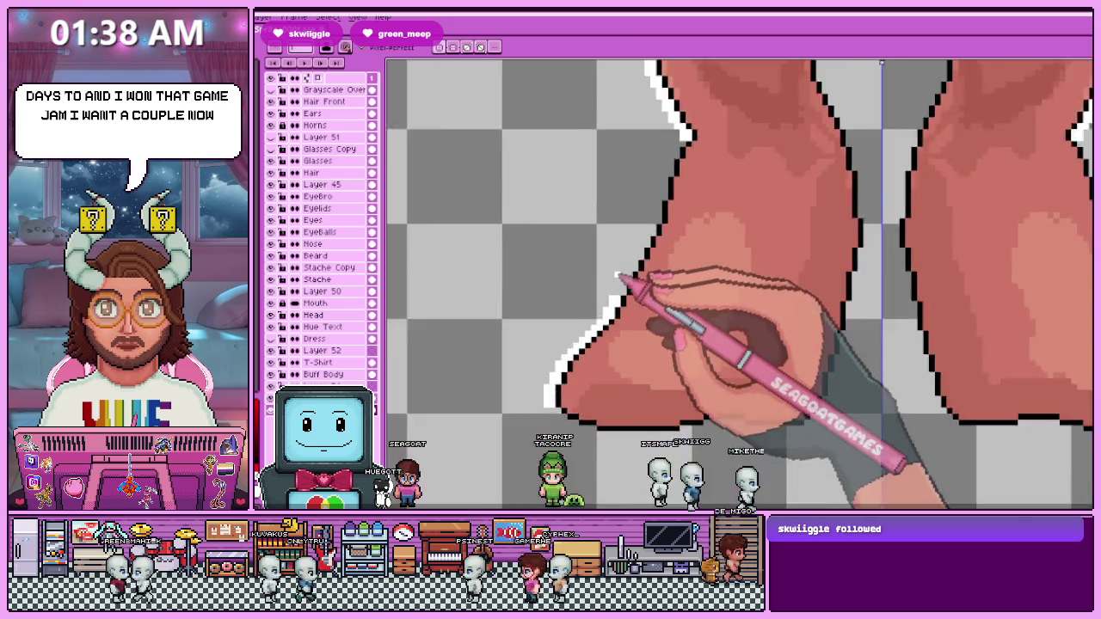
pyautogui.scroll(3, 621, 305)
pyautogui.moveTo(619, 304)
pyautogui.mouseDown()
pyautogui.moveTo(658, 284)
pyautogui.moveTo(674, 259)
pyautogui.moveTo(669, 234)
pyautogui.mouseUp()
pyautogui.scroll(-2, 663, 254)
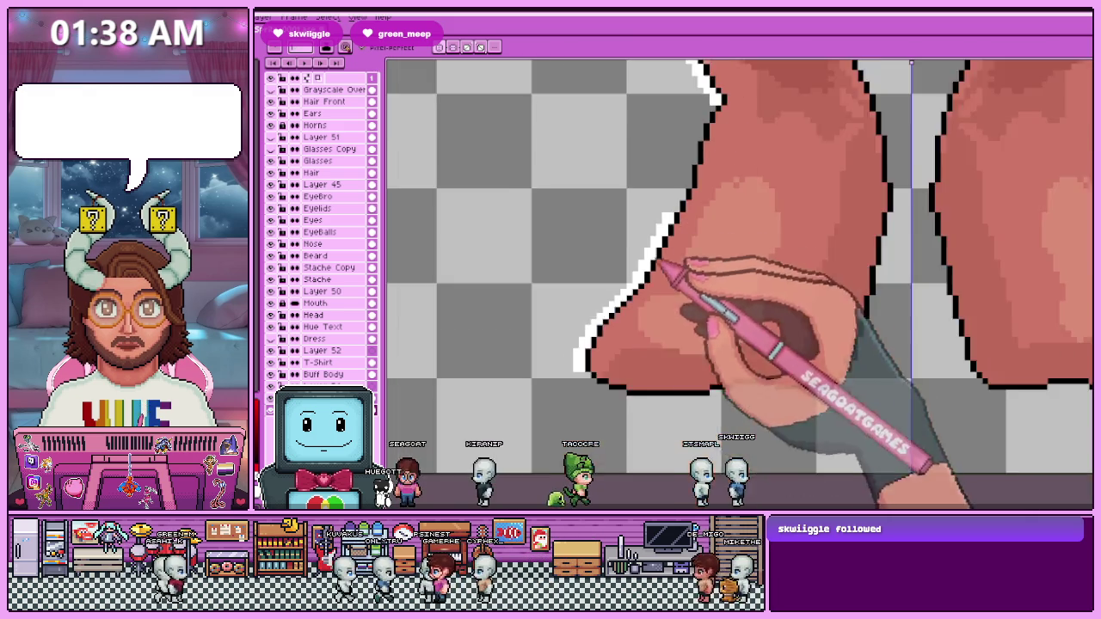
pyautogui.scroll(1, 658, 245)
pyautogui.scroll(2, 655, 241)
pyautogui.scroll(1, 668, 290)
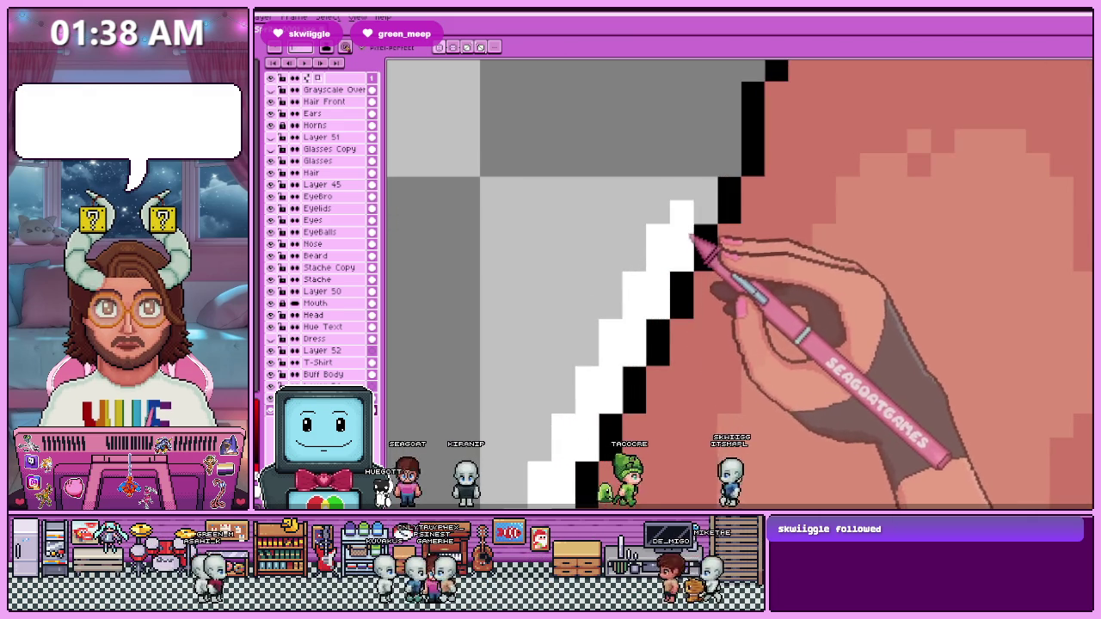
pyautogui.scroll(-2, 679, 249)
pyautogui.scroll(2, 636, 292)
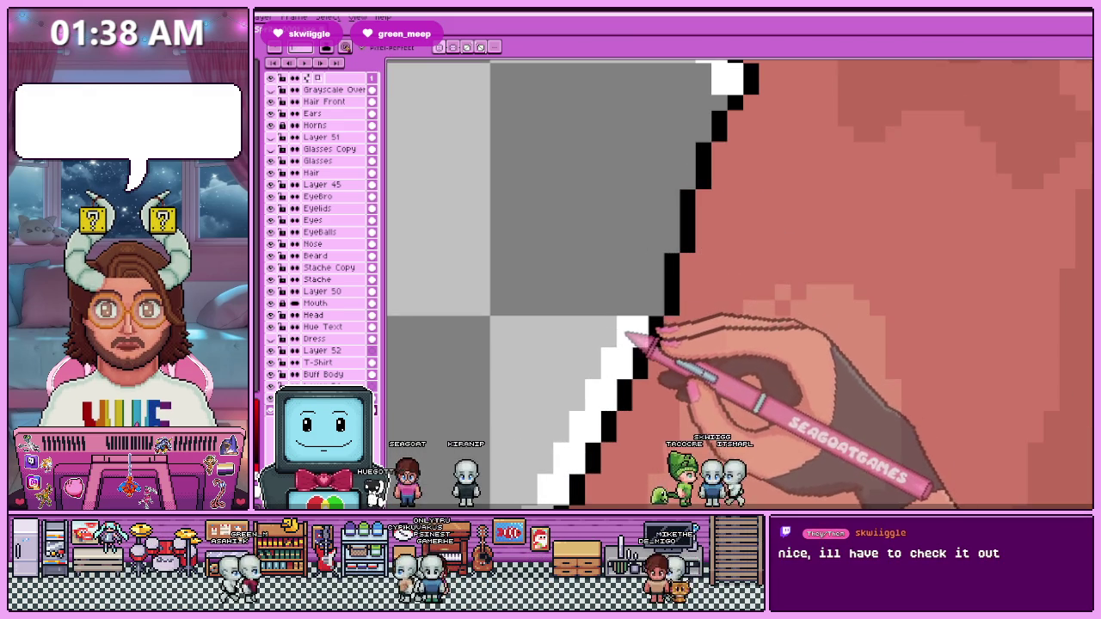
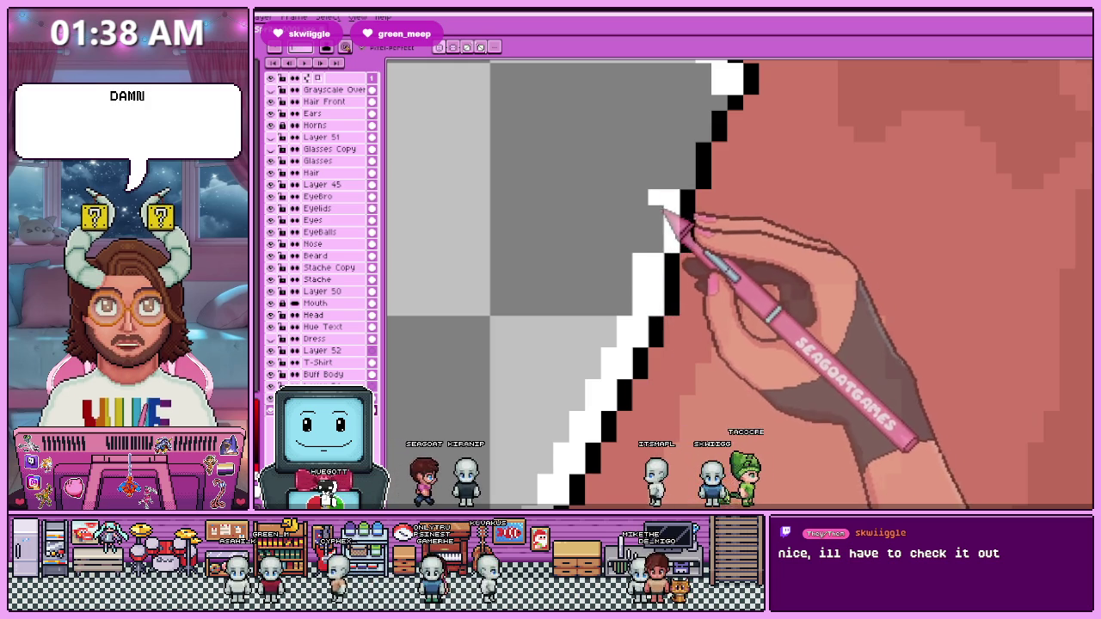
# Draw a white one-pixel line along the shoe's bottom edge, just outside the black outline.
pyautogui.scroll(-1, 665, 215)
pyautogui.scroll(1, 659, 290)
pyautogui.scroll(1, 695, 221)
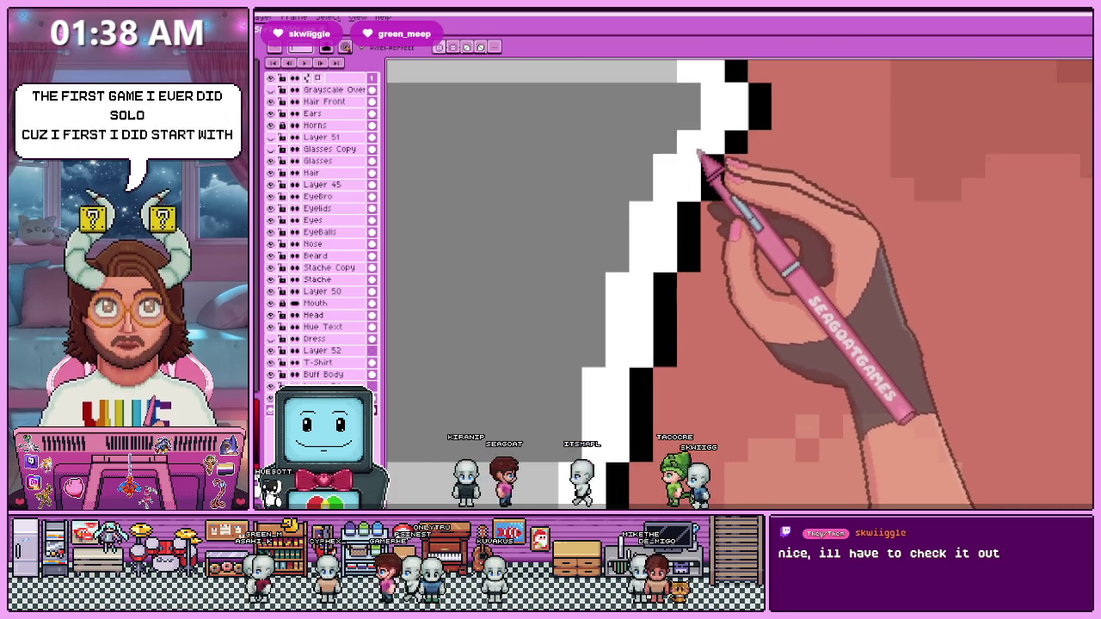
pyautogui.scroll(-2, 620, 203)
pyautogui.scroll(-1, 570, 344)
pyautogui.scroll(1, 590, 290)
pyautogui.scroll(1, 599, 253)
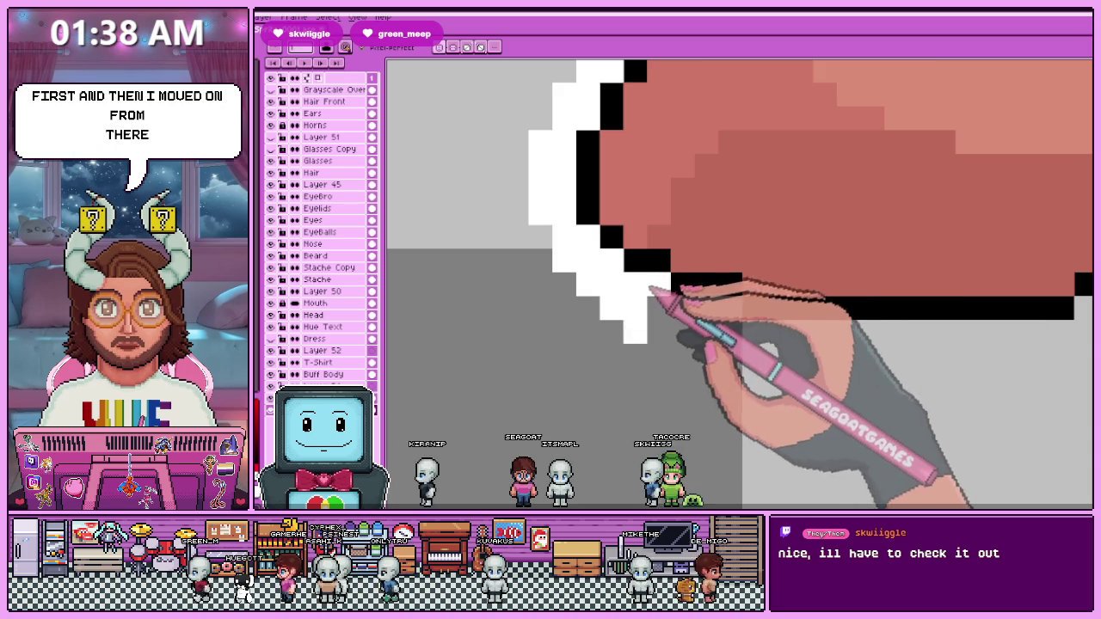
pyautogui.scroll(-2, 603, 276)
pyautogui.scroll(2, 516, 245)
pyautogui.scroll(-1, 525, 250)
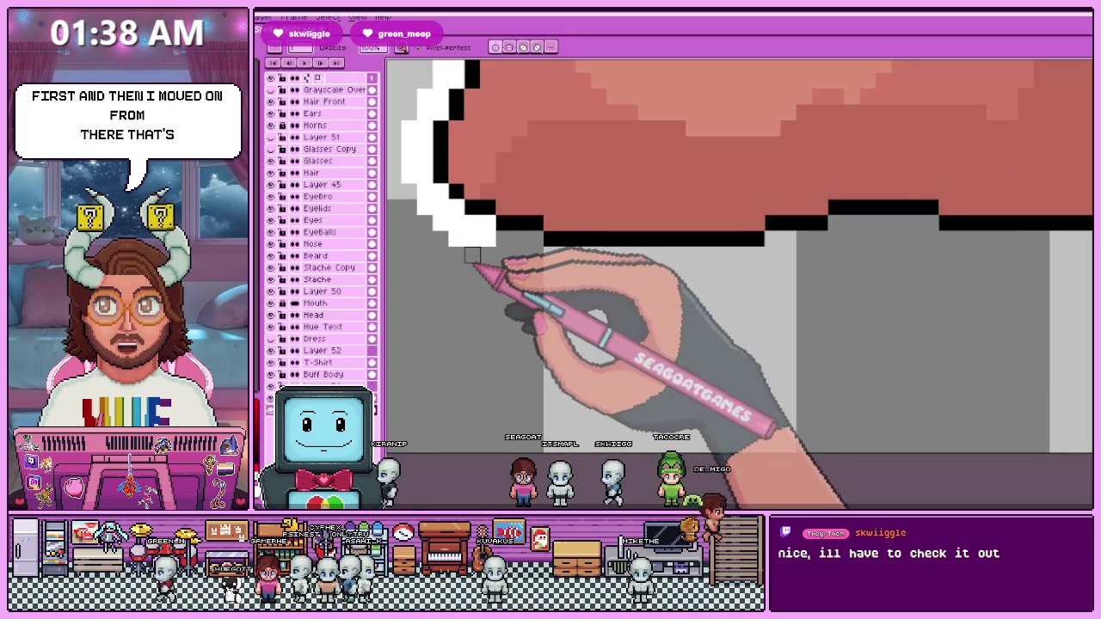
pyautogui.moveTo(504, 254)
pyautogui.mouseDown()
pyautogui.moveTo(590, 274)
pyautogui.moveTo(731, 256)
pyautogui.moveTo(747, 268)
pyautogui.mouseUp()
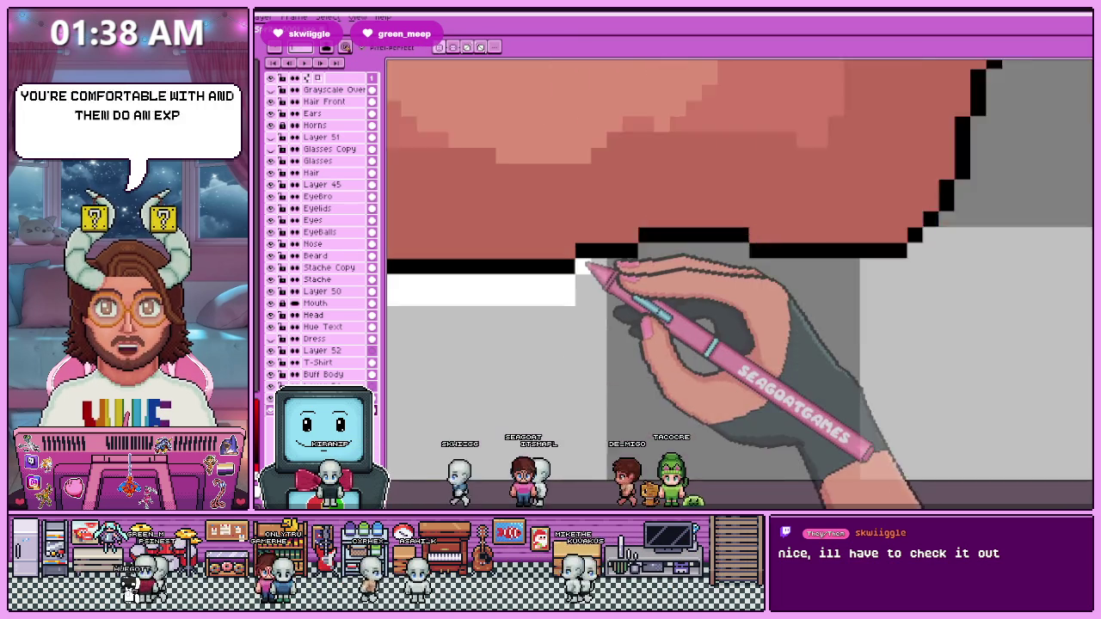
# Add a white row beneath the remaining black shoe outline, zooming in to check it.
pyautogui.scroll(2, 582, 297)
pyautogui.moveTo(582, 298); pyautogui.dragTo(626, 276)
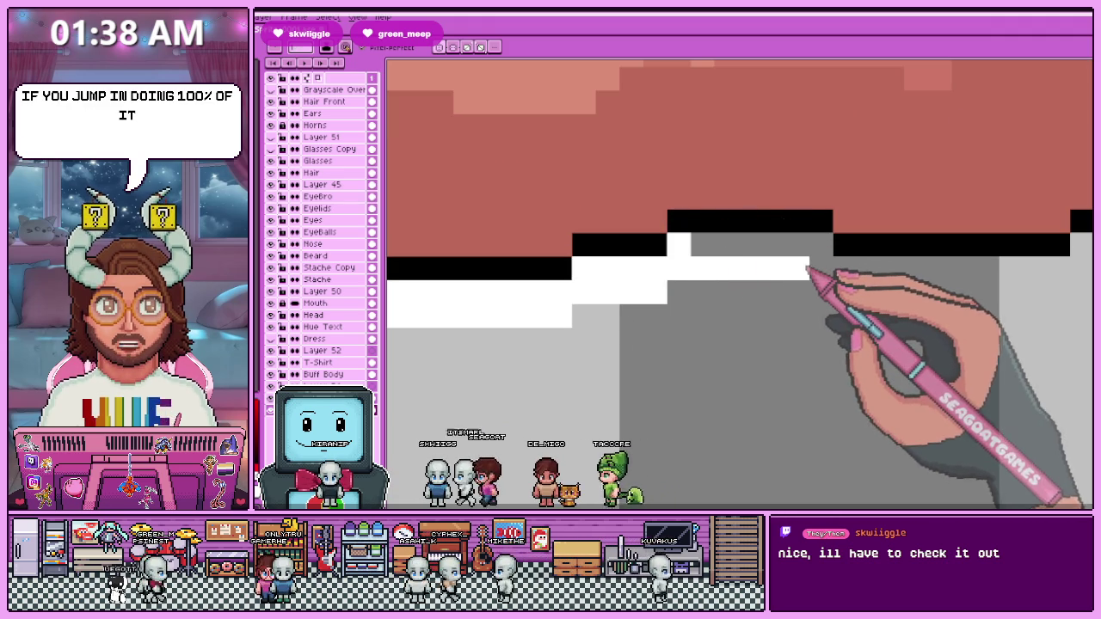
pyautogui.moveTo(831, 248); pyautogui.dragTo(707, 250)
pyautogui.scroll(-3, 707, 250)
pyautogui.scroll(2, 689, 320)
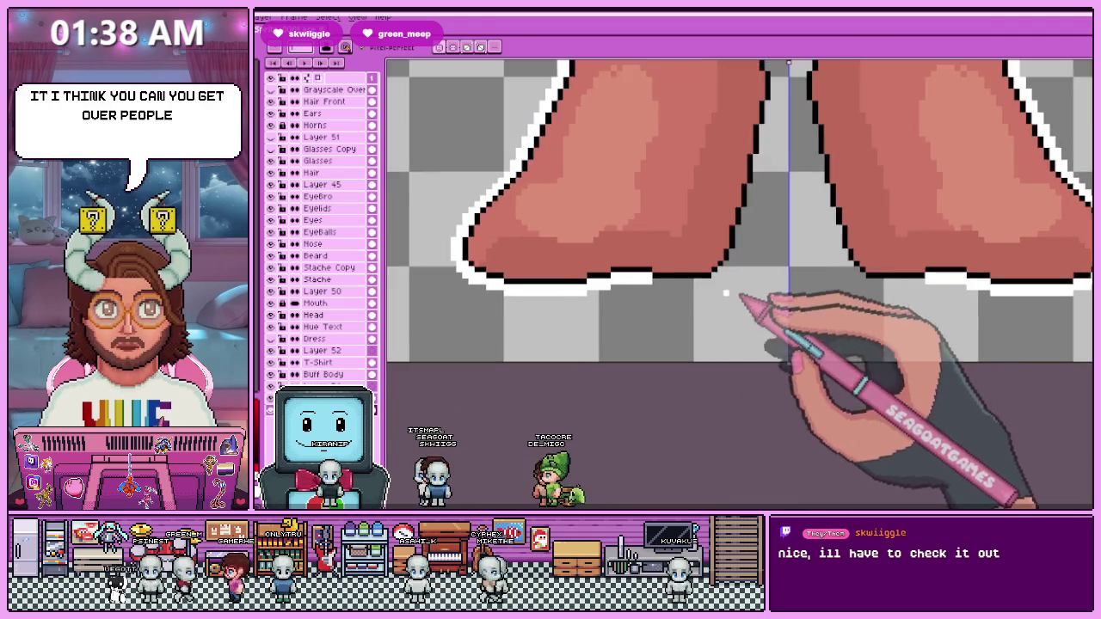
pyautogui.scroll(1, 749, 290)
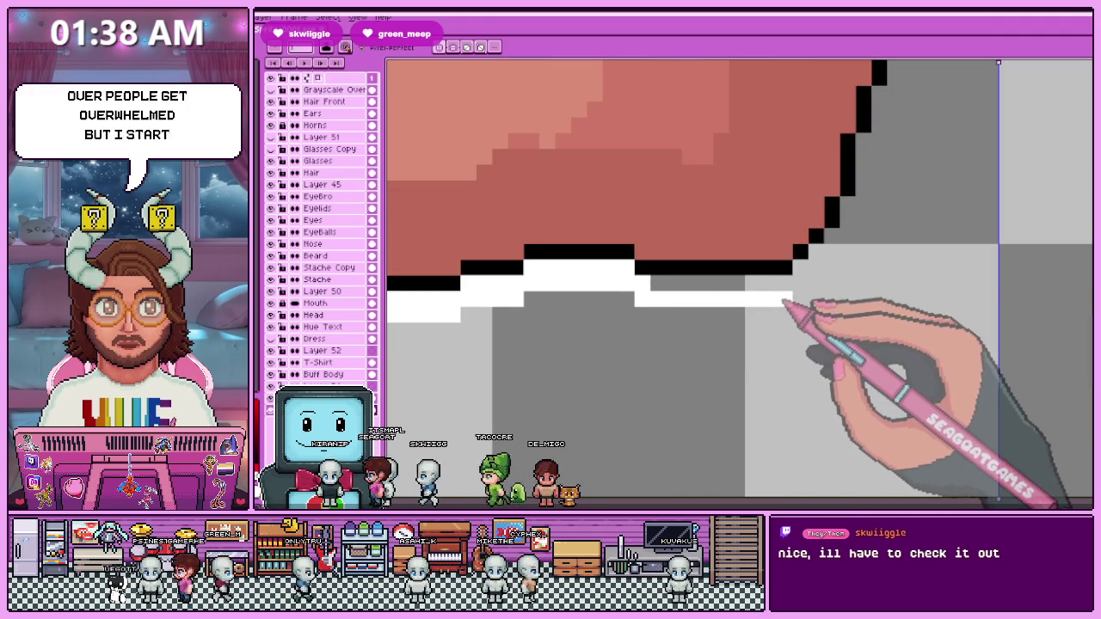
pyautogui.scroll(-2, 745, 241)
pyautogui.scroll(3, 745, 241)
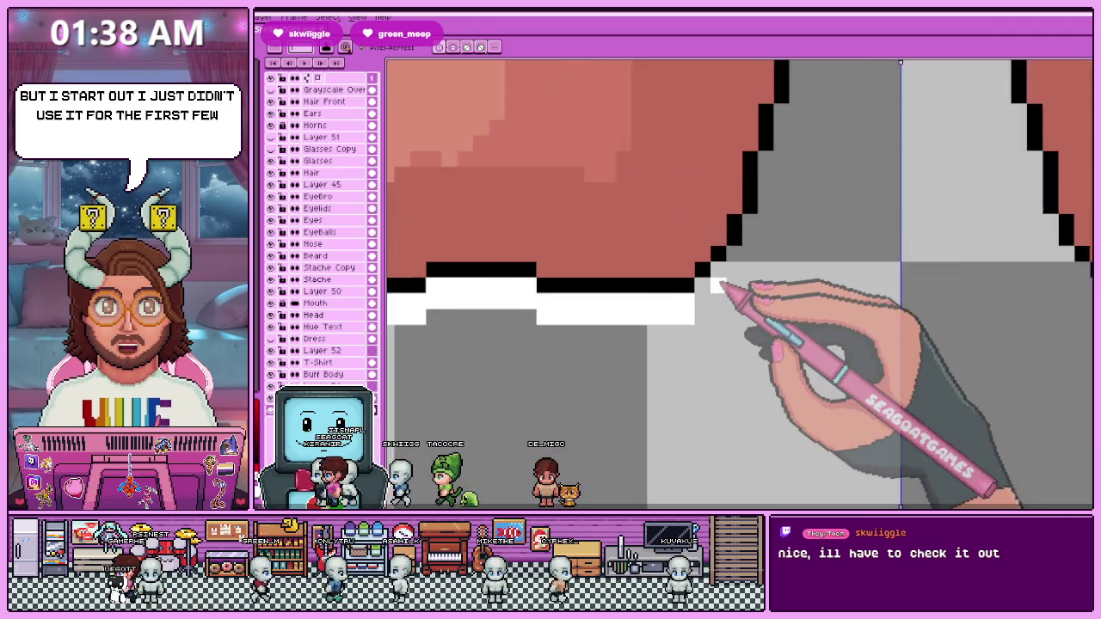
pyautogui.scroll(-3, 717, 292)
pyautogui.scroll(2, 700, 318)
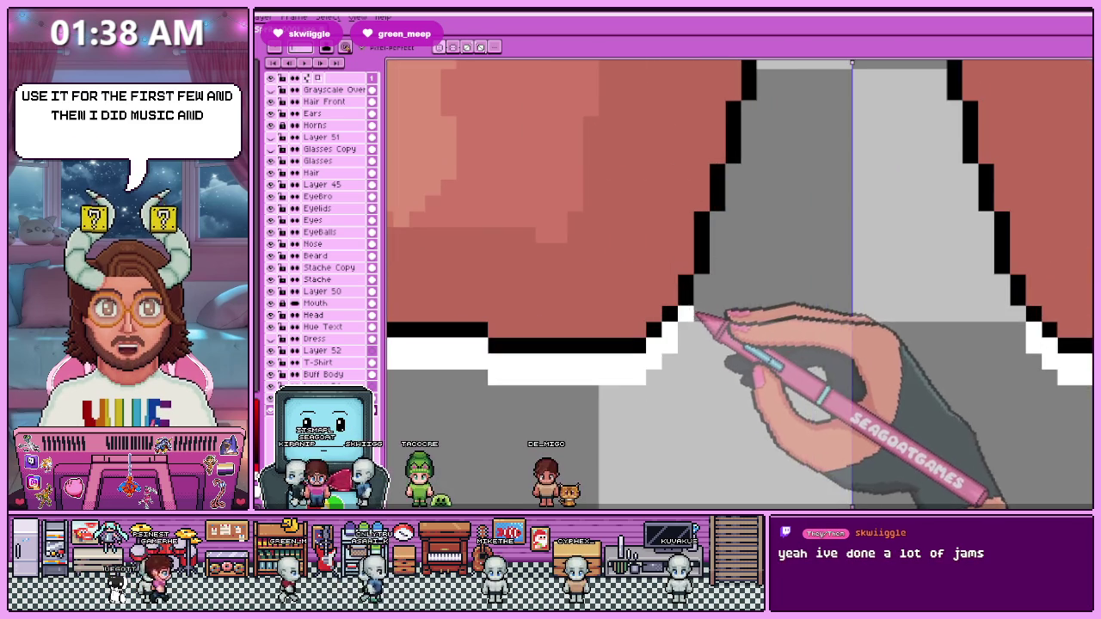
pyautogui.moveTo(695, 332); pyautogui.dragTo(699, 312)
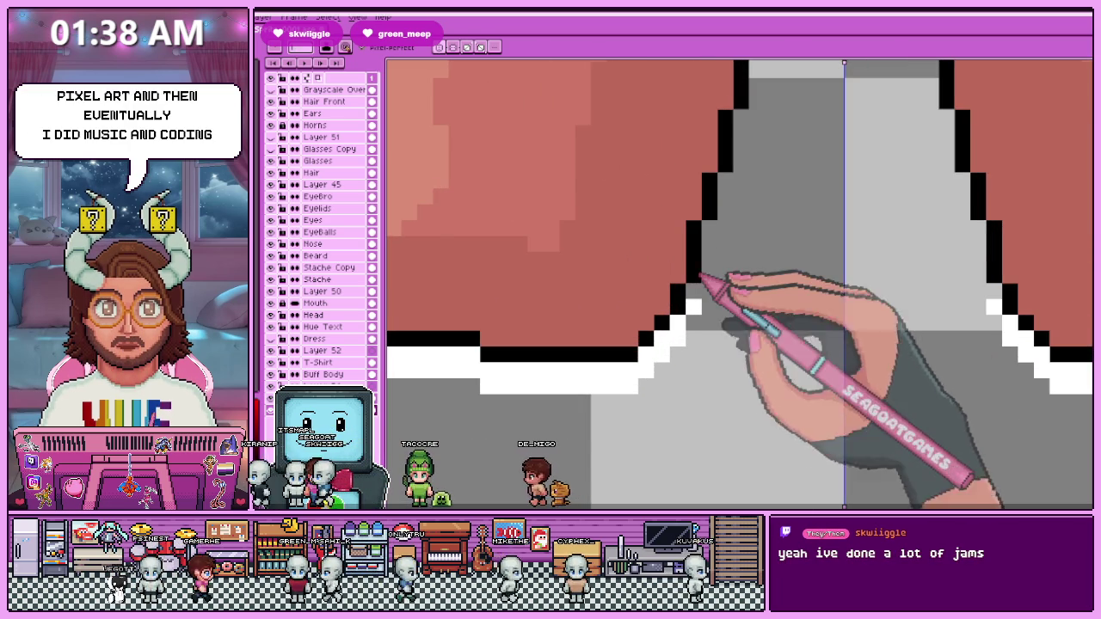
pyautogui.scroll(1, 698, 277)
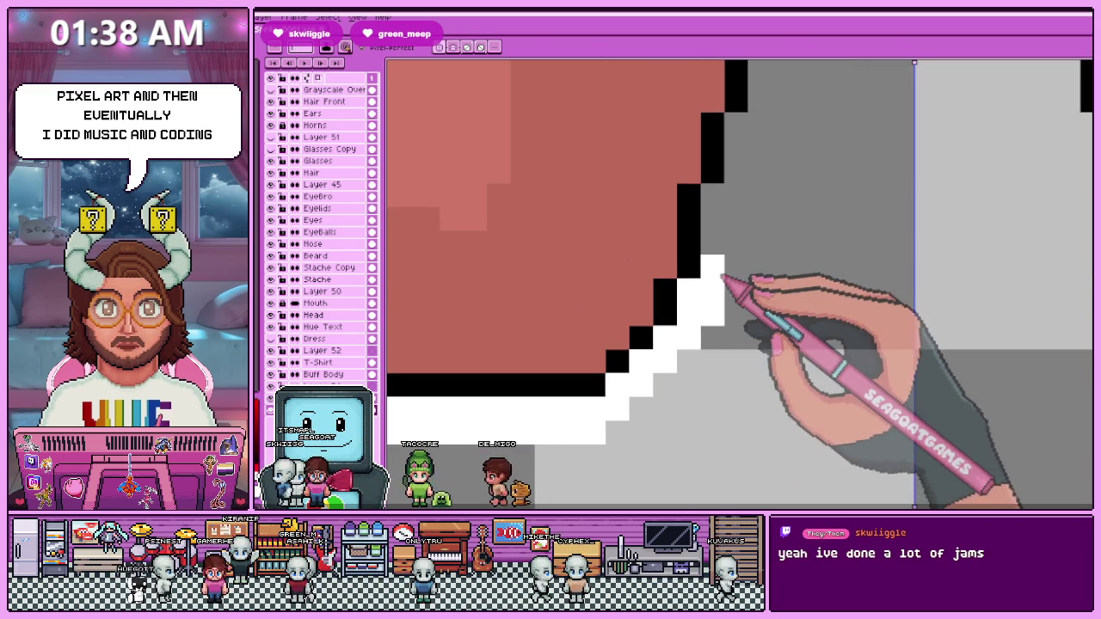
pyautogui.scroll(-3, 482, 315)
pyautogui.scroll(2, 629, 295)
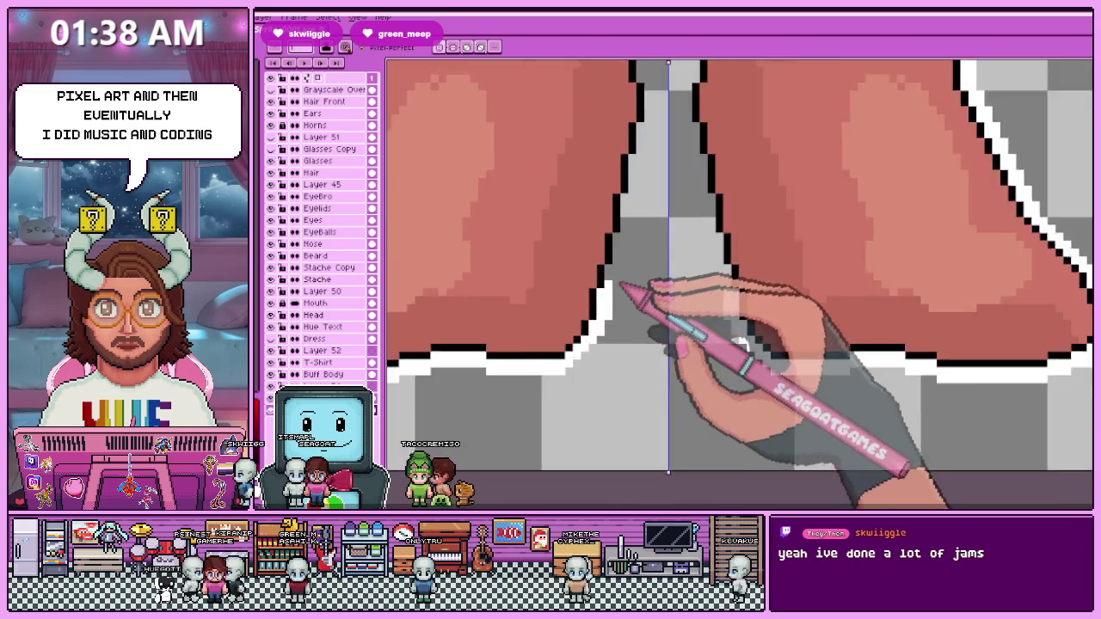
# Zoom in and out to inspect the new white outline around the shoes.
pyautogui.scroll(1, 620, 271)
pyautogui.scroll(-1, 623, 284)
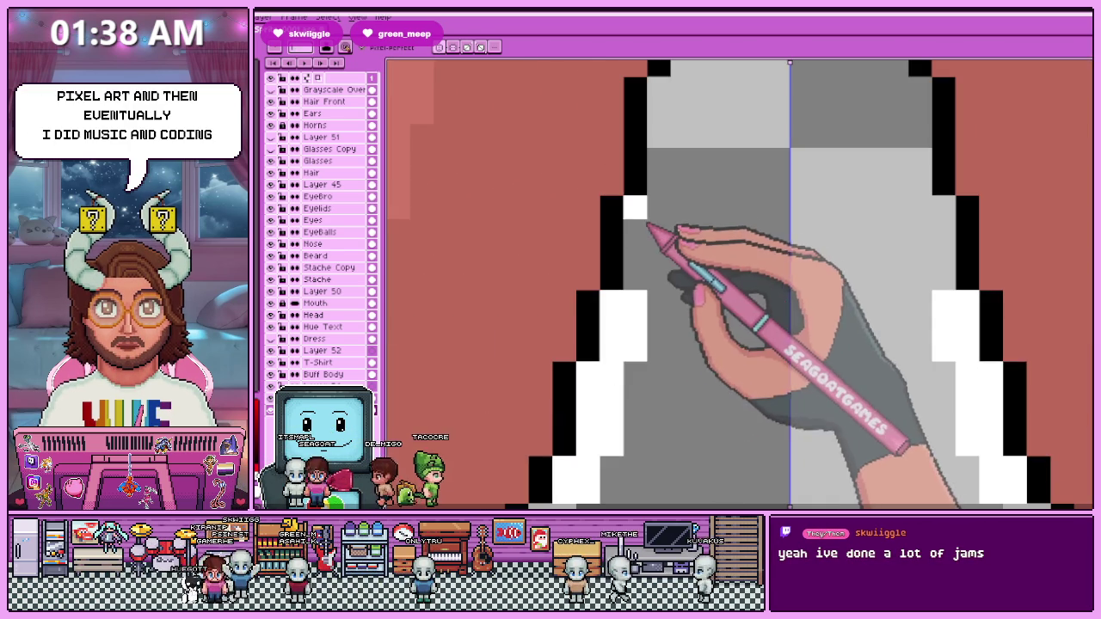
pyautogui.scroll(-3, 650, 297)
pyautogui.scroll(3, 652, 292)
pyautogui.scroll(1, 651, 254)
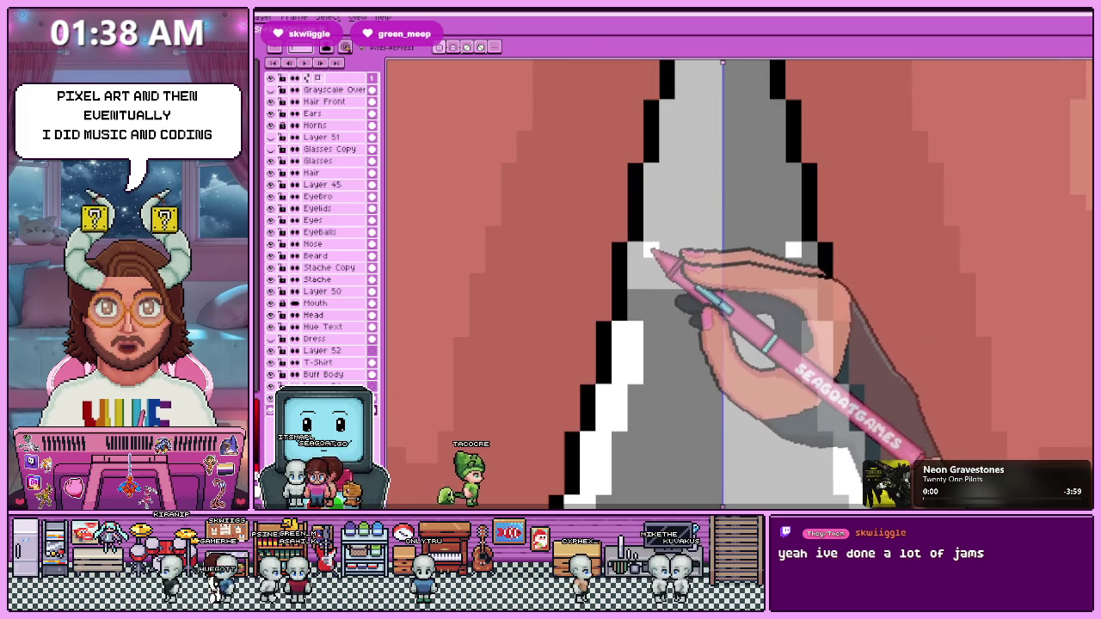
pyautogui.scroll(-3, 641, 296)
pyautogui.scroll(3, 651, 310)
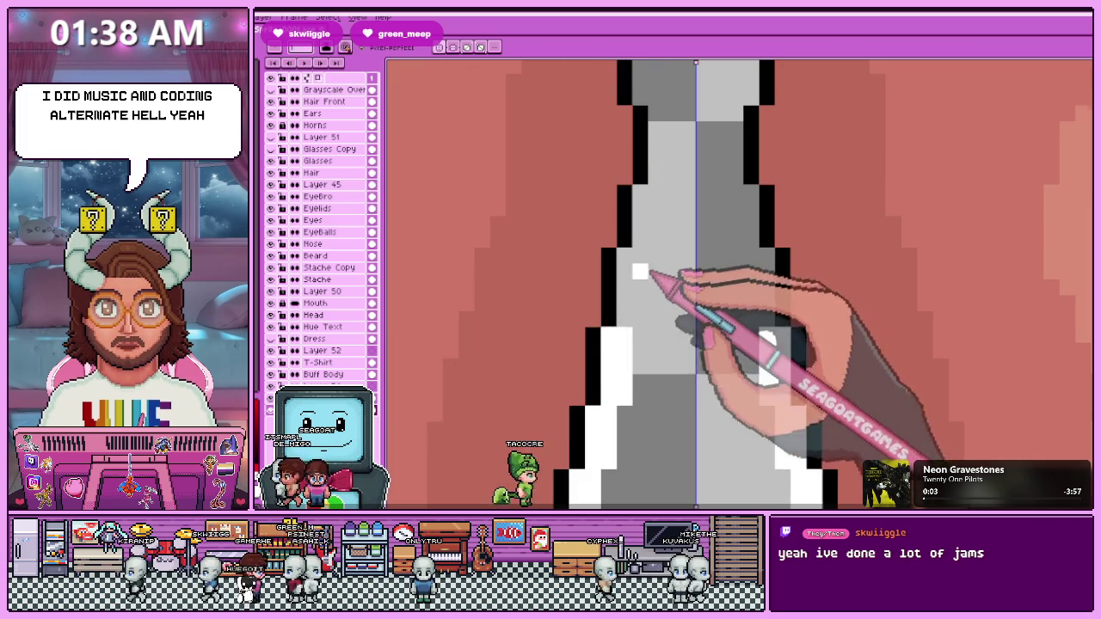
pyautogui.scroll(-3, 637, 258)
pyautogui.scroll(3, 641, 288)
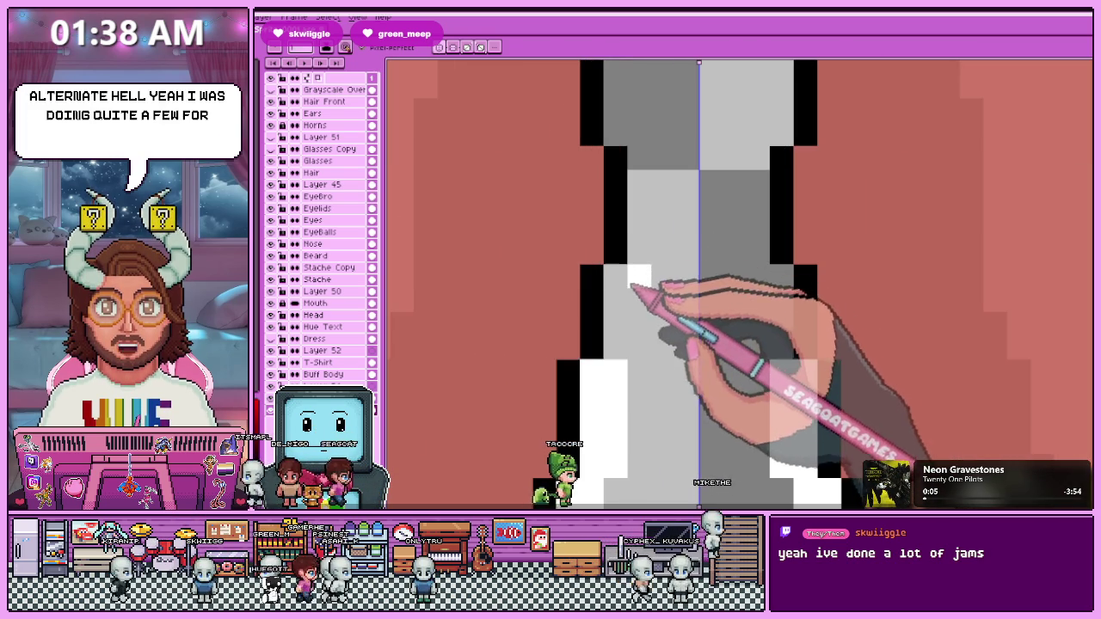
pyautogui.scroll(-1, 628, 349)
pyautogui.scroll(-3, 622, 349)
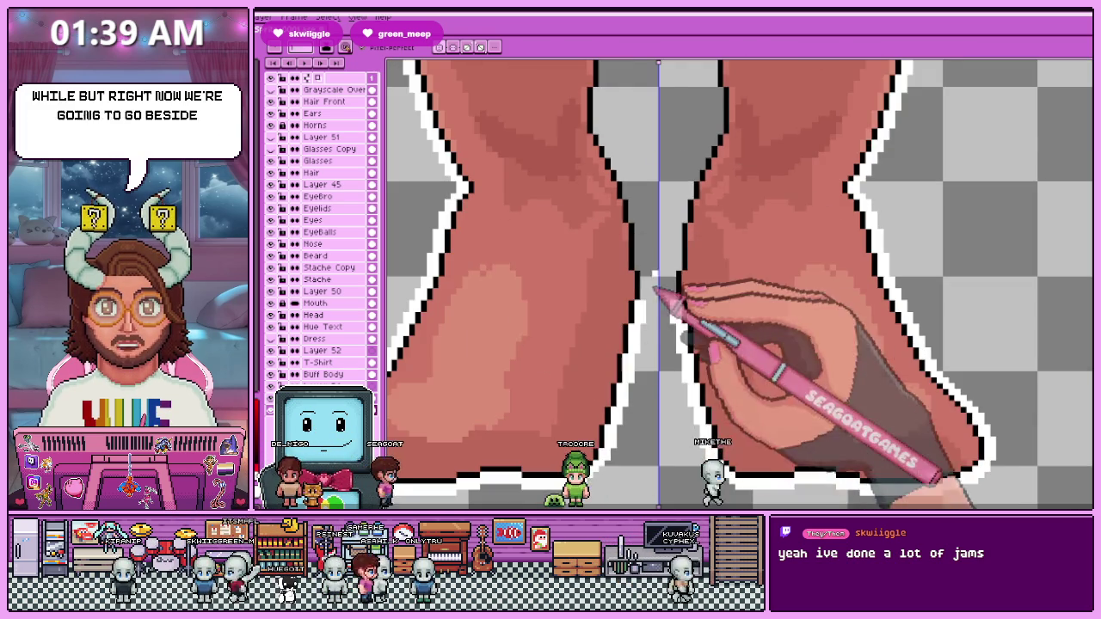
pyautogui.scroll(3, 658, 290)
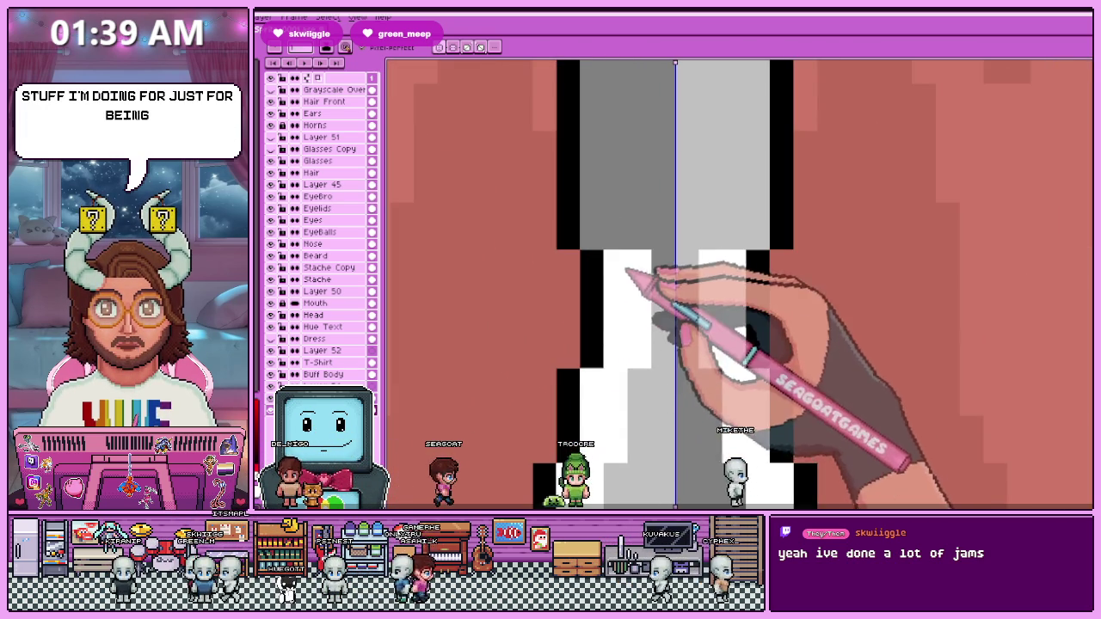
pyautogui.scroll(-2, 627, 274)
pyautogui.scroll(-1, 560, 364)
pyautogui.scroll(2, 504, 356)
pyautogui.scroll(1, 554, 319)
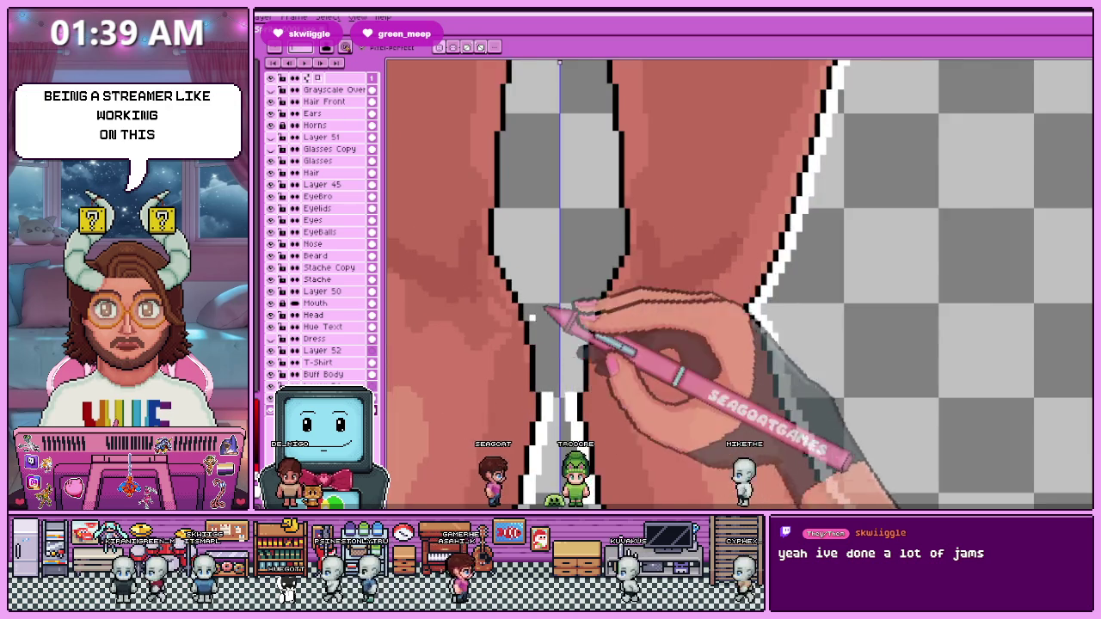
pyautogui.scroll(2, 543, 301)
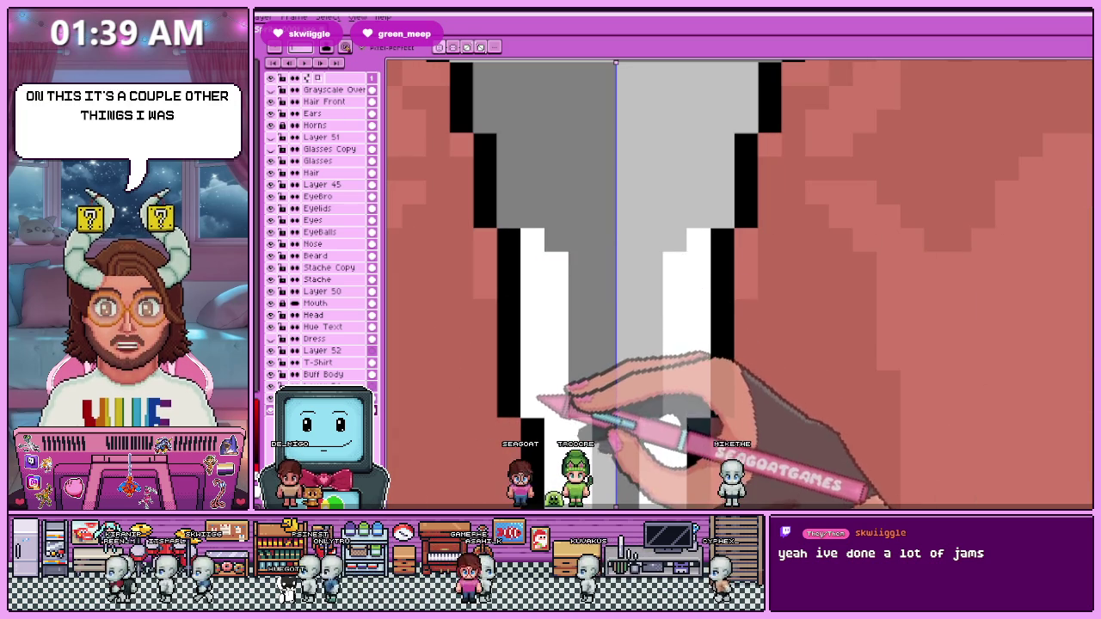
pyautogui.scroll(-1, 550, 261)
pyautogui.scroll(1, 553, 327)
pyautogui.scroll(1, 542, 307)
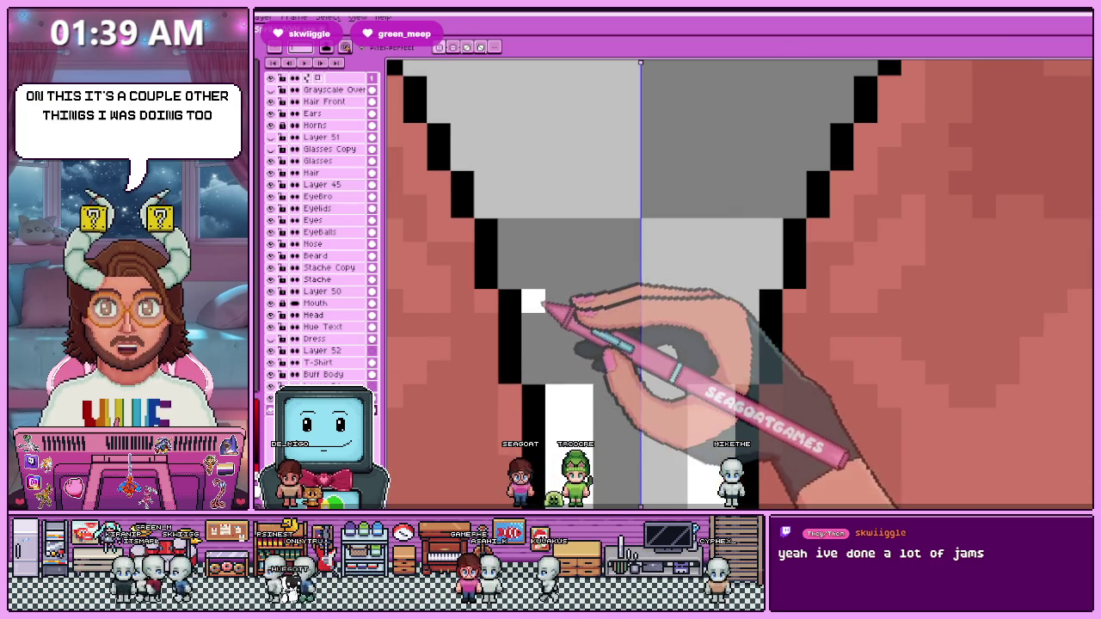
pyautogui.scroll(1, 535, 269)
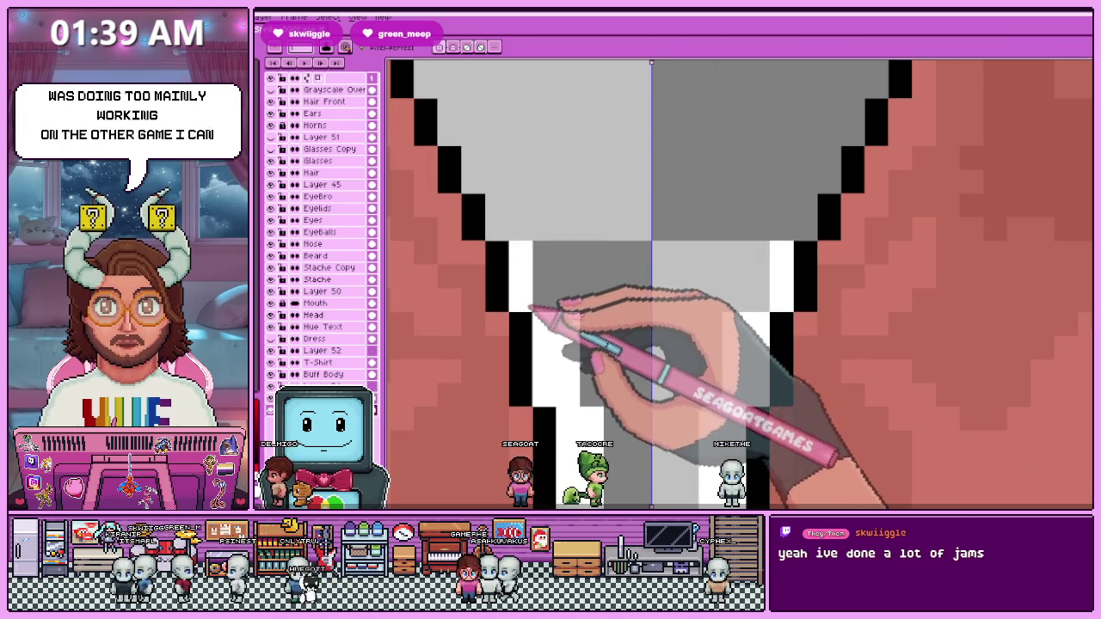
pyautogui.scroll(-2, 529, 292)
pyautogui.scroll(1, 525, 267)
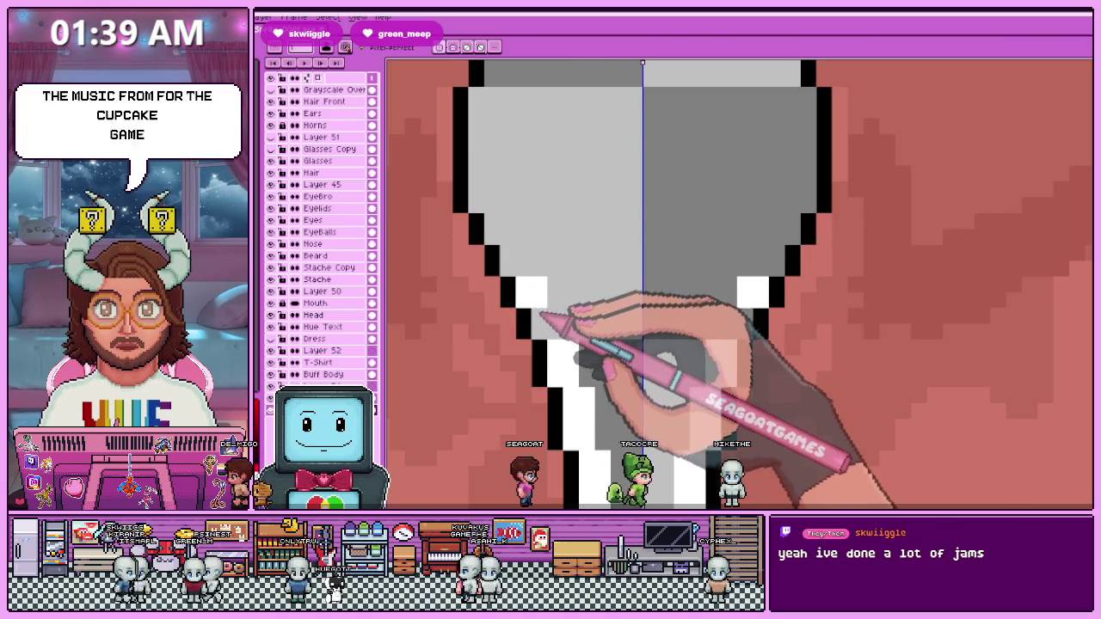
pyautogui.scroll(1, 515, 265)
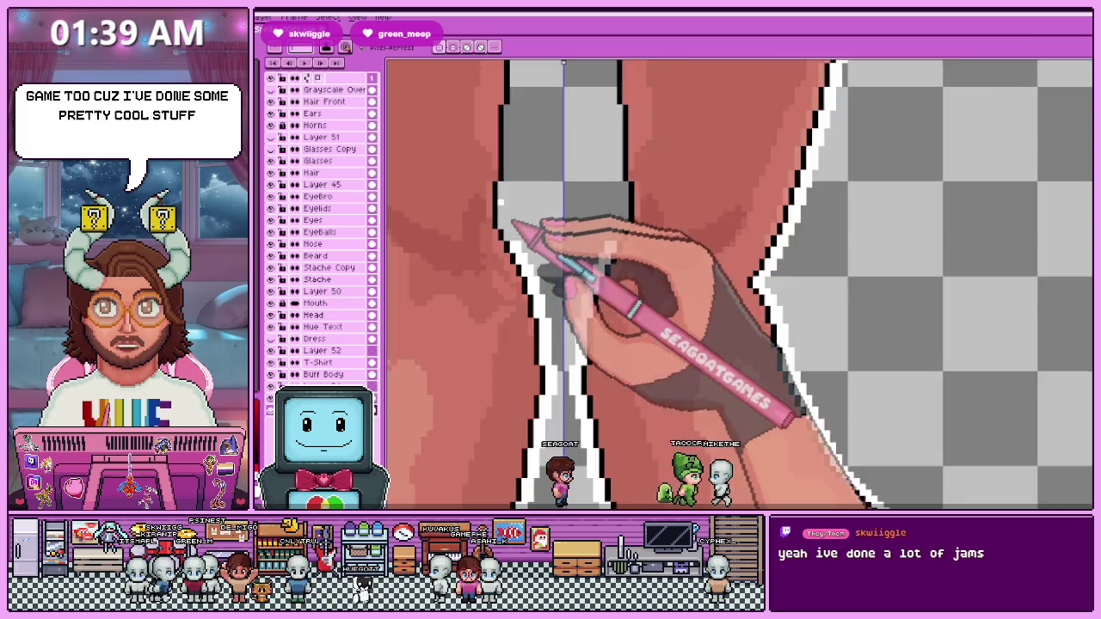
pyautogui.scroll(-1, 550, 250)
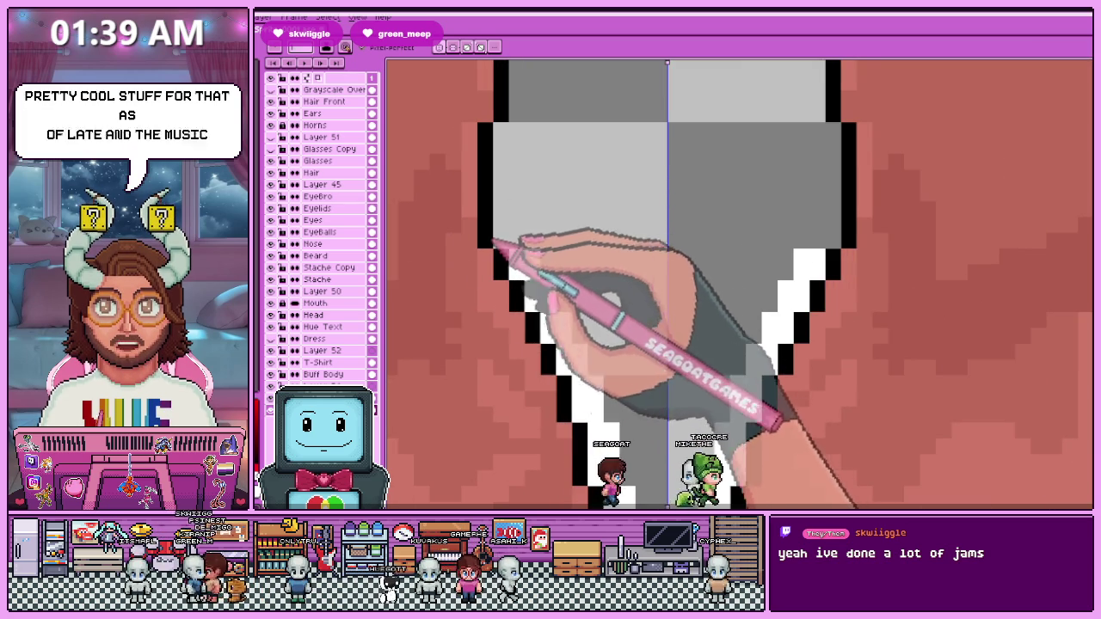
# Eyedropper a colour from the sprite and open, then cancel, the Outline layer's properties.
pyautogui.keyDown('alt'); pyautogui.click(471, 258); pyautogui.keyUp('alt')
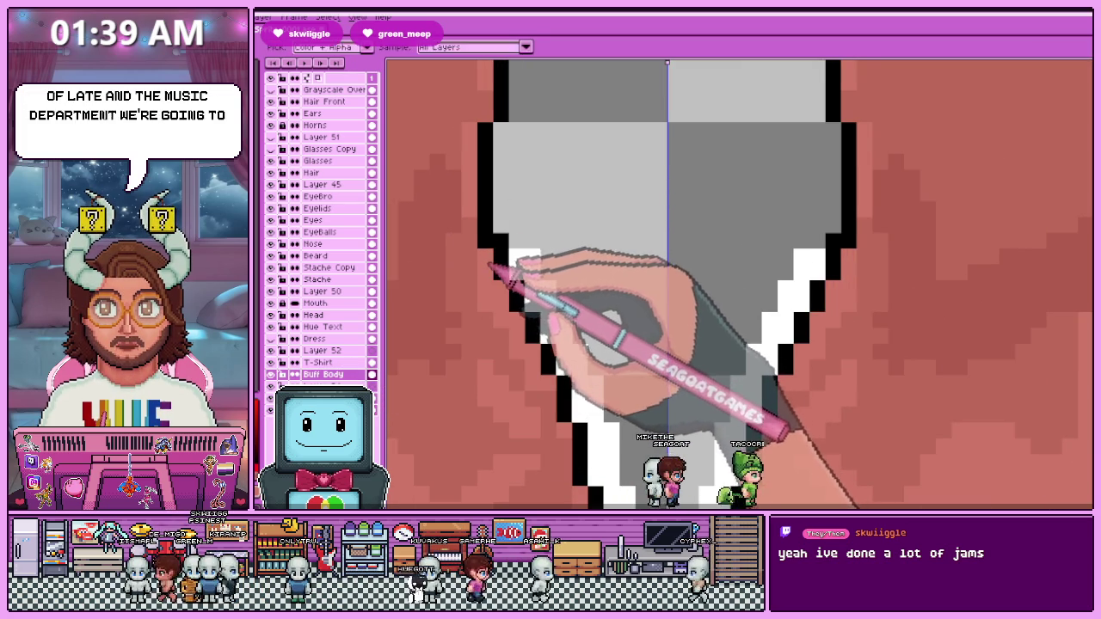
pyautogui.hotkey('shift', 'p')
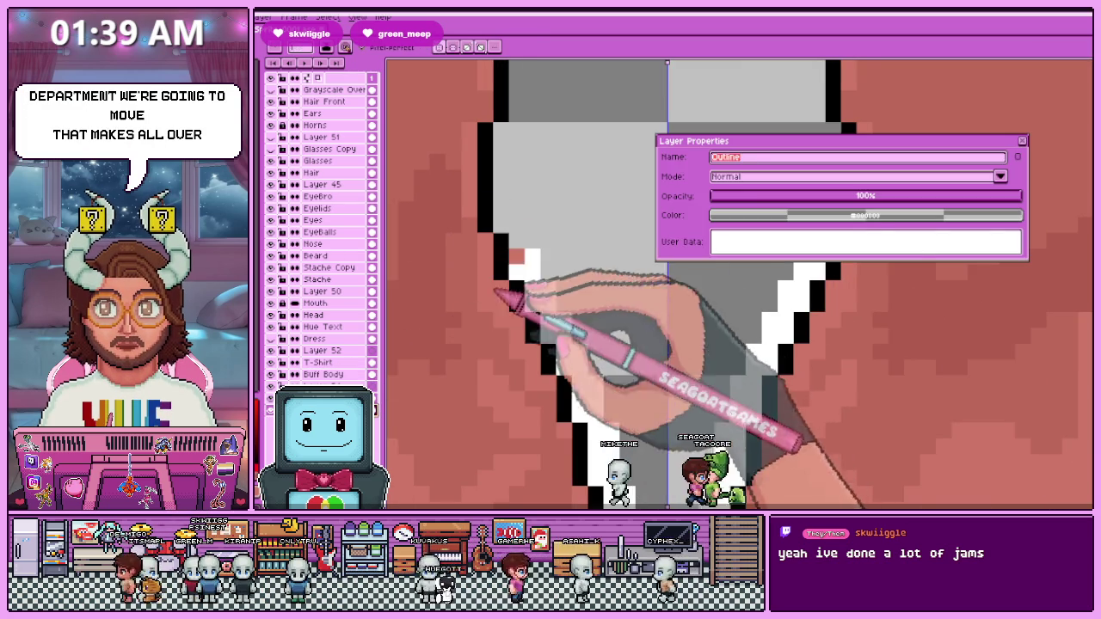
pyautogui.press('Escape')
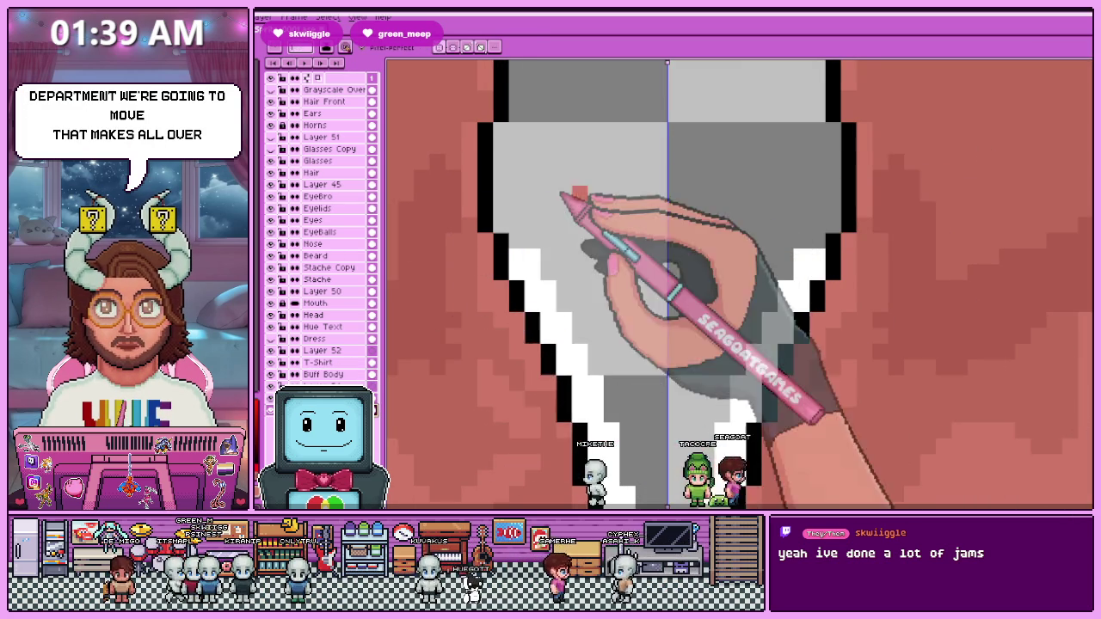
pyautogui.scroll(2, 507, 275)
pyautogui.scroll(-2, 507, 226)
pyautogui.scroll(1, 507, 276)
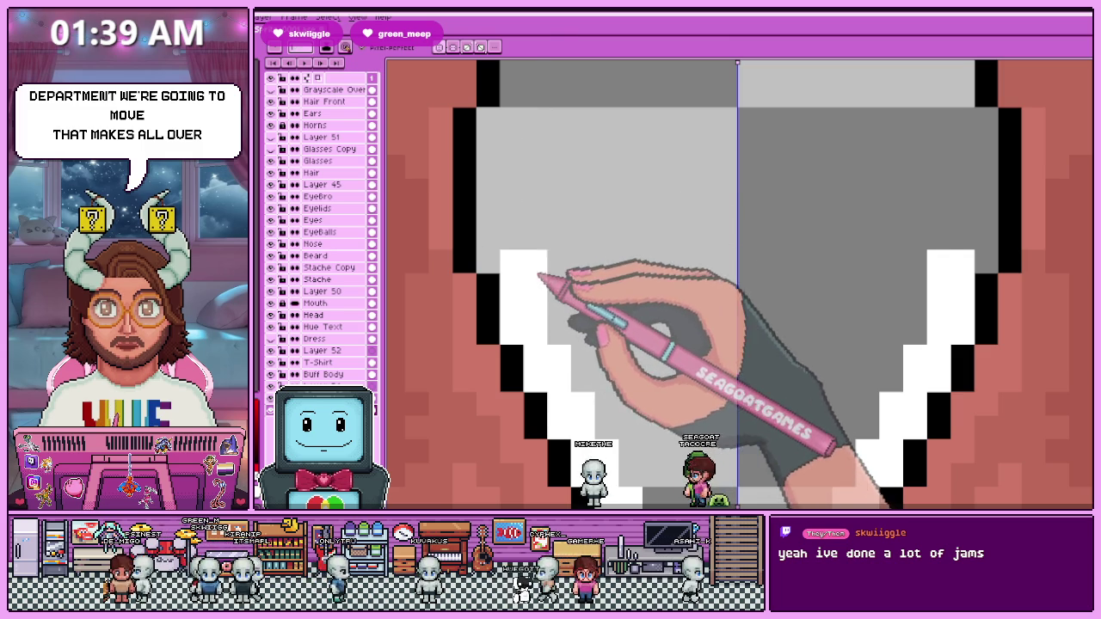
# Paint mirrored white pixels along both inner thigh edges using vertical symmetry.
pyautogui.scroll(-3, 516, 275)
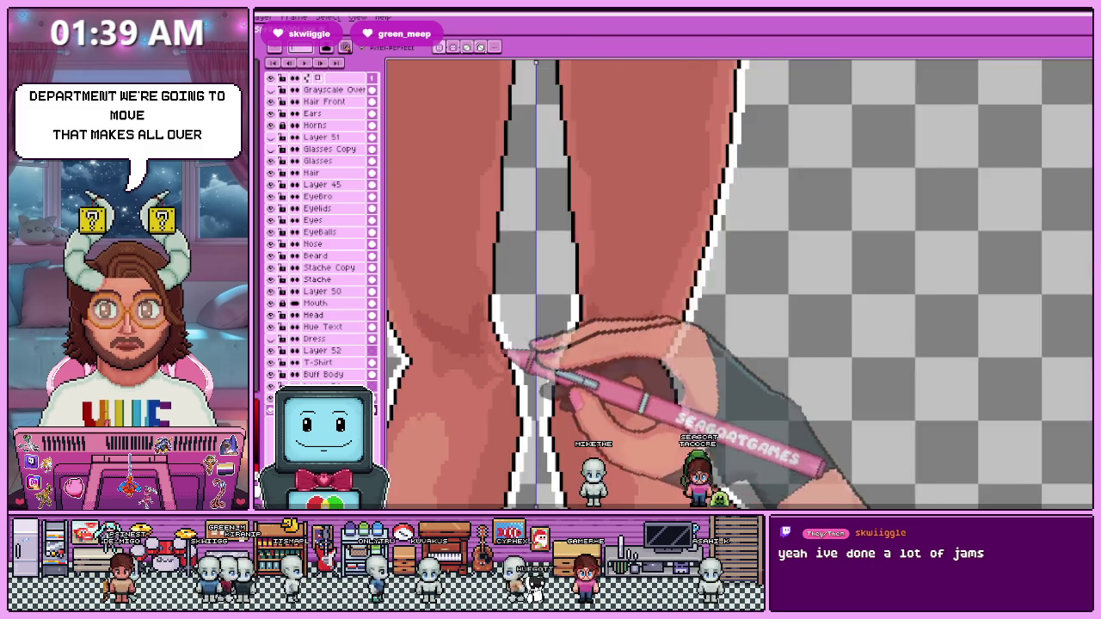
pyautogui.scroll(1, 502, 297)
pyautogui.scroll(2, 499, 297)
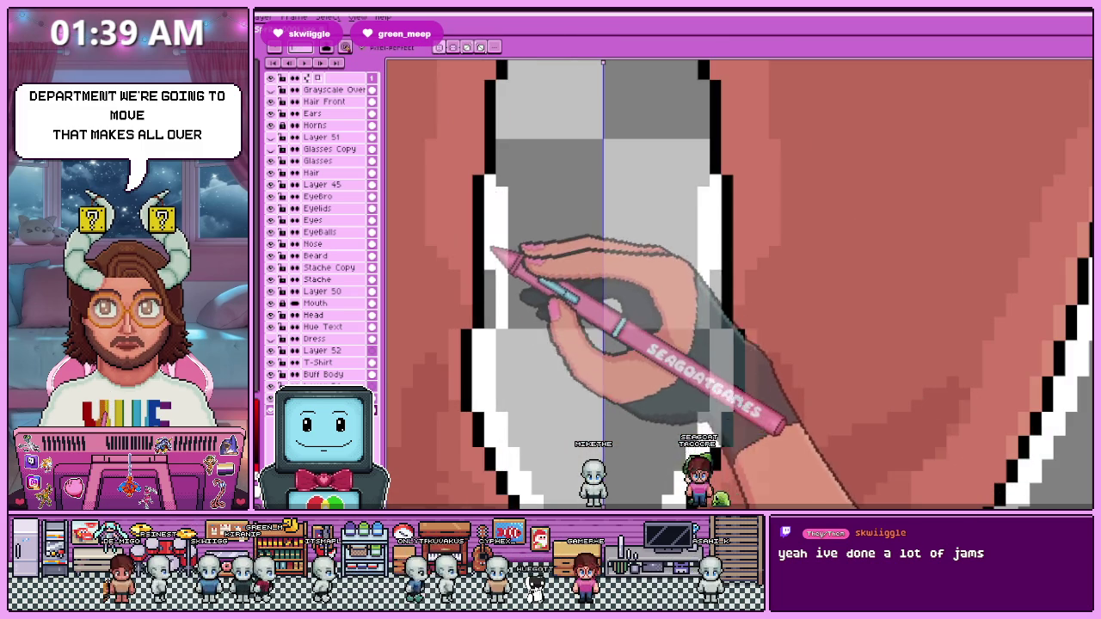
pyautogui.scroll(-2, 499, 253)
pyautogui.scroll(1, 523, 339)
pyautogui.scroll(2, 503, 246)
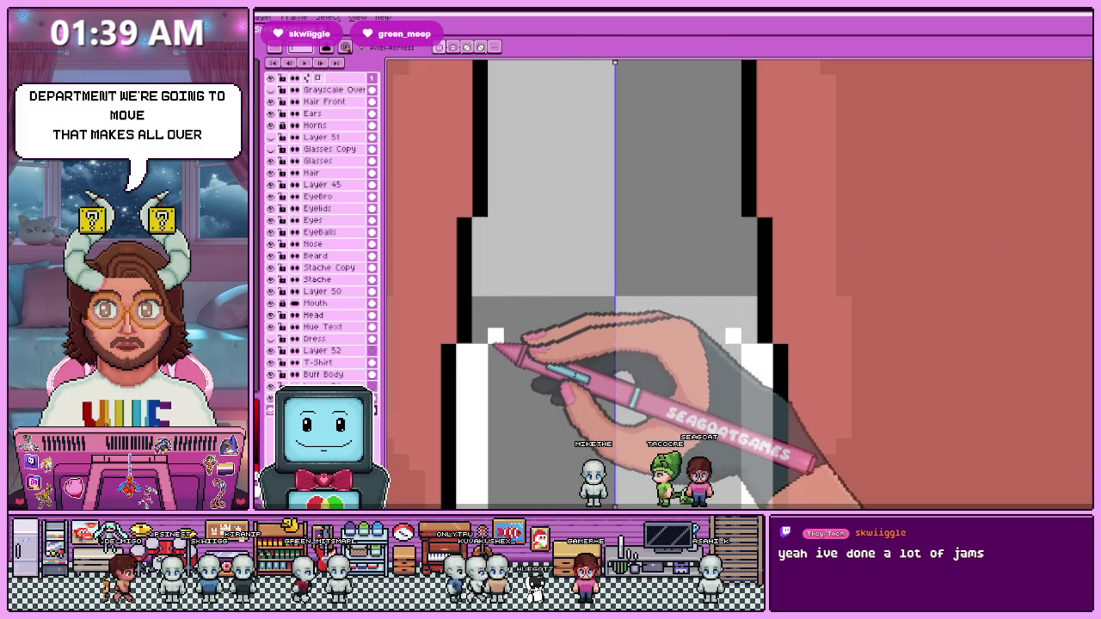
pyautogui.scroll(-2, 486, 327)
pyautogui.scroll(2, 504, 263)
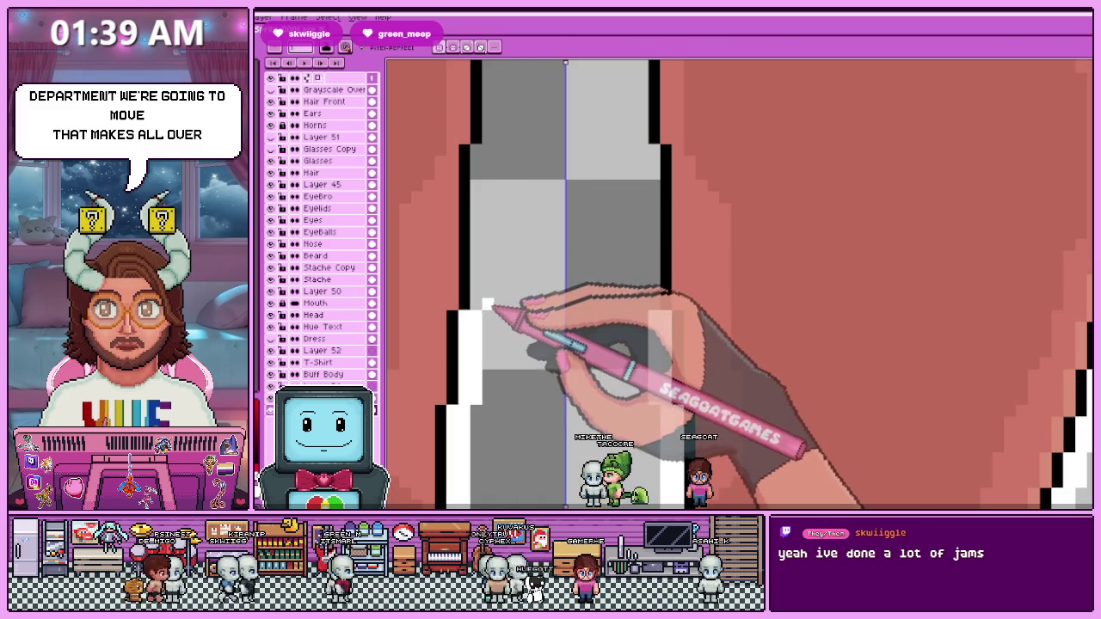
pyautogui.scroll(-2, 504, 315)
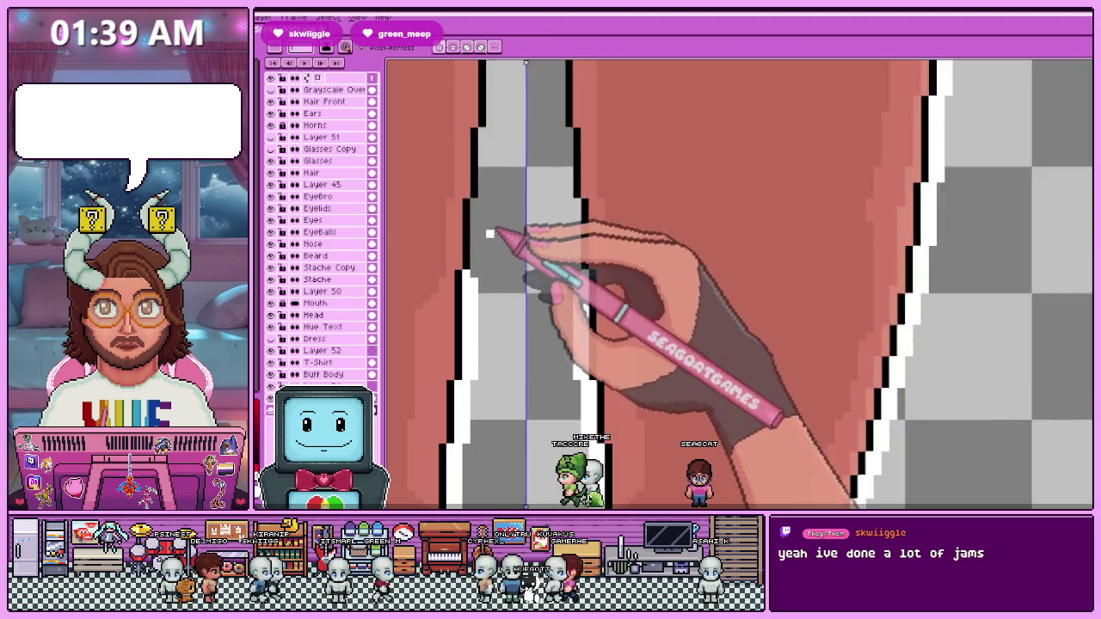
pyautogui.scroll(2, 487, 233)
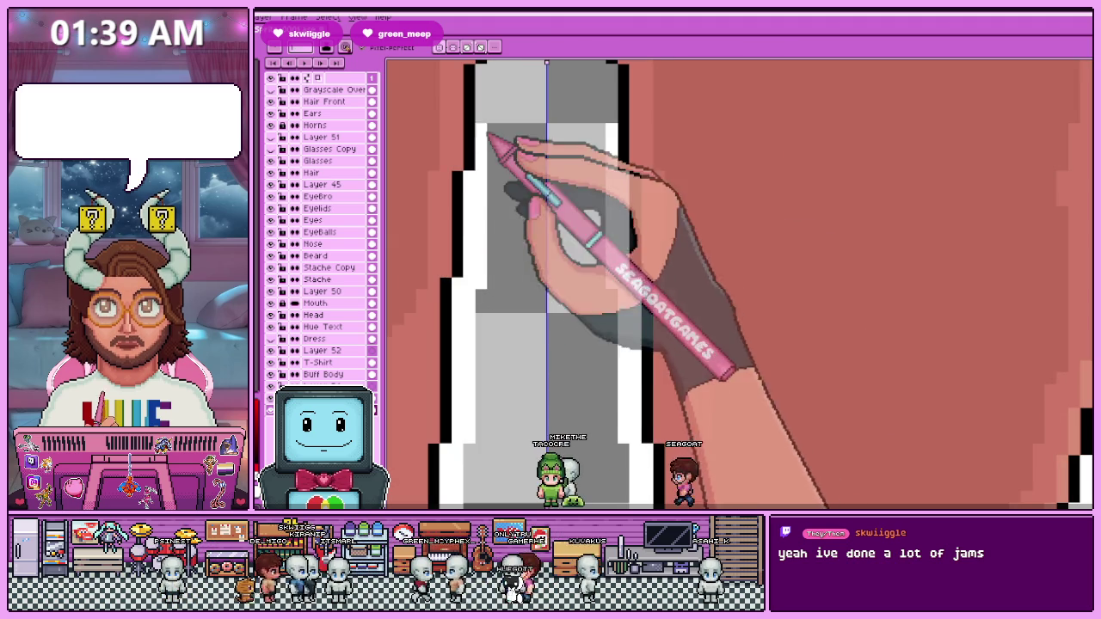
pyautogui.scroll(-2, 490, 301)
pyautogui.scroll(2, 488, 258)
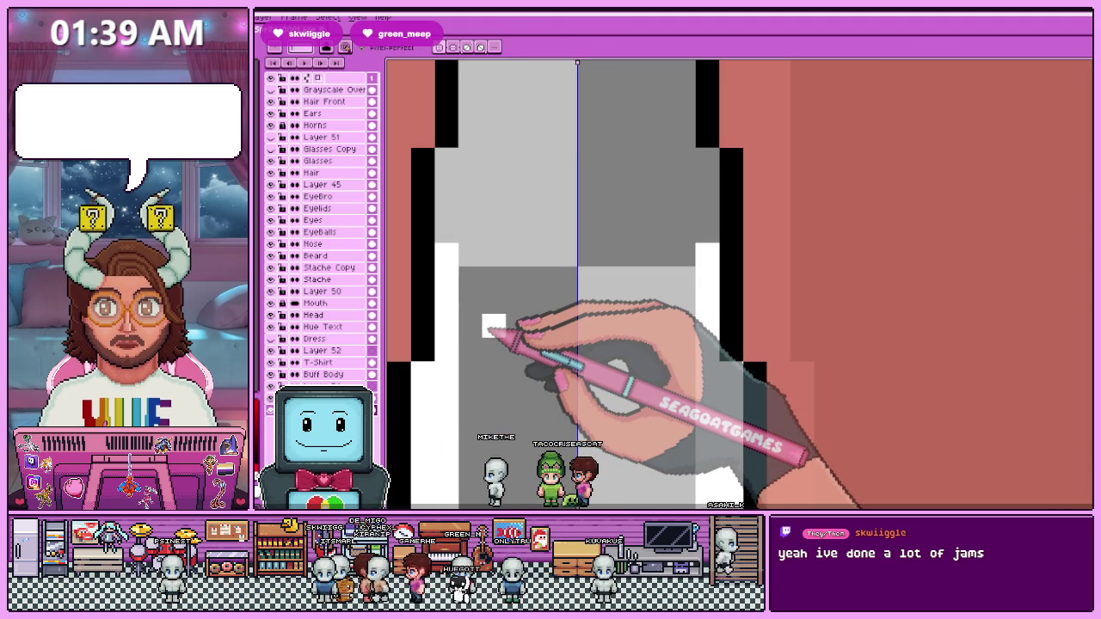
pyautogui.moveTo(470, 155); pyautogui.dragTo(465, 187)
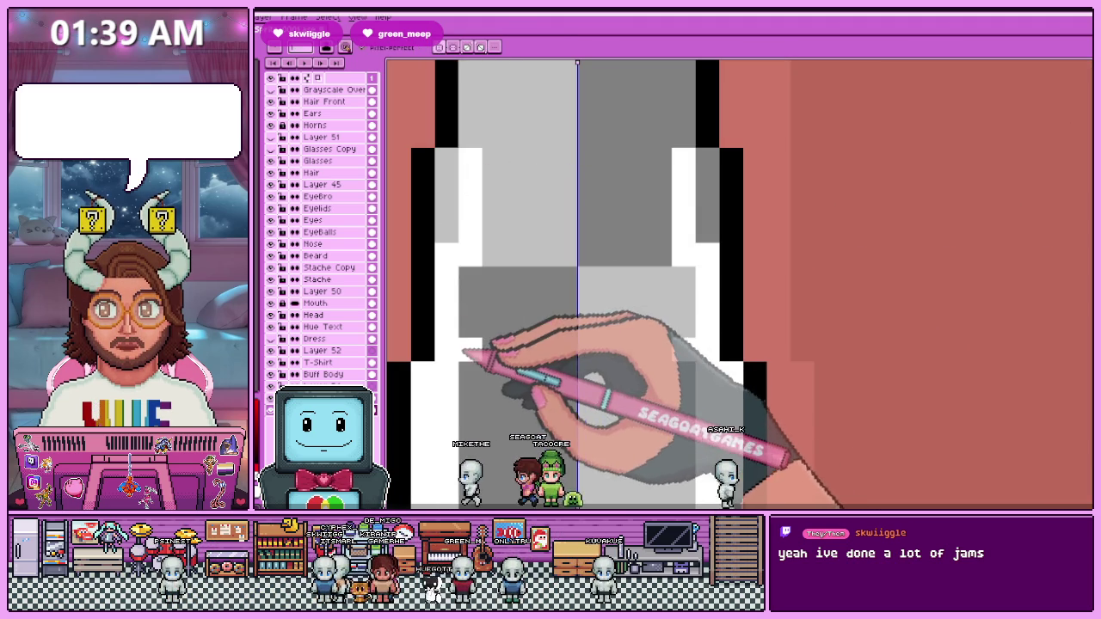
# Zoom in and out to check the mirrored inner-thigh outline.
pyautogui.scroll(-2, 450, 255)
pyautogui.scroll(1, 456, 238)
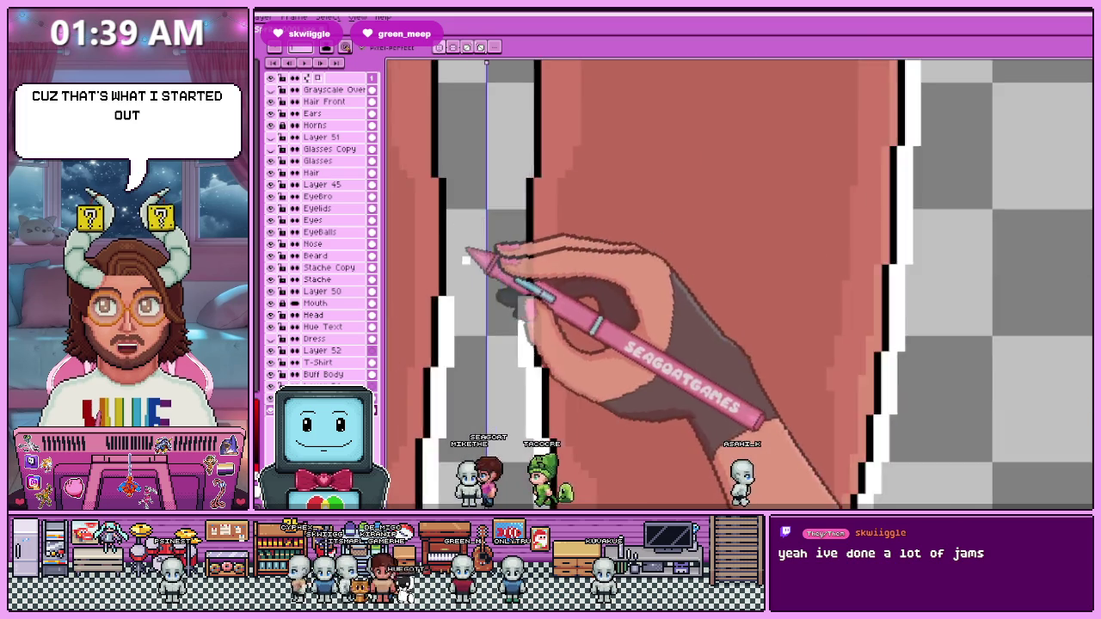
pyautogui.scroll(1, 454, 324)
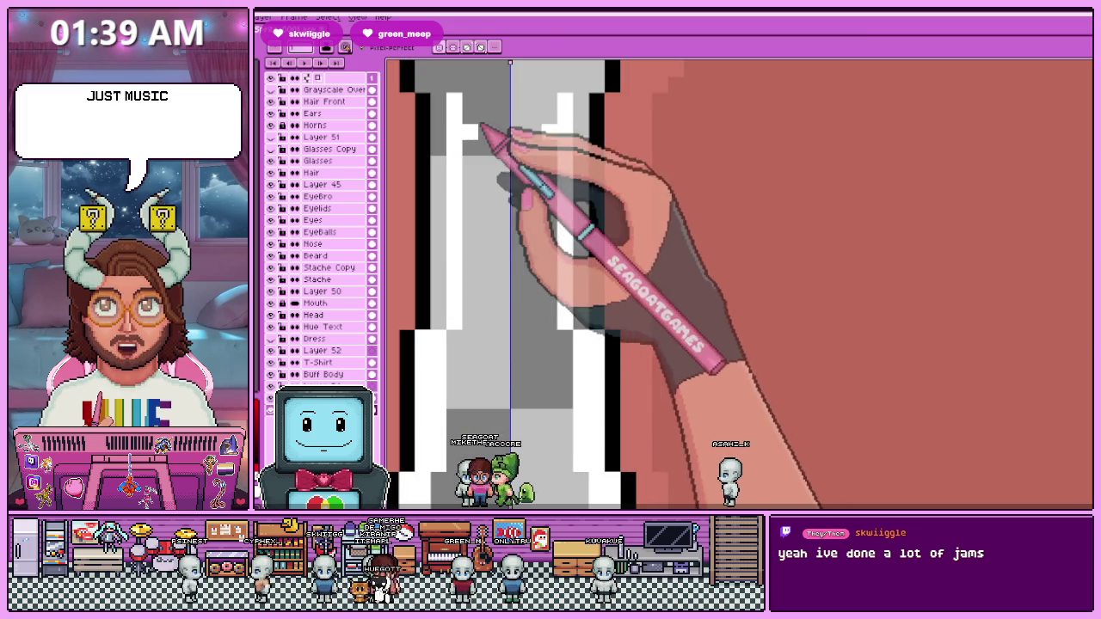
pyautogui.scroll(-1, 482, 189)
pyautogui.scroll(1, 469, 224)
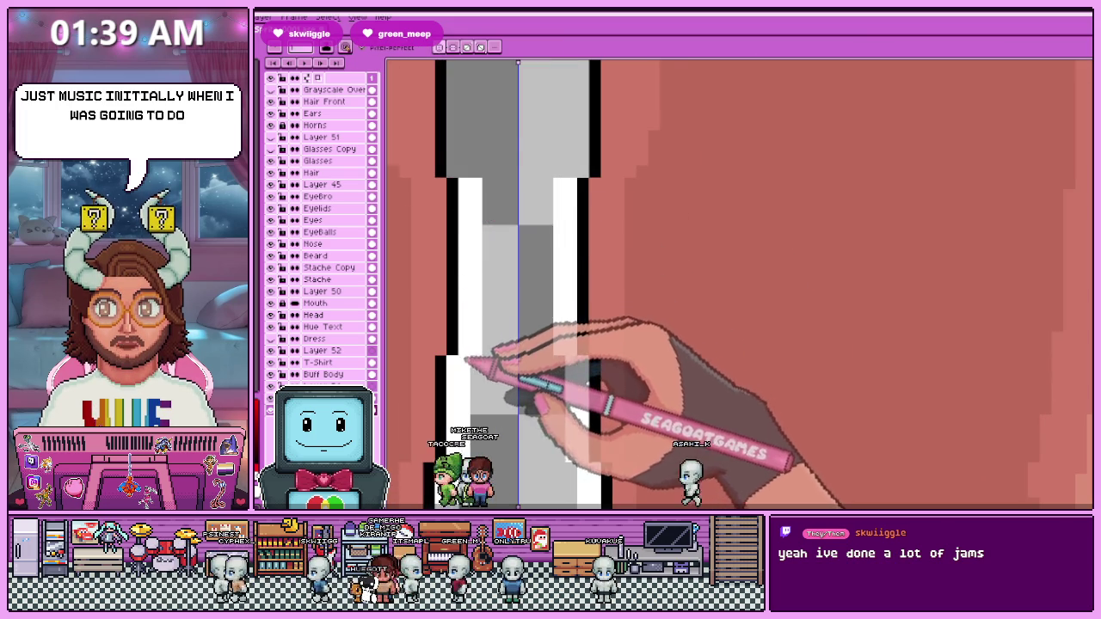
pyautogui.scroll(1, 490, 288)
pyautogui.scroll(-1, 516, 391)
pyautogui.scroll(1, 499, 309)
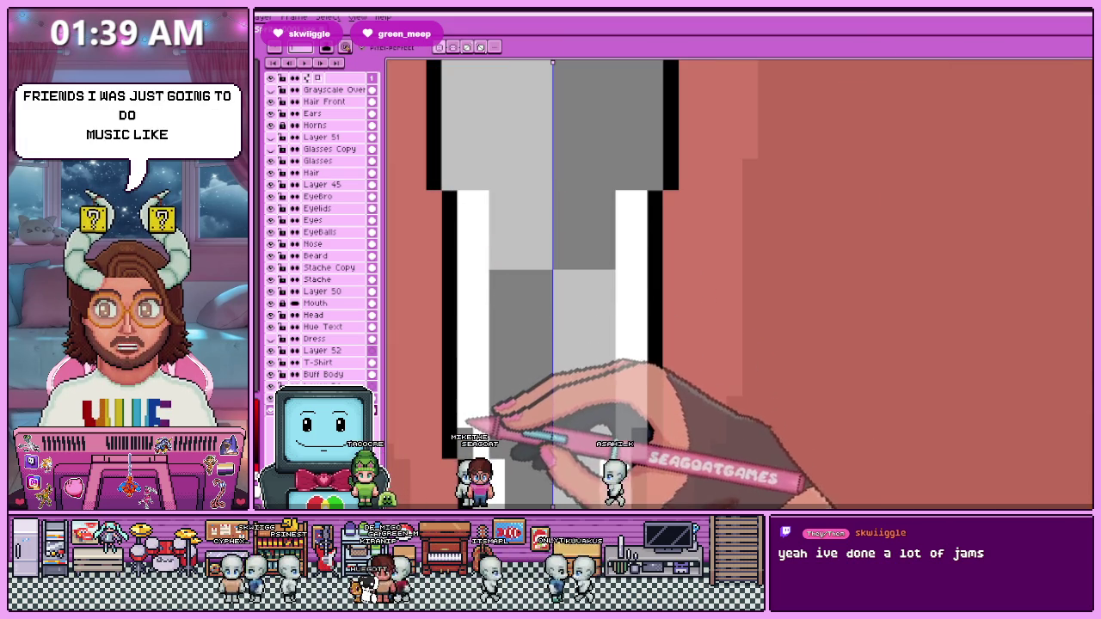
pyautogui.scroll(-1, 479, 455)
pyautogui.scroll(1, 445, 250)
# Extend the white stripes further up both inner thigh edges.
pyautogui.moveTo(484, 254); pyautogui.dragTo(473, 191)
pyautogui.scroll(-1, 469, 331)
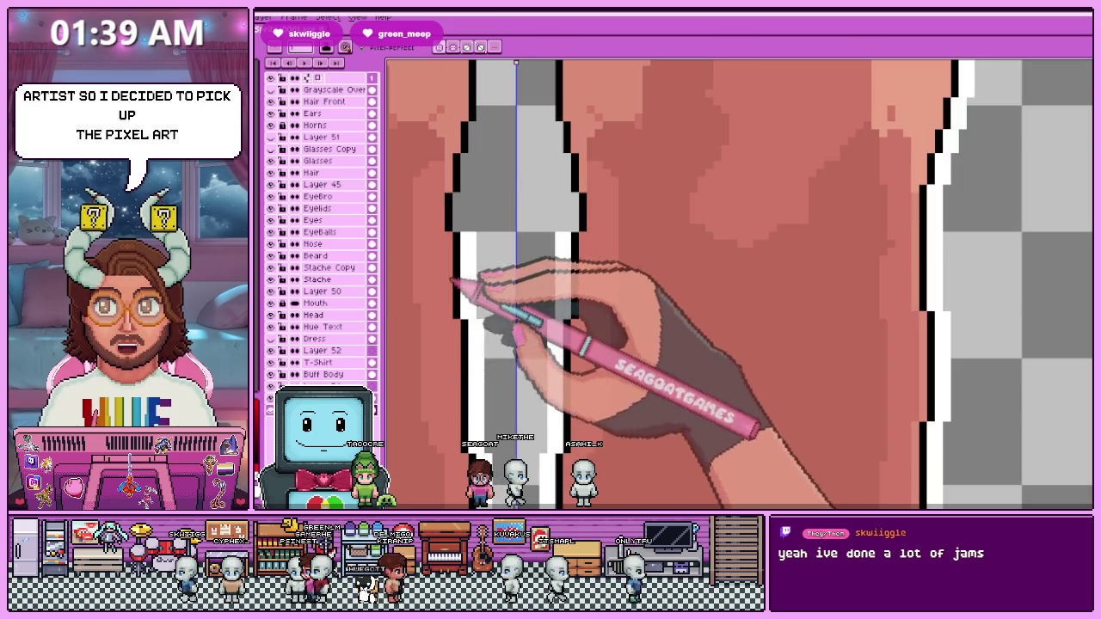
pyautogui.scroll(1, 453, 303)
pyautogui.moveTo(456, 203); pyautogui.dragTo(454, 319)
pyautogui.moveTo(434, 227); pyautogui.dragTo(435, 324)
pyautogui.scroll(-1, 450, 312)
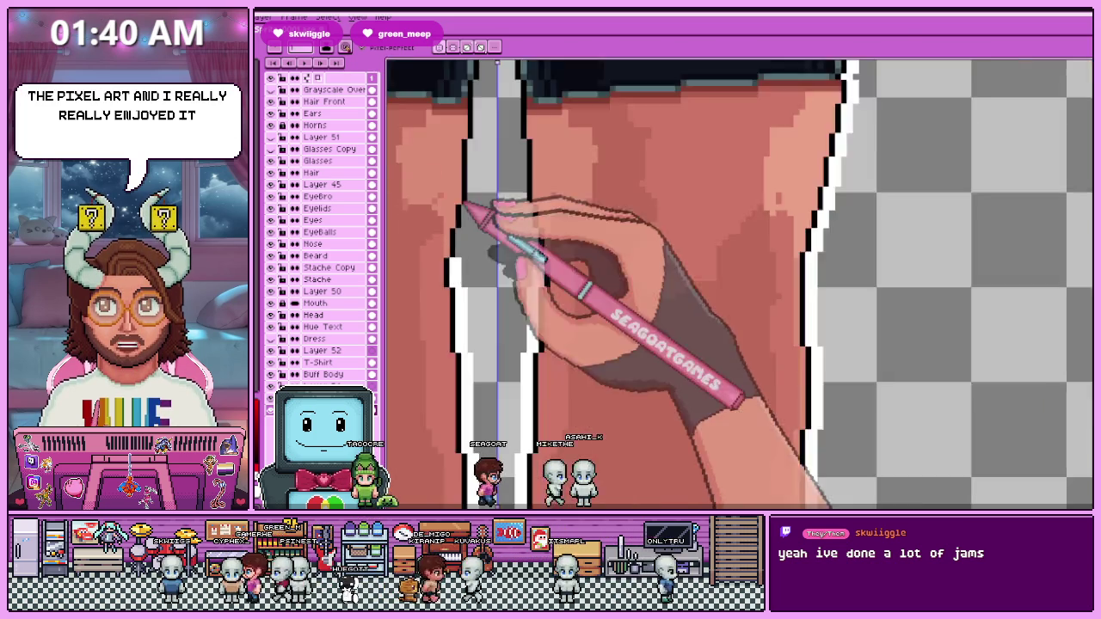
pyautogui.scroll(1, 463, 226)
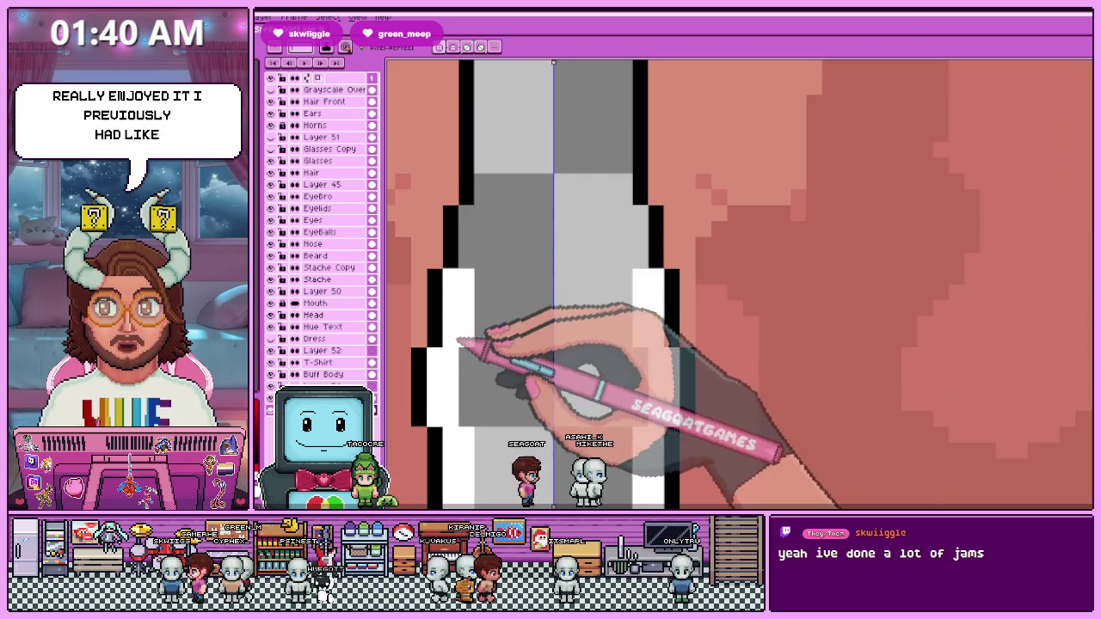
# Fill the remaining white pixels up the leg gap, following the stepped black outline.
pyautogui.moveTo(491, 258); pyautogui.dragTo(482, 215)
pyautogui.scroll(-1, 473, 284)
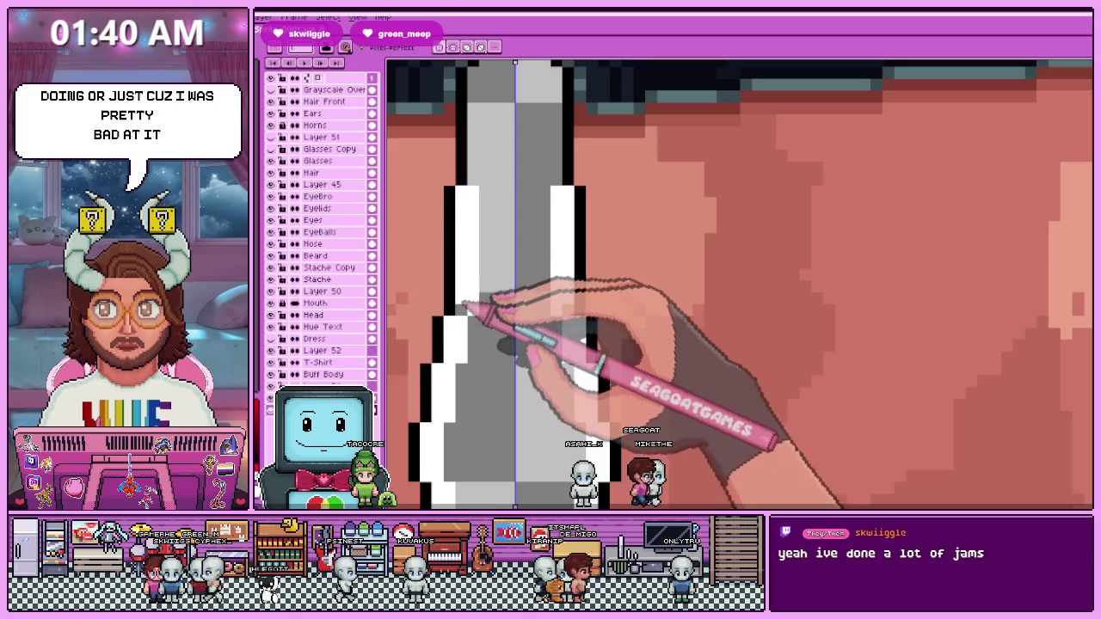
pyautogui.scroll(2, 478, 249)
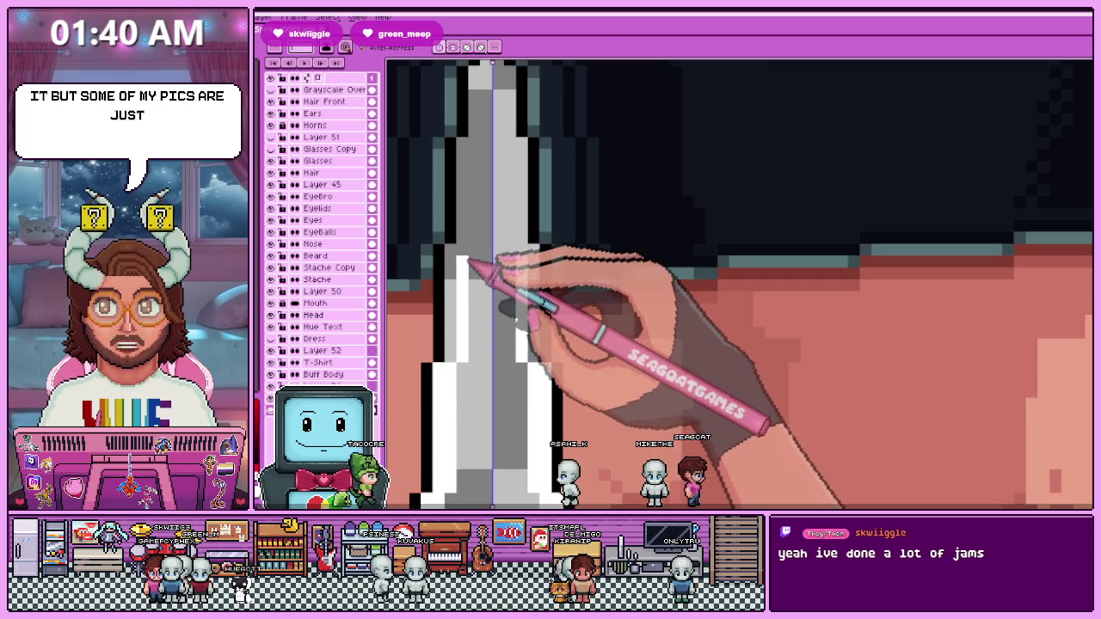
pyautogui.scroll(2, 460, 249)
pyautogui.scroll(-2, 467, 258)
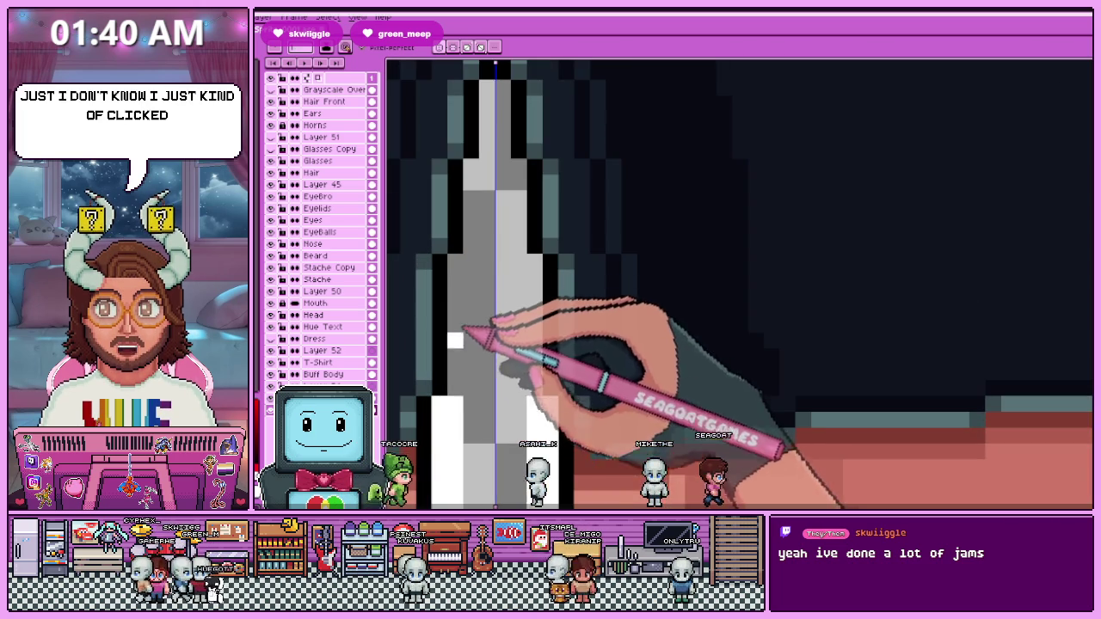
pyautogui.moveTo(470, 388); pyautogui.dragTo(472, 277)
pyautogui.scroll(-2, 465, 280)
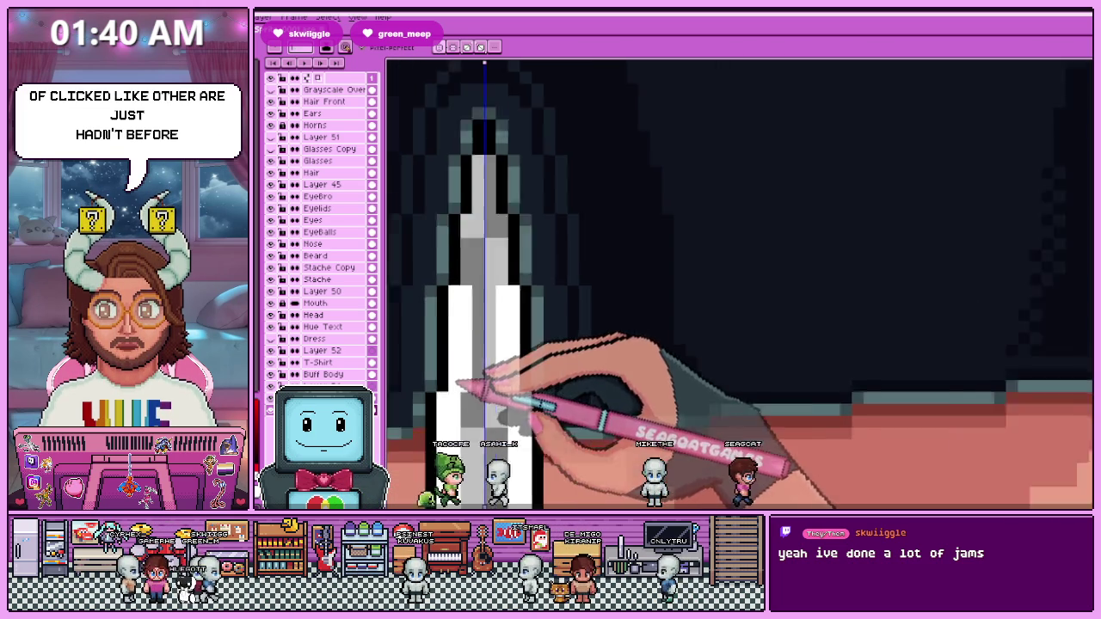